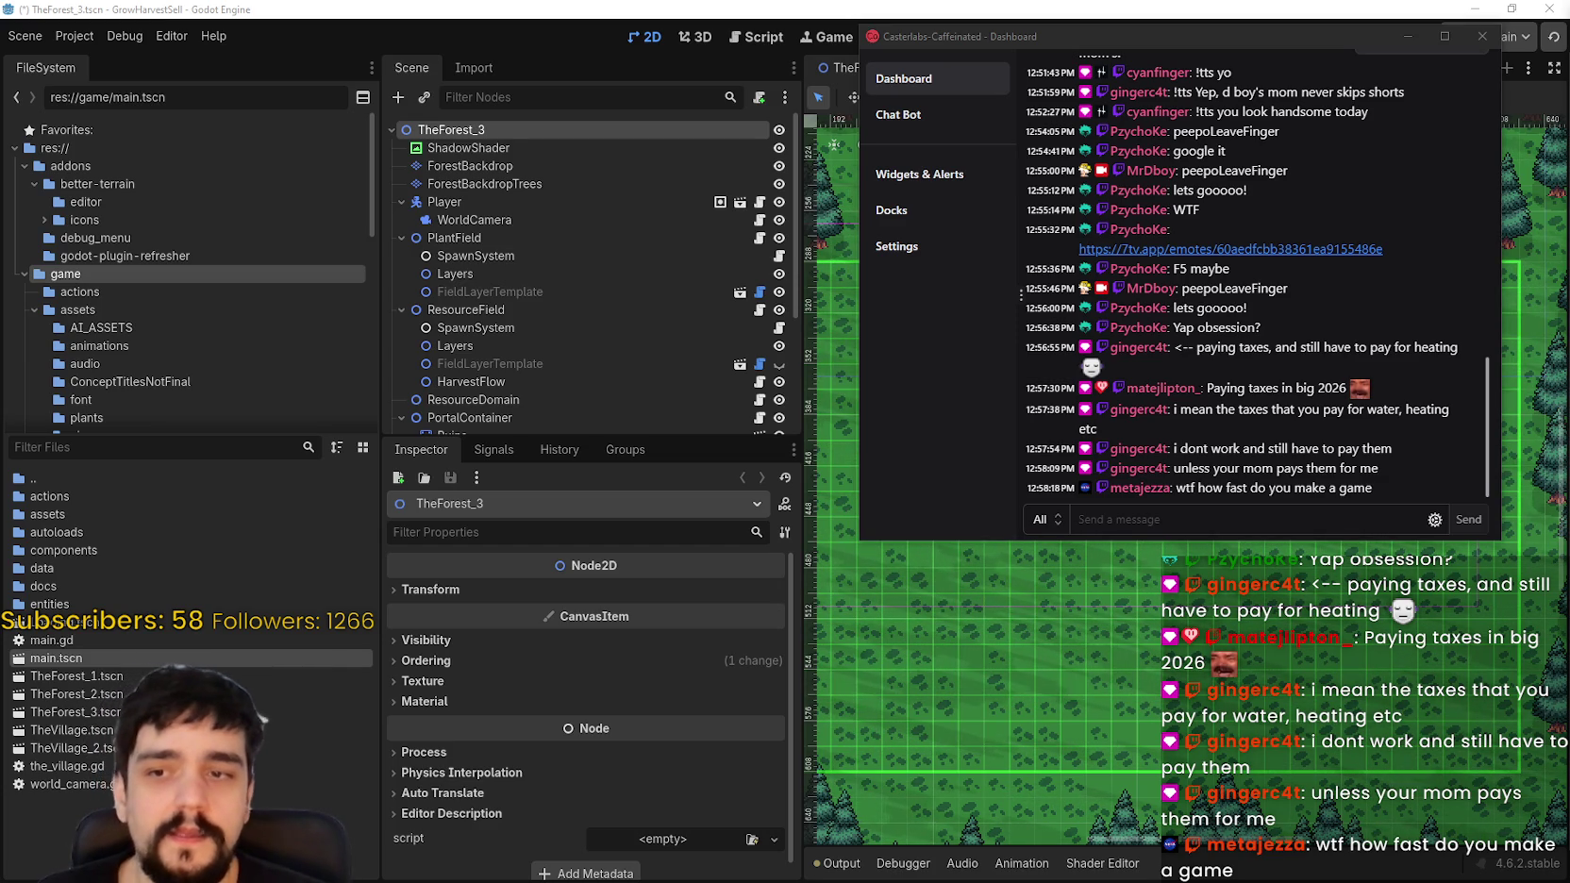
# Step: Nudge the Casterlabs dashboard right, then select and deselect the latest chat message text
pyautogui.moveTo(1202, 35); pyautogui.dragTo(1235, 29)
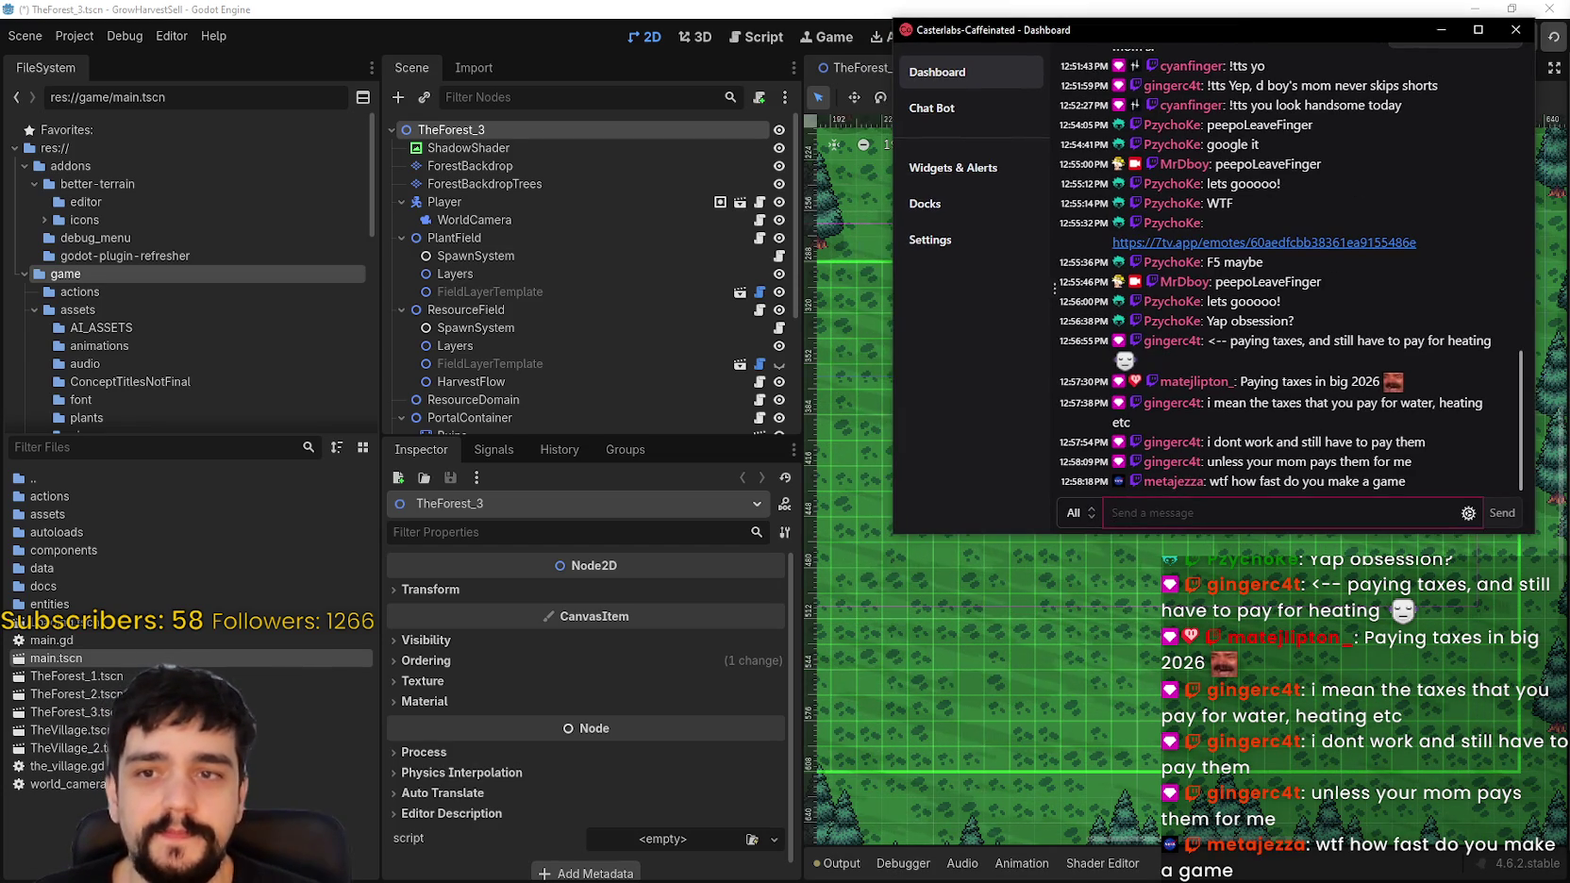
pyautogui.moveTo(1273, 463); pyautogui.dragTo(1406, 462)
pyautogui.click(1271, 475)
pyautogui.moveTo(1271, 474)
pyautogui.mouseDown()
pyautogui.moveTo(1144, 481)
pyautogui.moveTo(1482, 471)
pyautogui.mouseUp()
pyautogui.click(1316, 511)
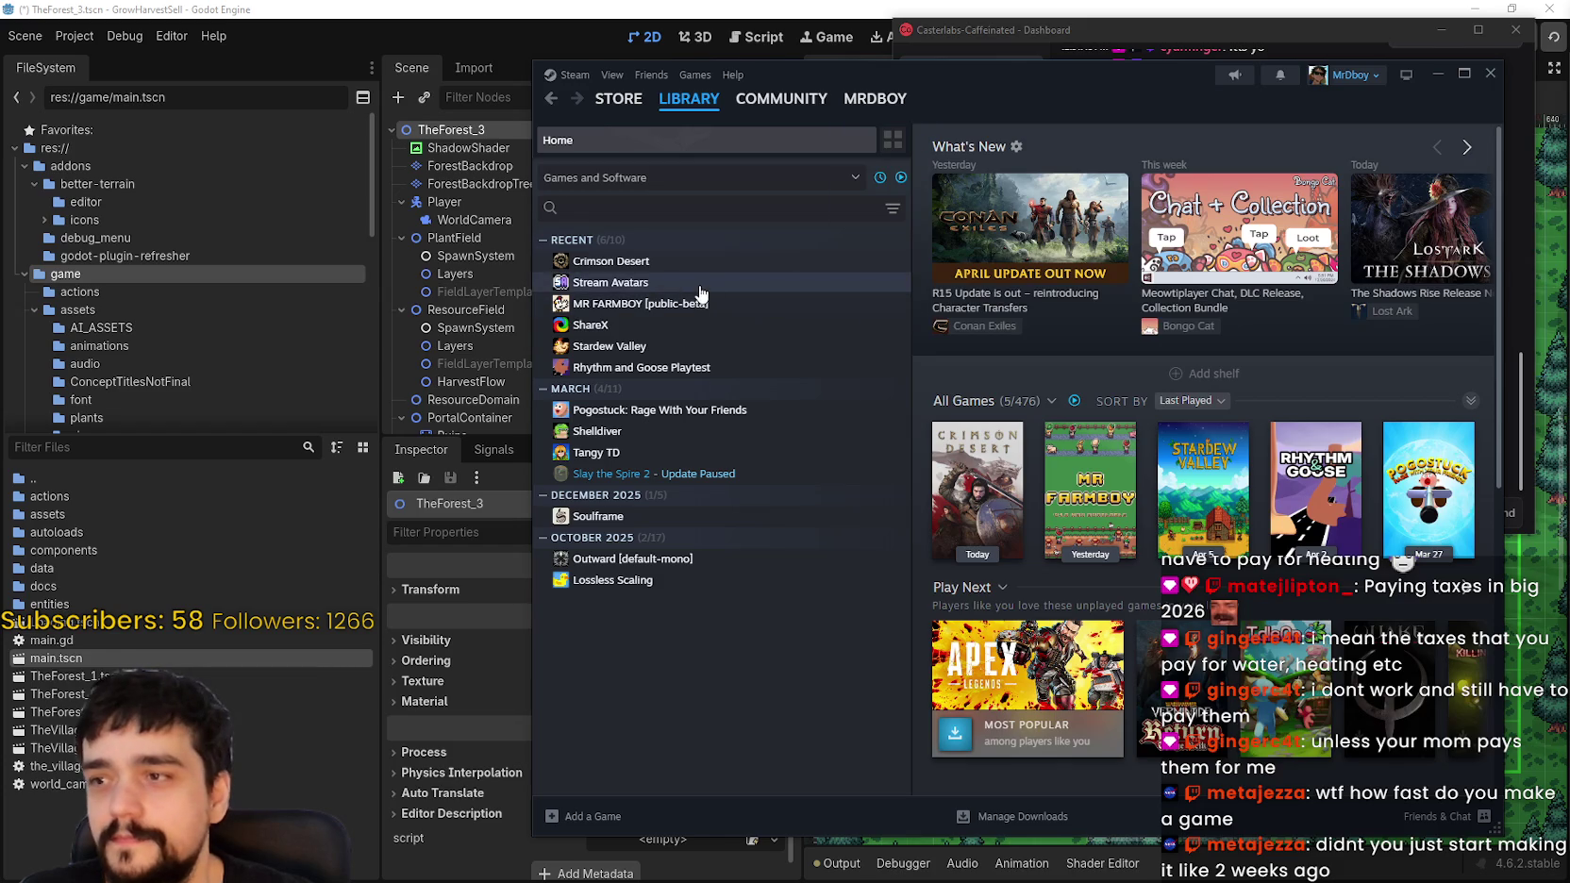
# Step: Browse Stream Avatars and Crimson Desert, view the MR FARMBOY store page, then close Steam
pyautogui.click(703, 281)
pyautogui.click(702, 263)
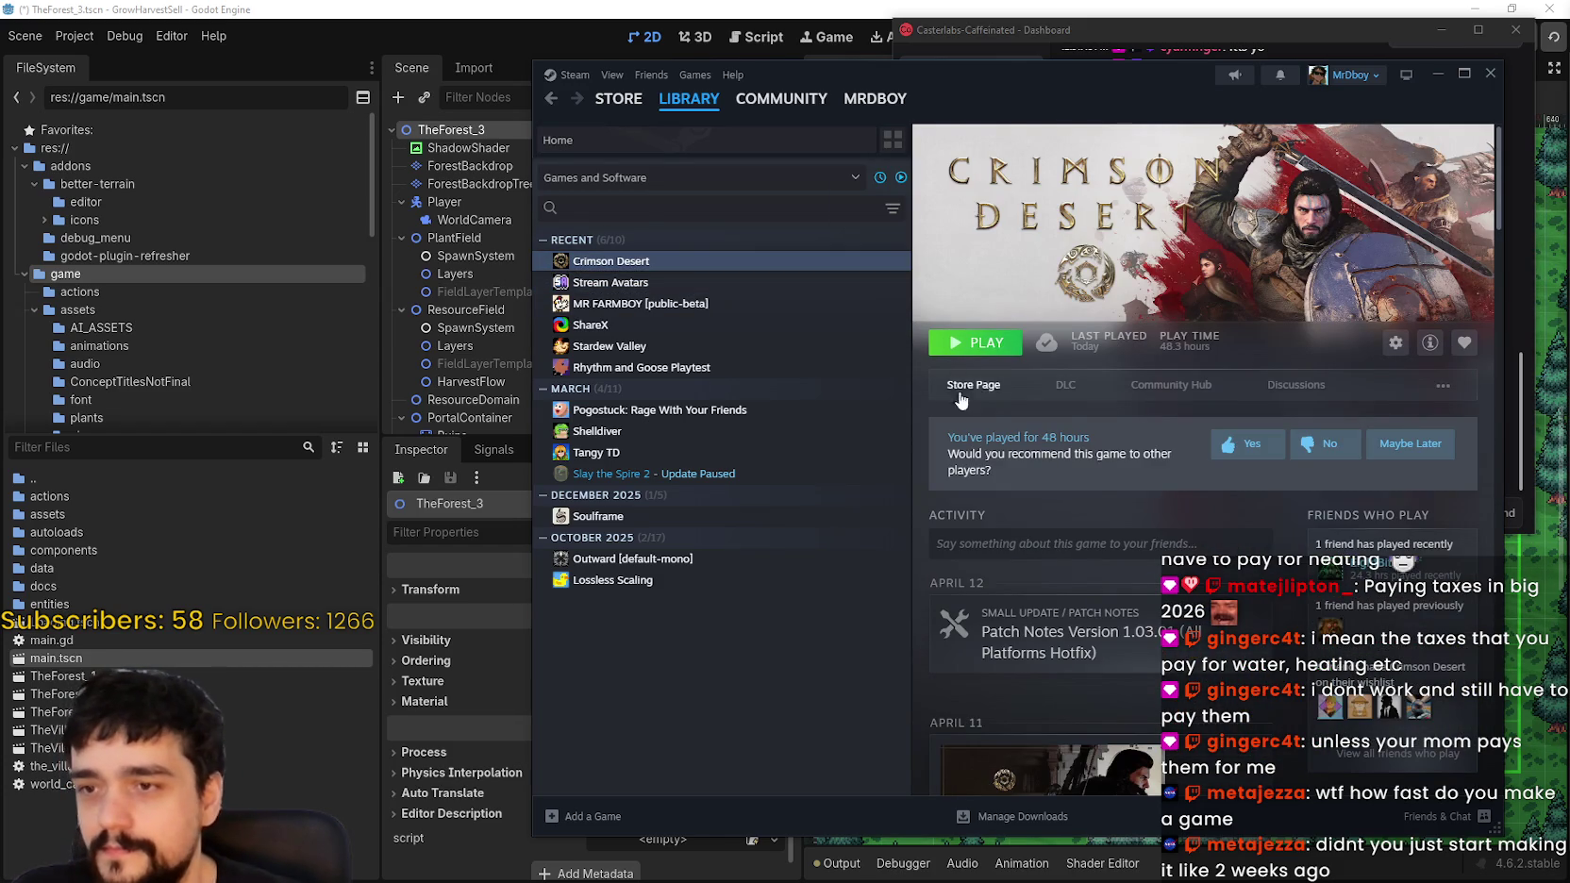
pyautogui.click(623, 305)
pyautogui.click(994, 384)
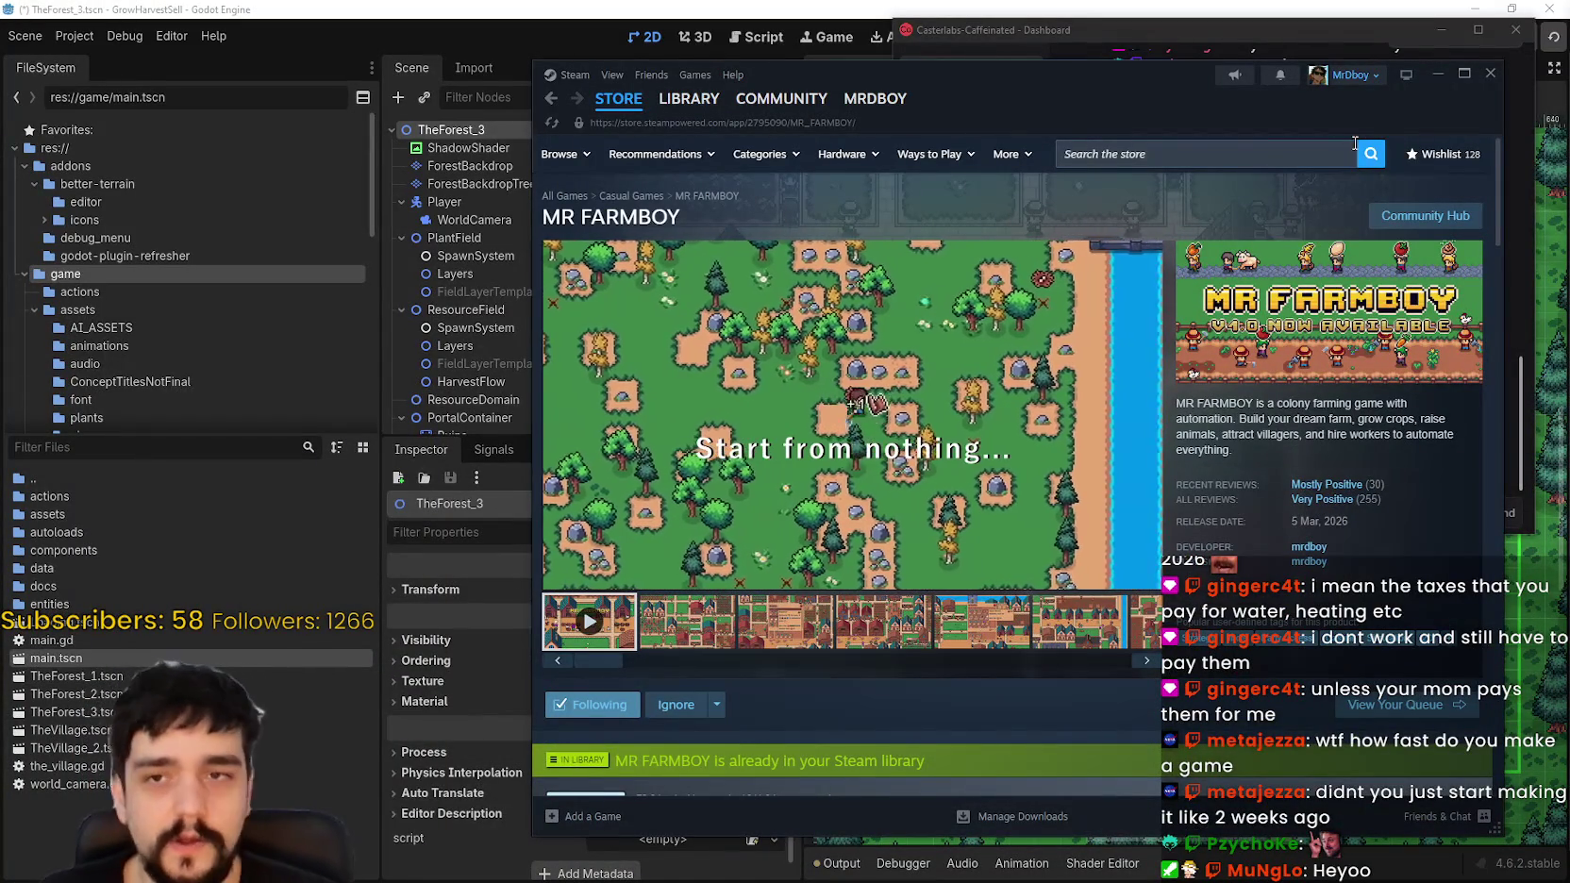
pyautogui.click(1490, 75)
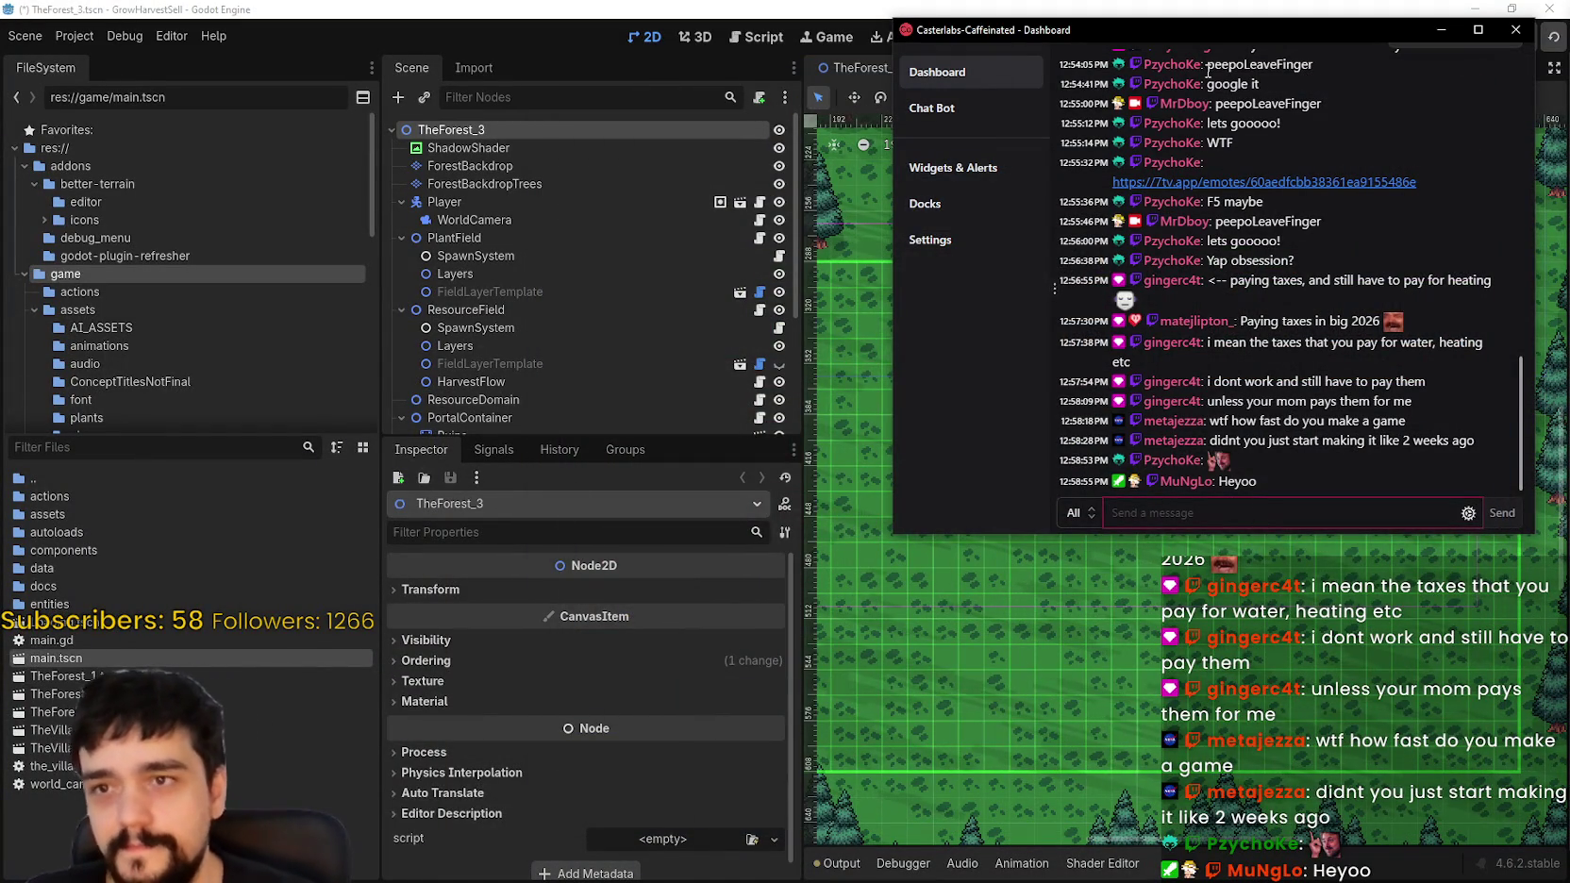
# Step: Drag the Casterlabs dashboard slightly down and to the left
pyautogui.moveTo(1220, 36); pyautogui.dragTo(1206, 48)
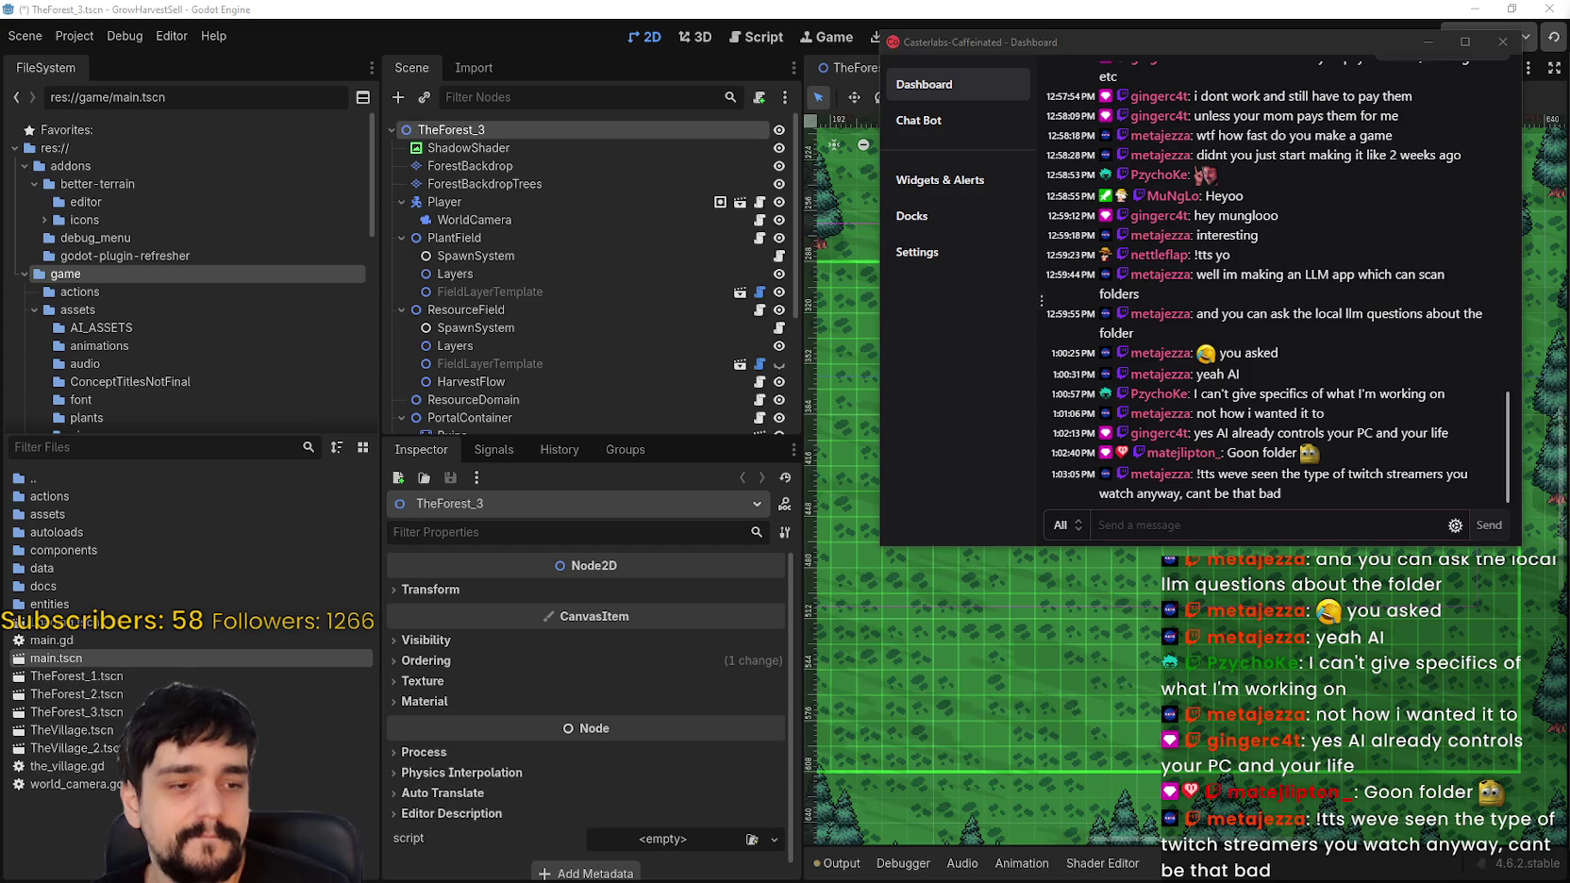
# Step: Focus the Casterlabs chat message field to follow the latest viewer messages
pyautogui.click(1100, 525)
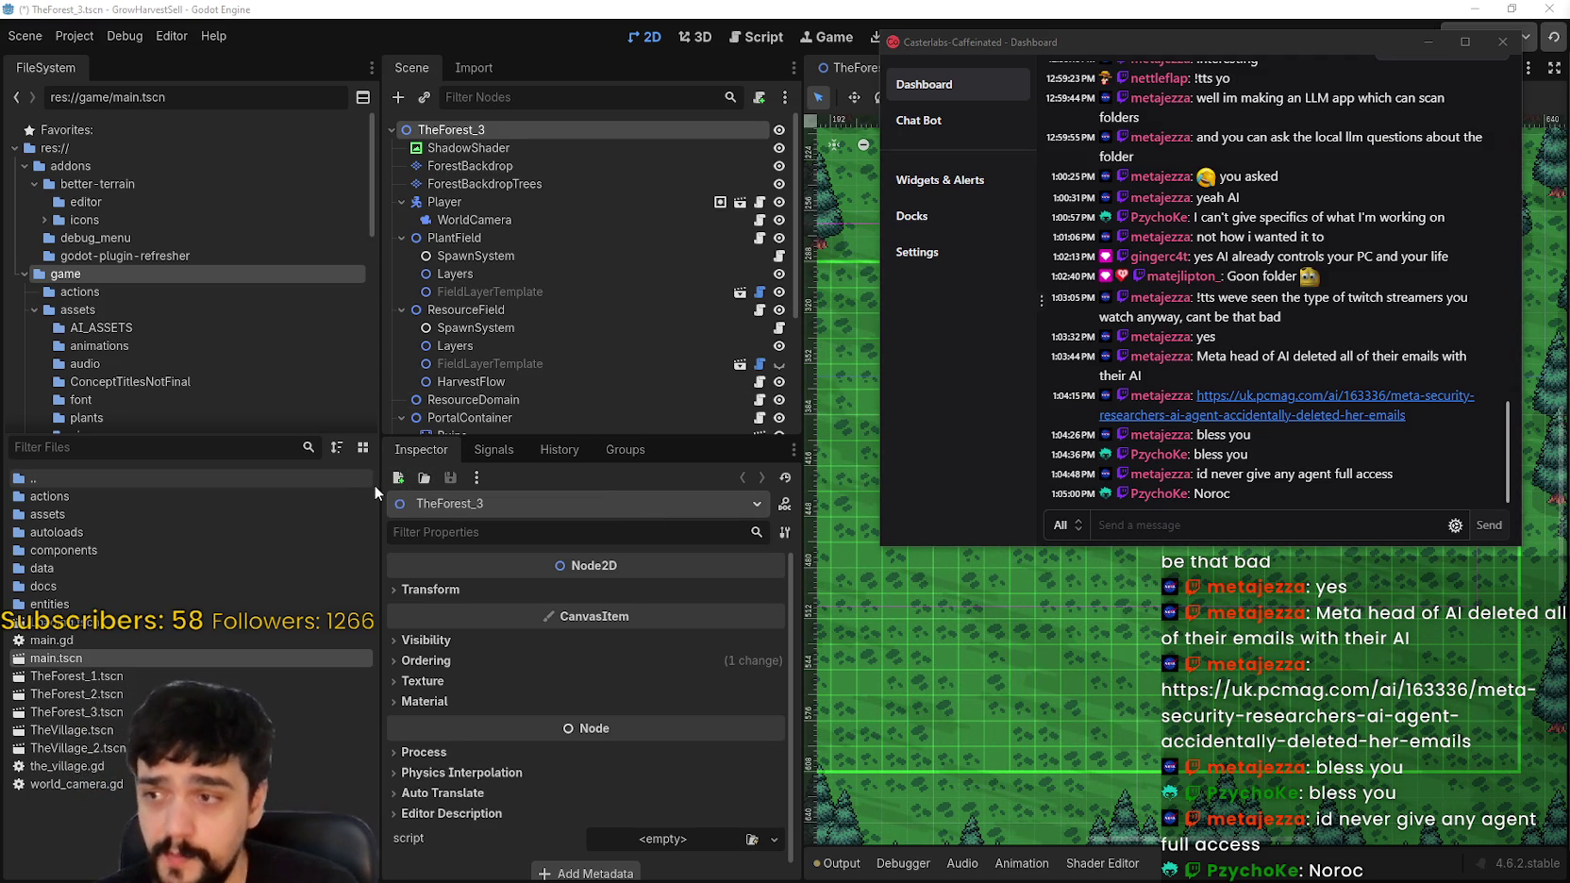
# Step: Narrow the FileSystem dock, enlarge the 2D scene view and reveal the other open scenes
pyautogui.moveTo(380, 485); pyautogui.dragTo(207, 485)
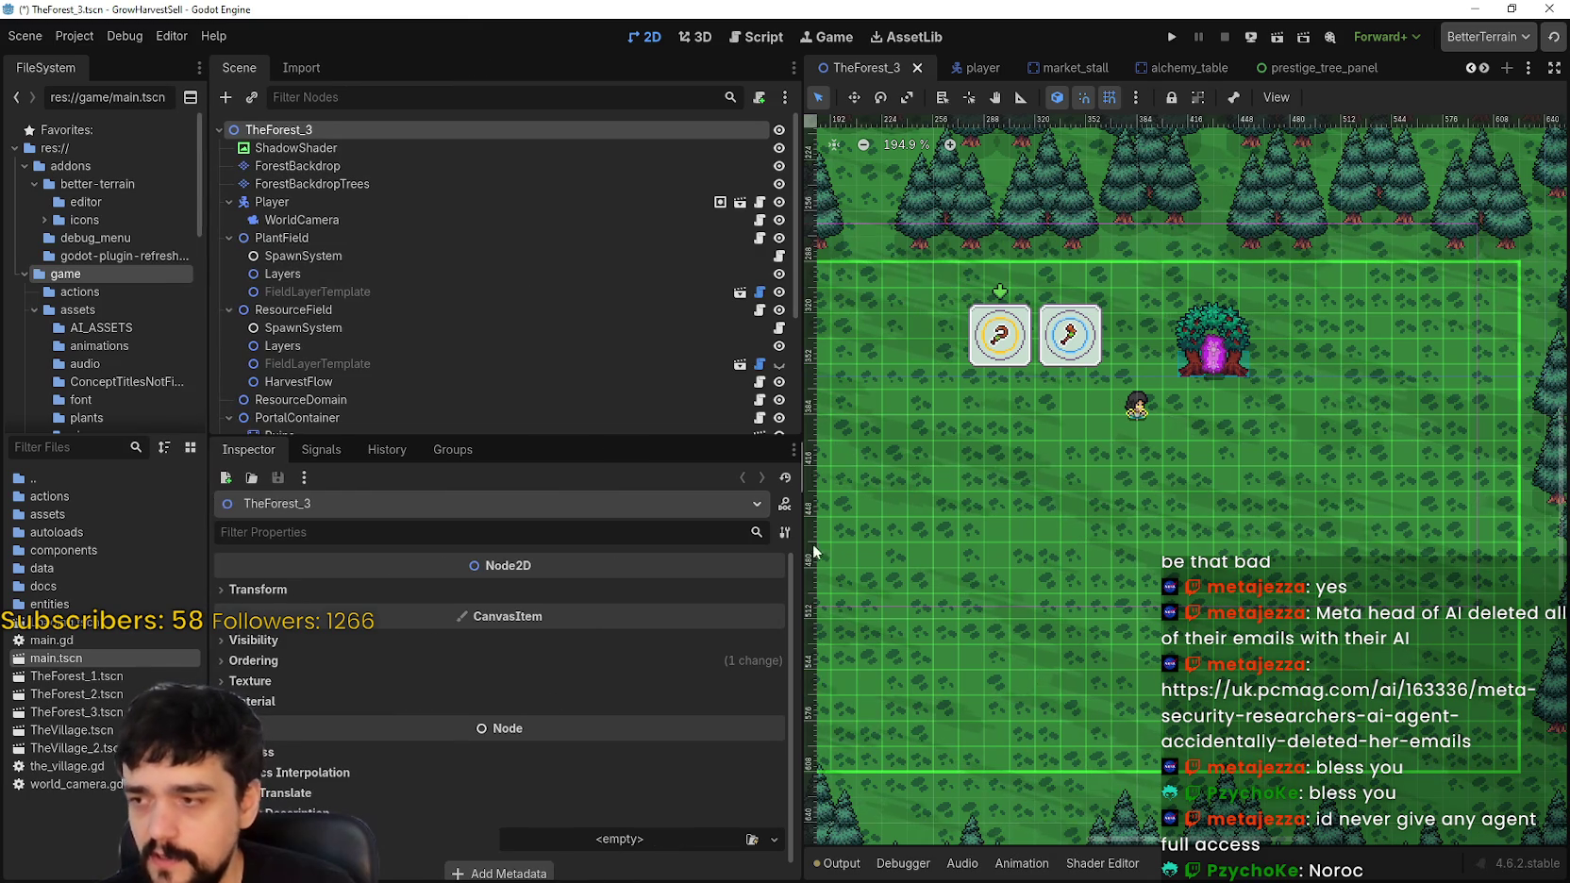
pyautogui.moveTo(802, 472)
pyautogui.mouseDown()
pyautogui.moveTo(719, 453)
pyautogui.moveTo(706, 377)
pyautogui.mouseUp()
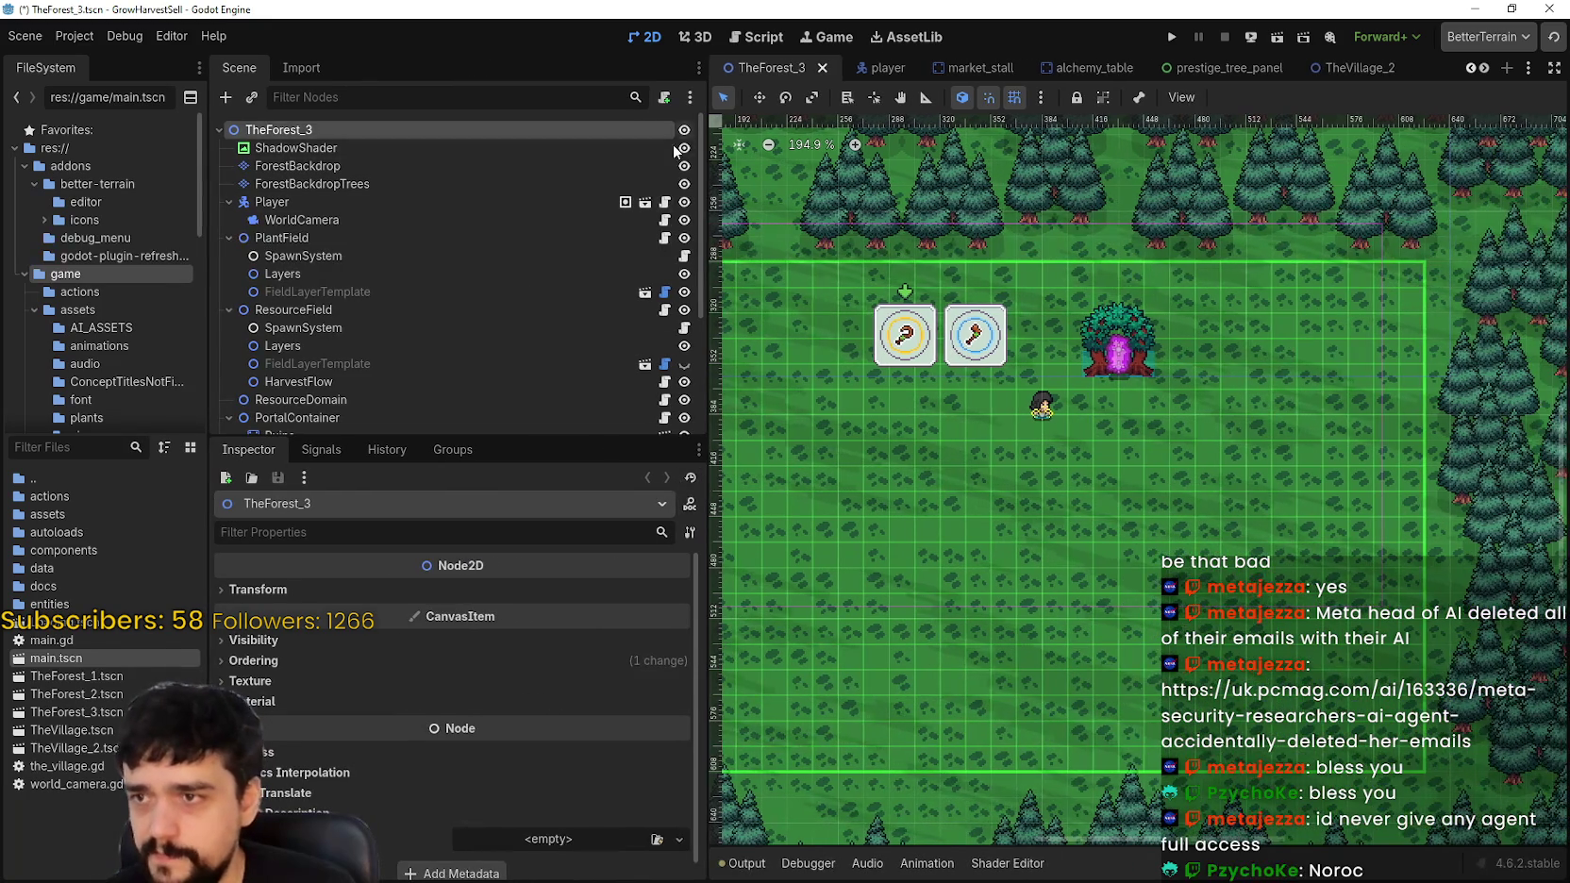
pyautogui.scroll(-5, 638, 316)
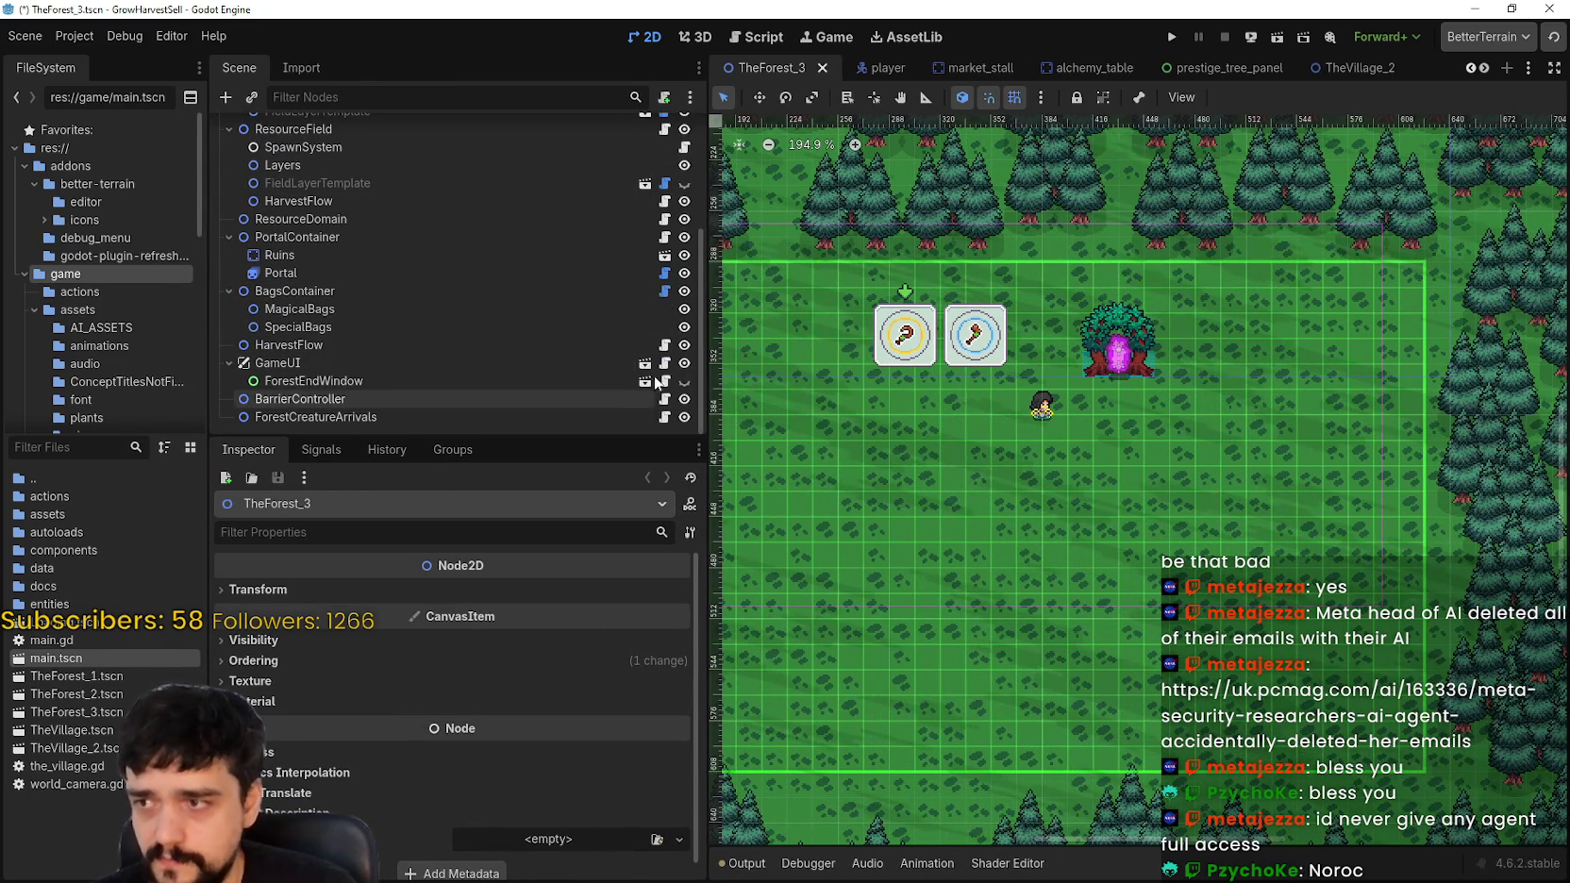
pyautogui.click(1484, 68)
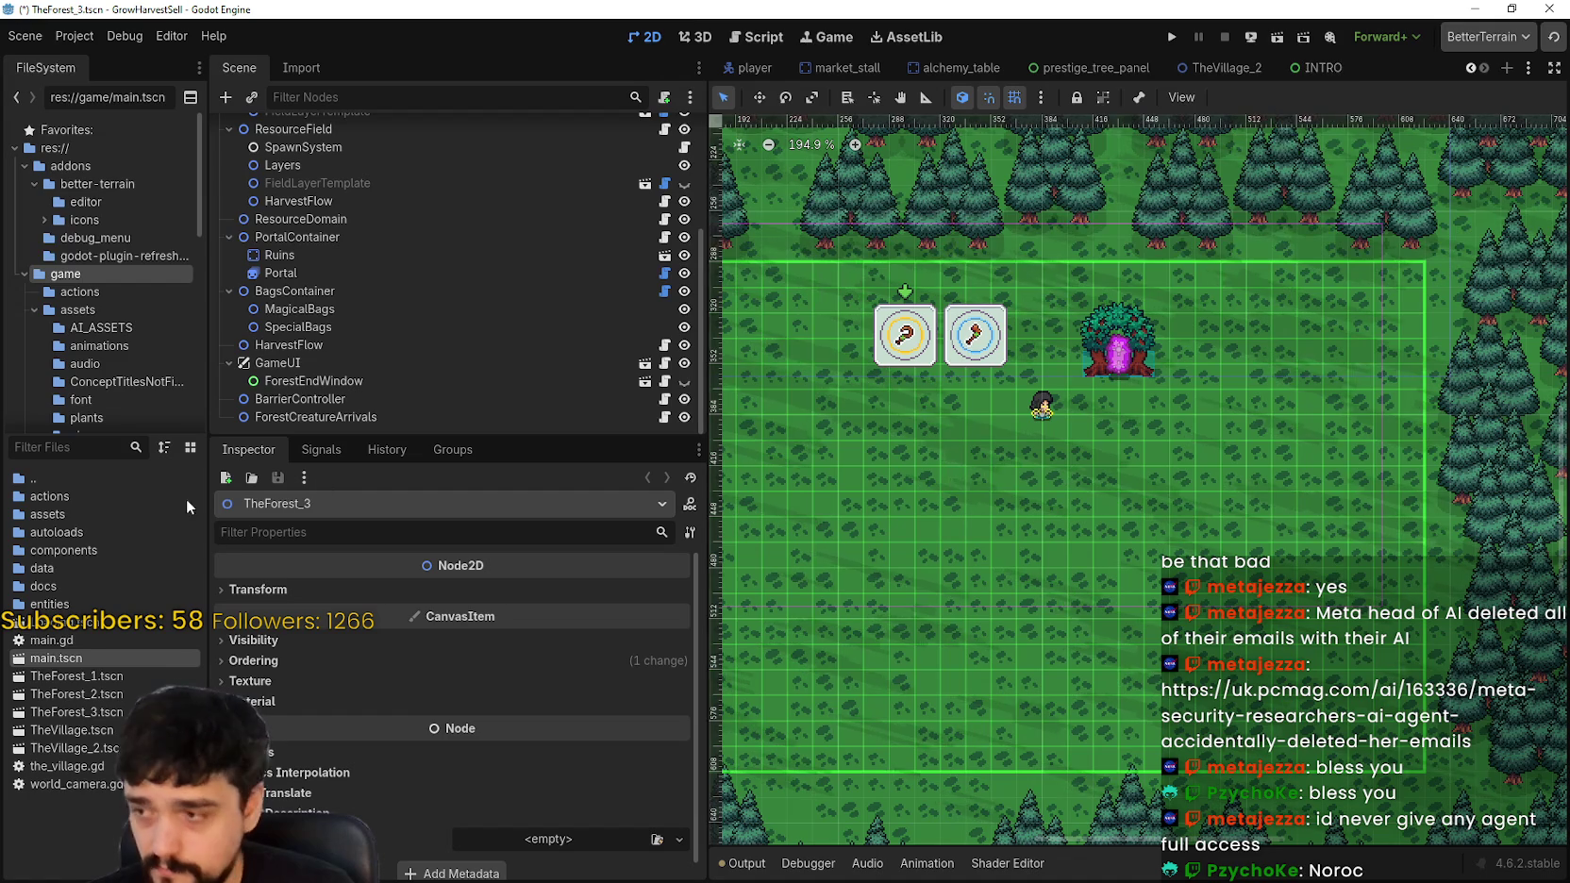
# Step: Filter FileSystem for 'main', open main.tscn and select the first Start Game button
pyautogui.click(98, 446)
pyautogui.write('main')
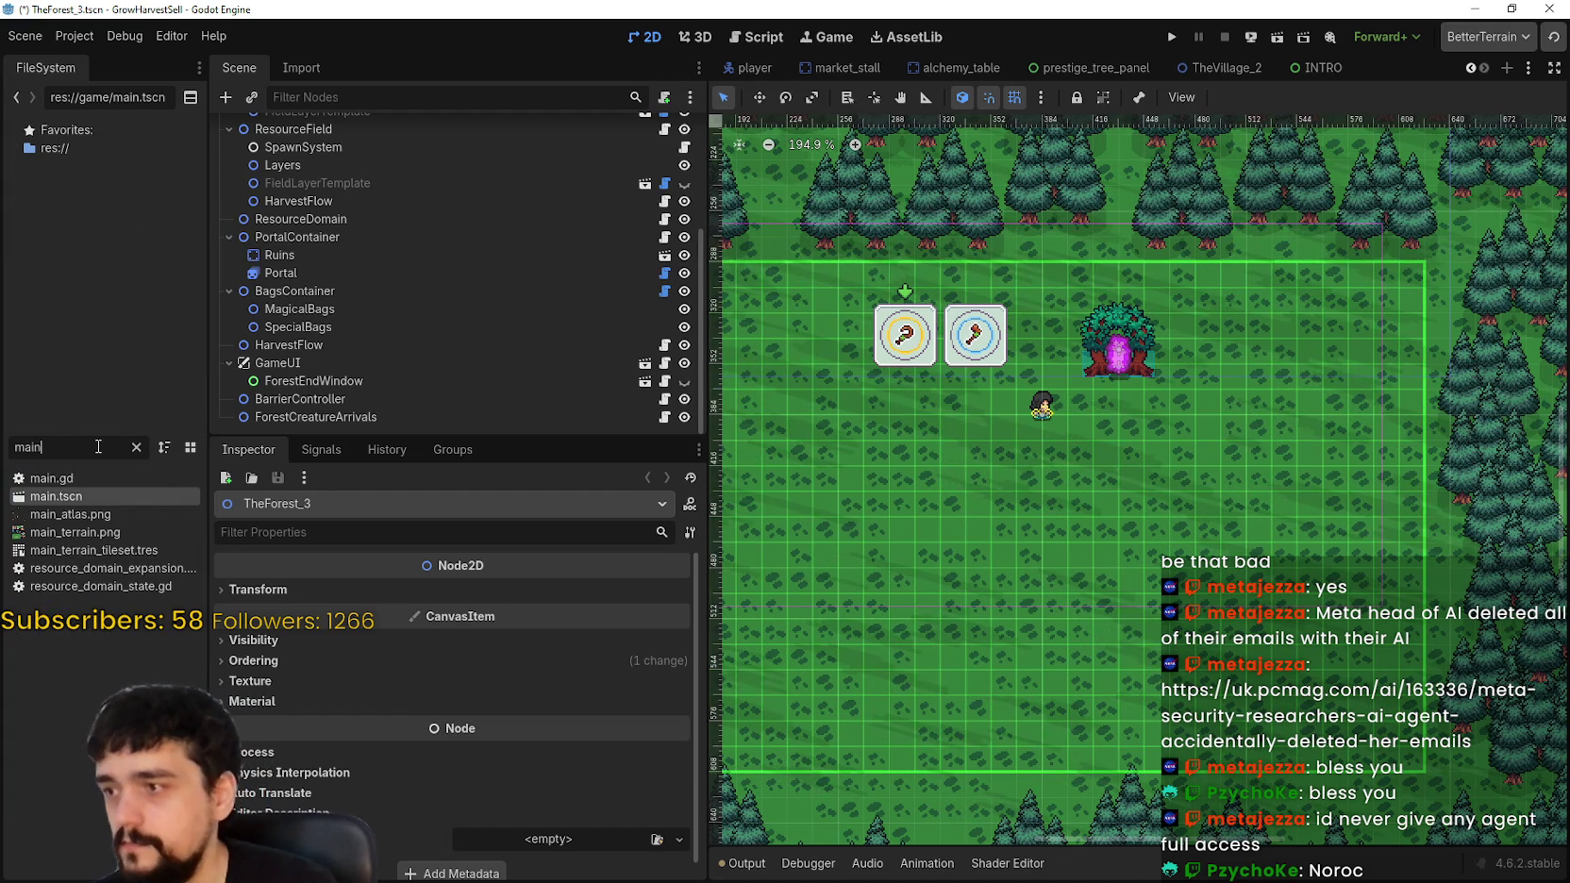
pyautogui.doubleClick(140, 496)
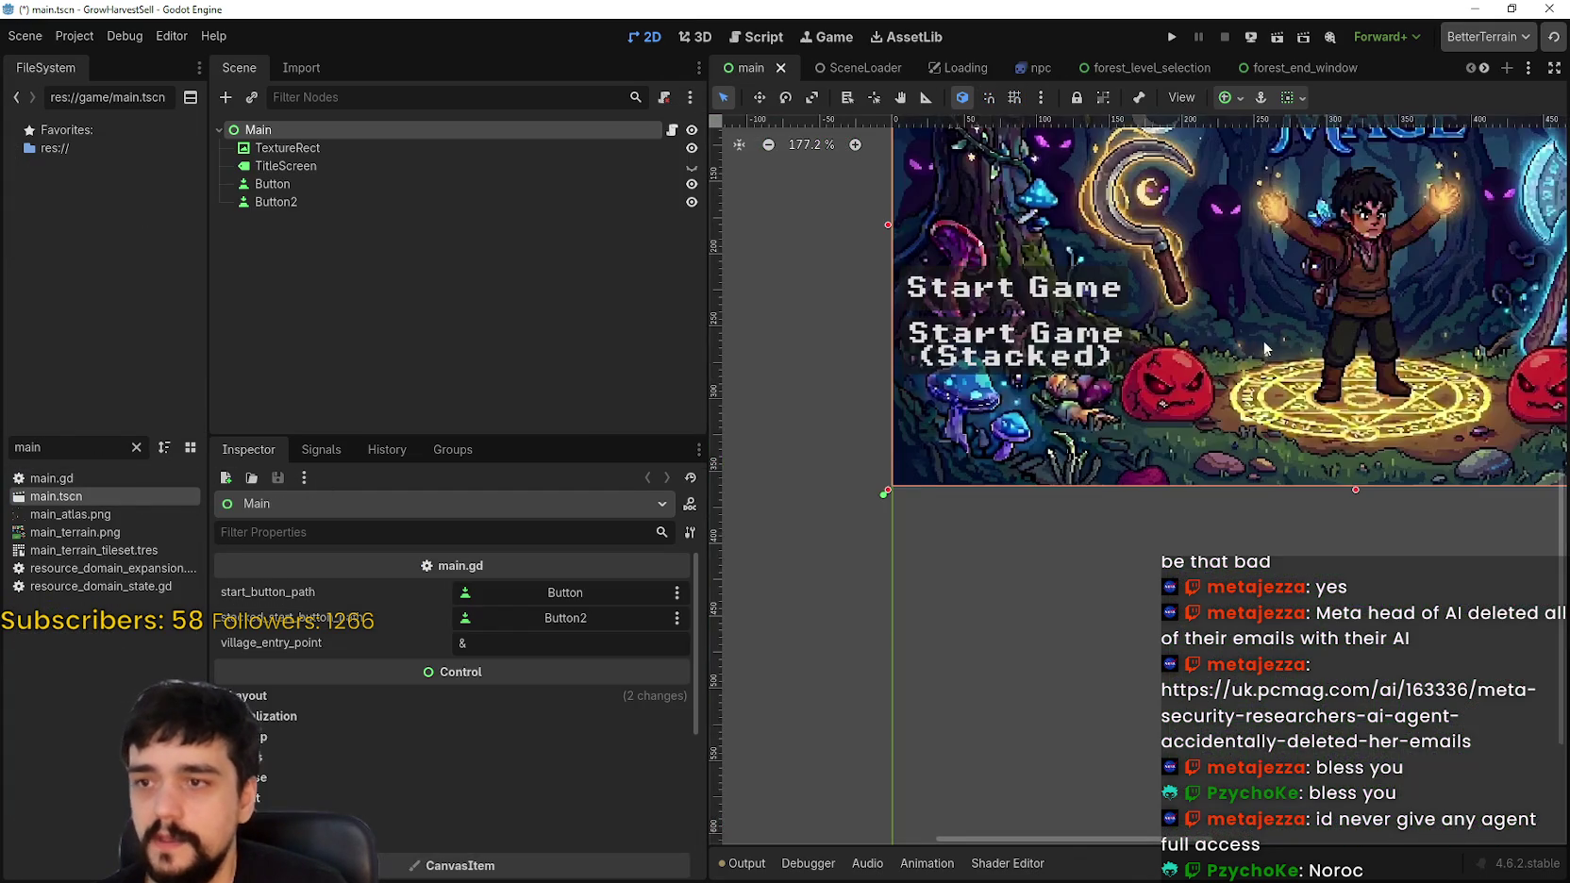
pyautogui.scroll(6, 1117, 430)
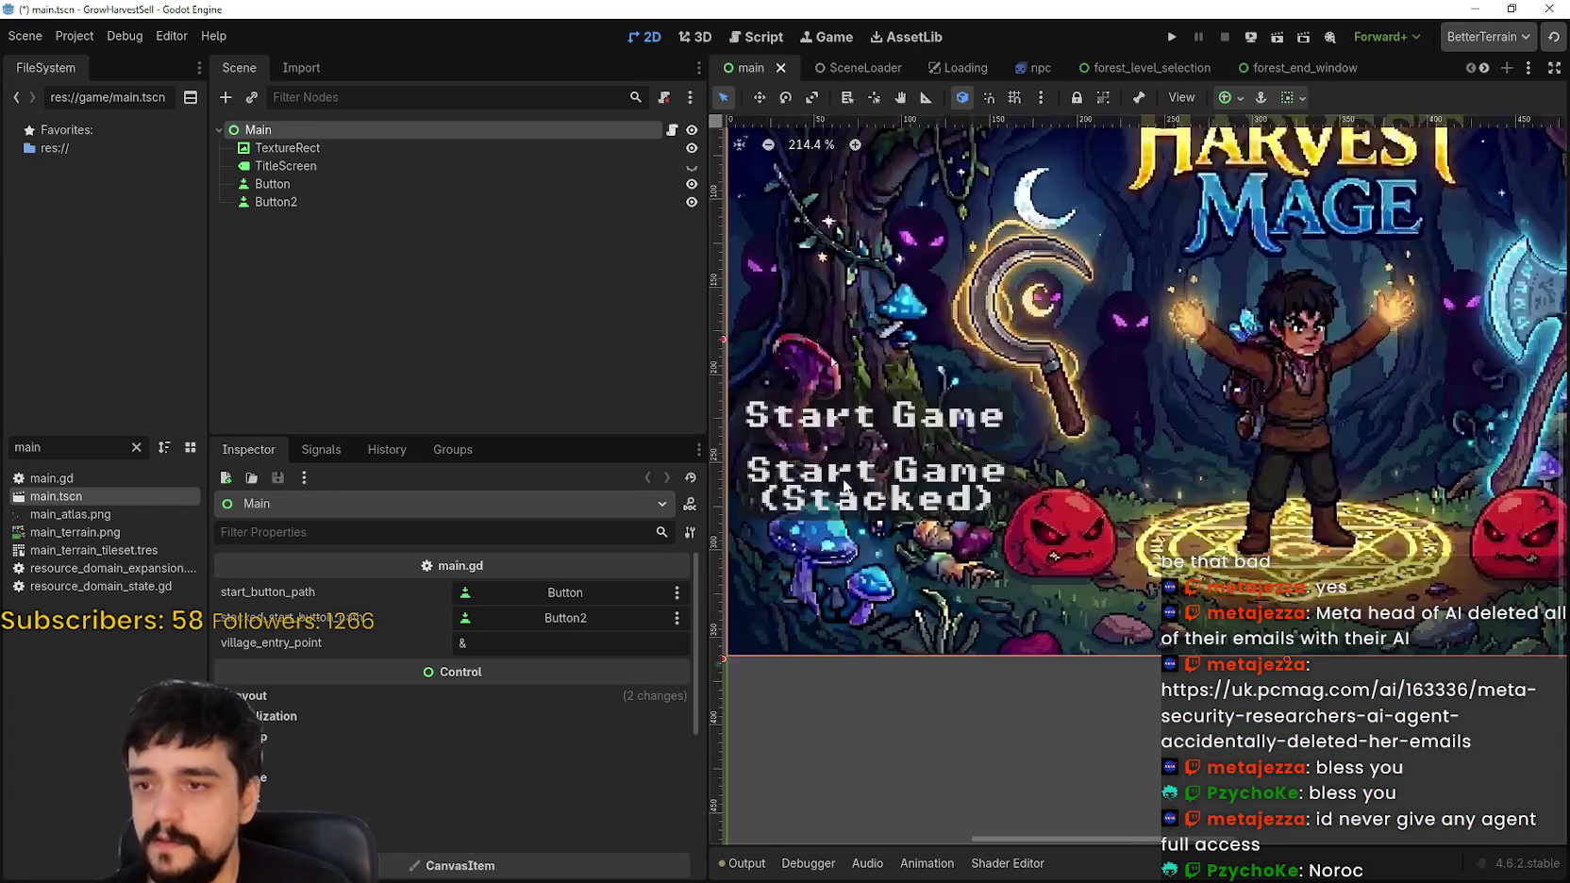
pyautogui.click(378, 183)
# Step: Select Button2 to view its 'Start Game (Stacked)' text in the Inspector
pyautogui.click(387, 204)
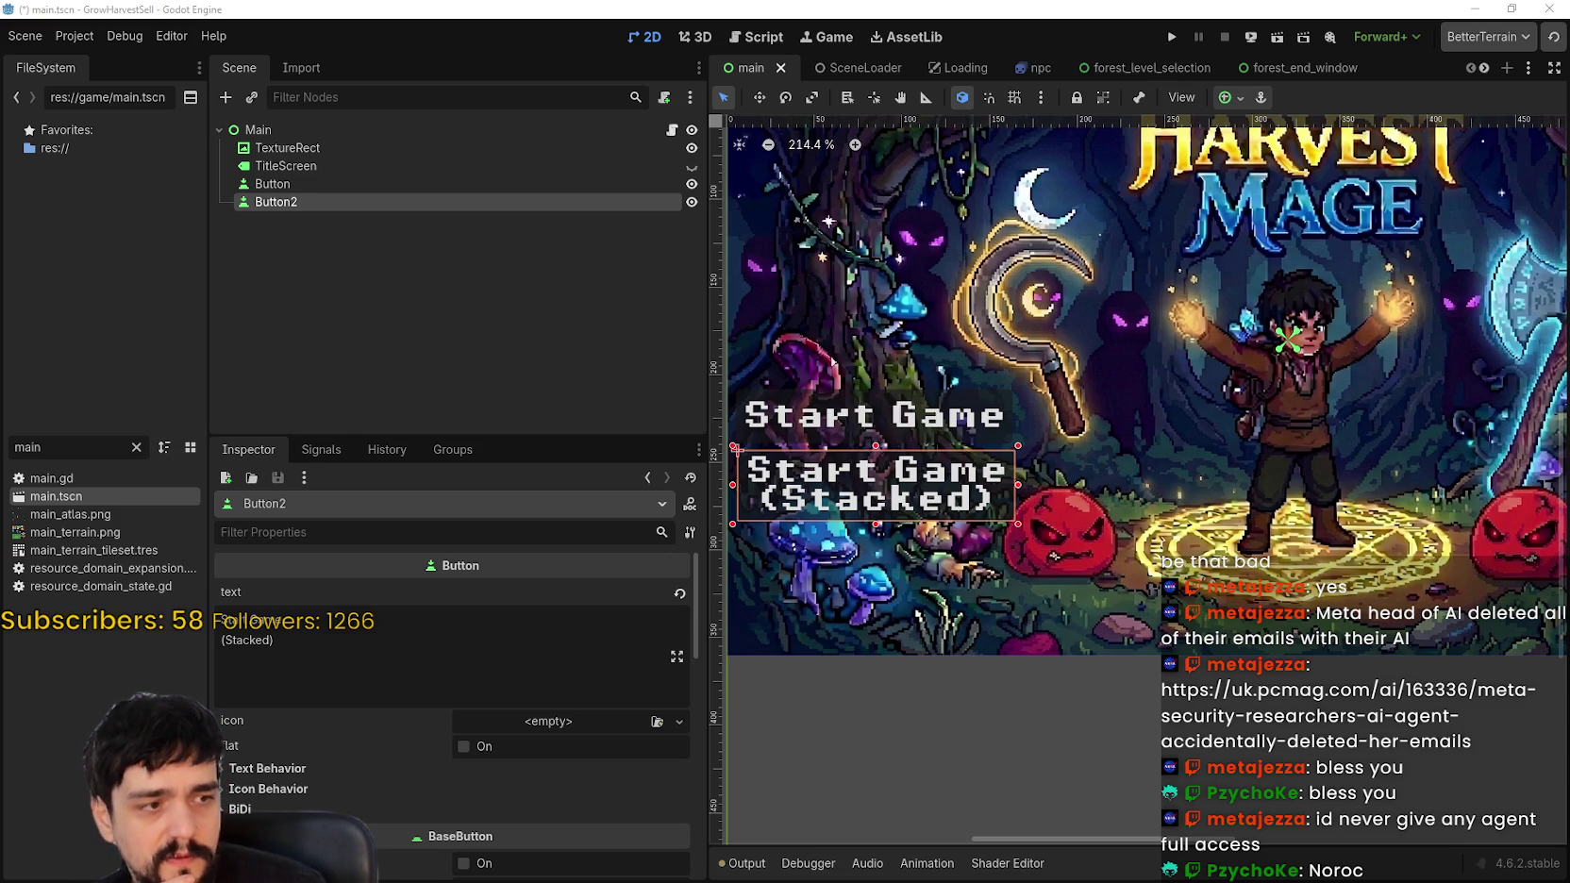
pyautogui.scroll(-2, 434, 604)
# Step: Reload the scene changed on disk and zoom the canvas to check the buttons
pyautogui.scroll(2, 404, 670)
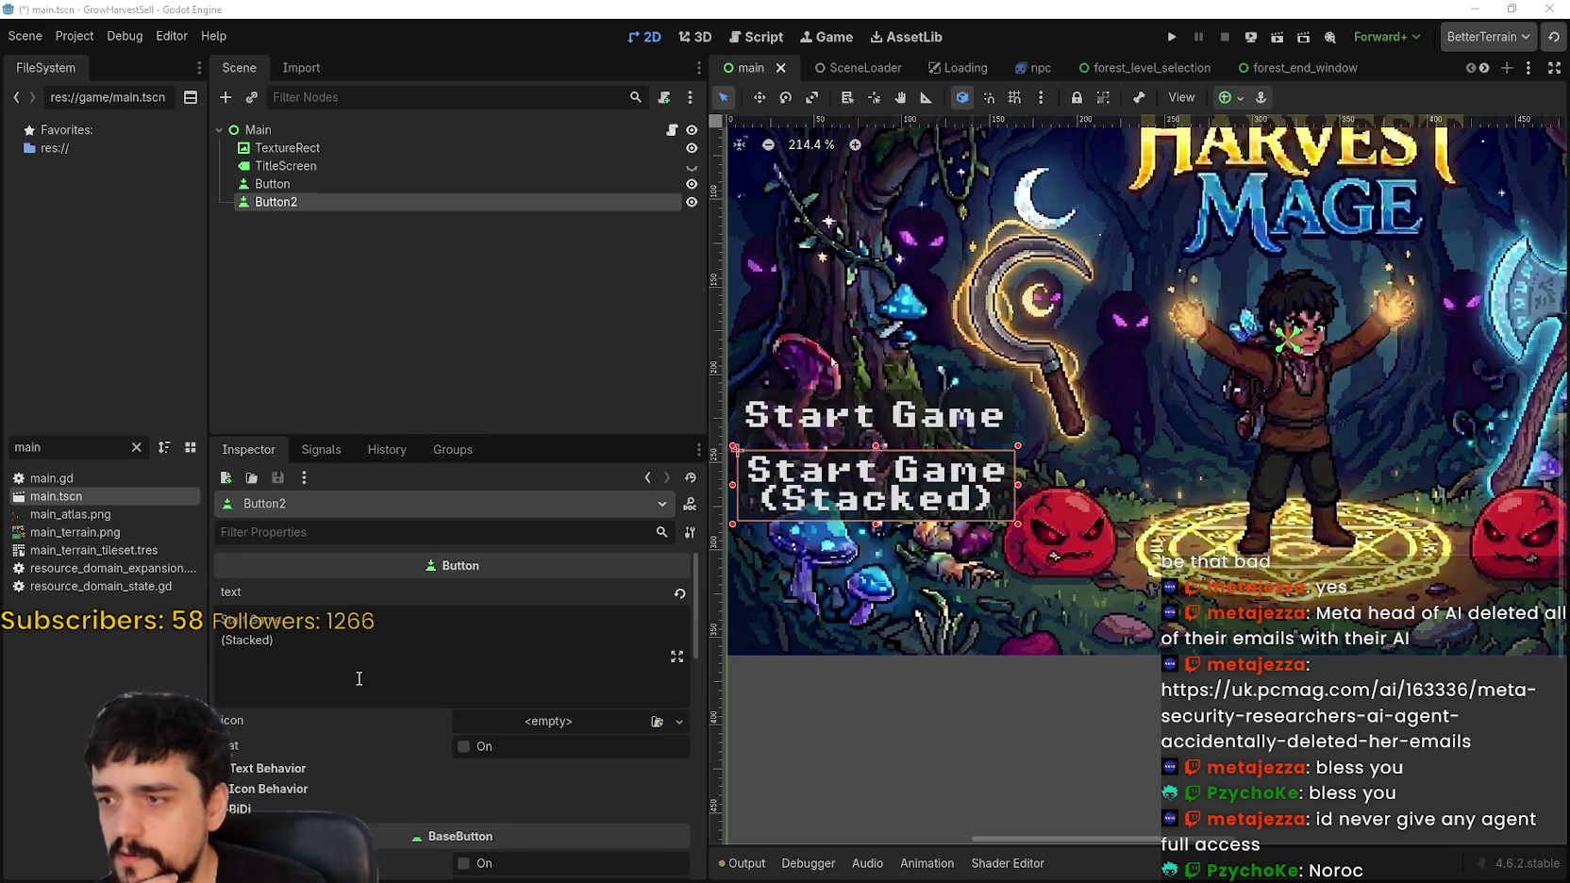
pyautogui.click(817, 552)
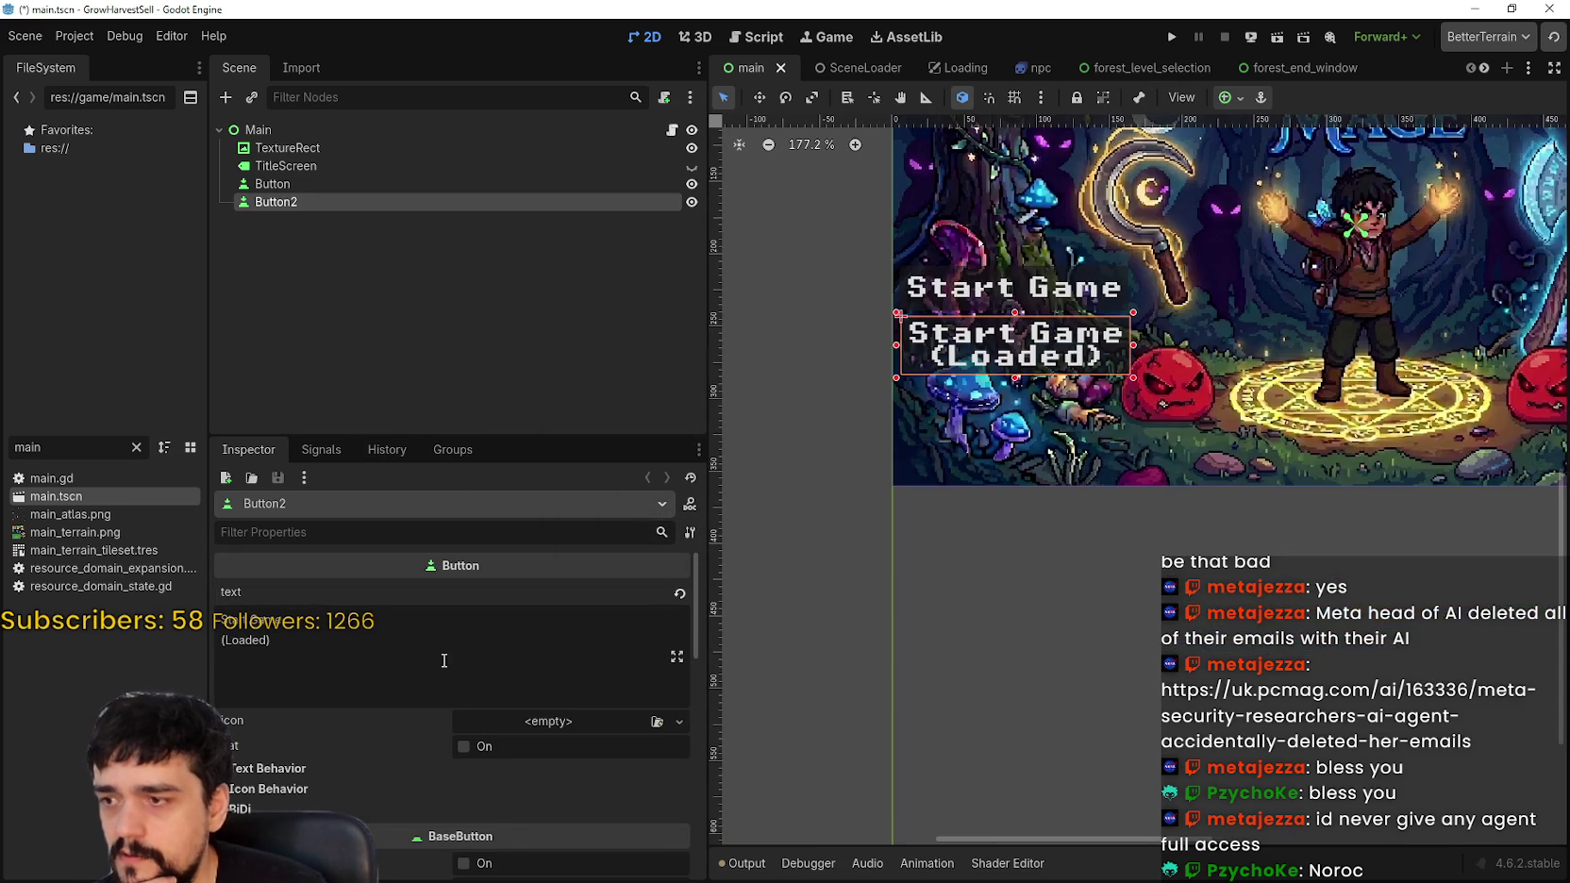
pyautogui.scroll(5, 1121, 377)
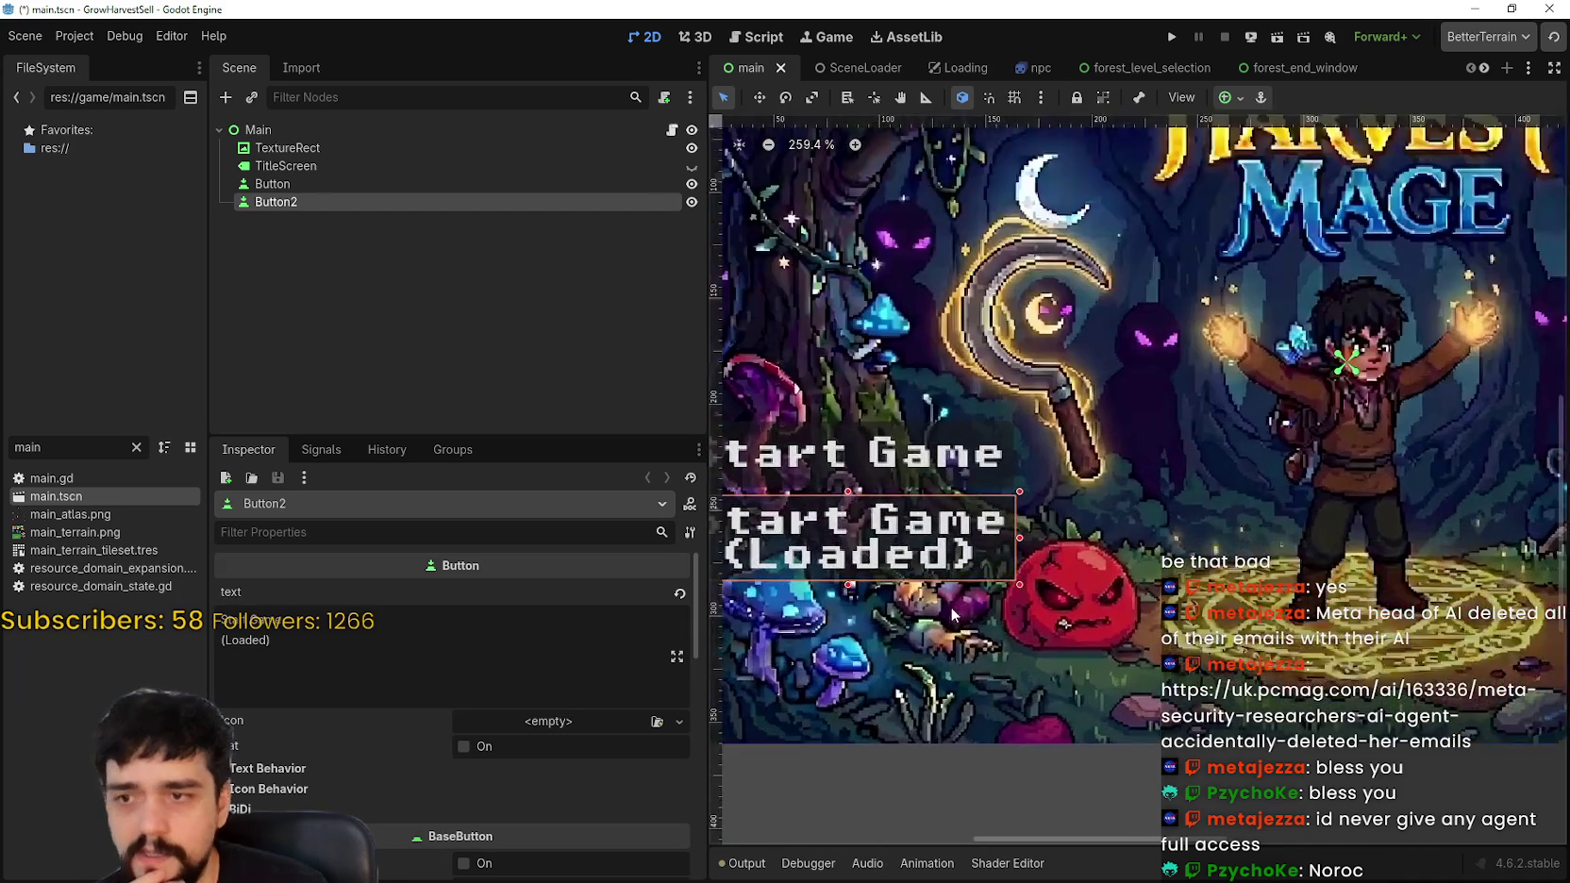
pyautogui.scroll(-5, 1084, 549)
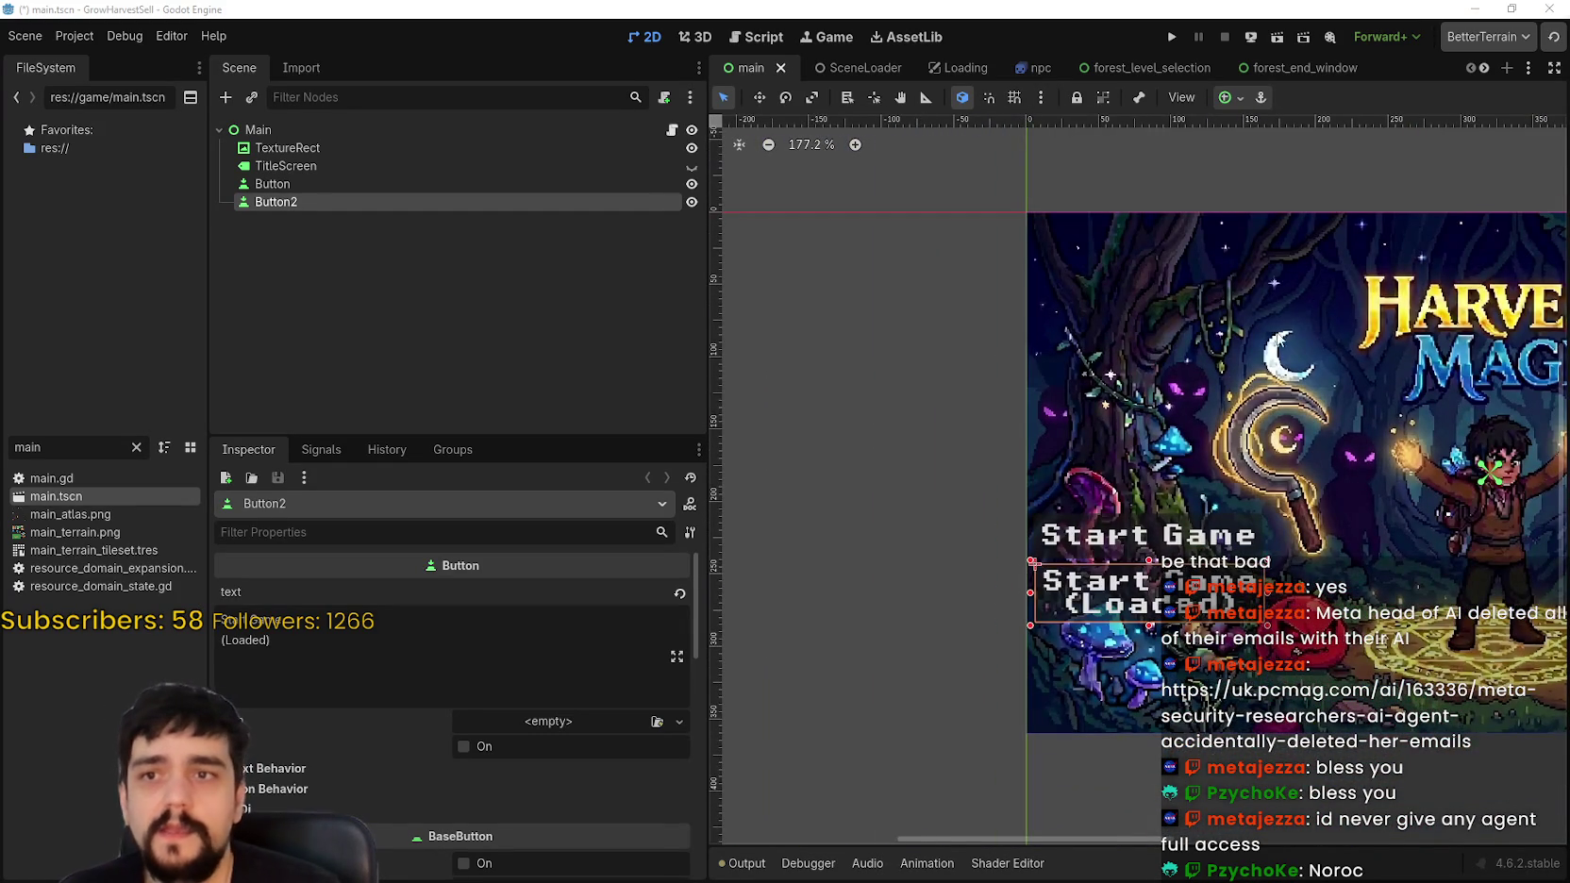
pyautogui.scroll(-4, 1309, 322)
# Step: Save and run the game, then move its window up-right and resize it
pyautogui.click(1175, 36)
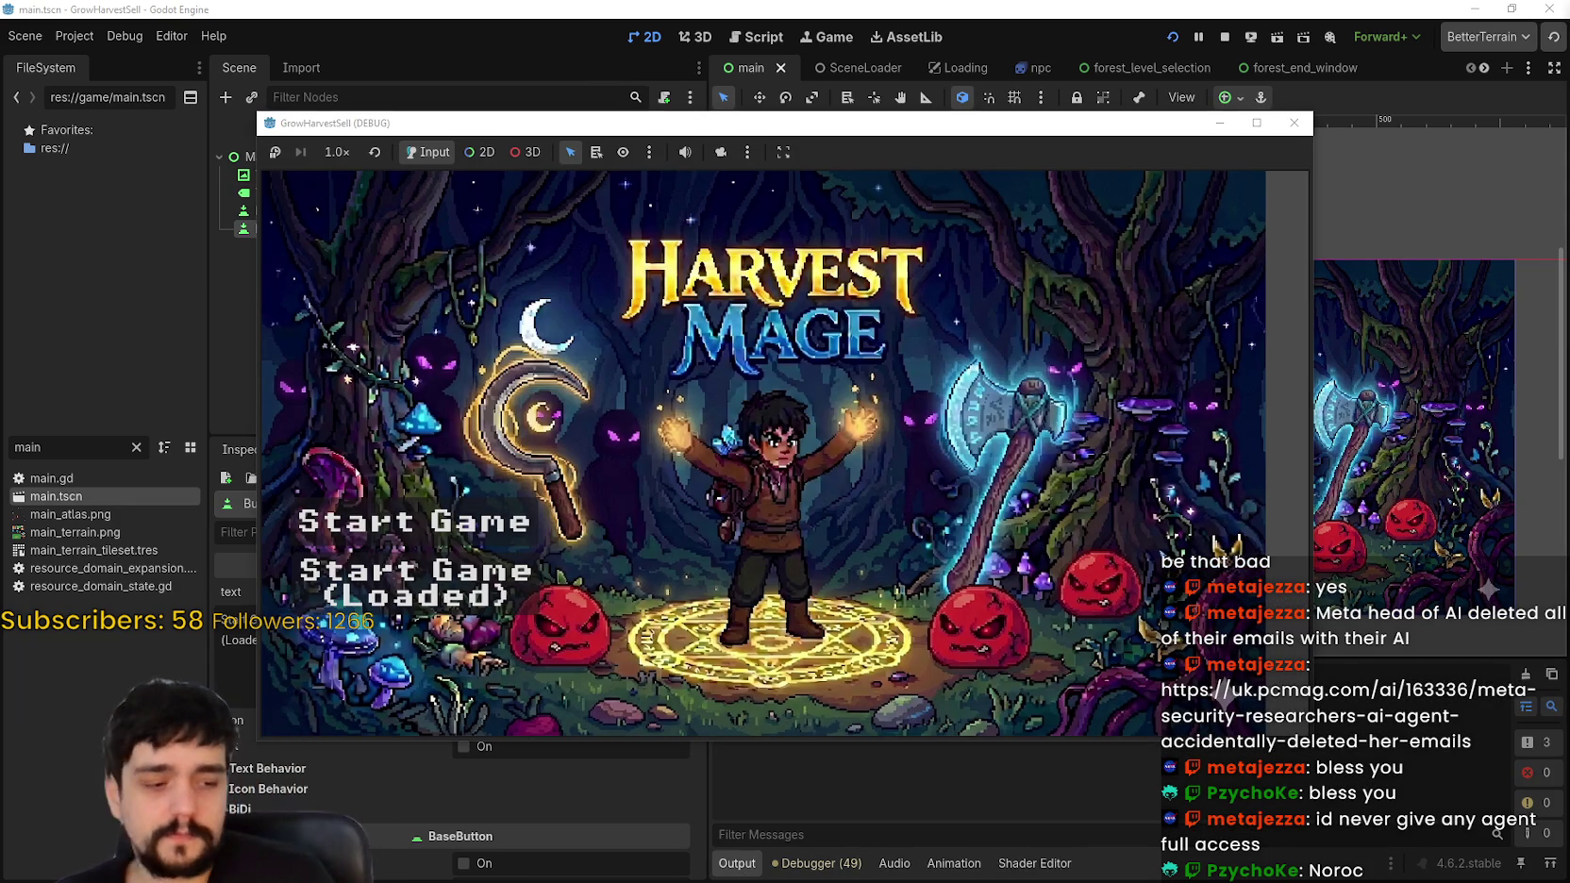
pyautogui.moveTo(1081, 128); pyautogui.dragTo(1250, 28)
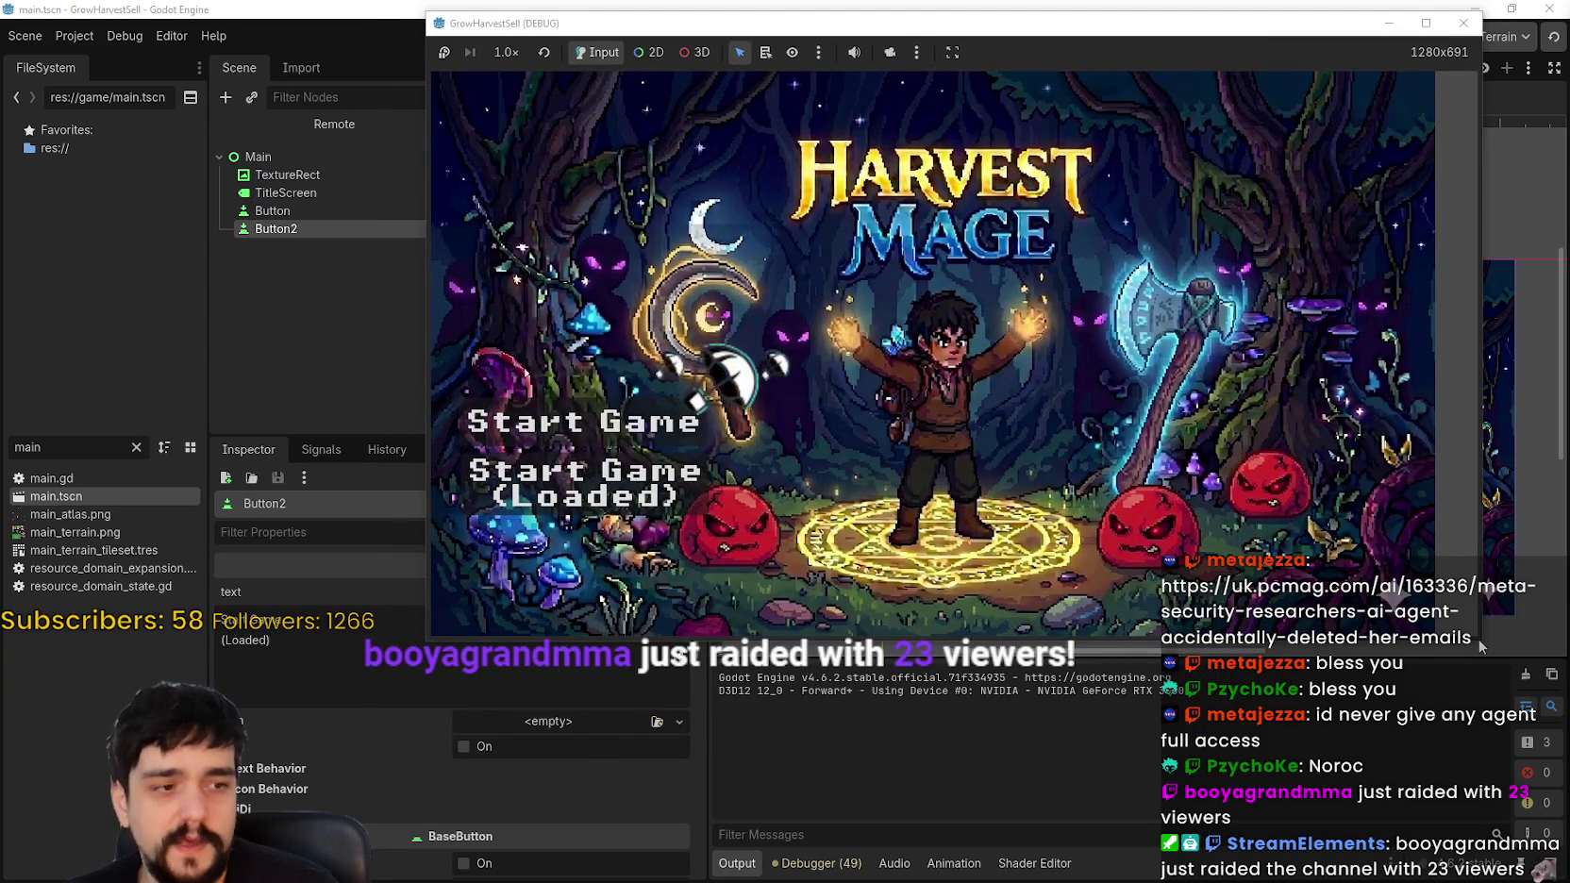
pyautogui.moveTo(1477, 638); pyautogui.dragTo(1432, 643)
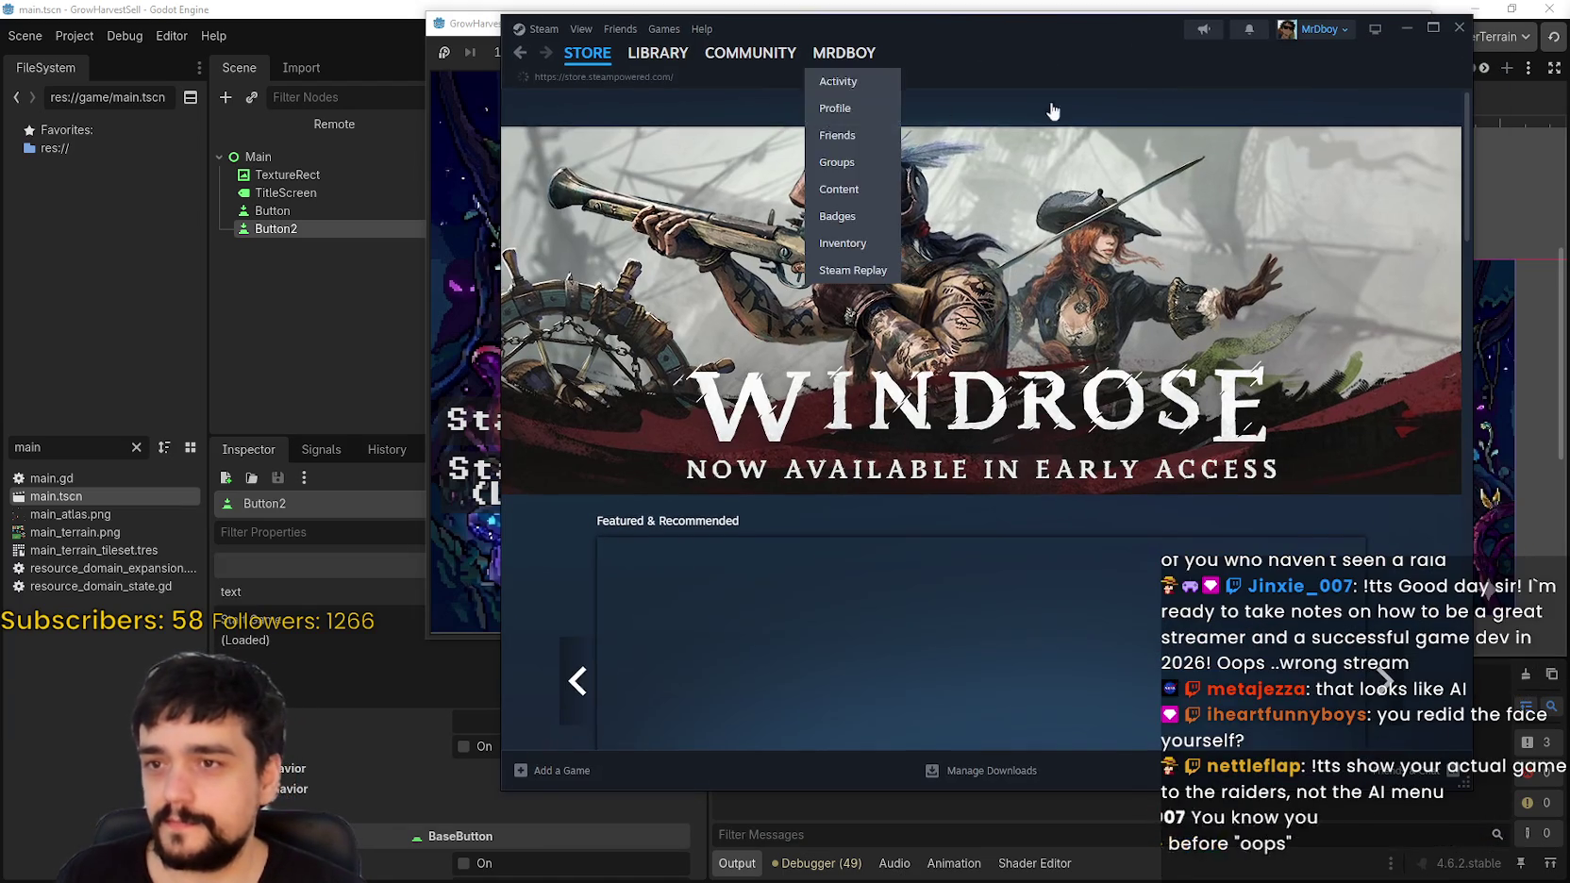
pyautogui.click(1410, 106)
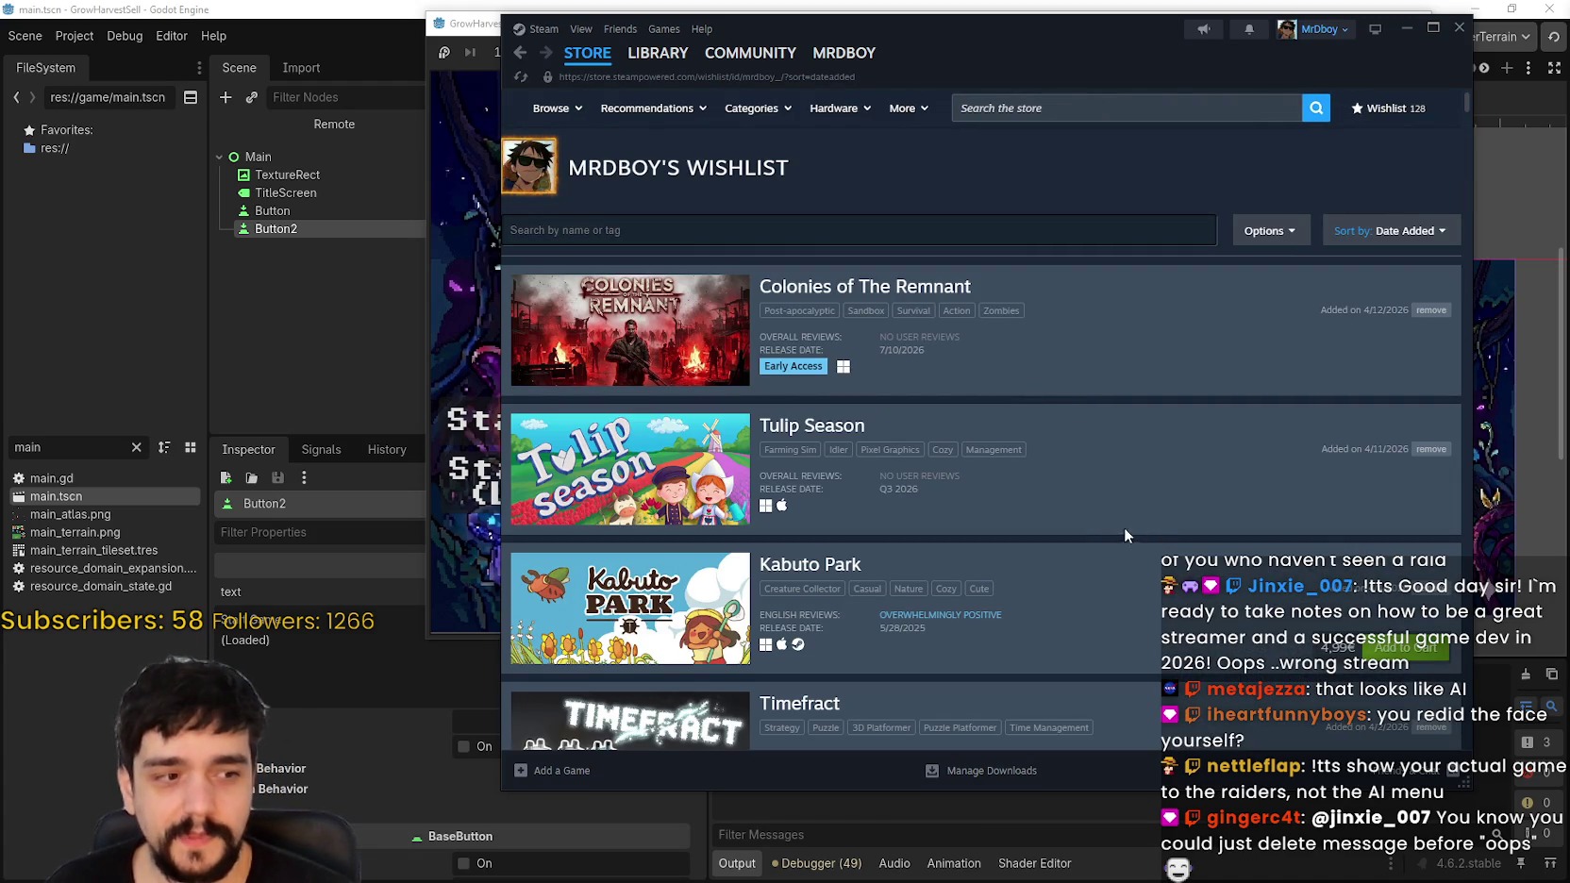
pyautogui.scroll(-8, 659, 426)
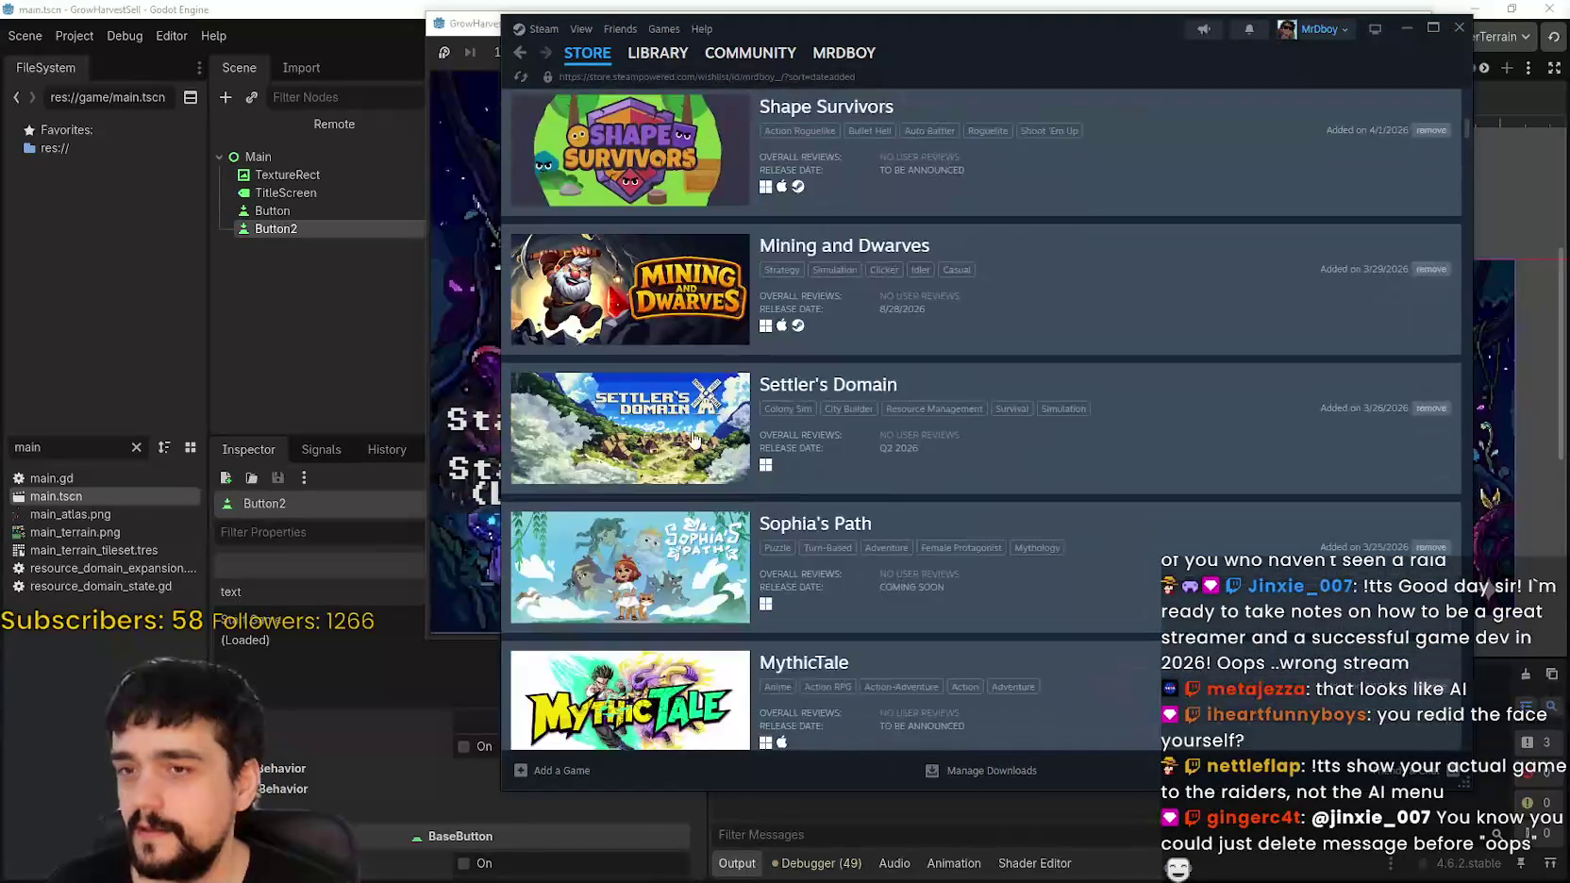
pyautogui.scroll(5, 696, 446)
pyautogui.scroll(-10, 727, 482)
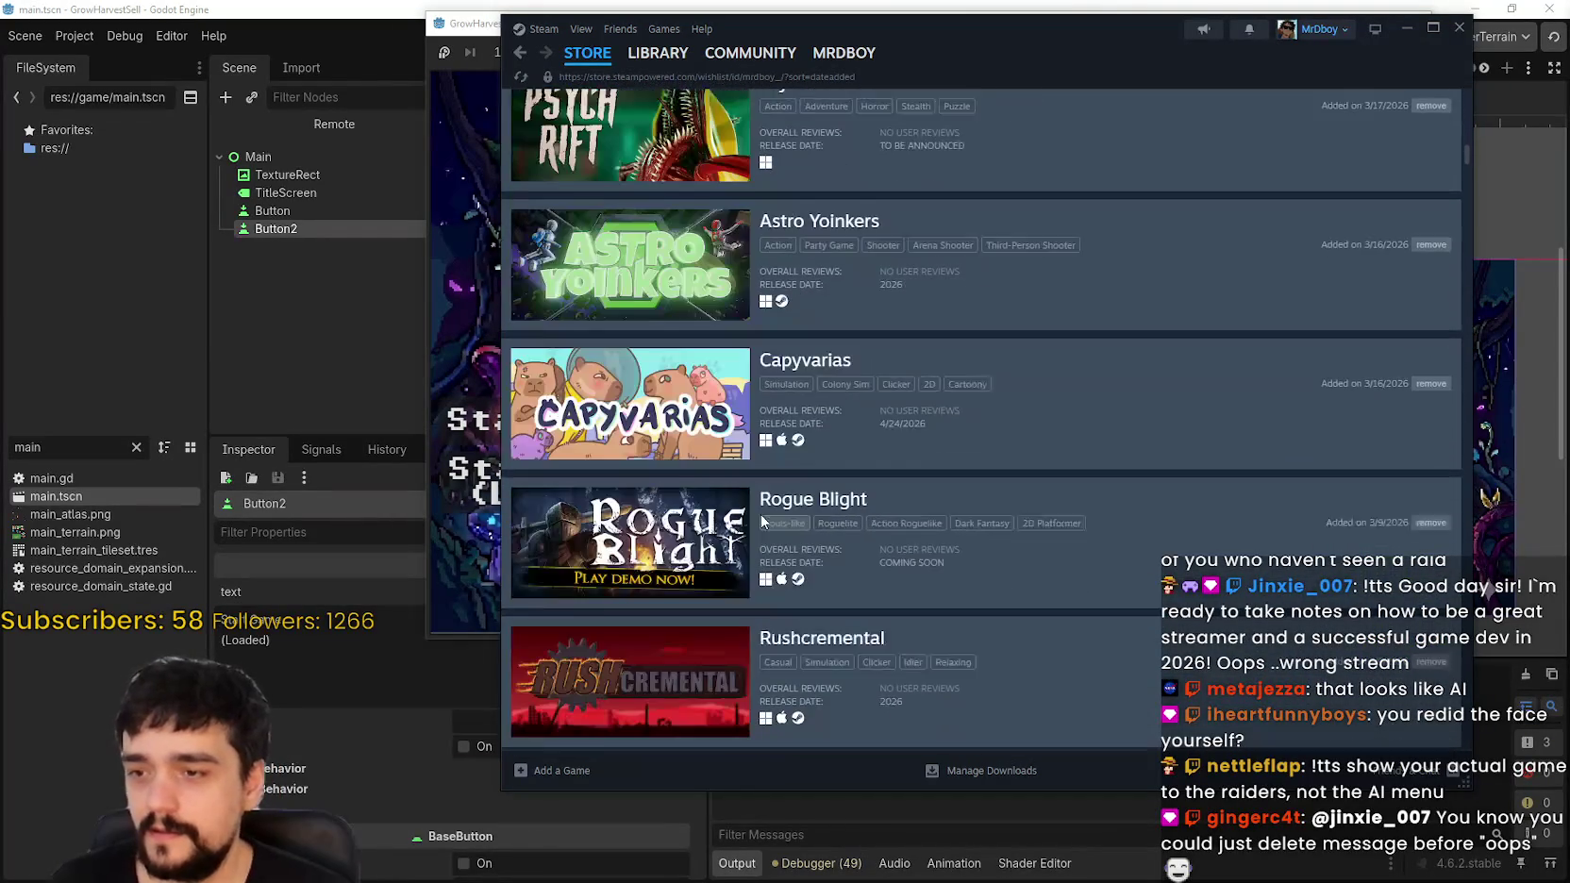
pyautogui.scroll(-12, 757, 507)
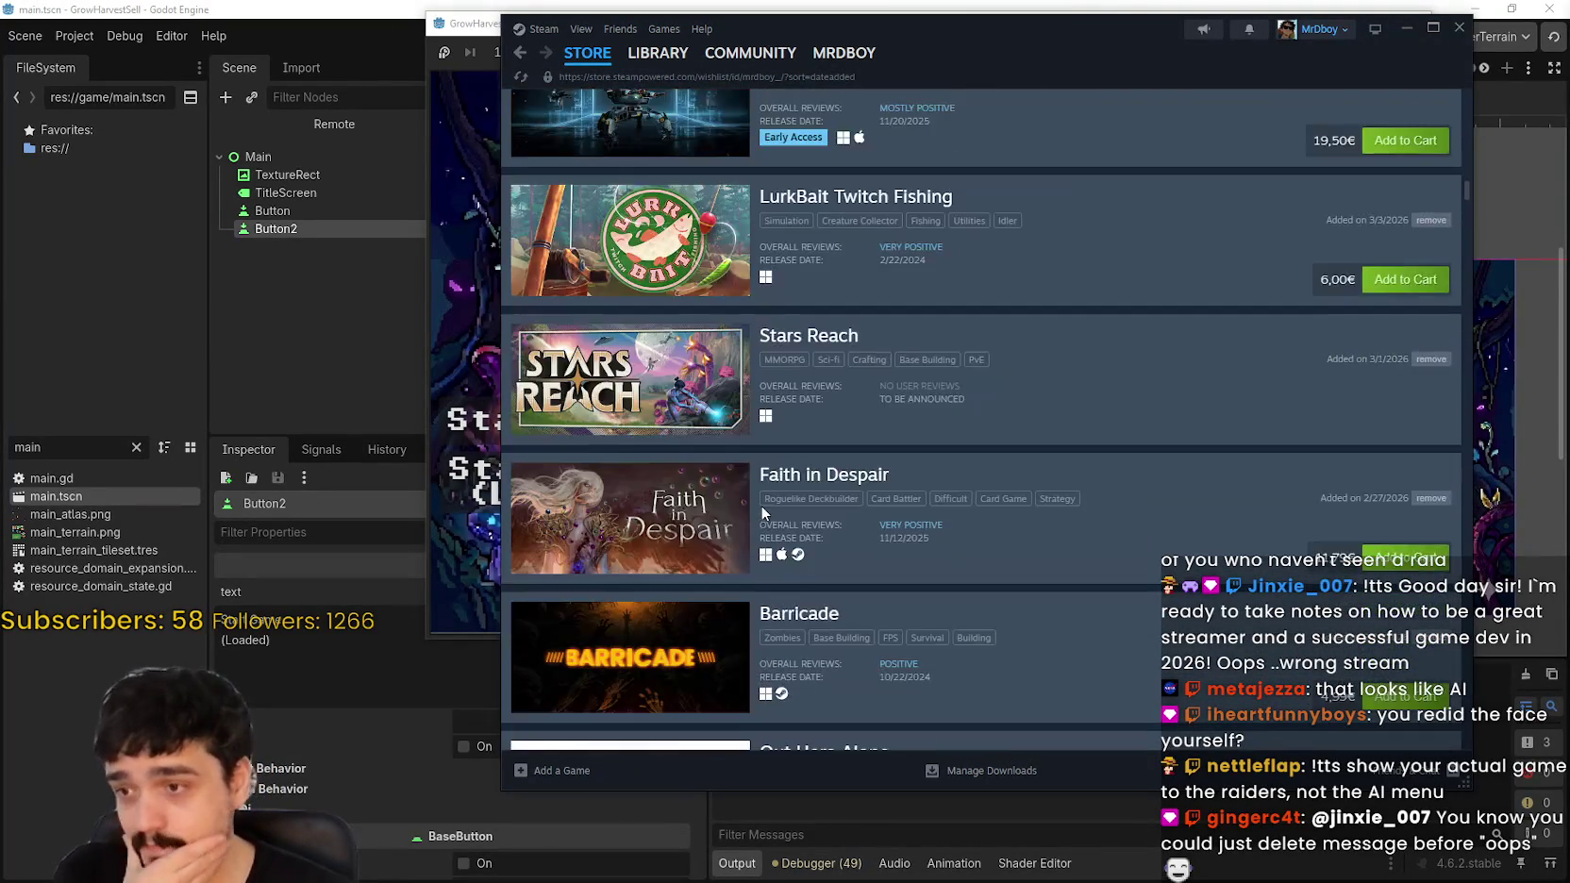
pyautogui.scroll(-10, 755, 513)
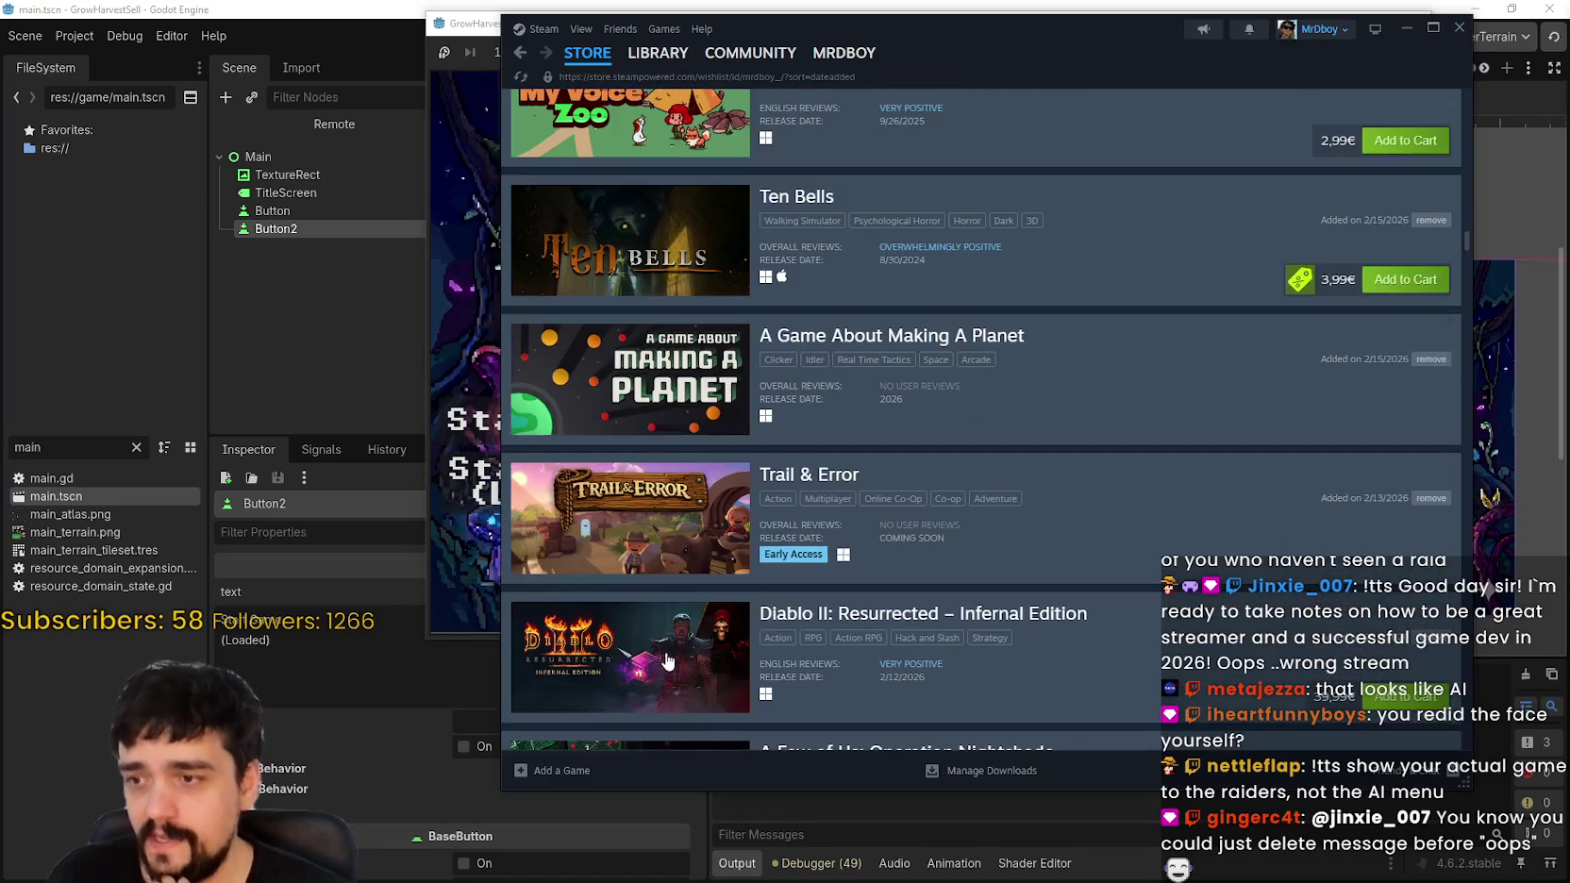
pyautogui.scroll(-12, 646, 684)
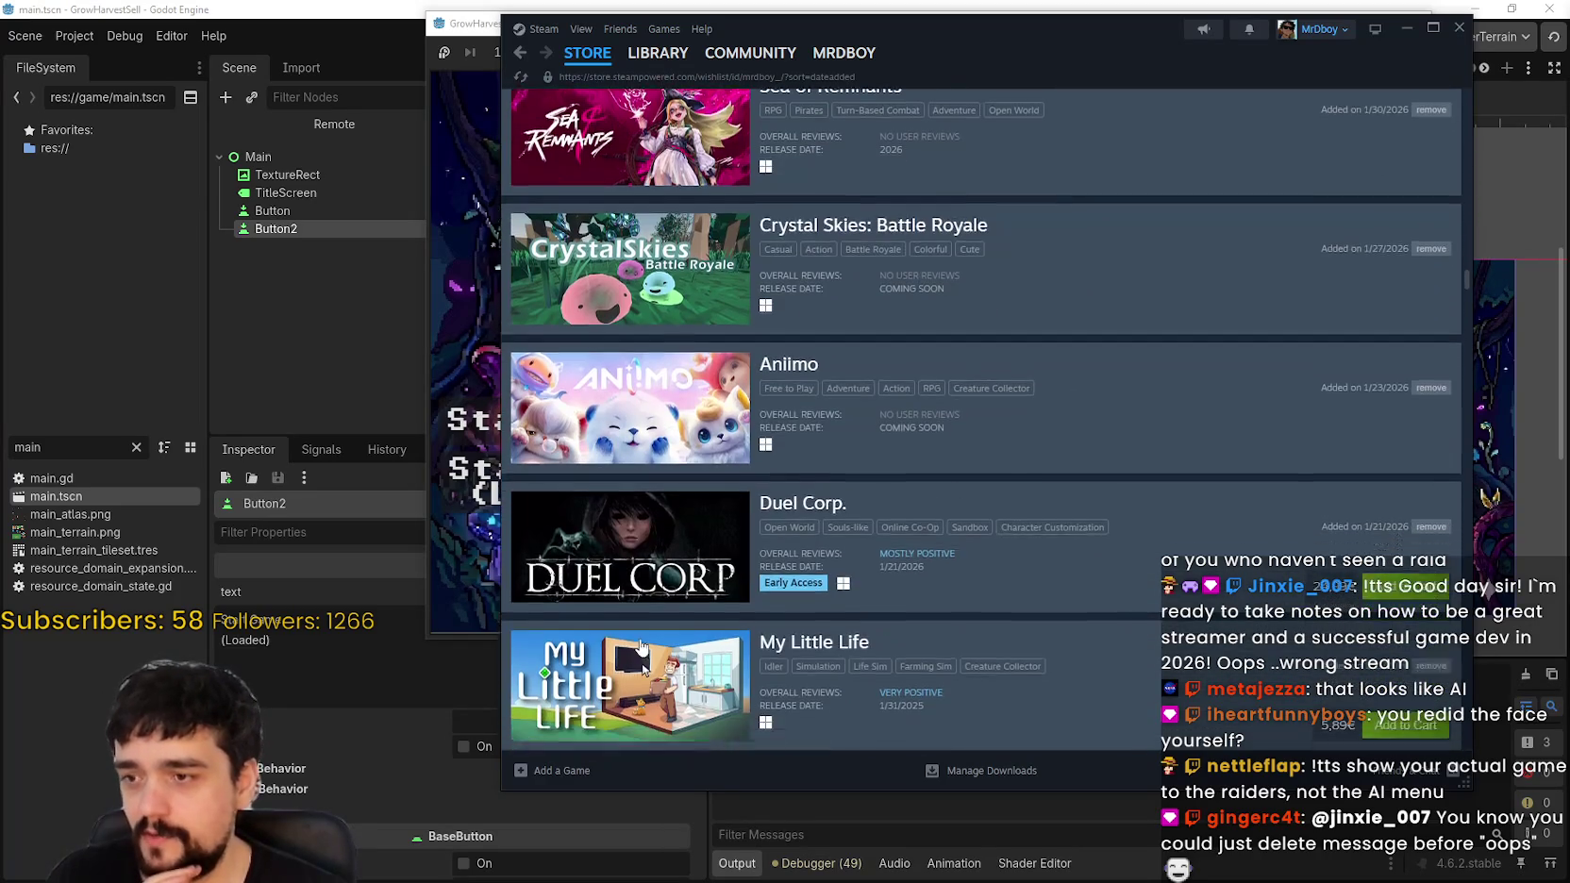
pyautogui.scroll(-12, 636, 645)
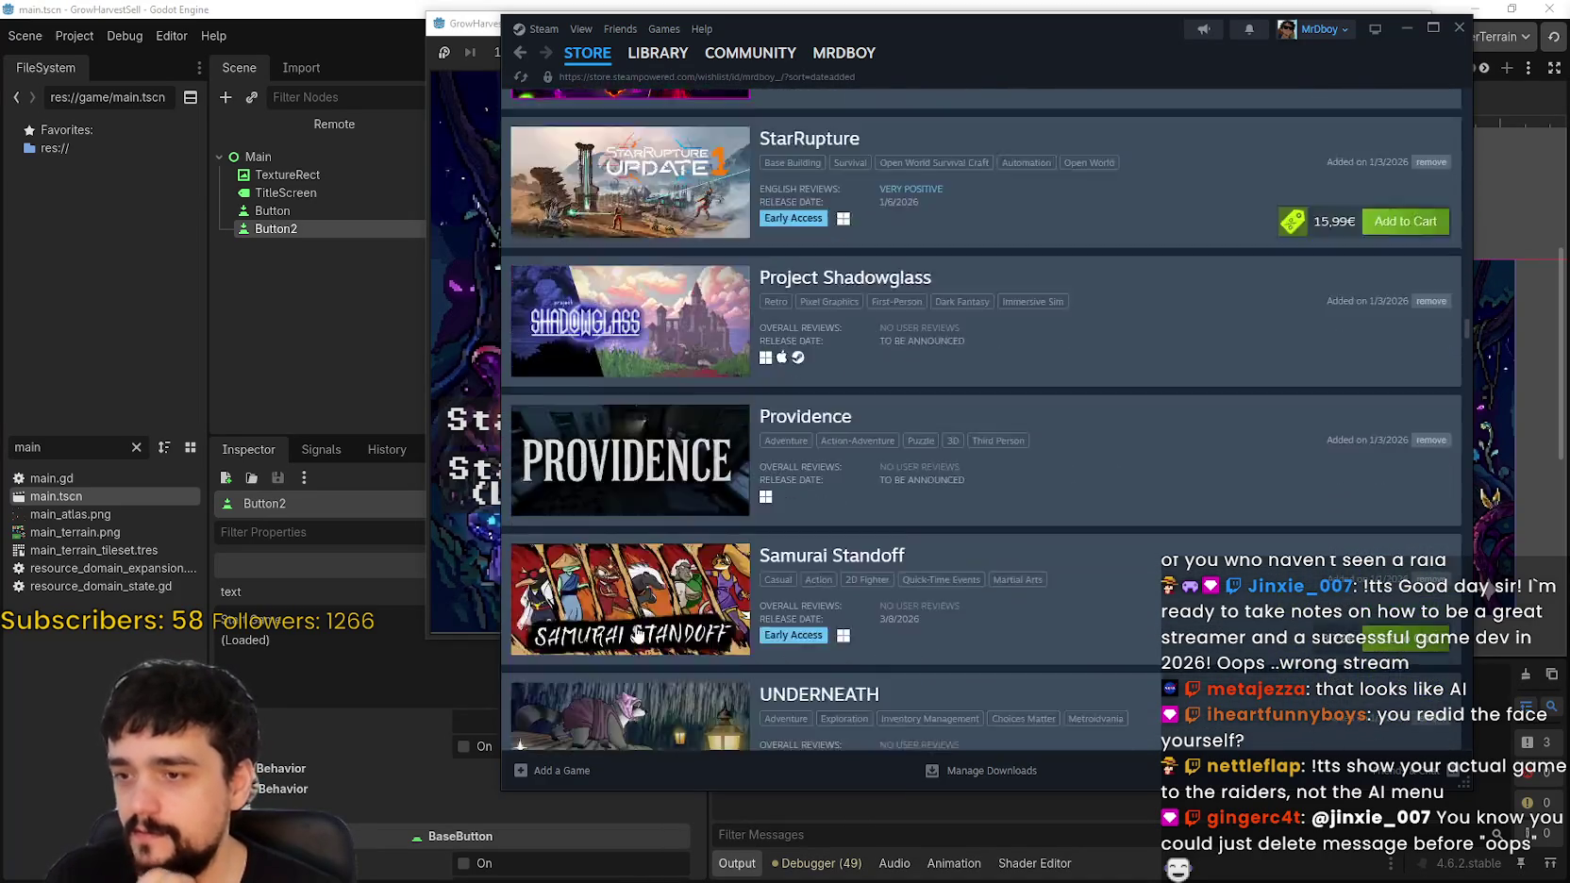
pyautogui.scroll(-8, 638, 627)
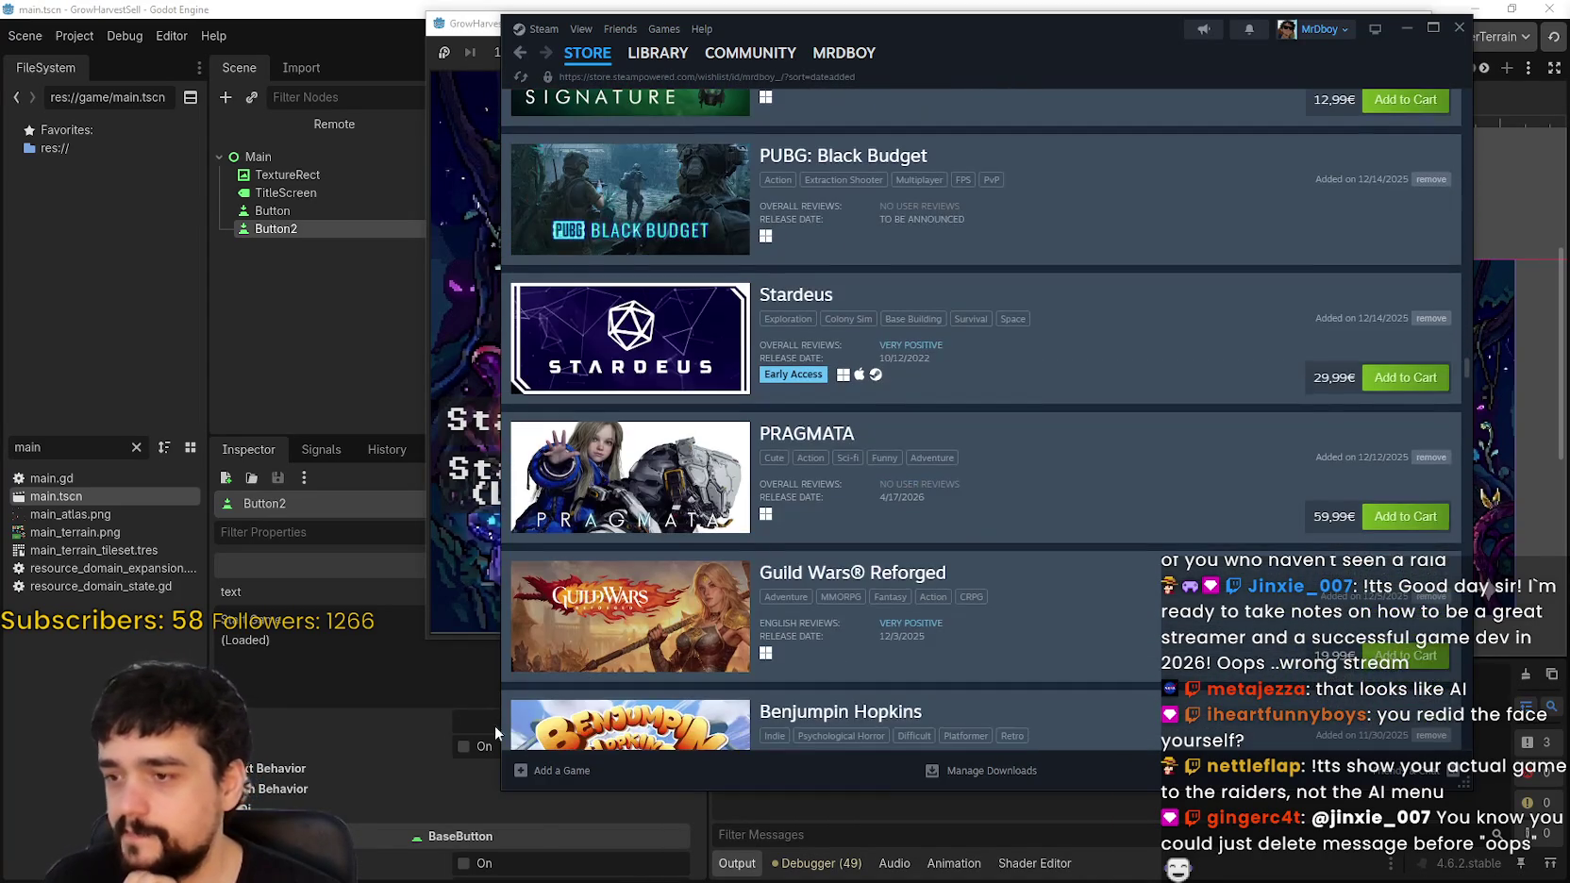
pyautogui.scroll(-13, 621, 618)
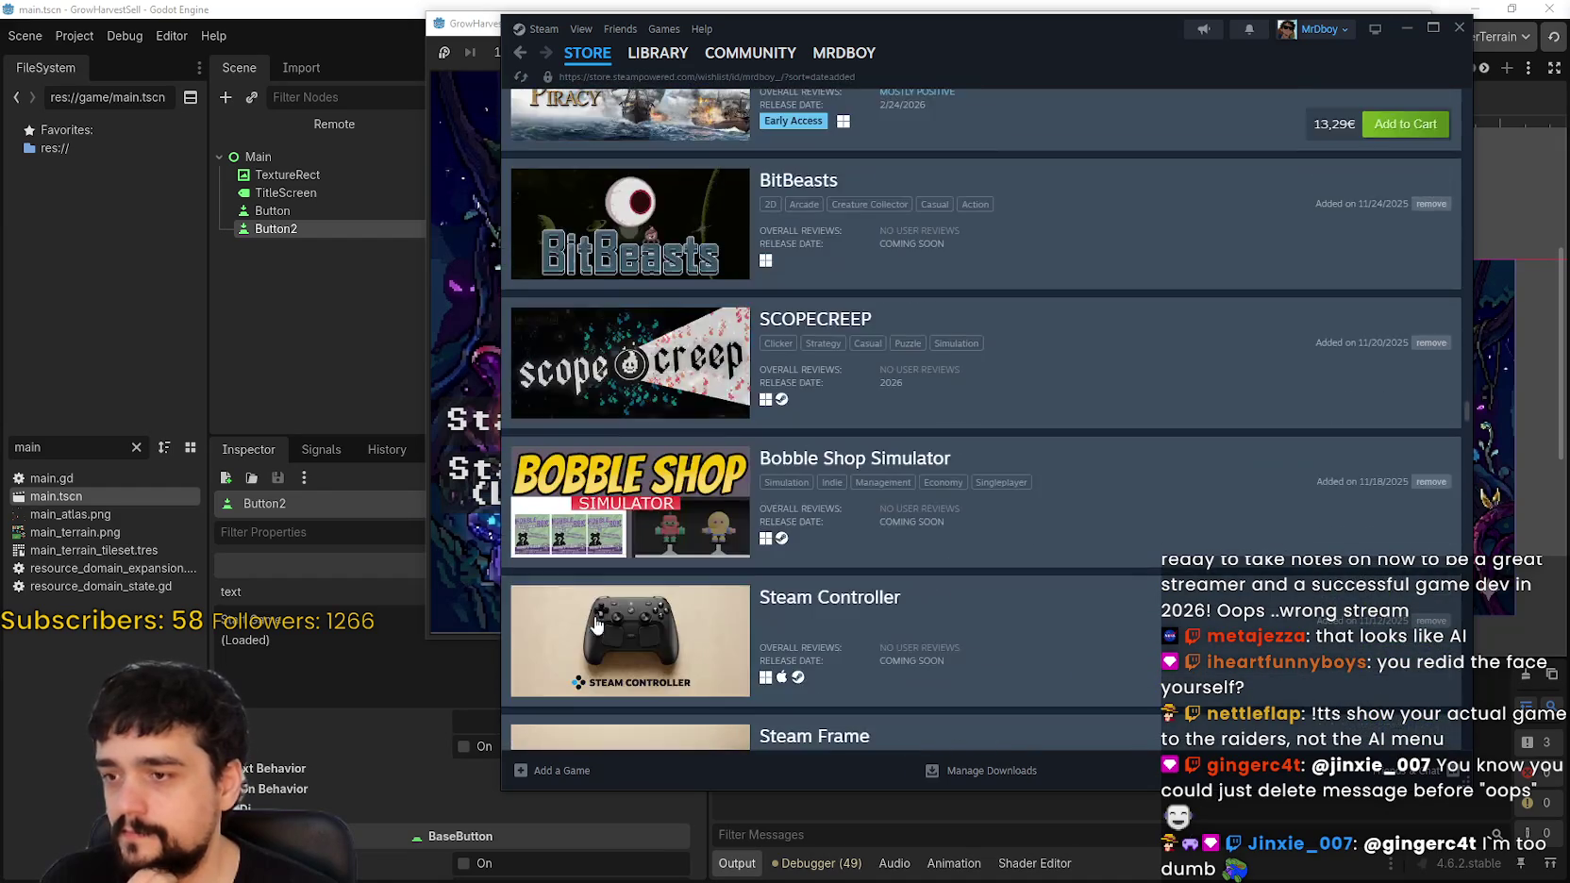
pyautogui.scroll(-8, 595, 624)
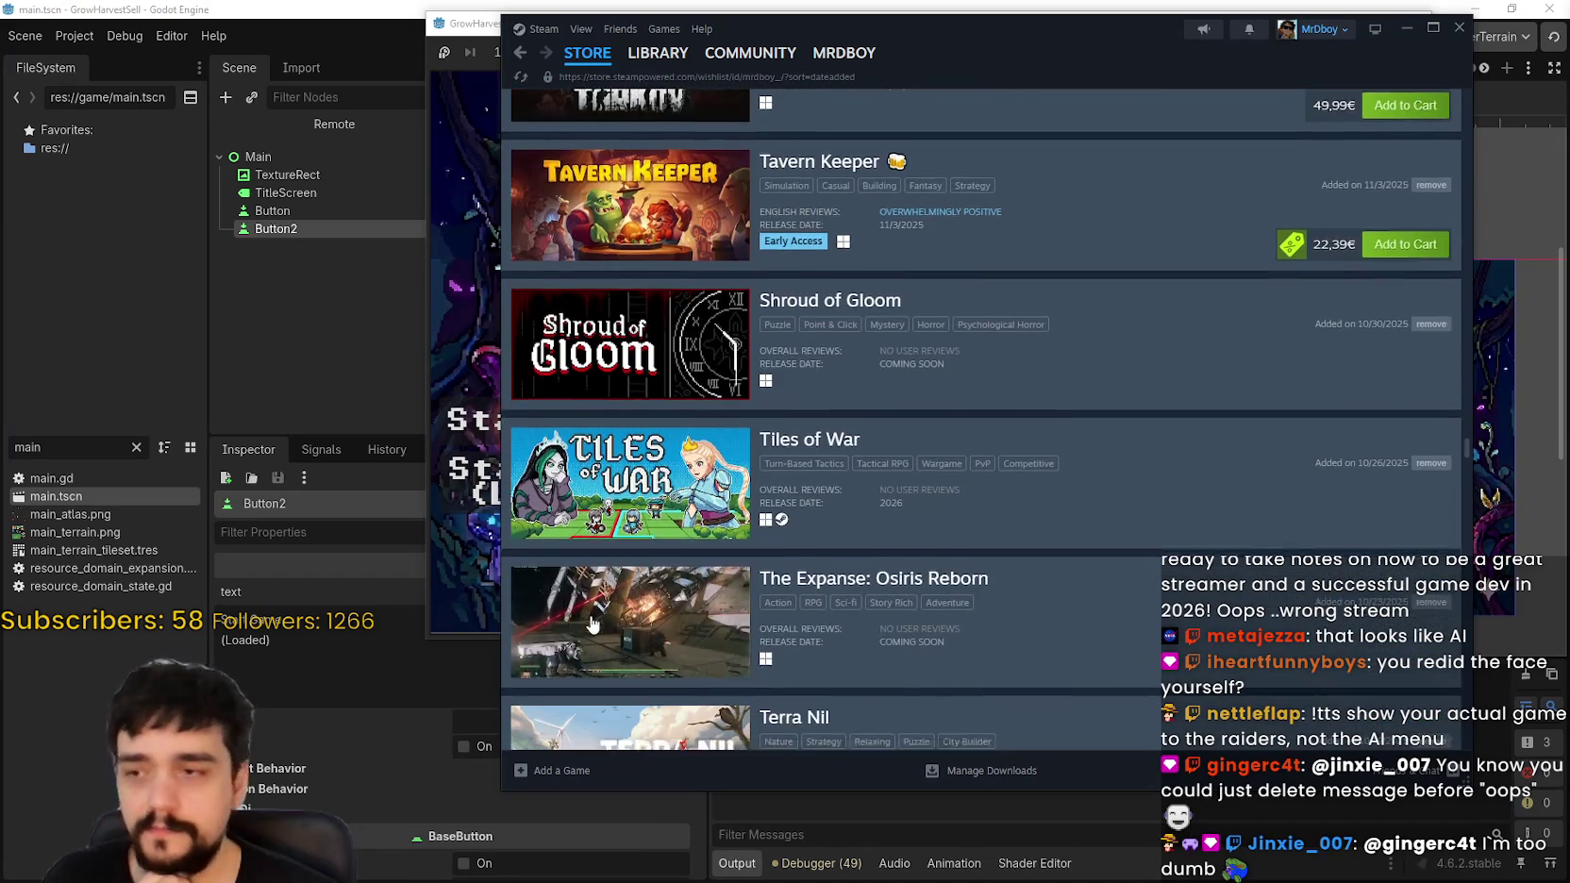
pyautogui.scroll(-7, 590, 621)
pyautogui.scroll(-20, 591, 618)
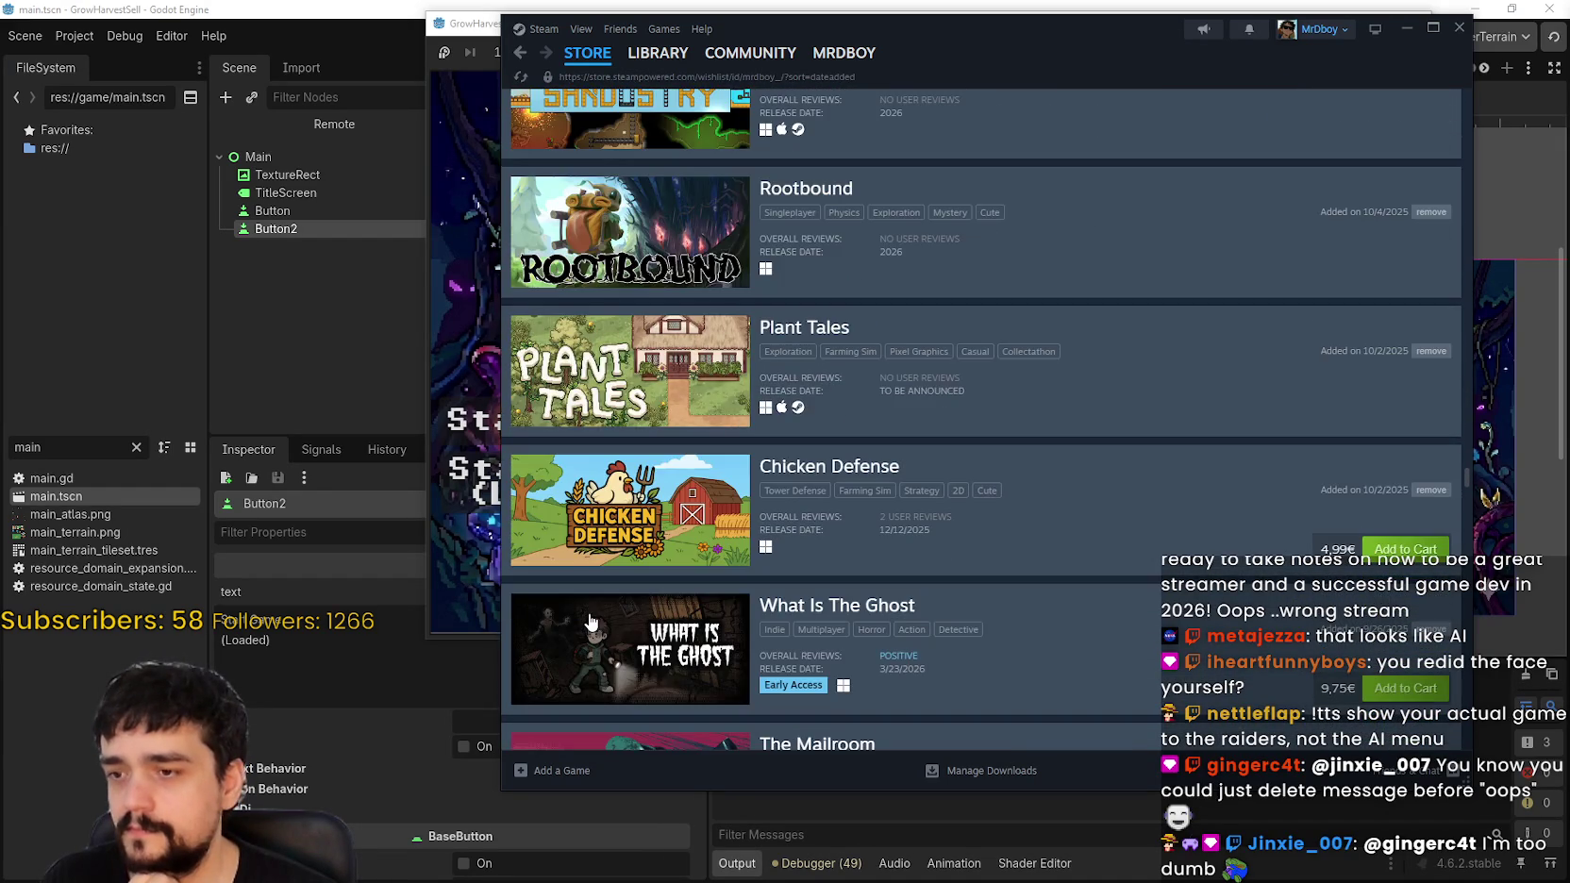
pyautogui.scroll(-20, 585, 623)
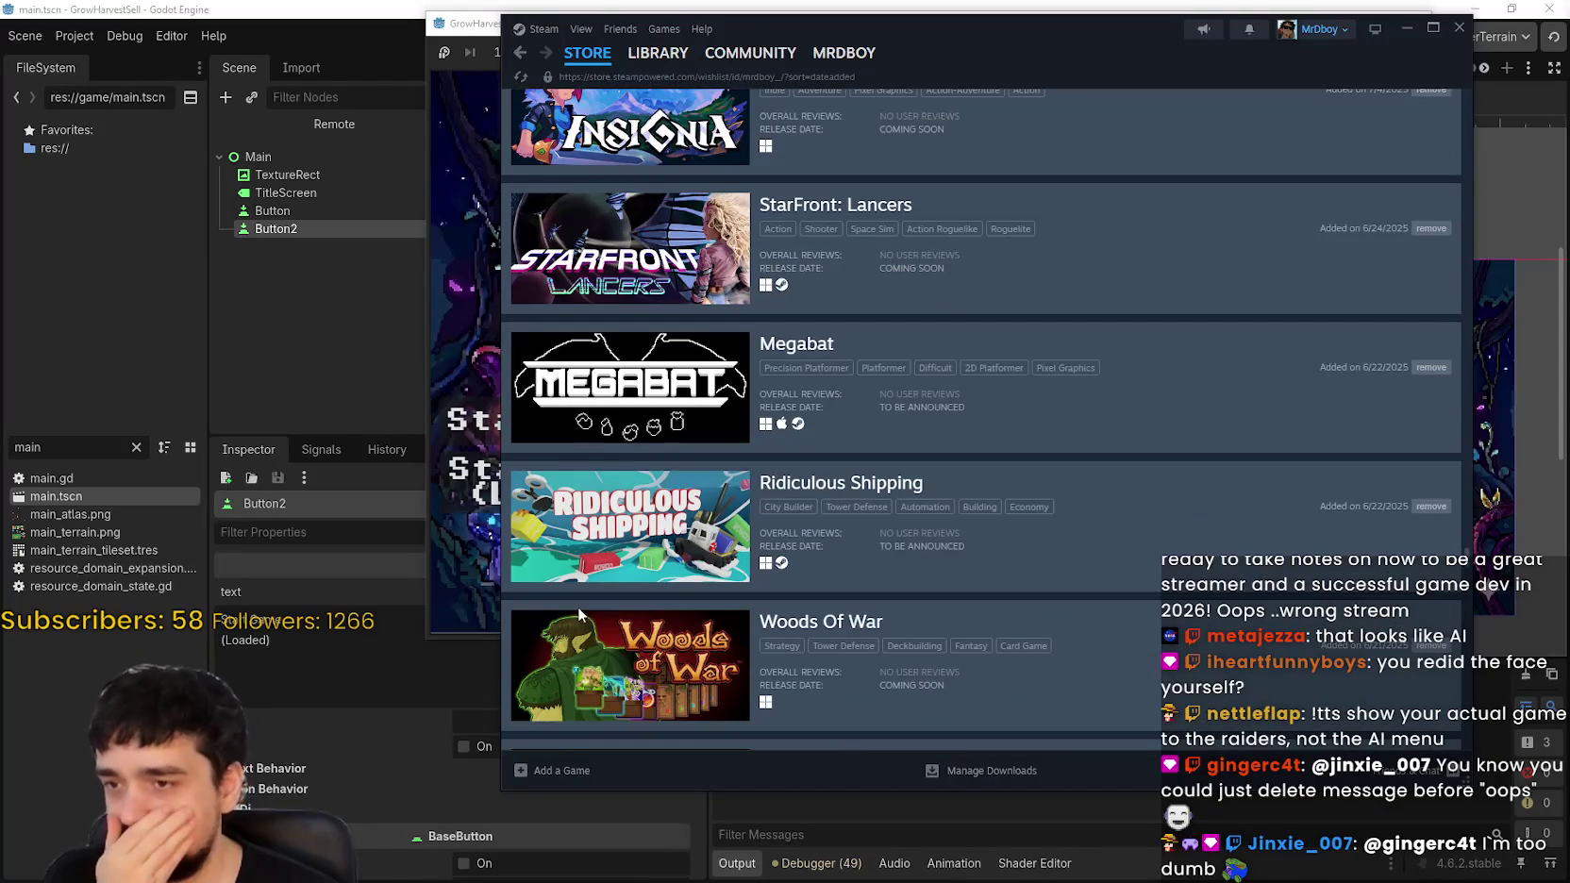
pyautogui.scroll(-9, 580, 618)
pyautogui.scroll(-20, 579, 614)
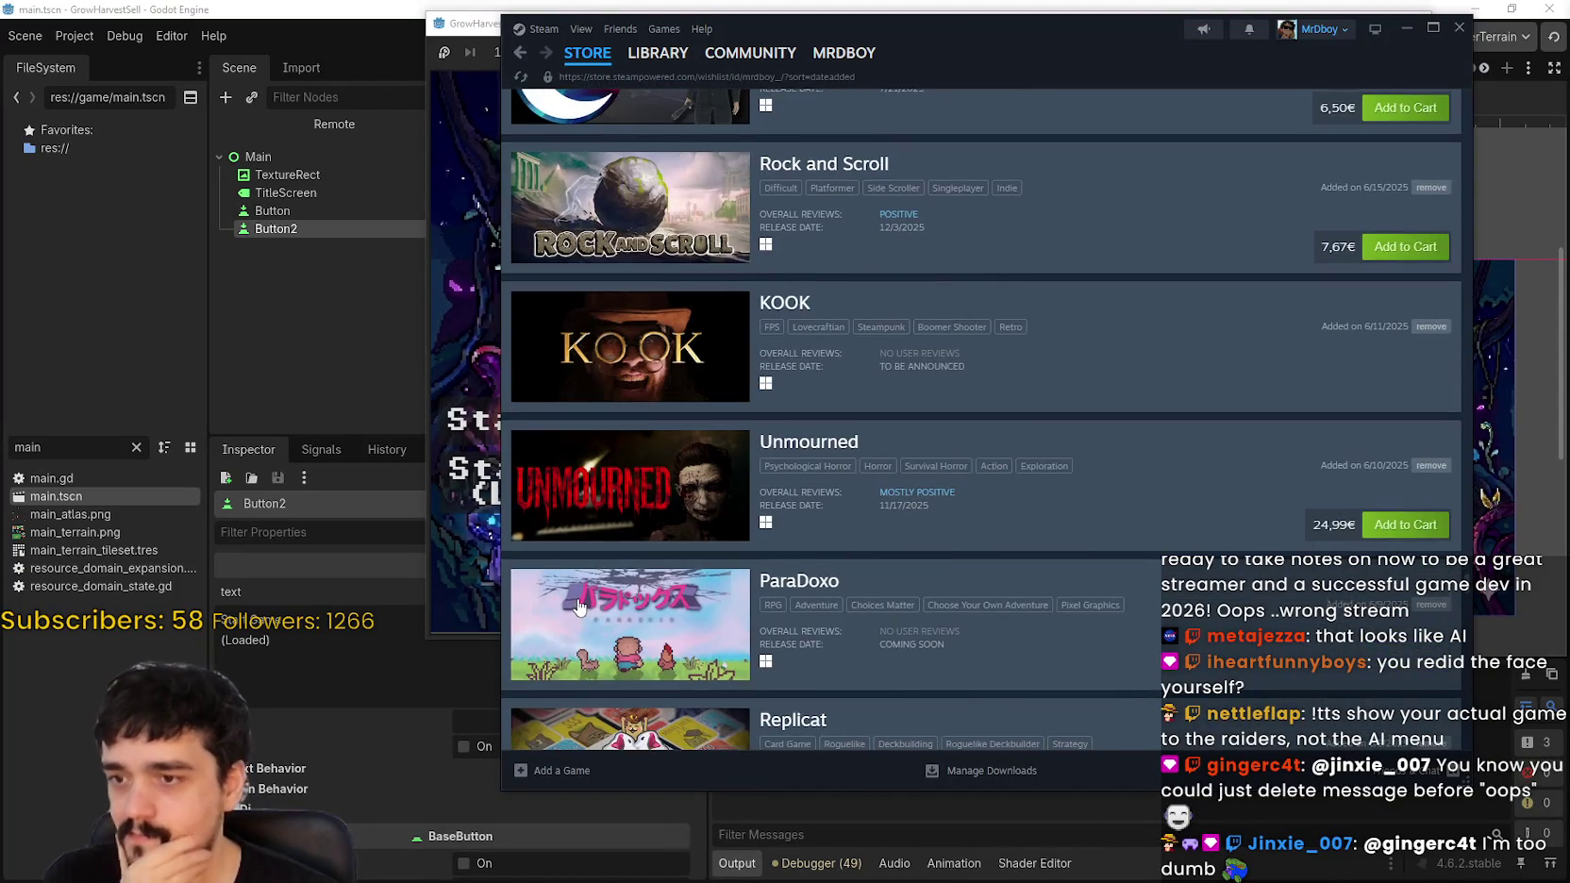
pyautogui.scroll(-11, 581, 609)
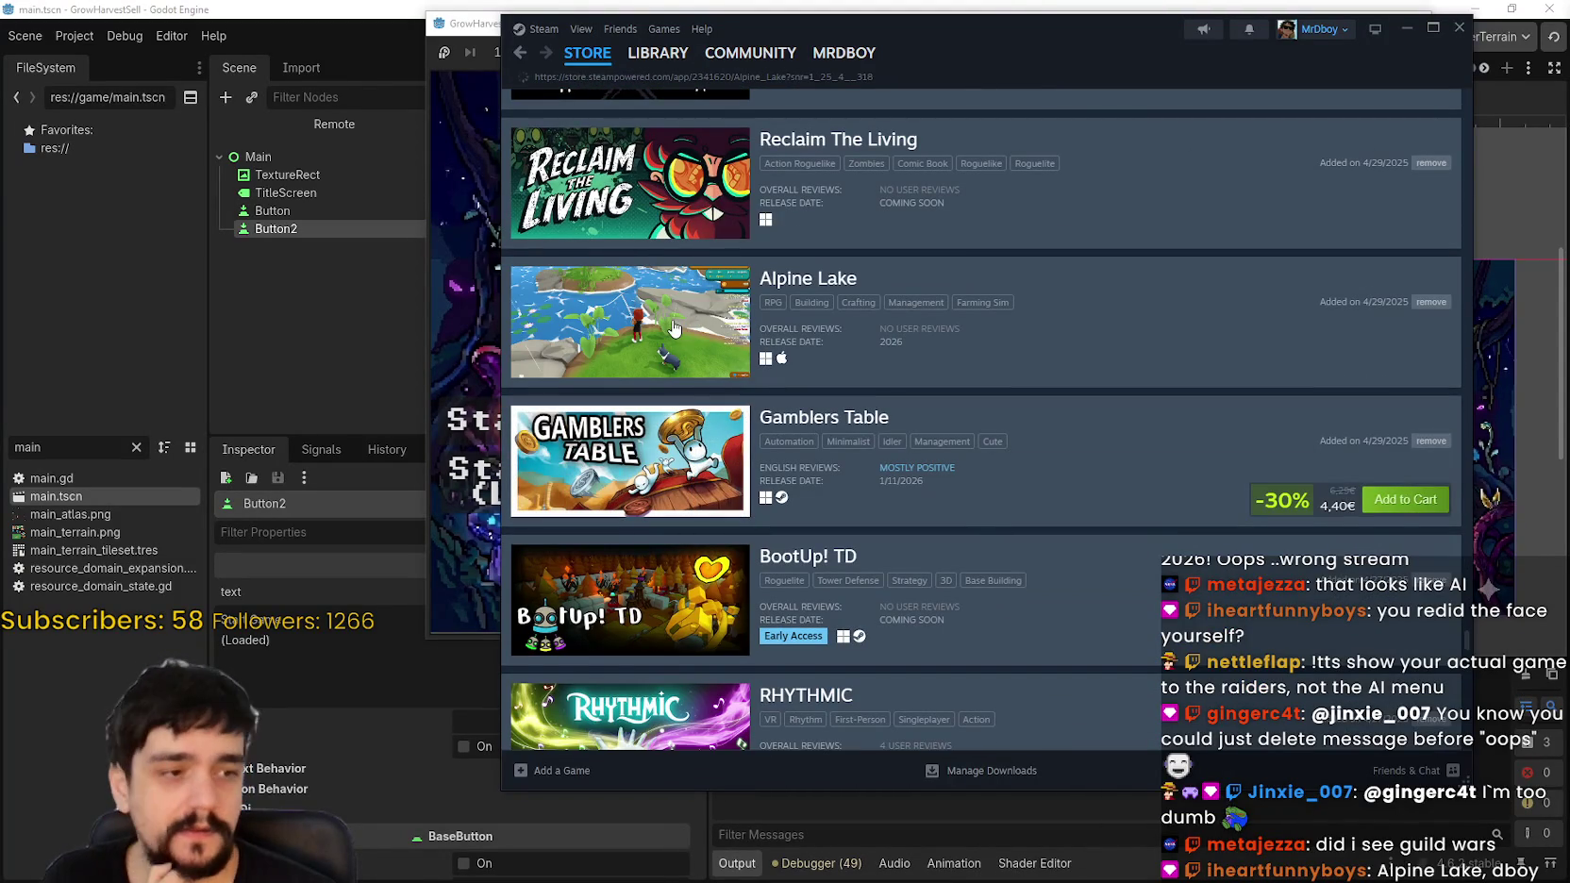
pyautogui.click(665, 353)
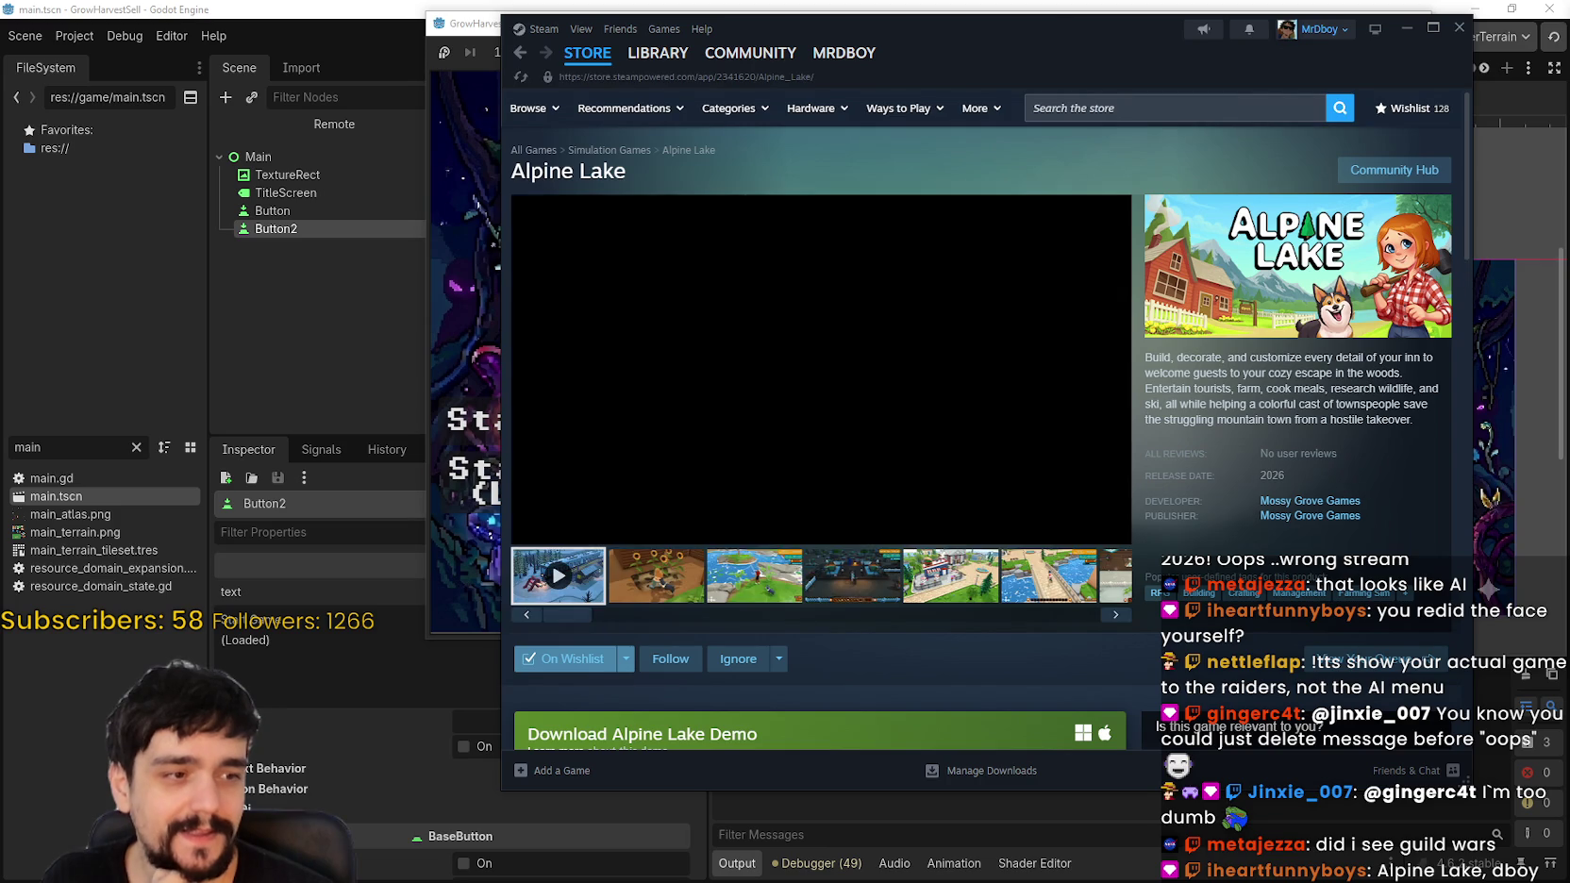
# Step: Show the sunflower screenshot and play the Alpine Lake gameplay trailer
pyautogui.click(656, 576)
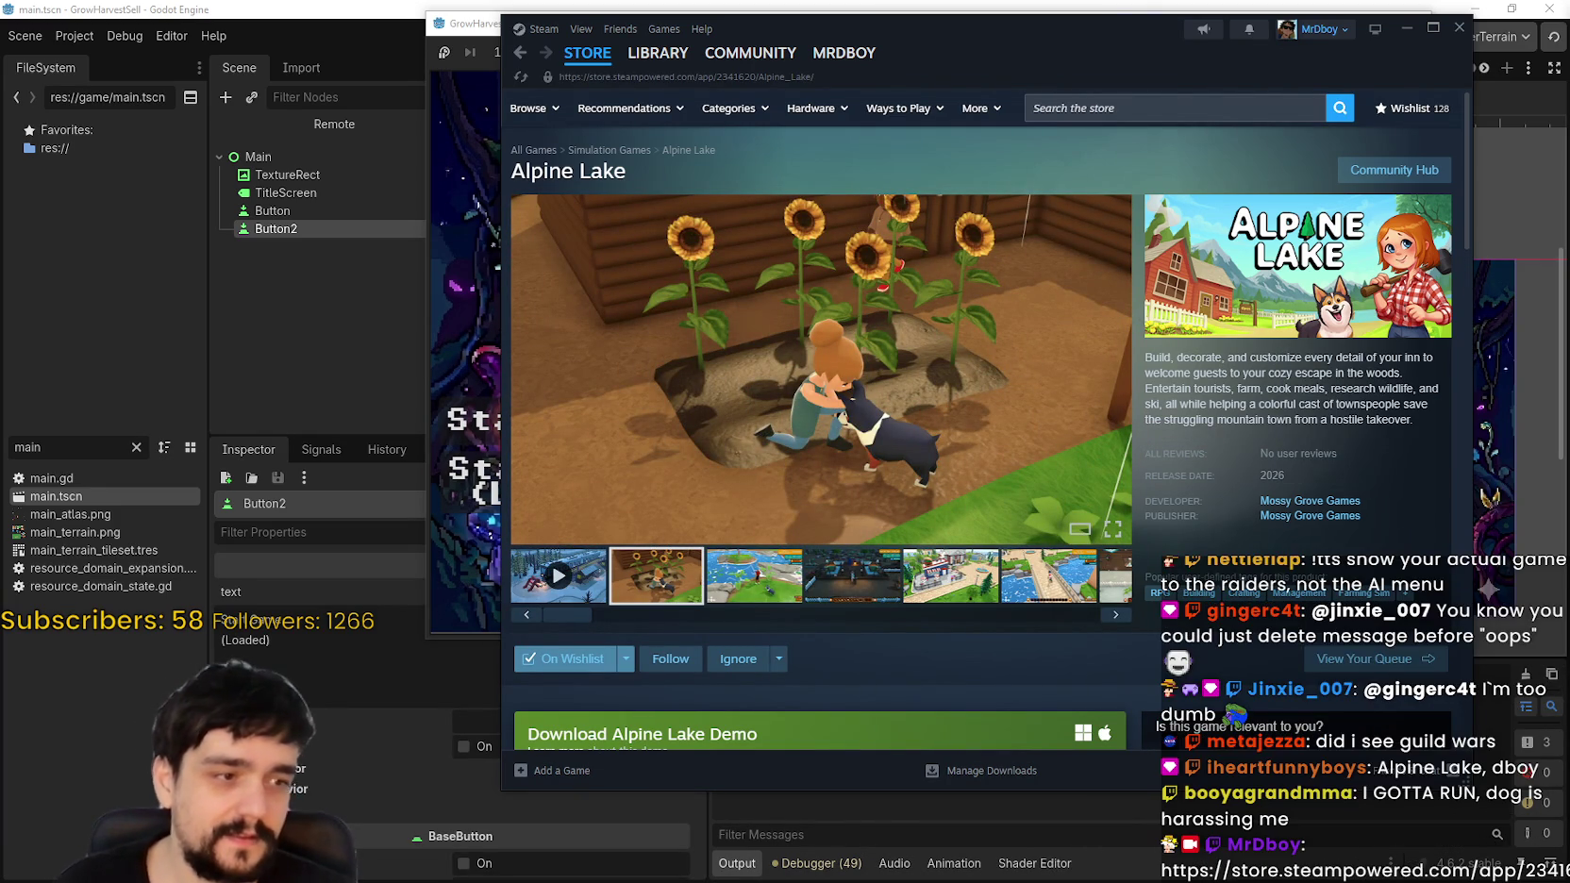
pyautogui.click(549, 590)
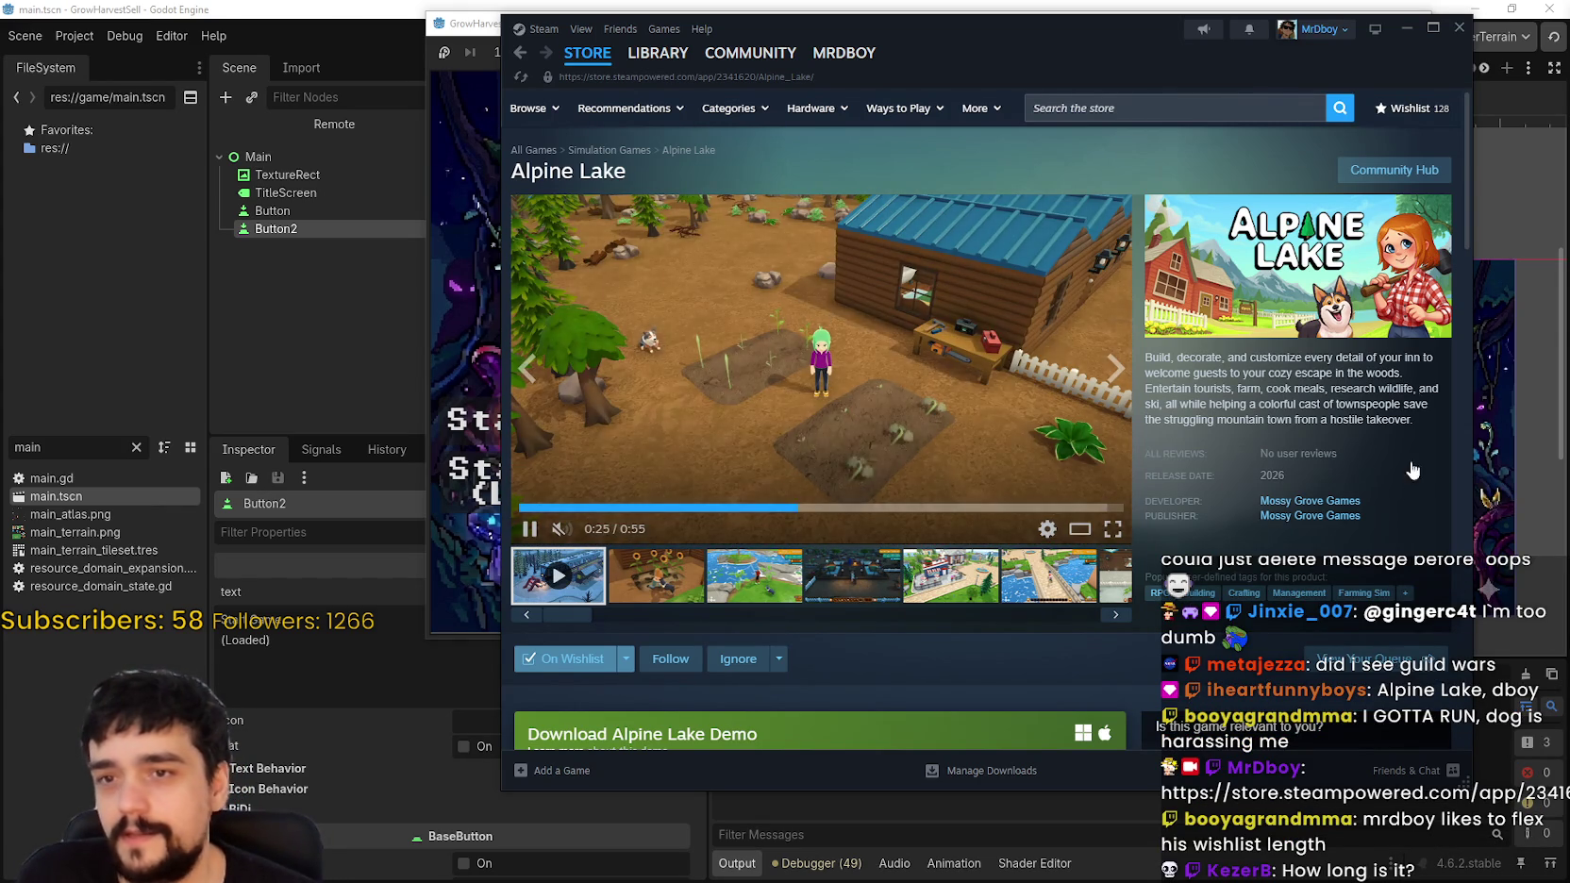
pyautogui.scroll(-3, 1019, 505)
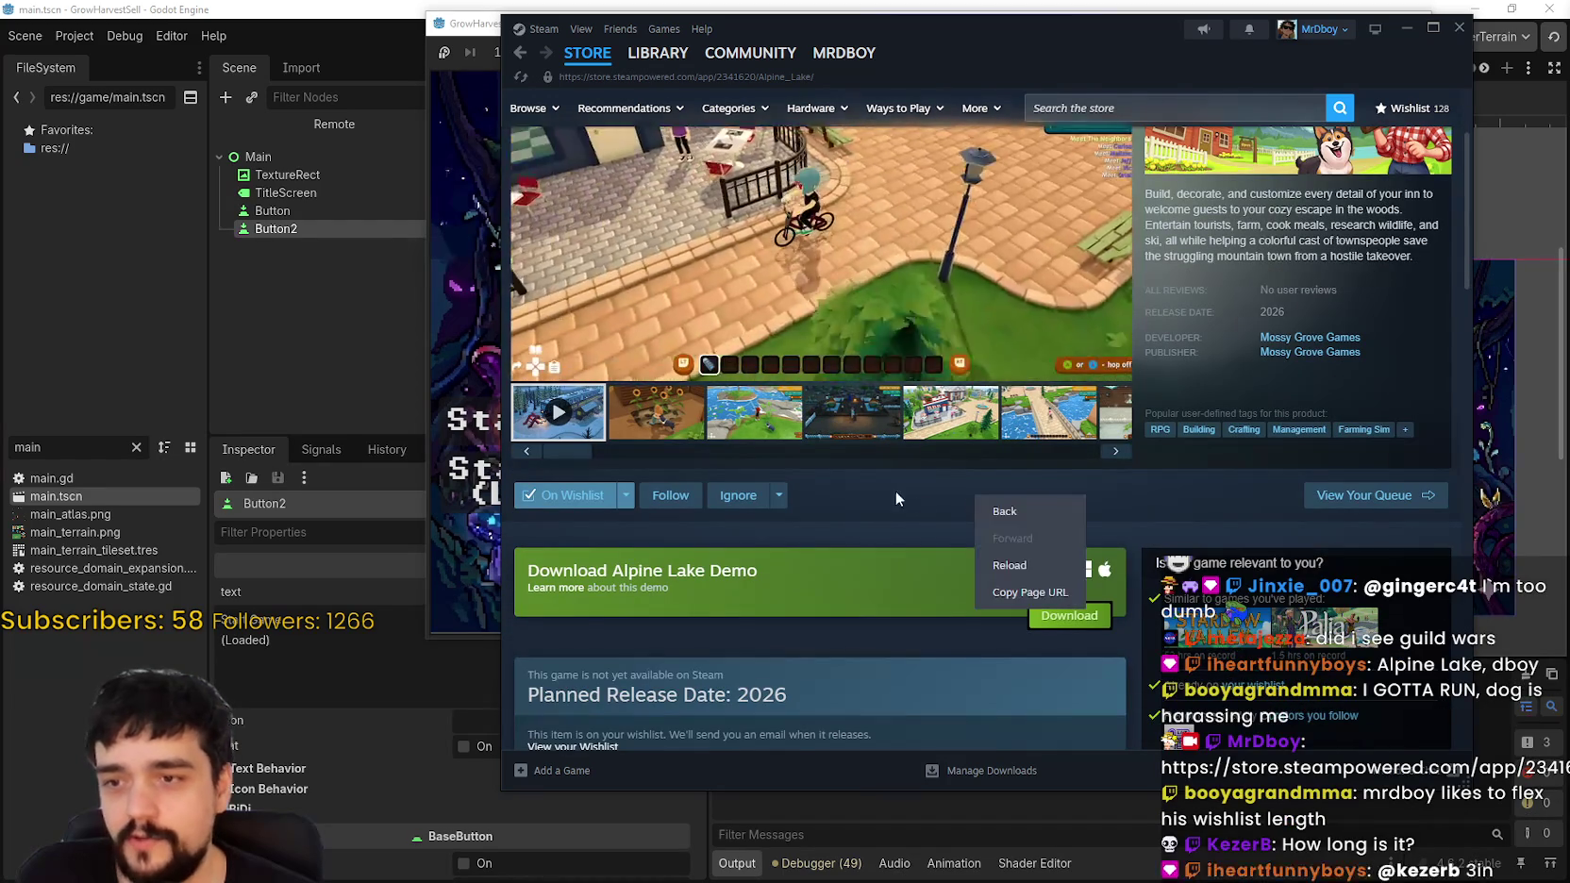
pyautogui.click(883, 517)
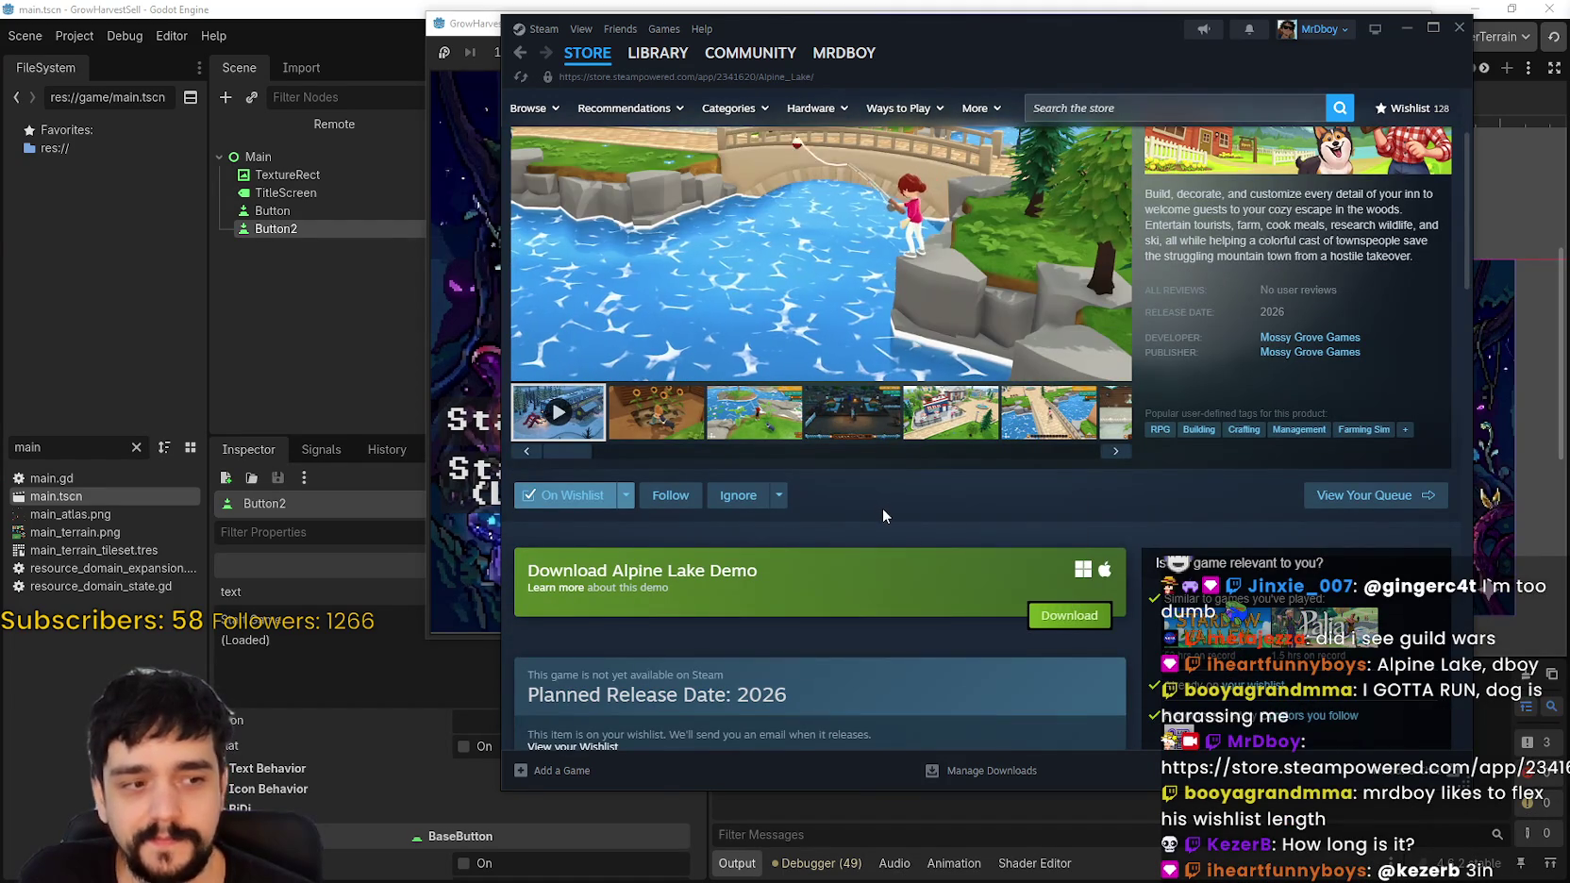
pyautogui.scroll(-2, 944, 518)
pyautogui.scroll(4, 934, 515)
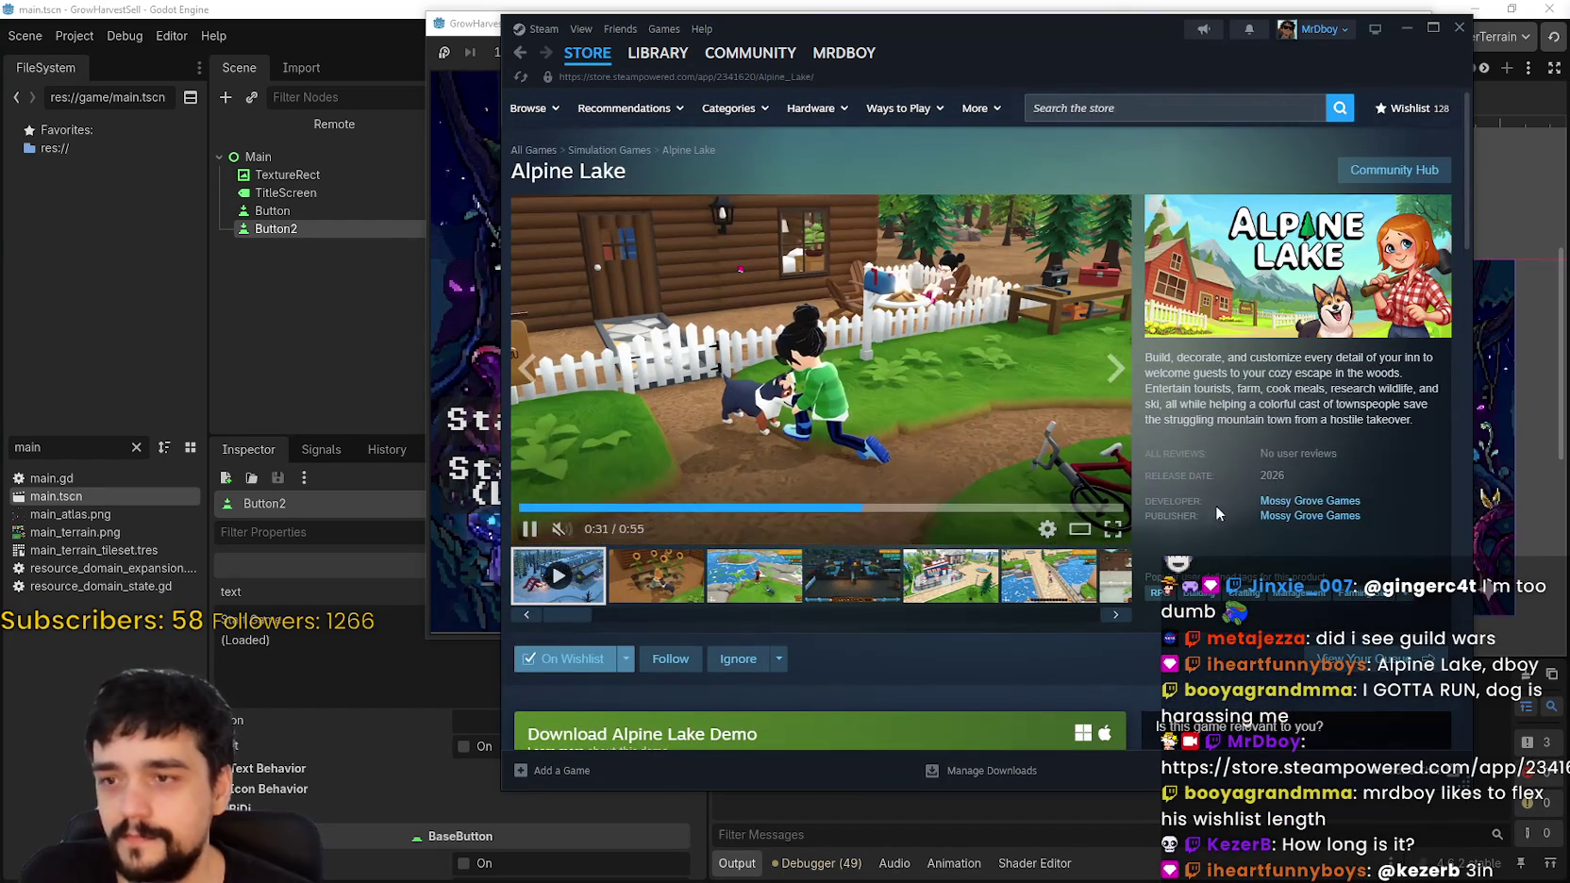
pyautogui.scroll(-3, 1191, 469)
# Step: Select the 2026 release date and expand the full Alpine Lake game description
pyautogui.doubleClick(1274, 311)
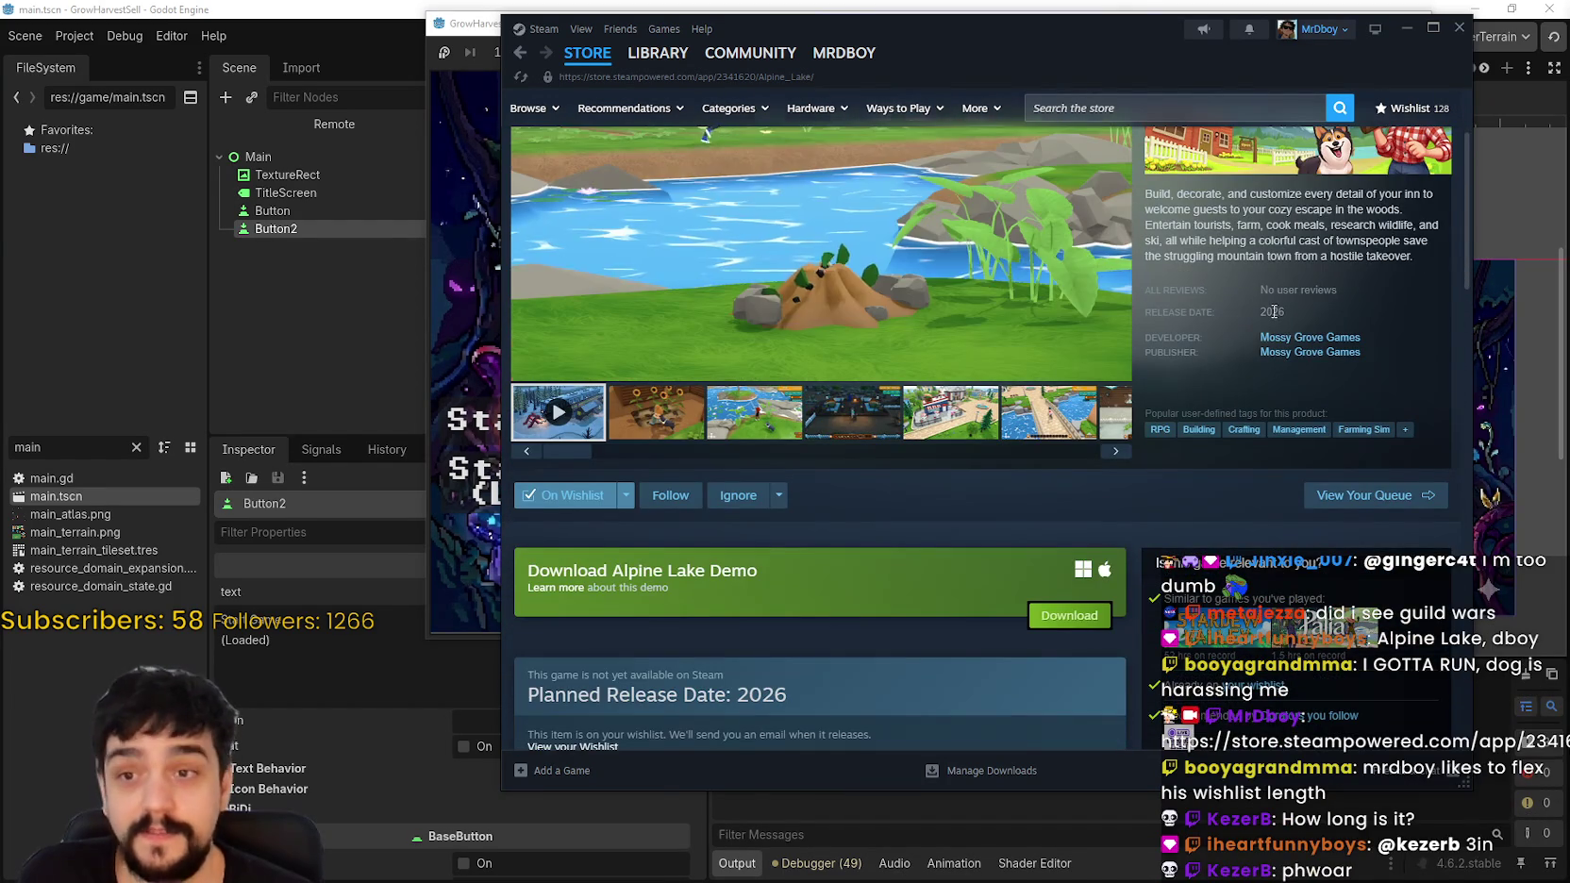
pyautogui.scroll(-10, 881, 639)
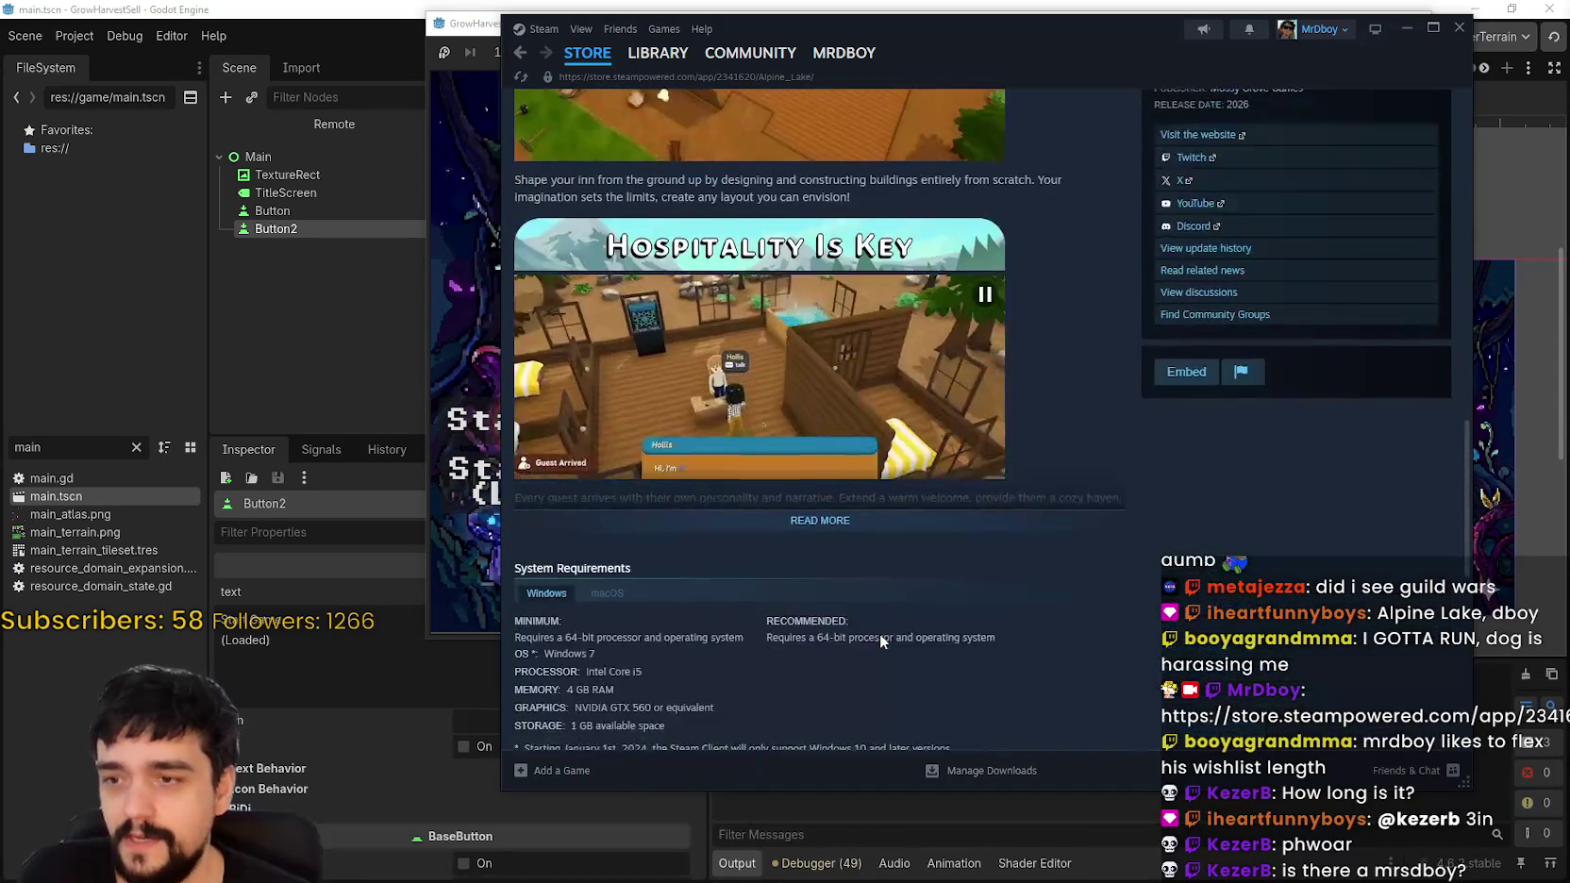
pyautogui.click(819, 466)
pyautogui.scroll(15, 844, 571)
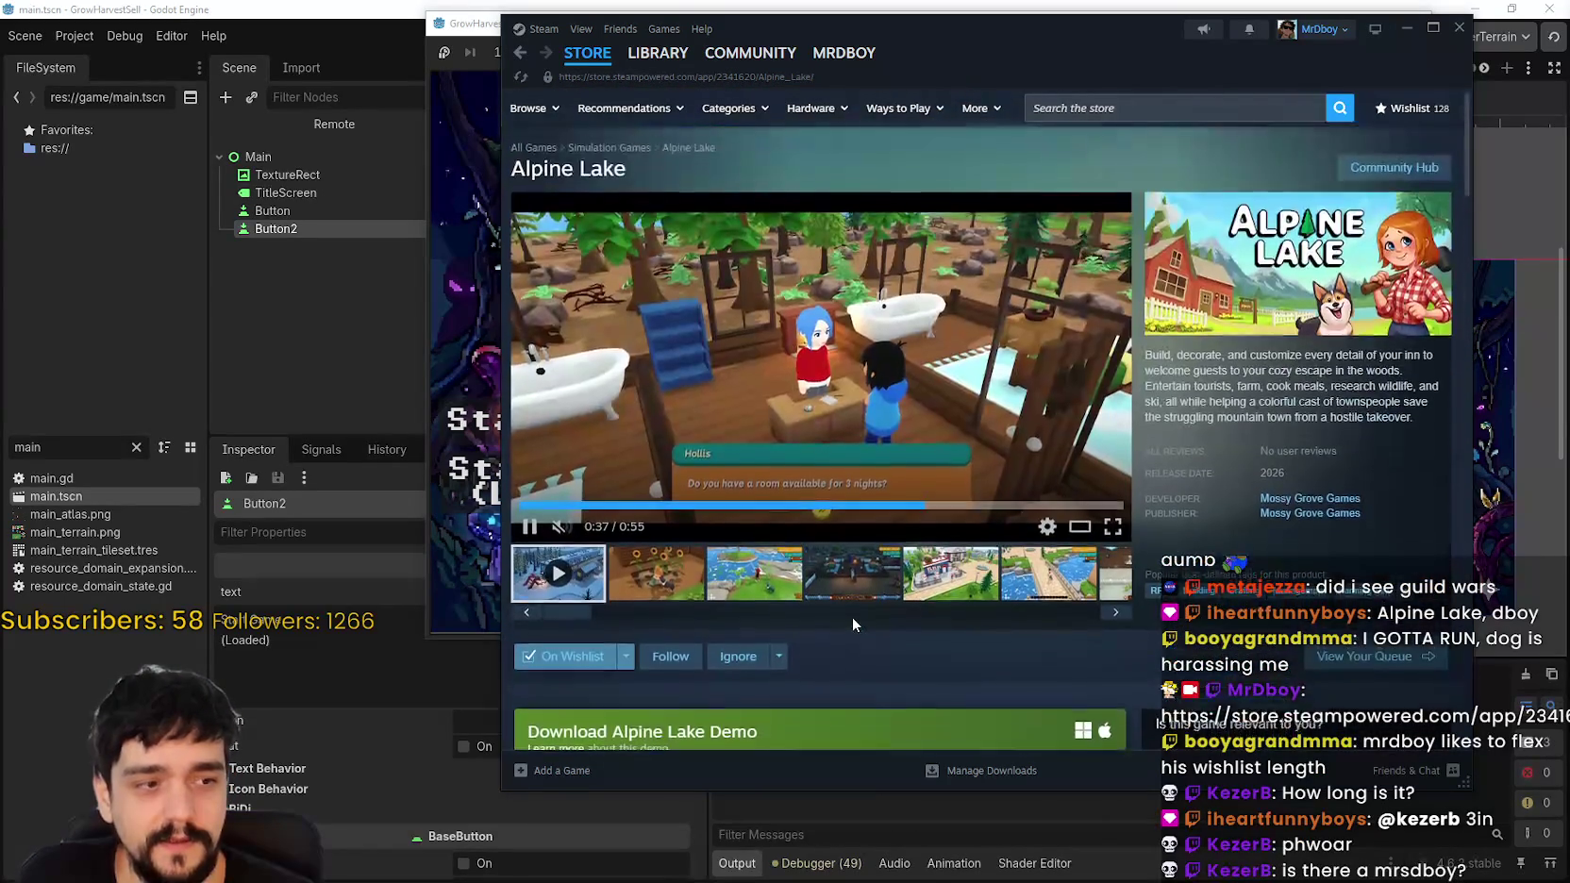
pyautogui.scroll(-1, 853, 622)
pyautogui.scroll(1, 854, 377)
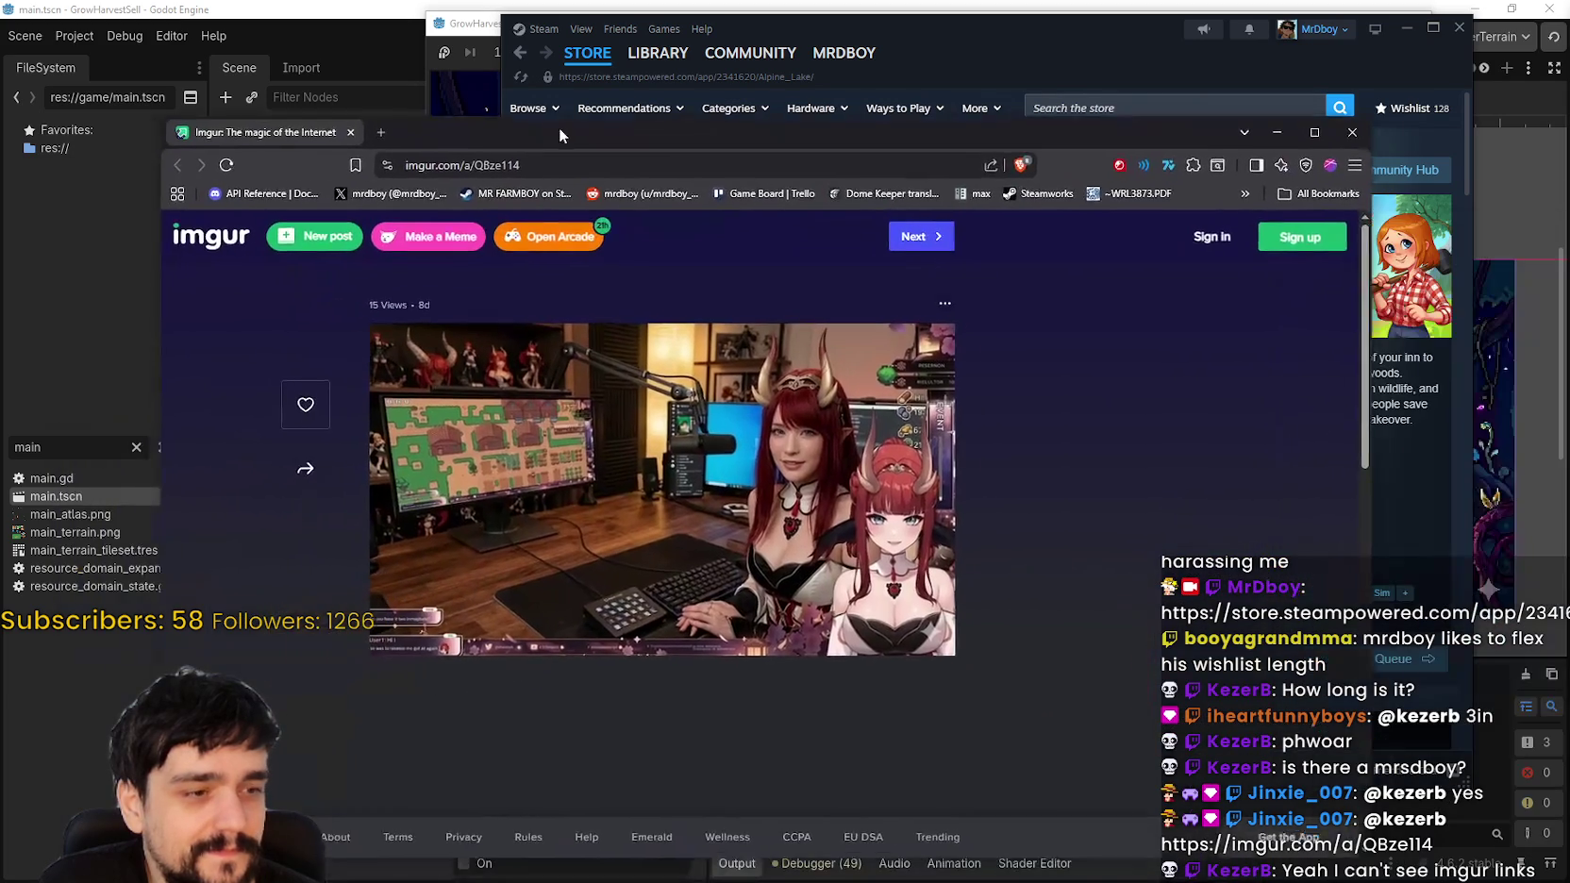
# Step: Enlarge the shared Imgur picture, reposition the browser window, then close it with Ctrl+W
pyautogui.moveTo(557, 135); pyautogui.dragTo(627, 120)
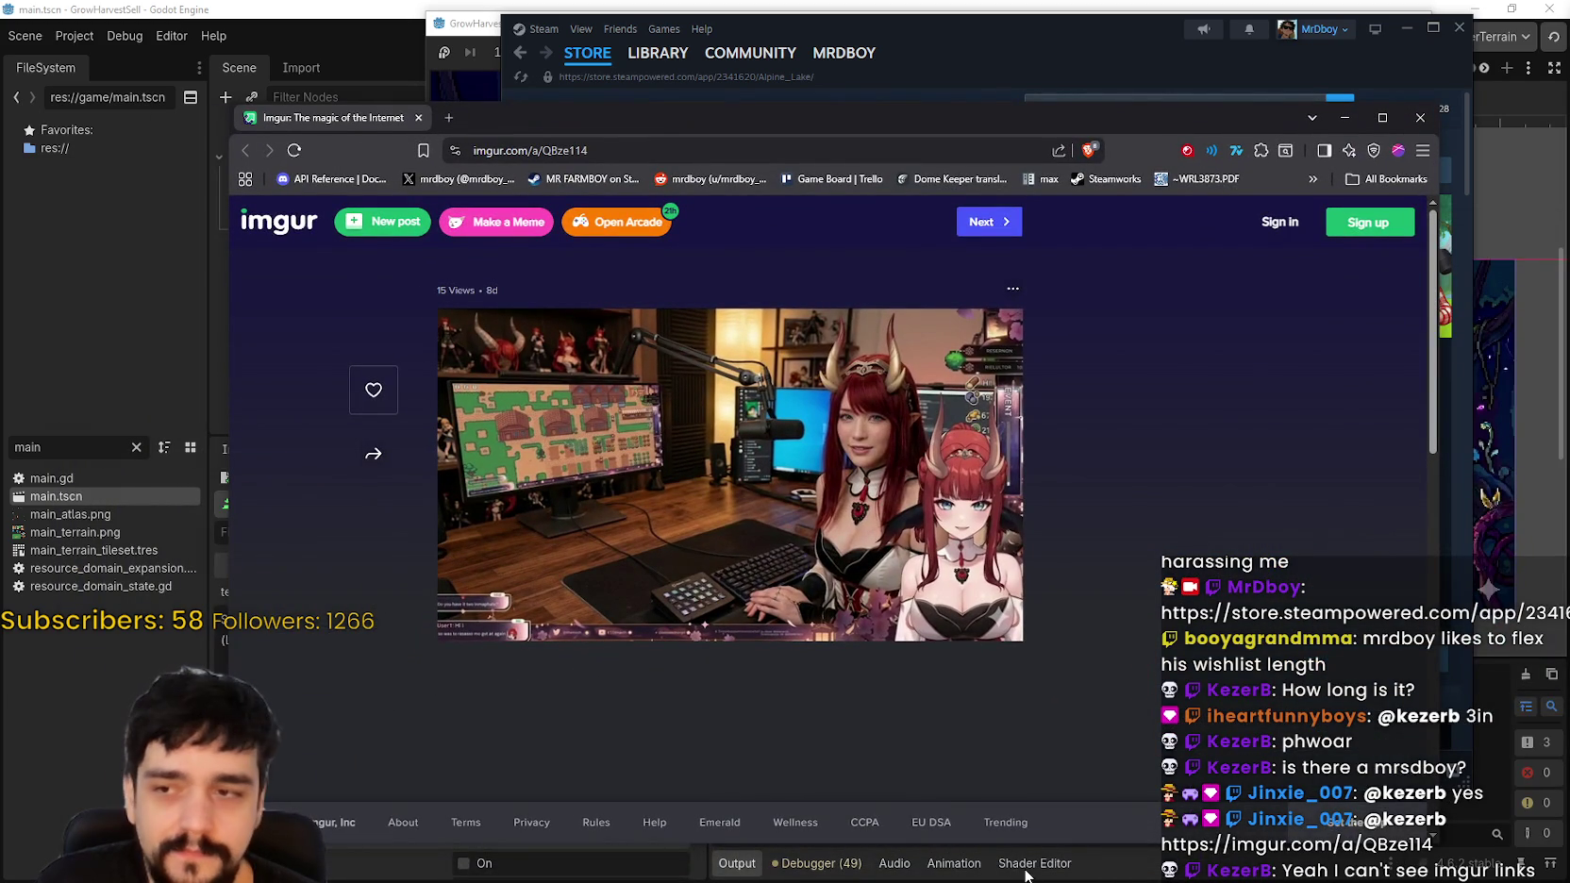
pyautogui.click(869, 512)
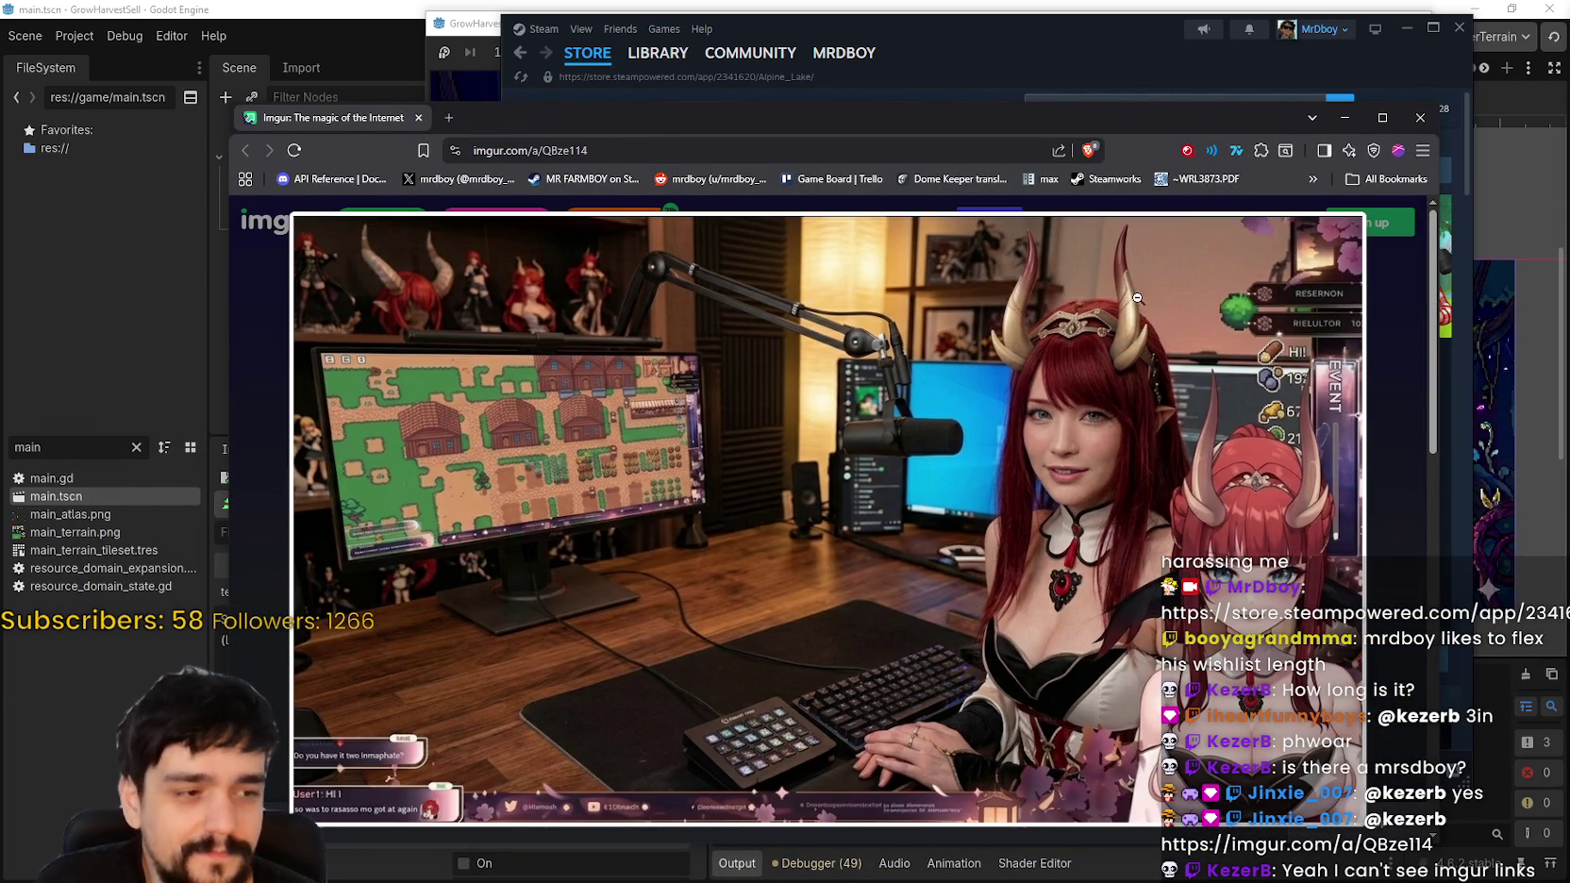
pyautogui.moveTo(1212, 113)
pyautogui.mouseDown()
pyautogui.moveTo(1172, 45)
pyautogui.moveTo(1116, 11)
pyautogui.mouseUp()
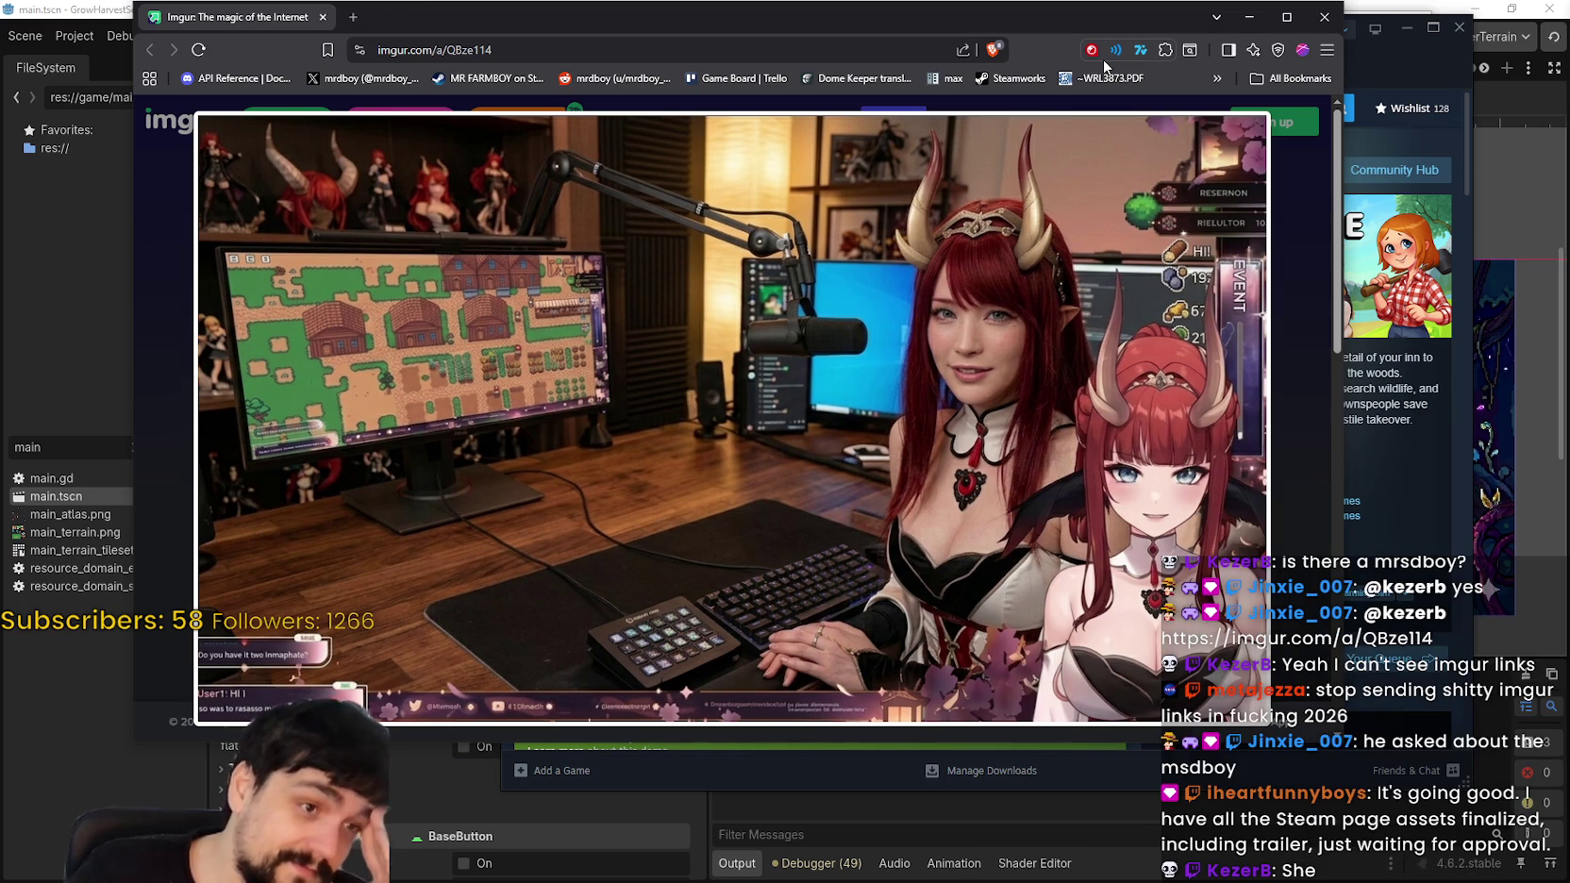
pyautogui.moveTo(271, 7)
pyautogui.mouseDown()
pyautogui.moveTo(326, 11)
pyautogui.moveTo(327, 52)
pyautogui.mouseUp()
pyautogui.hotkey('ctrl', 'w')
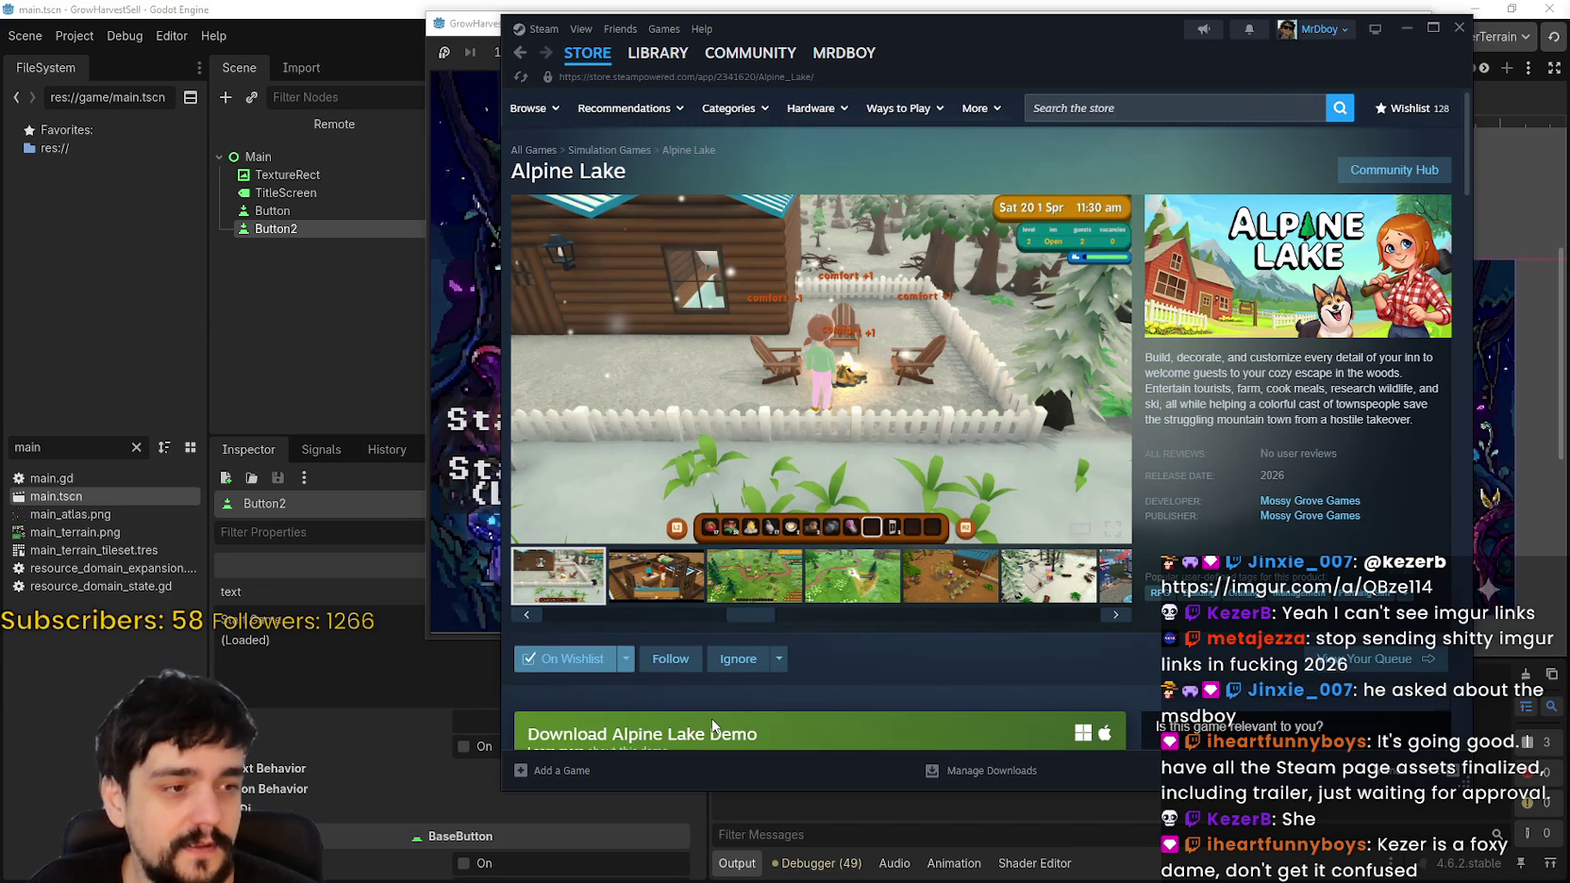
# Step: Search the Steam store for 'FARMBOY' and open the MR FARMBOY store page
pyautogui.scroll(-3, 712, 727)
pyautogui.scroll(3, 753, 598)
pyautogui.click(1090, 107)
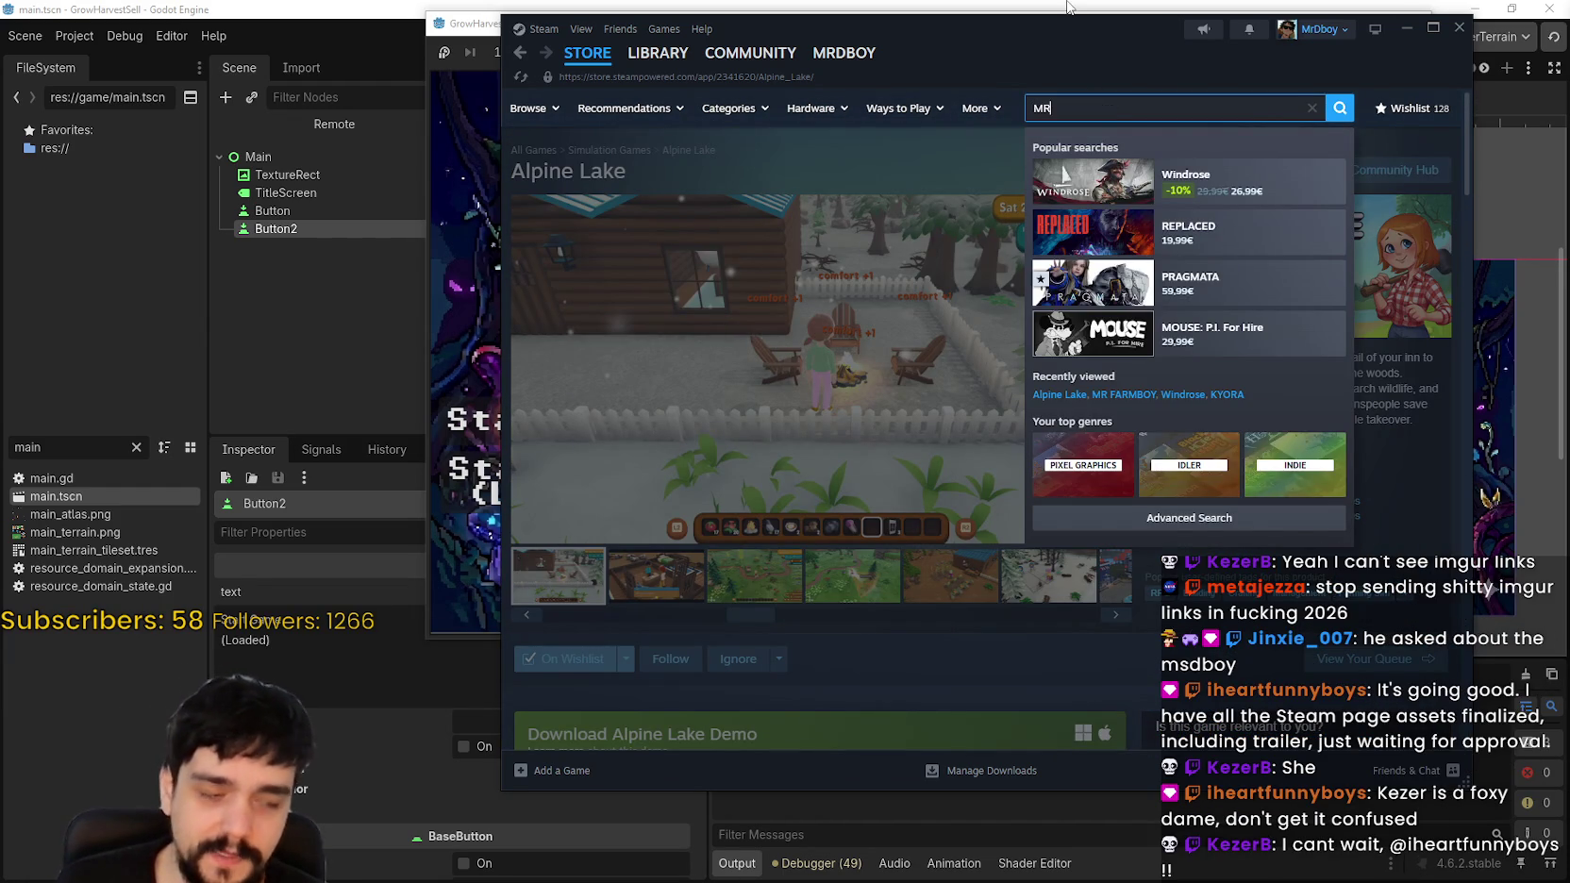
pyautogui.write(' FARMBOY')
pyautogui.press('Return')
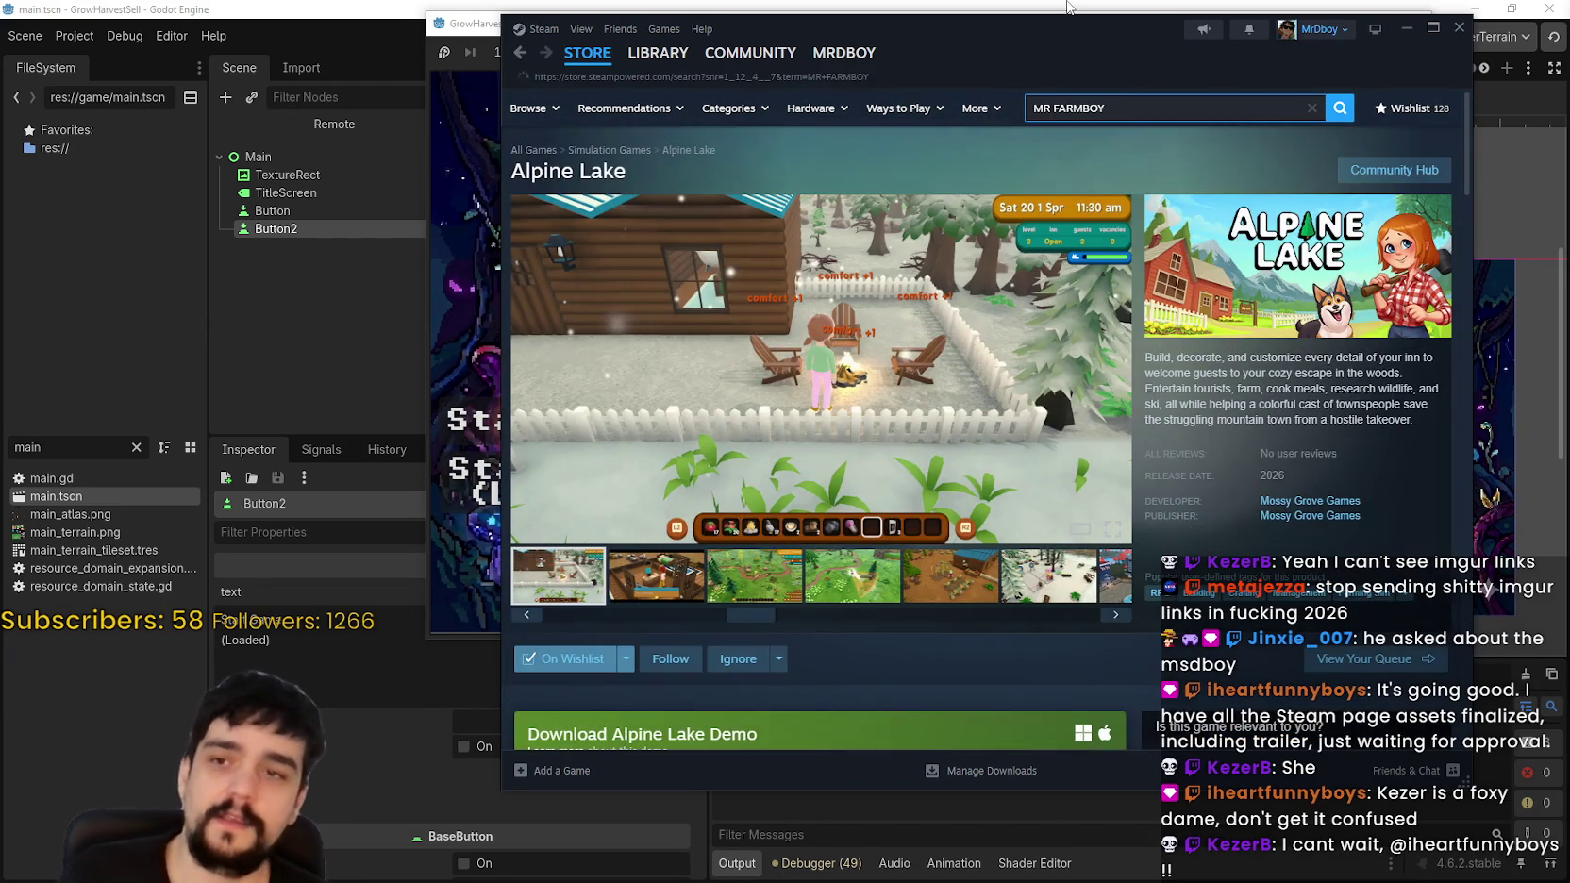
pyautogui.click(807, 329)
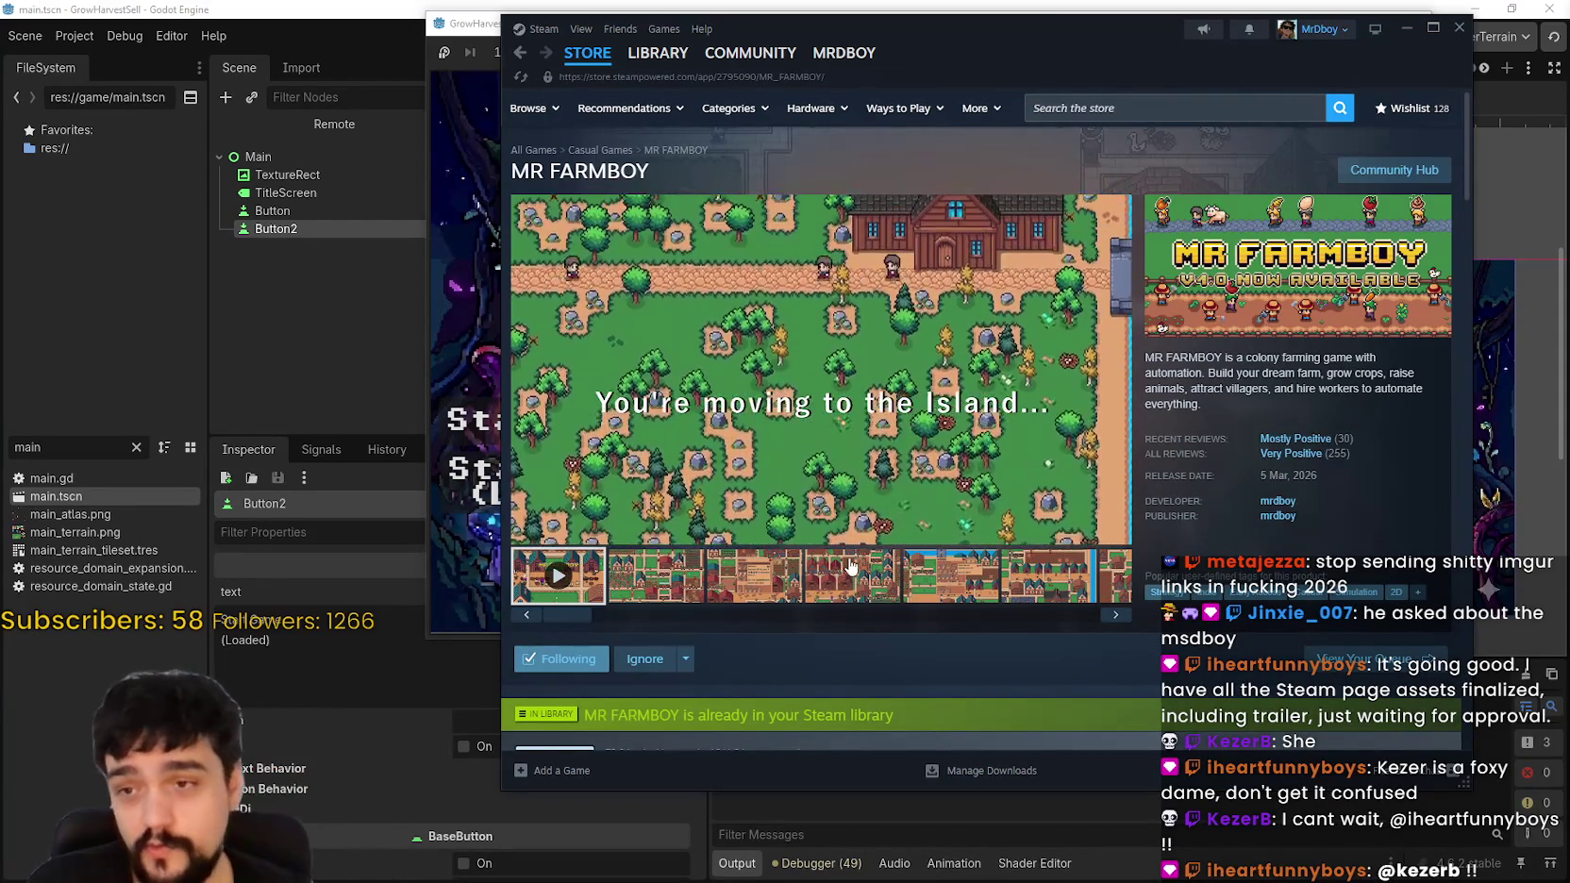
# Step: Move Steam left, scroll the page, and select then clear the 7,15€ price text
pyautogui.moveTo(1002, 34); pyautogui.dragTo(878, 36)
pyautogui.moveTo(805, 447)
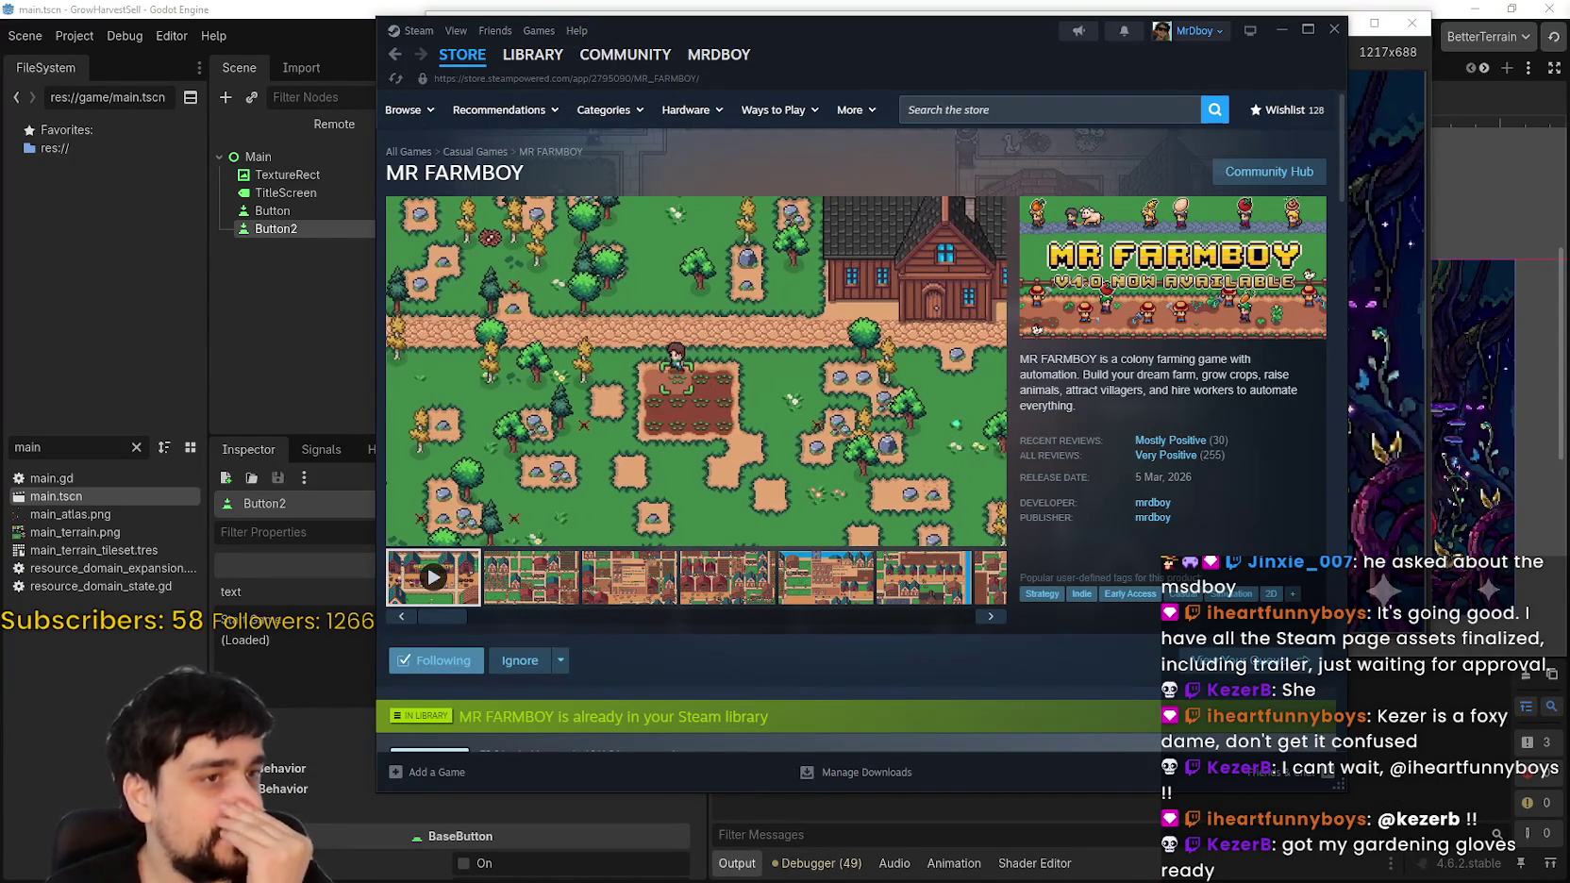
pyautogui.scroll(-3, 665, 283)
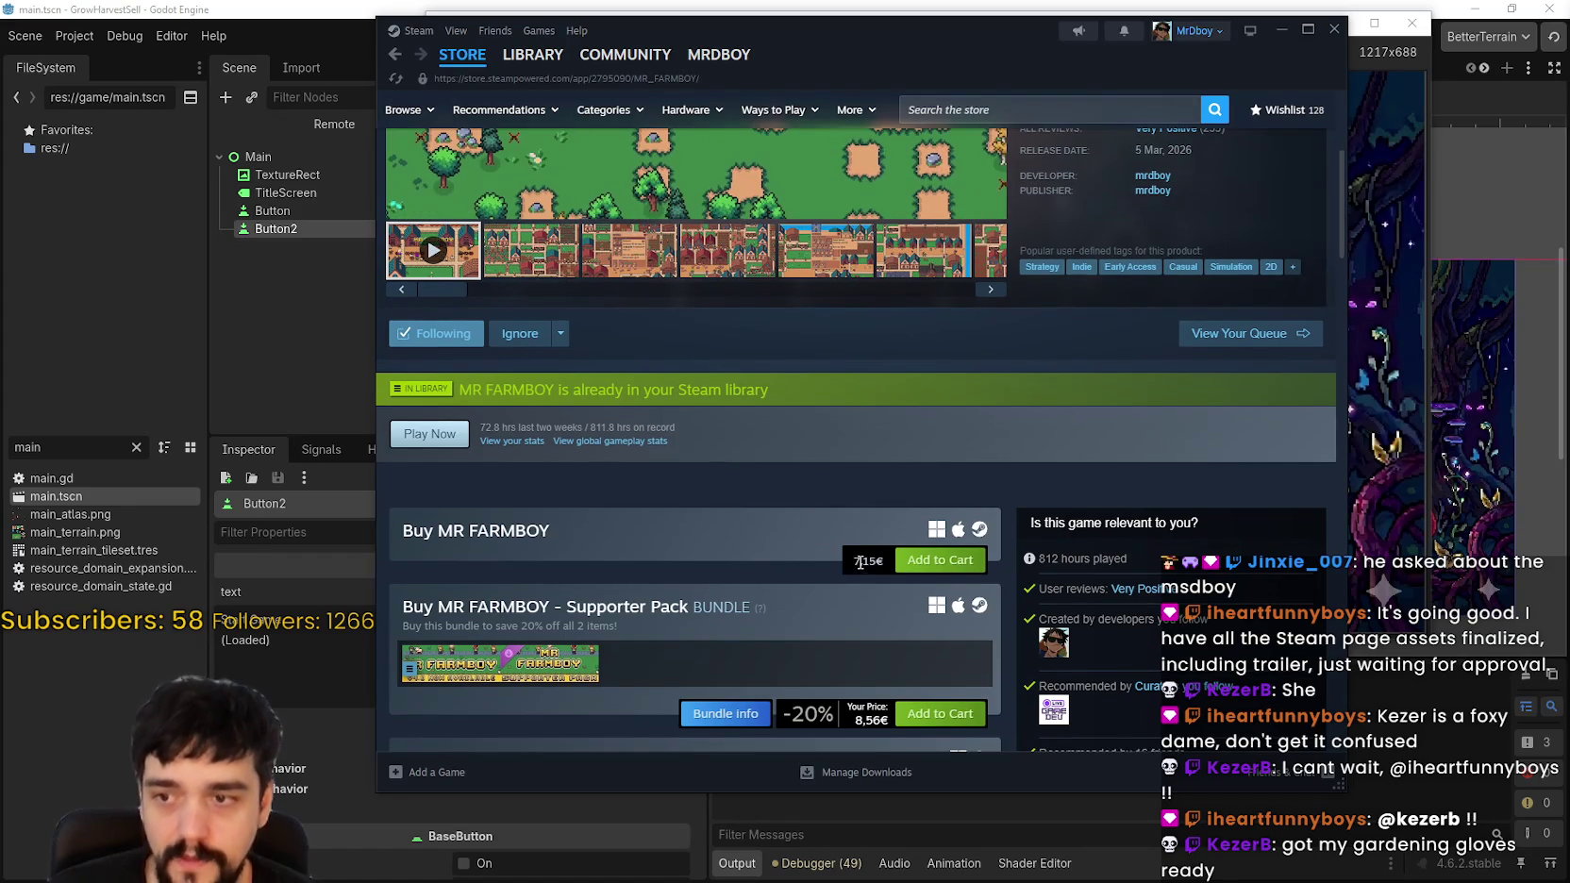
pyautogui.moveTo(851, 561); pyautogui.dragTo(893, 565)
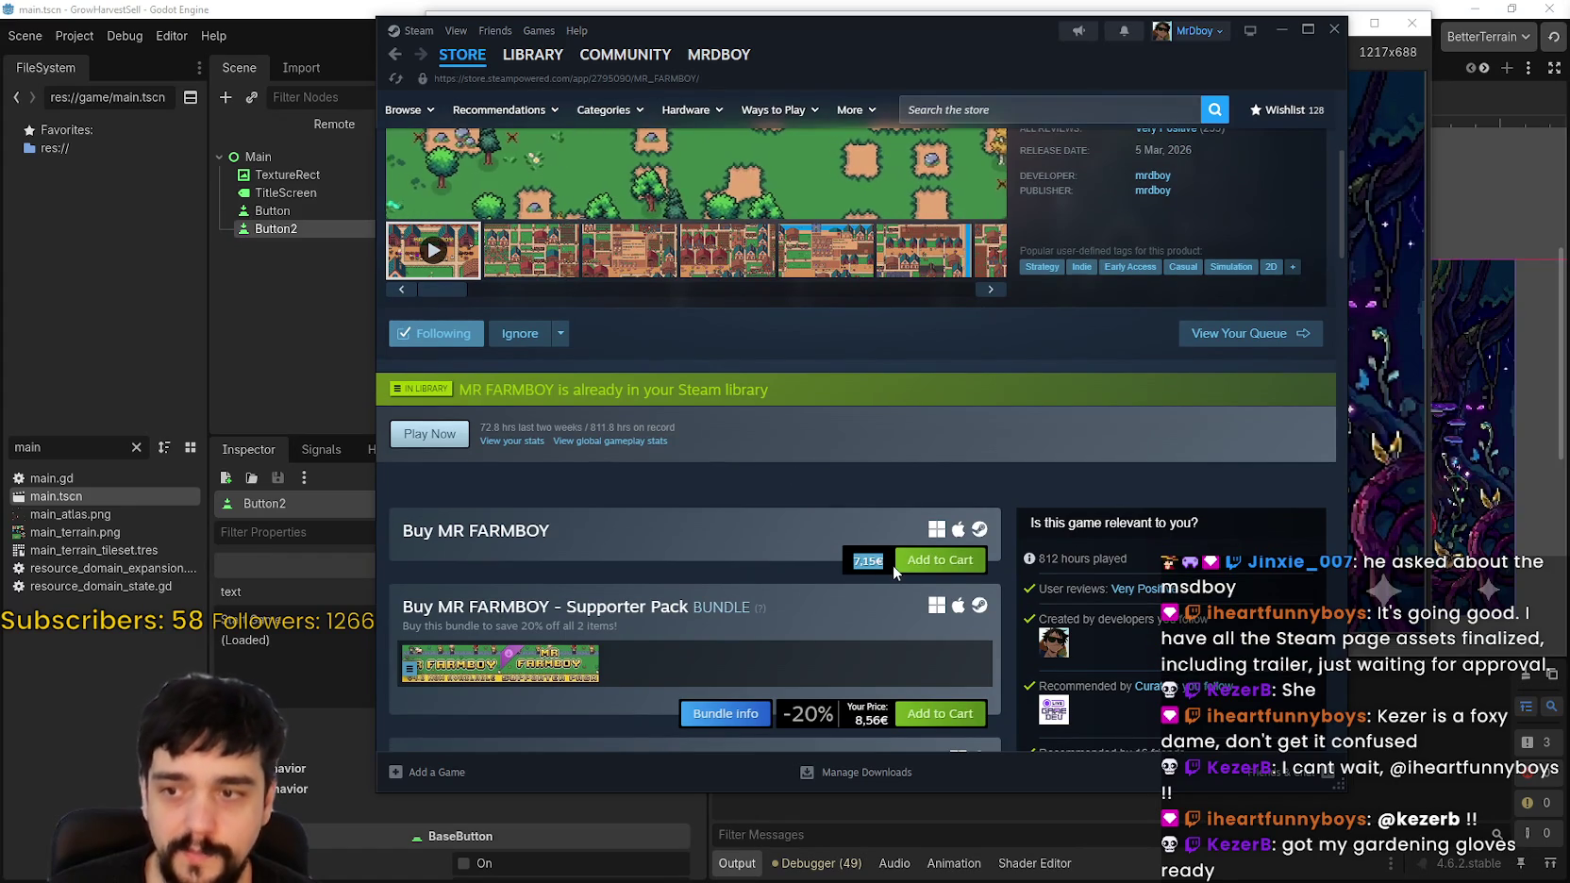
pyautogui.click(813, 518)
pyautogui.scroll(3, 813, 518)
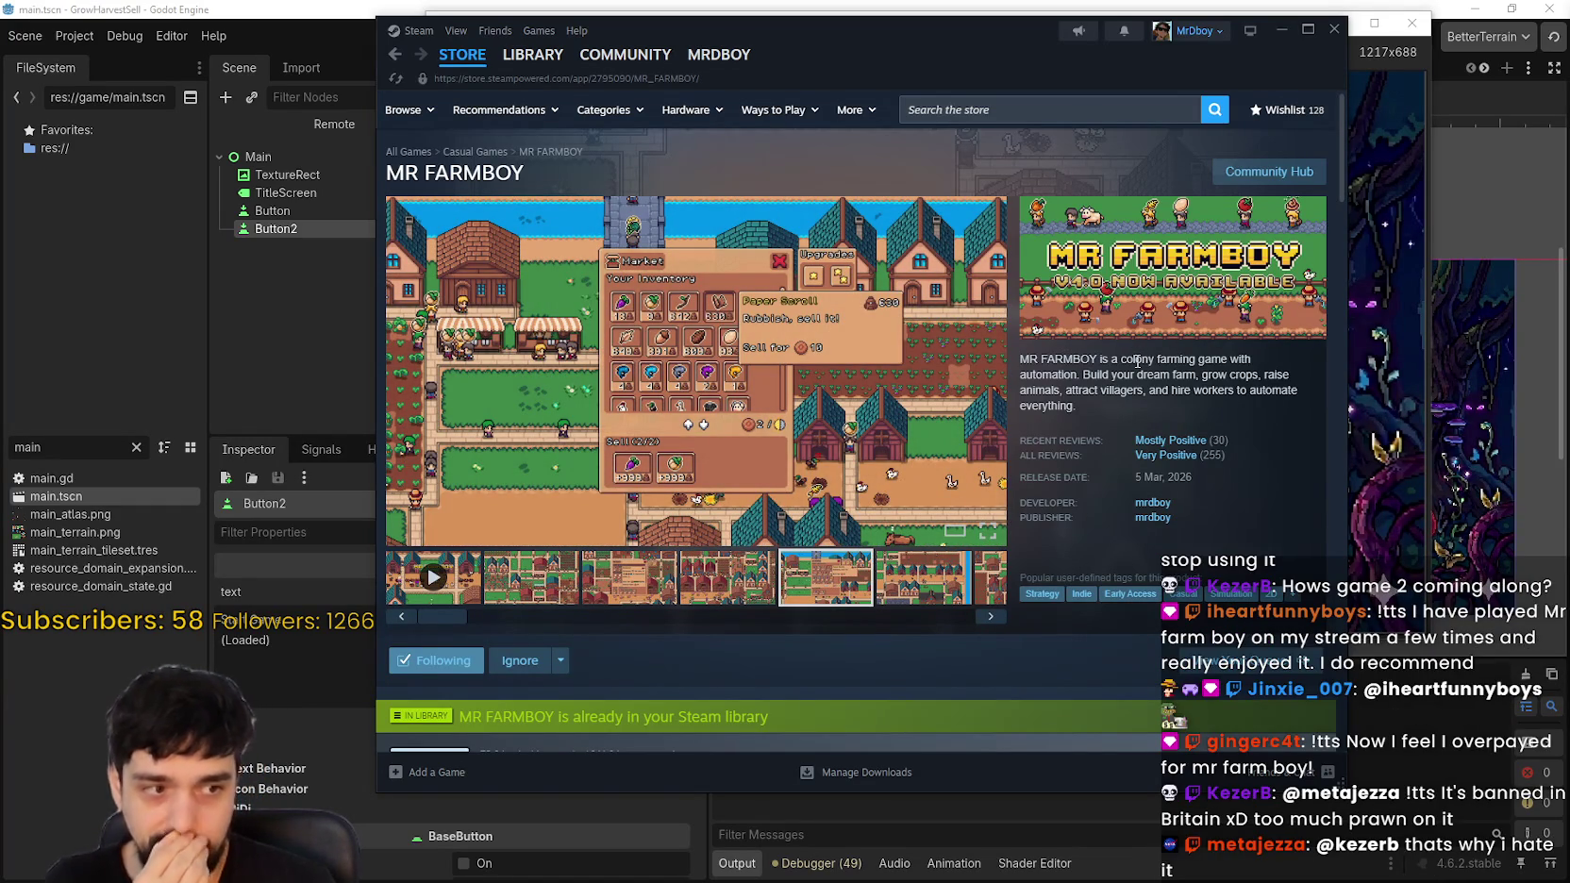
# Step: Play the MR FARMBOY trailer video, then close Steam
pyautogui.moveTo(941, 38); pyautogui.dragTo(953, 44)
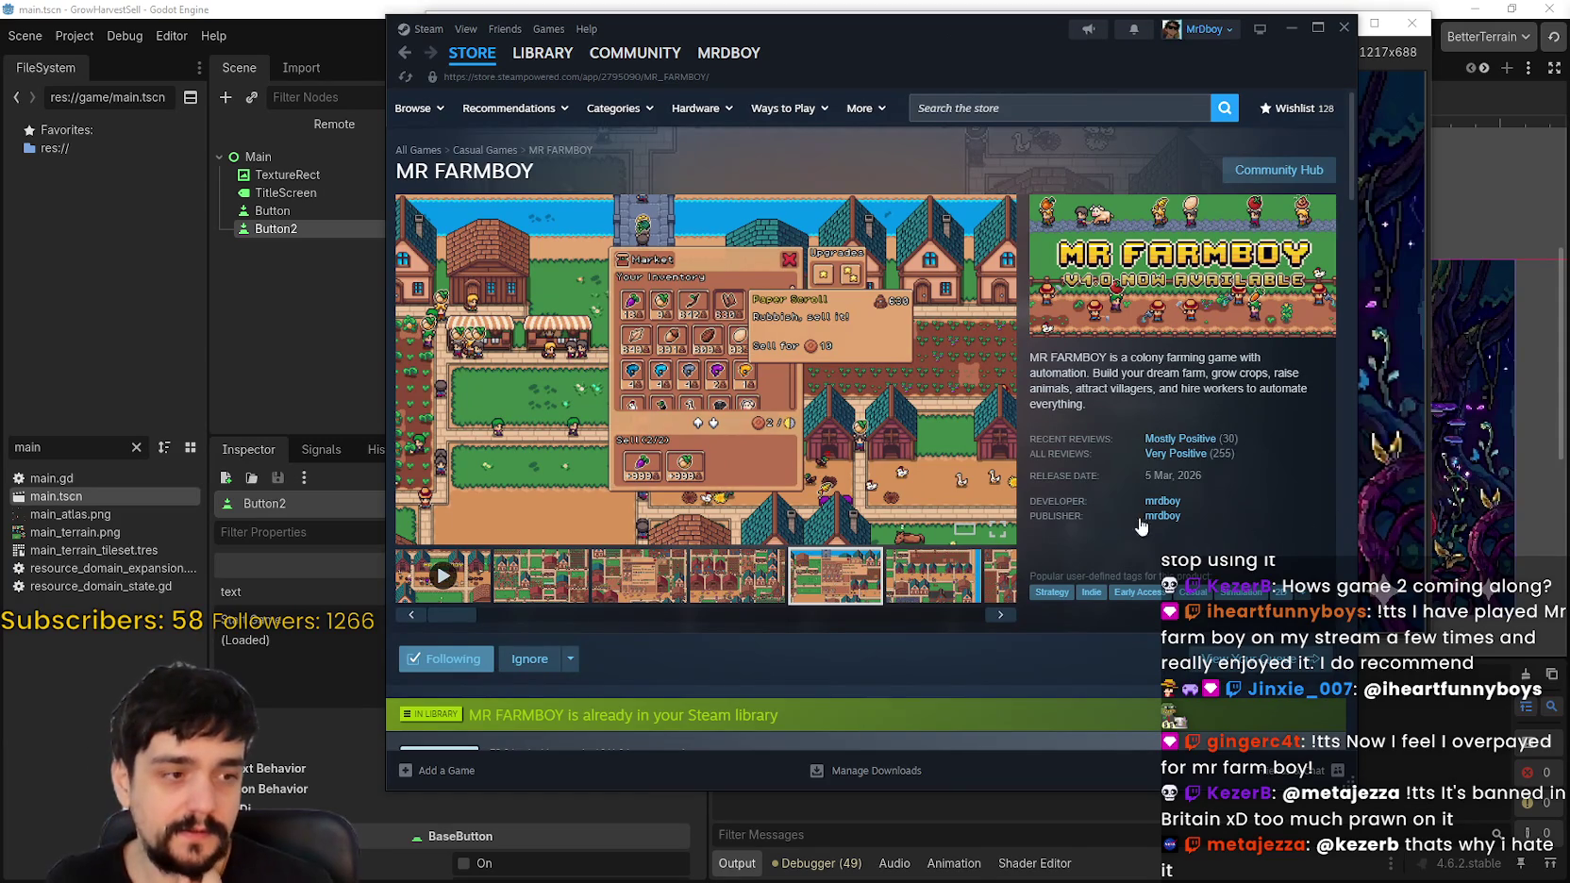
pyautogui.click(443, 576)
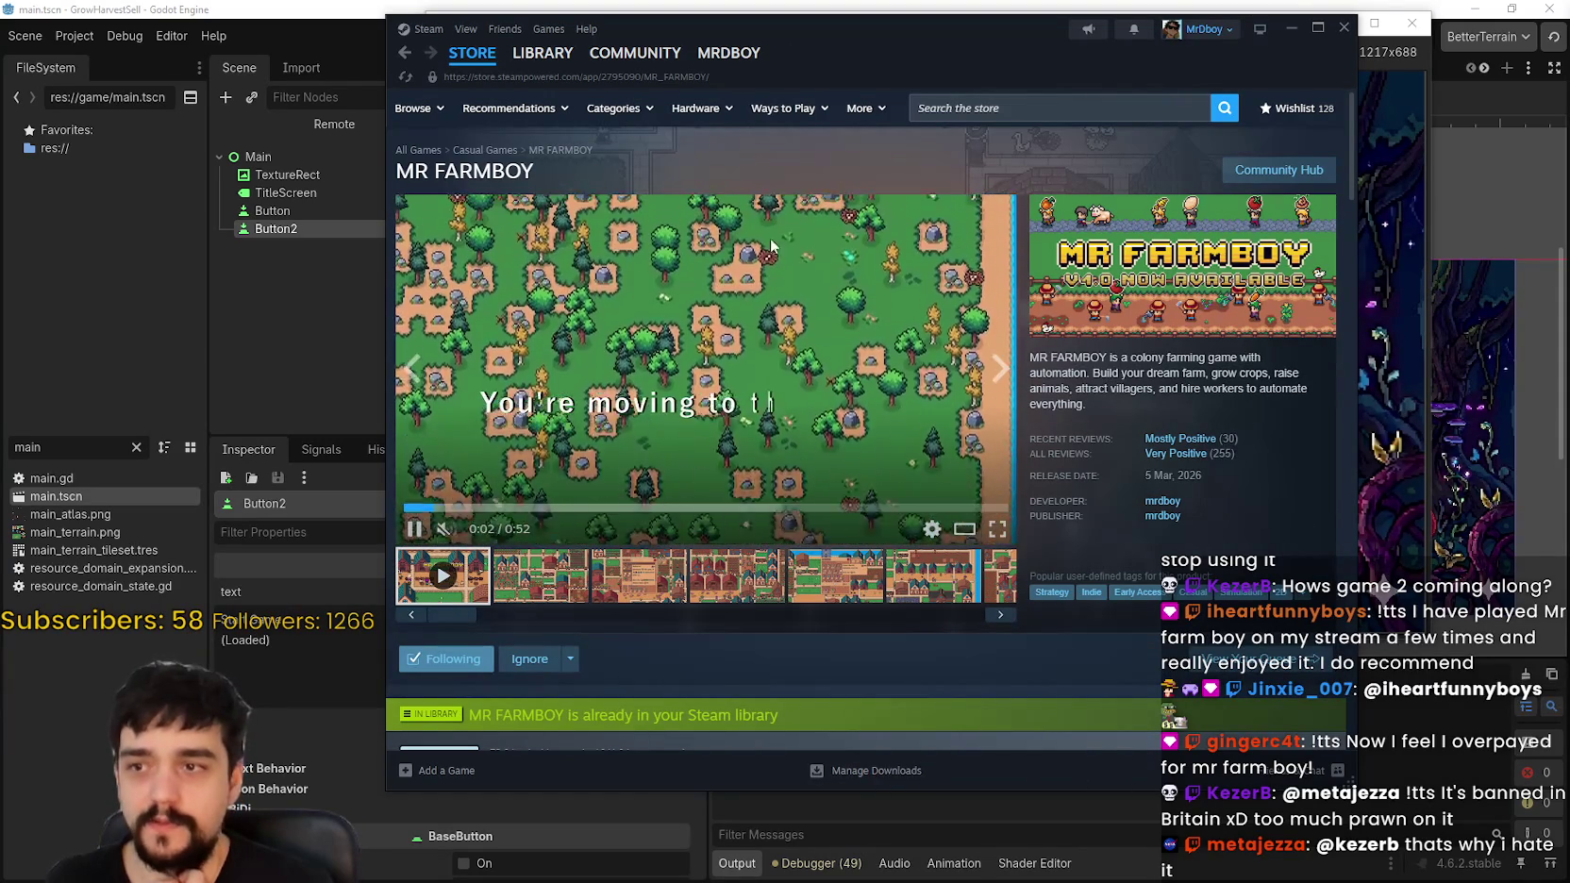
pyautogui.moveTo(1049, 52)
pyautogui.mouseDown()
pyautogui.moveTo(1075, 54)
pyautogui.moveTo(1045, 53)
pyautogui.mouseUp()
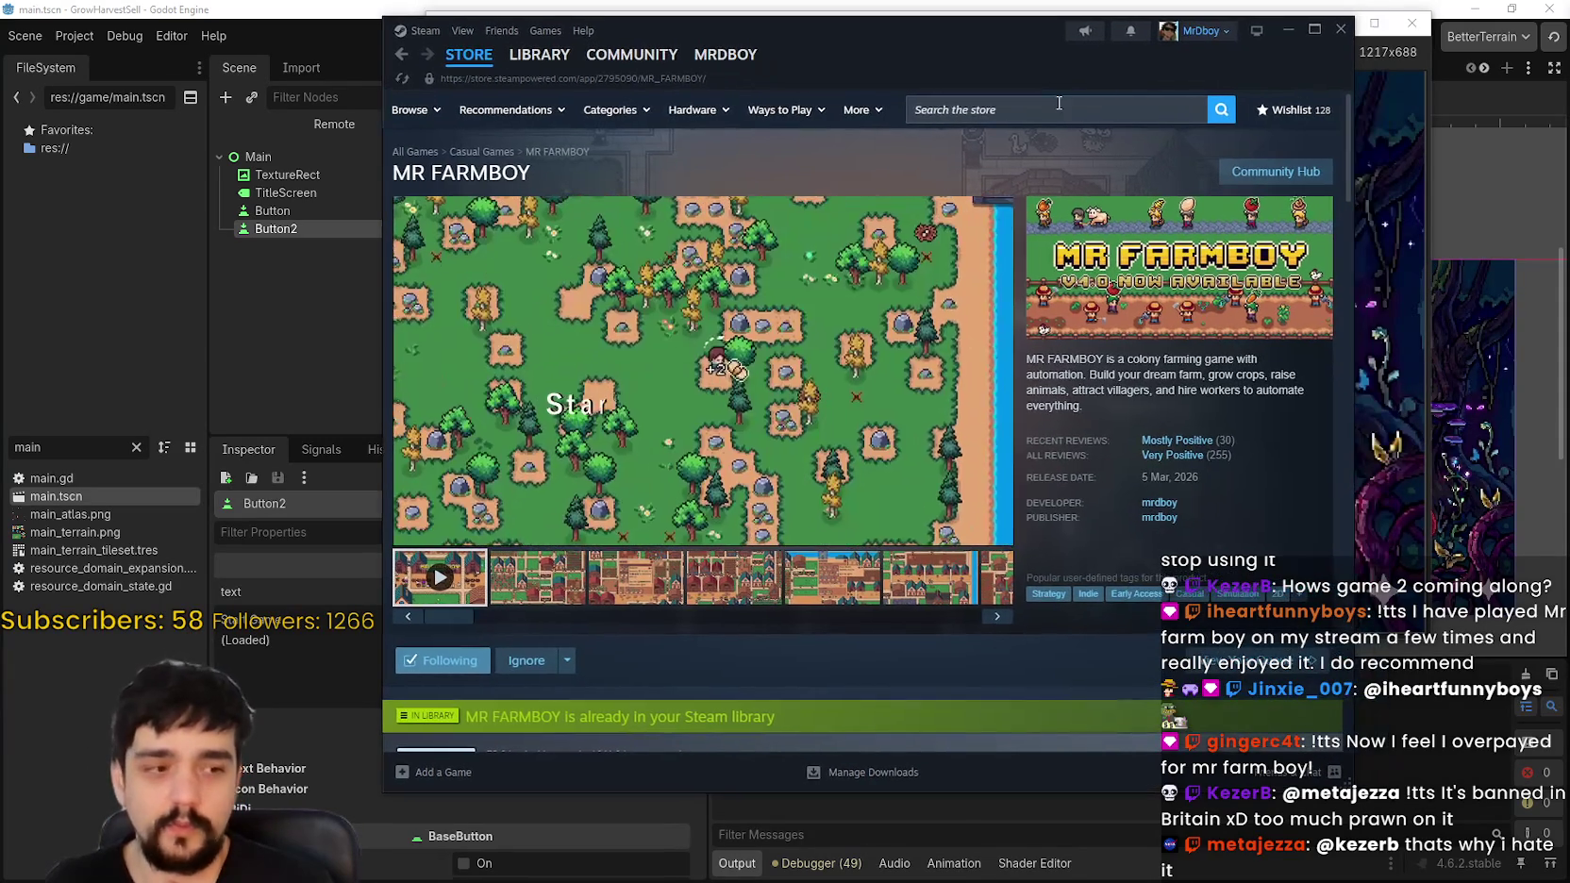
pyautogui.moveTo(469, 55)
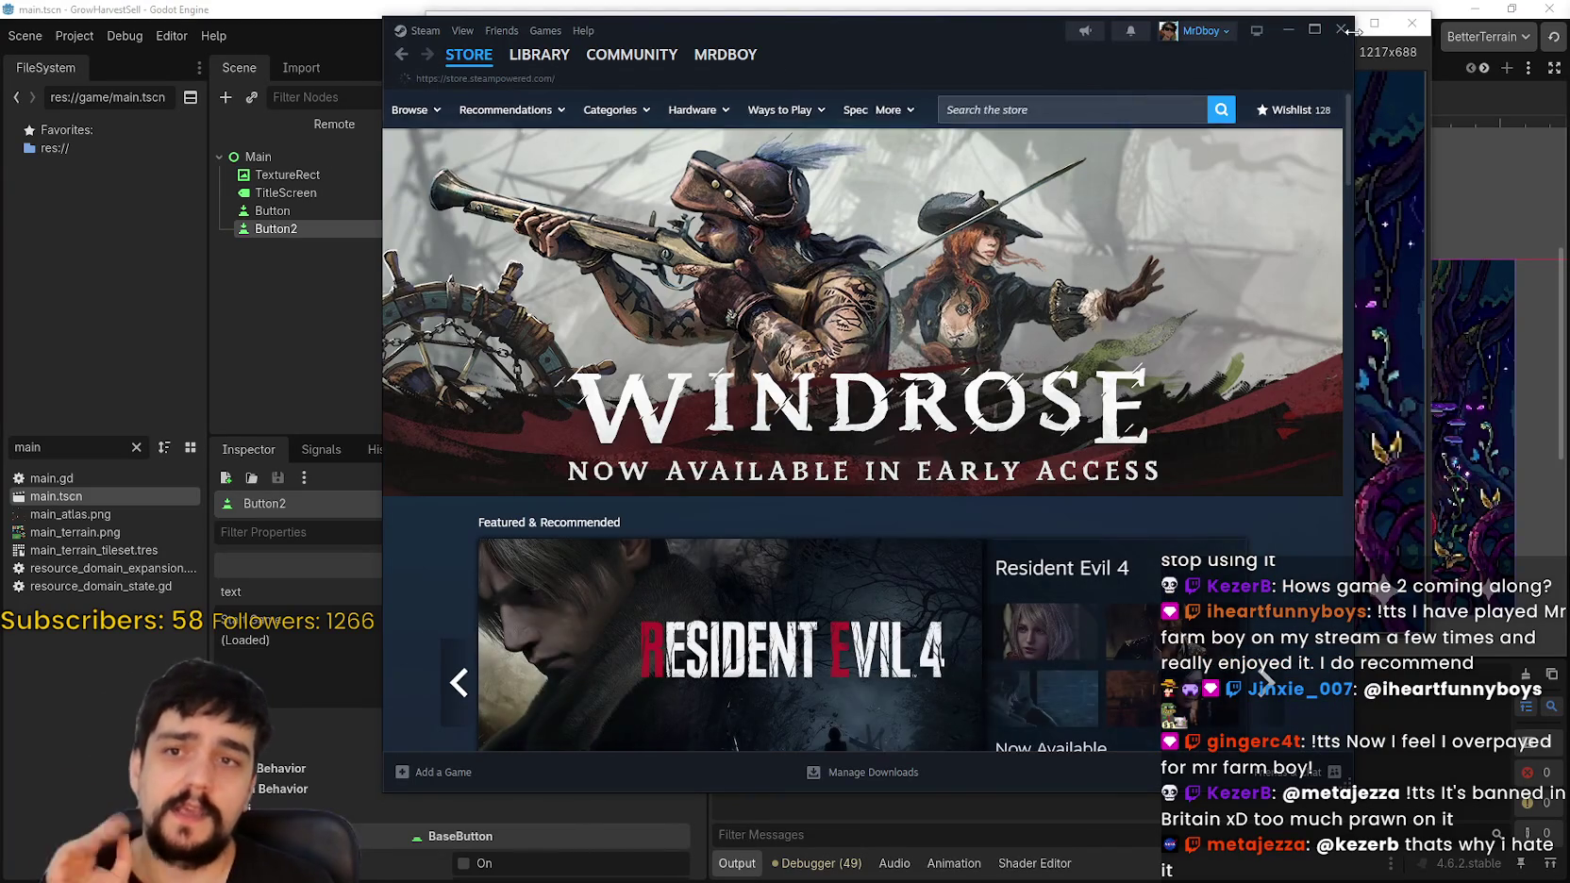
pyautogui.click(1340, 31)
# Step: Reposition the debug game window, then start the game from its saved load
pyautogui.moveTo(973, 31)
pyautogui.mouseDown()
pyautogui.moveTo(1027, 12)
pyautogui.moveTo(1011, 8)
pyautogui.mouseUp()
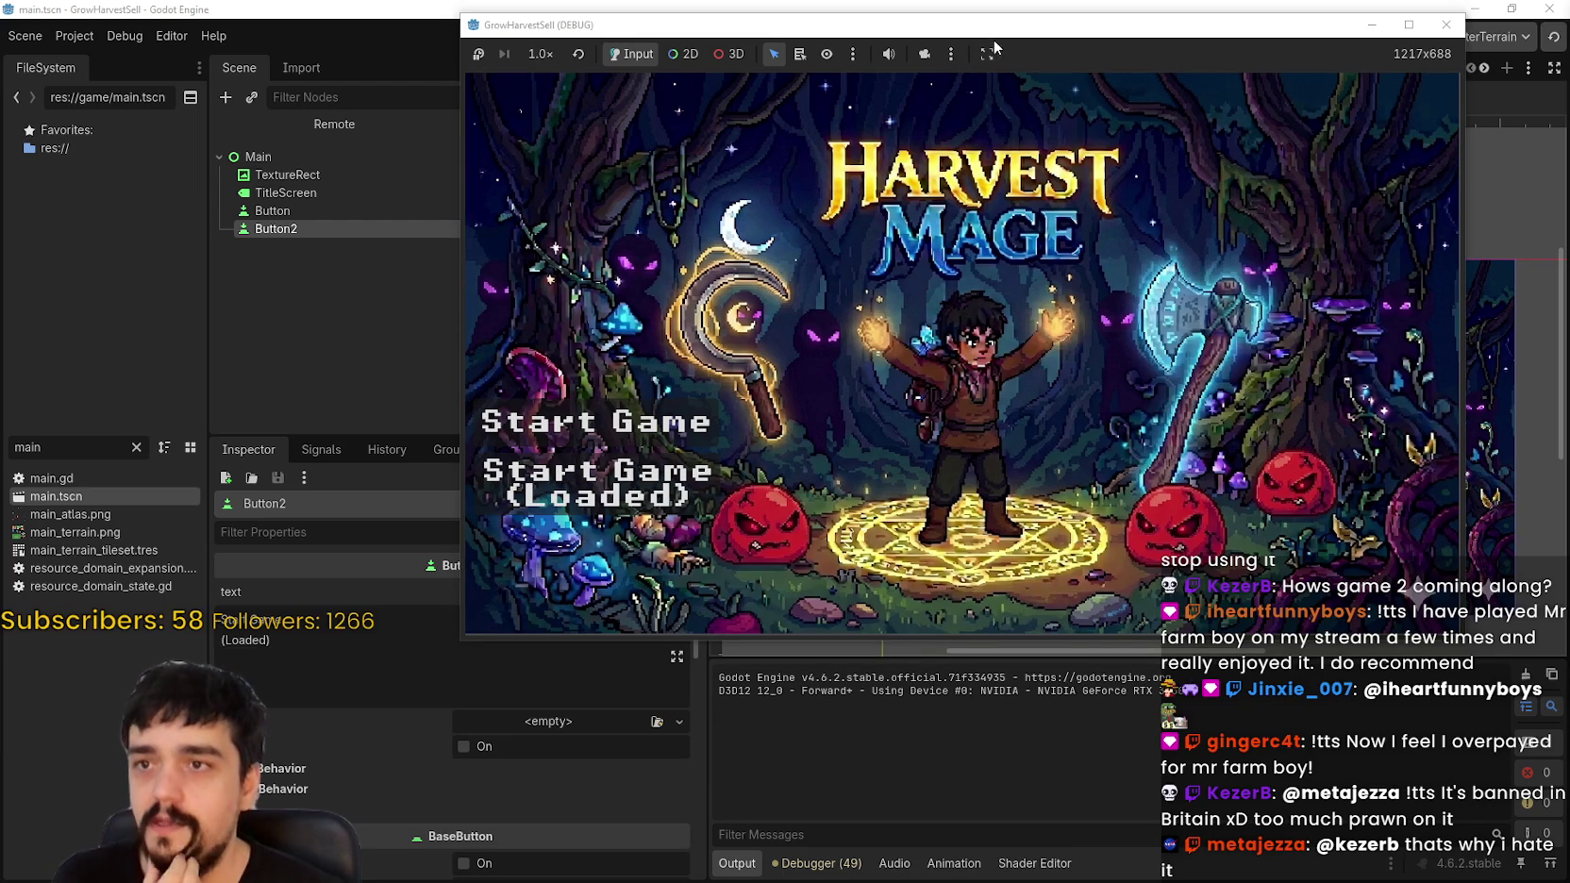
pyautogui.moveTo(982, 32); pyautogui.dragTo(935, 34)
pyautogui.moveTo(1187, 35)
pyautogui.mouseDown()
pyautogui.moveTo(1245, 38)
pyautogui.moveTo(1220, 58)
pyautogui.mouseUp()
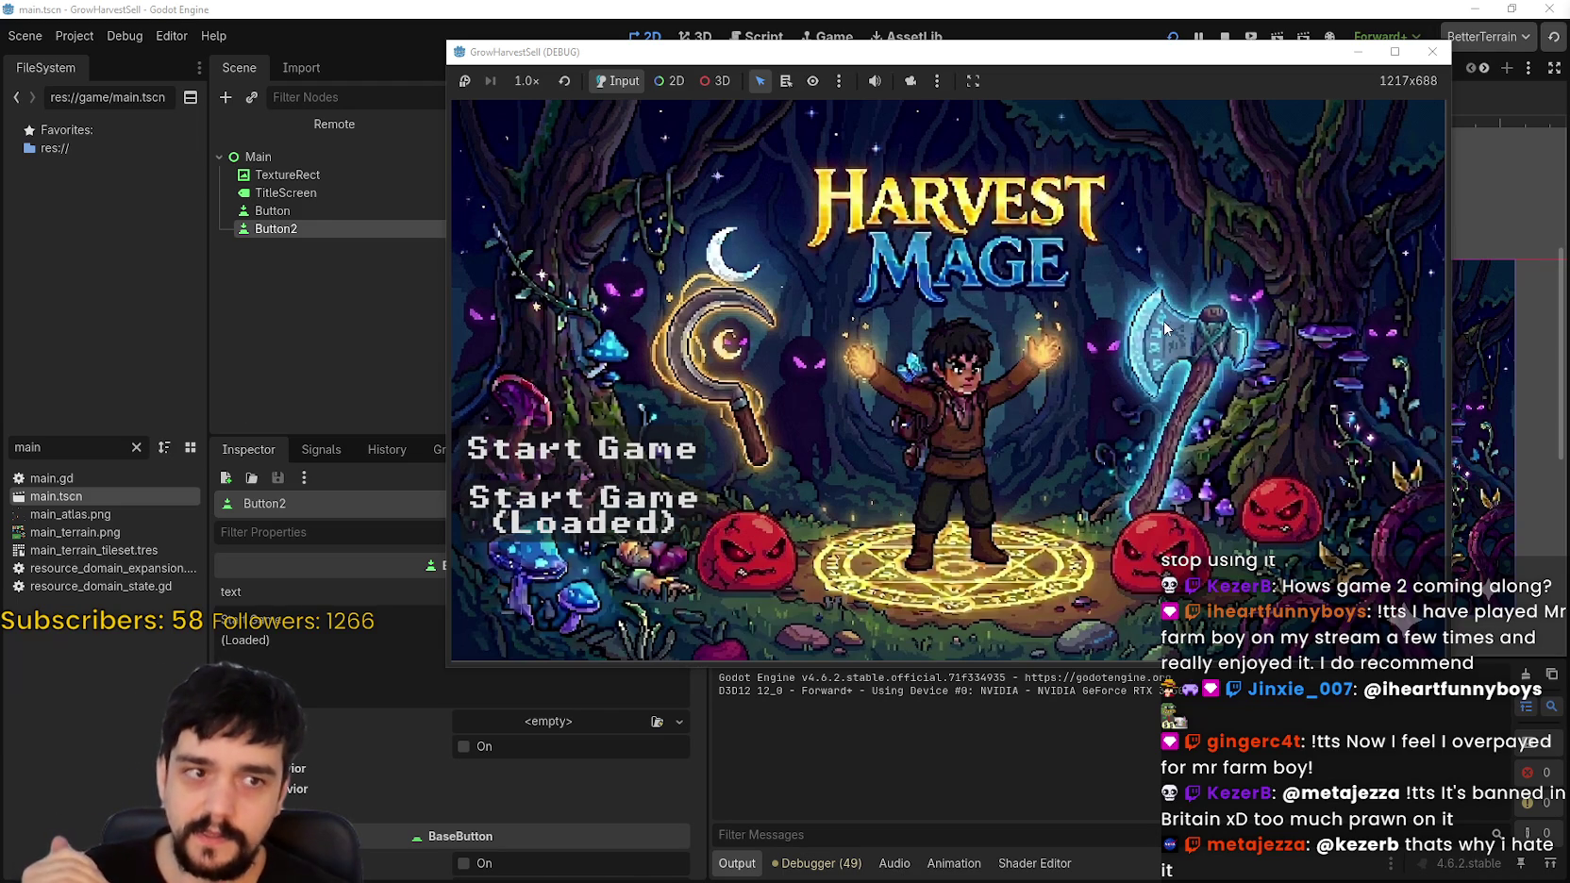
pyautogui.moveTo(1144, 59); pyautogui.dragTo(1045, 43)
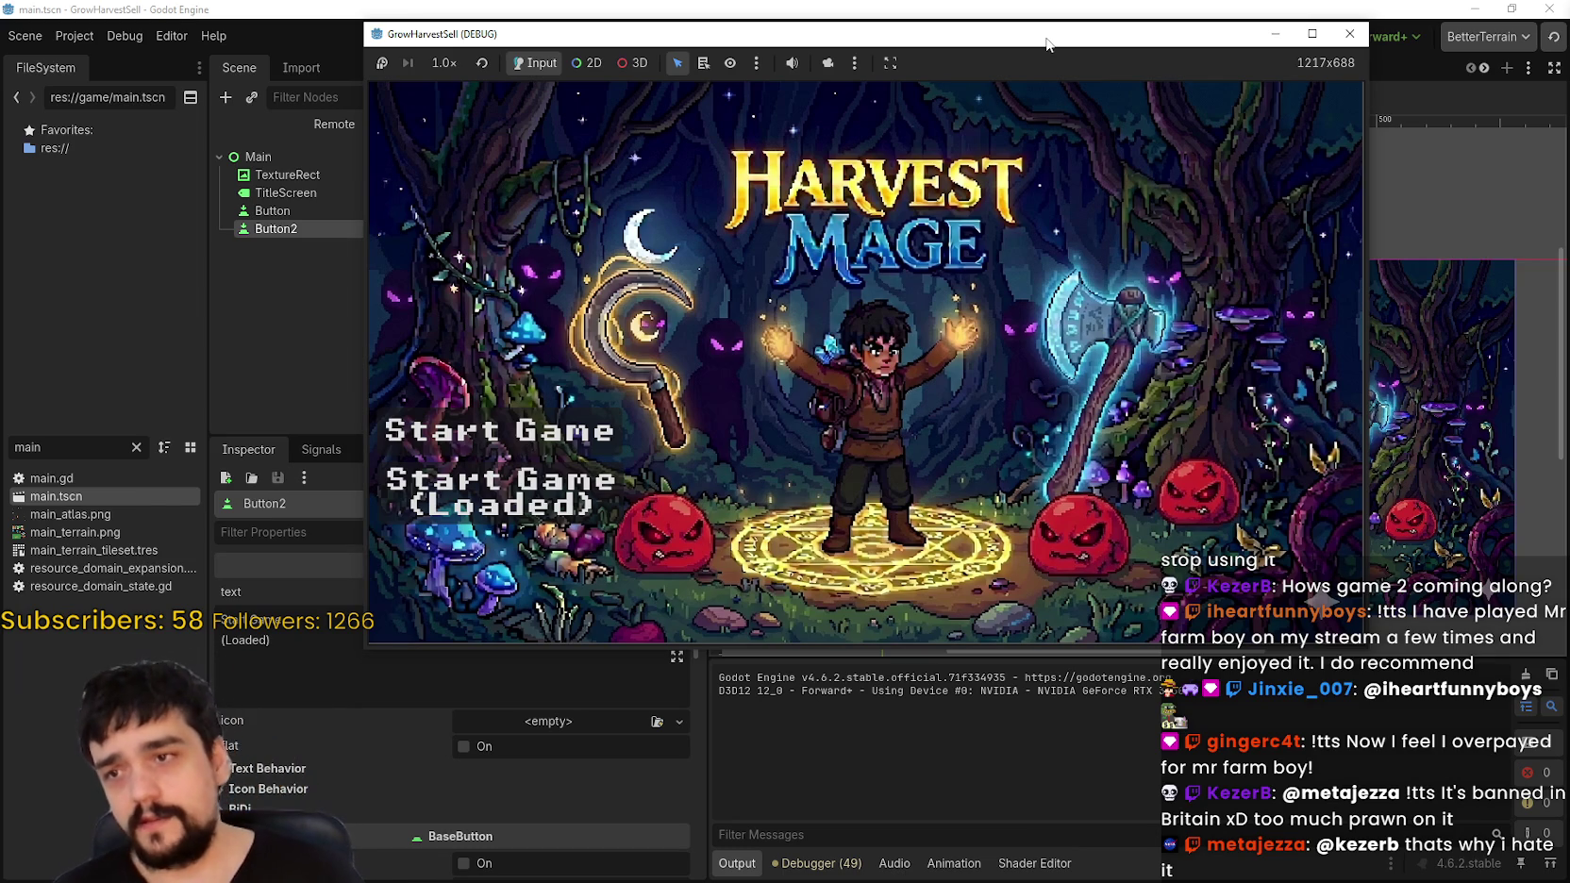
pyautogui.click(1311, 35)
pyautogui.click(1506, 7)
pyautogui.moveTo(849, 34)
pyautogui.mouseDown()
pyautogui.moveTo(950, 14)
pyautogui.moveTo(916, 43)
pyautogui.mouseUp()
pyautogui.click(634, 418)
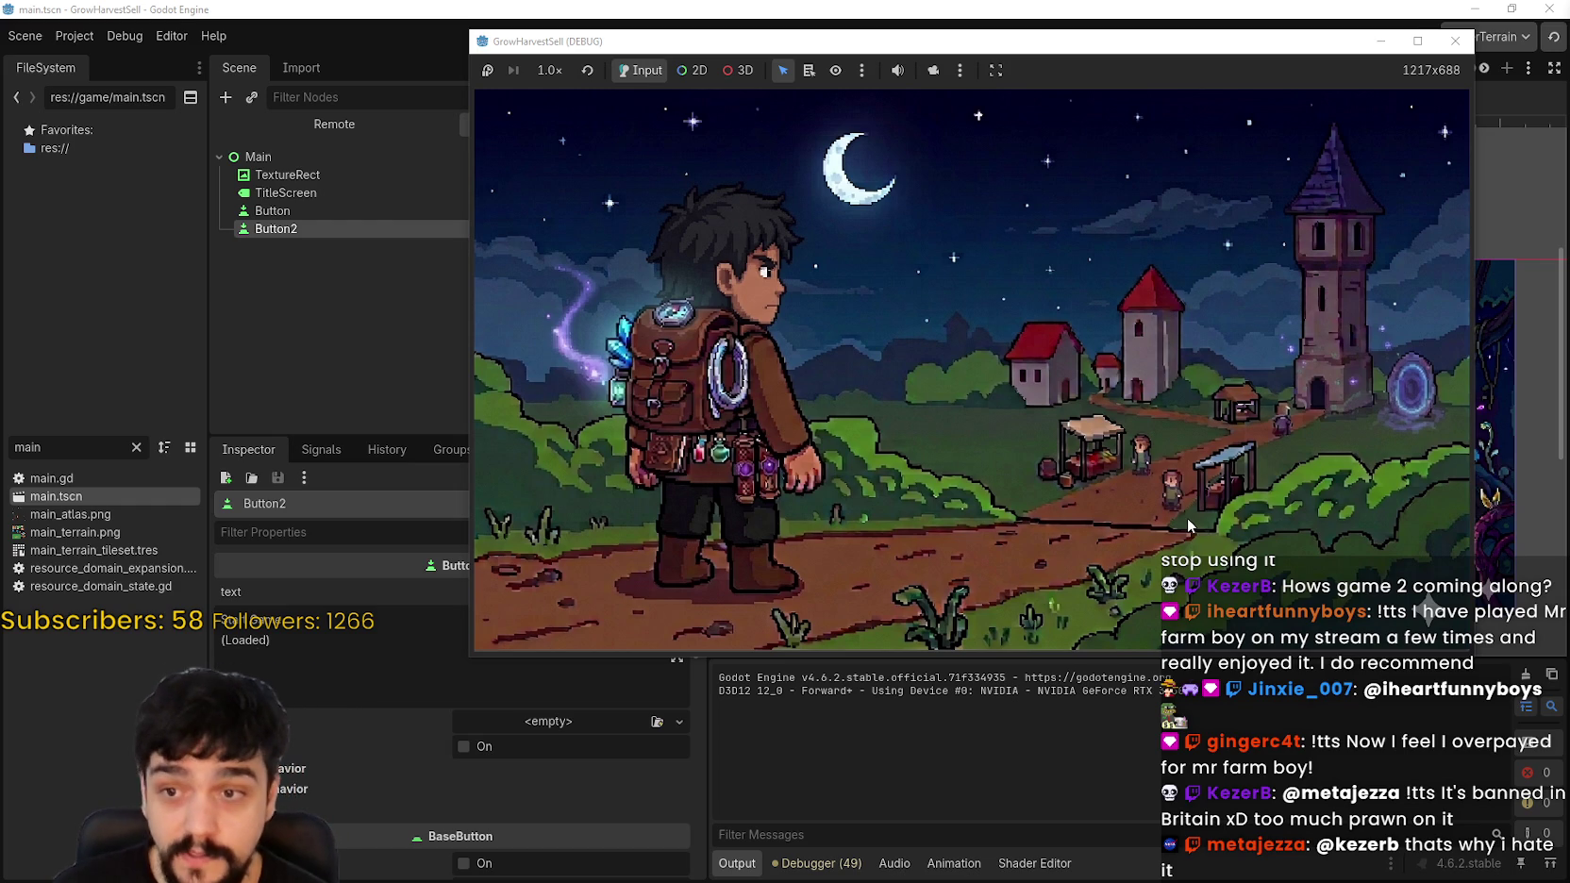
# Step: Skip the intro, maximize the game window, and open then close the tower's Skill Board
pyautogui.click(1188, 518)
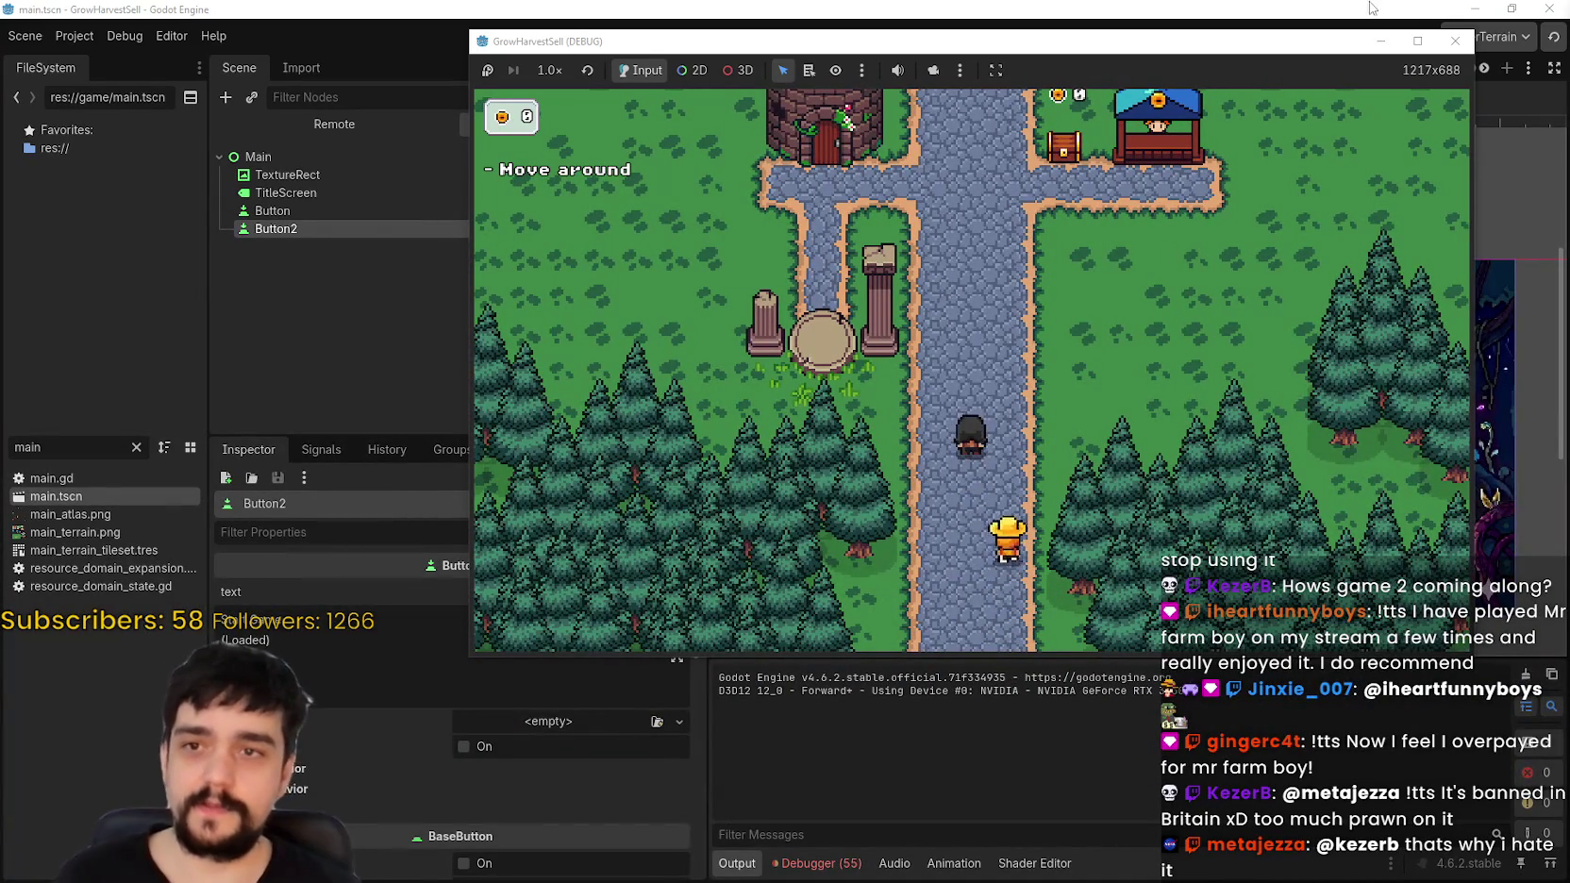
pyautogui.click(1416, 43)
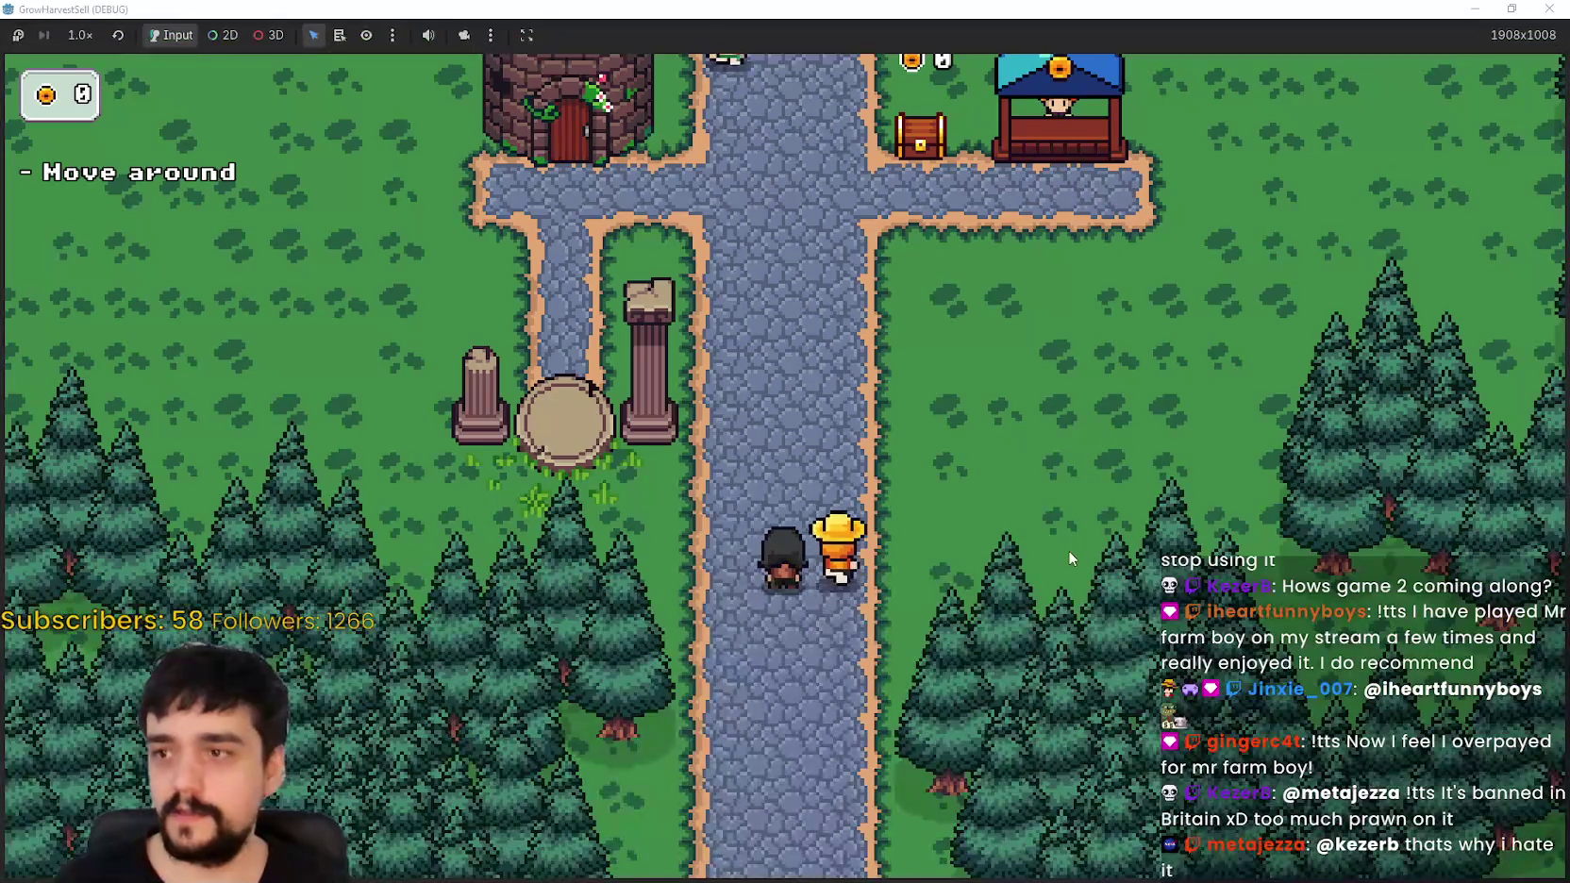
pyautogui.press('w')
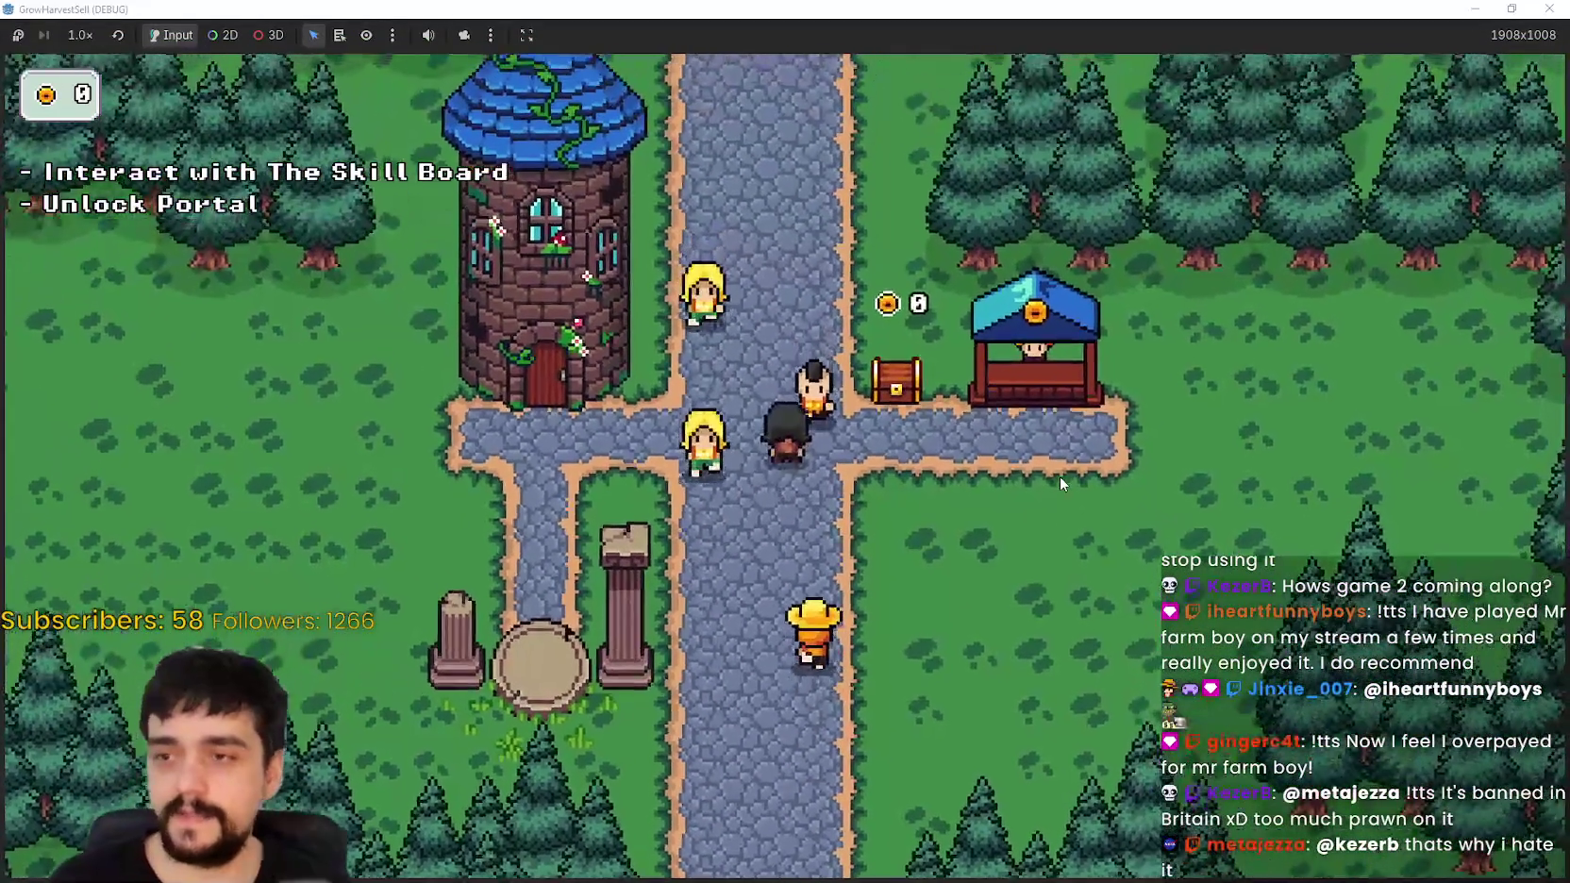
pyautogui.press('a')
pyautogui.press('e')
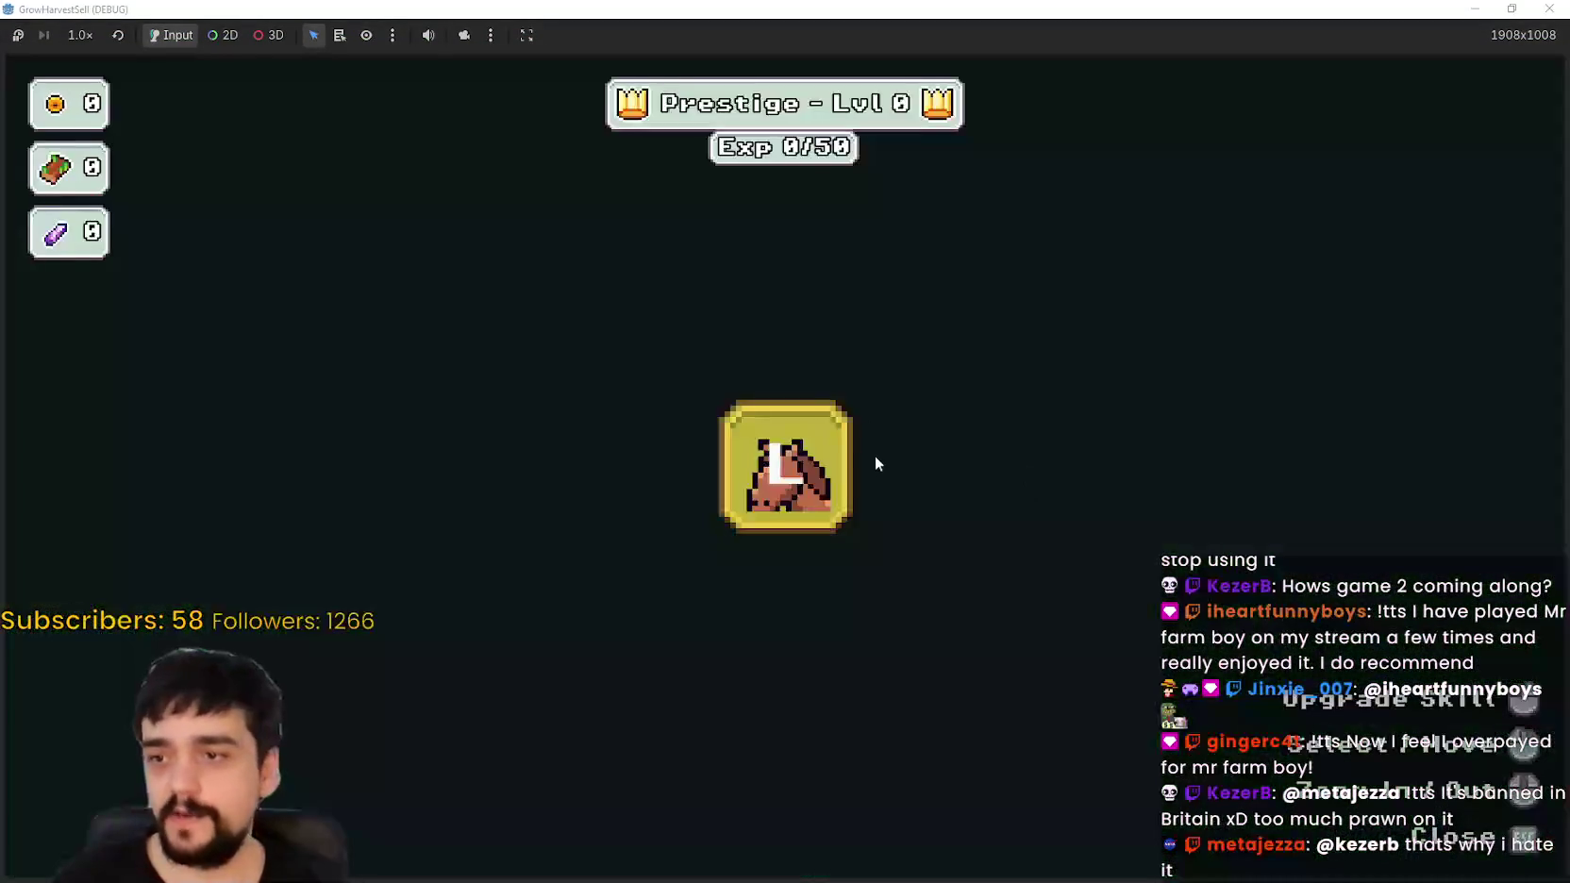
pyautogui.press('e')
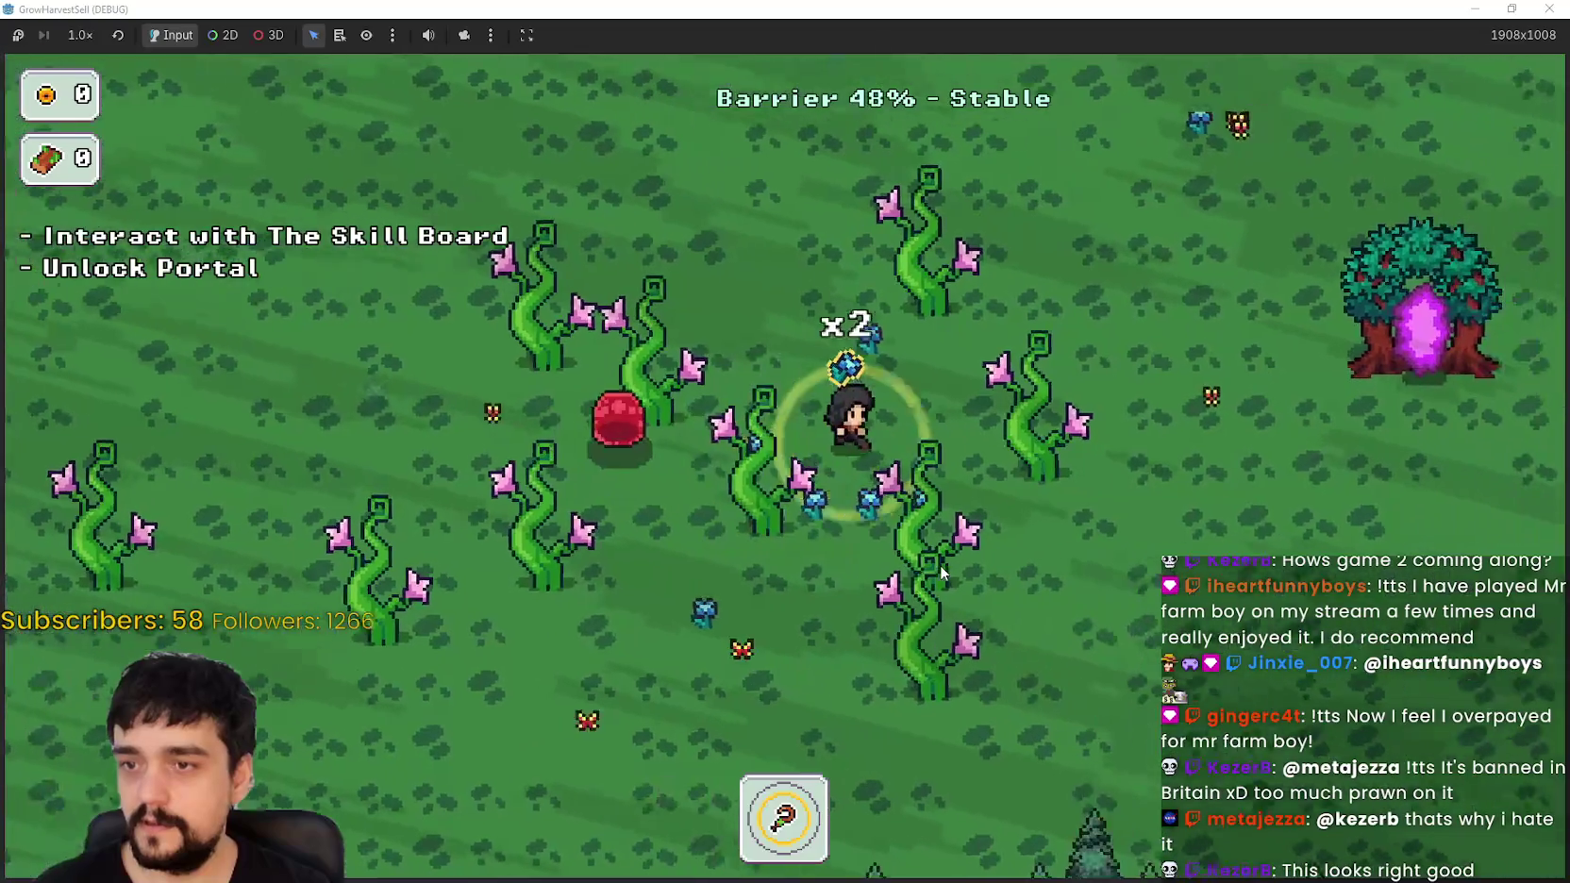
# Step: Walk the mage through the field up to the forest edge
pyautogui.press('w')
pyautogui.press('d')
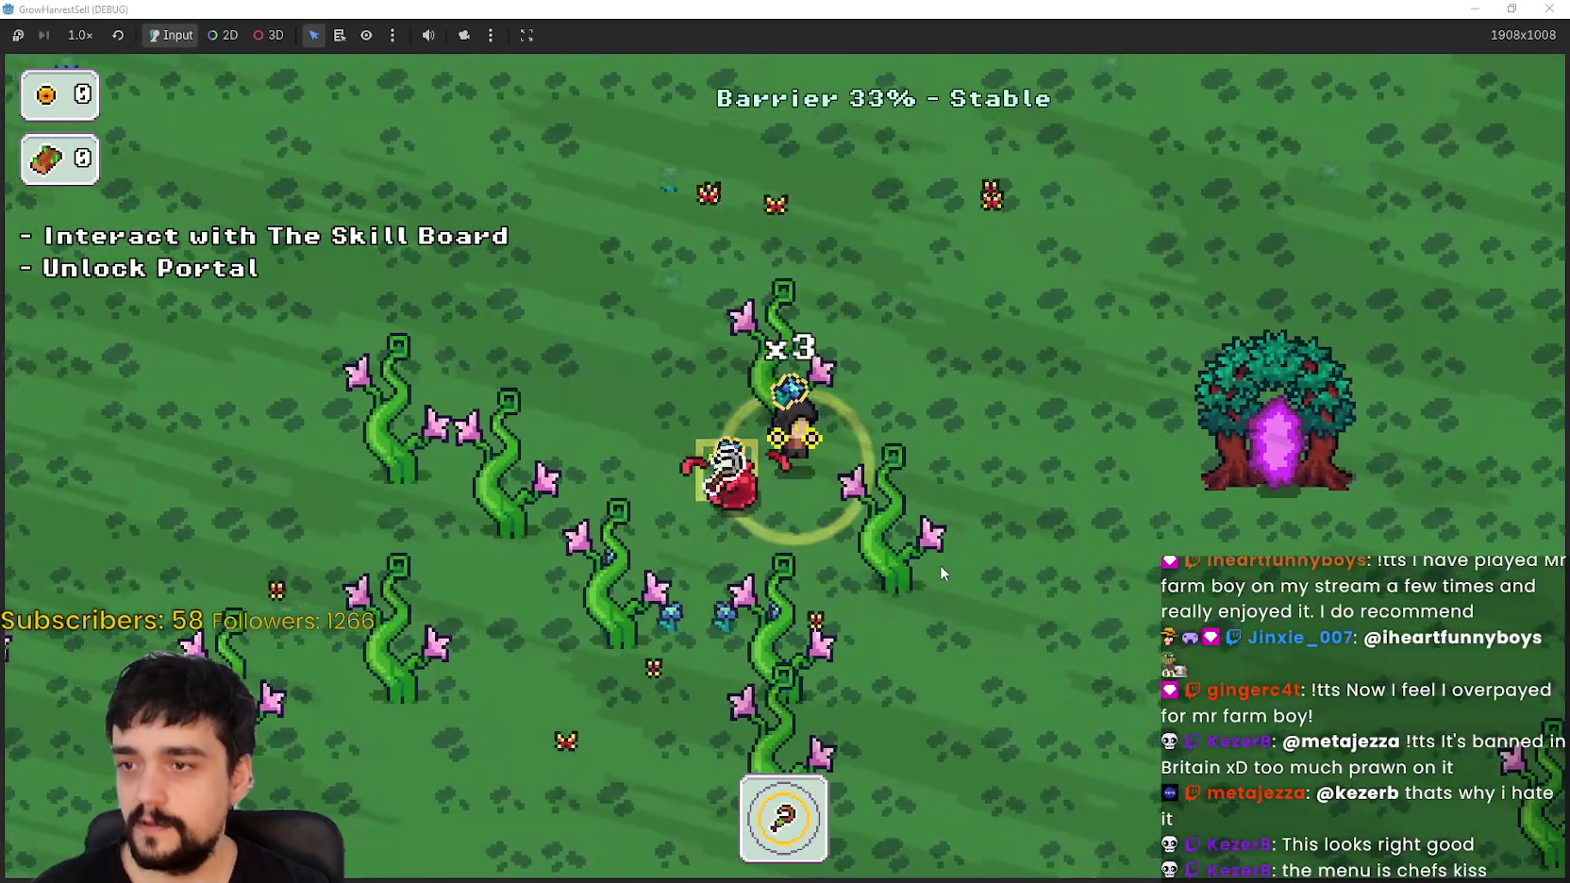
pyautogui.press('s')
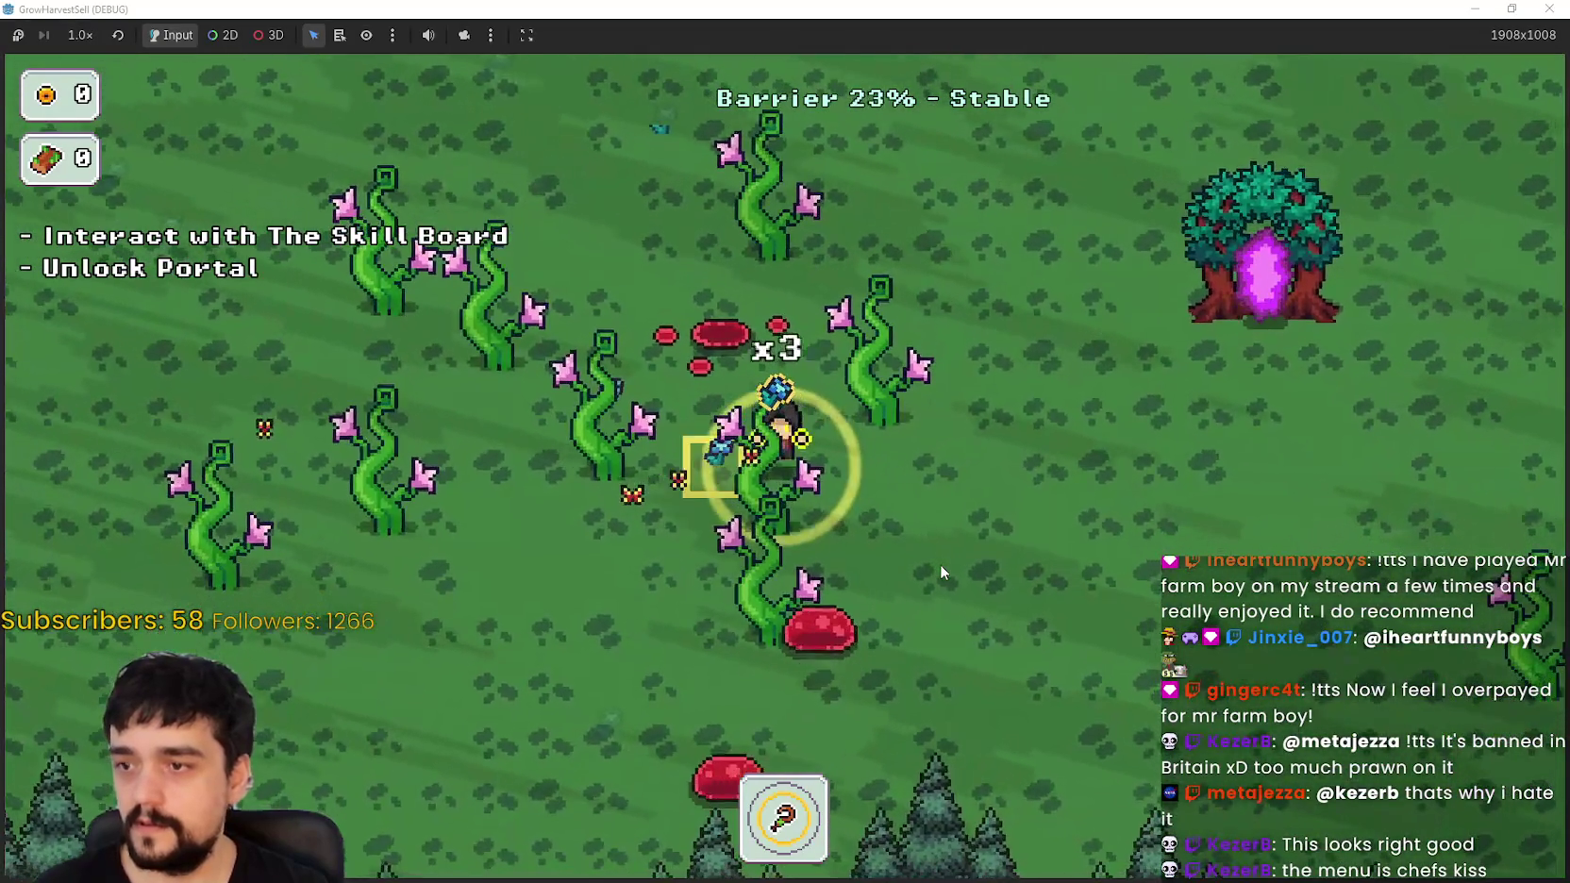
pyautogui.press('w')
pyautogui.press('a')
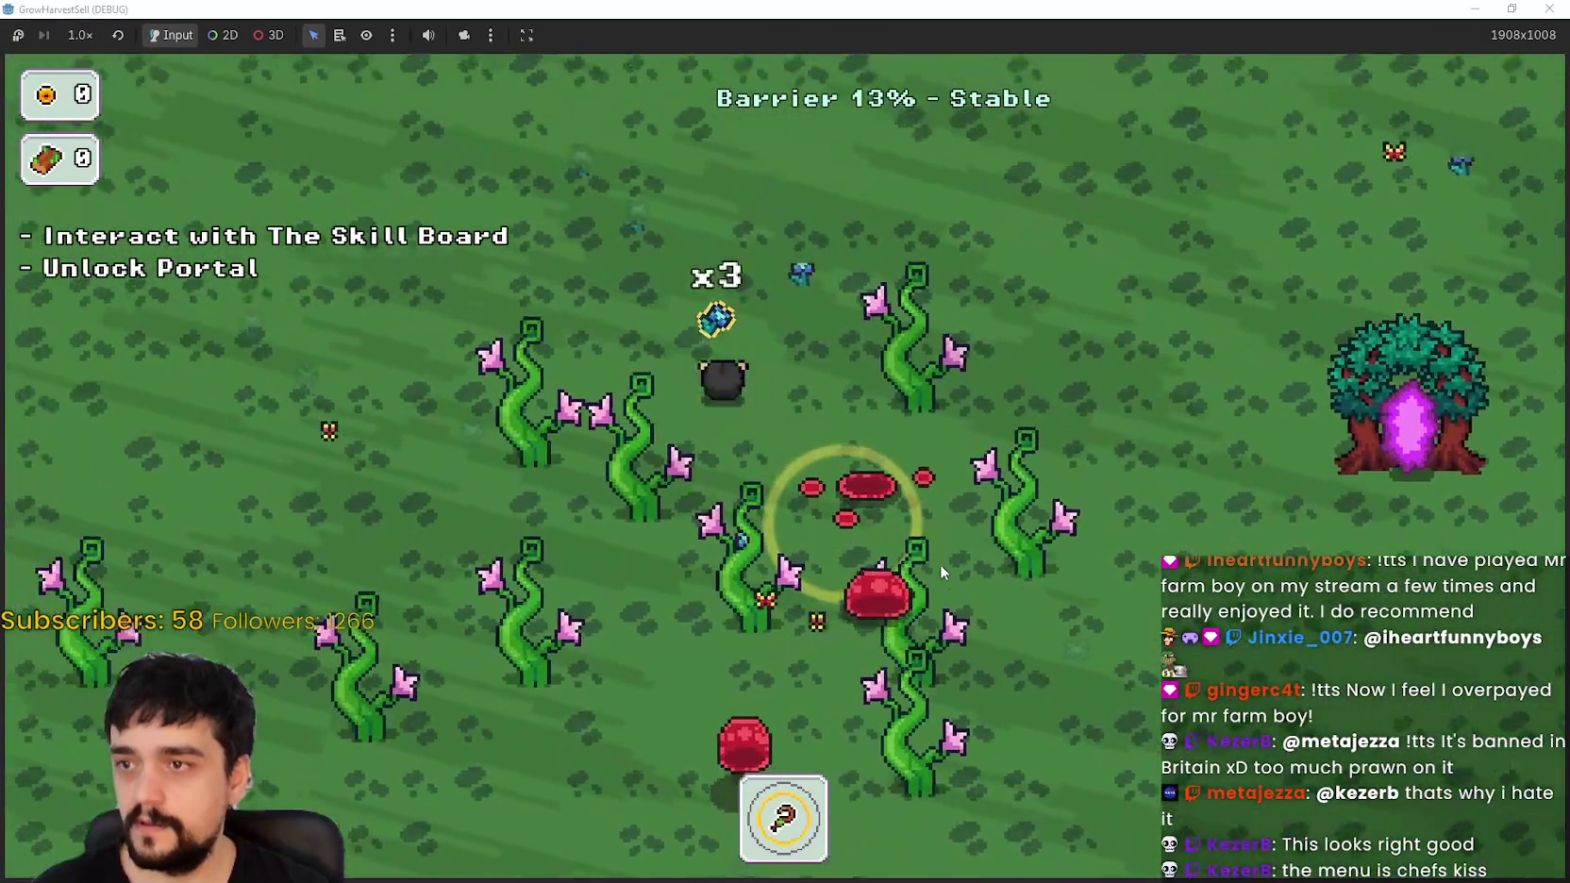
pyautogui.press('w')
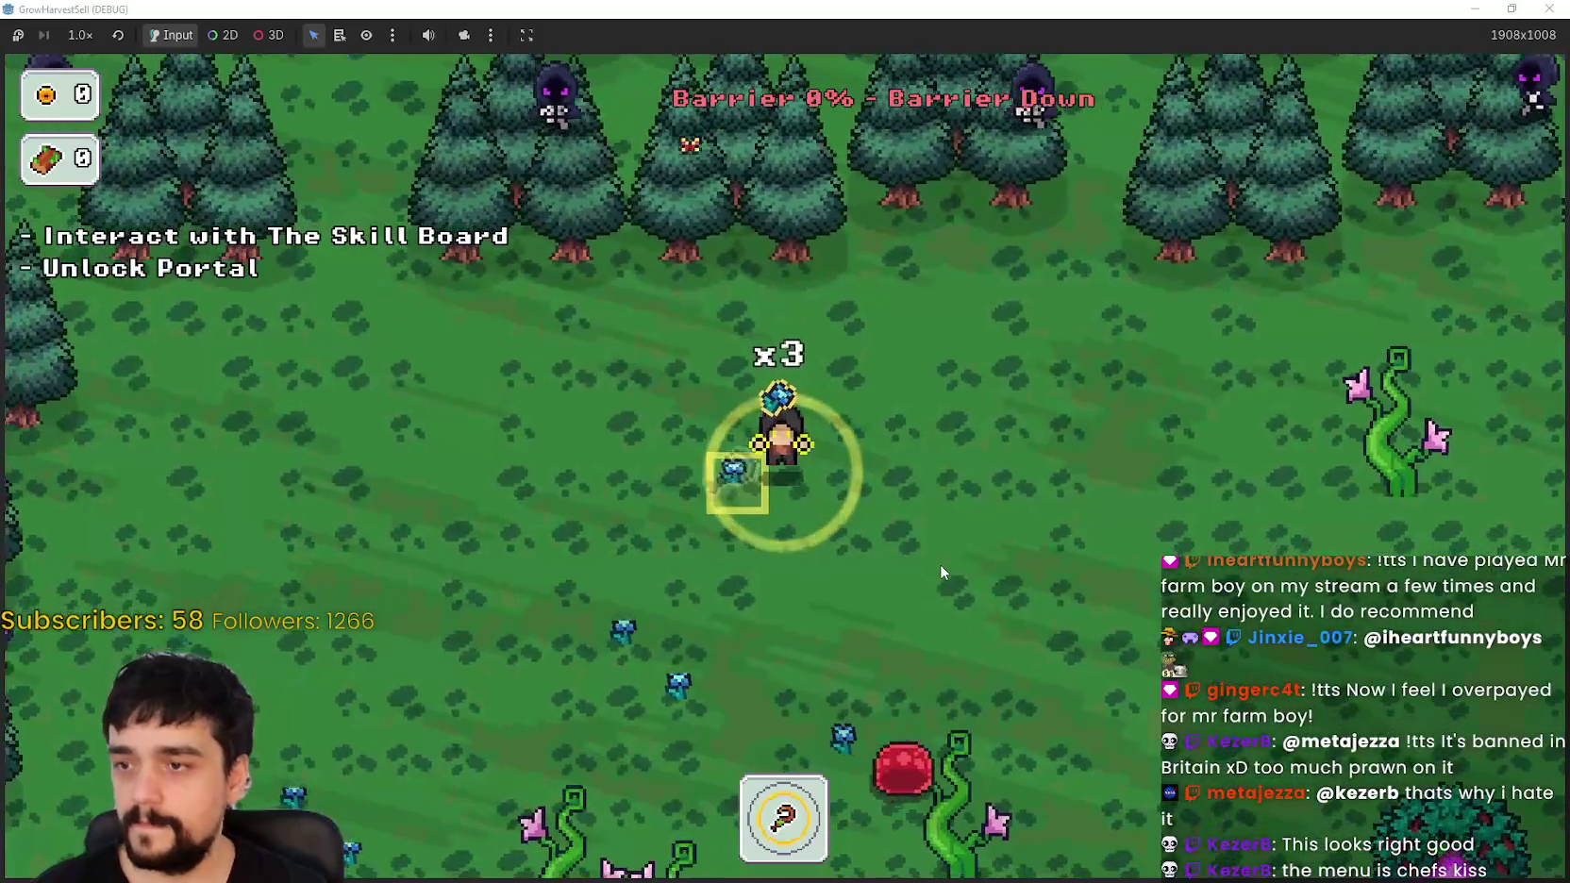
# Step: Steer the mage to the portal tree and enter it to return to the village
pyautogui.press('s')
pyautogui.press('d')
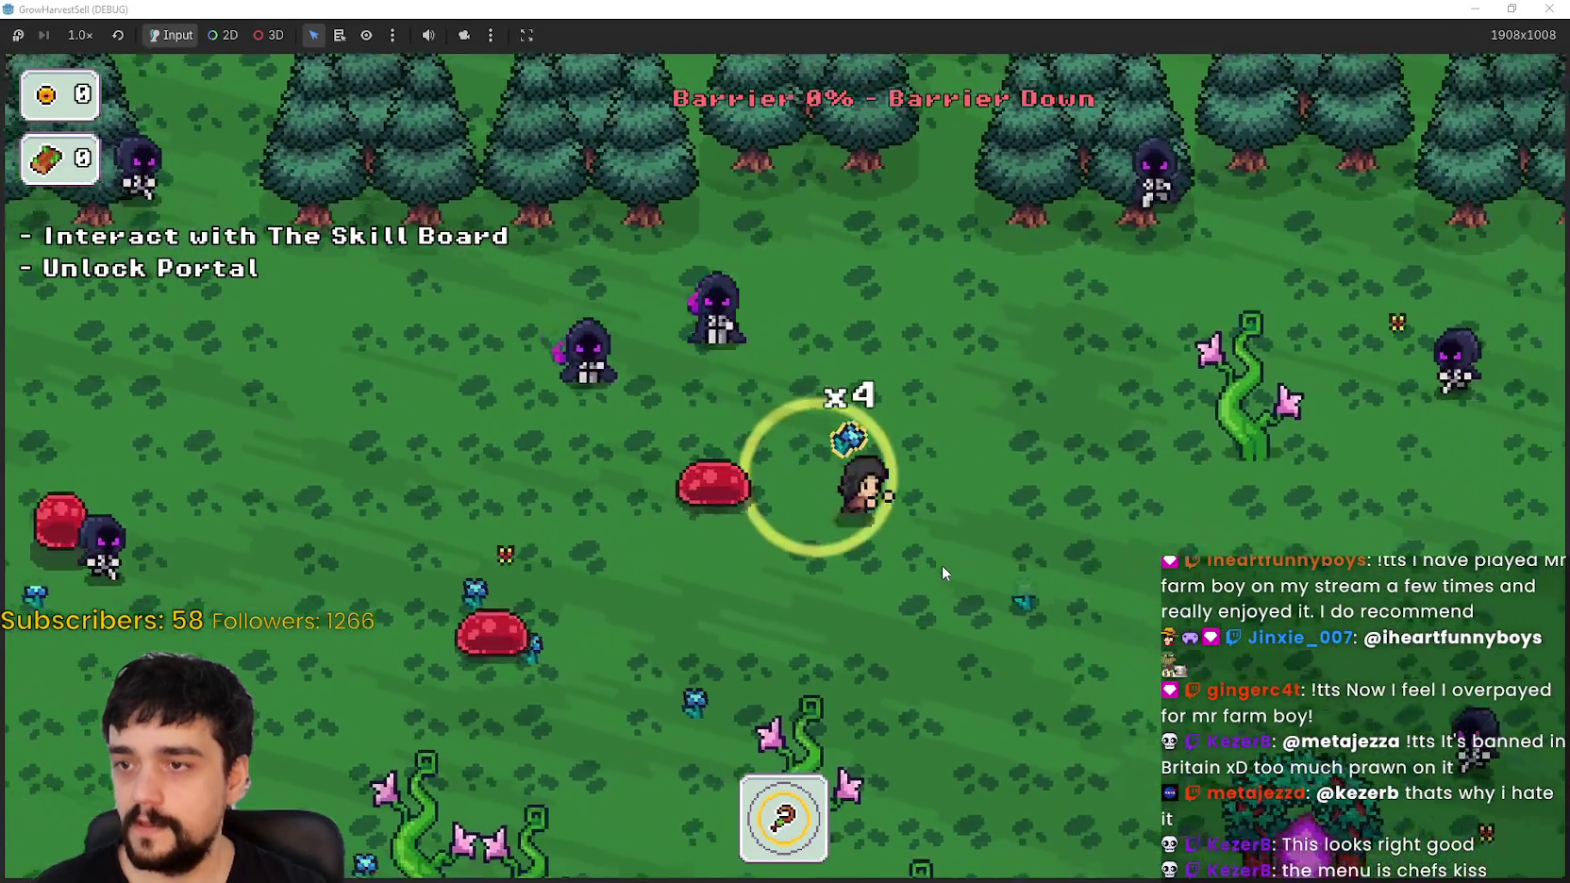
pyautogui.press('s')
pyautogui.press('d')
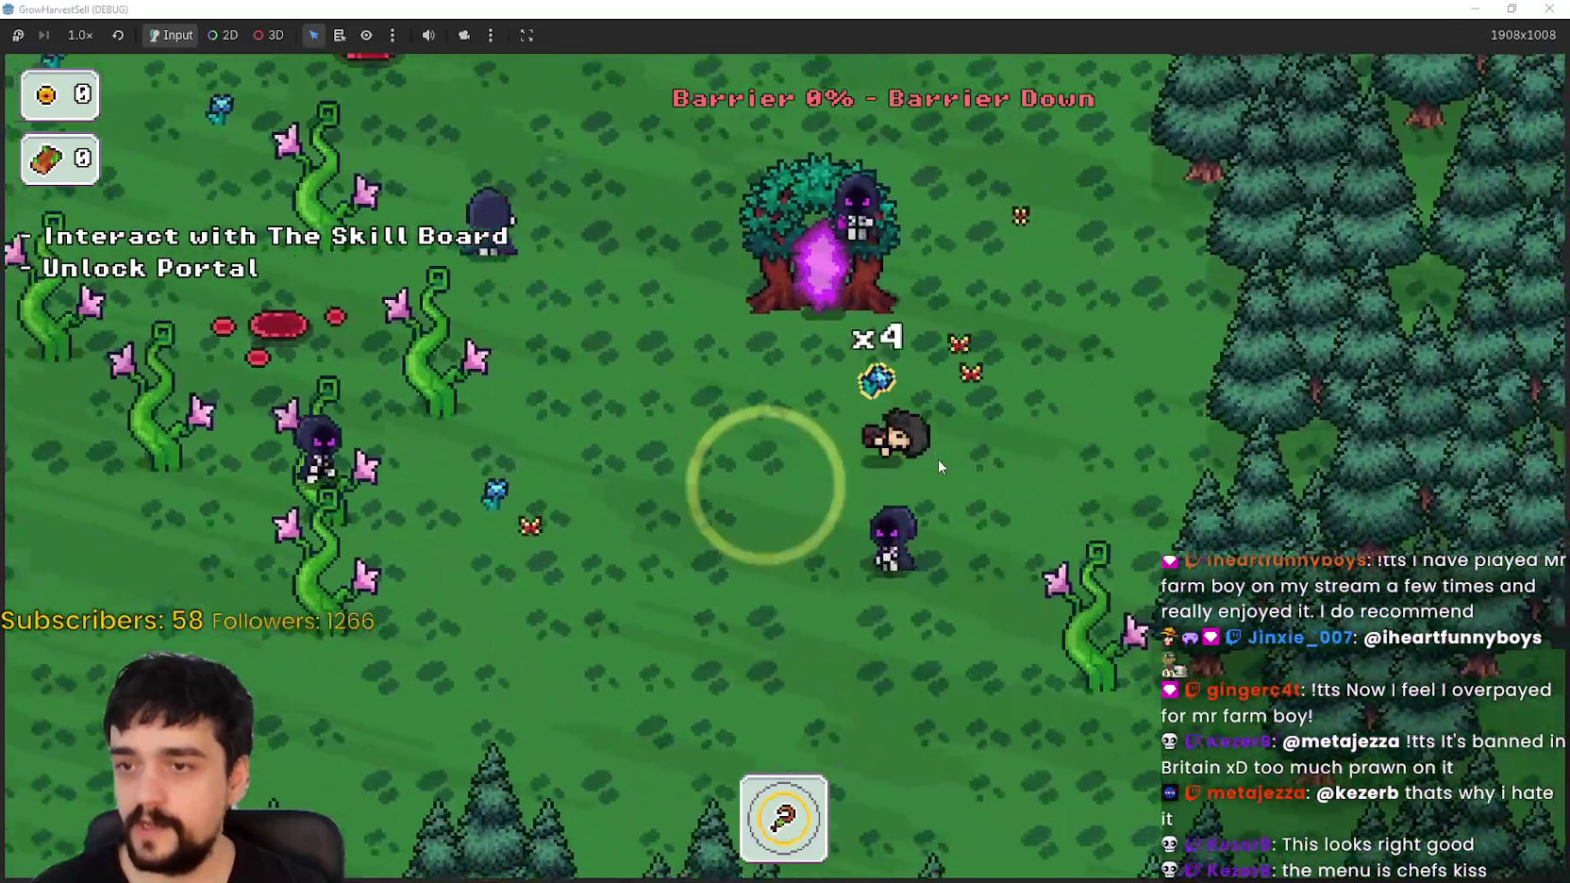
pyautogui.press('d')
pyautogui.press('w')
pyautogui.press('a')
pyautogui.press('w')
pyautogui.press('e')
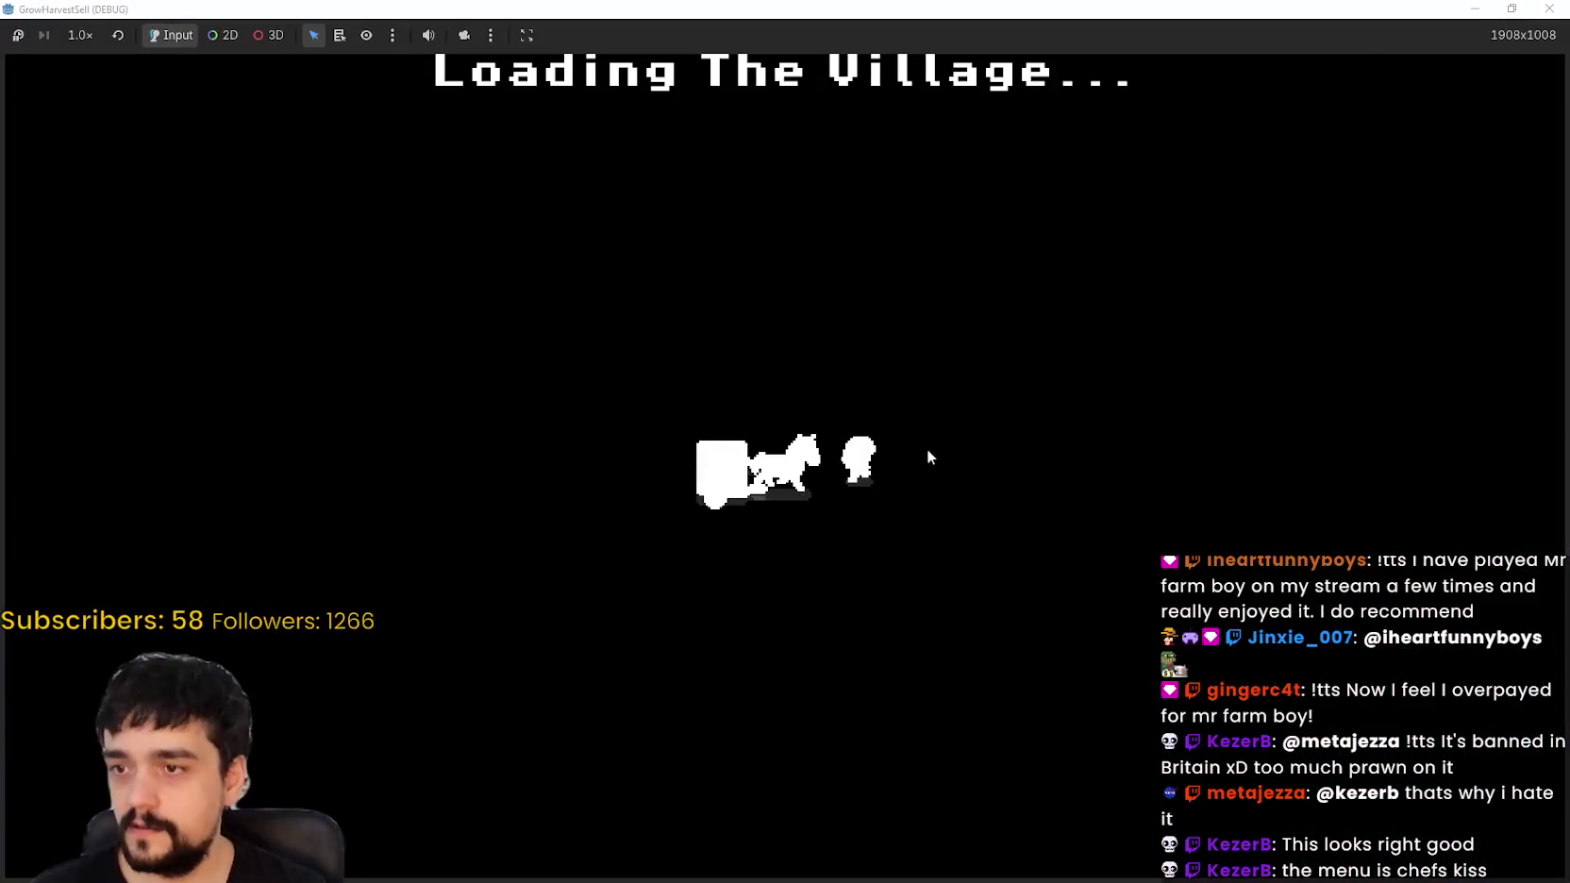
# Step: Walk the mage right to the shop stall, then up the central path
pyautogui.press('d')
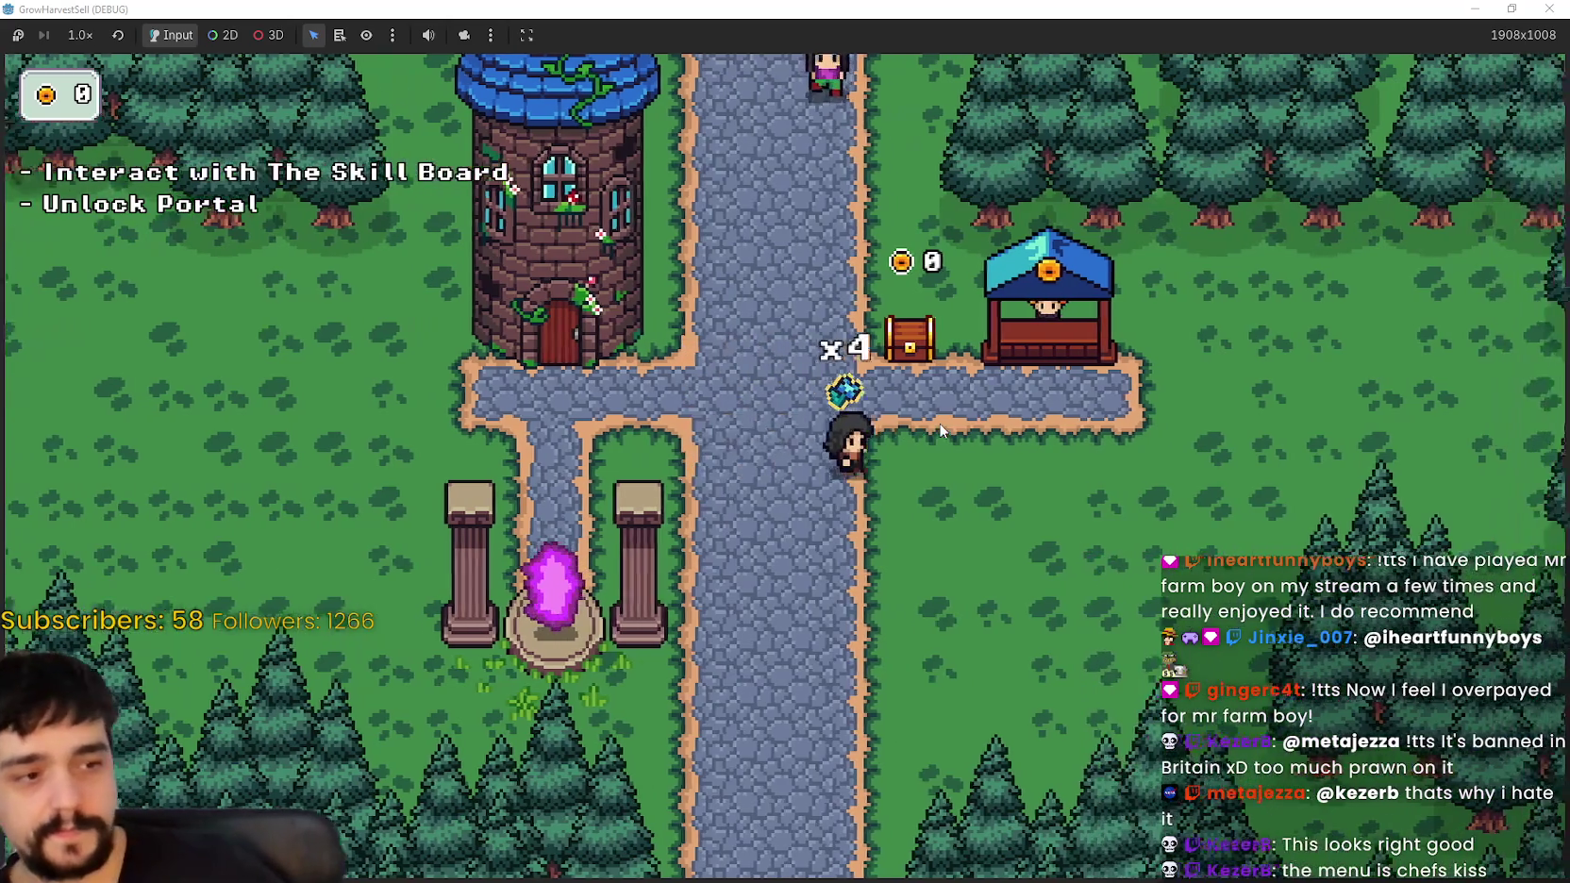
pyautogui.press('w')
pyautogui.press('e')
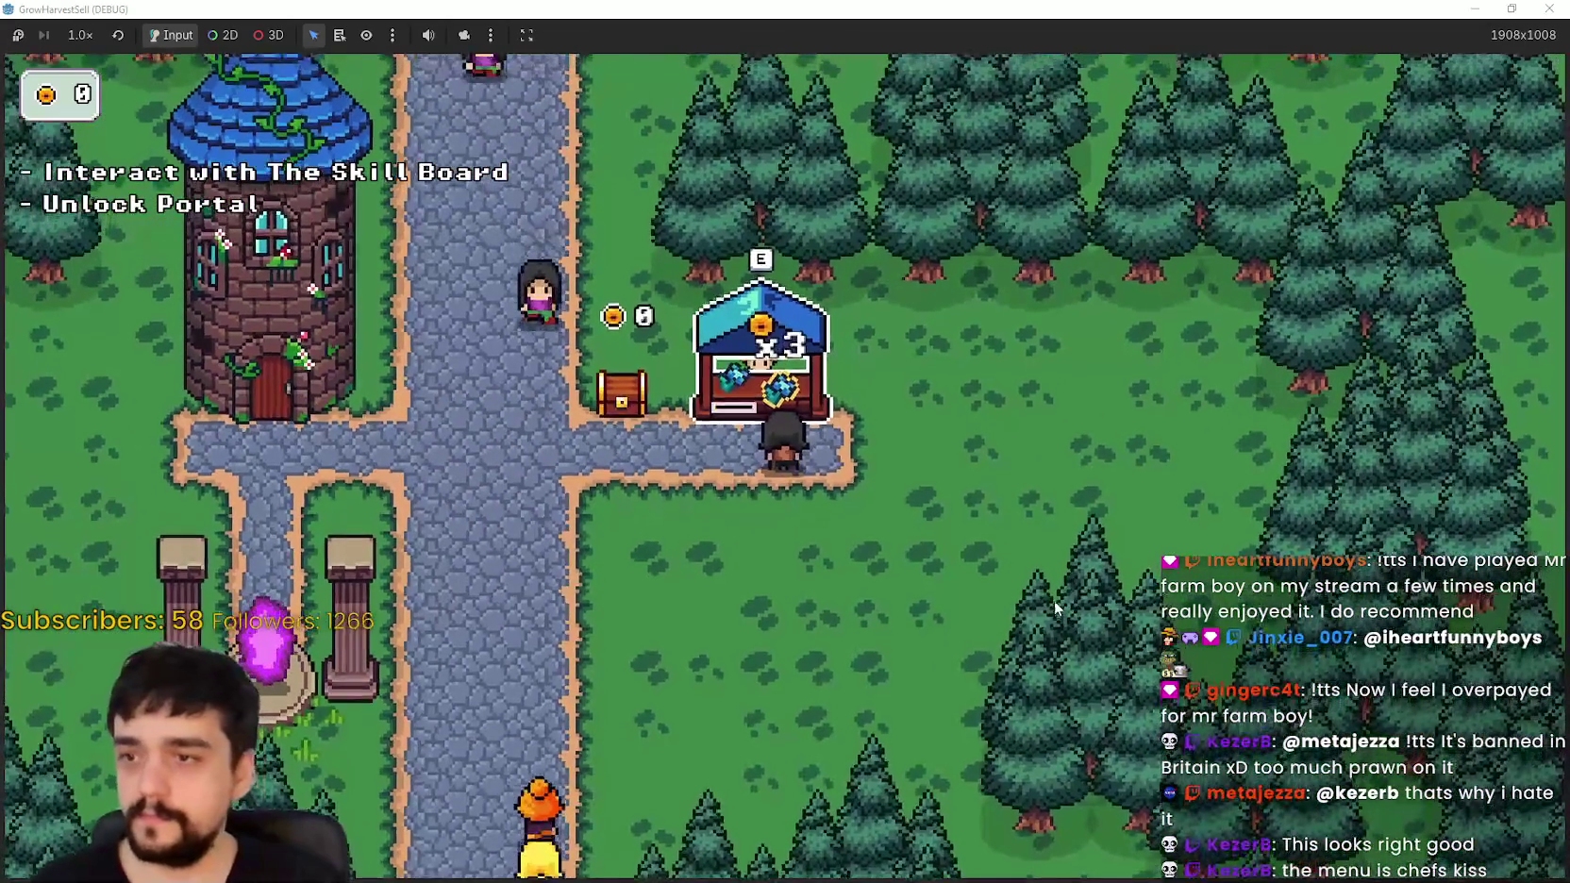
pyautogui.press('a')
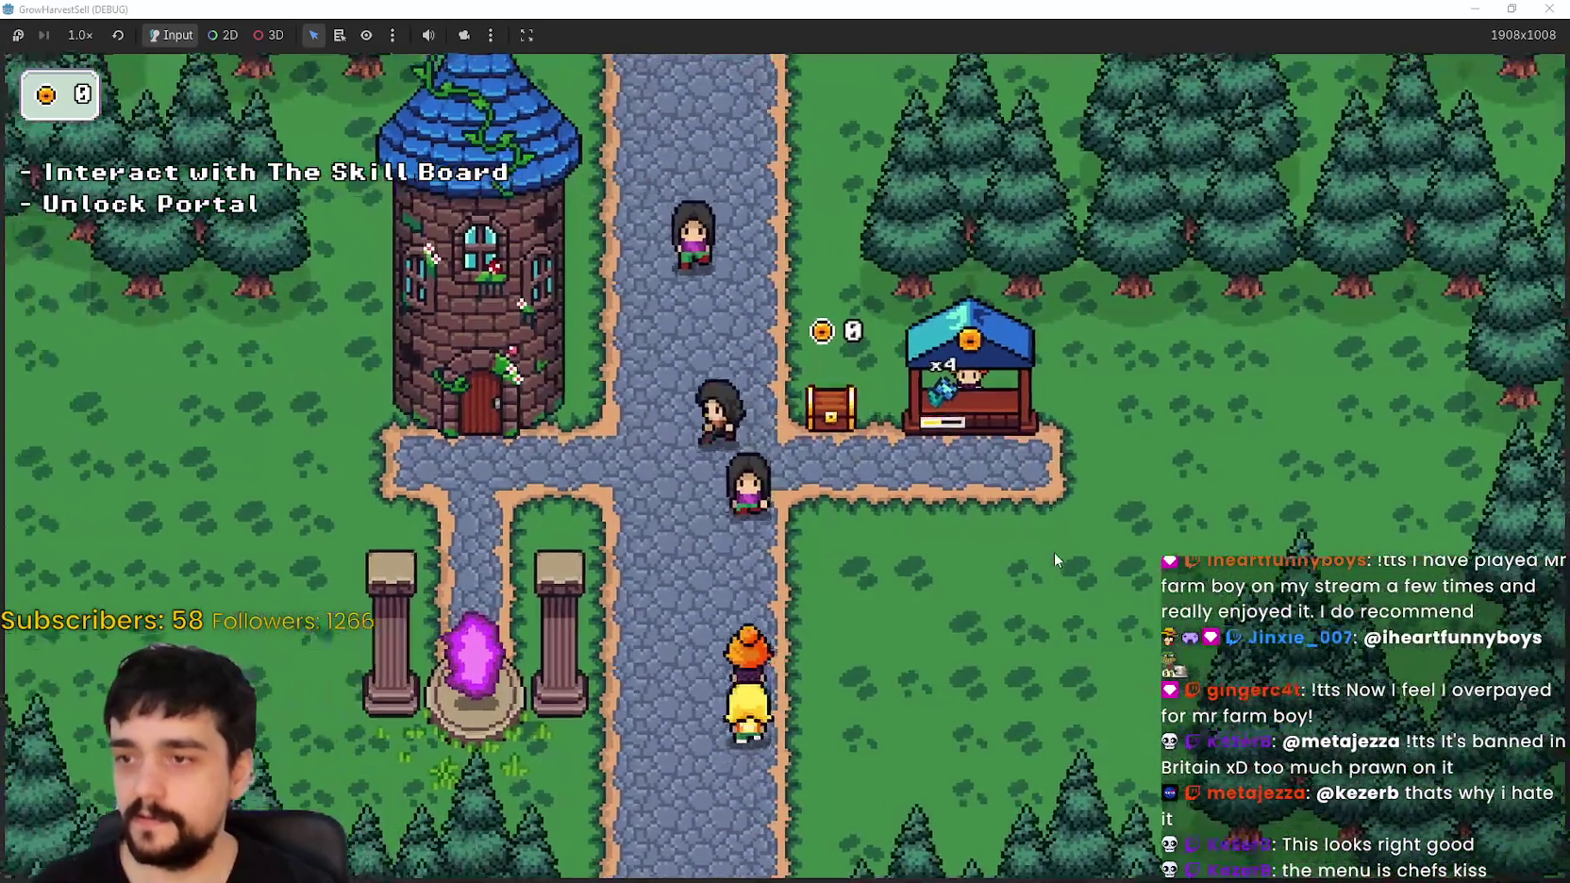
pyautogui.press('w')
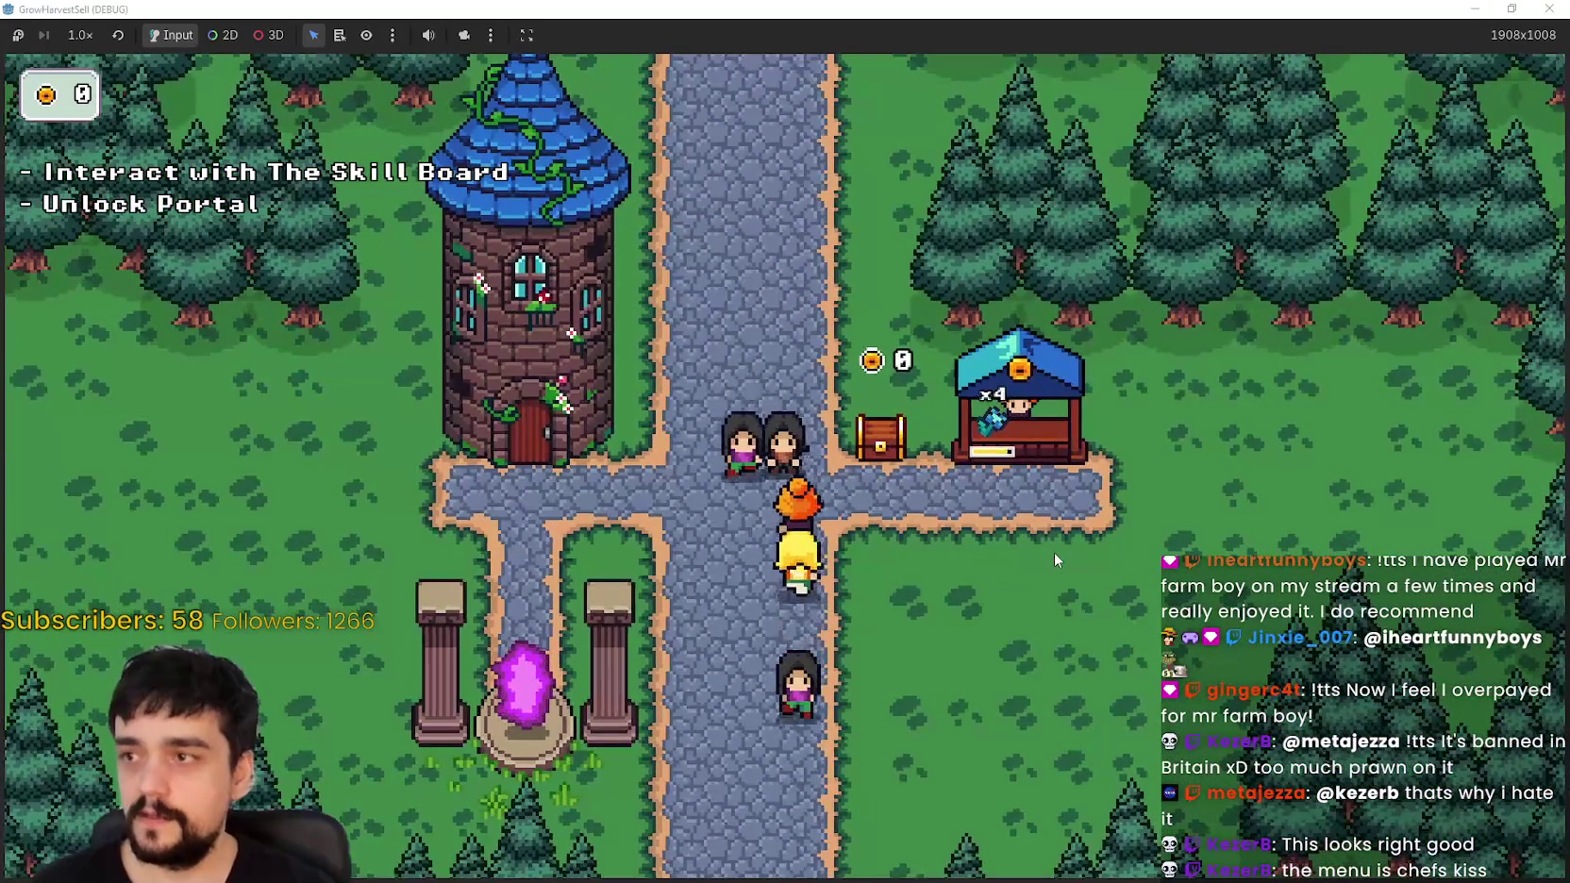
pyautogui.press('w')
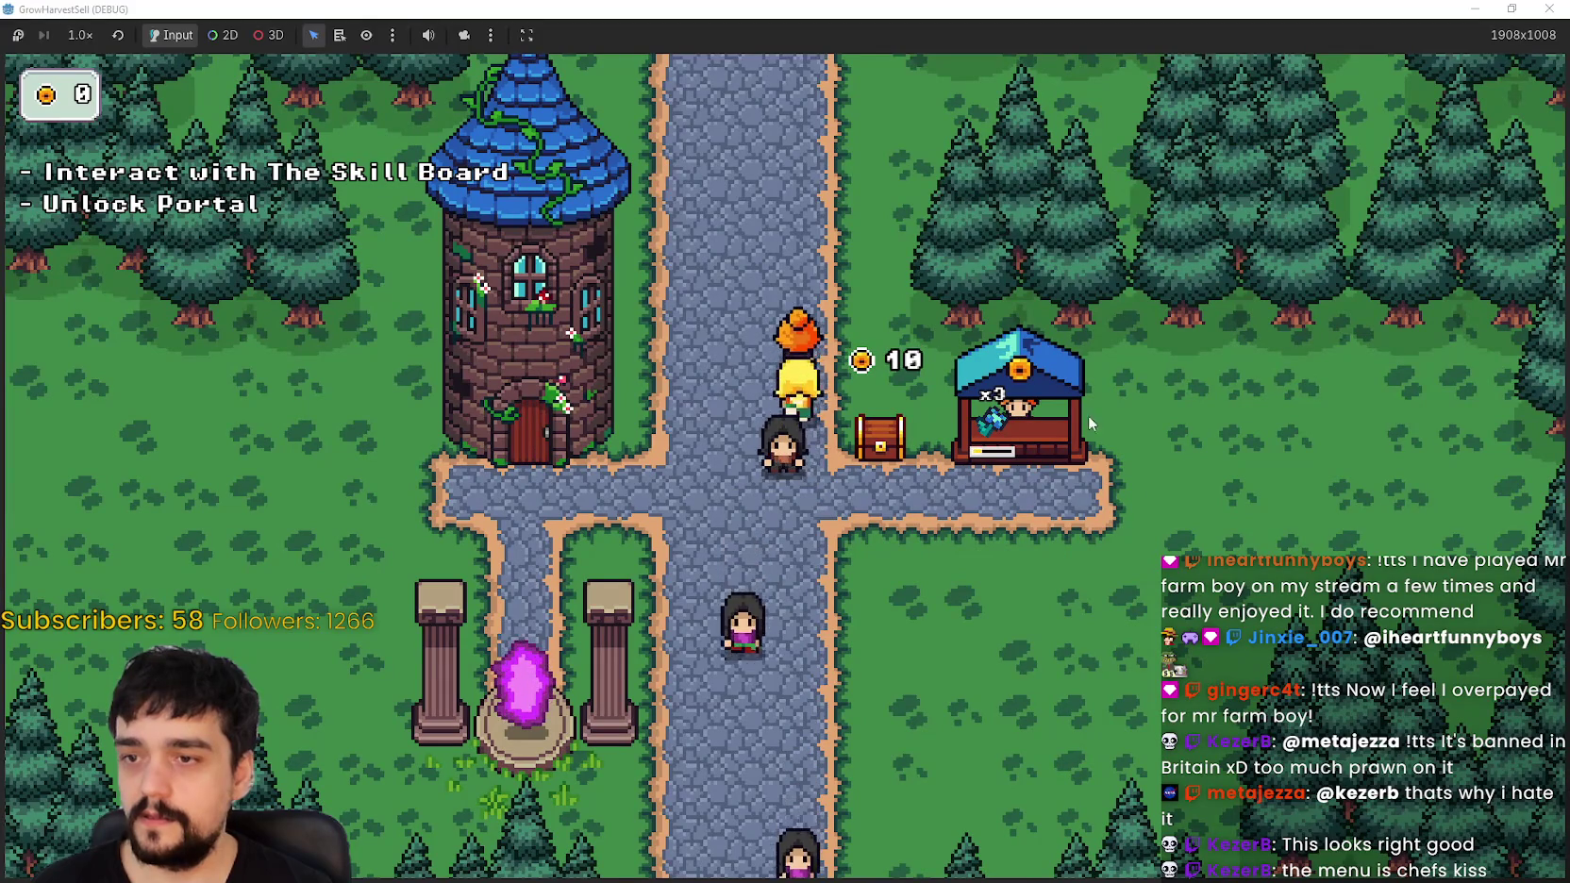
# Step: Walk onto the shop chest and collect its coins
pyautogui.press('d')
pyautogui.press('a')
pyautogui.press('w')
pyautogui.press('s')
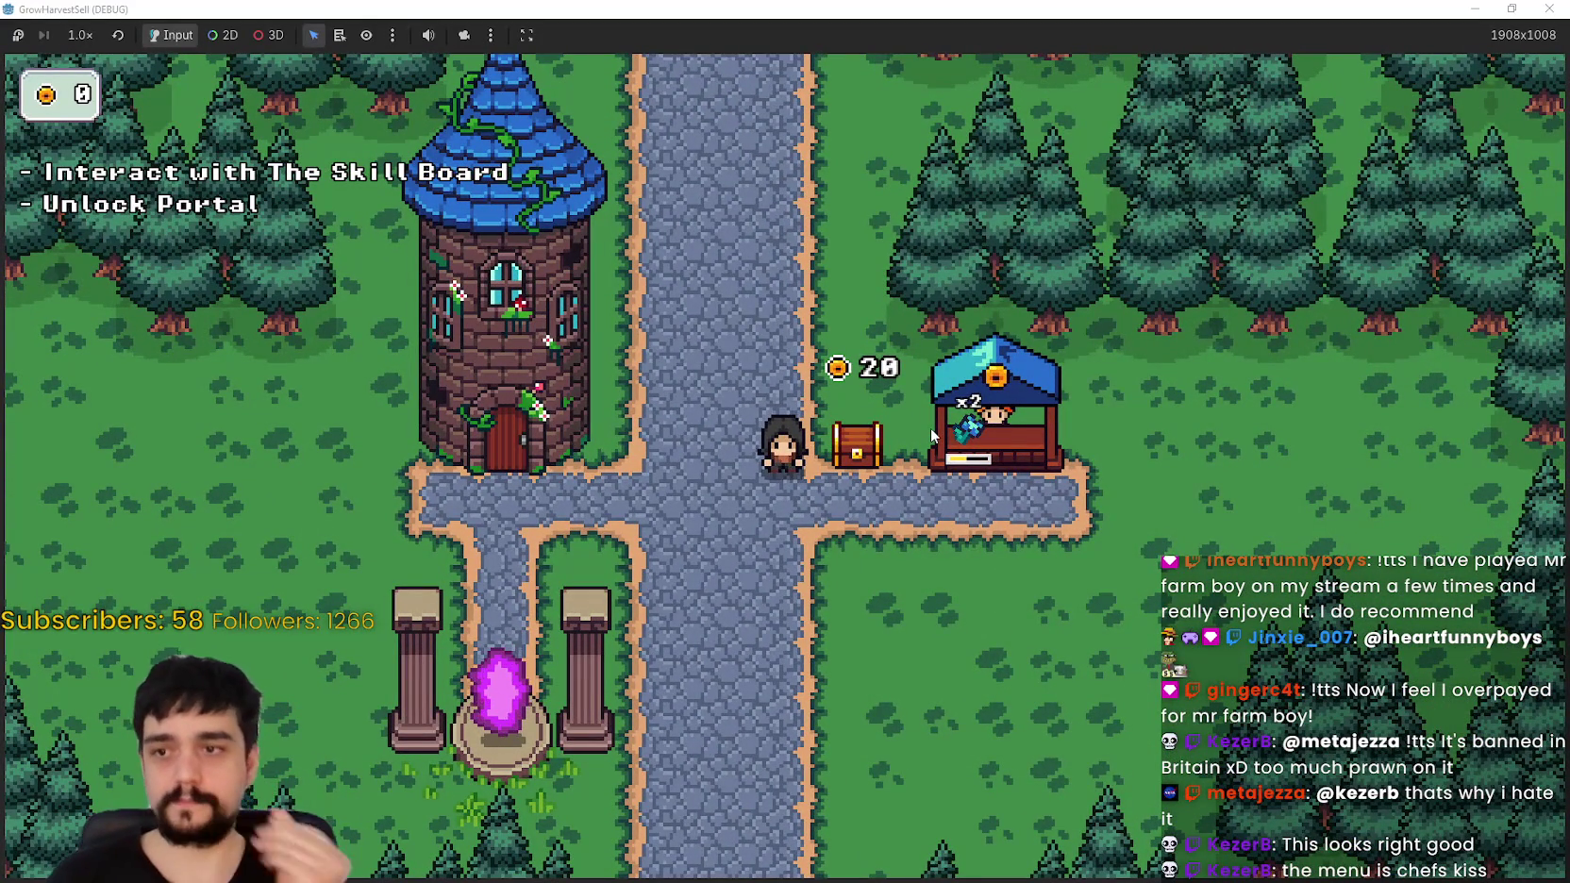
pyautogui.press('s')
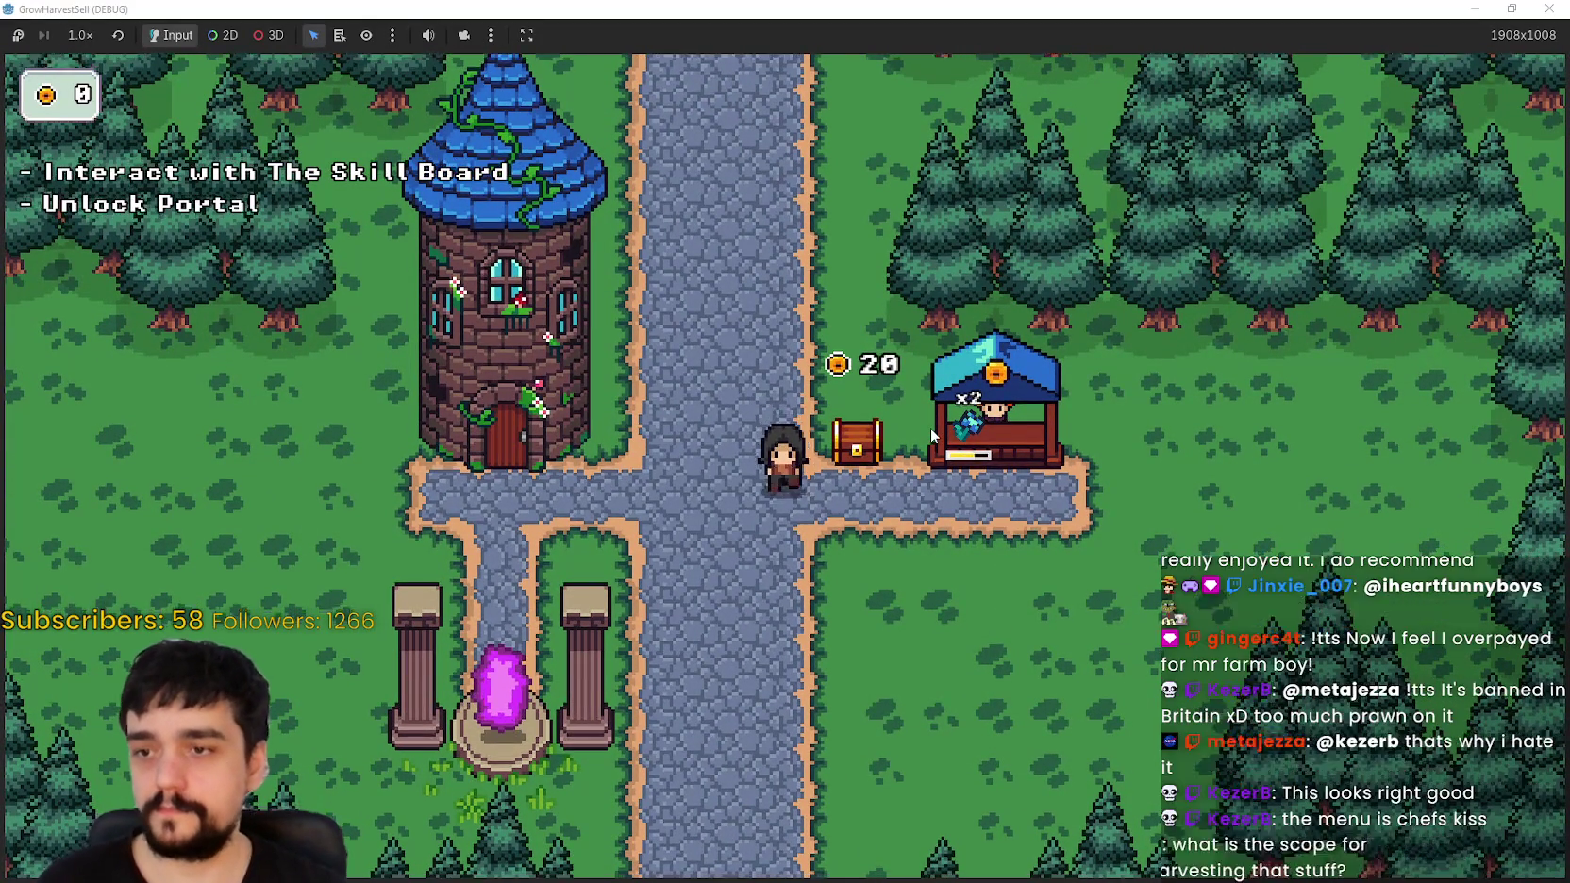
pyautogui.press('d')
pyautogui.press('e')
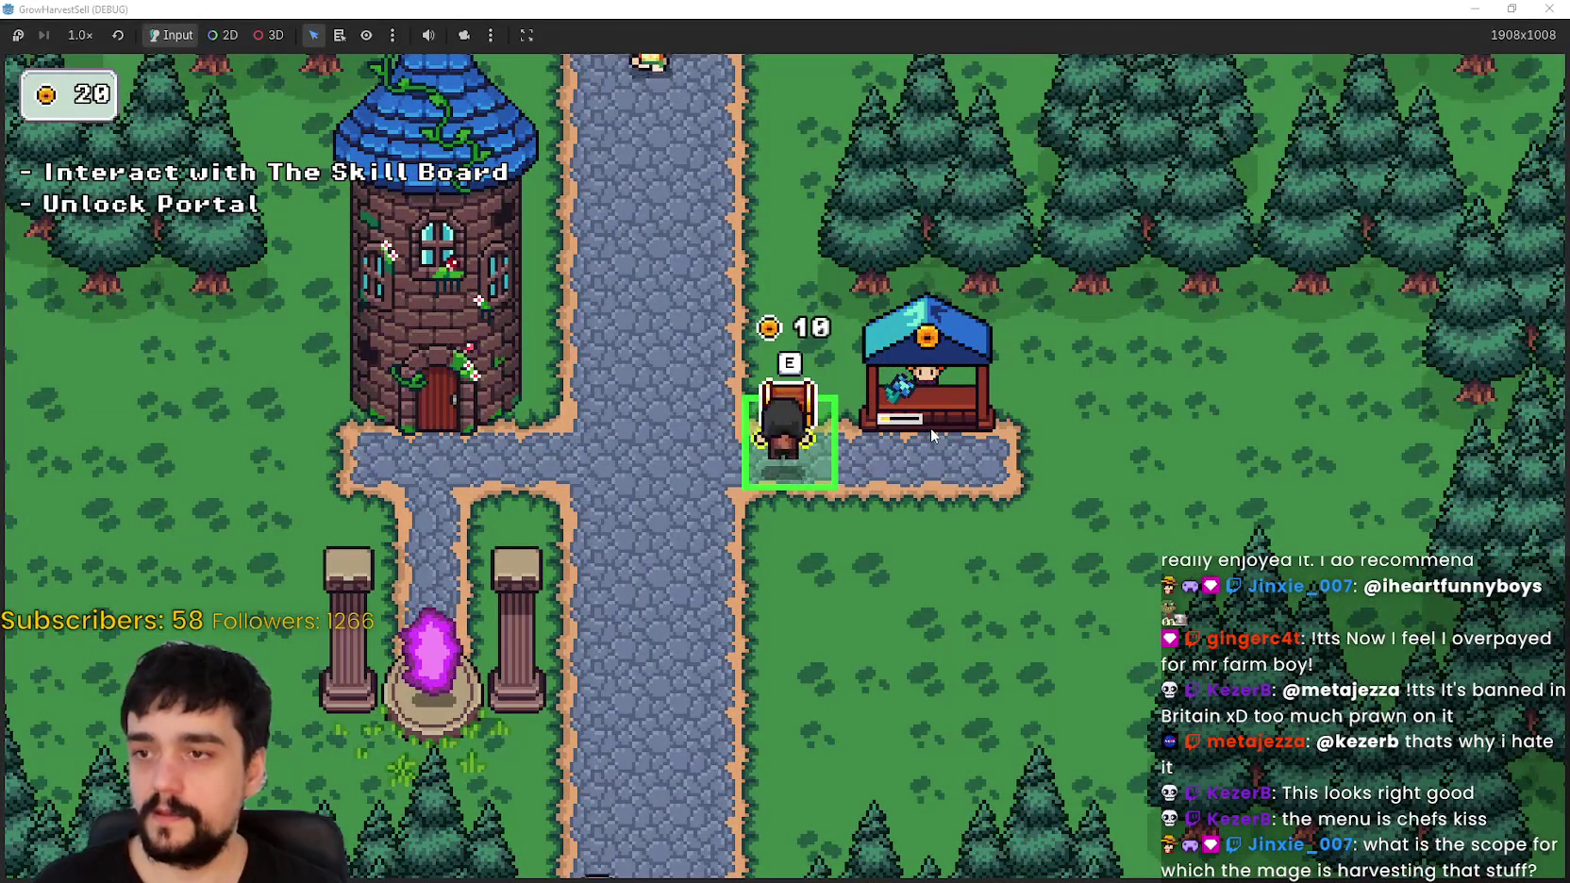
pyautogui.press('a')
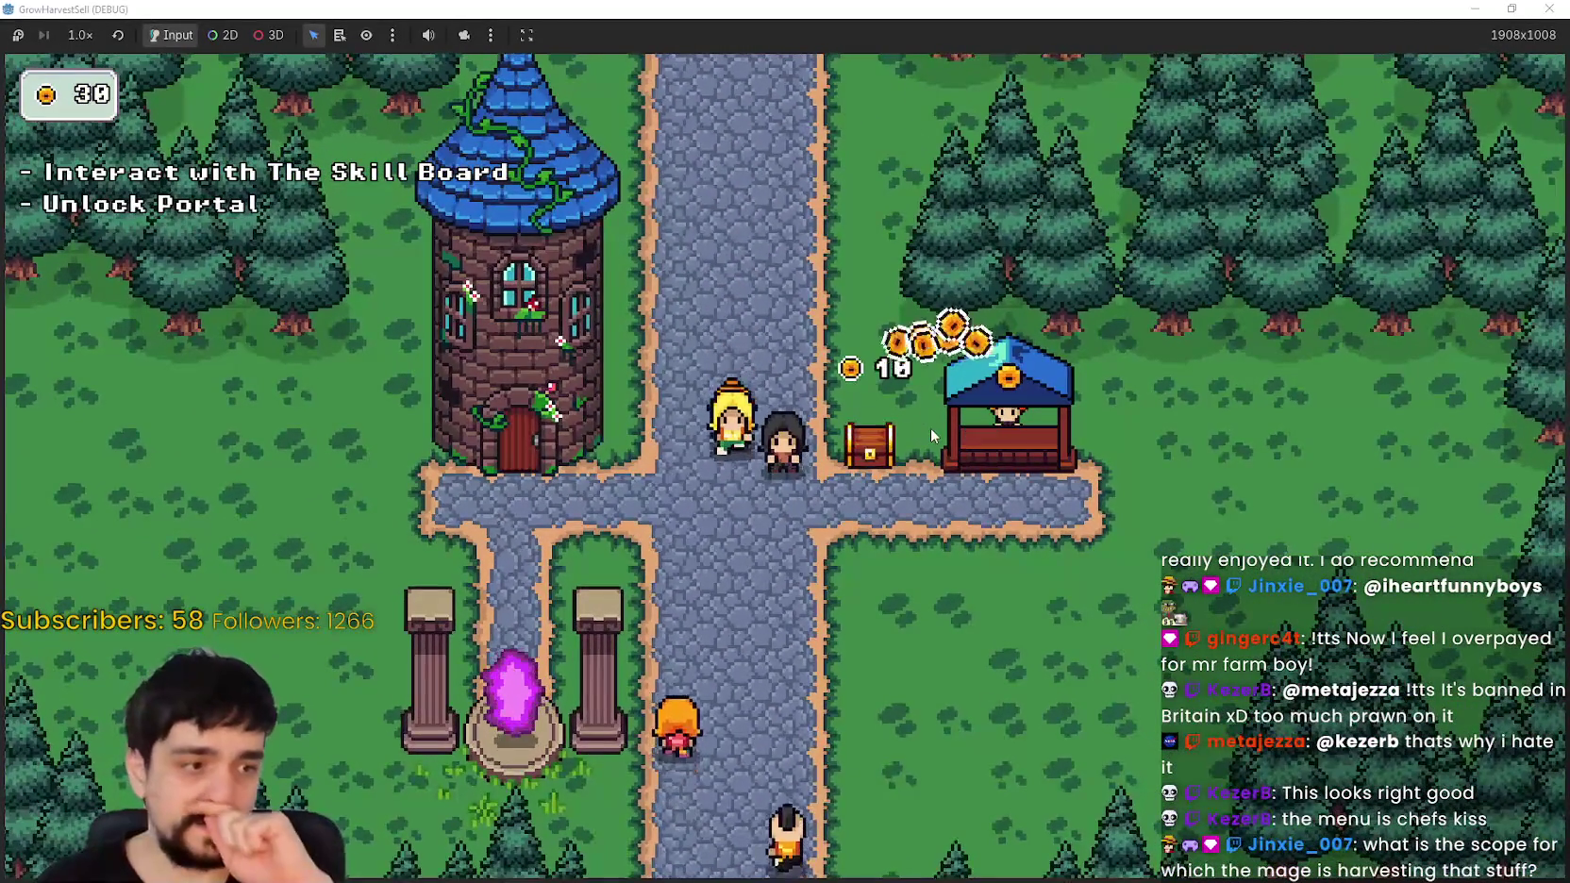
# Step: Collect the chest's 10 coins and open the prestige skill board at the tower
pyautogui.press('d')
pyautogui.press('e')
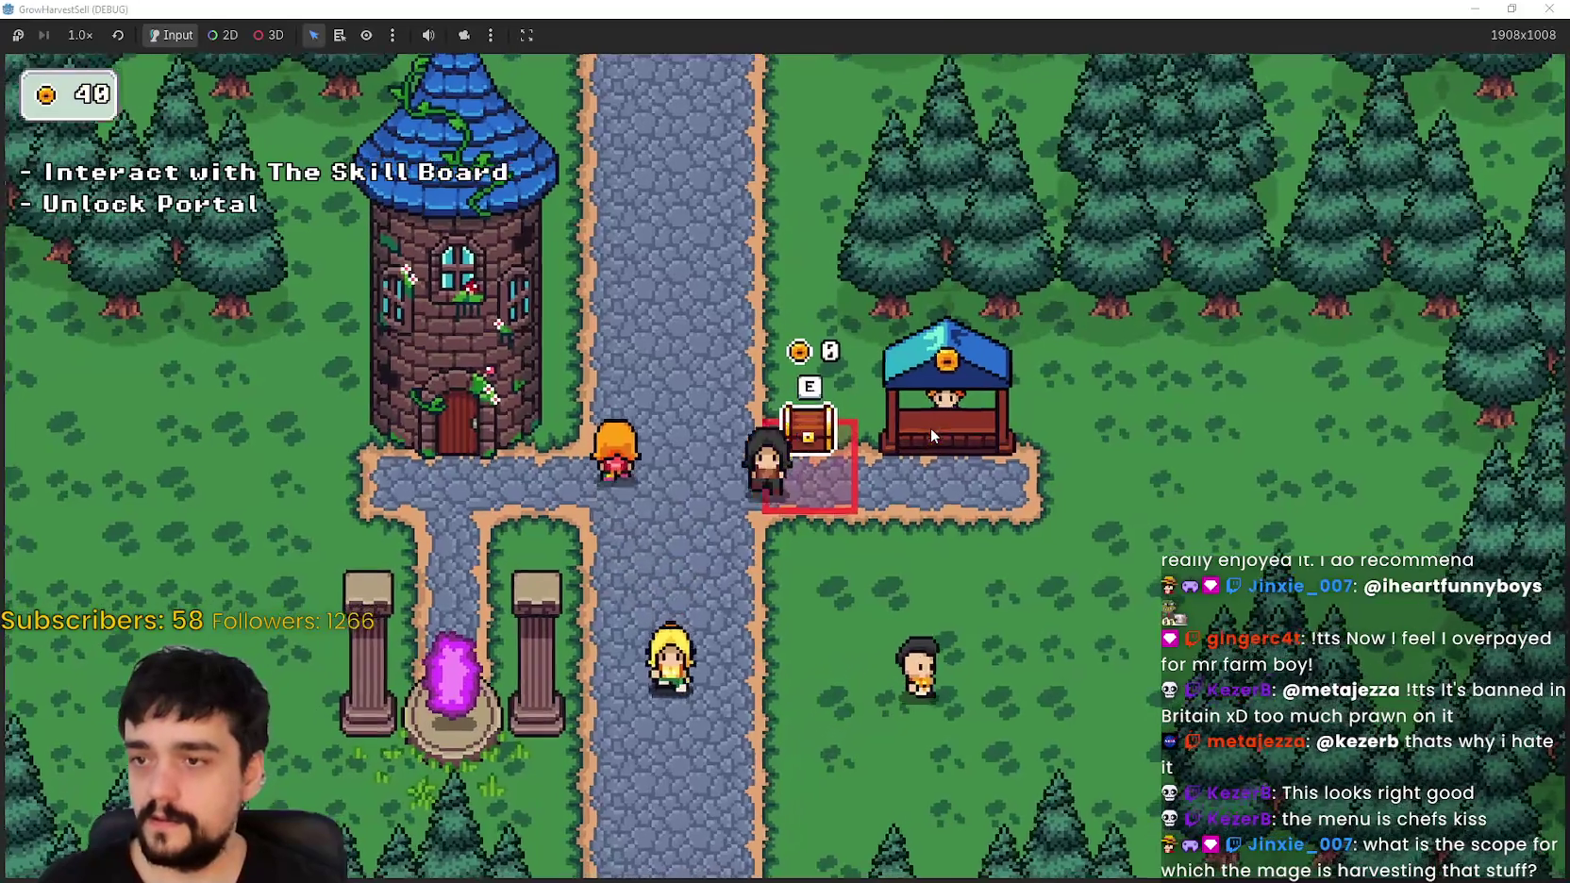
pyautogui.press('a')
pyautogui.press('e')
# Step: Unlock Magical Bags and Resource Domain, raise Plant Domain Damage to 2/10, then close the board
pyautogui.scroll(-2, 883, 566)
pyautogui.scroll(2, 877, 535)
pyautogui.click(715, 298)
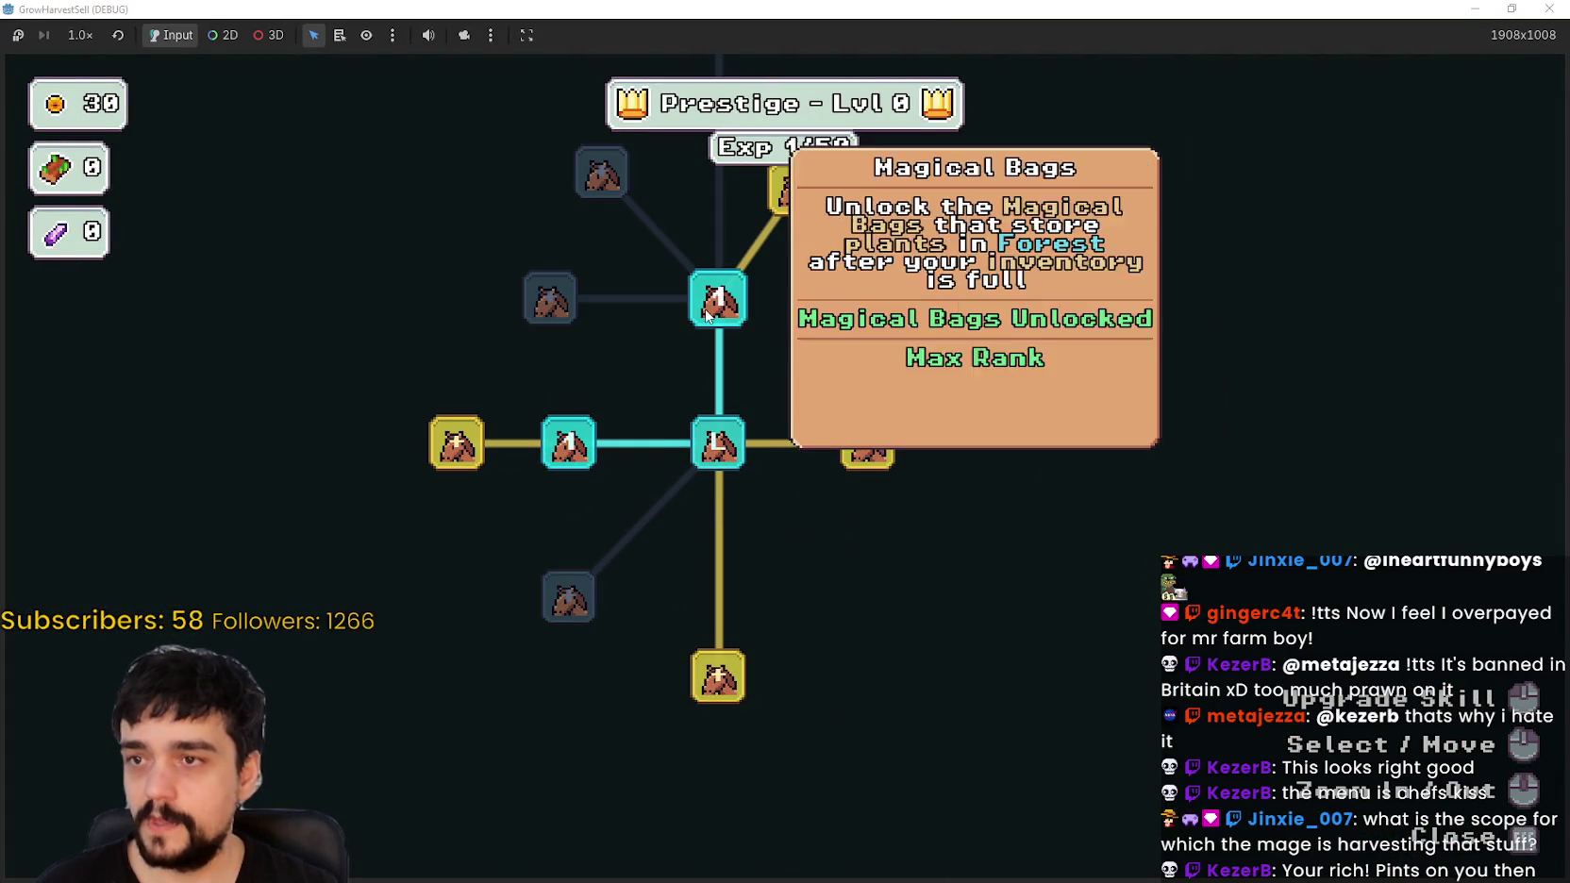
pyautogui.click(867, 453)
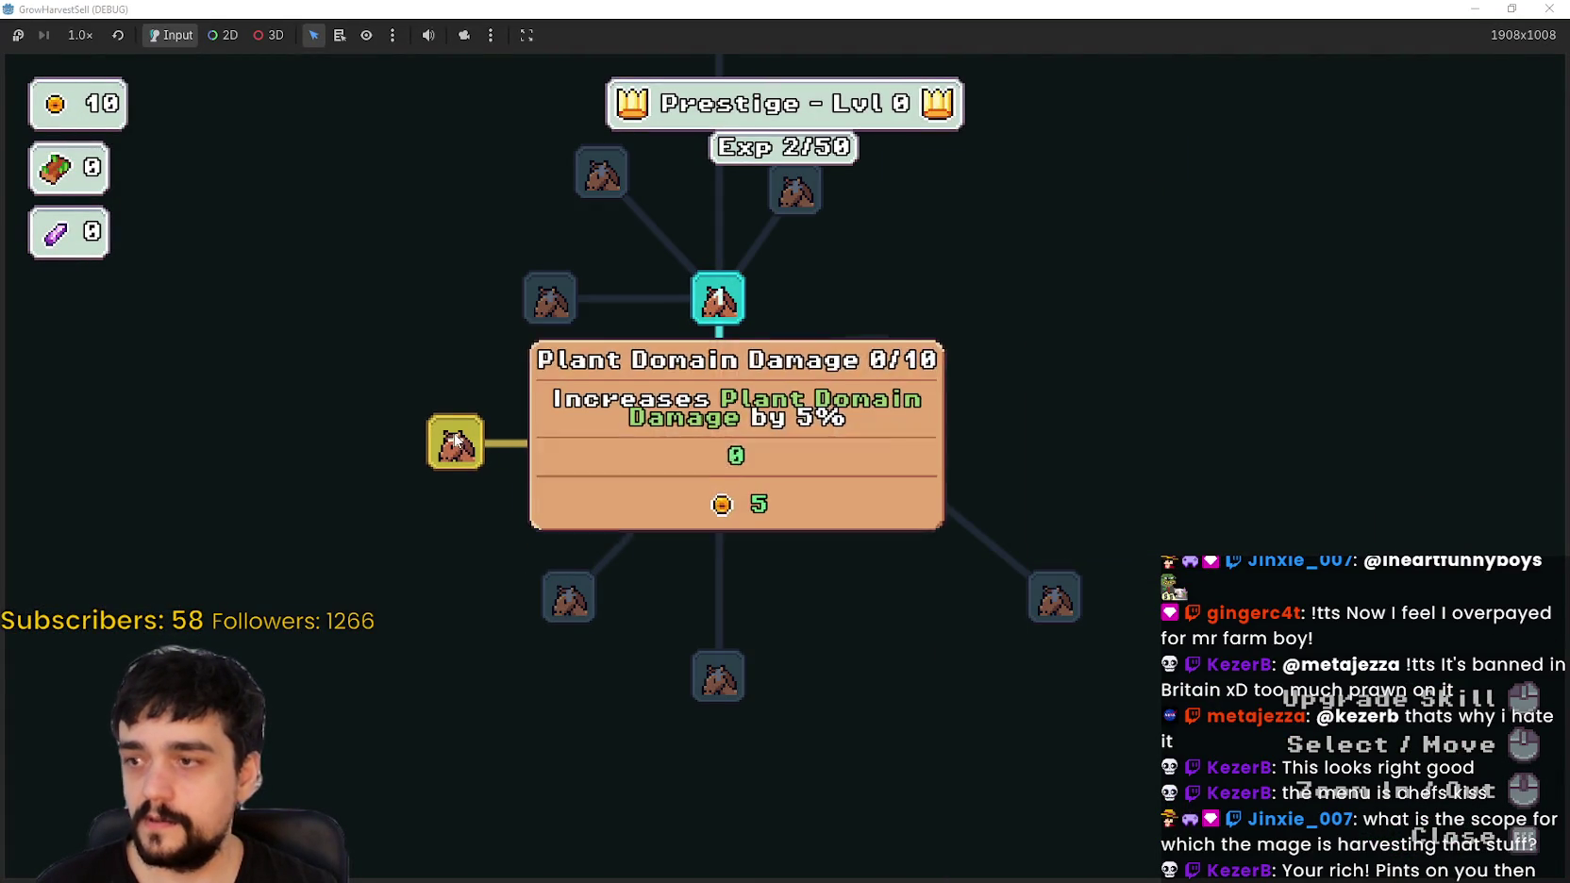
pyautogui.click(459, 454)
pyautogui.click(456, 466)
pyautogui.press('Escape')
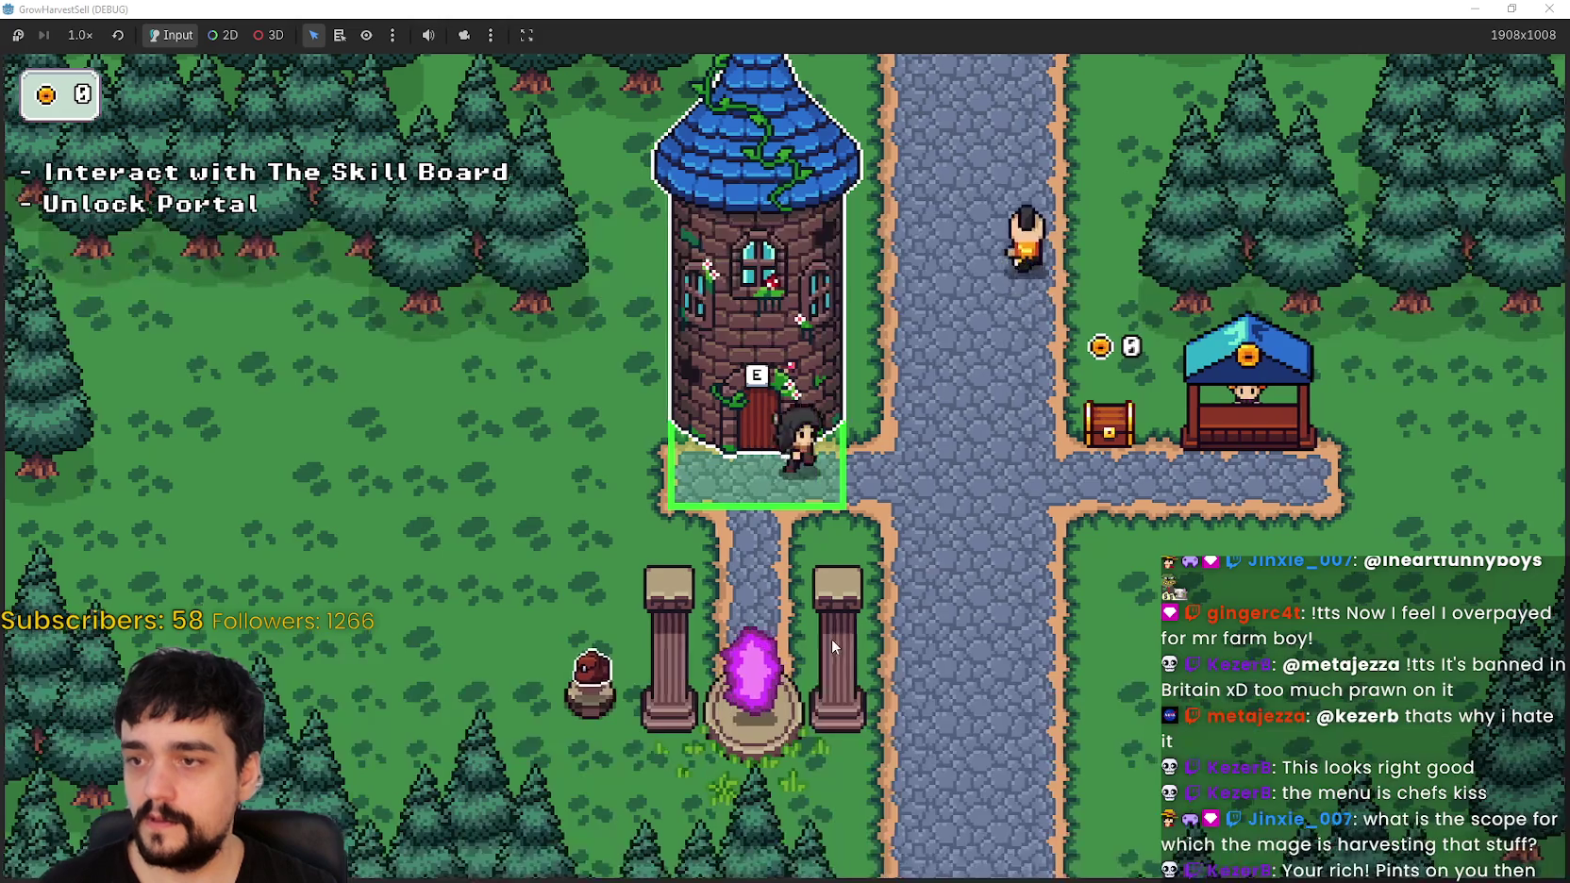
# Step: Walk the mage around the village path toward the villagers, then shrink the game window
pyautogui.press('a')
pyautogui.press('d')
pyautogui.press('s')
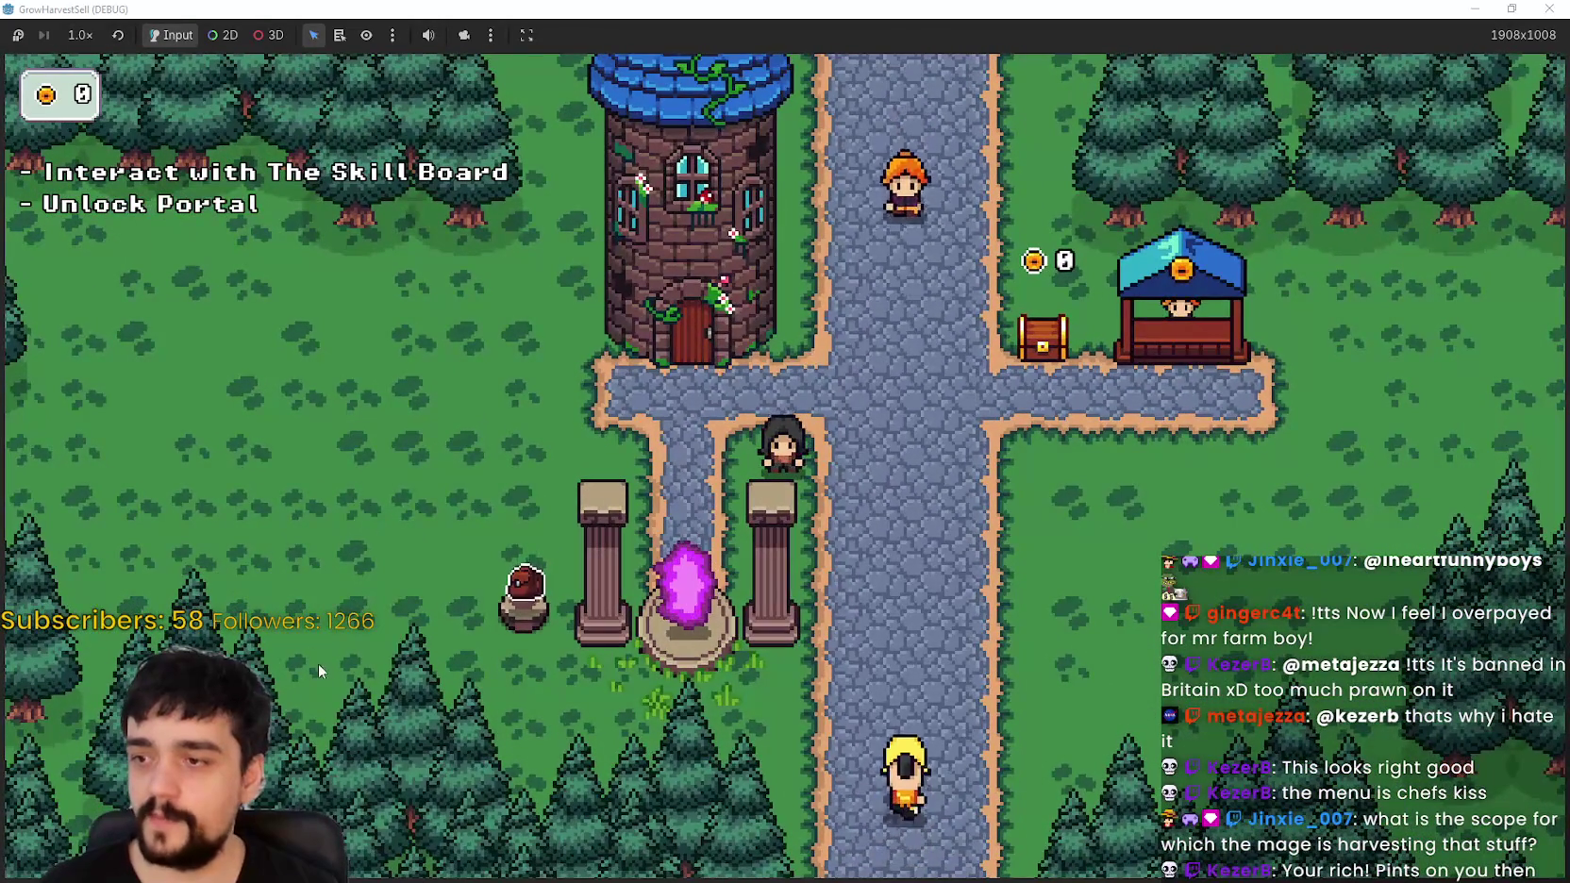
pyautogui.press('w')
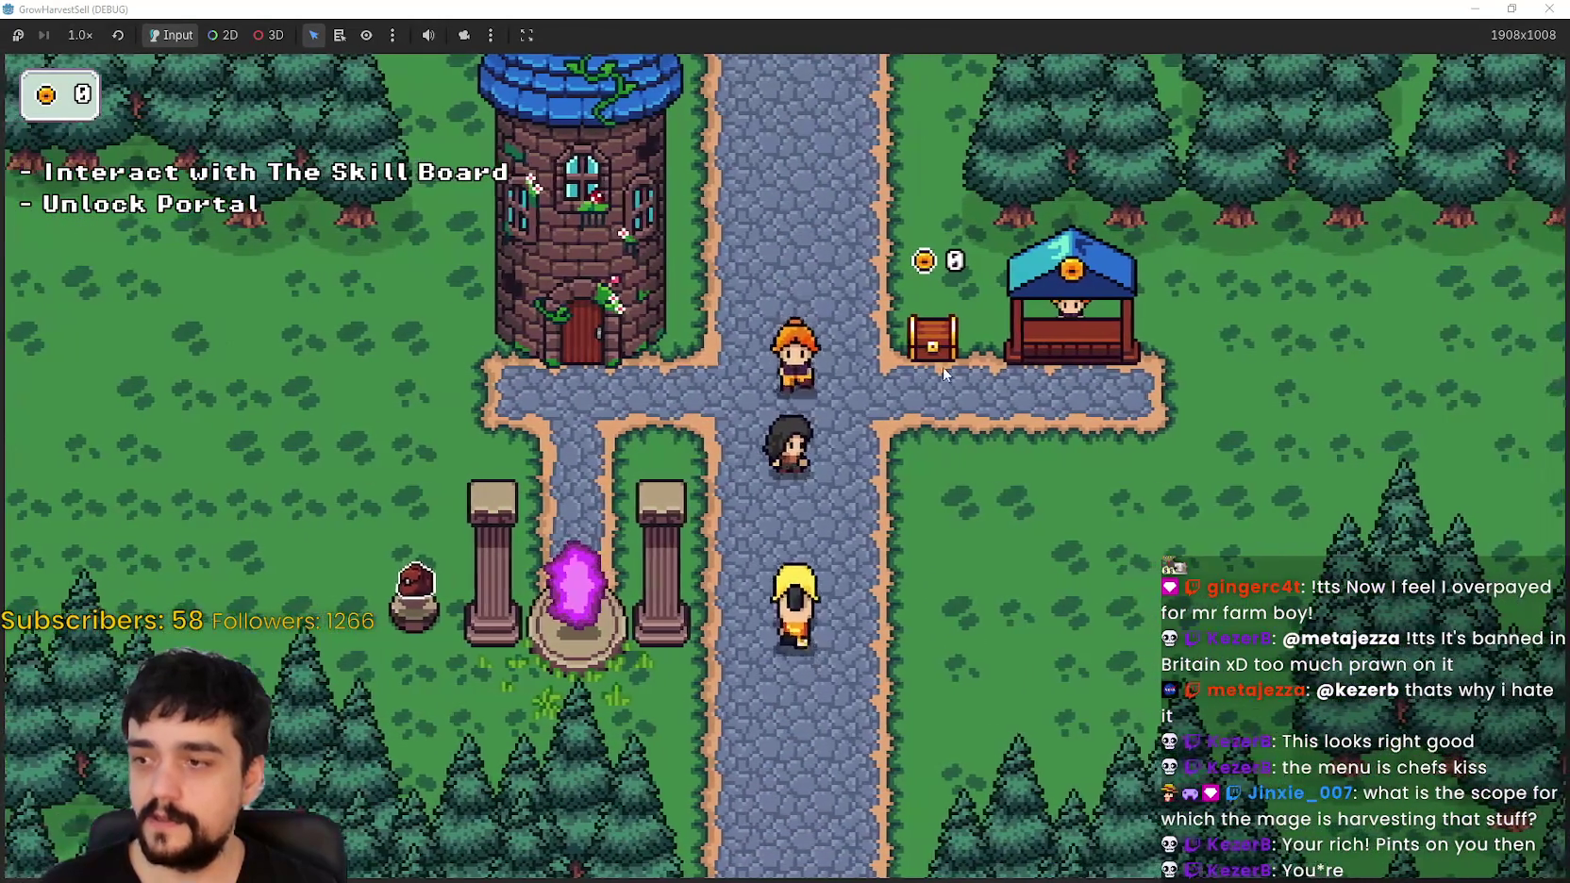
pyautogui.press('d')
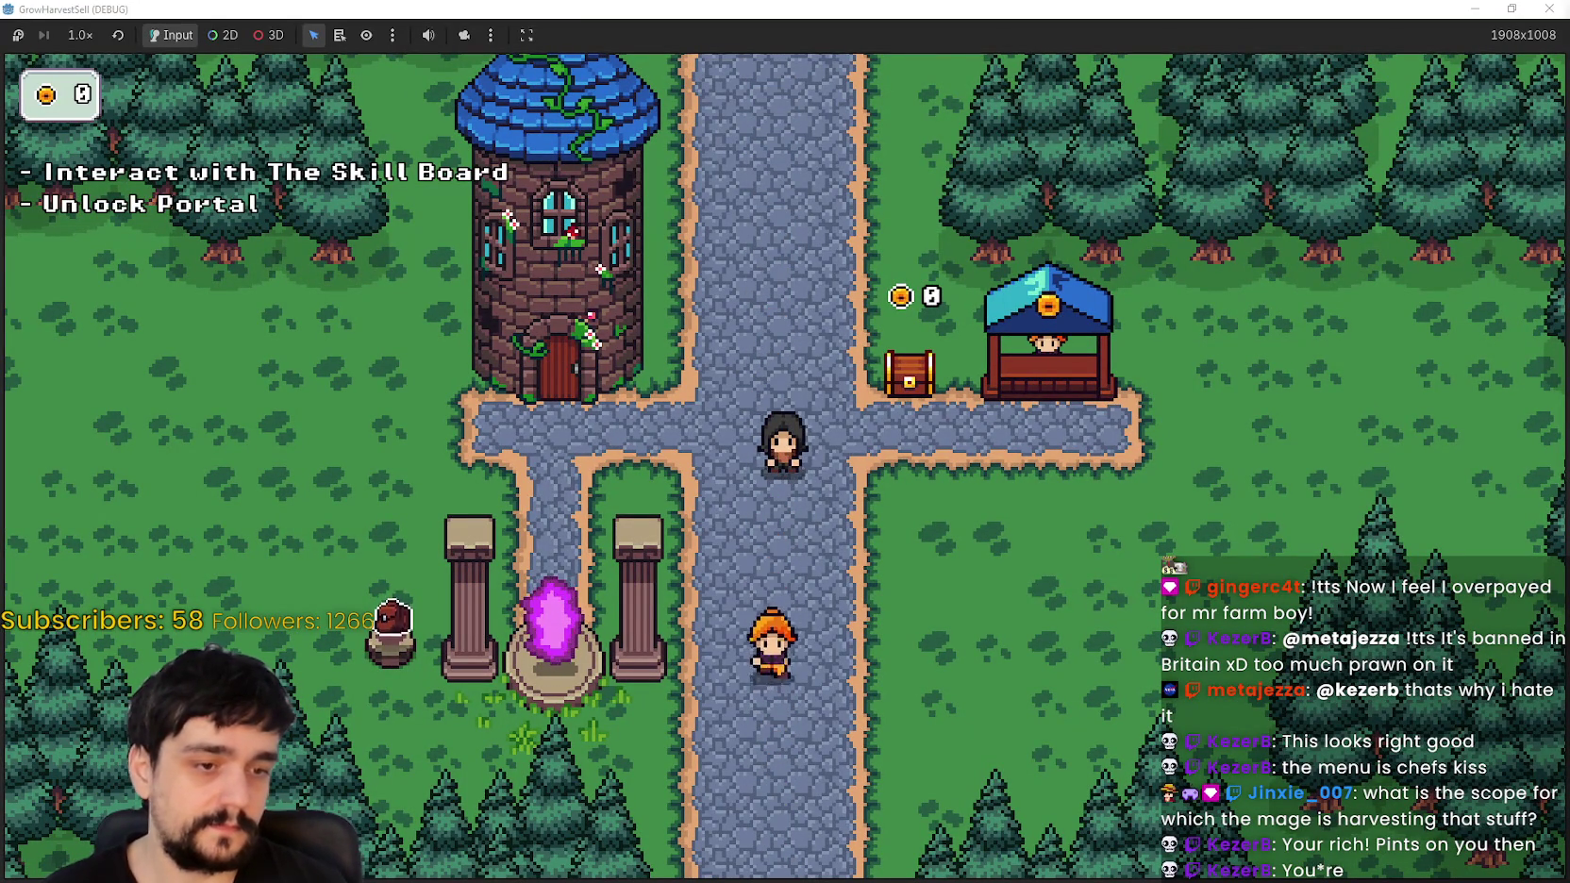
pyautogui.click(1512, 9)
# Step: Bring the Godot editor forward and open main_atlas.png in Aseprite from the FileSystem dock
pyautogui.moveTo(948, 52); pyautogui.dragTo(993, 39)
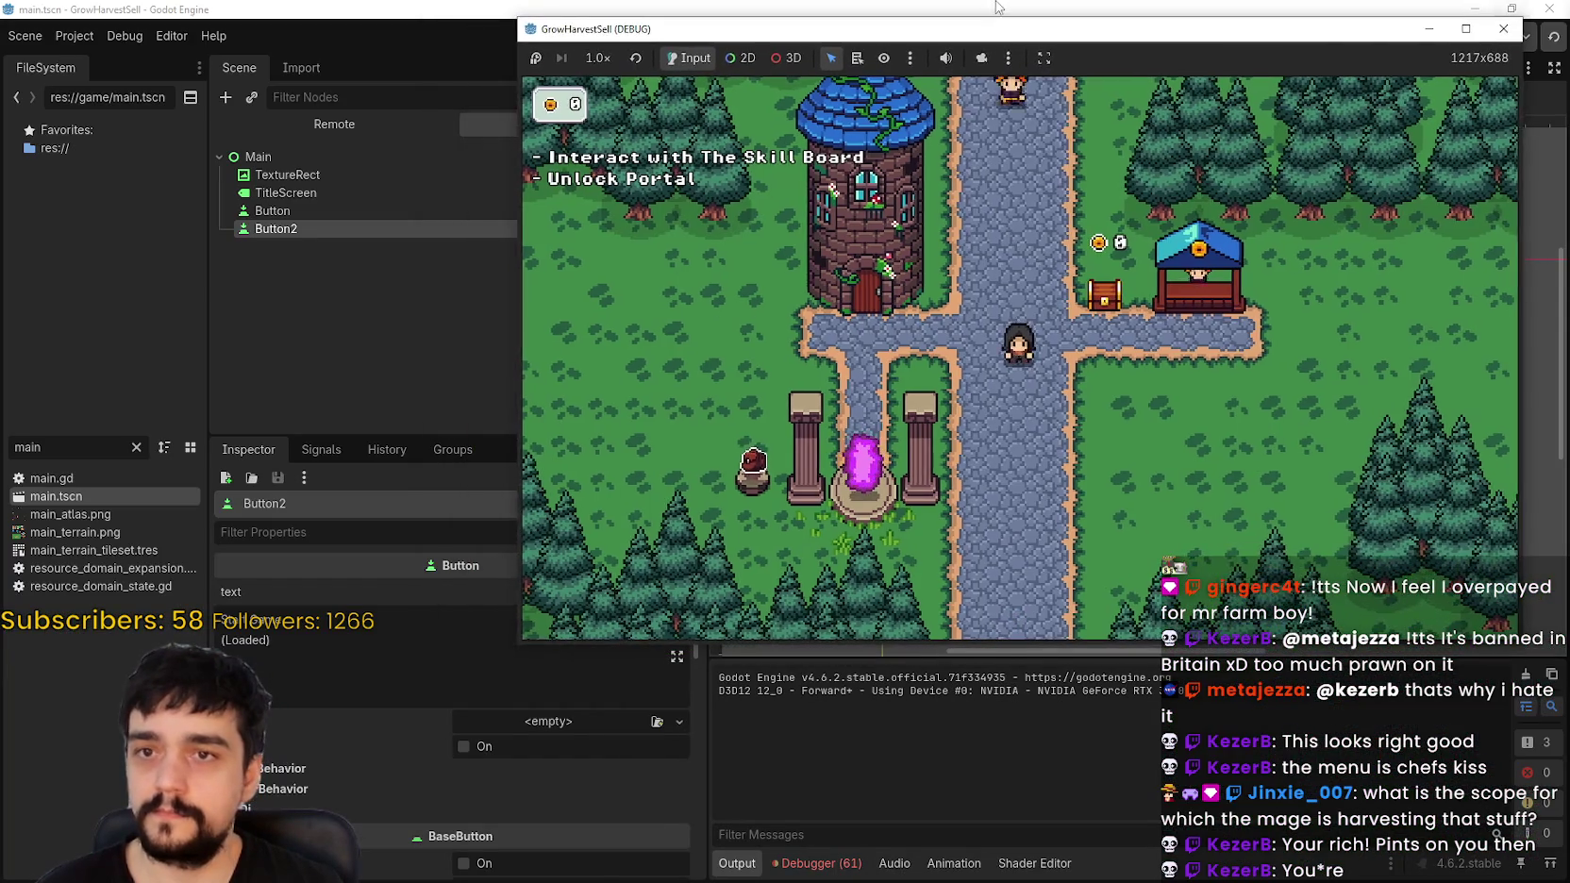
pyautogui.click(29, 446)
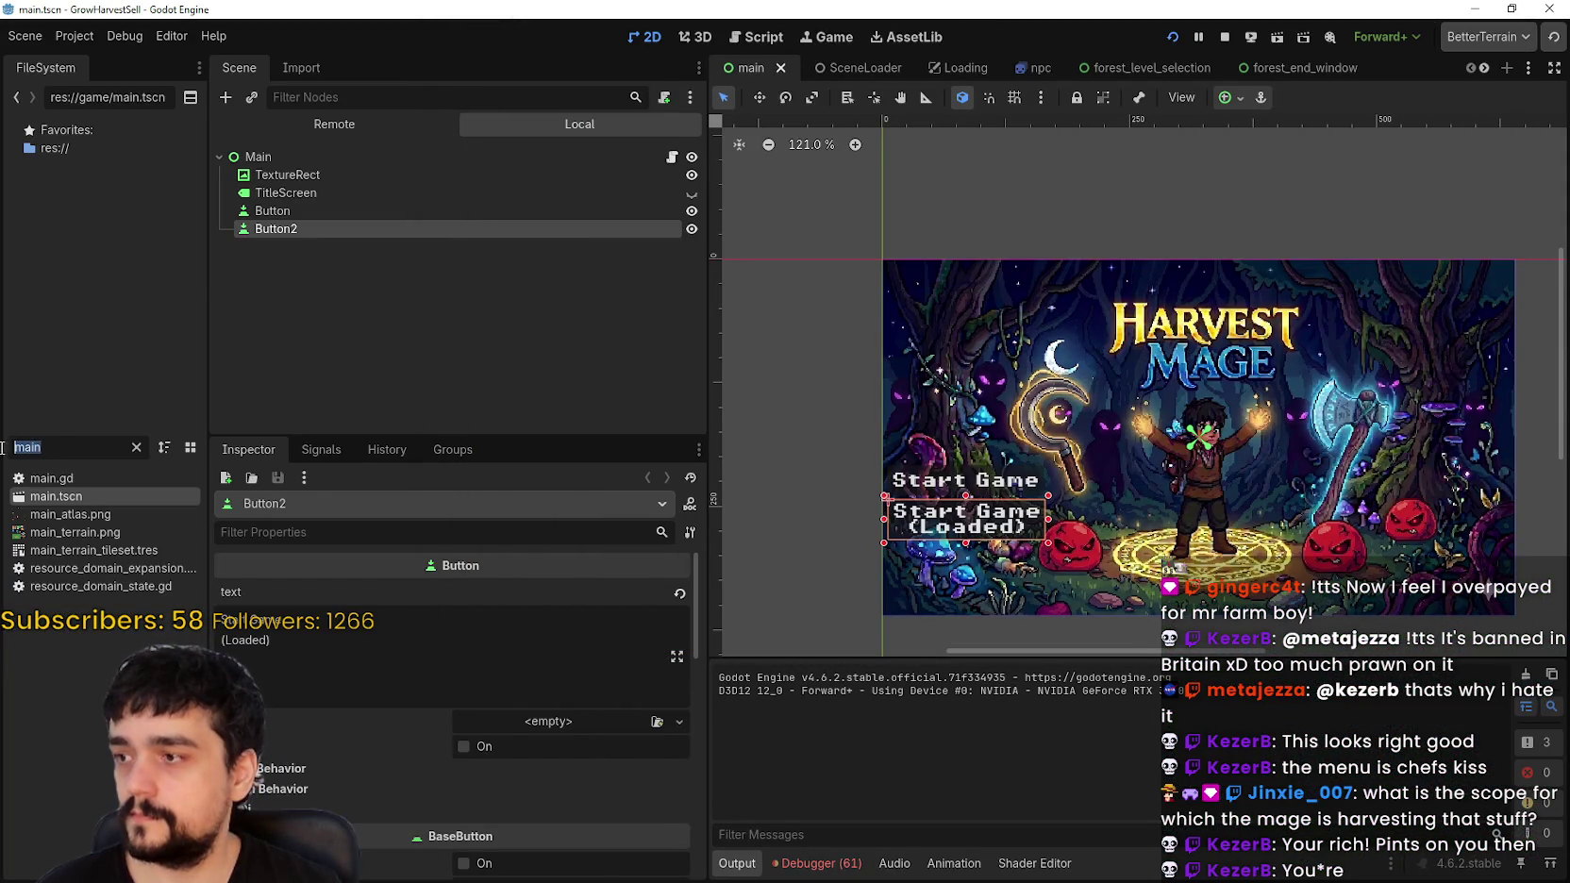
pyautogui.rightClick(52, 514)
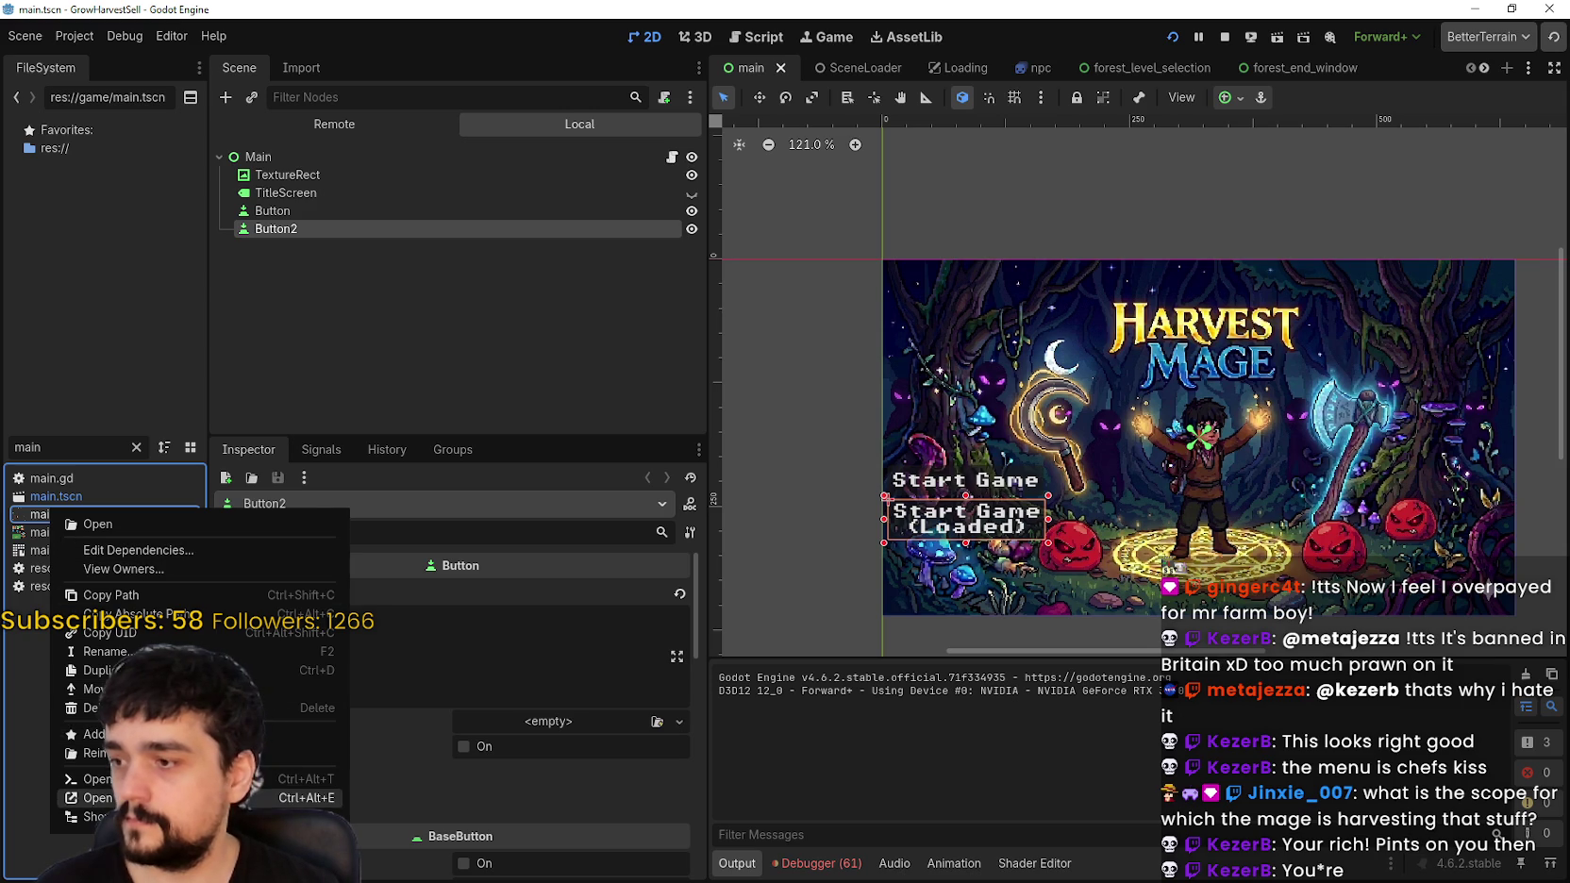
pyautogui.click(142, 797)
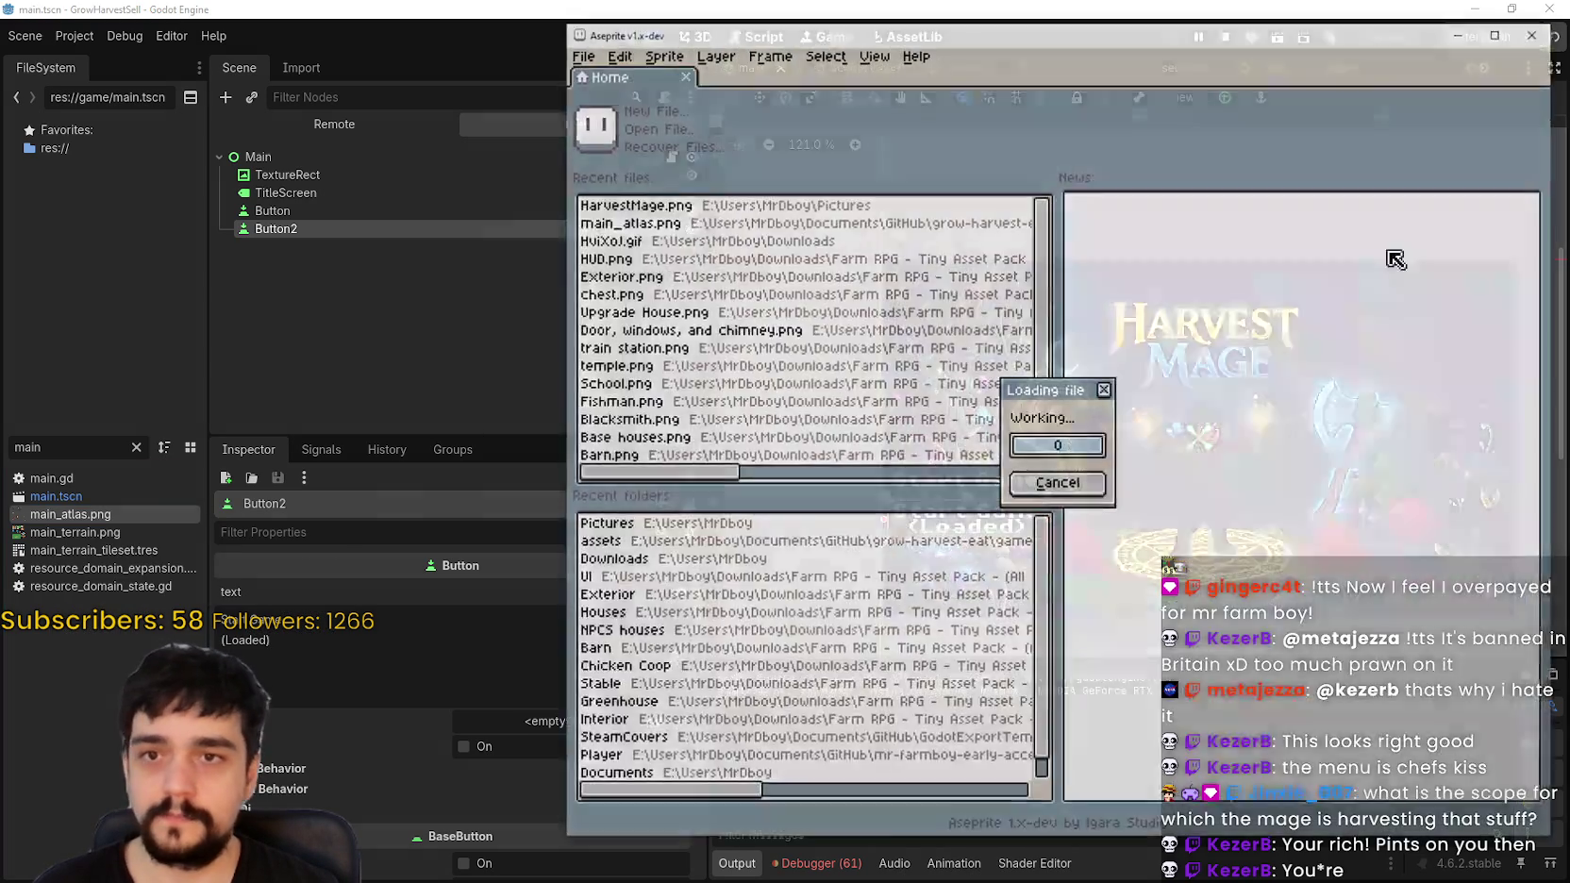
# Step: Zoom and pan across main_atlas.png to inspect its towers, trees, characters, tools, backpacks and furniture
pyautogui.scroll(-2, 1199, 306)
pyautogui.scroll(10, 1198, 306)
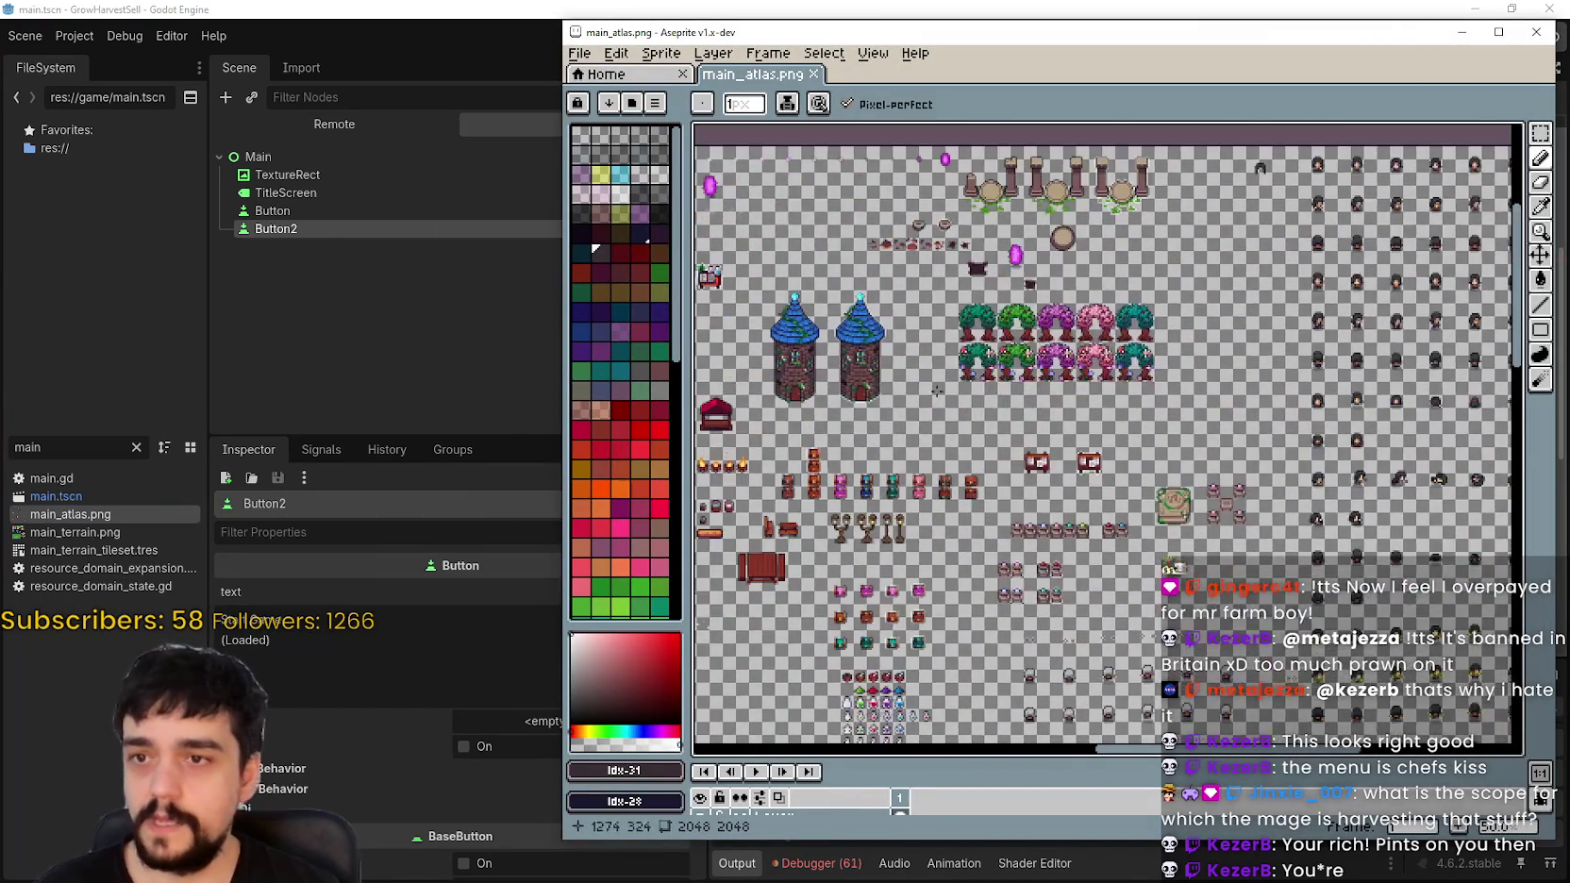
pyautogui.scroll(4, 1216, 417)
pyautogui.scroll(-1, 990, 333)
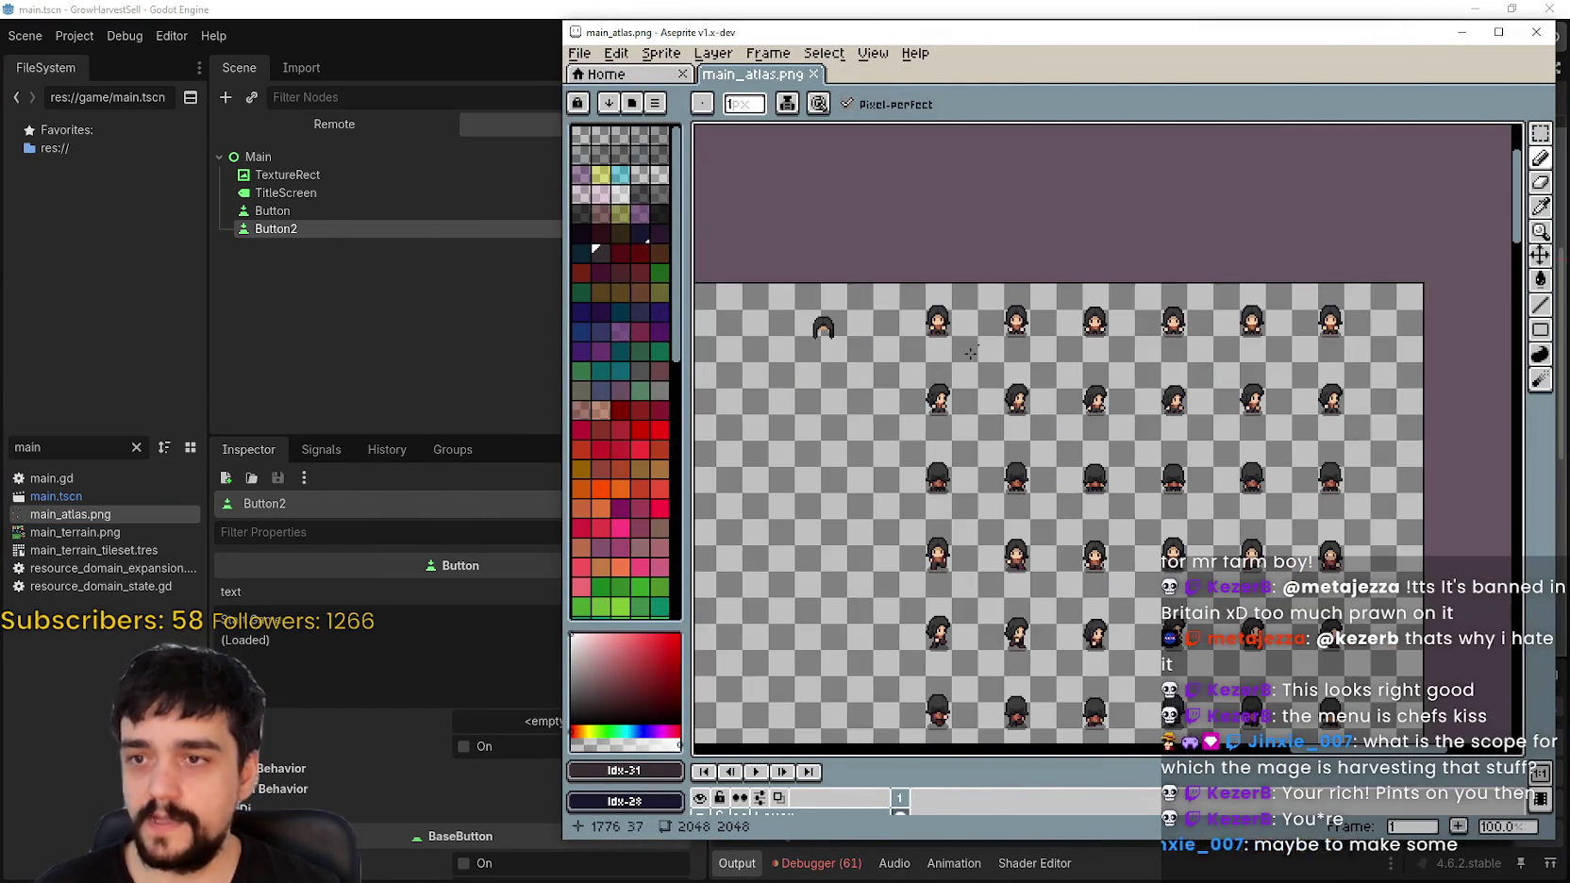
pyautogui.scroll(-1, 843, 546)
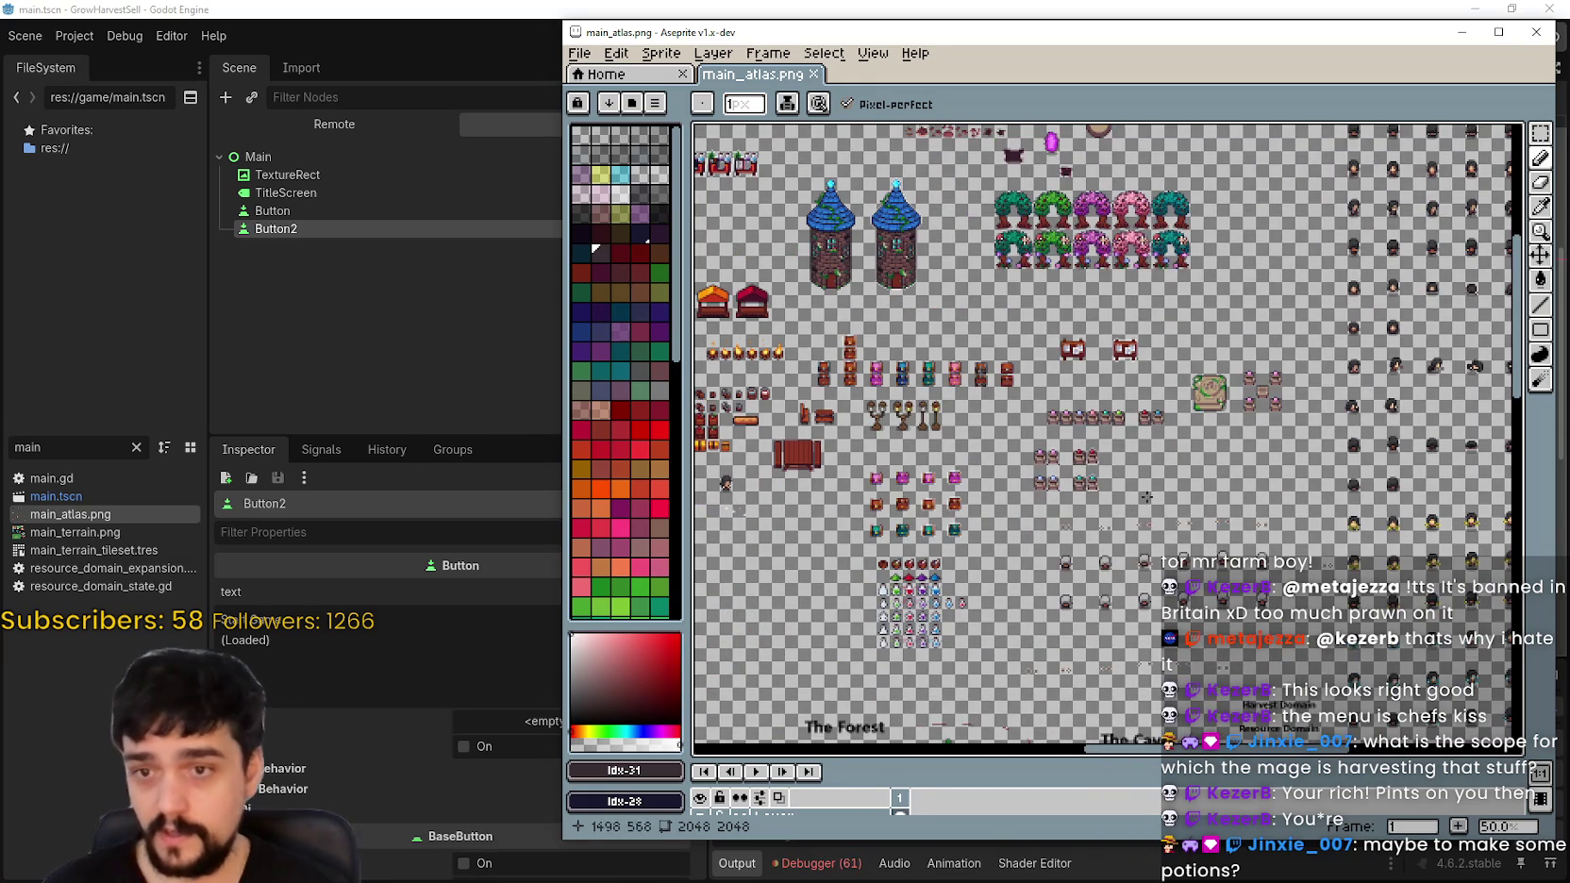
pyautogui.hscroll(-5, 1084, 445)
pyautogui.hscroll(-10, 907, 292)
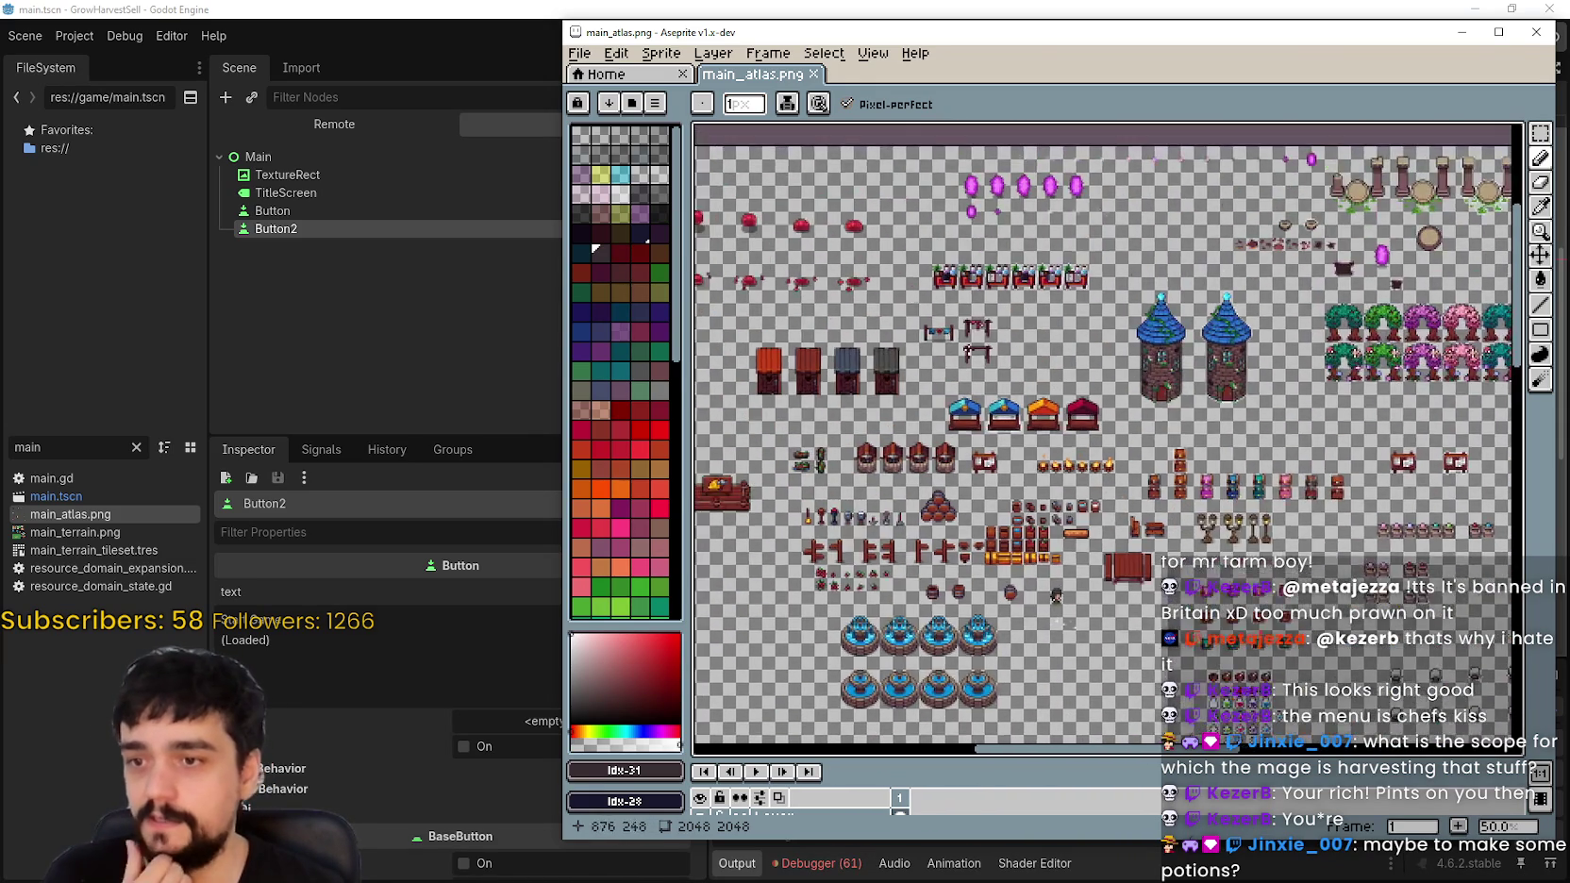
pyautogui.scroll(-10, 1014, 487)
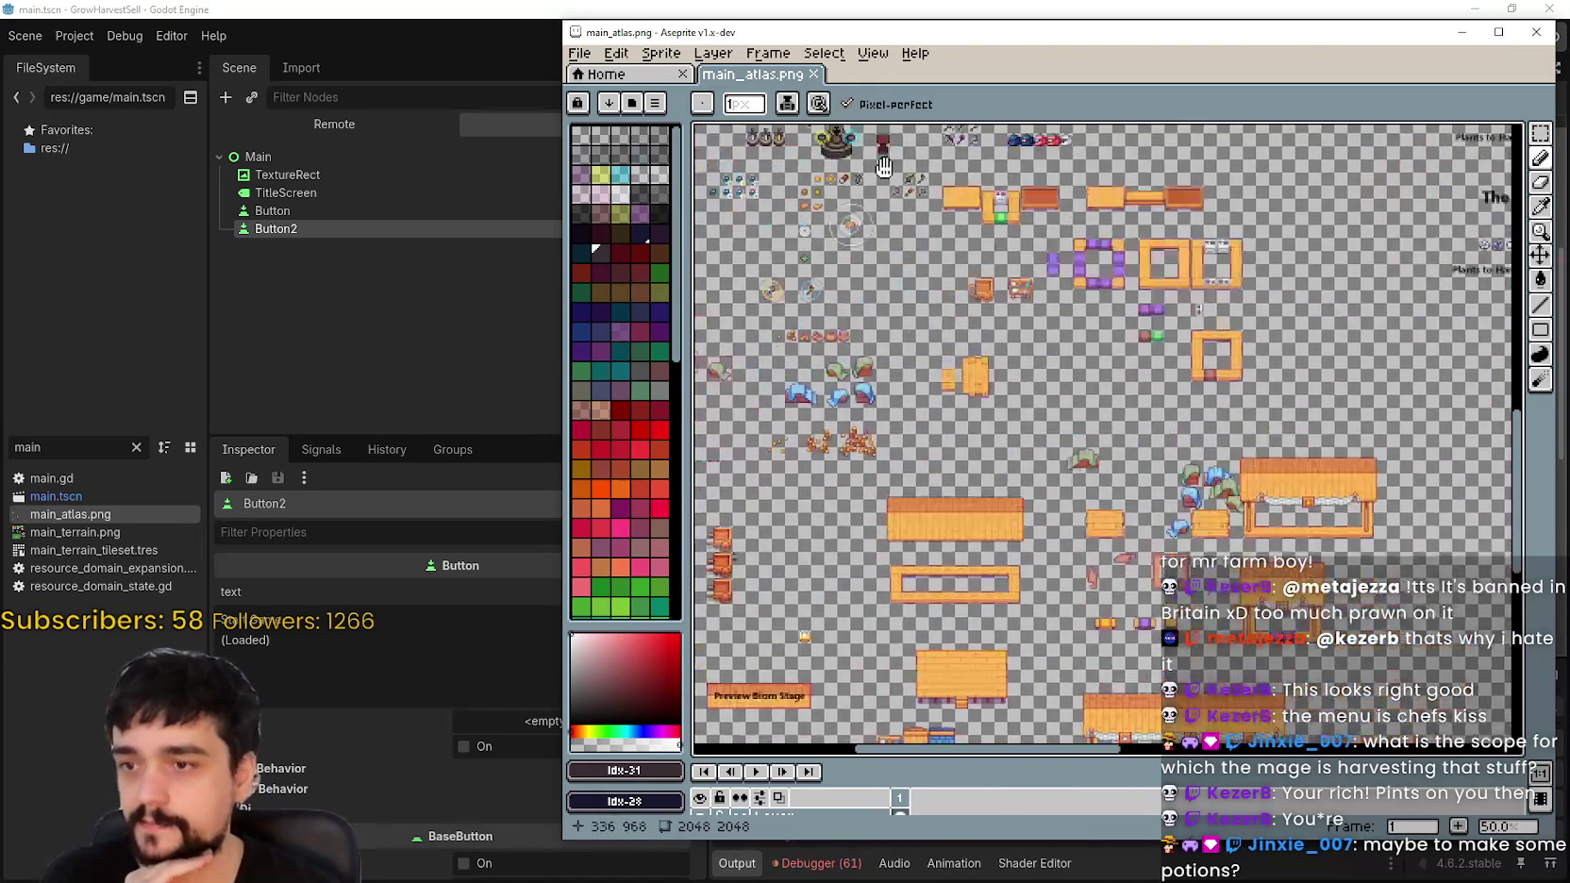
pyautogui.hscroll(-5, 1024, 531)
pyautogui.scroll(10, 1019, 523)
pyautogui.scroll(5, 1016, 518)
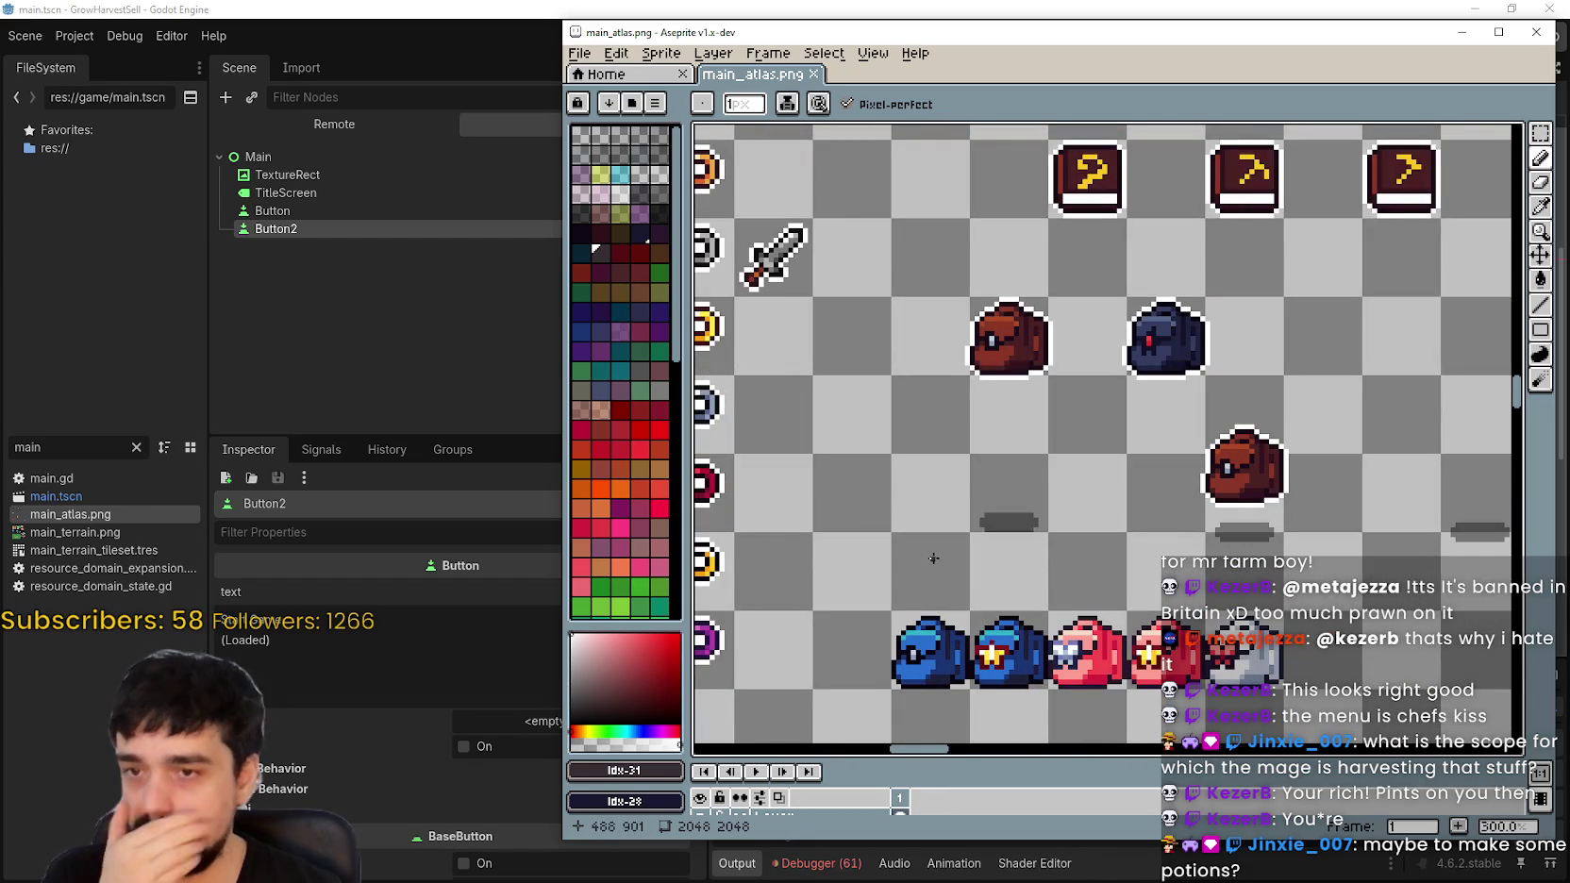
pyautogui.scroll(-2, 933, 557)
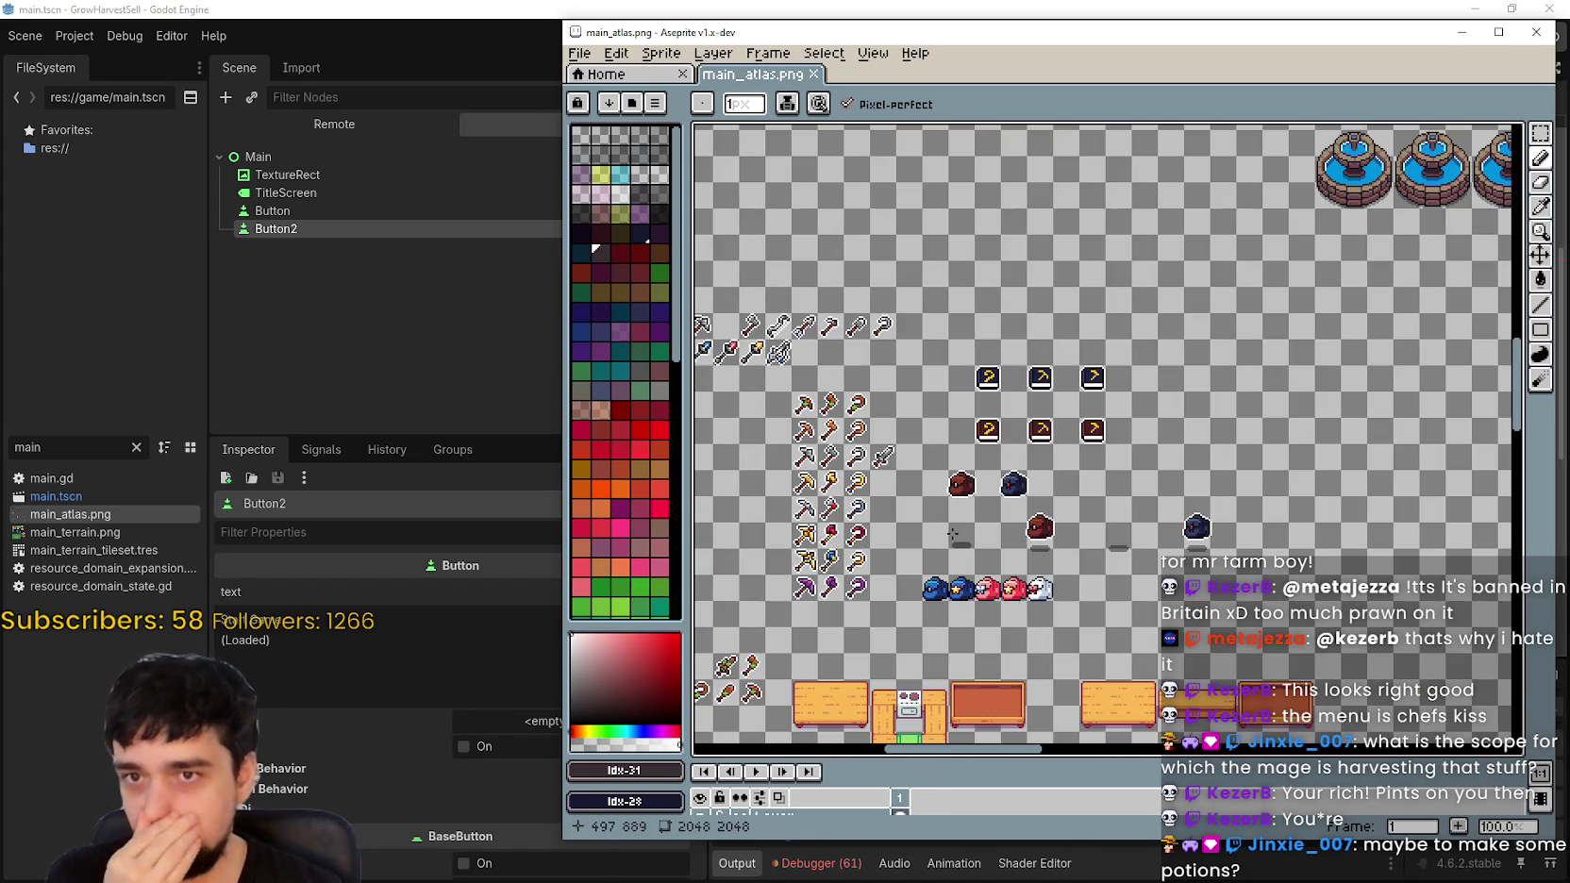
pyautogui.moveTo(1059, 463); pyautogui.dragTo(1182, 379)
pyautogui.moveTo(1166, 488); pyautogui.dragTo(1121, 415)
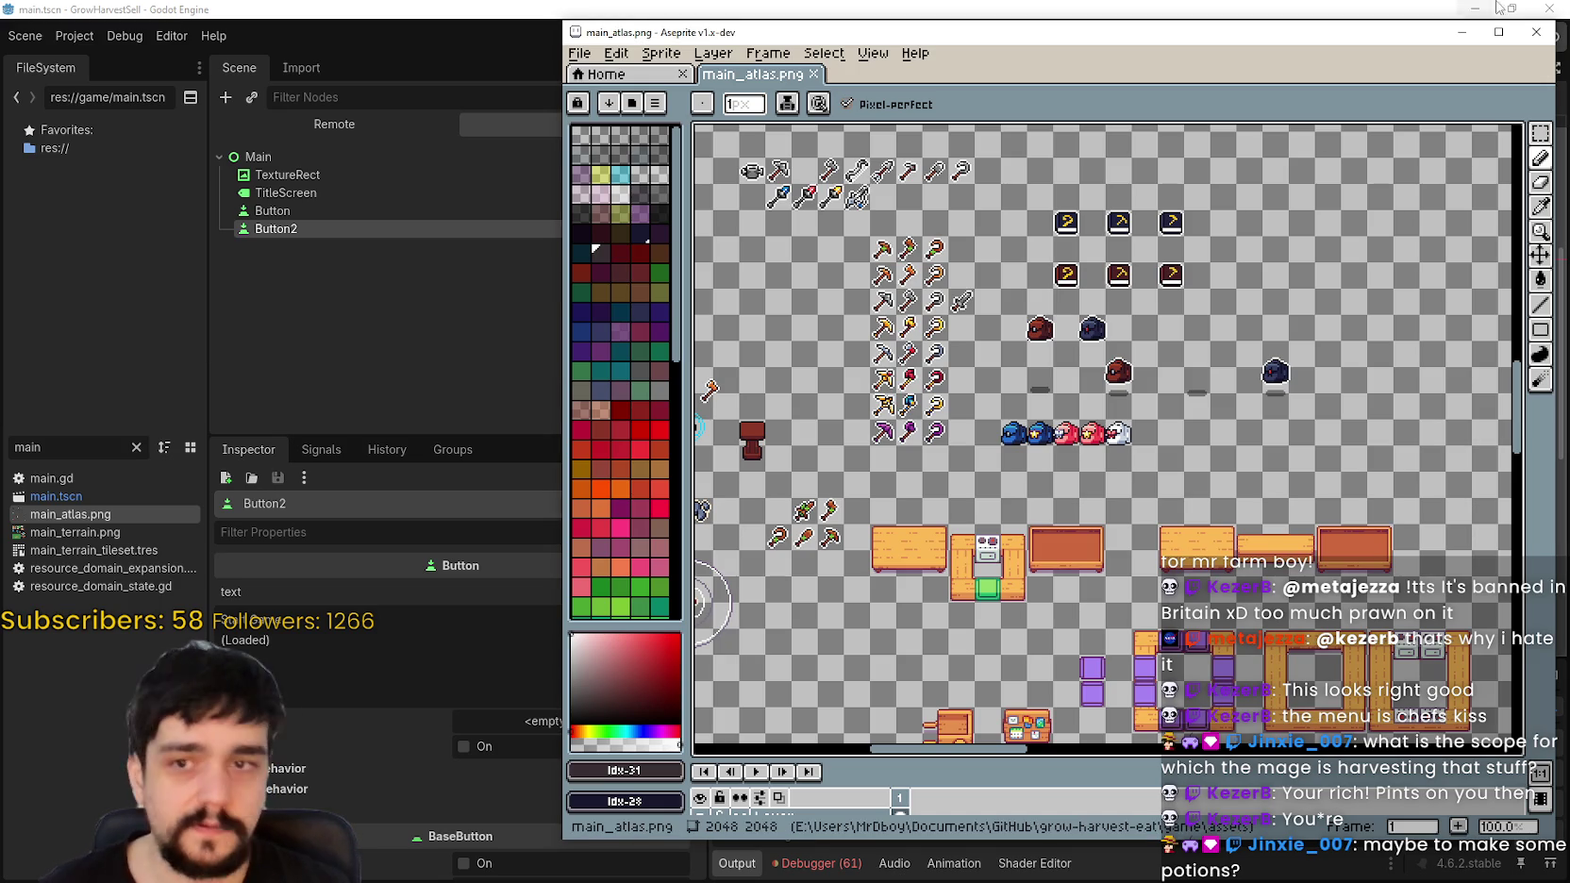
pyautogui.click(1433, 8)
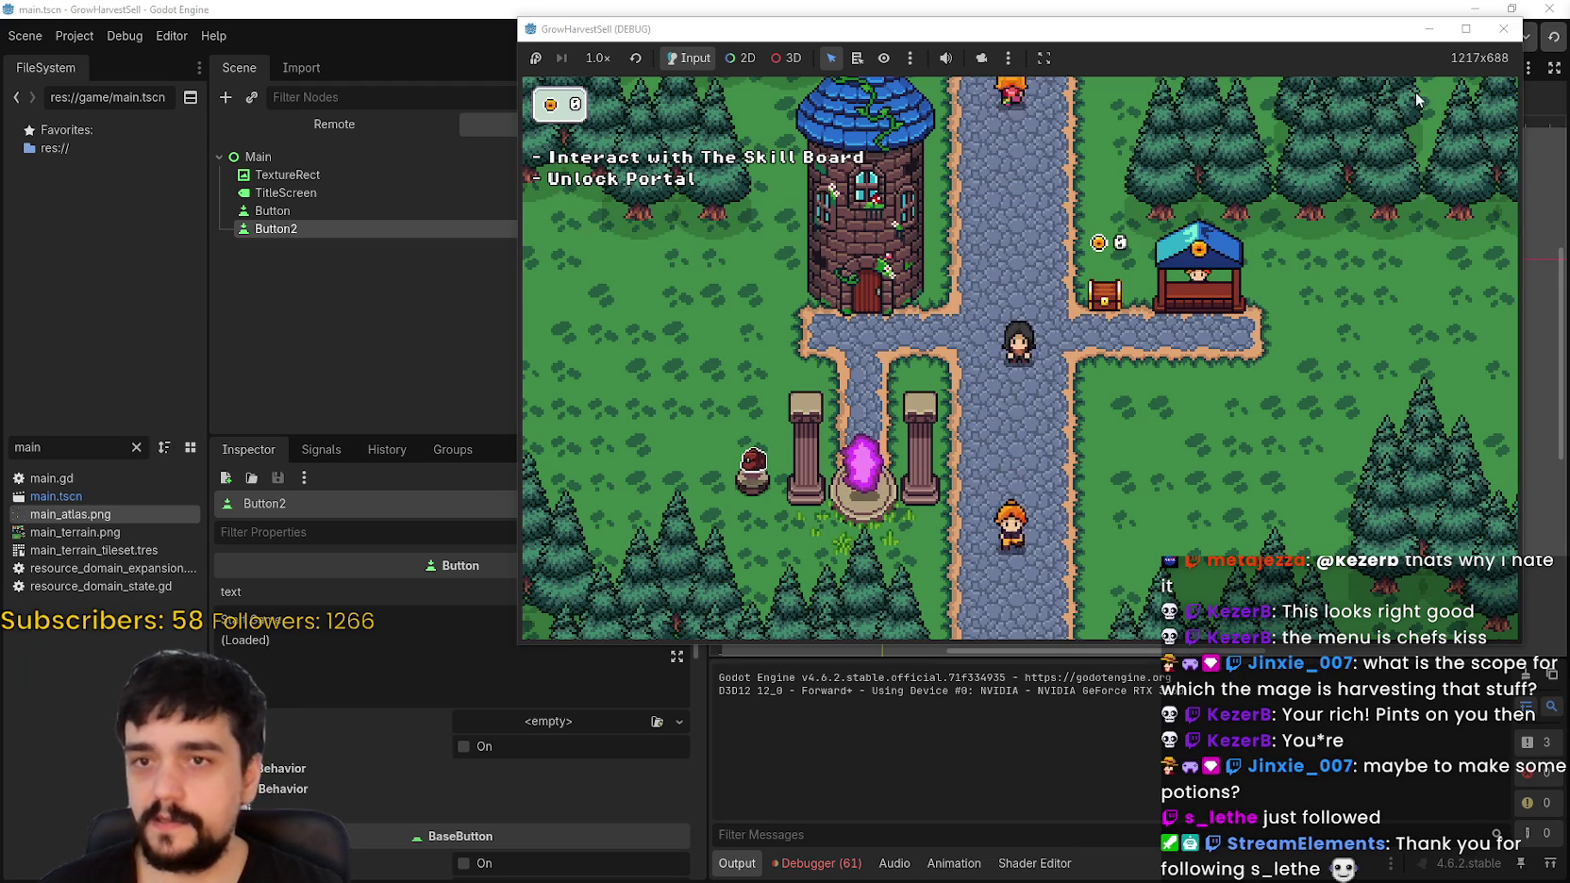
# Step: Maximize then restore the game window, and open main.gd, the Main scene's script
pyautogui.click(1466, 30)
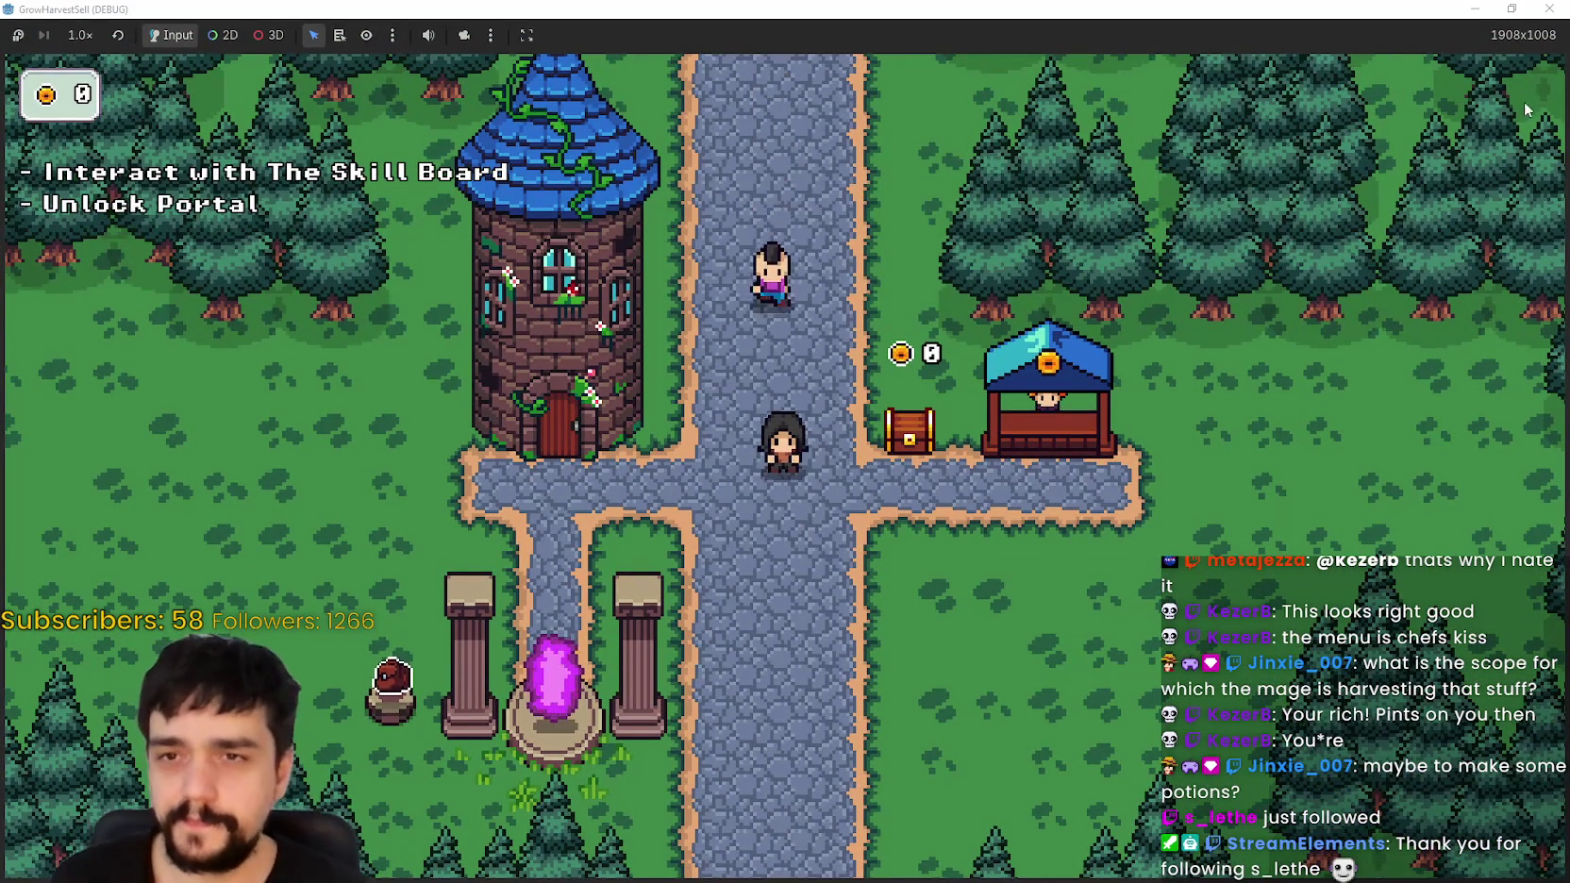
pyautogui.click(1513, 8)
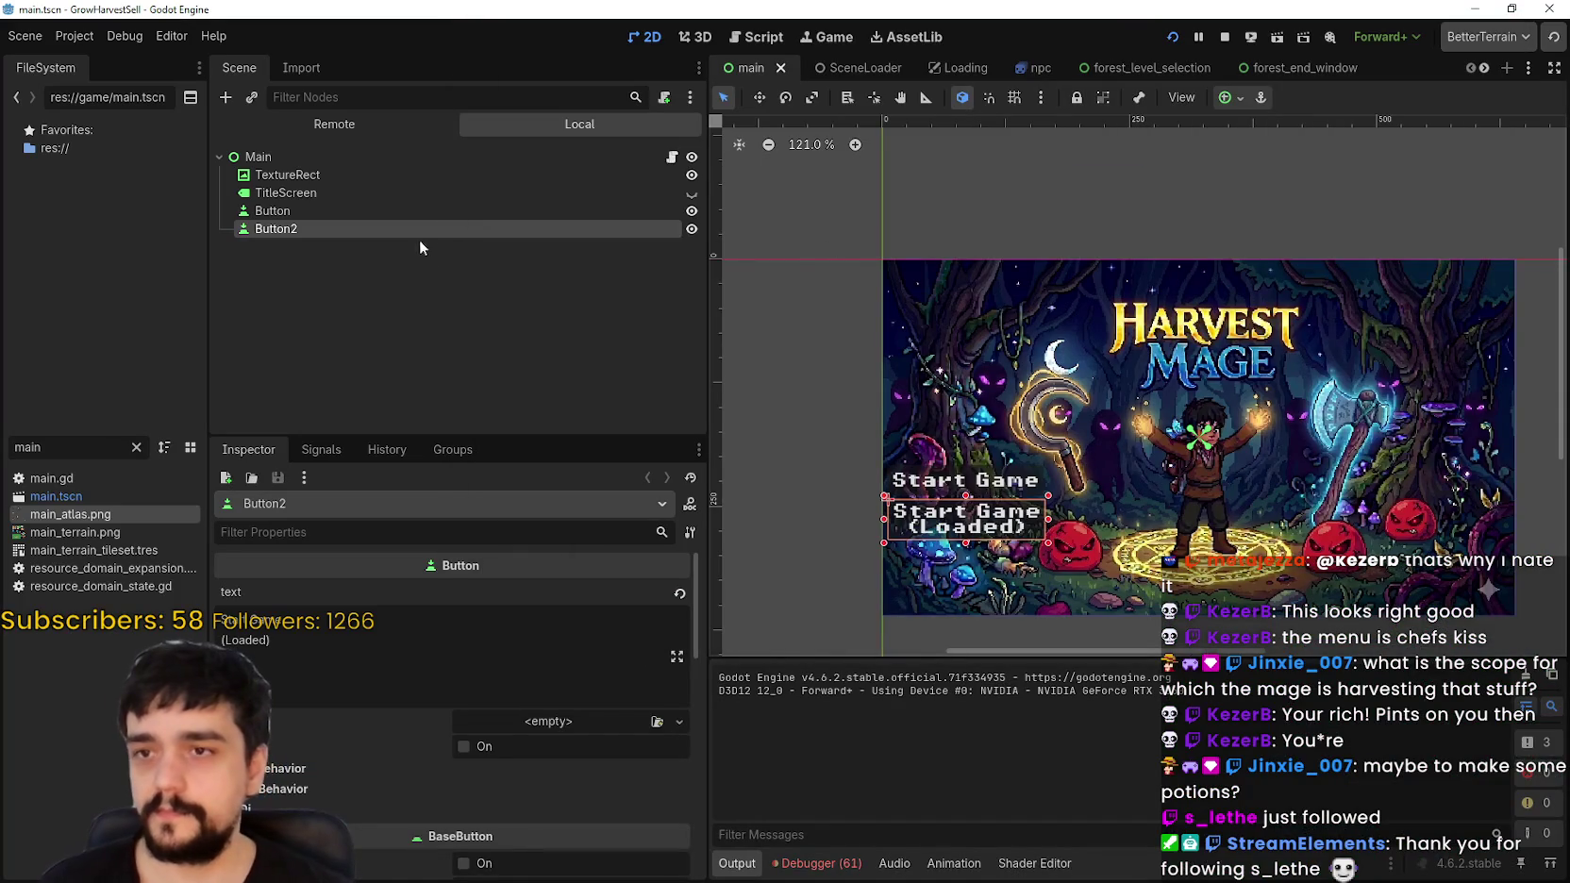
pyautogui.click(672, 156)
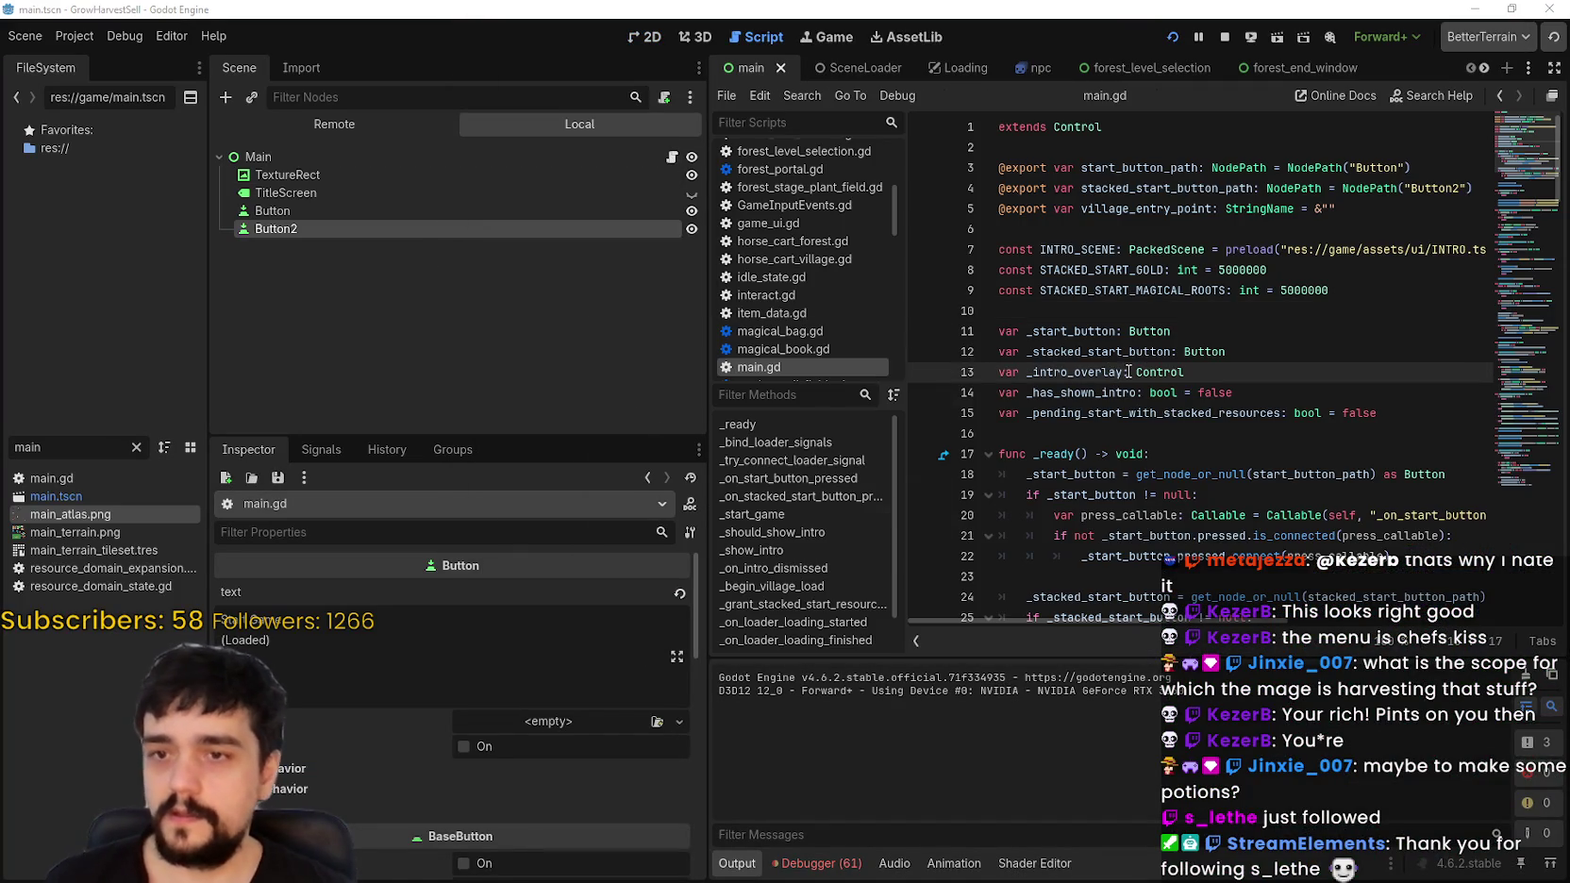
# Step: Run a project-wide Find in Files search for 'TheVillage'
pyautogui.hotkey('ctrl', 'shift', 'f')
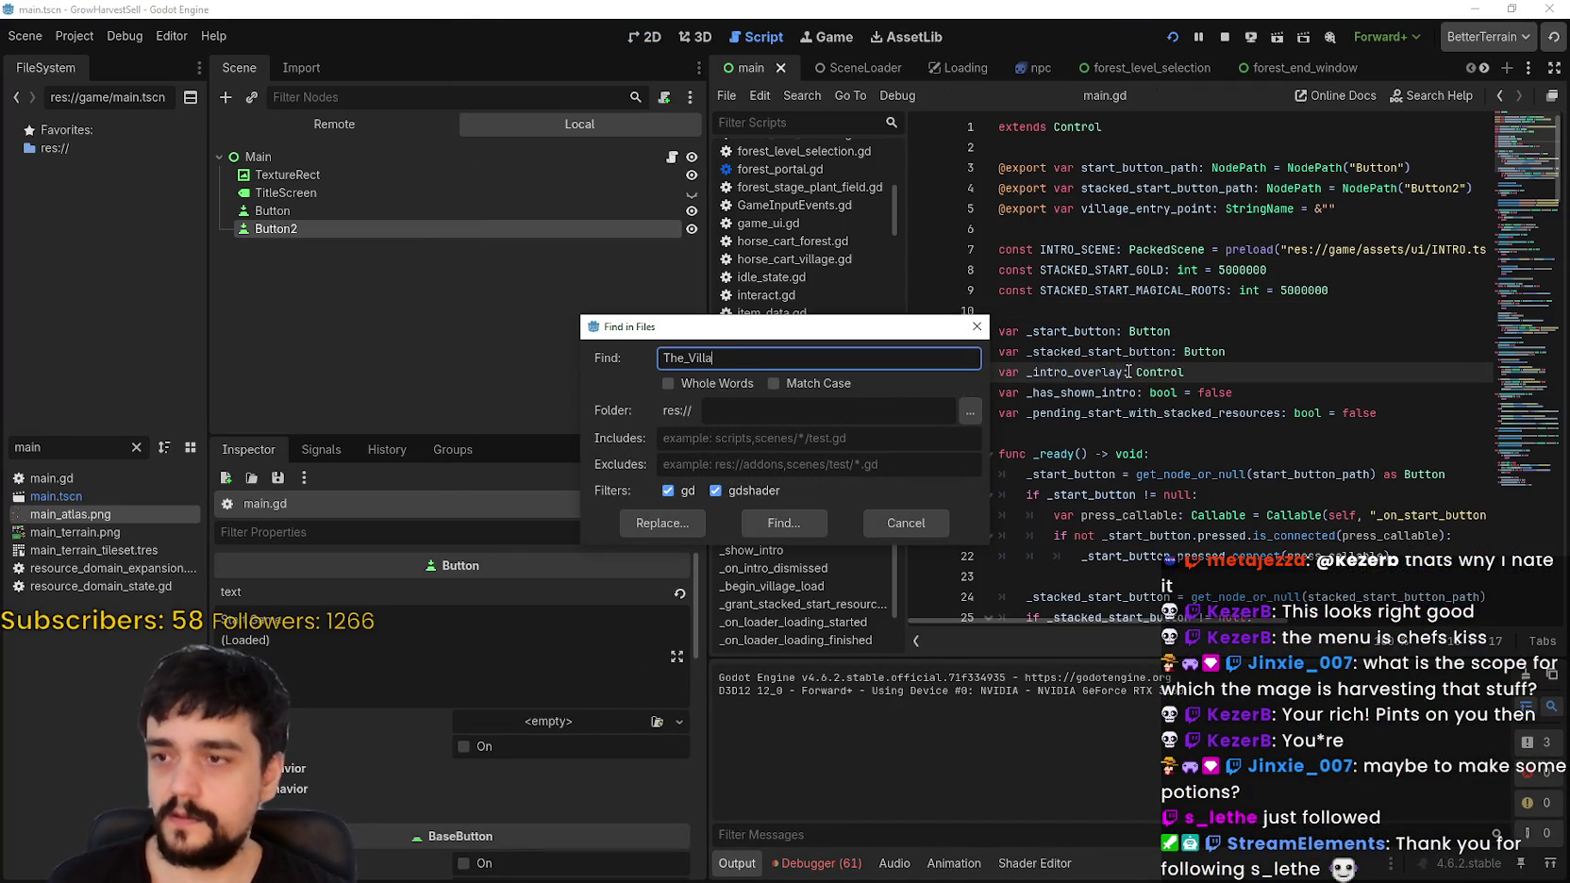
pyautogui.write('ge')
pyautogui.press('Return')
pyautogui.click(1148, 413)
pyautogui.hotkey('ctrl', 'shift', 'f')
pyautogui.write('The_')
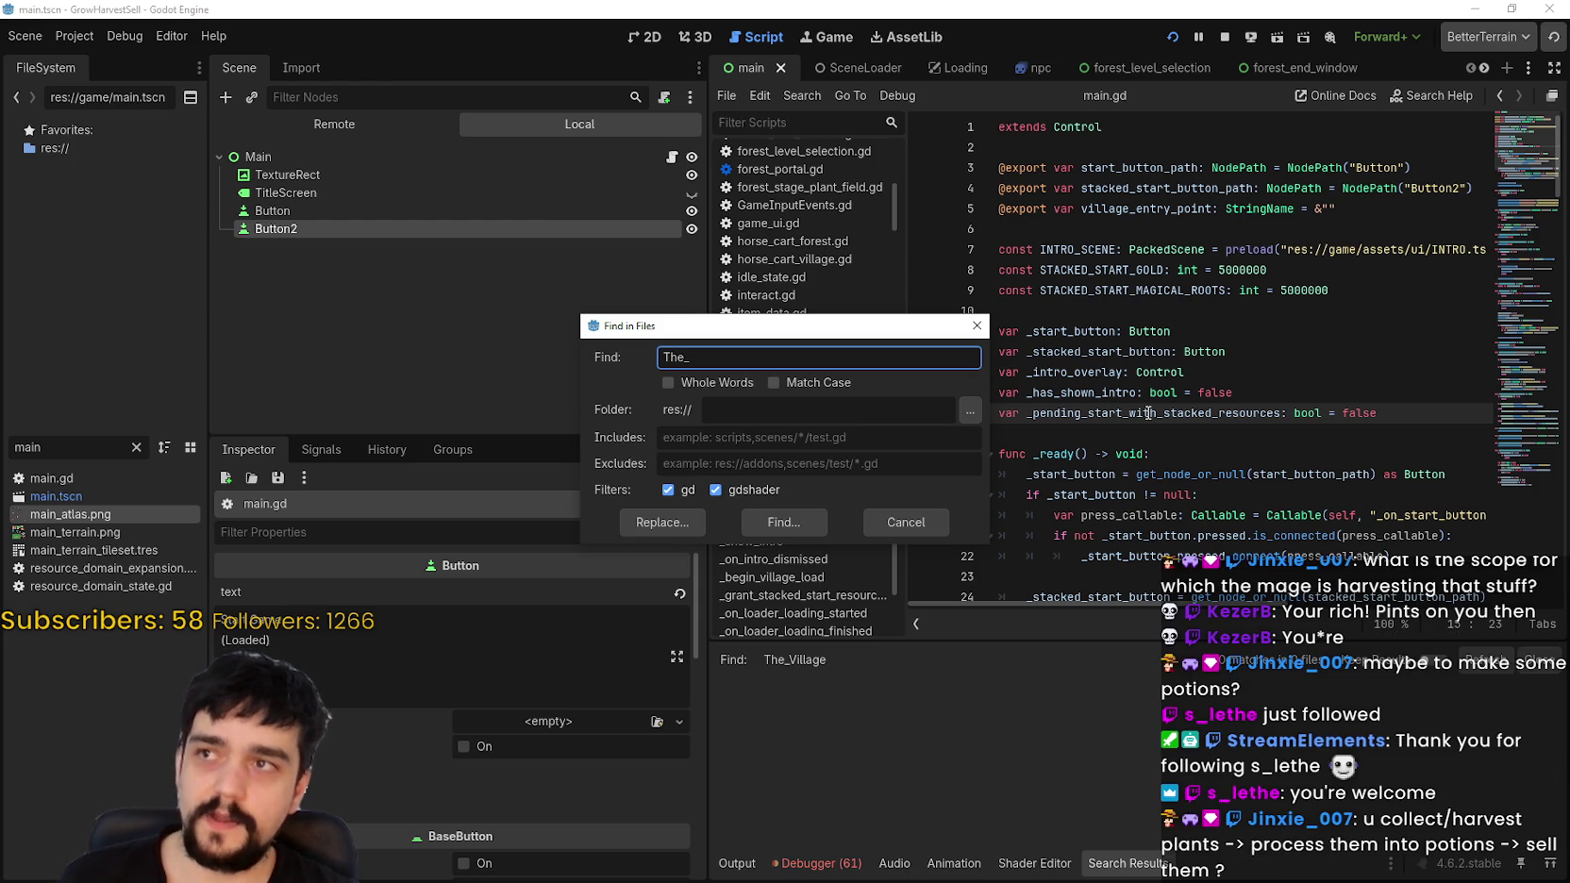
pyautogui.press('BackSpace')
pyautogui.press('BackSpace')
pyautogui.write('Vil')
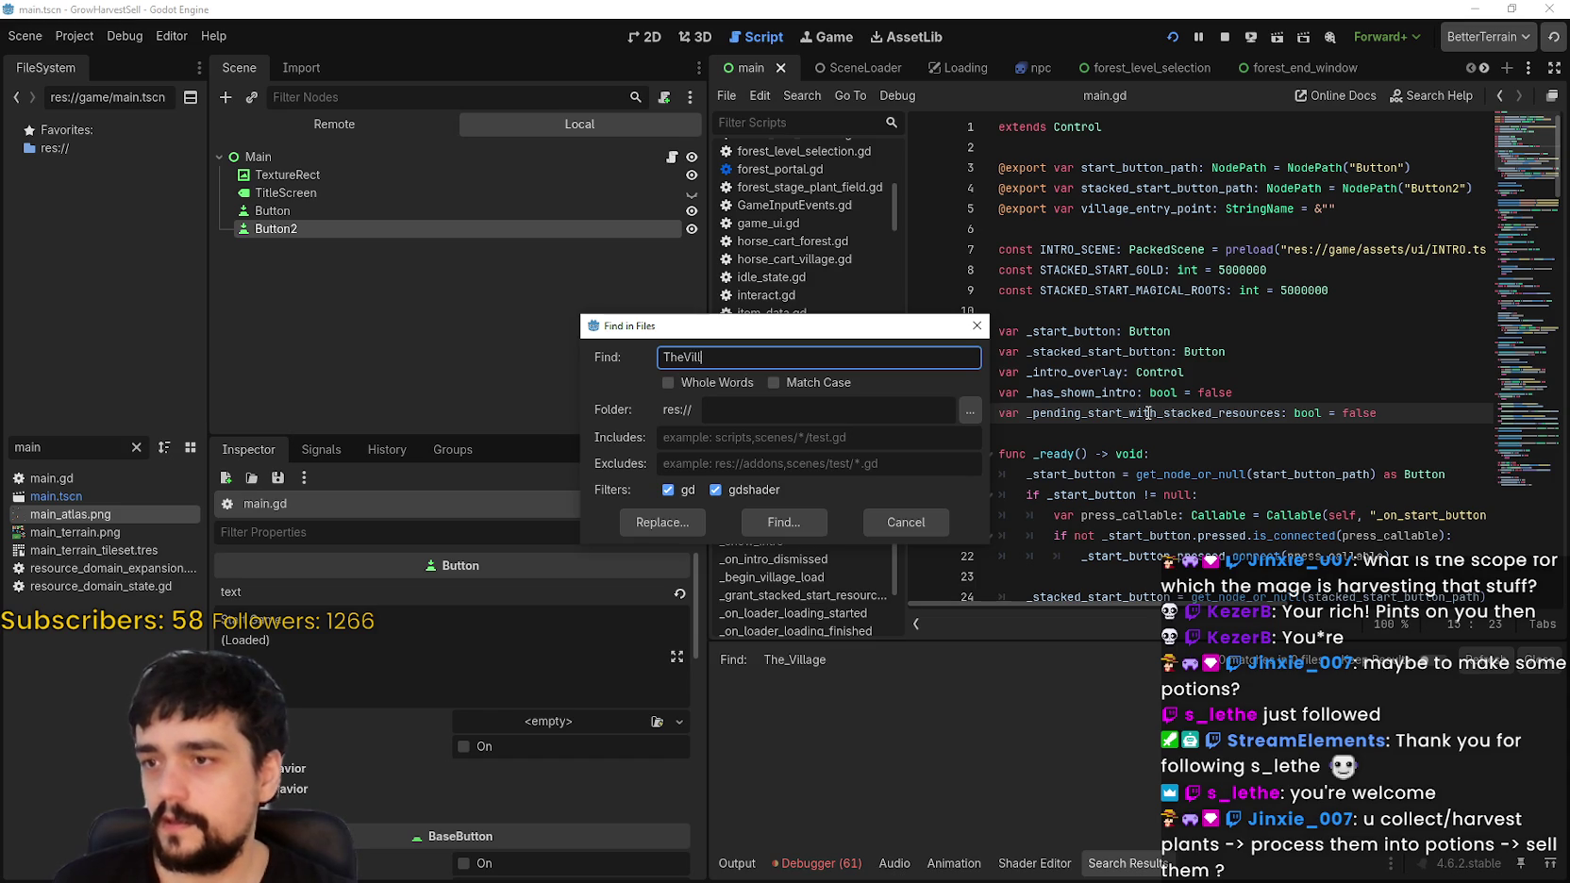
pyautogui.write('age')
pyautogui.press('Return')
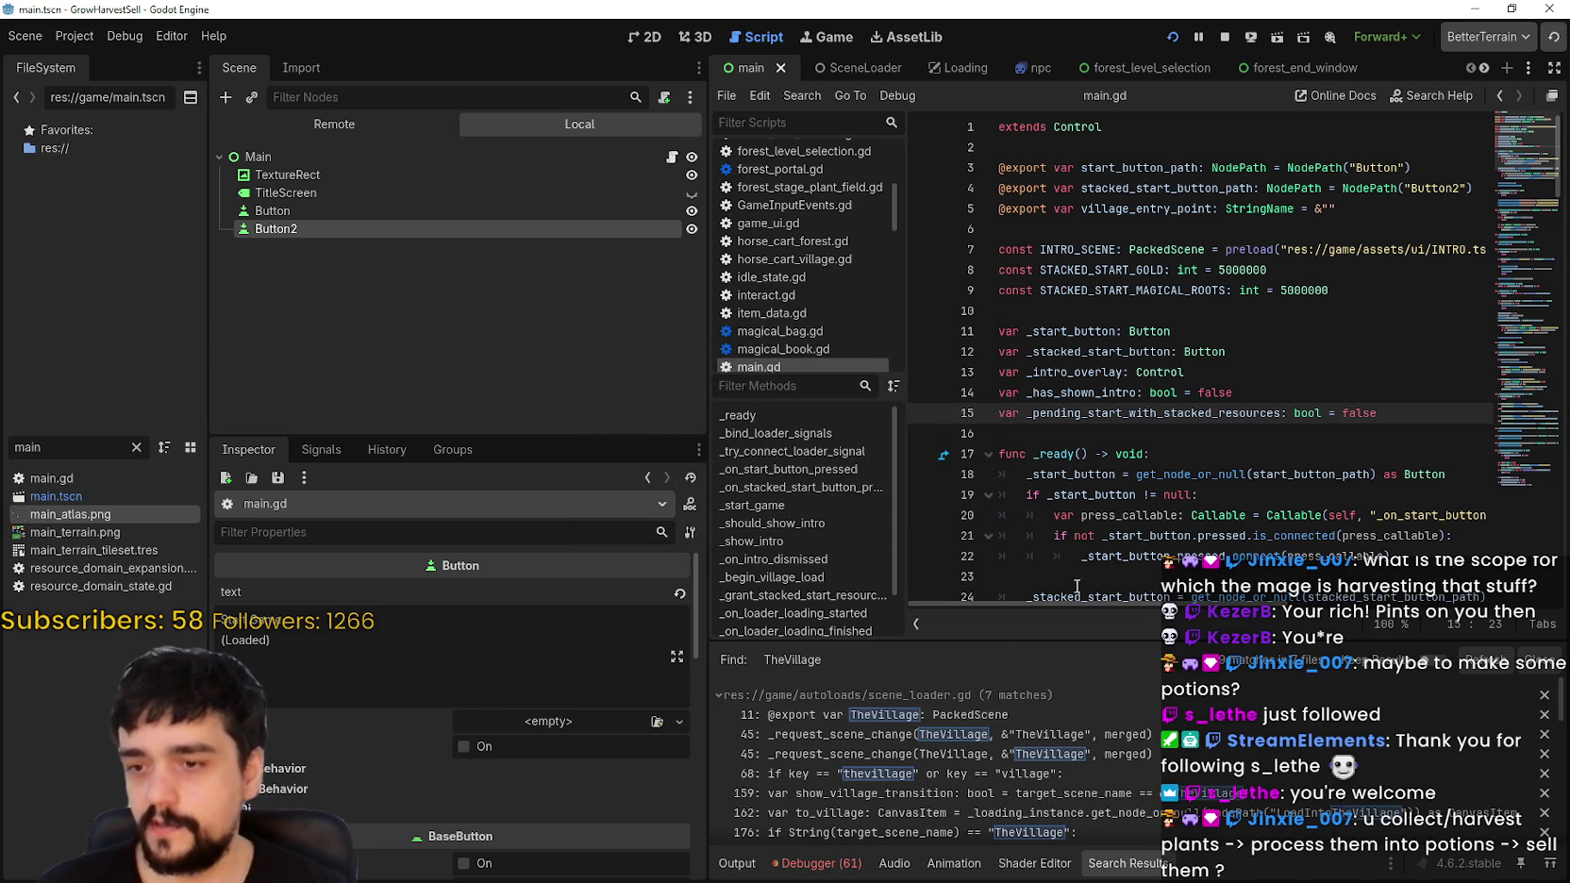
# Step: Step through the scene_loader.gd TheVillage matches, from the declaration to the loading text at line 176
pyautogui.click(942, 715)
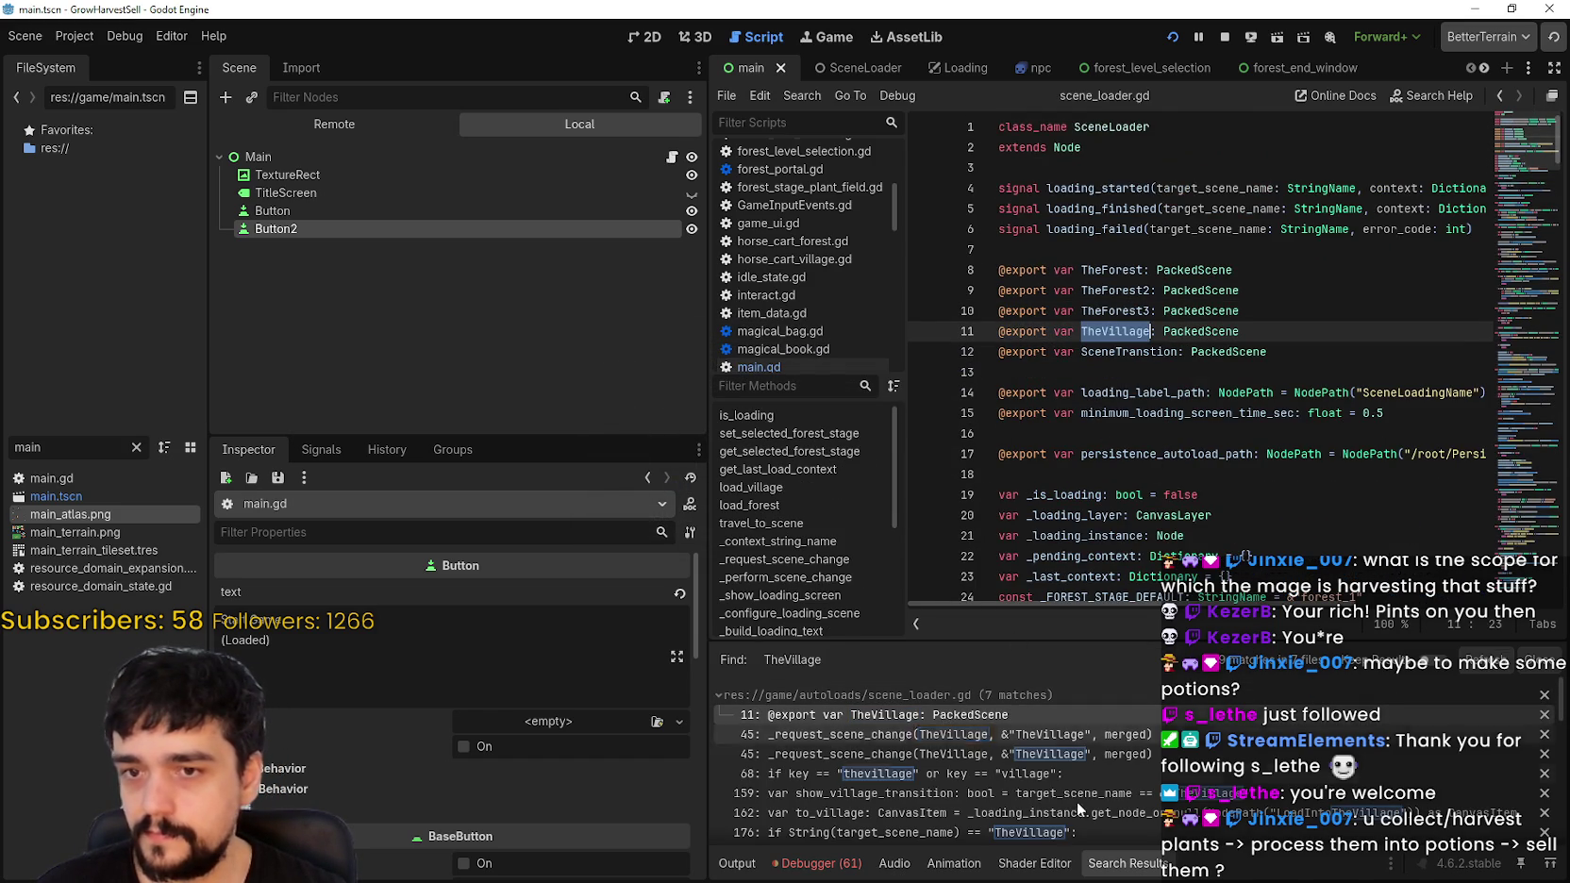
pyautogui.click(1009, 734)
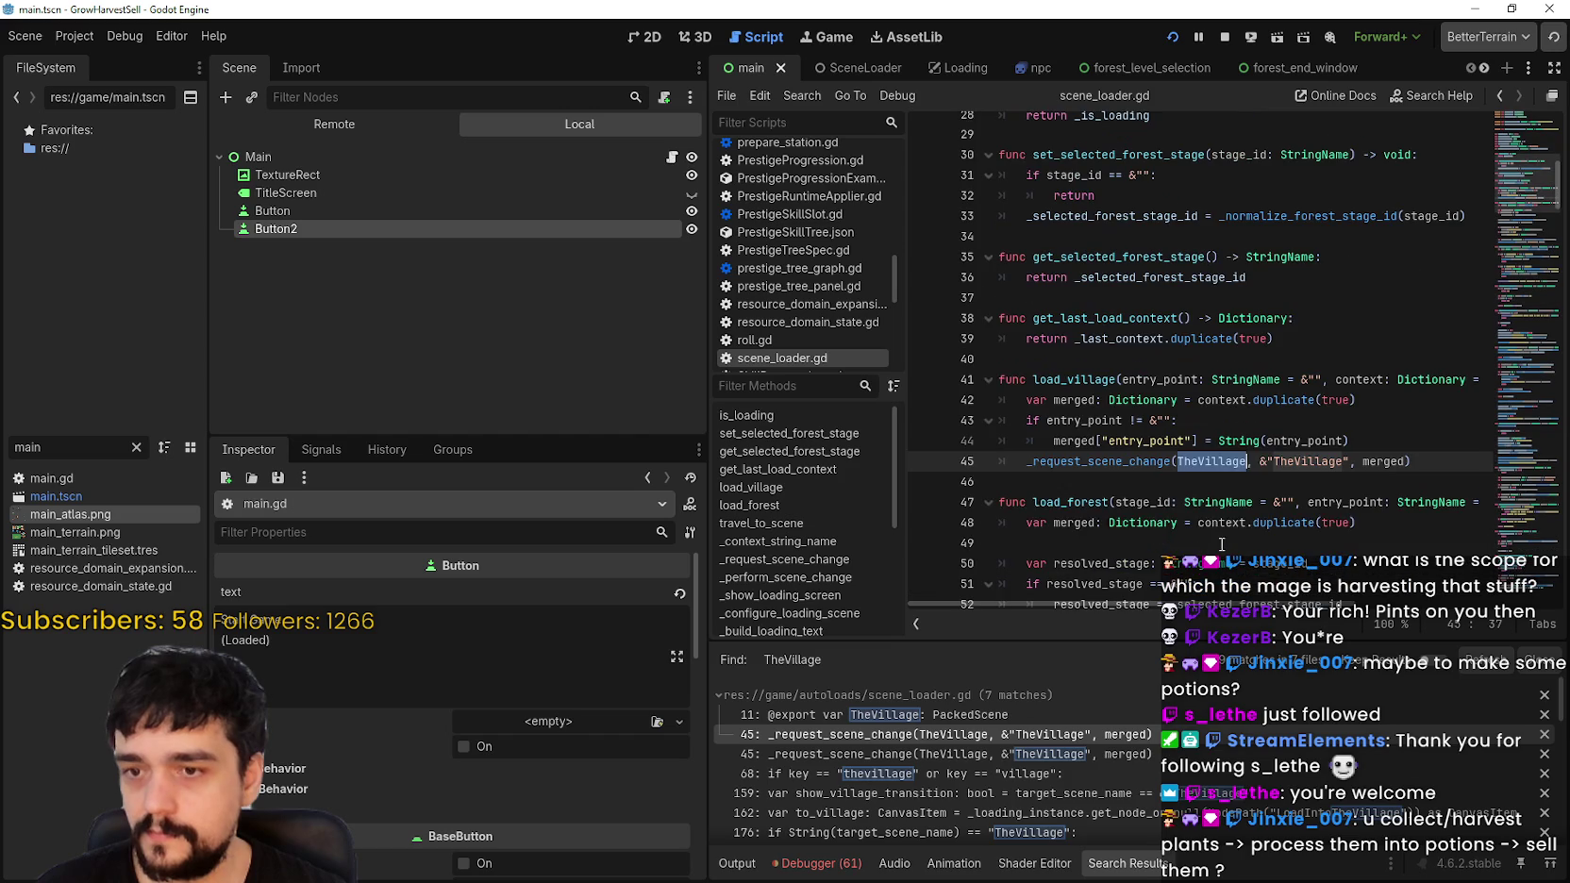
pyautogui.press('Down')
pyautogui.press('Down')
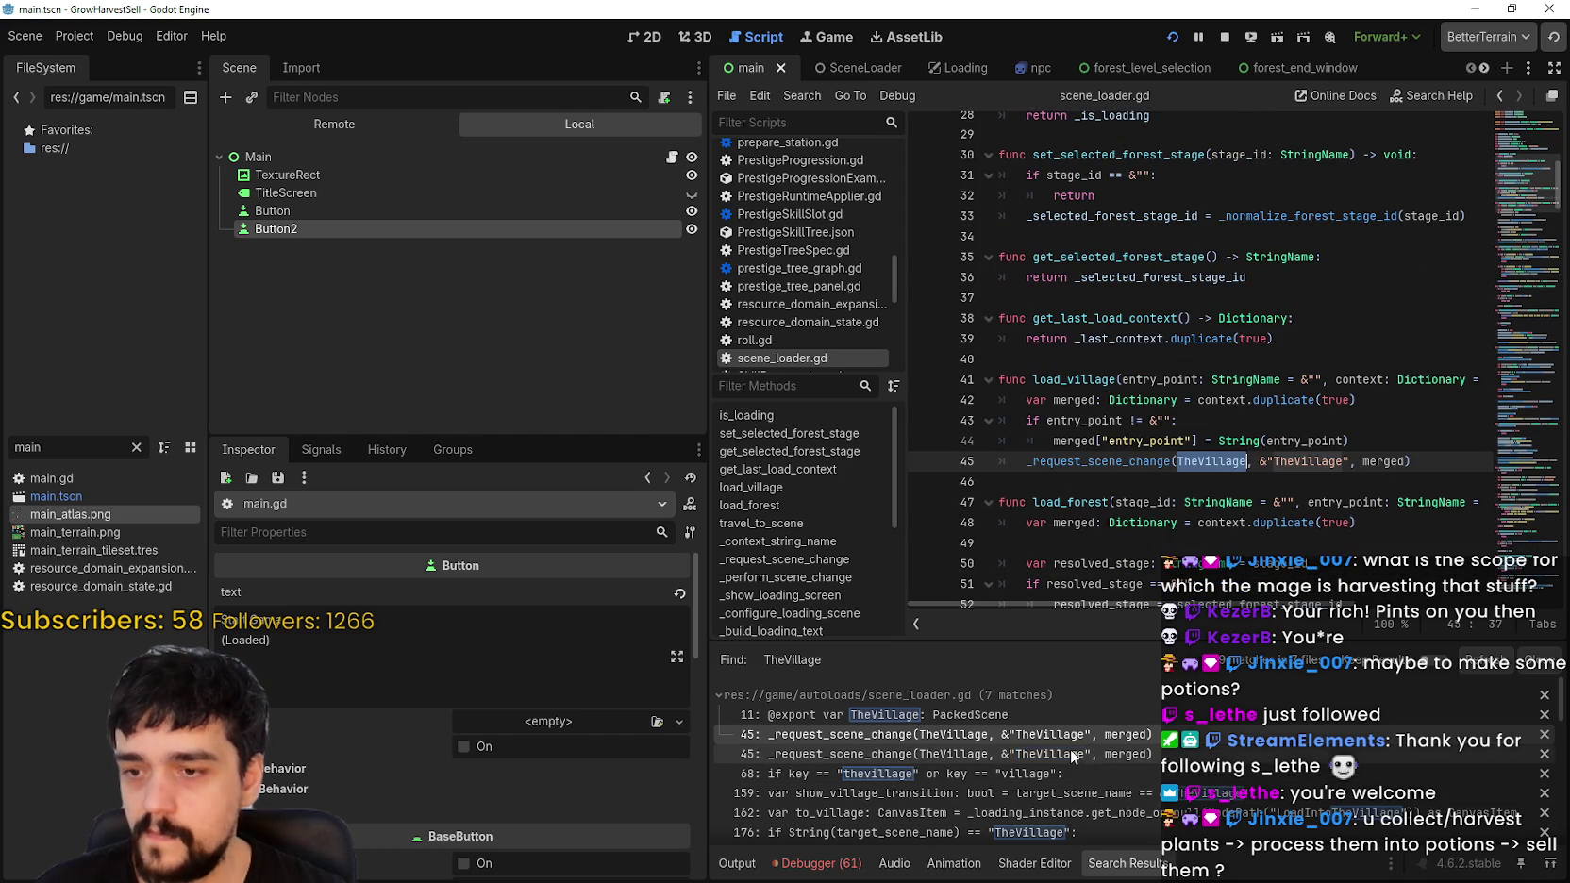
pyautogui.scroll(-1, 1100, 503)
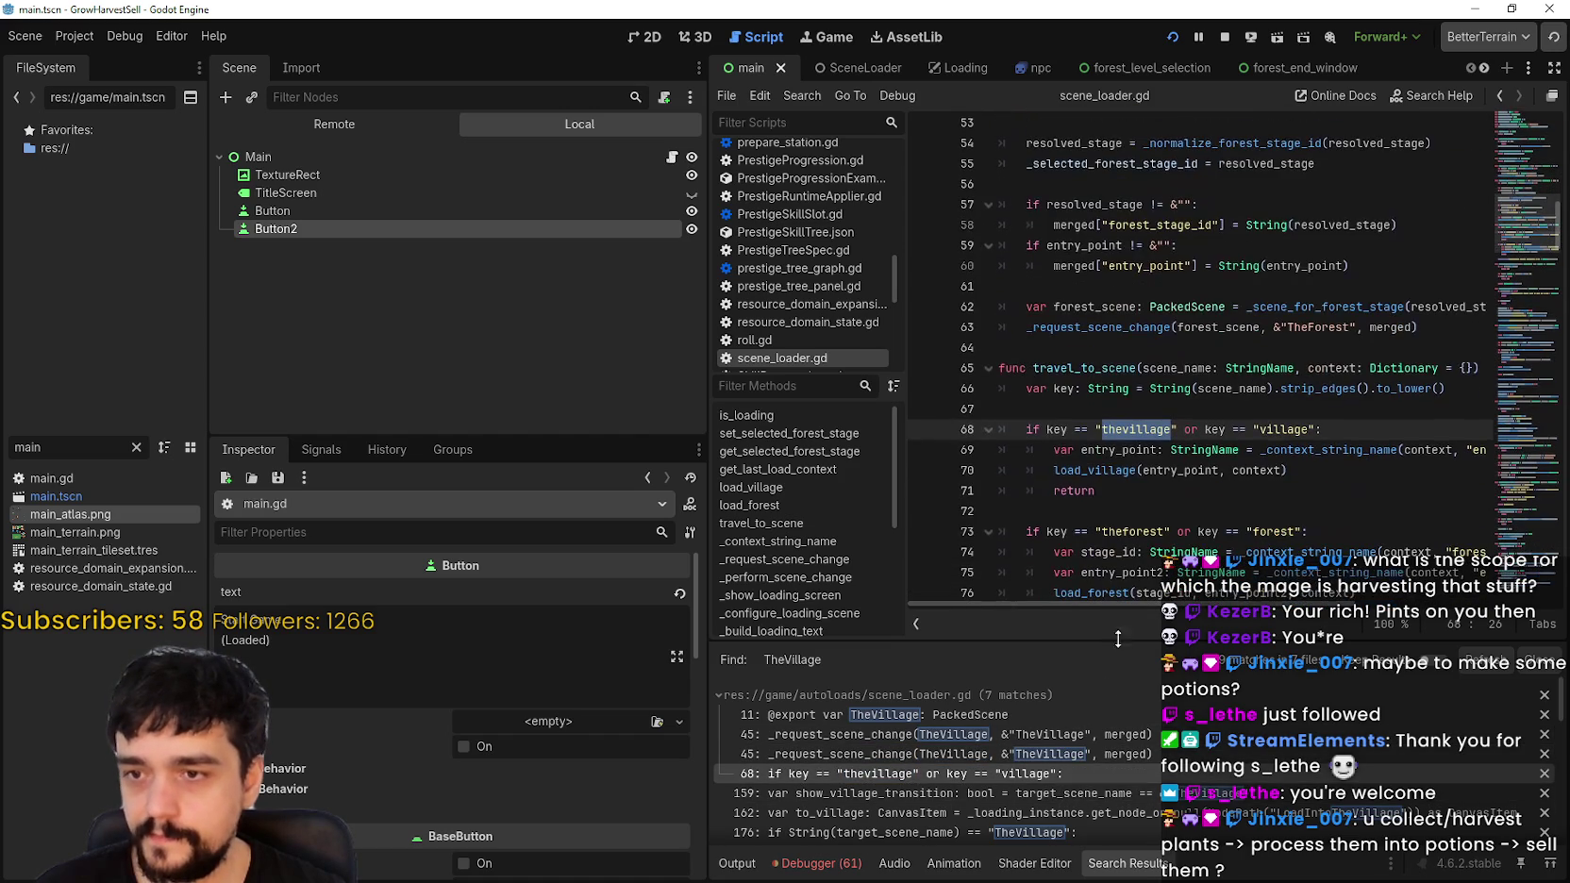
pyautogui.scroll(-1, 932, 808)
pyautogui.click(945, 757)
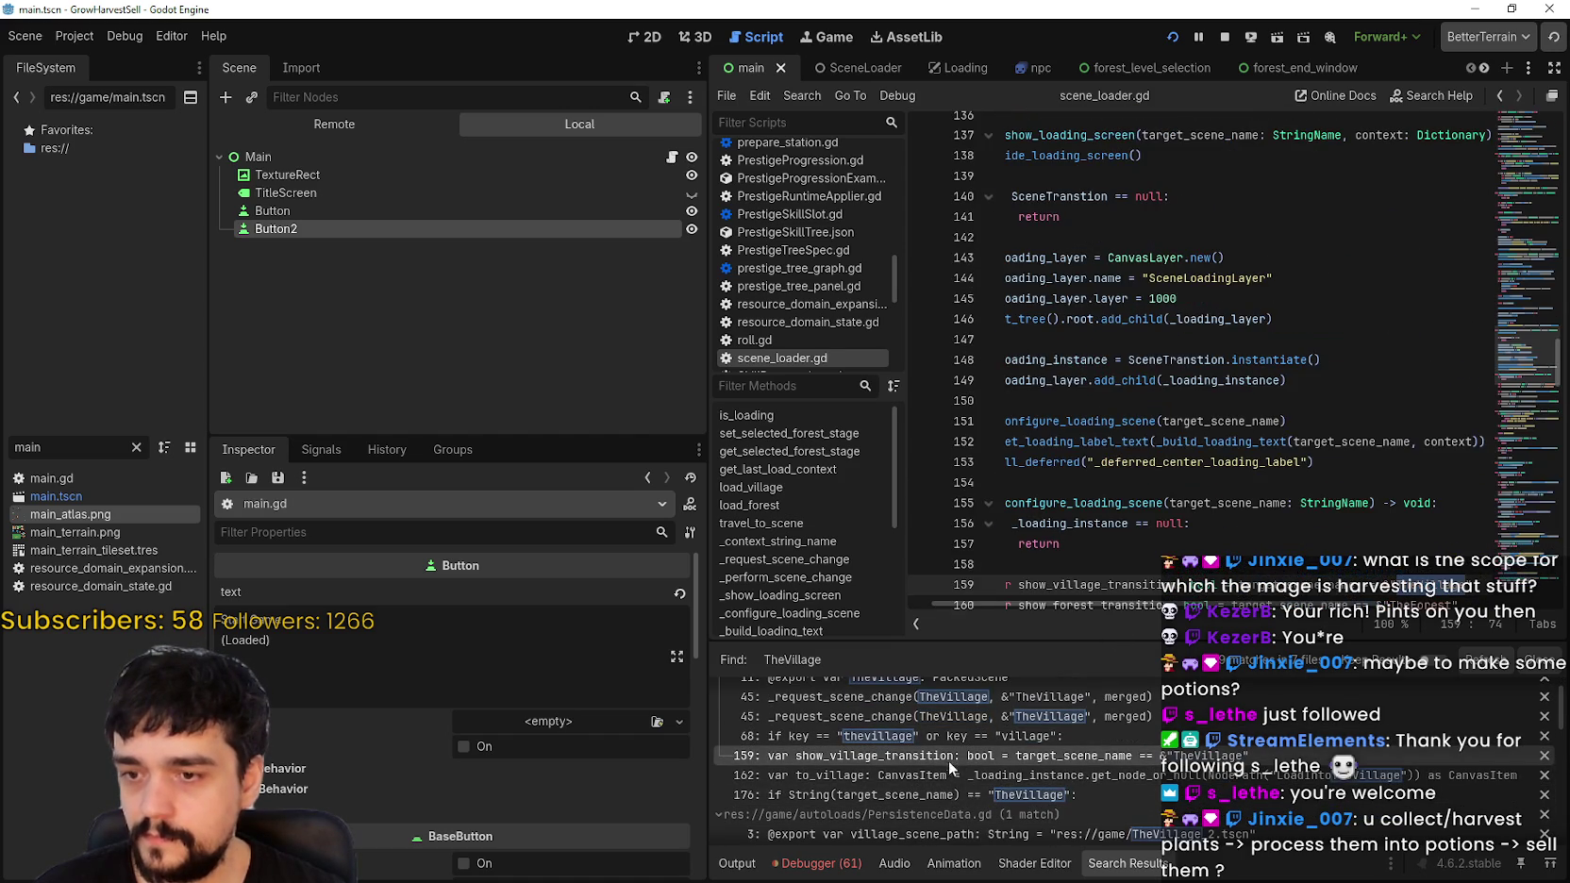
pyautogui.scroll(-1, 1125, 604)
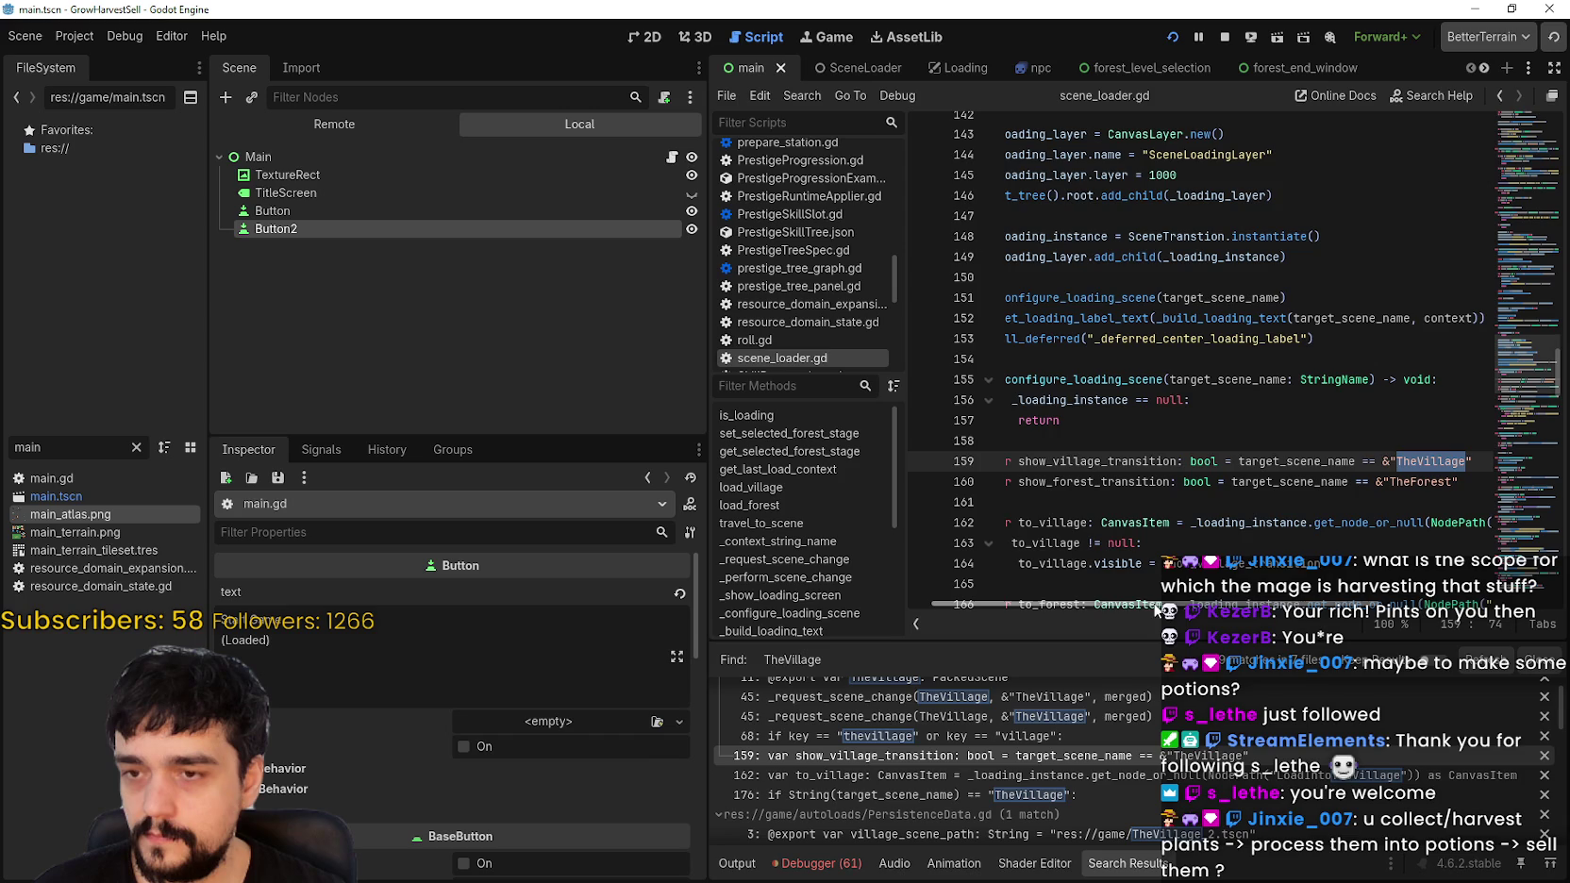
pyautogui.scroll(-2, 1141, 595)
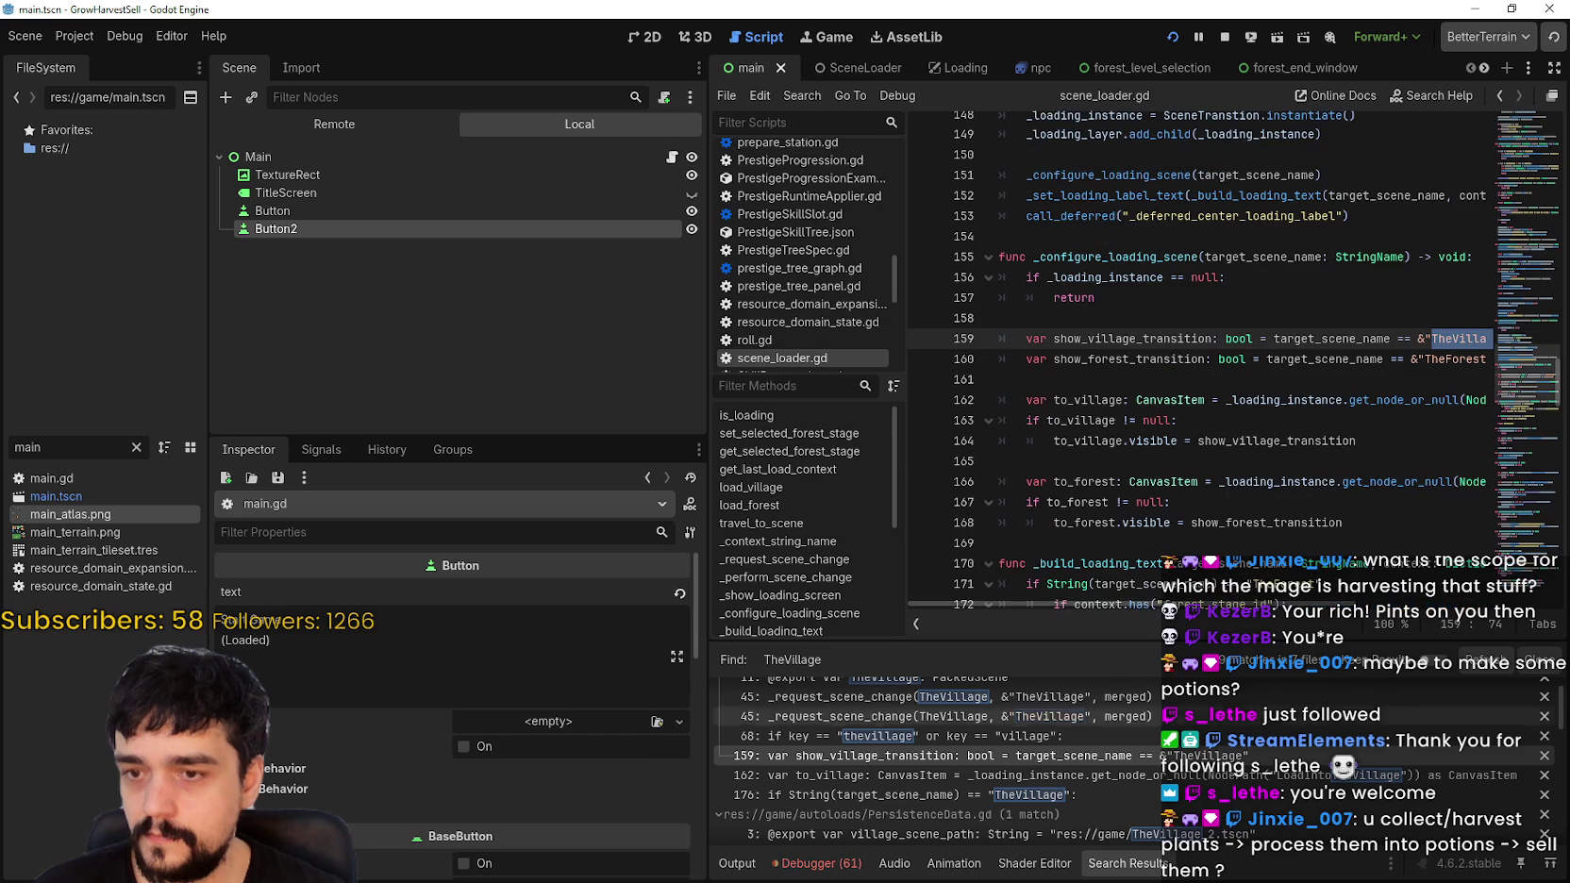
pyautogui.click(1138, 777)
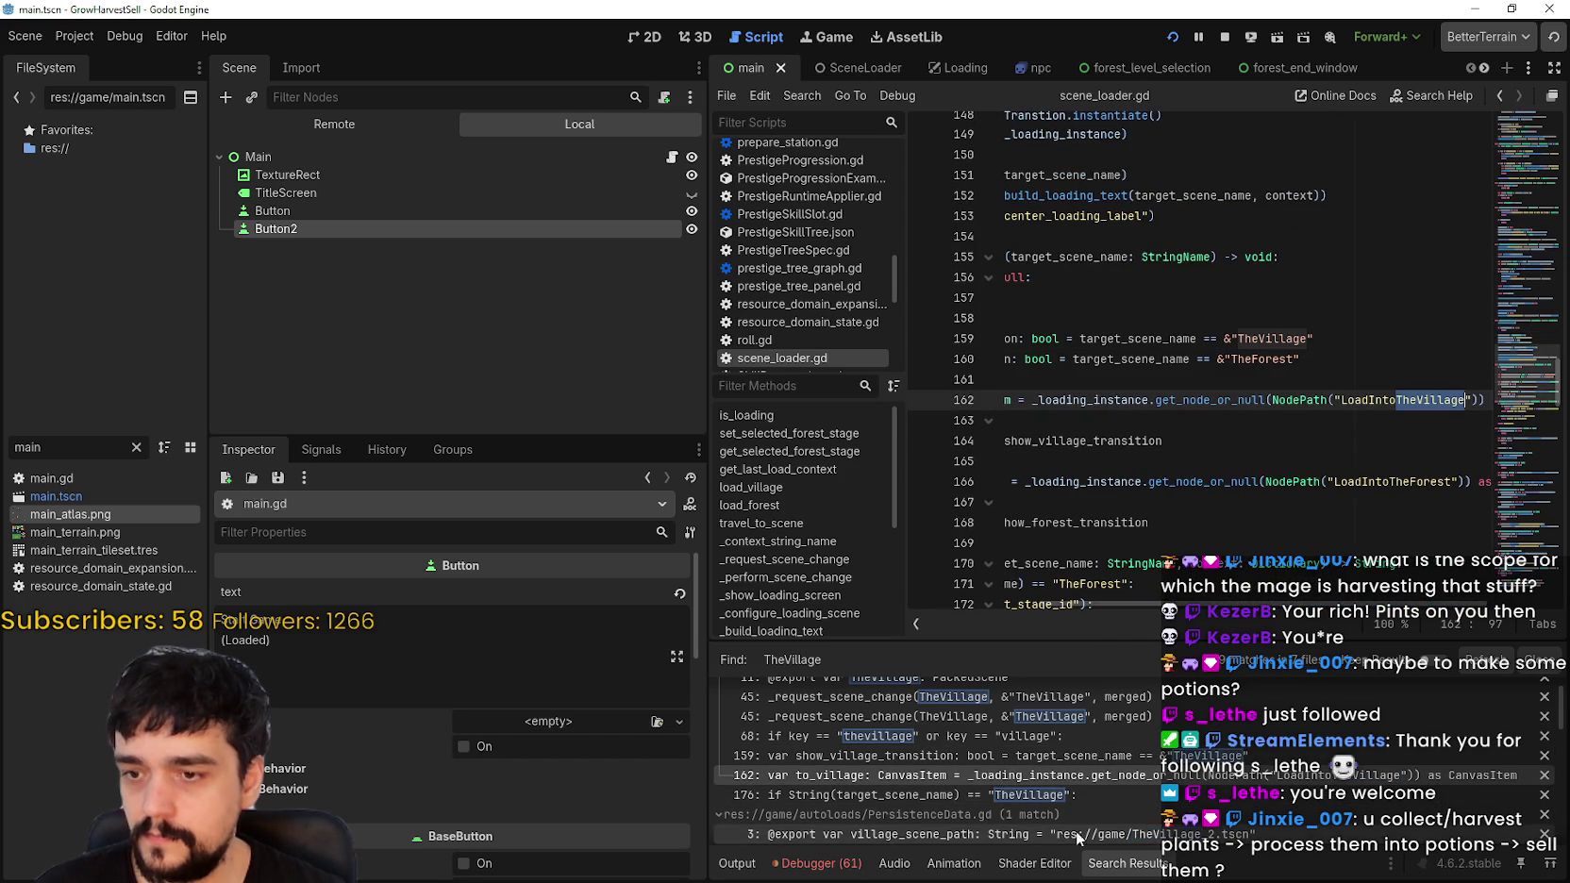
pyautogui.click(1104, 794)
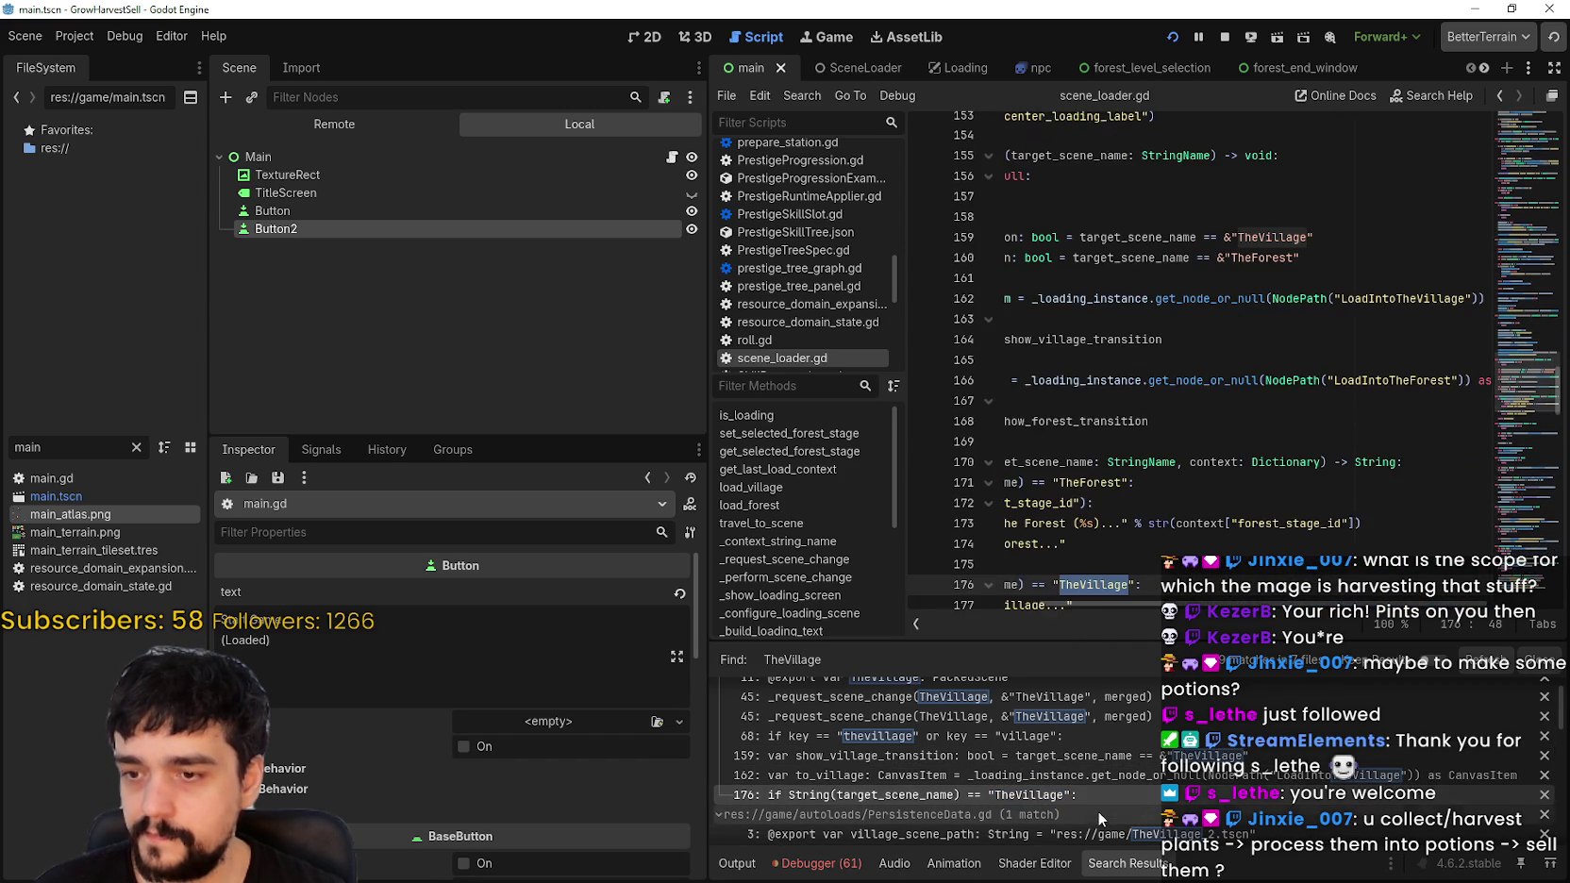
pyautogui.moveTo(1085, 604); pyautogui.dragTo(1001, 604)
pyautogui.scroll(-3, 1064, 793)
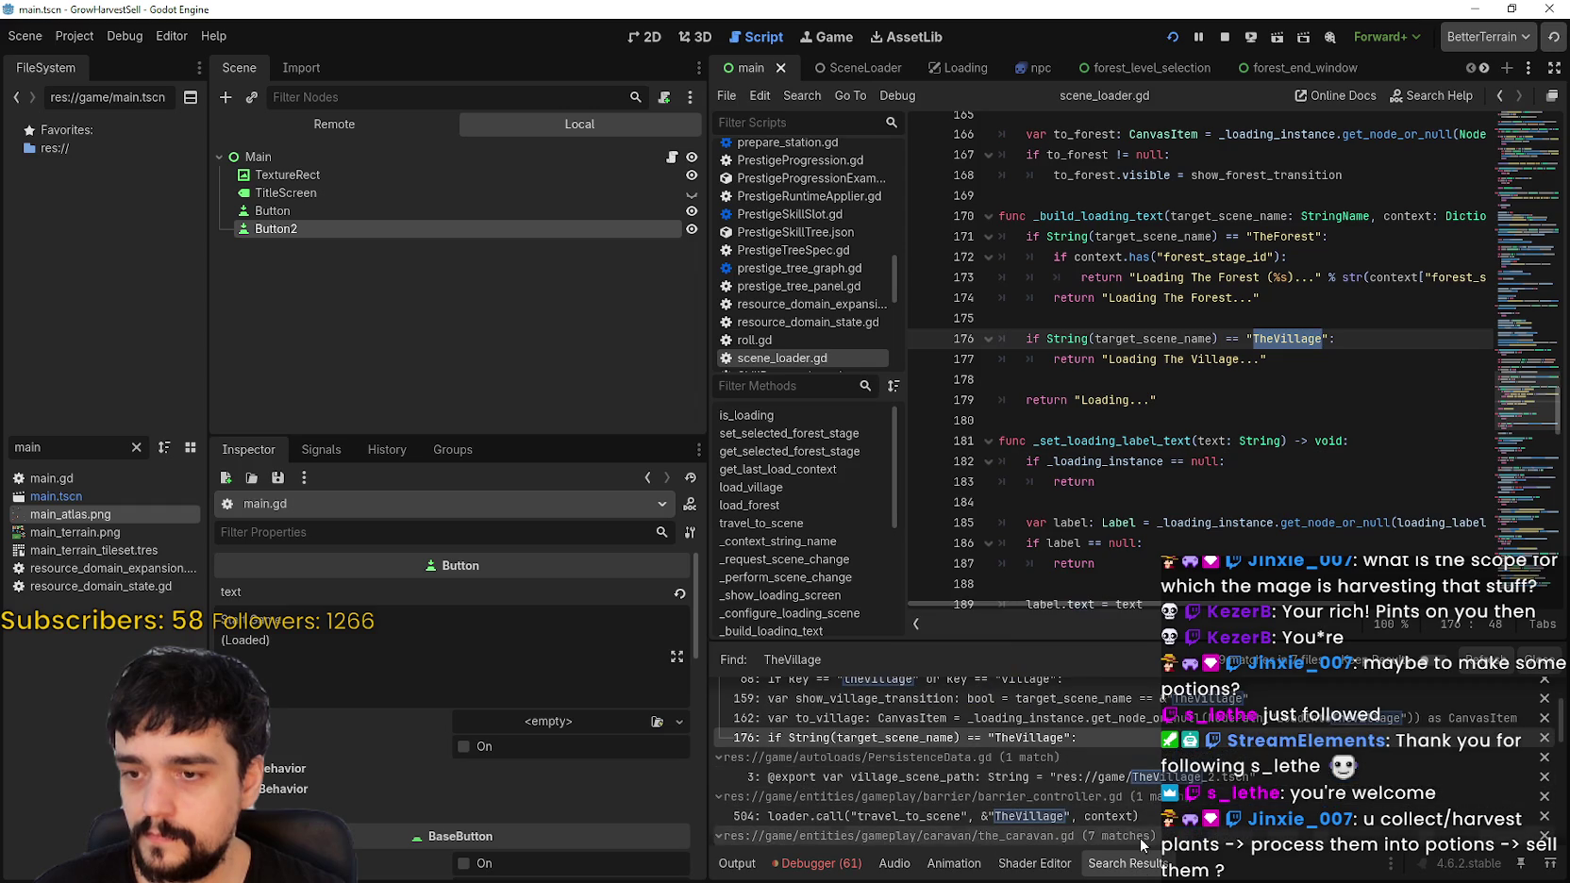
# Step: Open the TheVillage matches in PersistenceData.gd, barrier_controller.gd and the_caravan.gd
pyautogui.click(1123, 779)
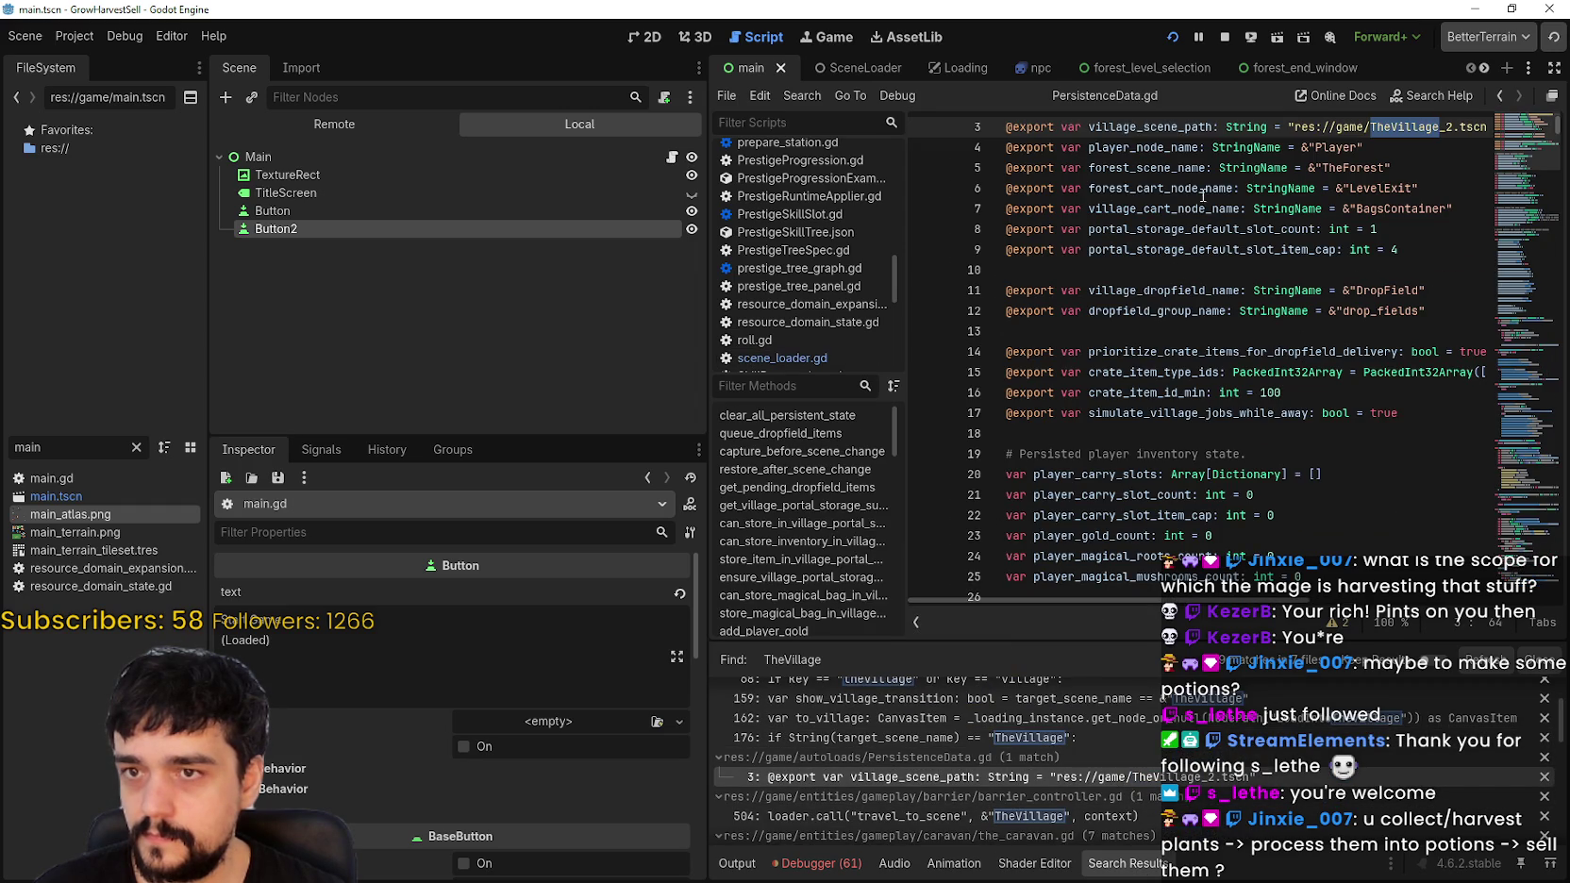
pyautogui.scroll(1, 1170, 138)
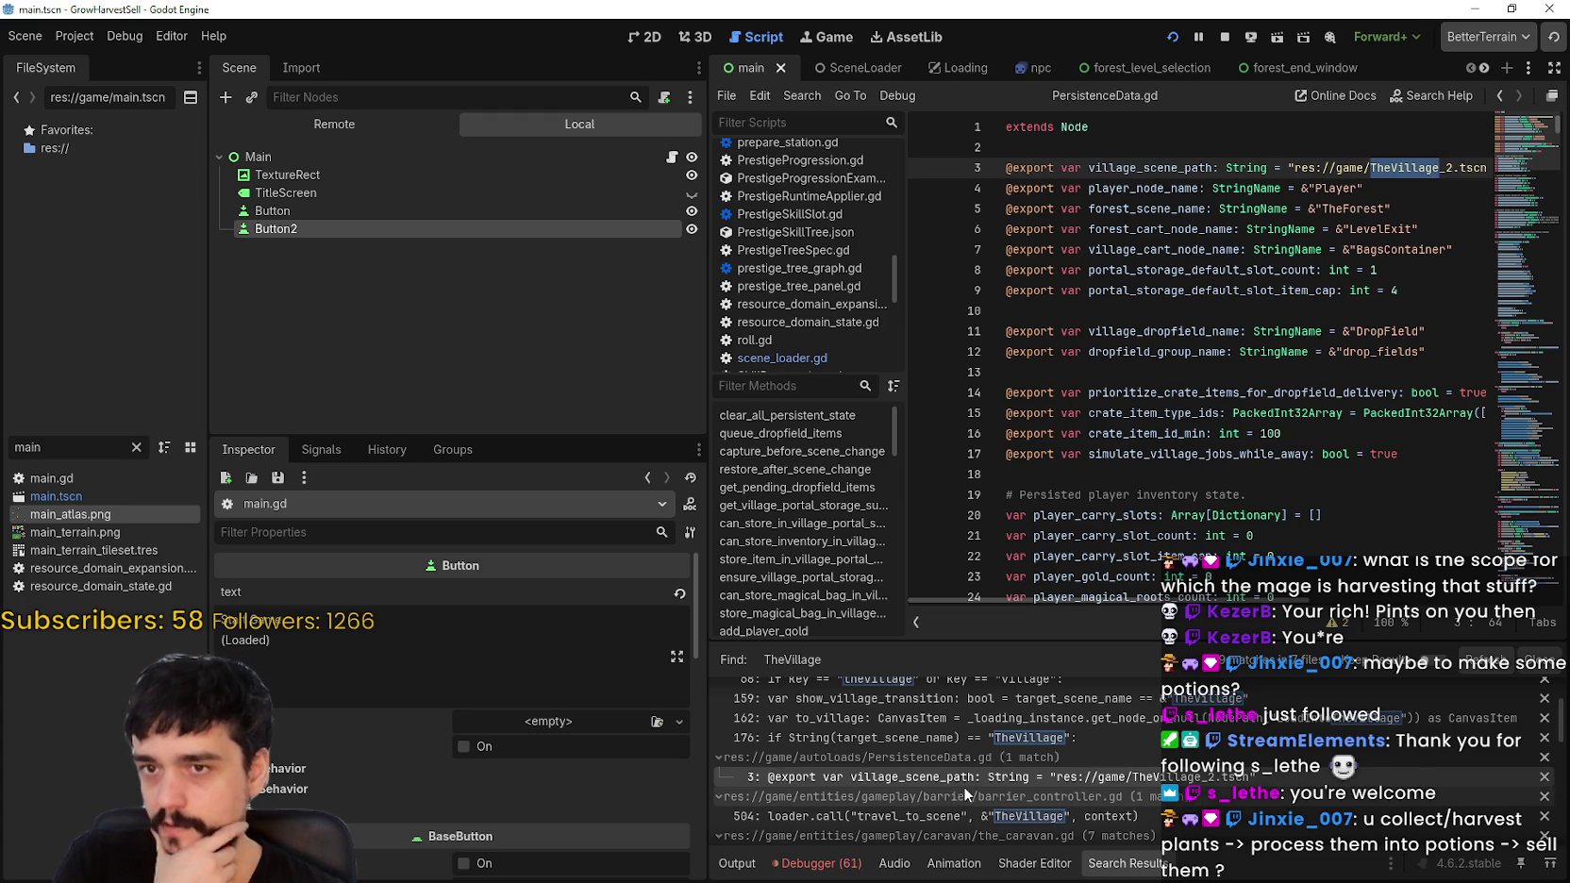
pyautogui.scroll(-2, 963, 792)
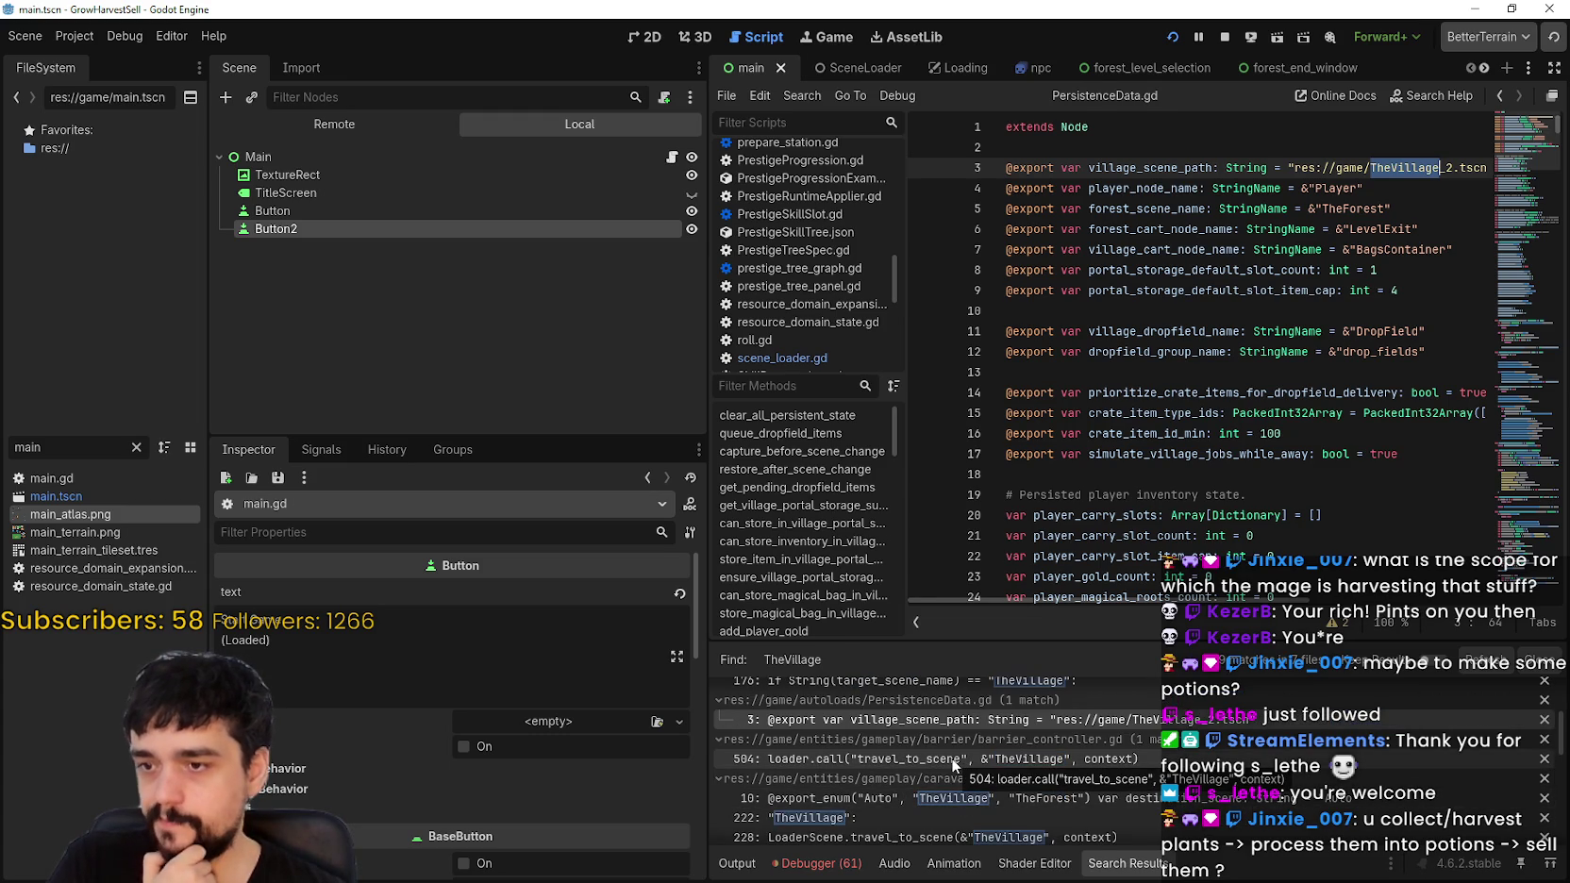
pyautogui.click(953, 760)
pyautogui.scroll(-1, 1018, 812)
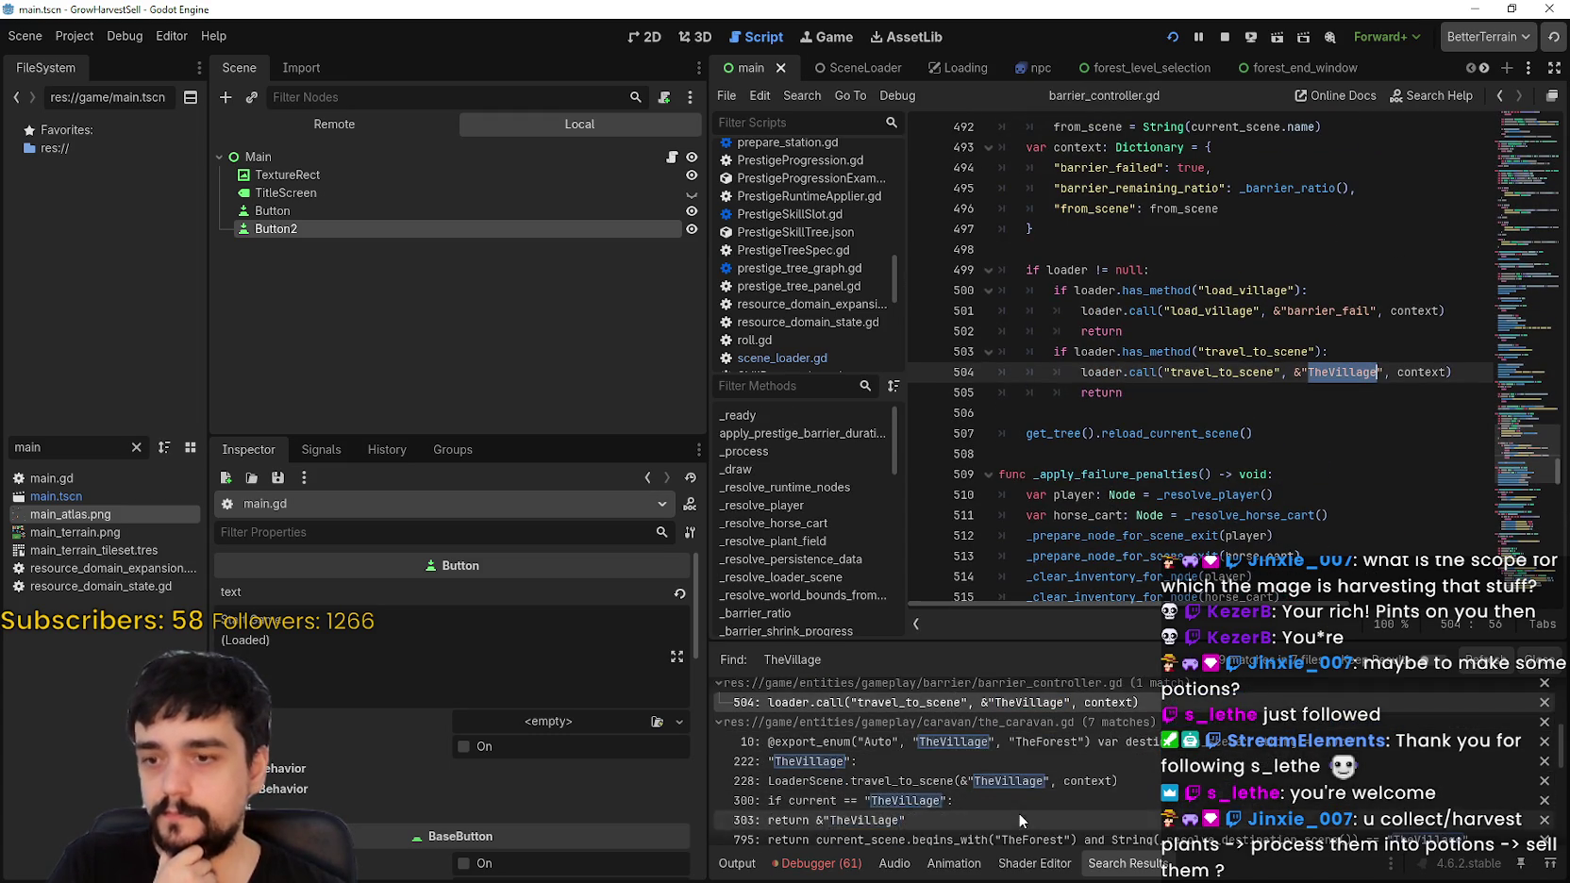
pyautogui.scroll(-1, 1018, 813)
pyautogui.click(944, 721)
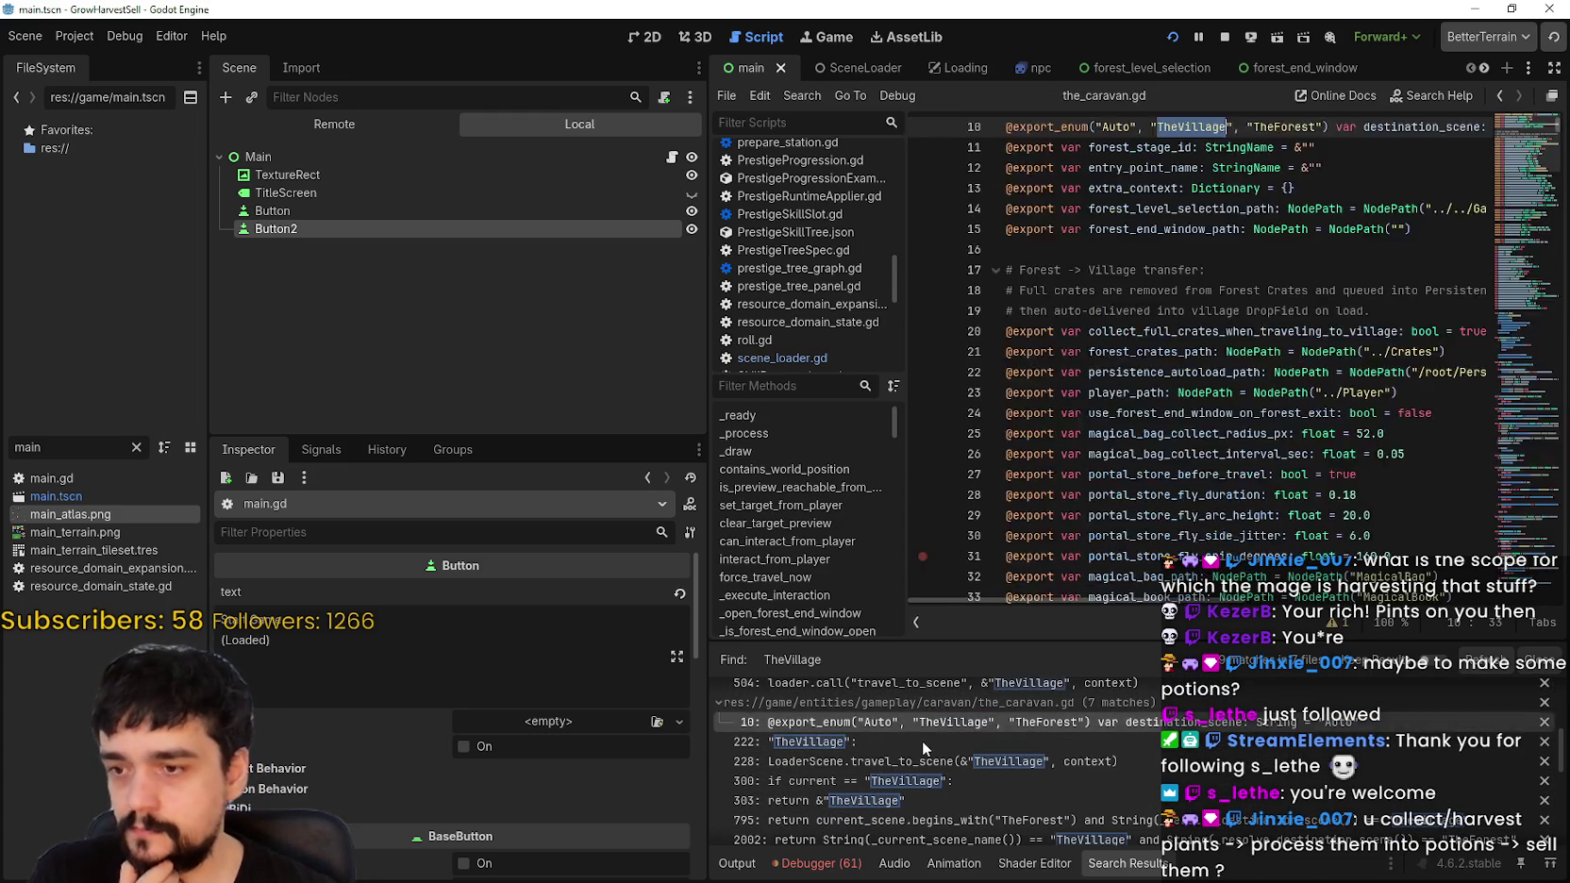
# Step: Jump to the_caravan.gd's TheVillage destination case, then to game_ui.gd line 295's thevillage.tscn check
pyautogui.click(923, 741)
pyautogui.scroll(-2, 1067, 437)
pyautogui.scroll(-2, 1128, 504)
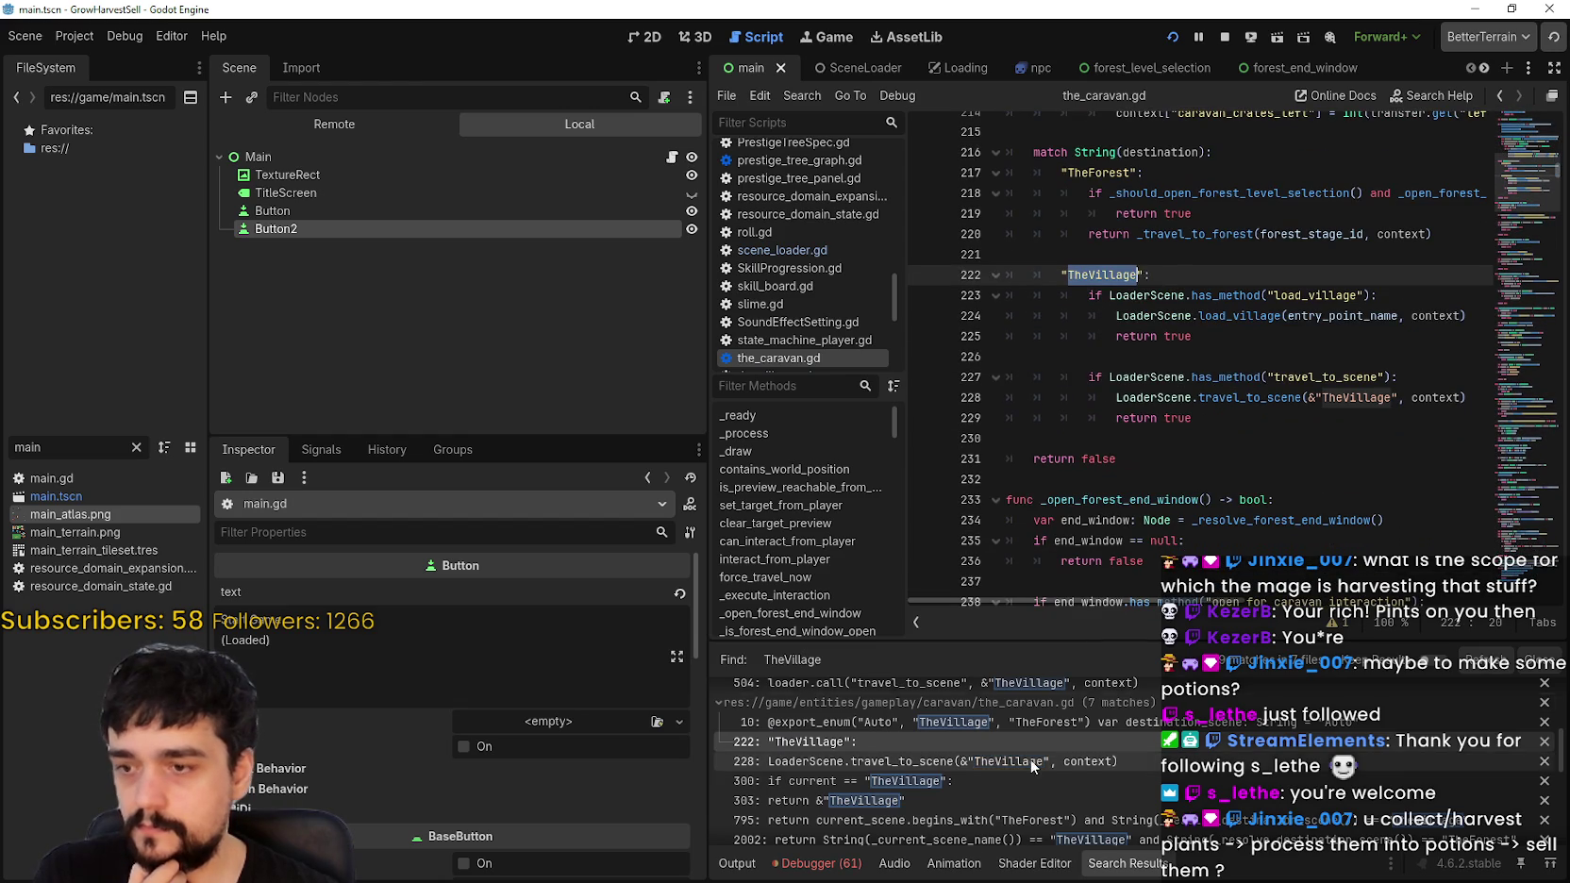
pyautogui.scroll(-2, 1033, 766)
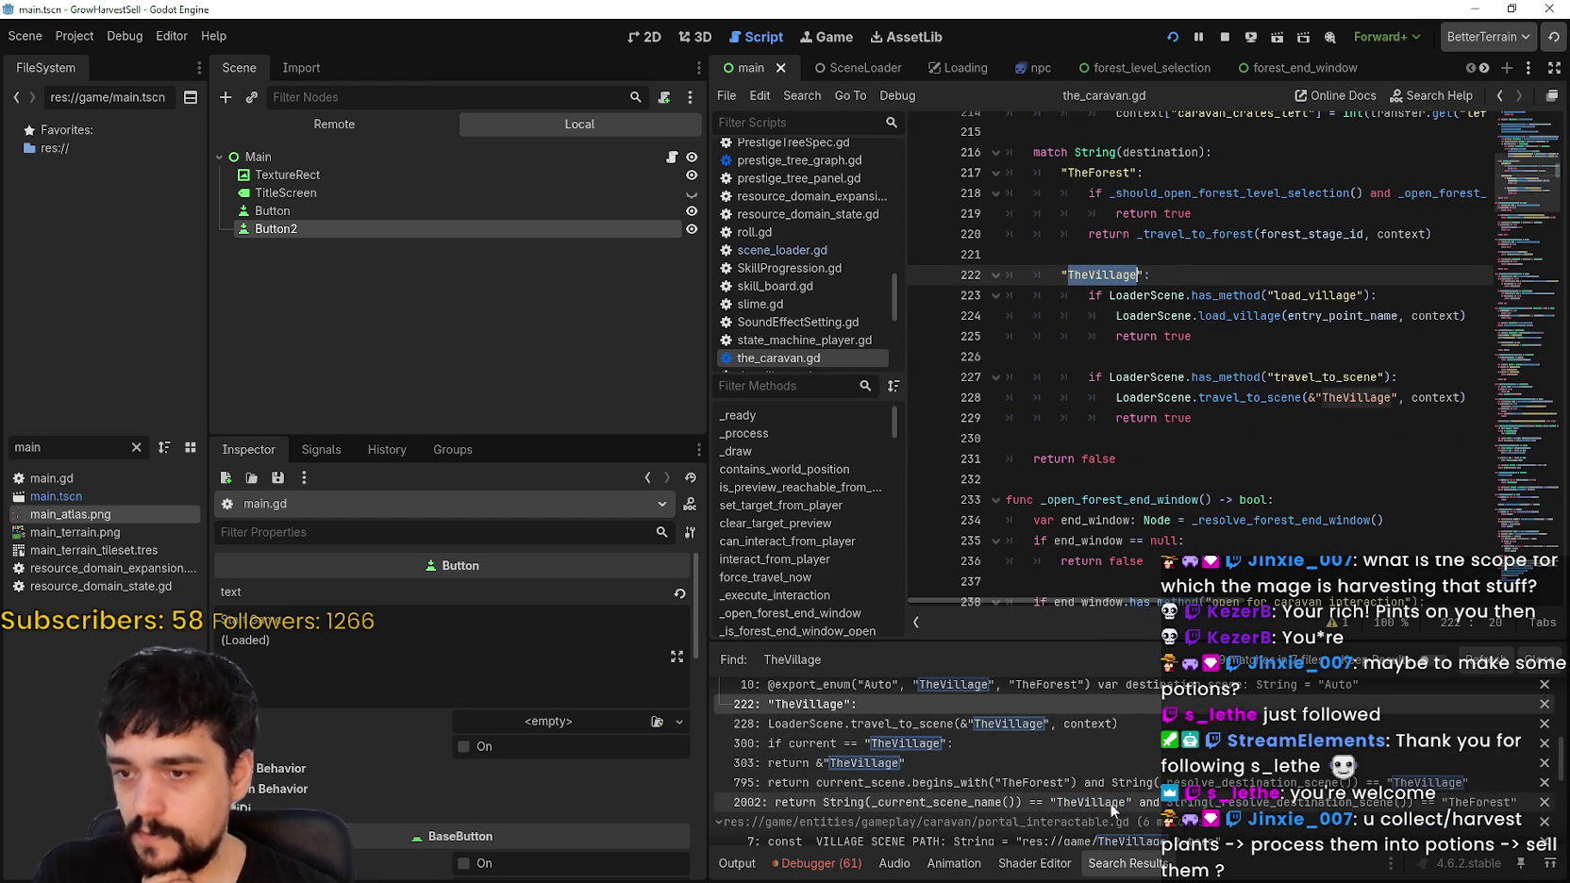
pyautogui.scroll(-3, 1106, 792)
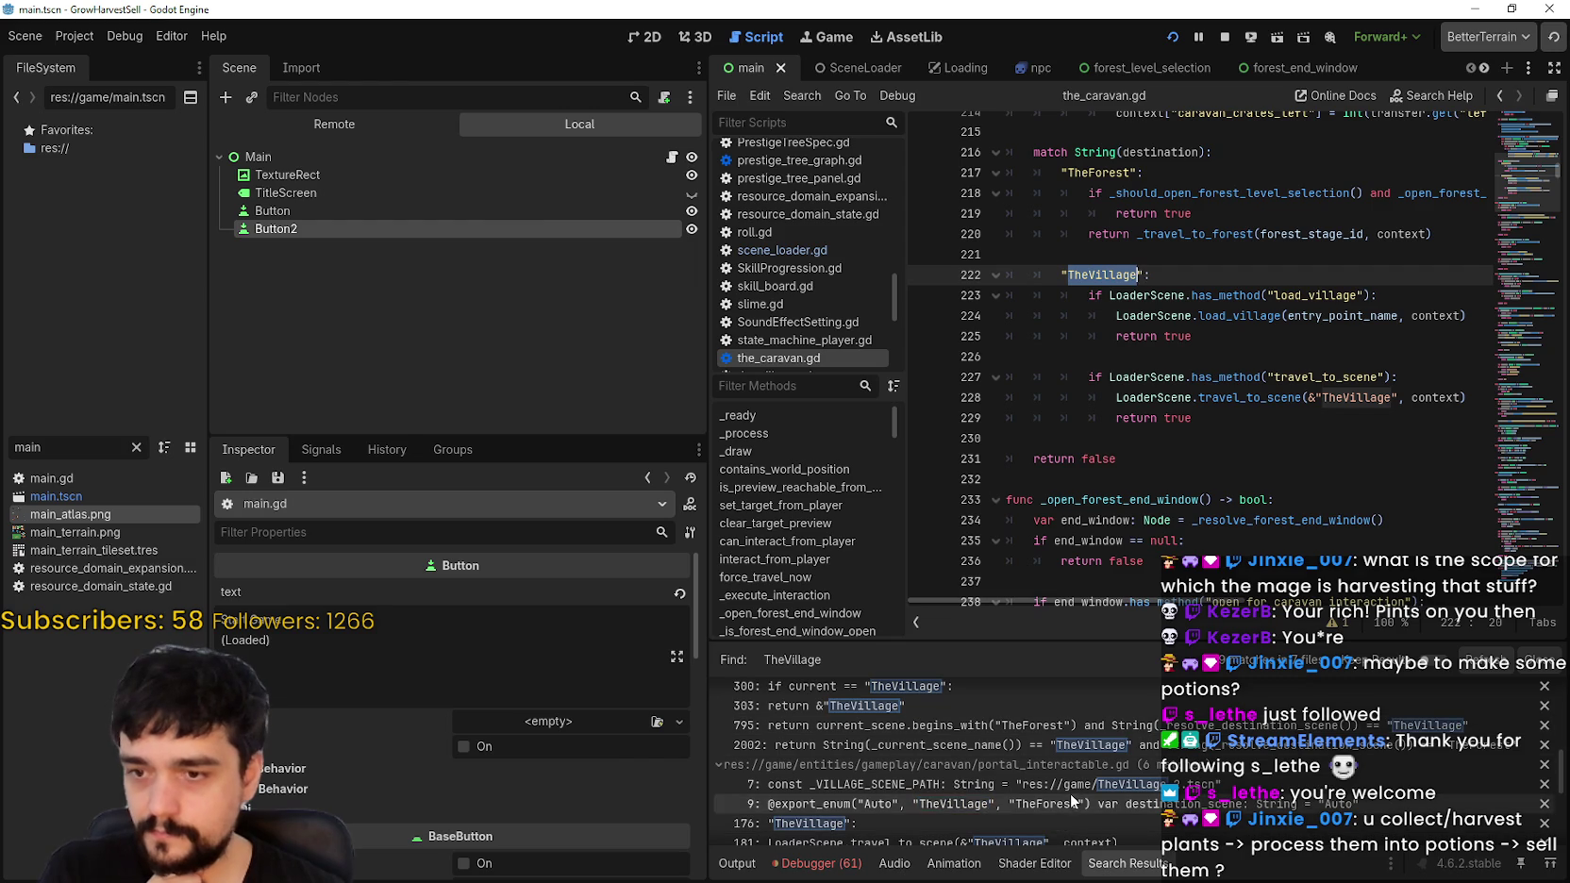
pyautogui.scroll(-7, 1076, 809)
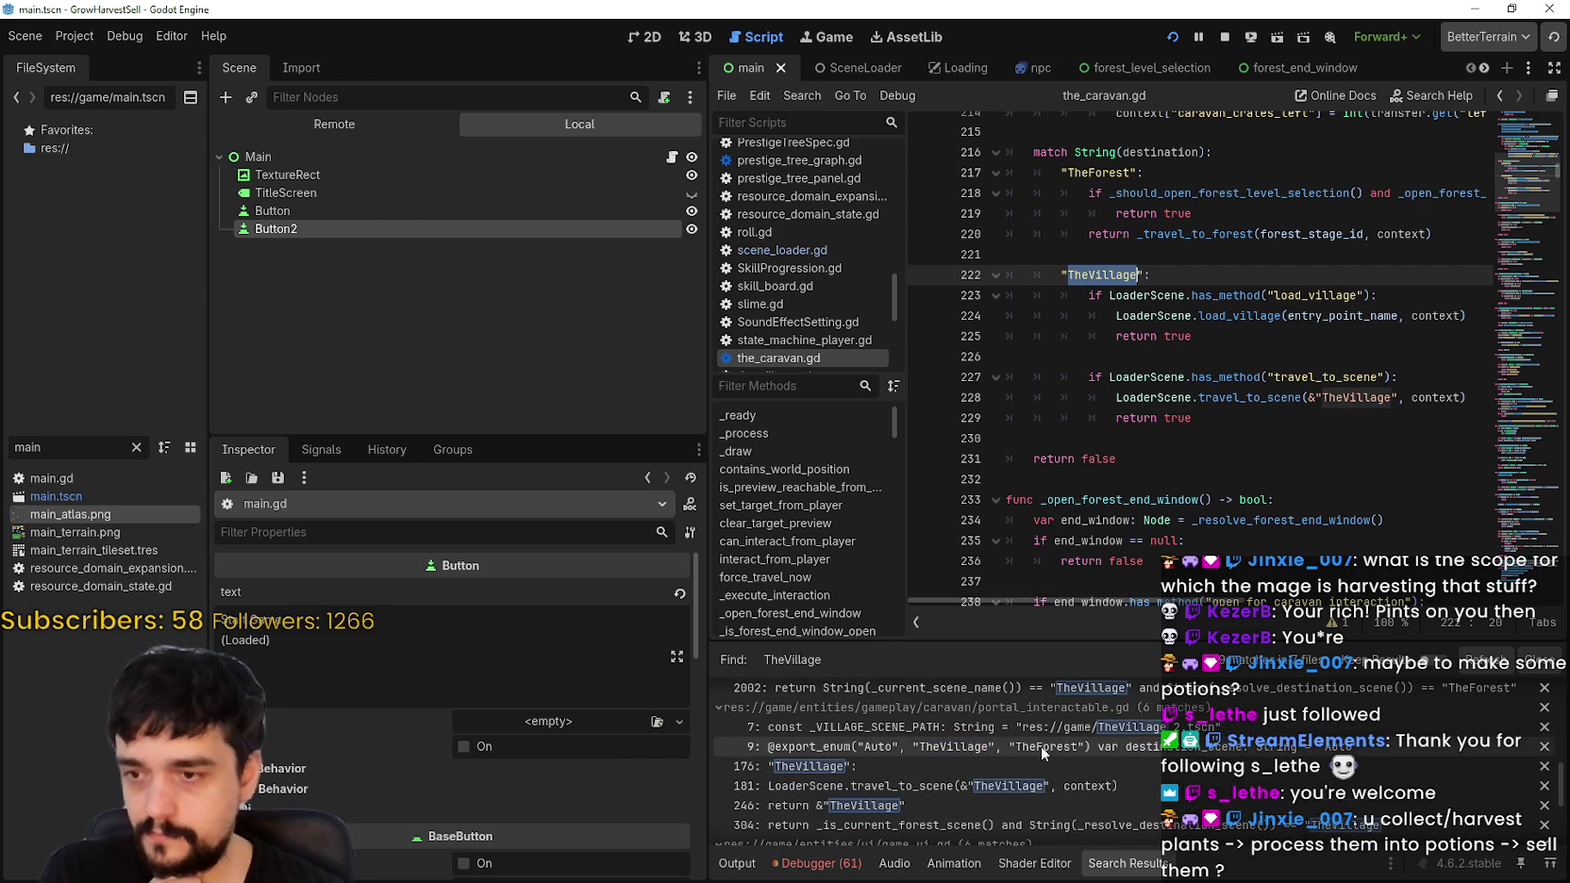
pyautogui.scroll(-2, 1037, 758)
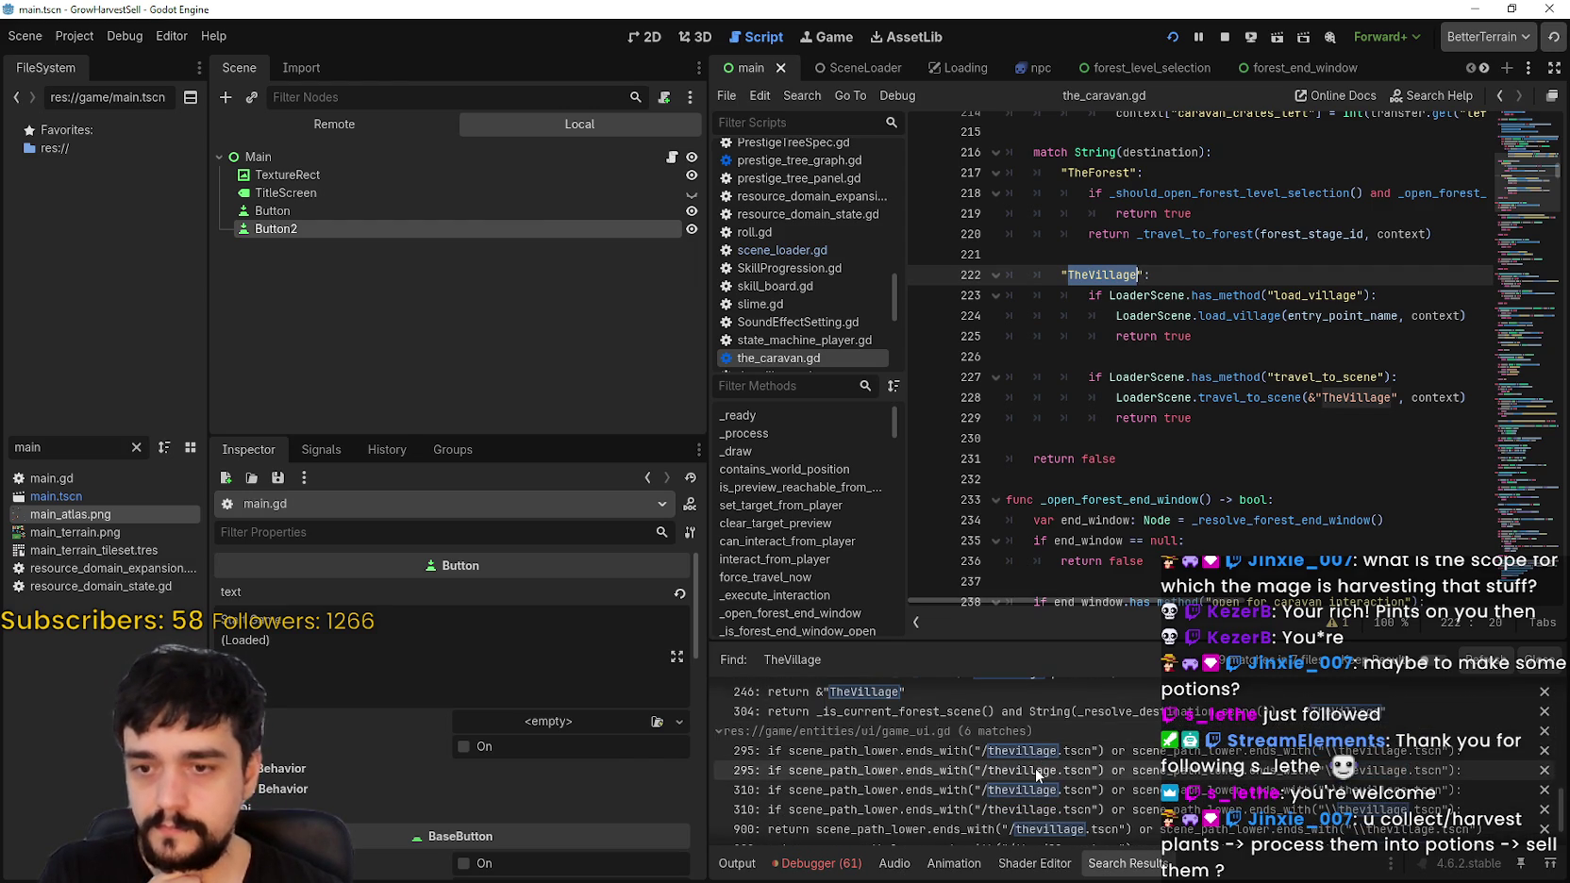
pyautogui.click(1036, 751)
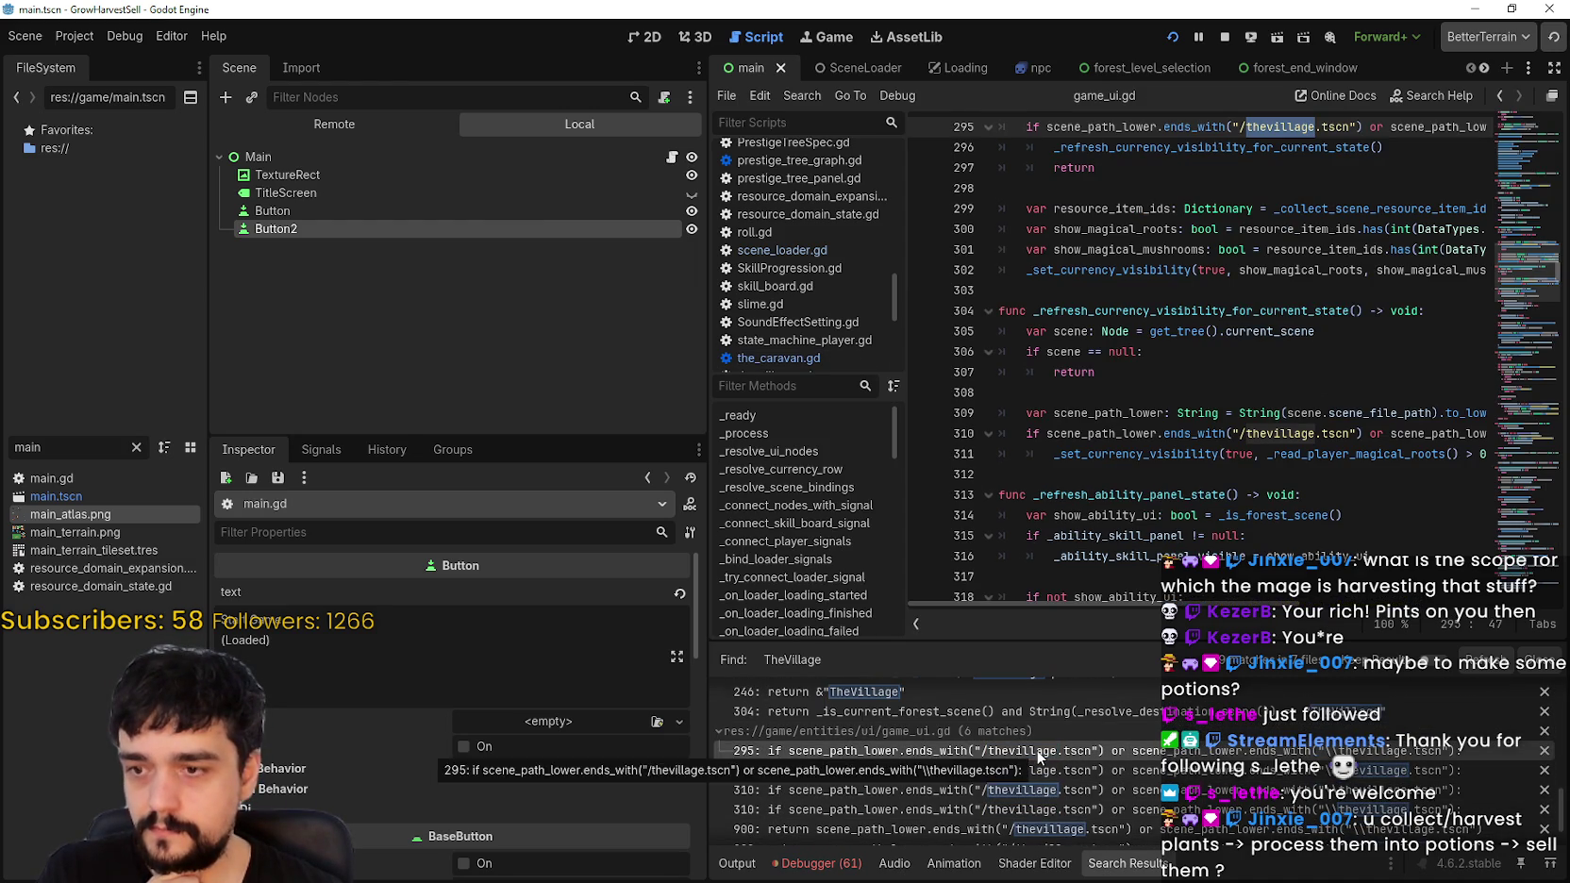
pyautogui.scroll(3, 1238, 494)
pyautogui.scroll(2, 1239, 495)
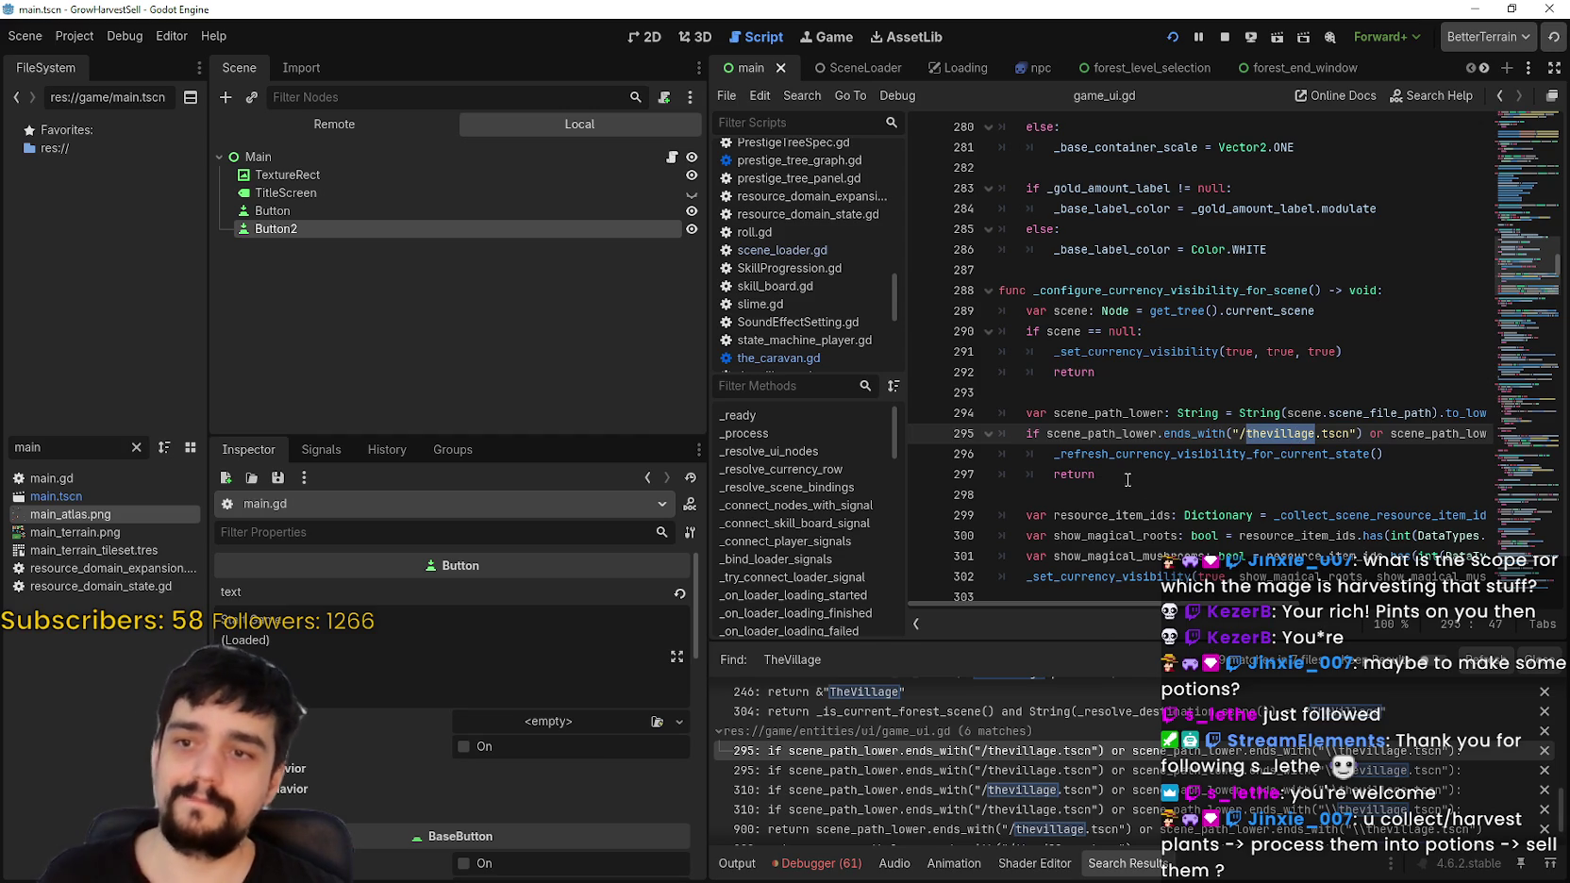
pyautogui.moveTo(1258, 605)
pyautogui.mouseDown()
pyautogui.moveTo(1453, 600)
pyautogui.moveTo(1132, 604)
pyautogui.mouseUp()
pyautogui.moveTo(708, 365); pyautogui.dragTo(529, 368)
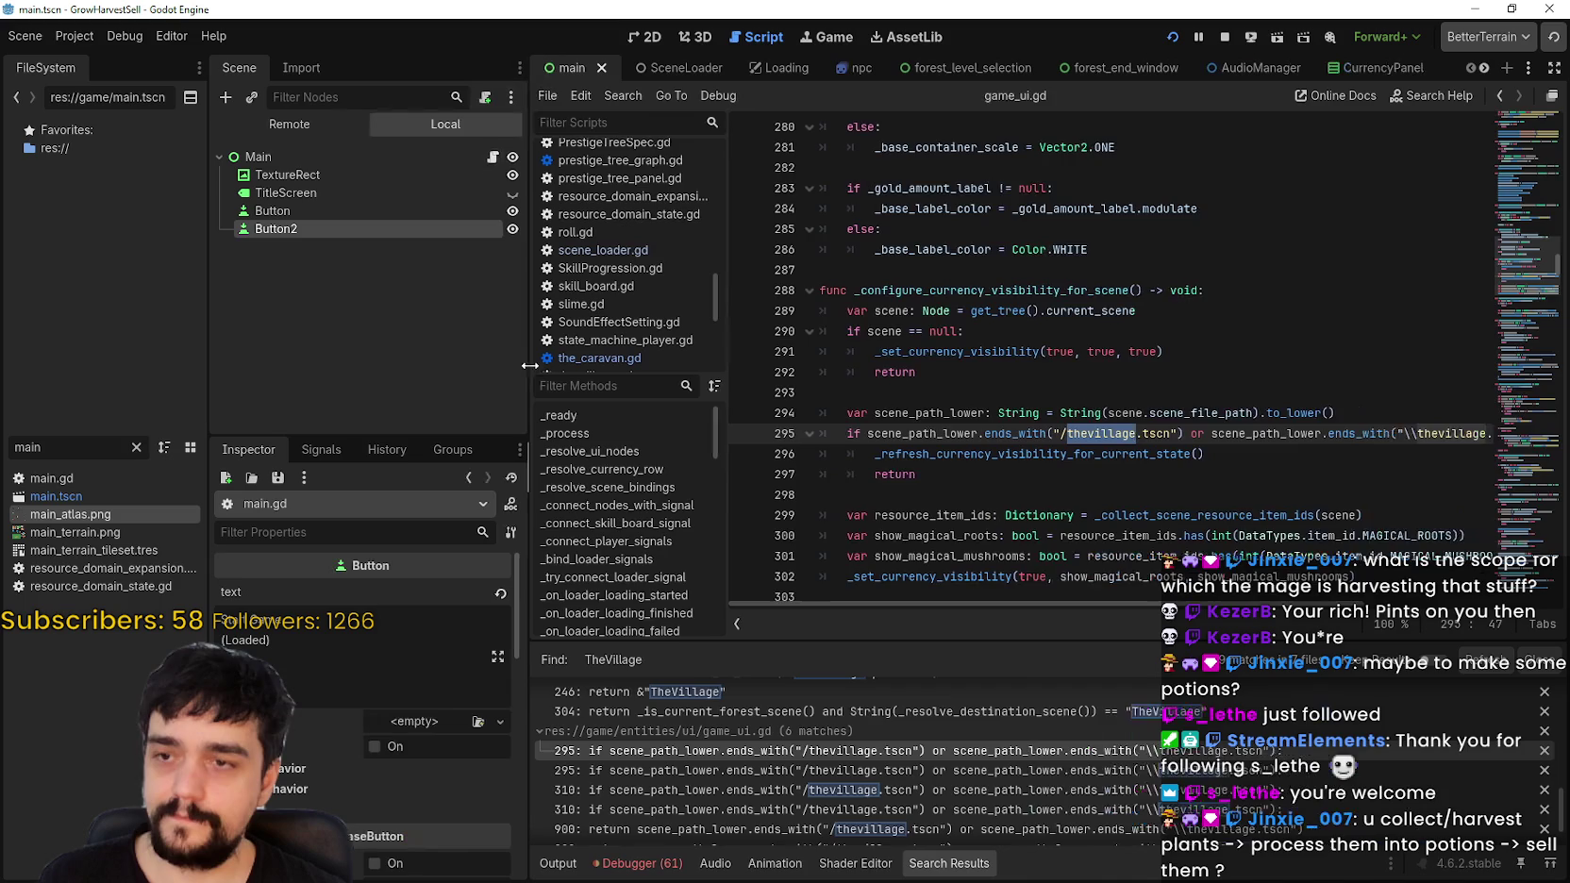
# Step: Select thevillage on line 295 and filter project files by 'thevi'
pyautogui.scroll(4, 858, 420)
pyautogui.scroll(-6, 859, 420)
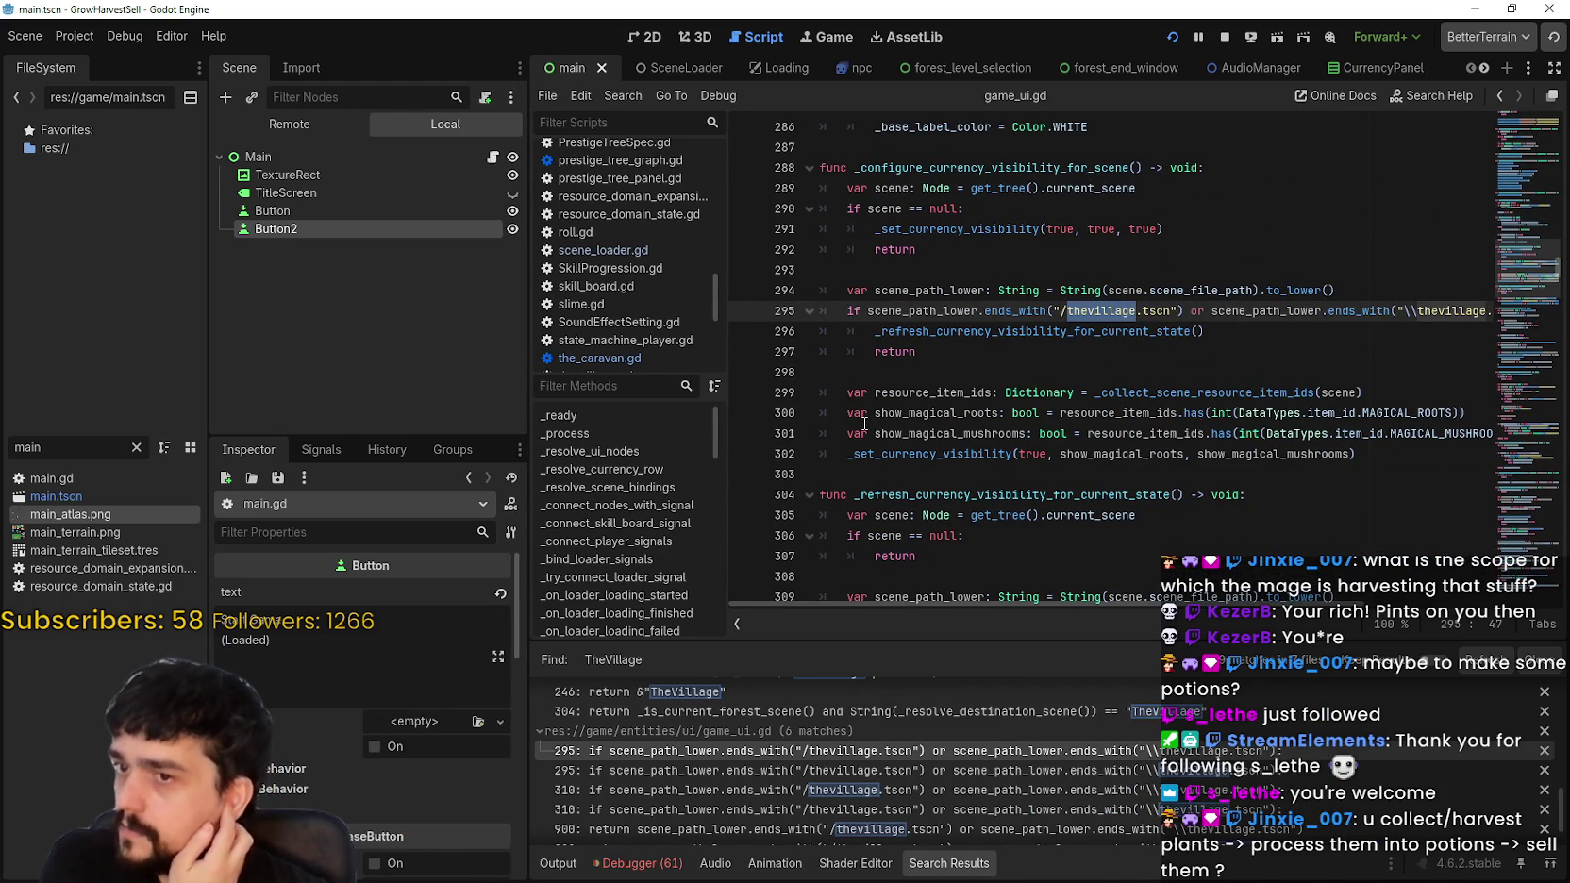
pyautogui.click(1016, 331)
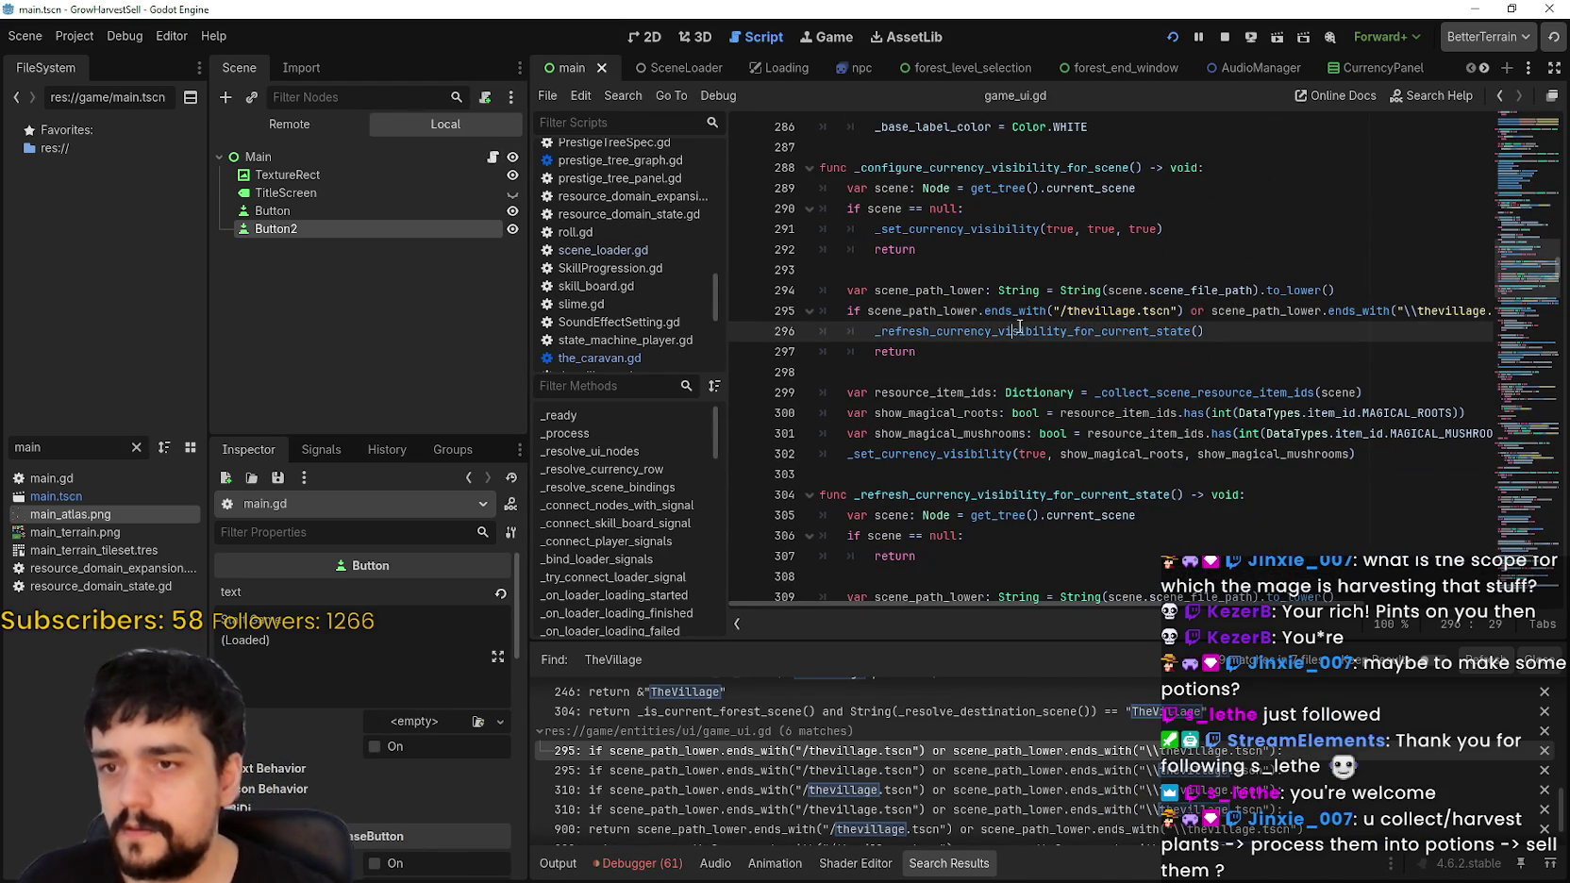
pyautogui.doubleClick(1110, 312)
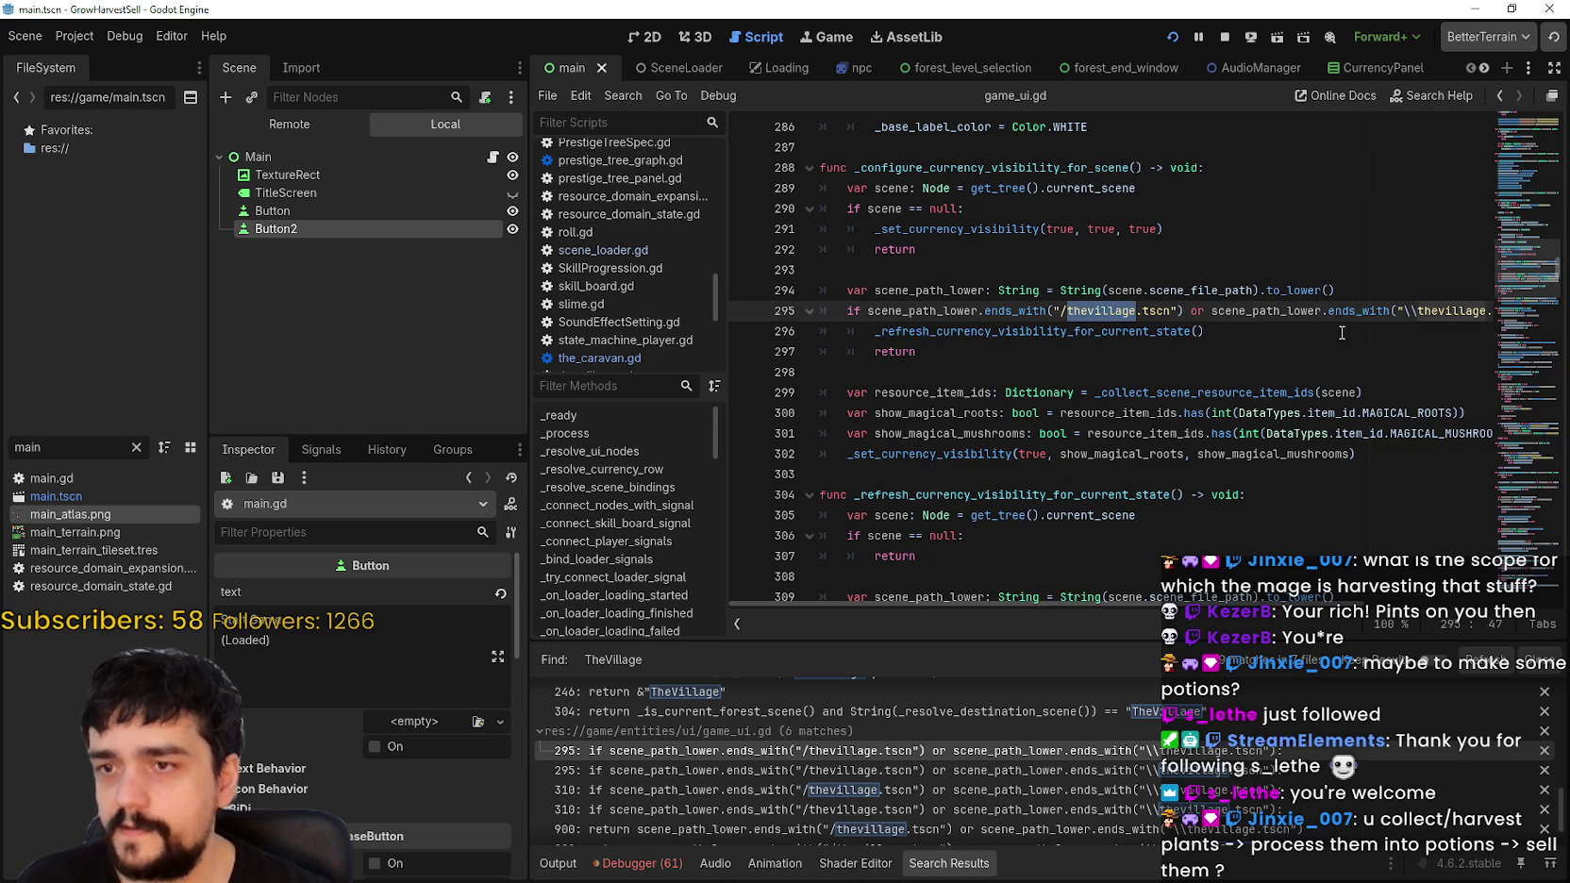
pyautogui.click(956, 313)
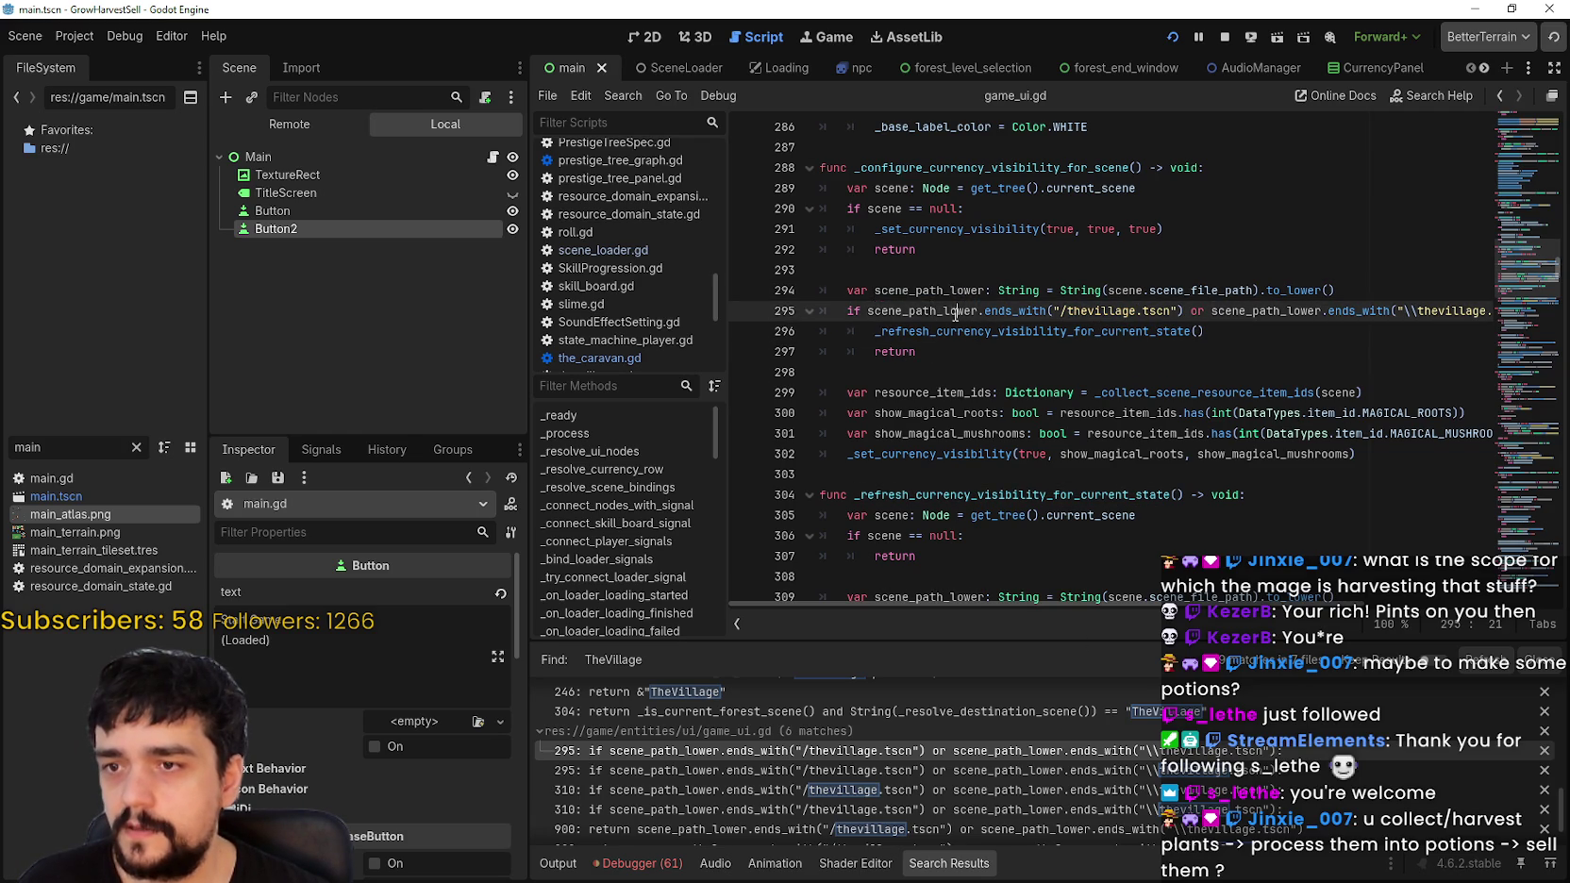
pyautogui.doubleClick(1123, 312)
pyautogui.doubleClick(55, 447)
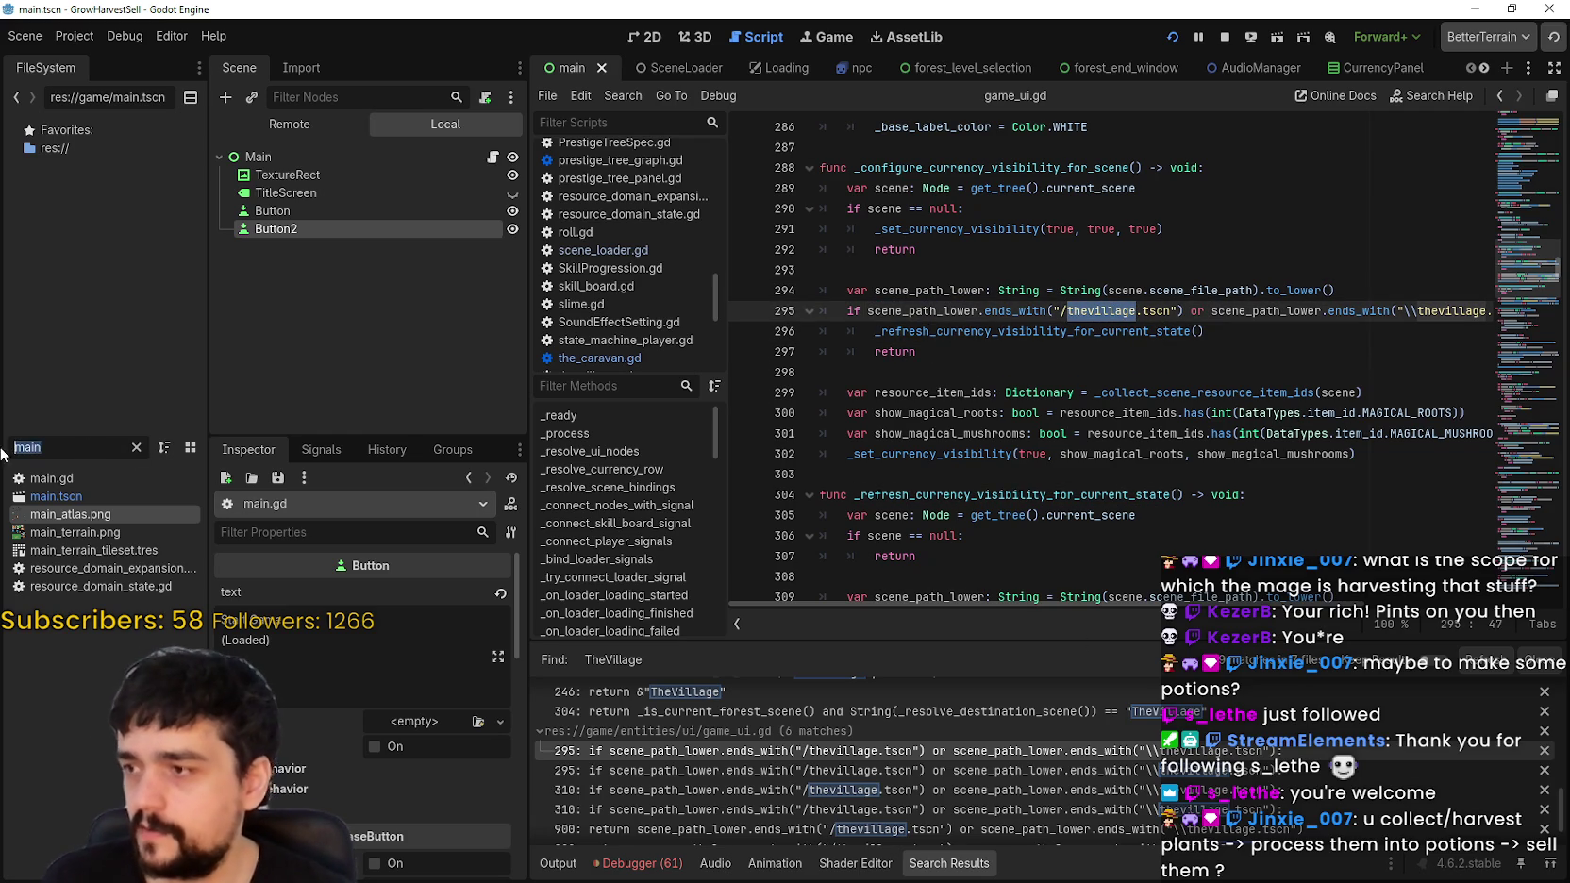
pyautogui.write('the')
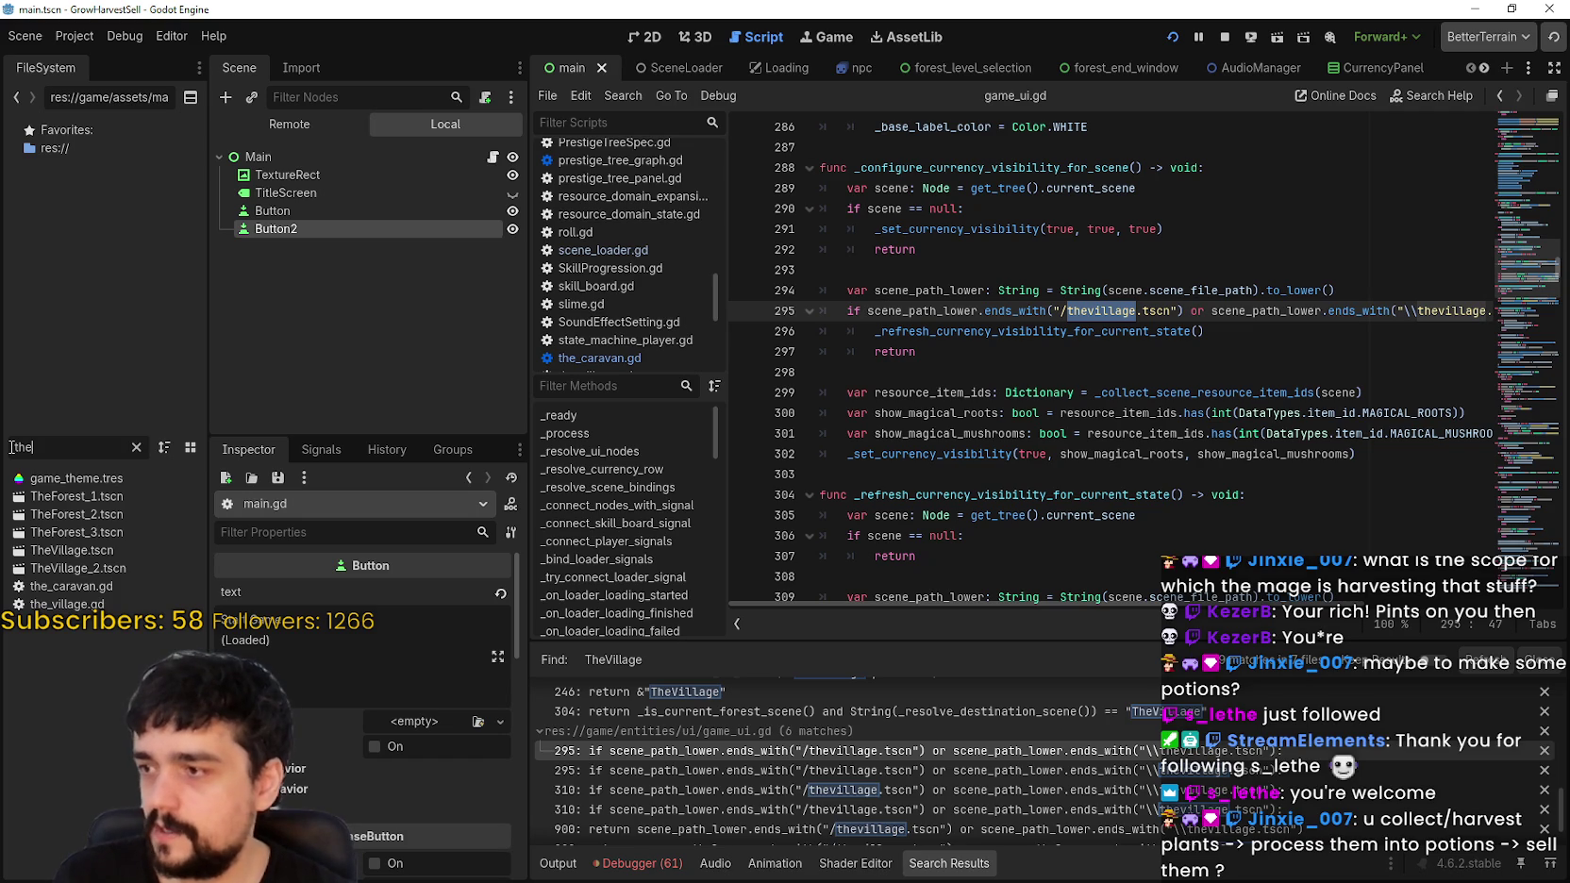
pyautogui.write('vi')
# Step: Change both village names on line 295 to thevillage_2
pyautogui.doubleClick(1100, 311)
pyautogui.write('thevi')
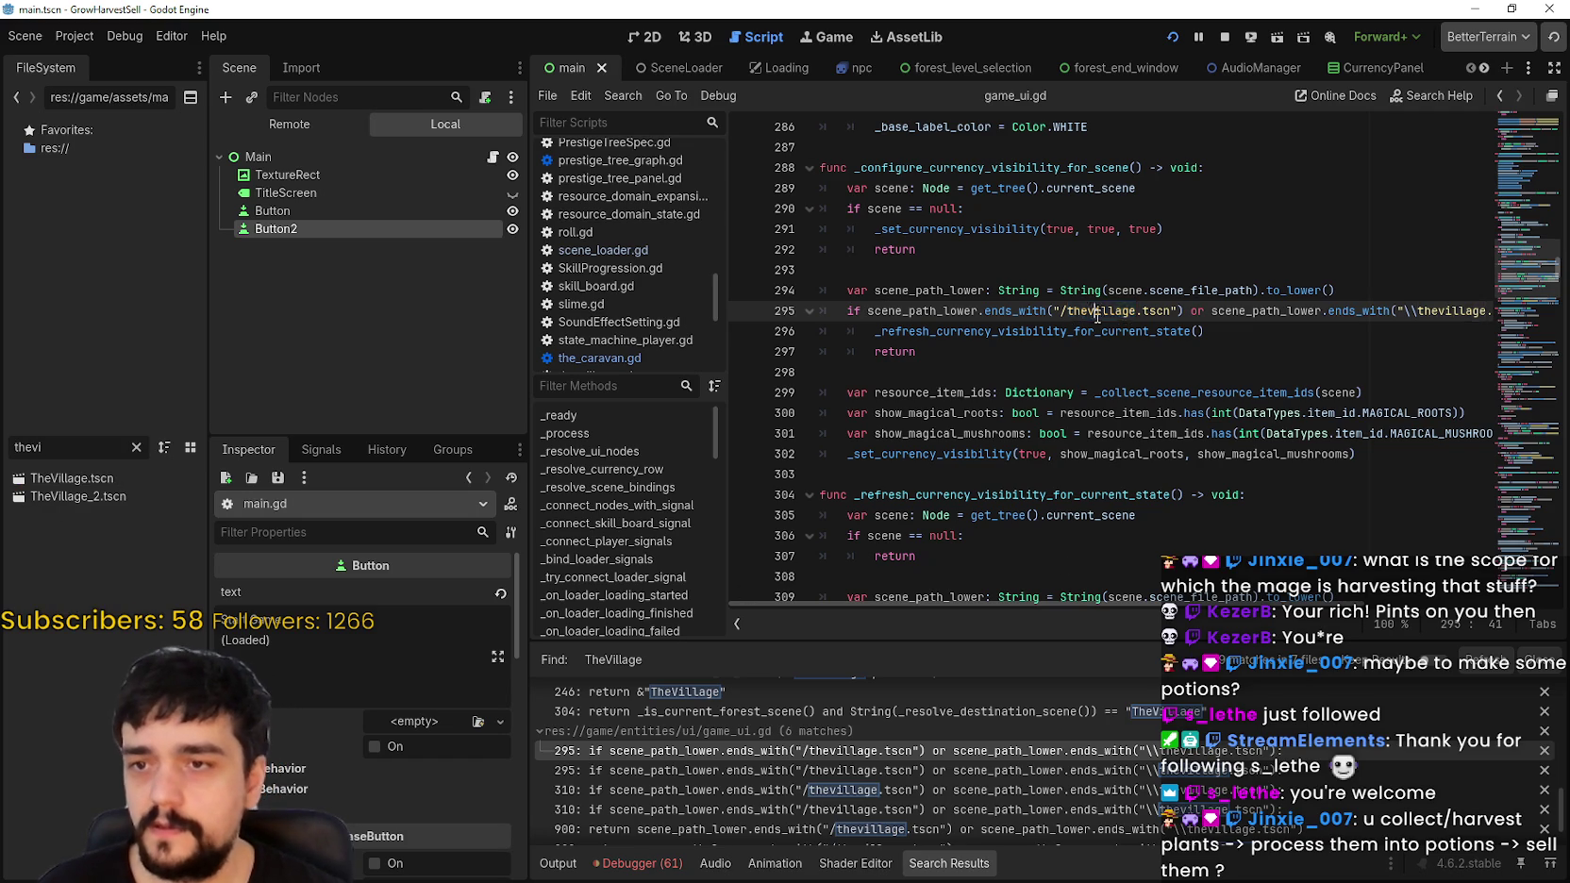
pyautogui.write('llage_2')
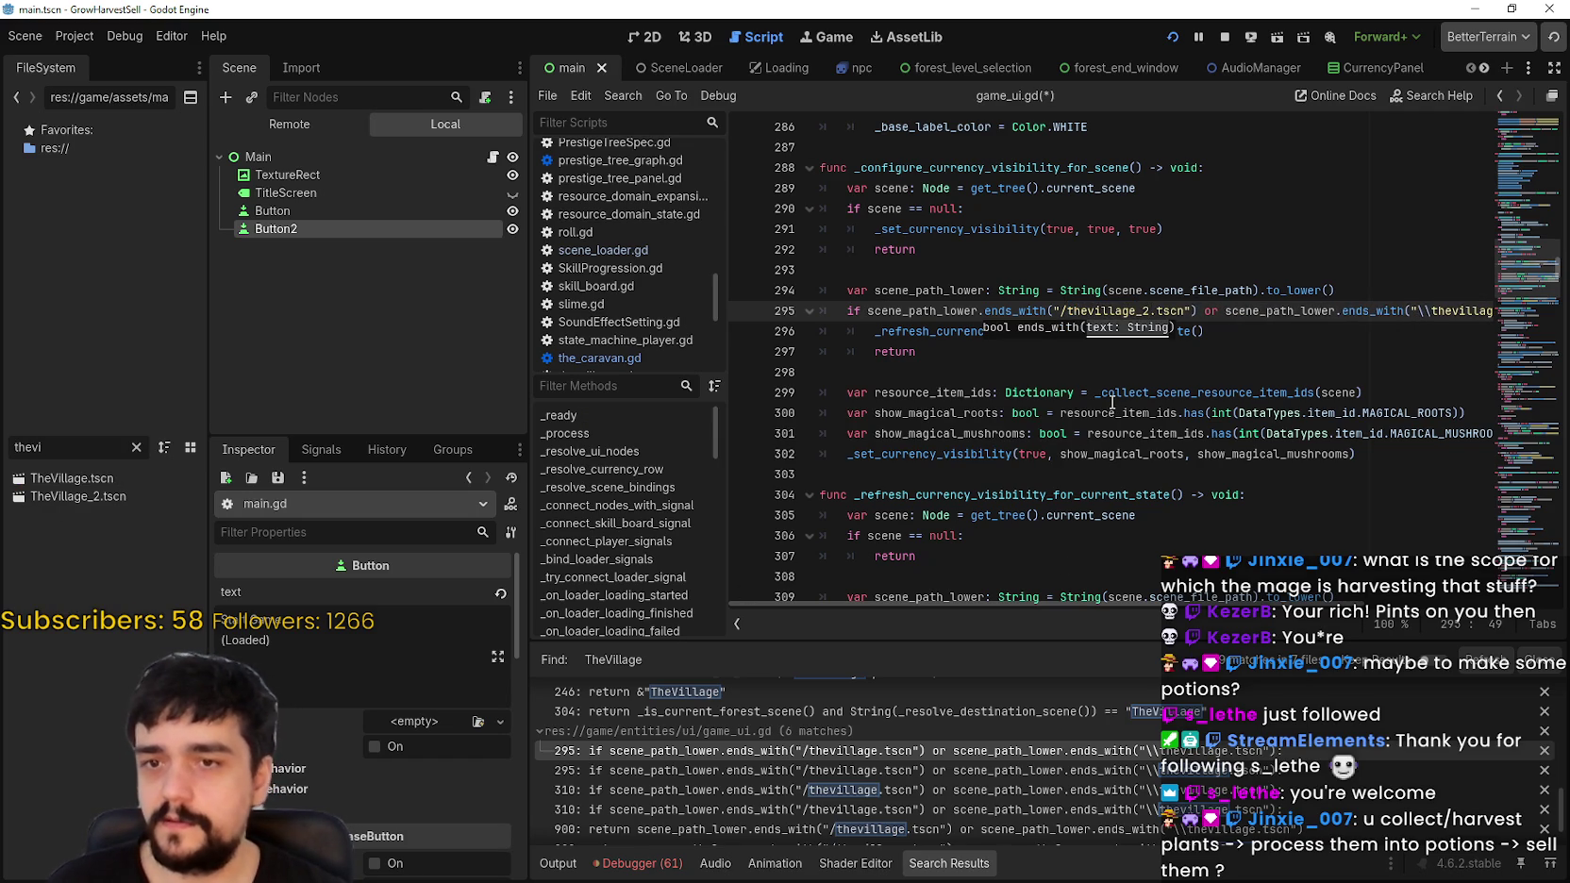
pyautogui.doubleClick(1461, 310)
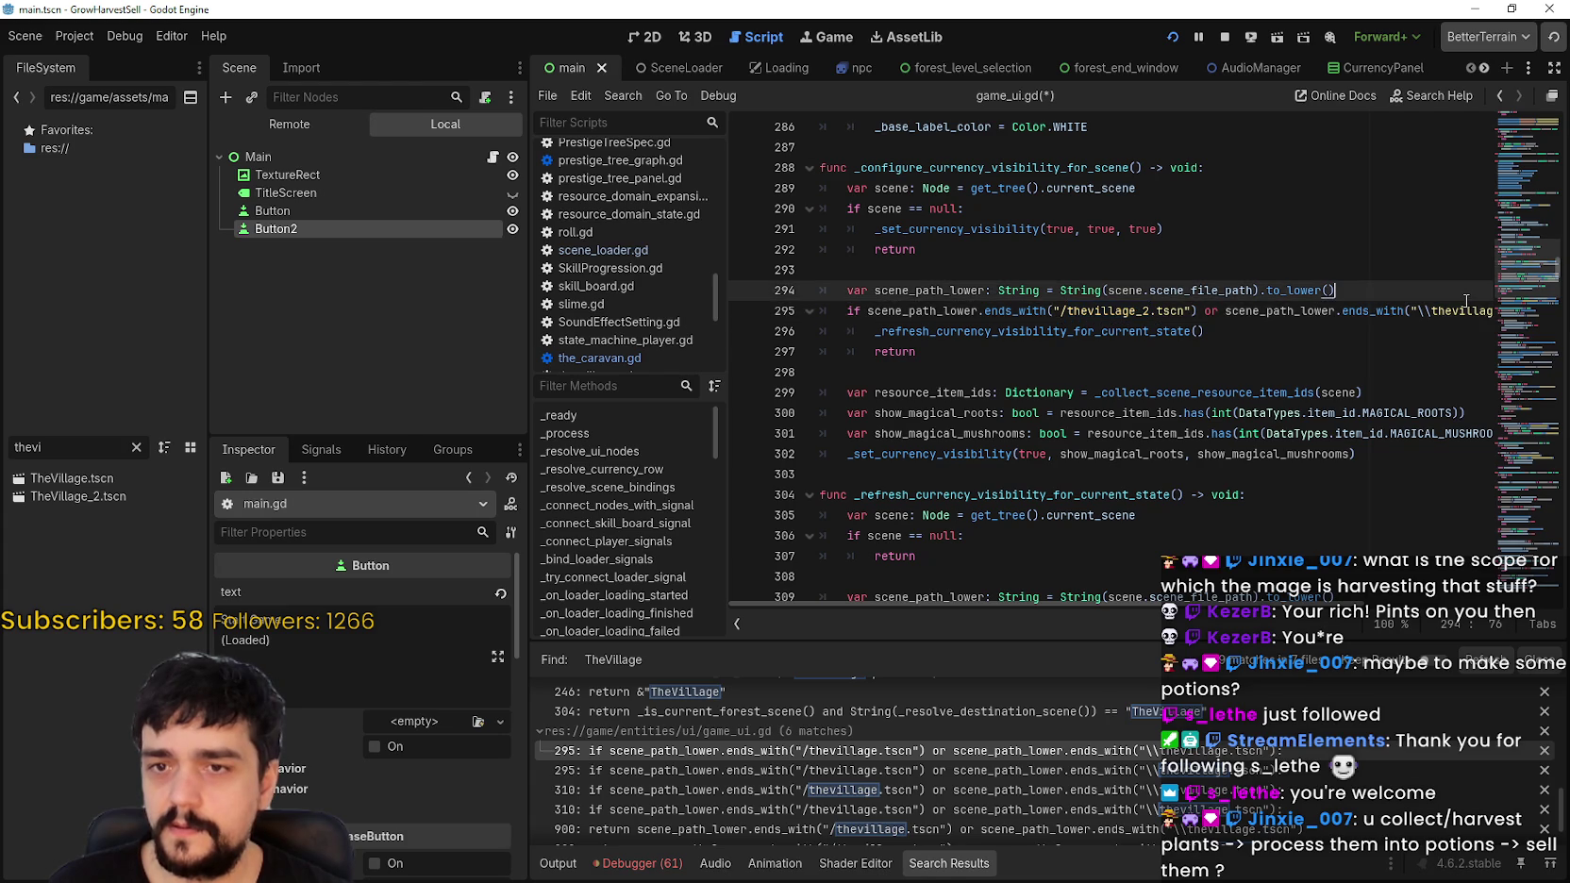
pyautogui.click(1460, 310)
pyautogui.write('_2')
pyautogui.click(964, 289)
# Step: Append _2 to the village name in line 310's ends_with check
pyautogui.click(1038, 231)
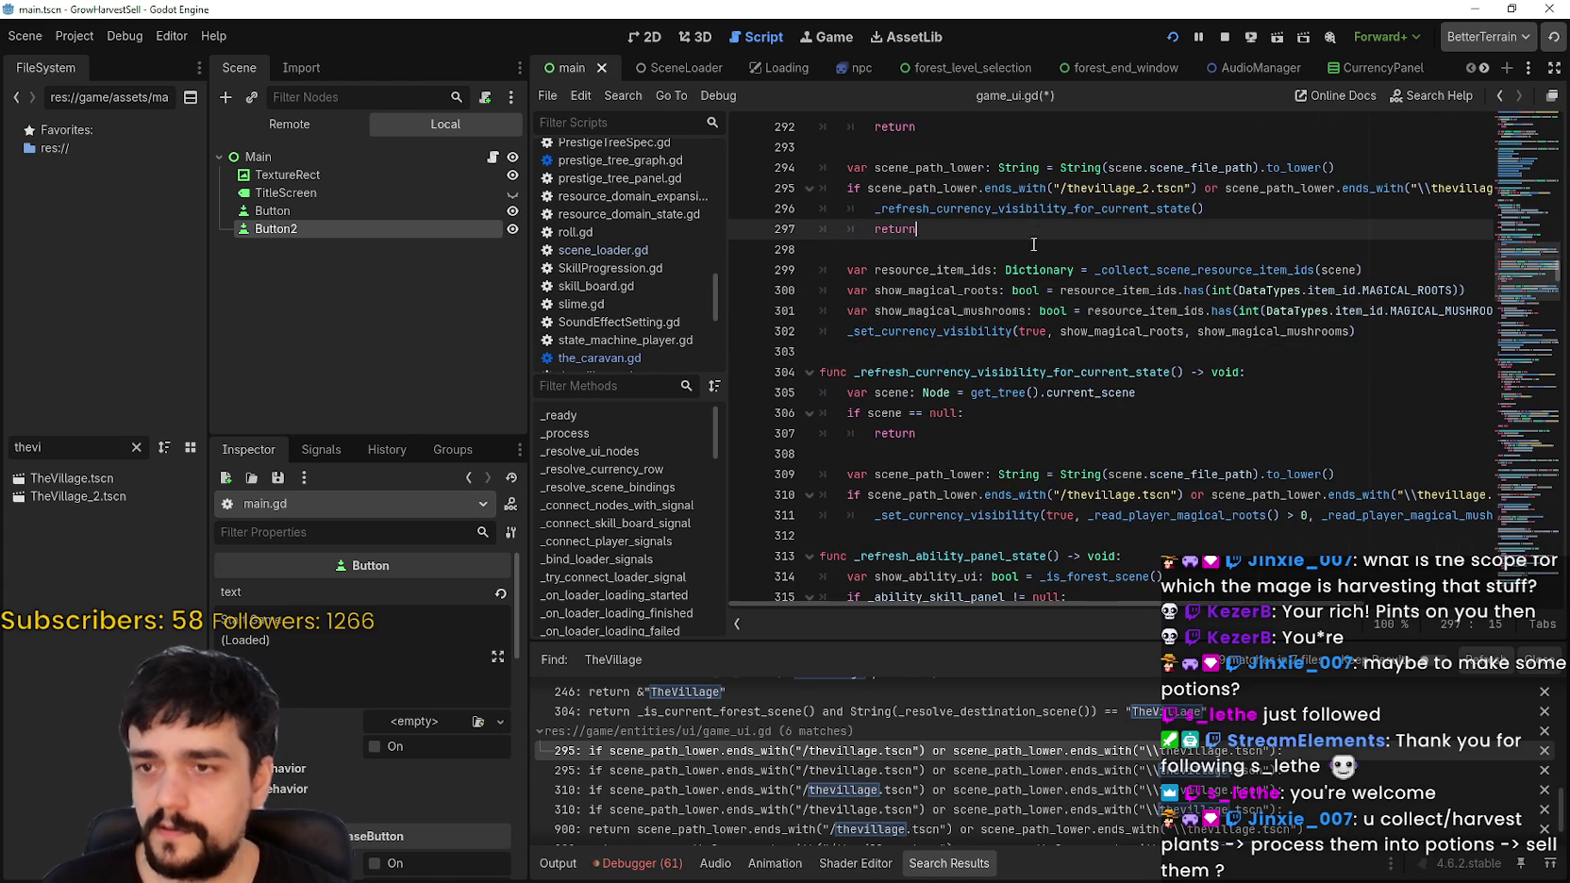
pyautogui.click(1105, 495)
pyautogui.write('_2')
pyautogui.doubleClick(1458, 495)
pyautogui.scroll(-2, 1364, 530)
pyautogui.moveTo(1053, 393)
pyautogui.mouseDown()
pyautogui.moveTo(830, 321)
pyautogui.moveTo(820, 351)
pyautogui.mouseUp()
pyautogui.click(908, 408)
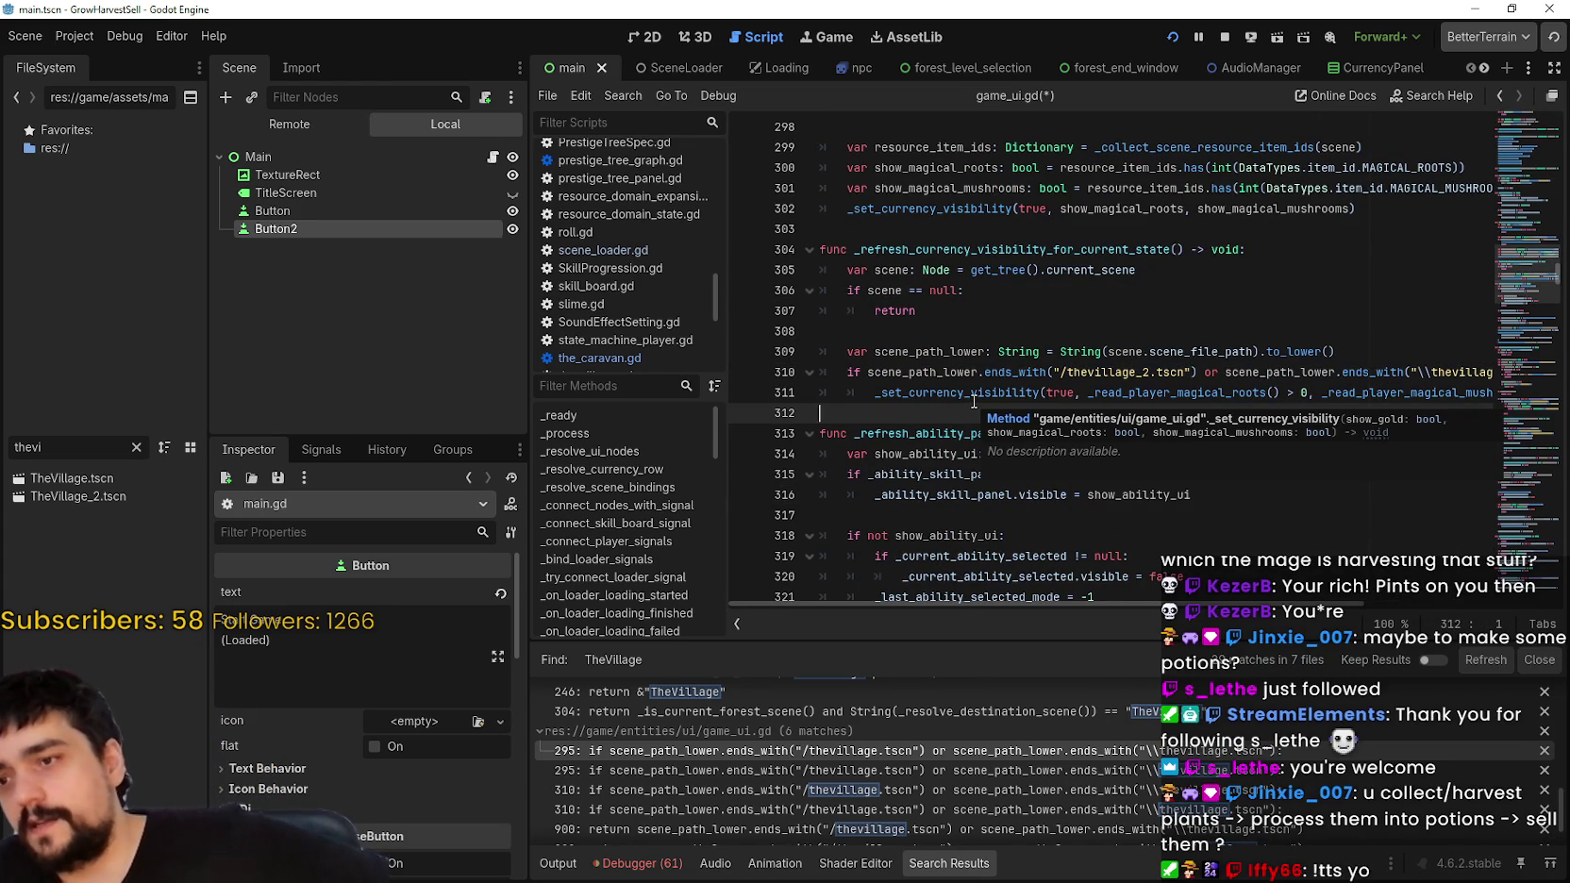
# Step: Step through the village search results down to the line 900 match
pyautogui.scroll(-7, 1083, 459)
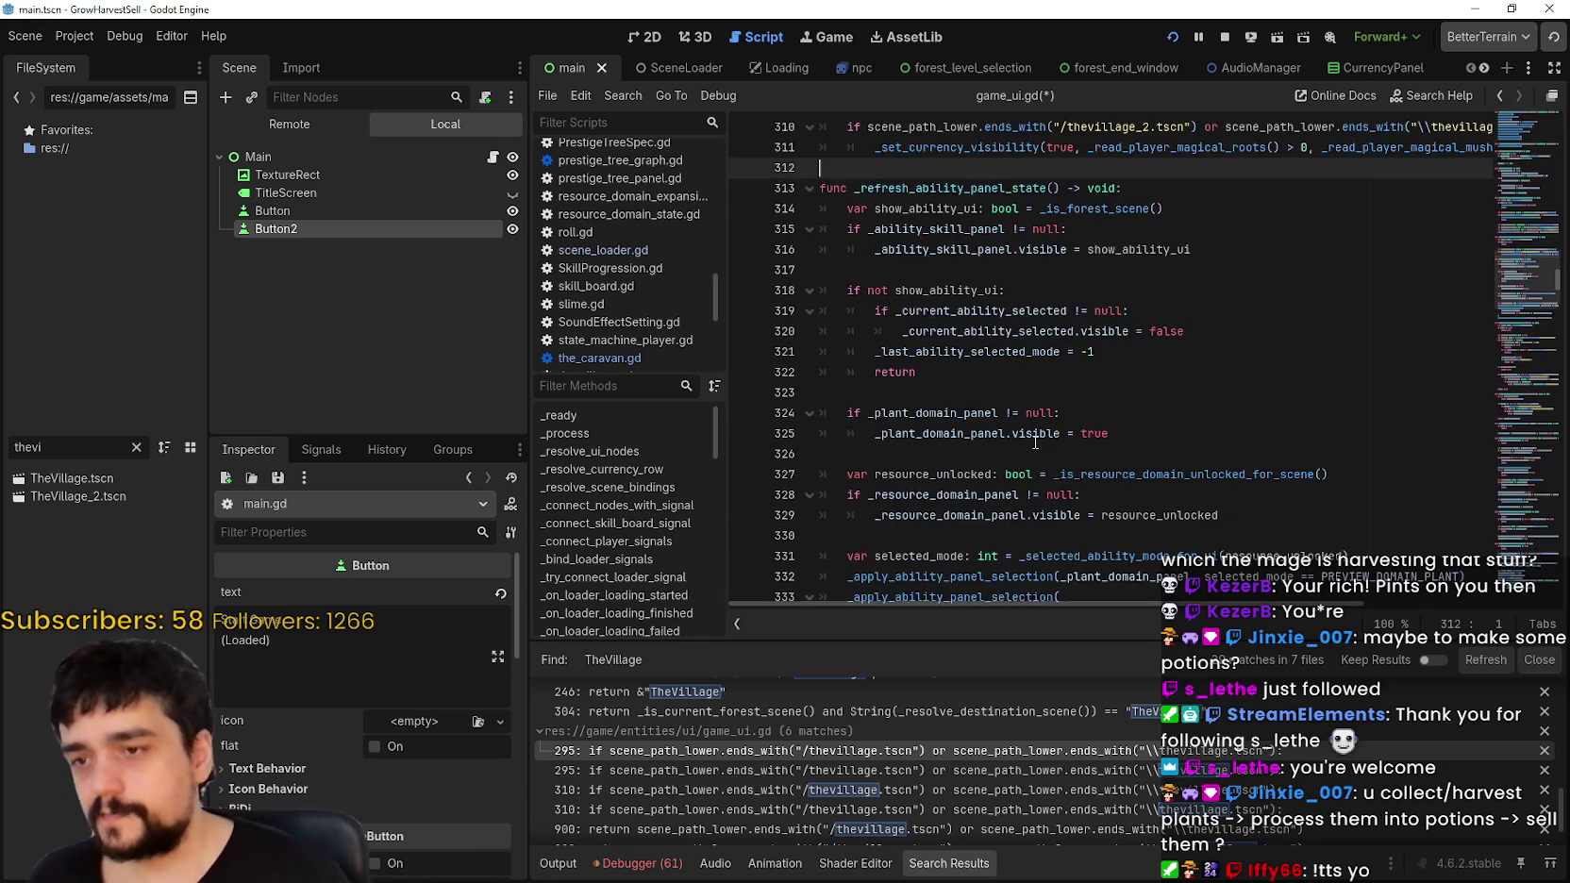
pyautogui.scroll(-6, 1082, 460)
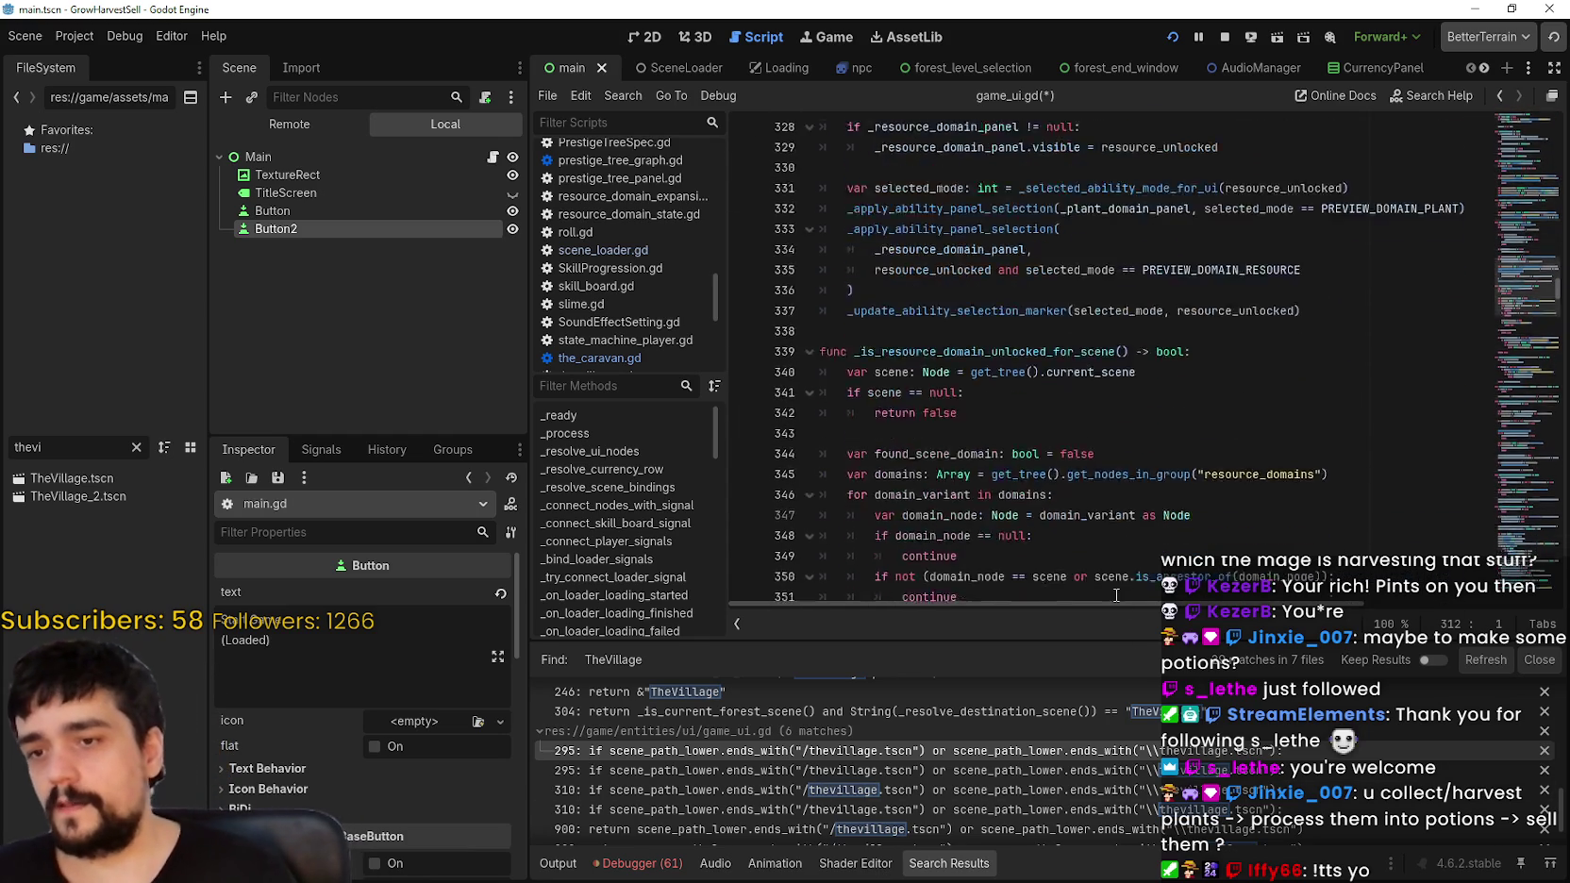
pyautogui.scroll(-5, 1092, 464)
pyautogui.scroll(-2, 1050, 739)
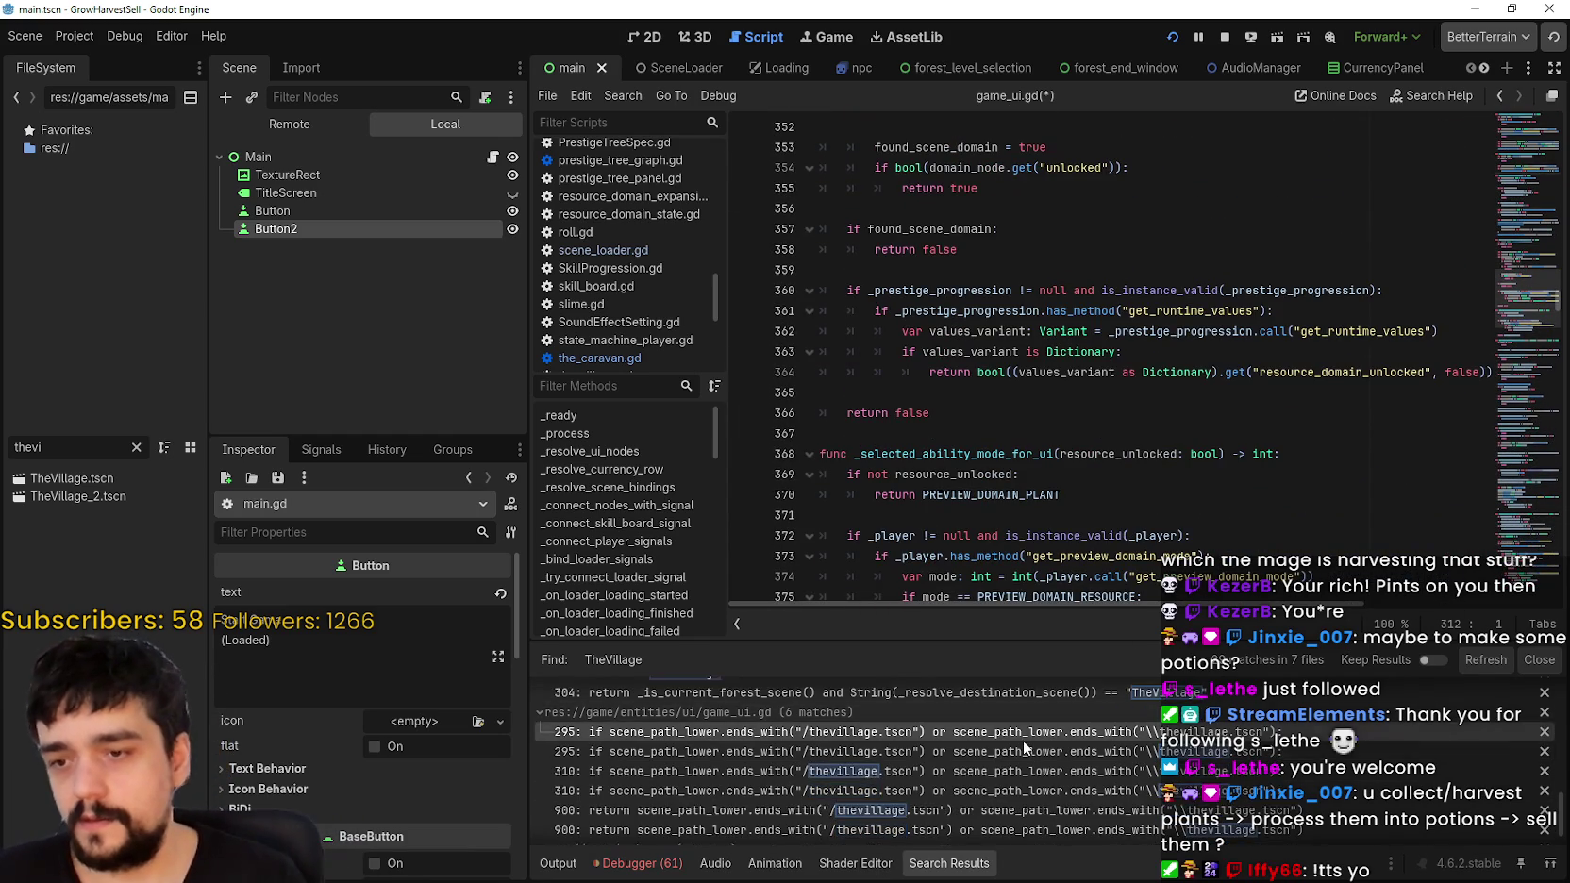
pyautogui.click(994, 714)
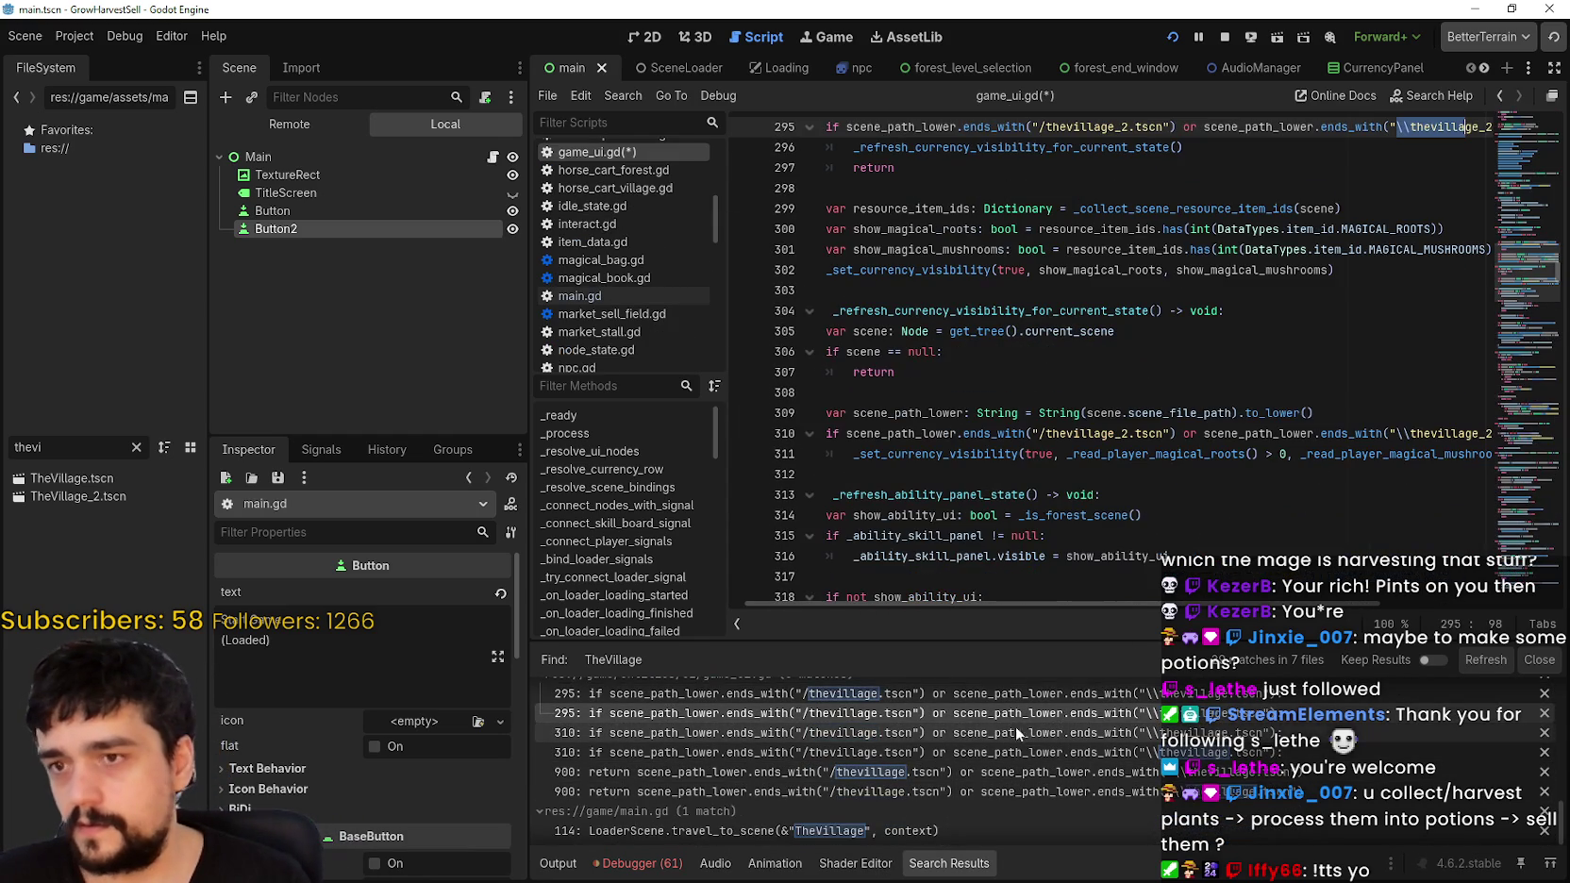
pyautogui.click(1034, 732)
pyautogui.click(1030, 752)
pyautogui.click(1035, 772)
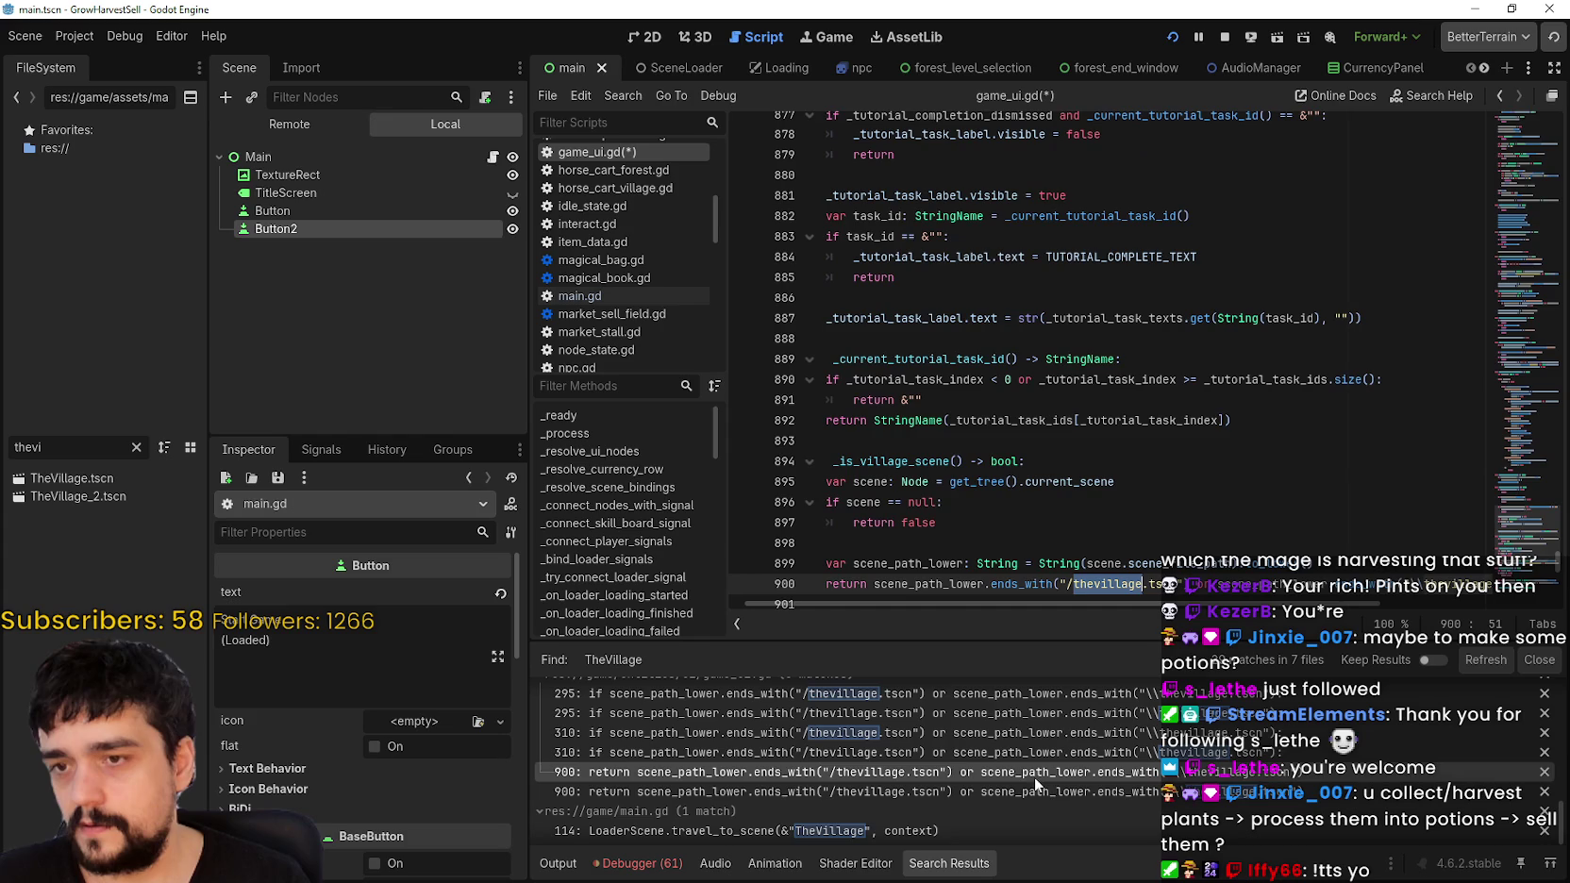
# Step: Change both village names on line 900 to thevillage_2 and view main.gd's TheVillage match
pyautogui.scroll(-2, 1129, 495)
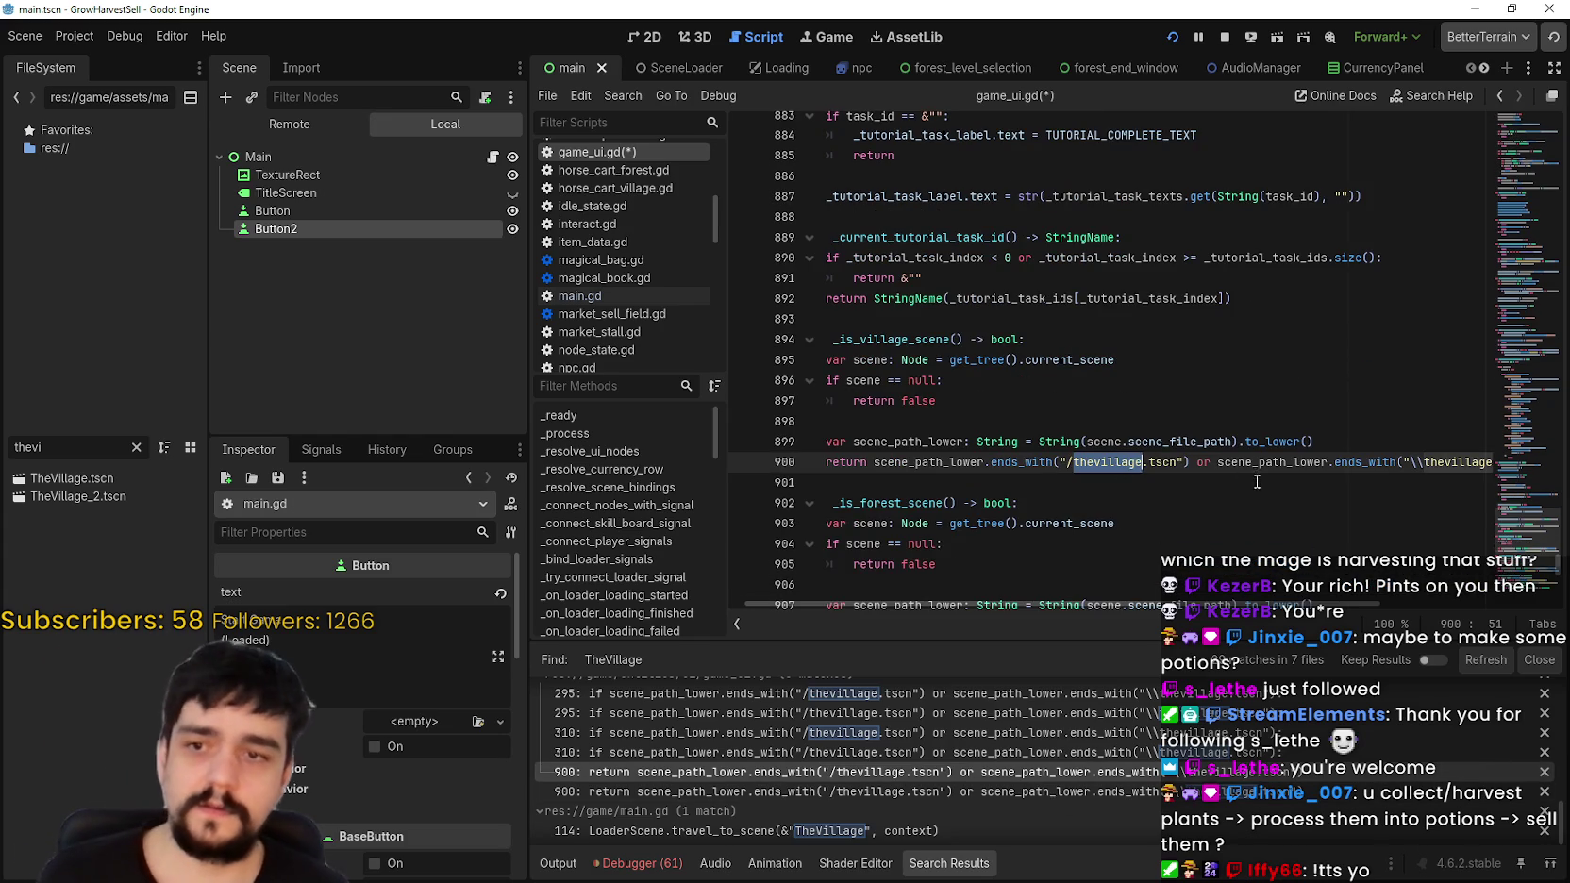
pyautogui.click(1142, 461)
pyautogui.write('_2')
pyautogui.doubleClick(1460, 463)
pyautogui.press('Right')
pyautogui.write('_2')
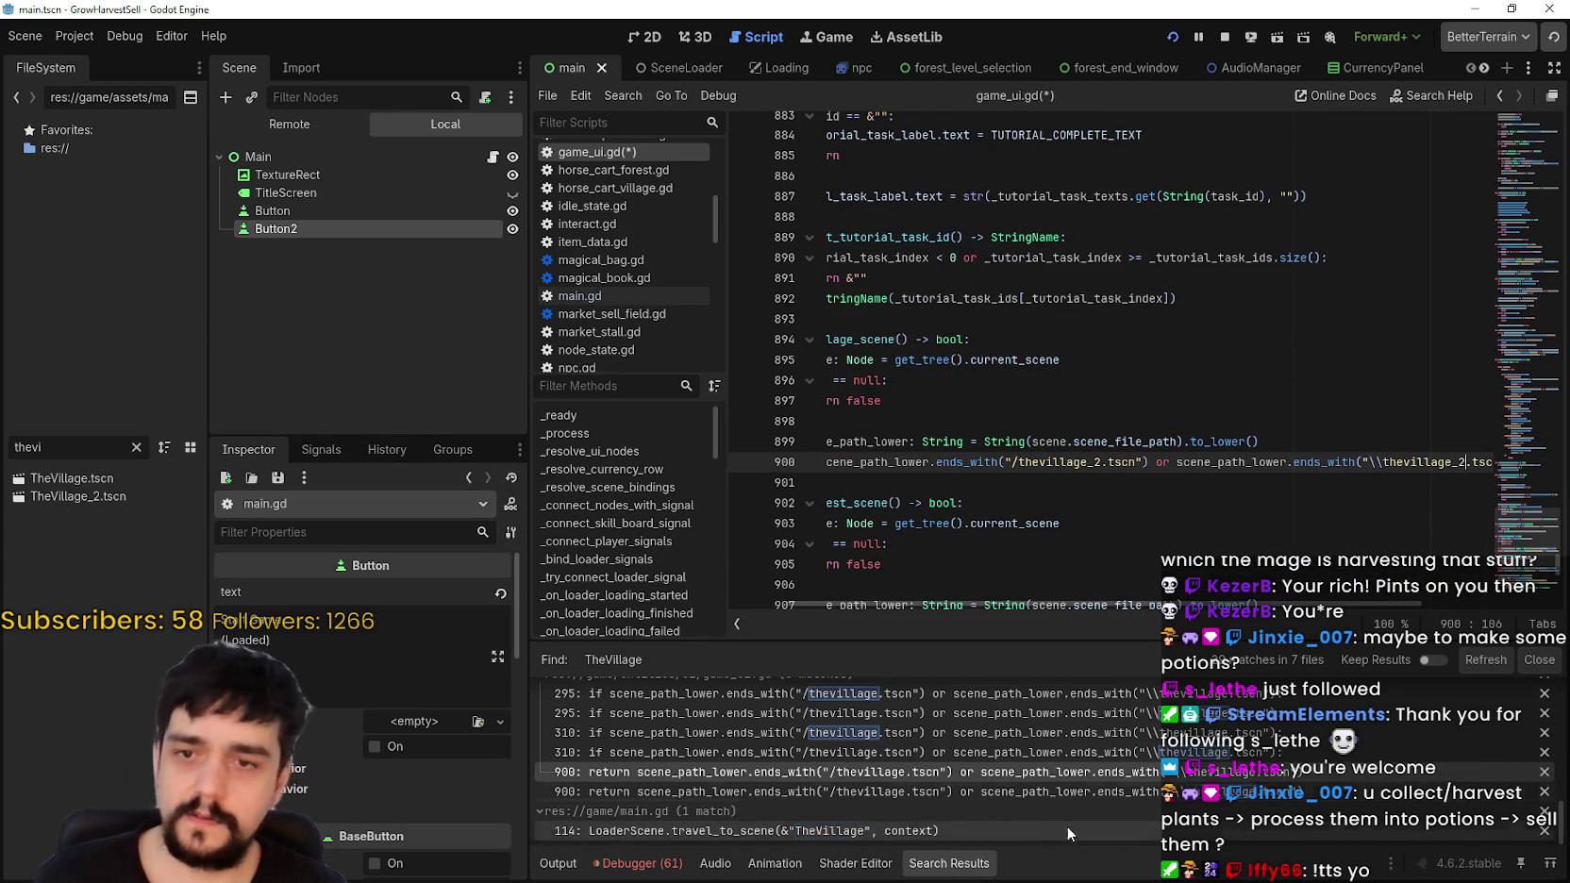
pyautogui.click(951, 830)
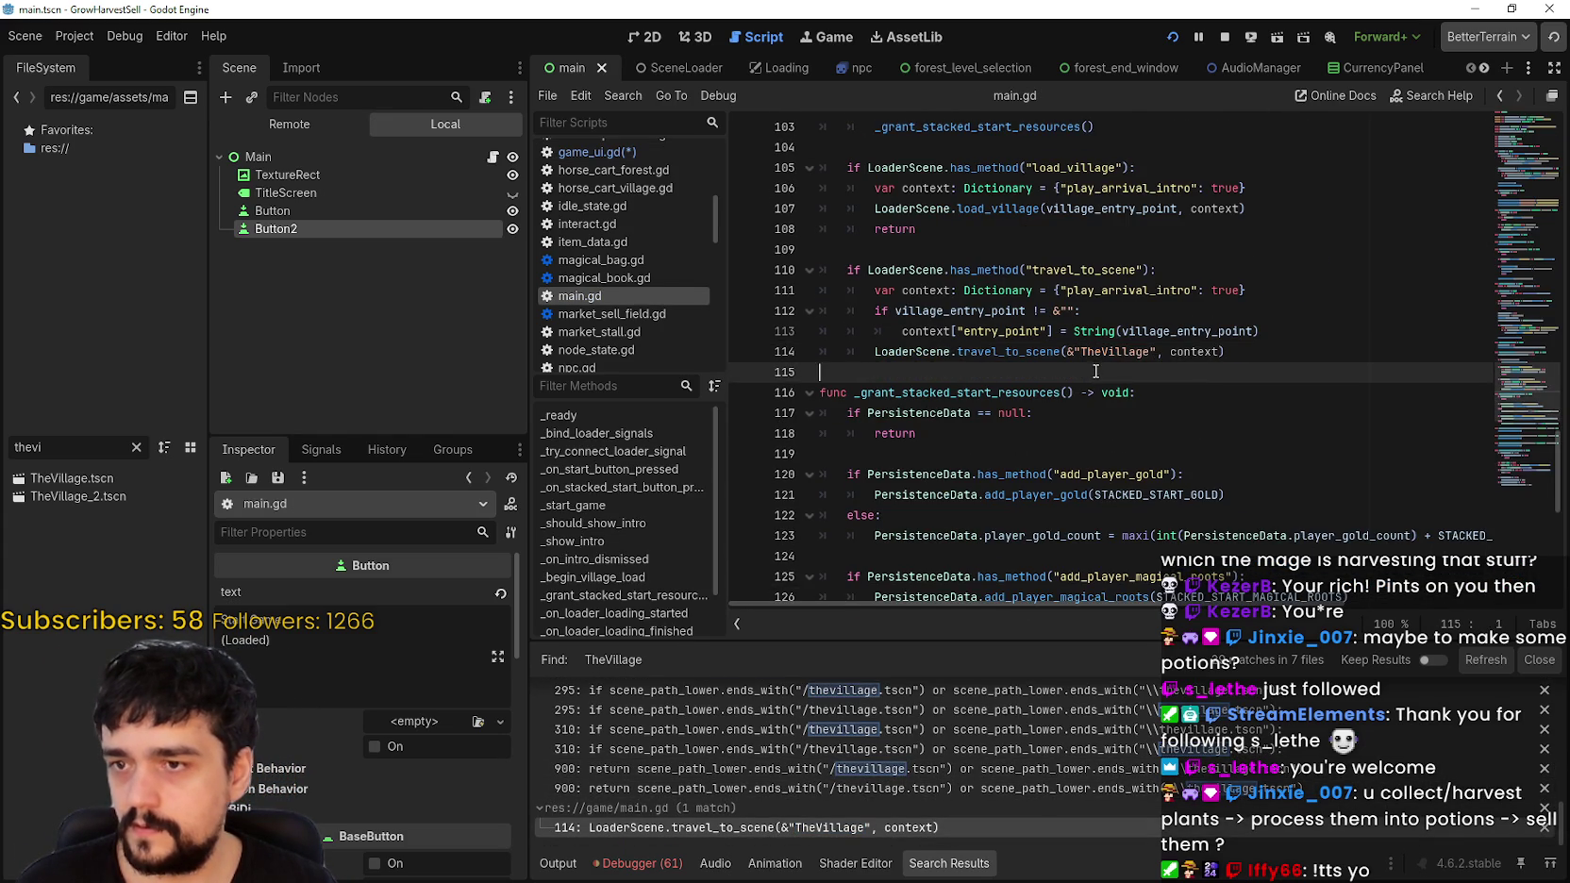
# Step: Save the edited scripts and scene with Ctrl+S
pyautogui.click(1120, 374)
pyautogui.hotkey('ctrl', 's')
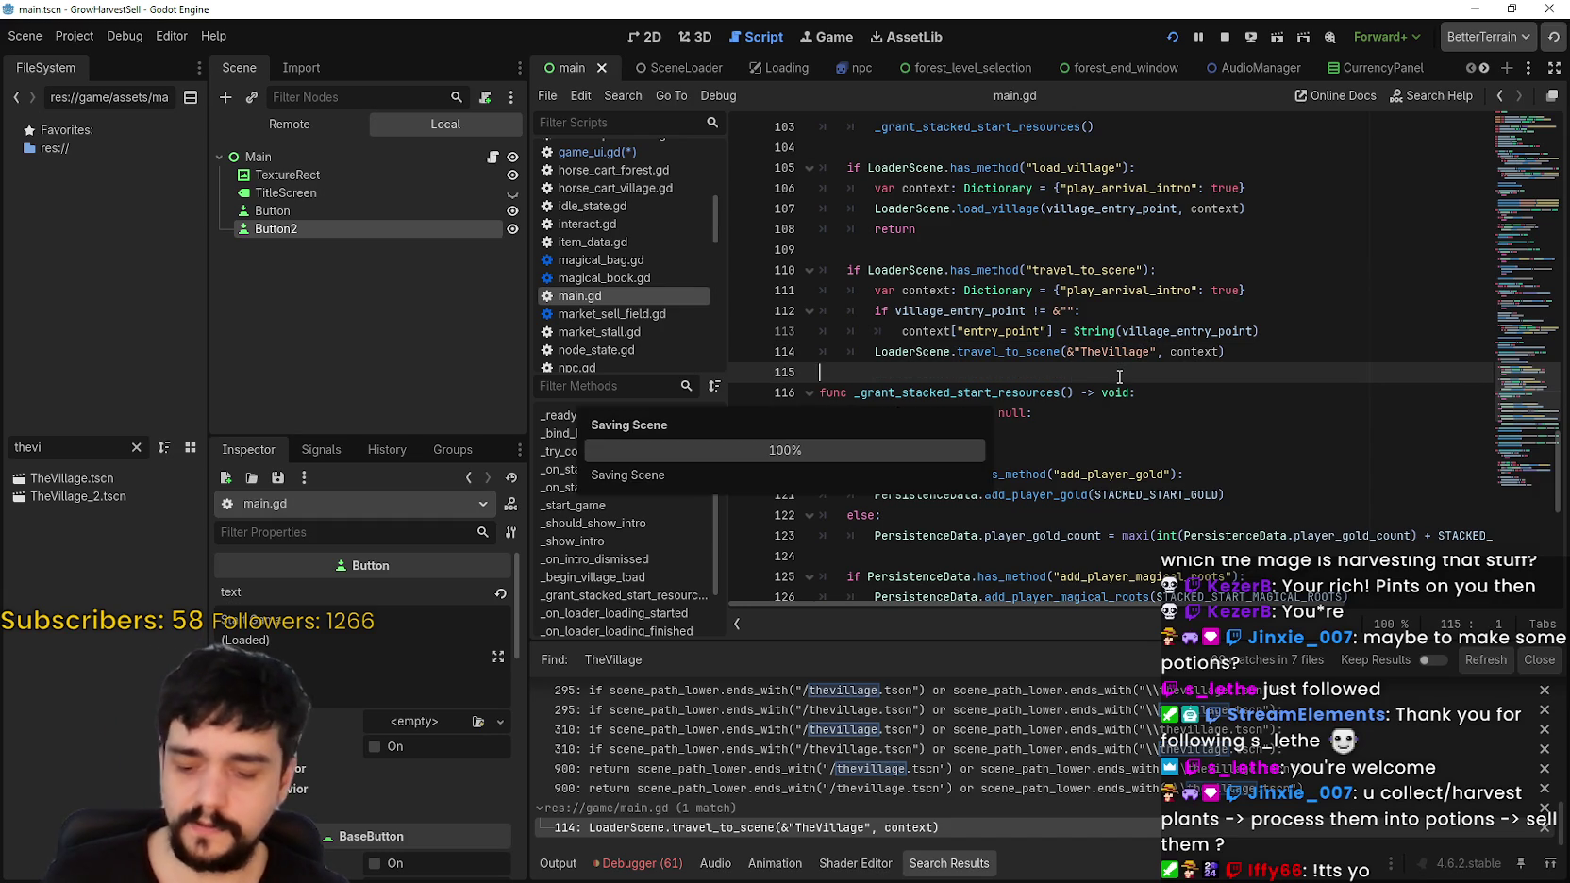
pyautogui.click(136, 448)
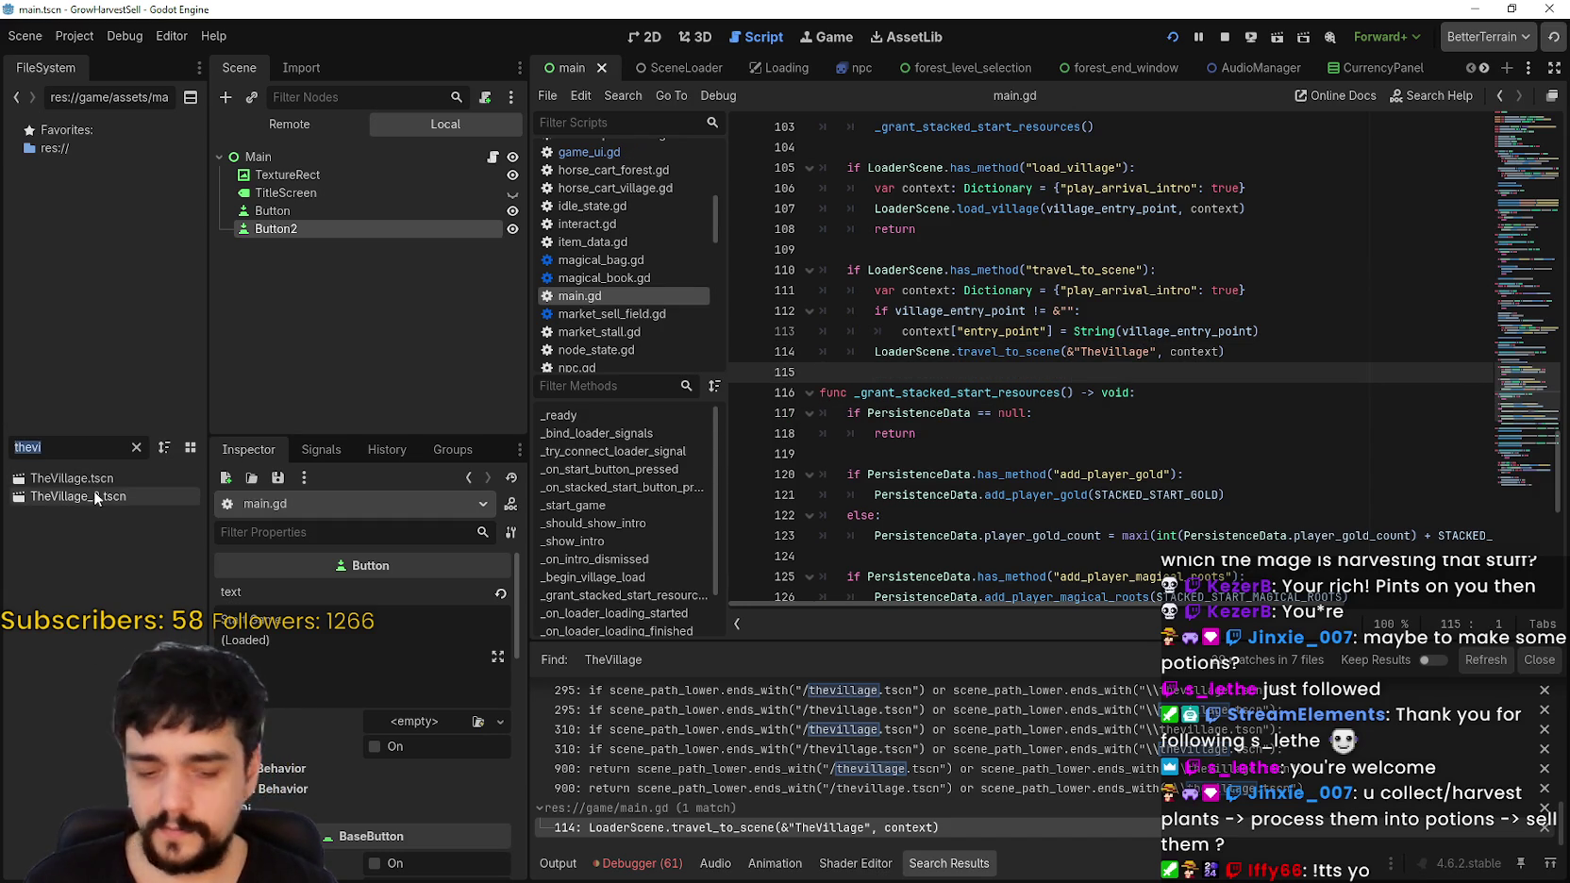
pyautogui.click(1160, 242)
pyautogui.hotkey('ctrl', 'shift', 'f')
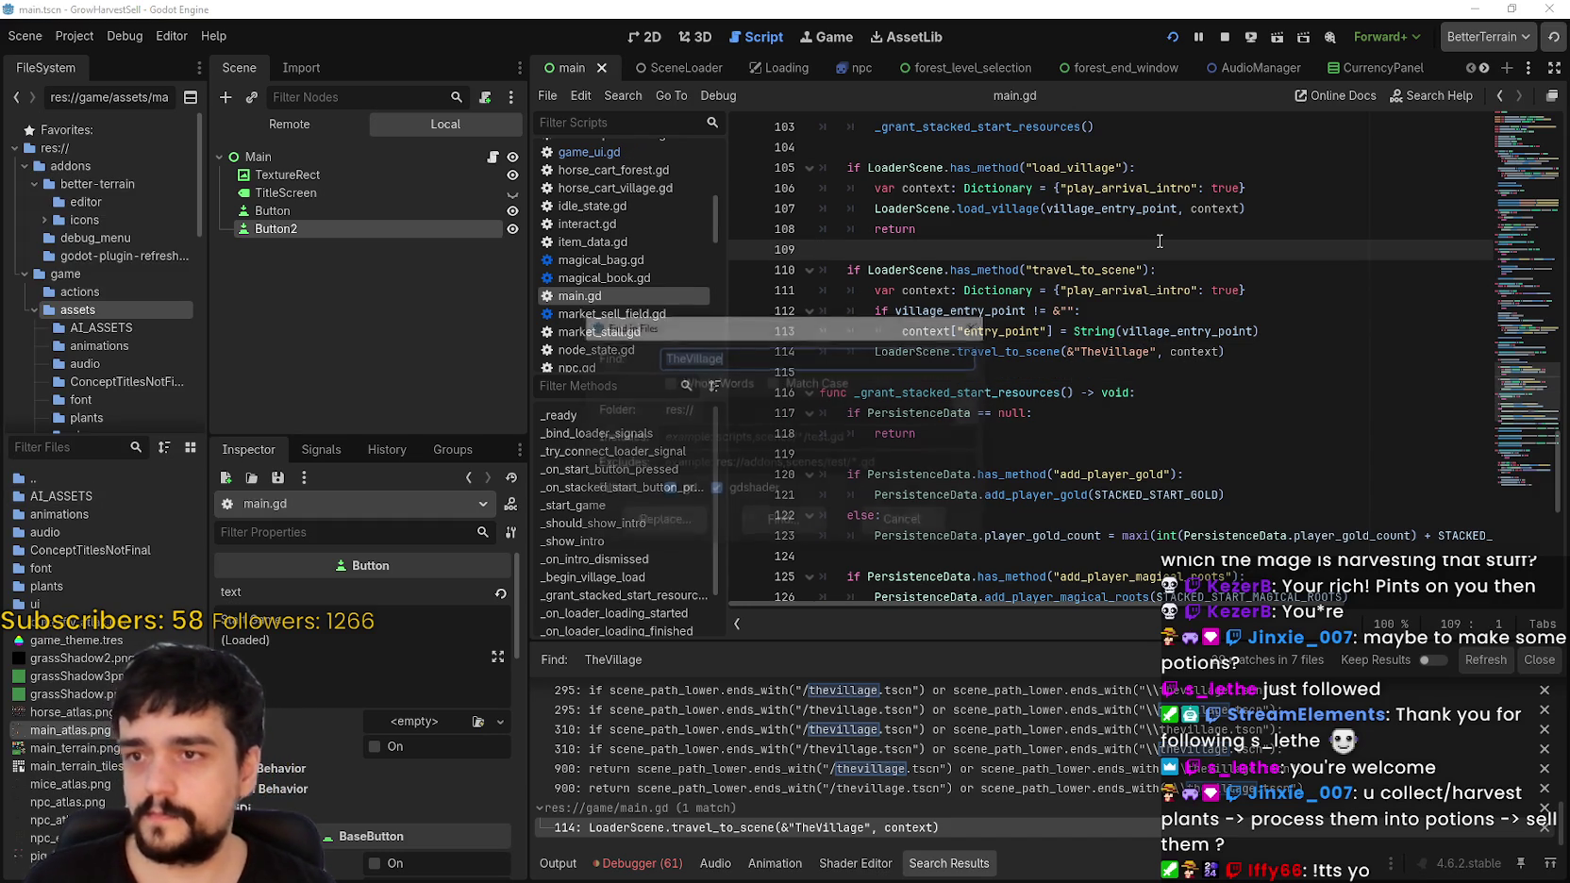
pyautogui.press('Escape')
# Step: Filter FileSystem by 'tu' and open tutorial_tasks.json in an external program
pyautogui.click(77, 448)
pyautogui.write('tu')
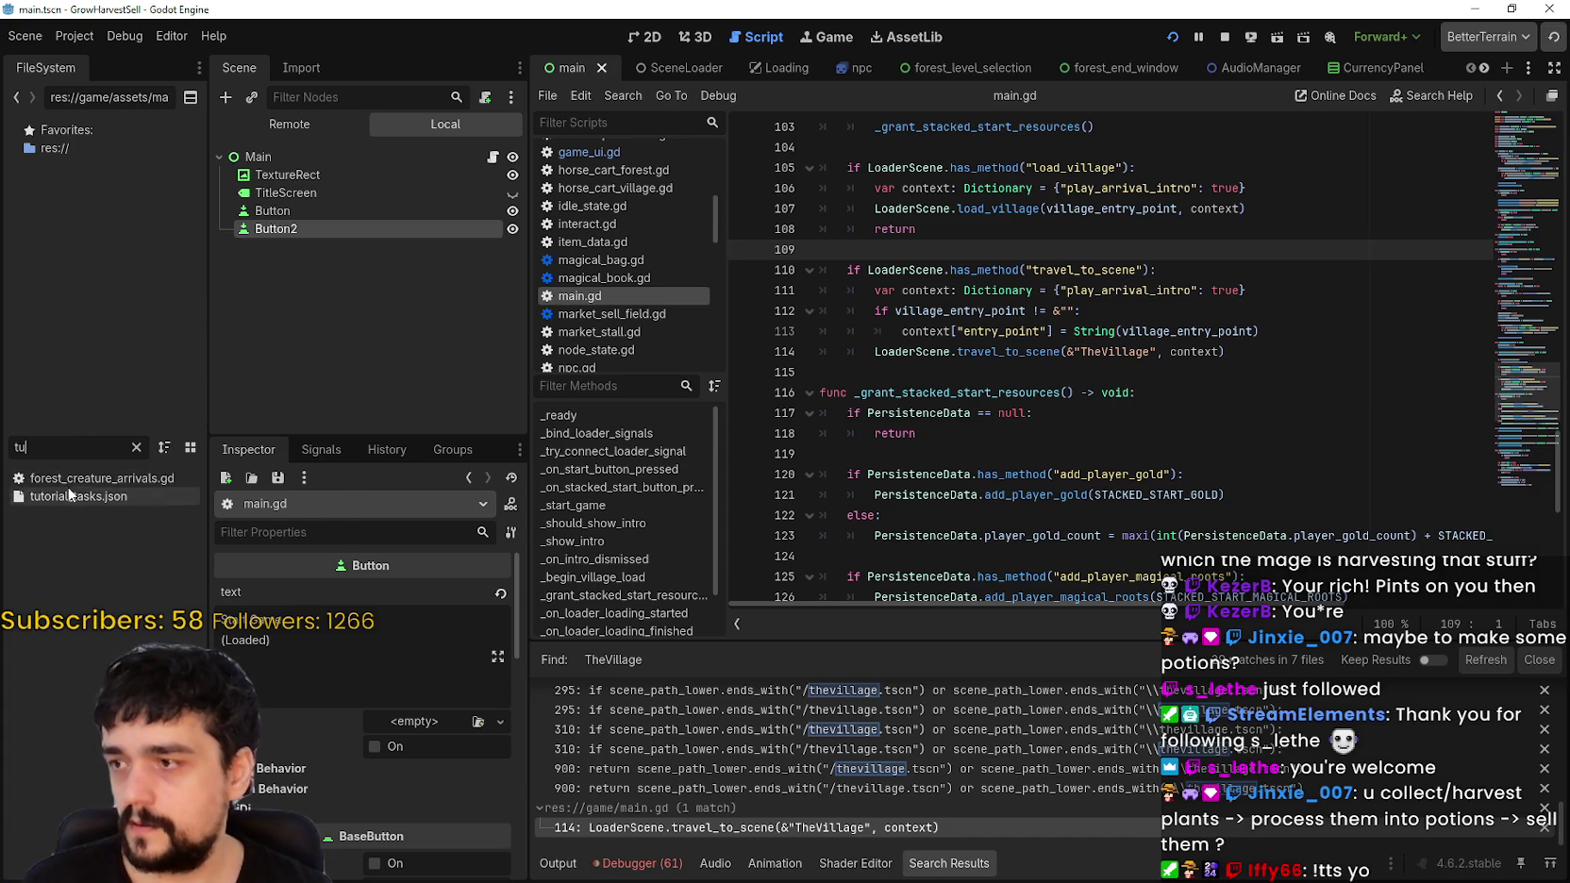
pyautogui.rightClick(69, 492)
pyautogui.click(104, 755)
# Step: Change task 02's text in tutorial_tasks.json from 'Skill Board' to 'Mage Tower'
pyautogui.click(1106, 119)
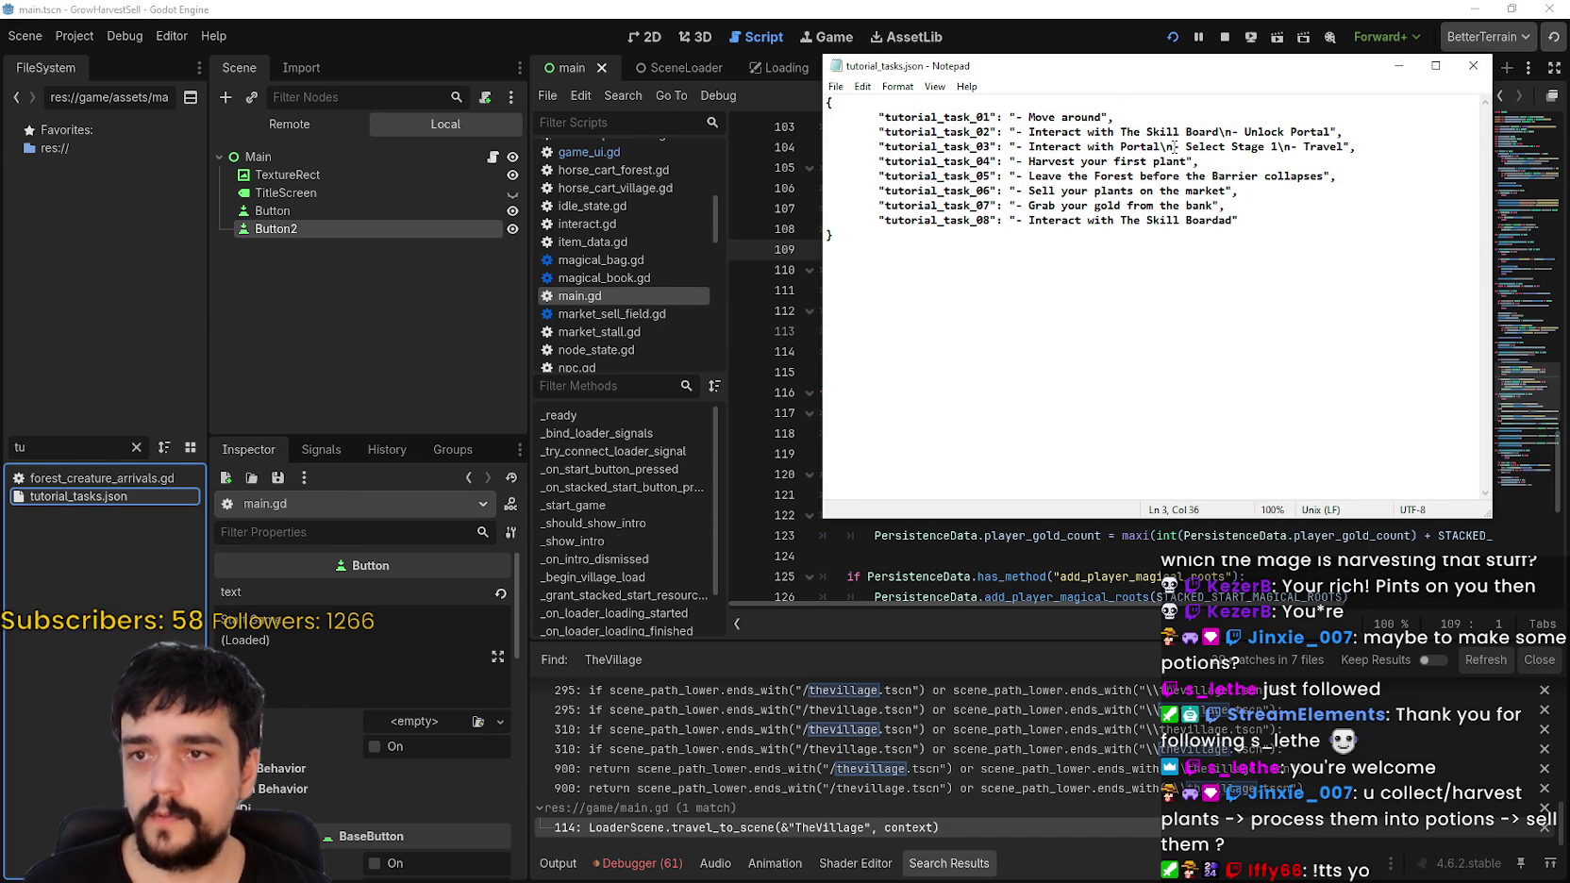
pyautogui.doubleClick(1180, 132)
pyautogui.moveTo(1145, 133)
pyautogui.mouseDown()
pyautogui.moveTo(1193, 132)
pyautogui.moveTo(1123, 133)
pyautogui.moveTo(1178, 135)
pyautogui.mouseUp()
pyautogui.write('Mage Tower')
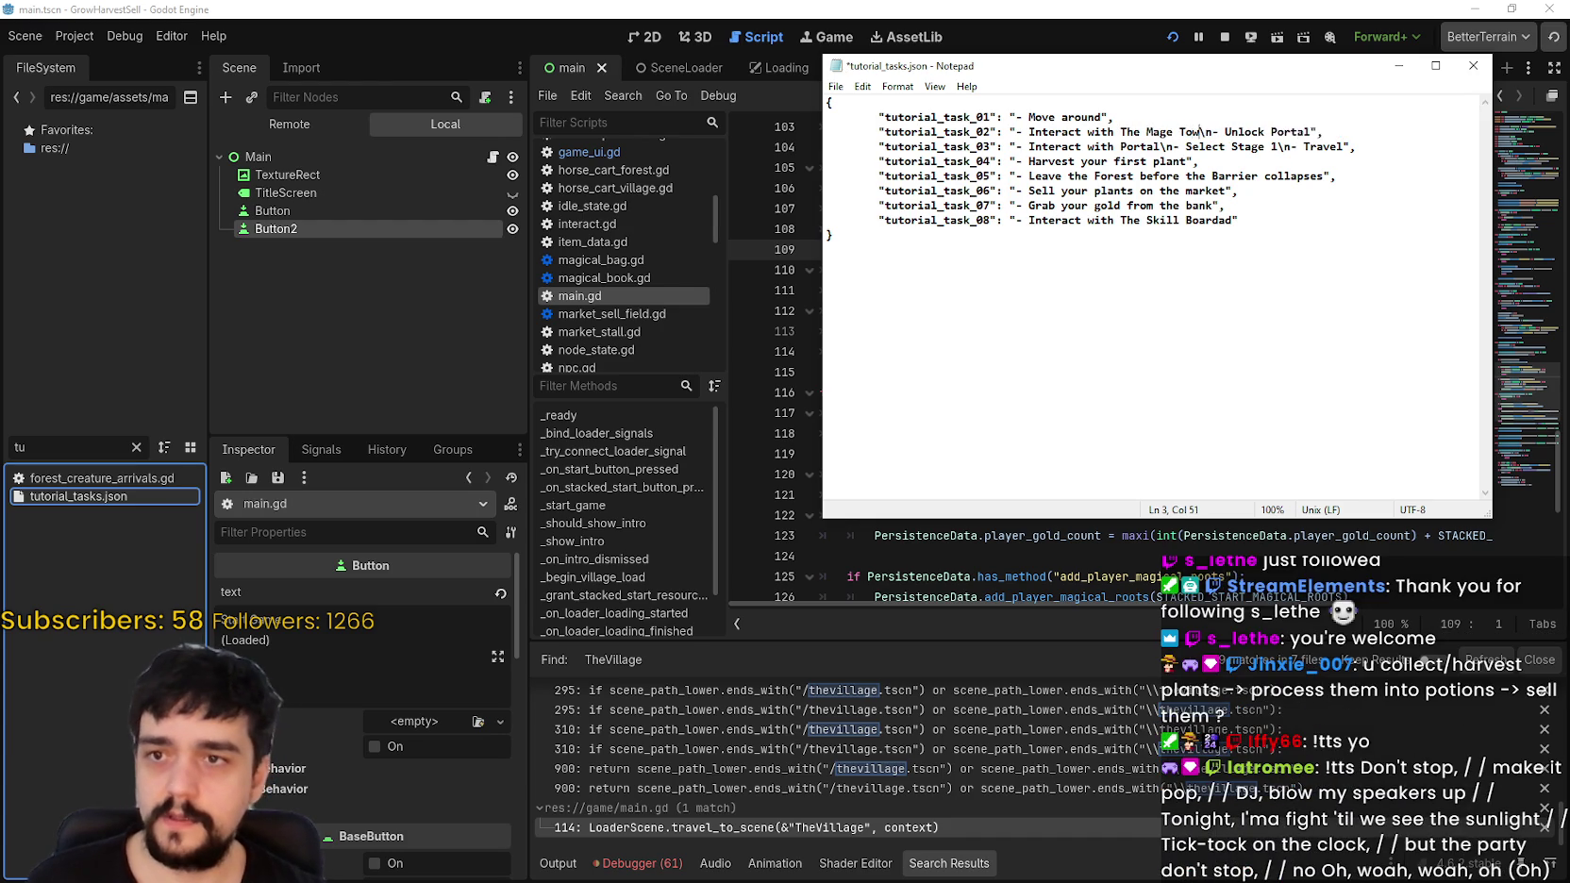
pyautogui.click(1253, 146)
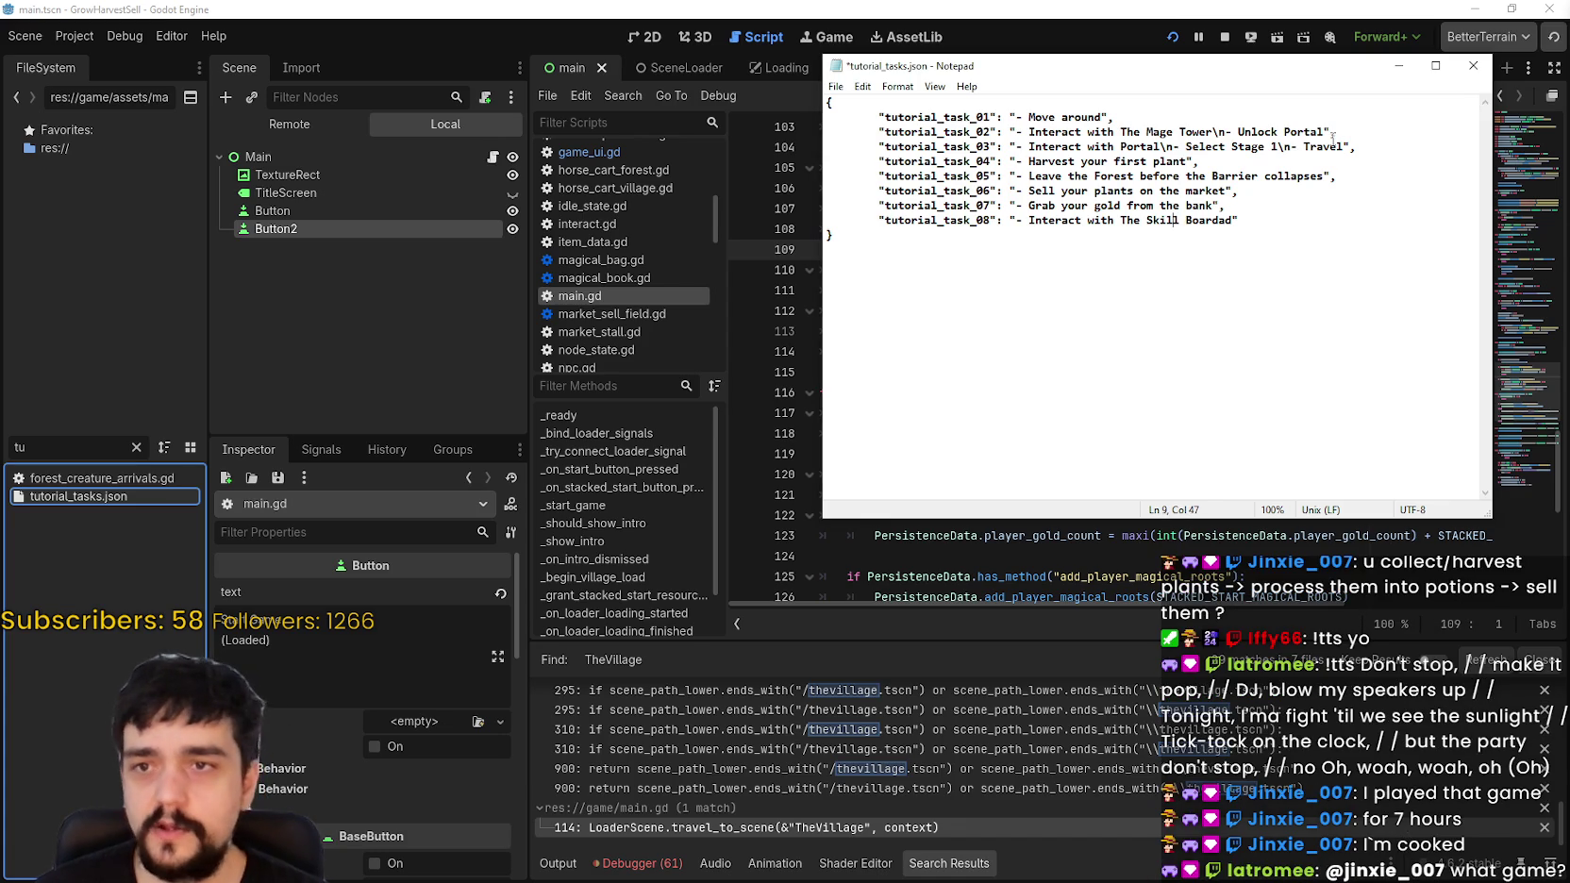
# Step: Select and copy the tutorial_task_02 id in Notepad
pyautogui.moveTo(1332, 133); pyautogui.dragTo(1238, 132)
pyautogui.click(1095, 146)
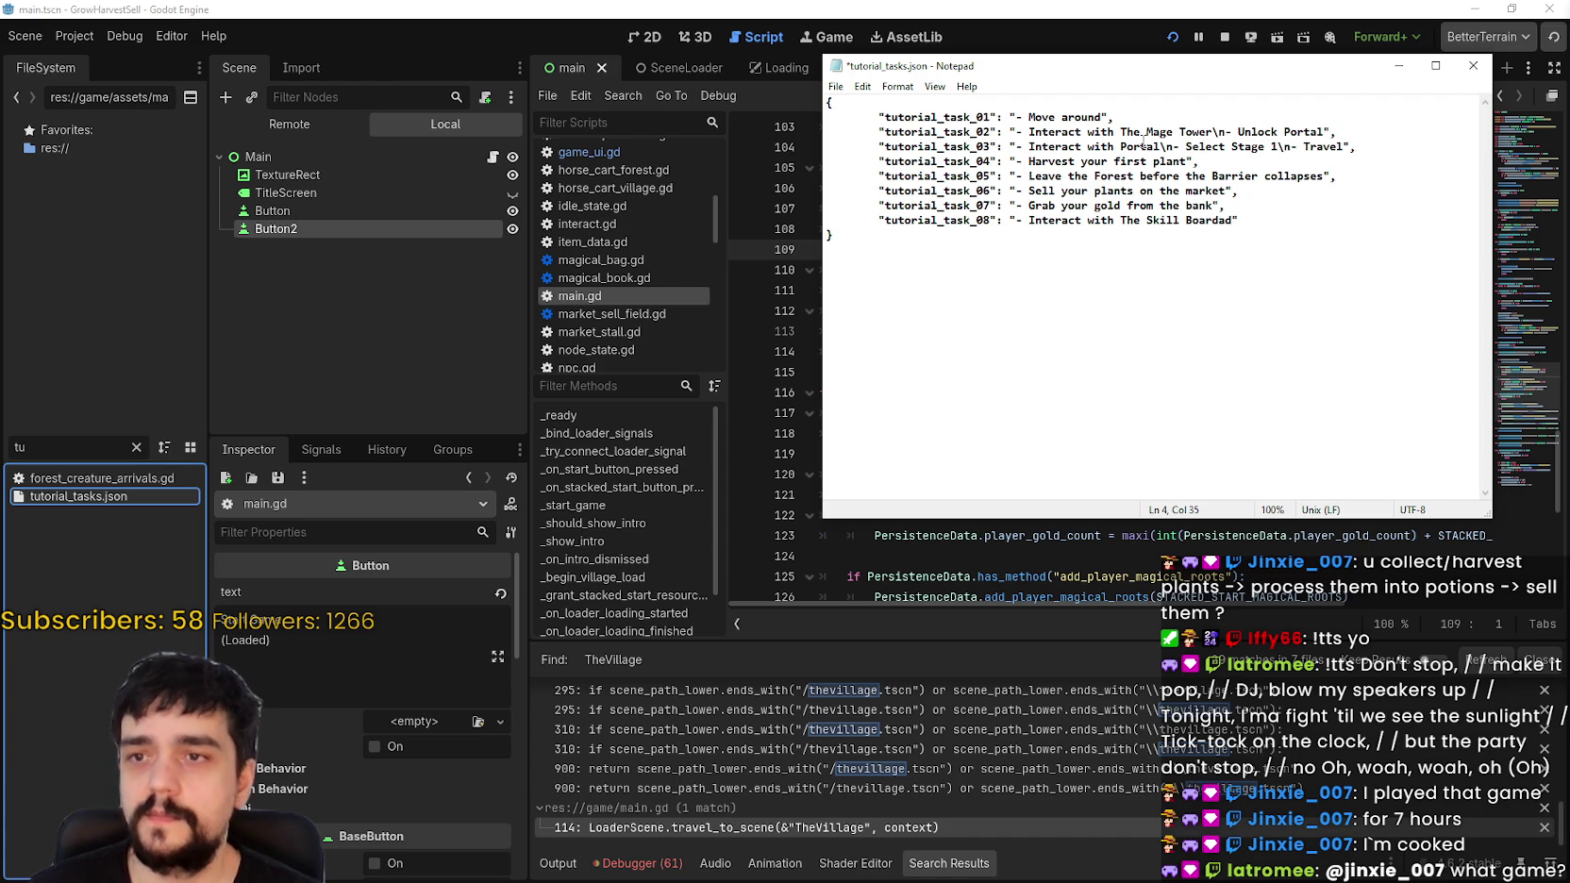
pyautogui.moveTo(1332, 146); pyautogui.dragTo(964, 146)
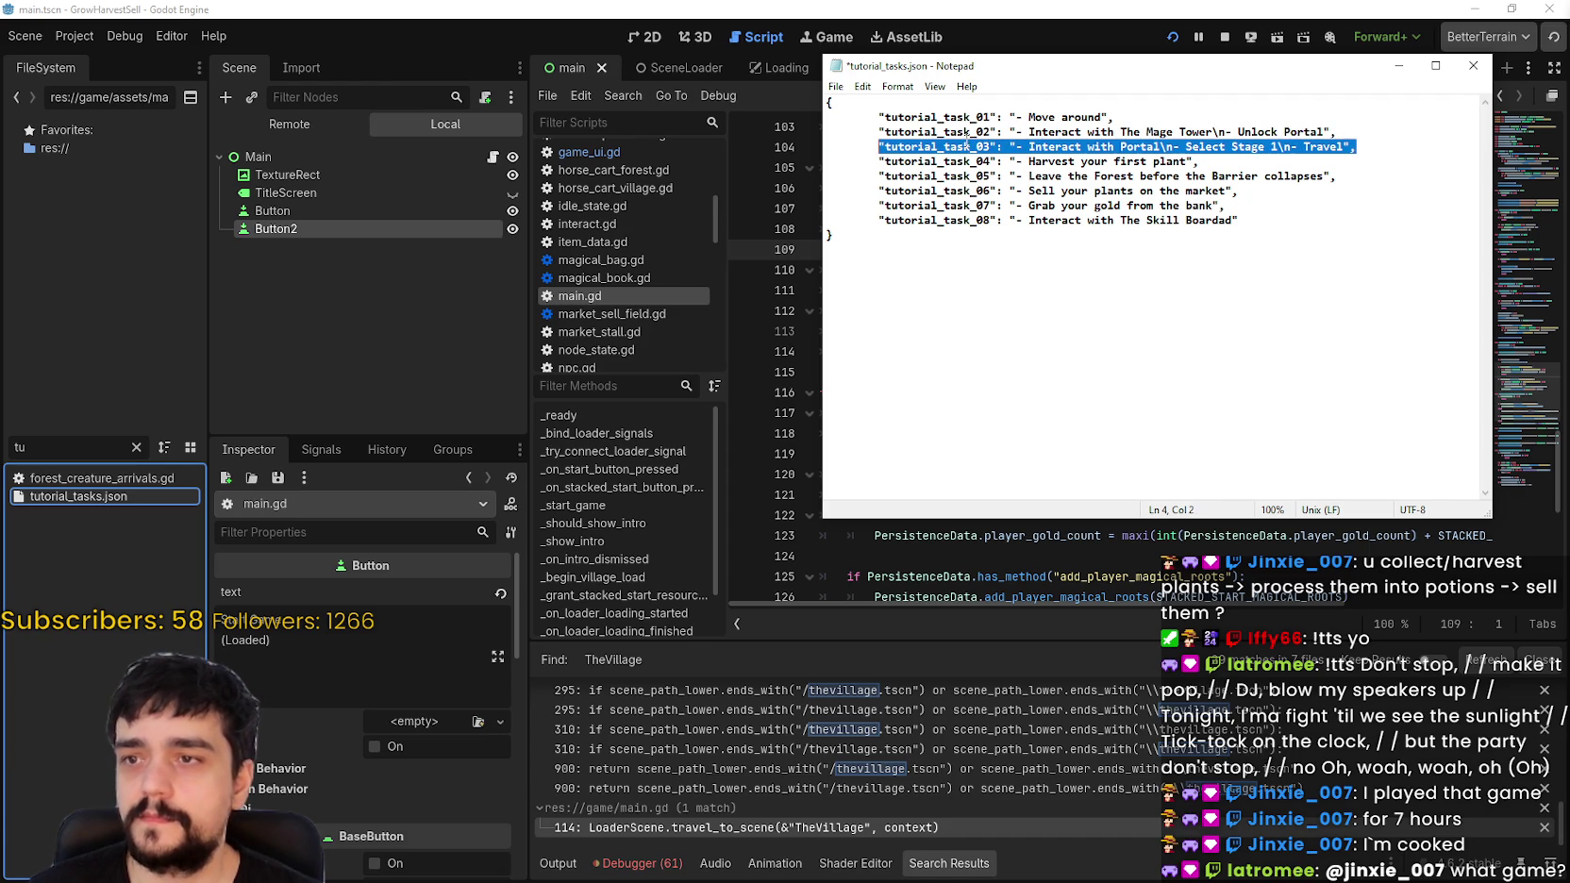
pyautogui.click(993, 132)
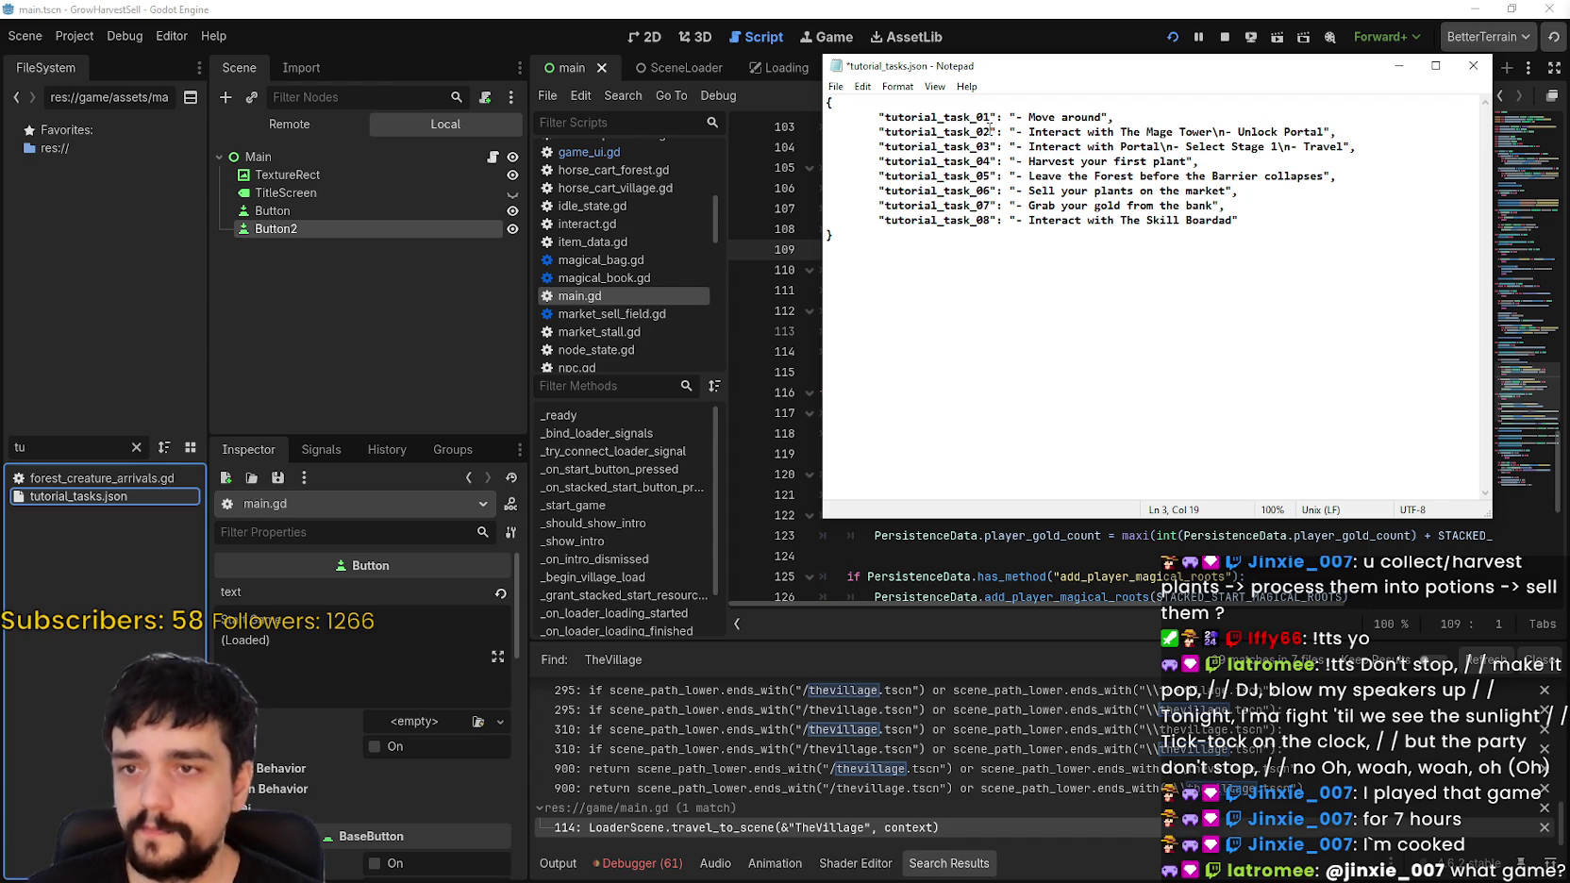
pyautogui.moveTo(991, 131); pyautogui.dragTo(894, 134)
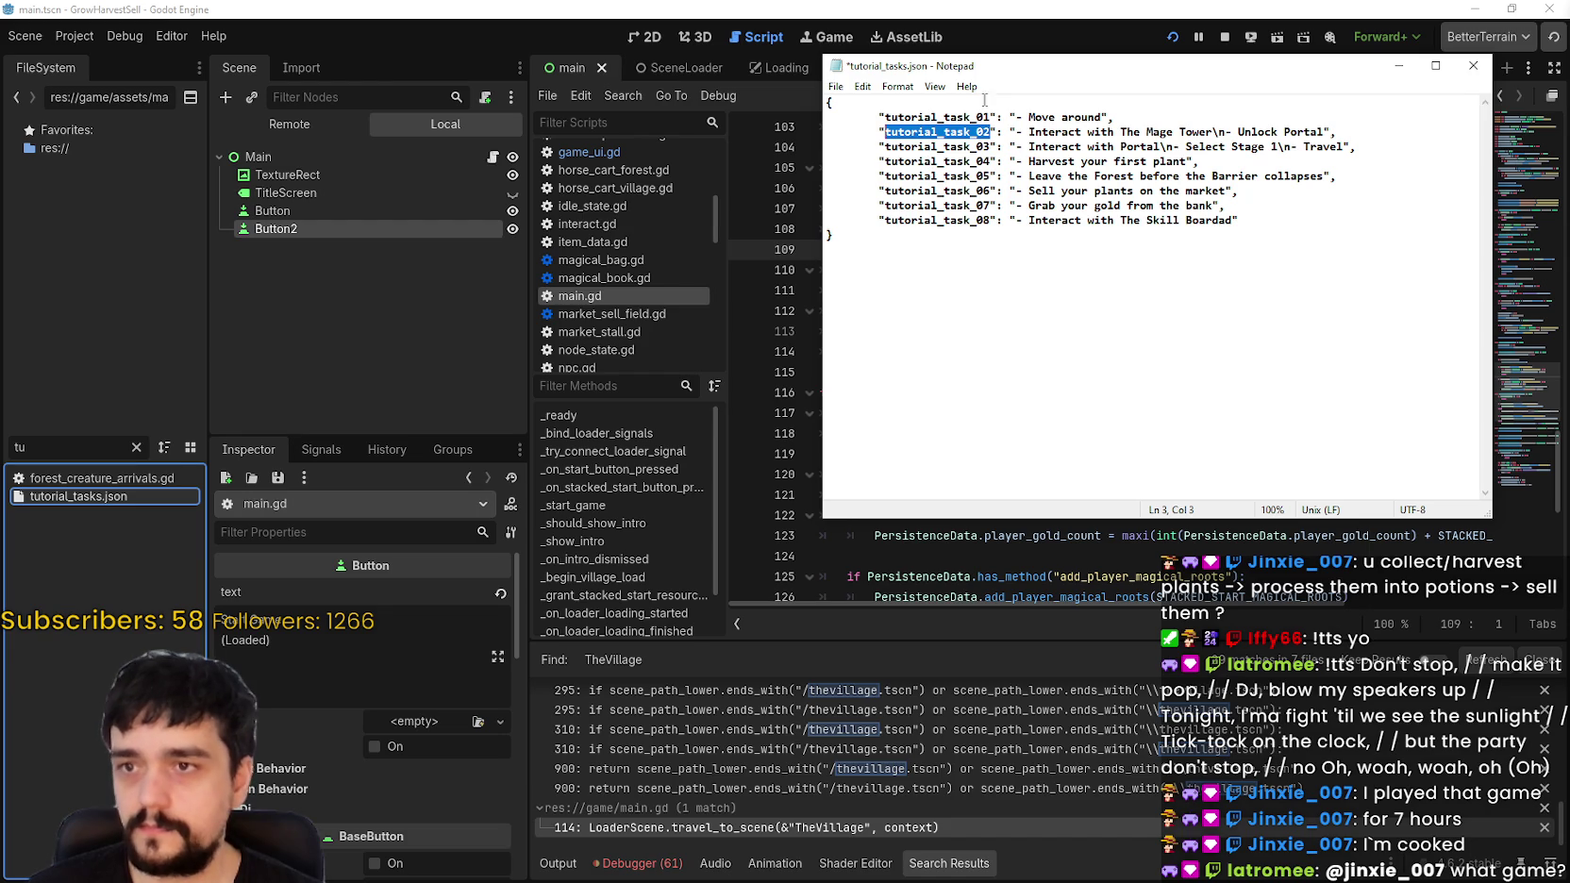
pyautogui.hotkey('ctrl', 'c')
# Step: Search the Godot project for the pasted tutorial_task_02 id
pyautogui.hotkey('alt', 'Tab')
pyautogui.click(1085, 332)
pyautogui.hotkey('ctrl', 'shift', 'f')
pyautogui.hotkey('ctrl', 'v')
pyautogui.click(784, 523)
# Step: Jump to line 937 and search the project for _current_tutorial_task_id, returning to line 937
pyautogui.click(760, 745)
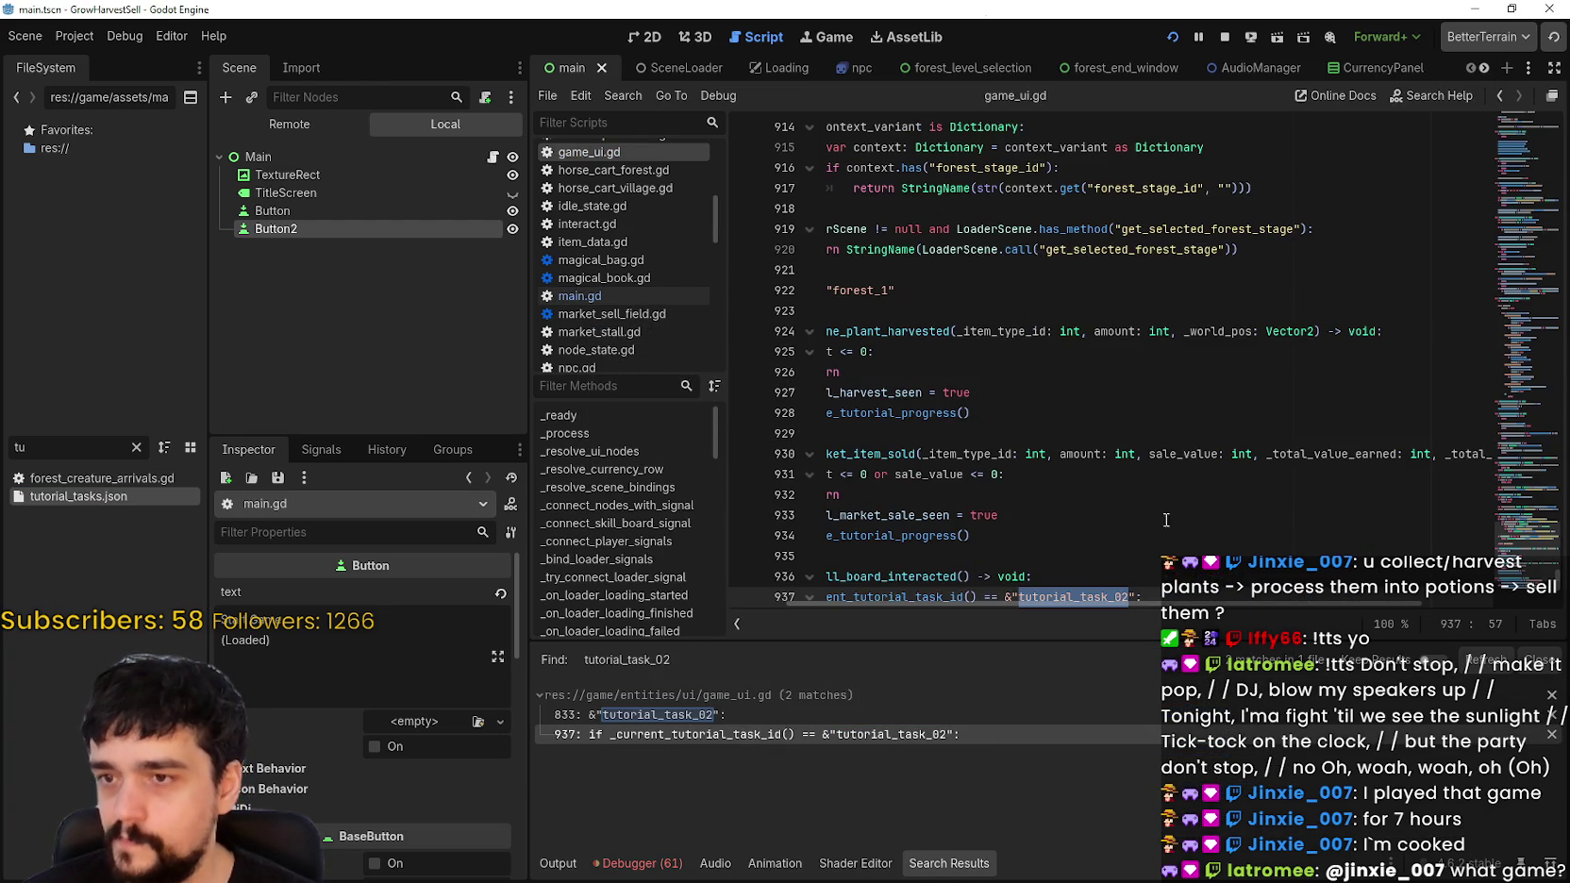
pyautogui.doubleClick(931, 417)
pyautogui.hotkey('ctrl', 'shift', 'f')
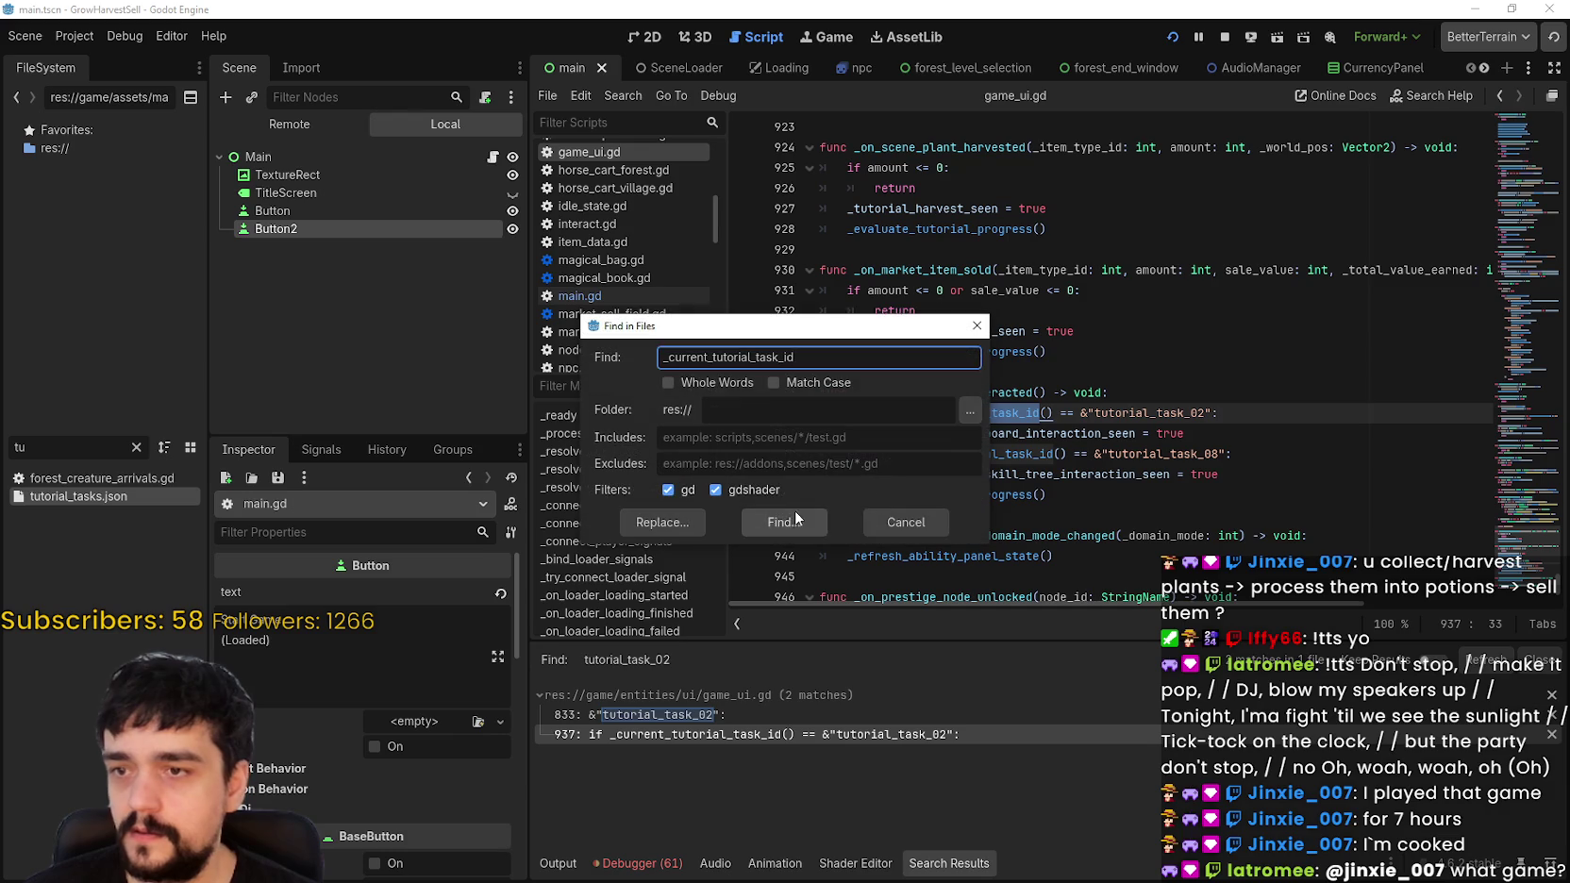
pyautogui.click(797, 519)
pyautogui.scroll(-1, 900, 774)
pyautogui.scroll(-3, 972, 751)
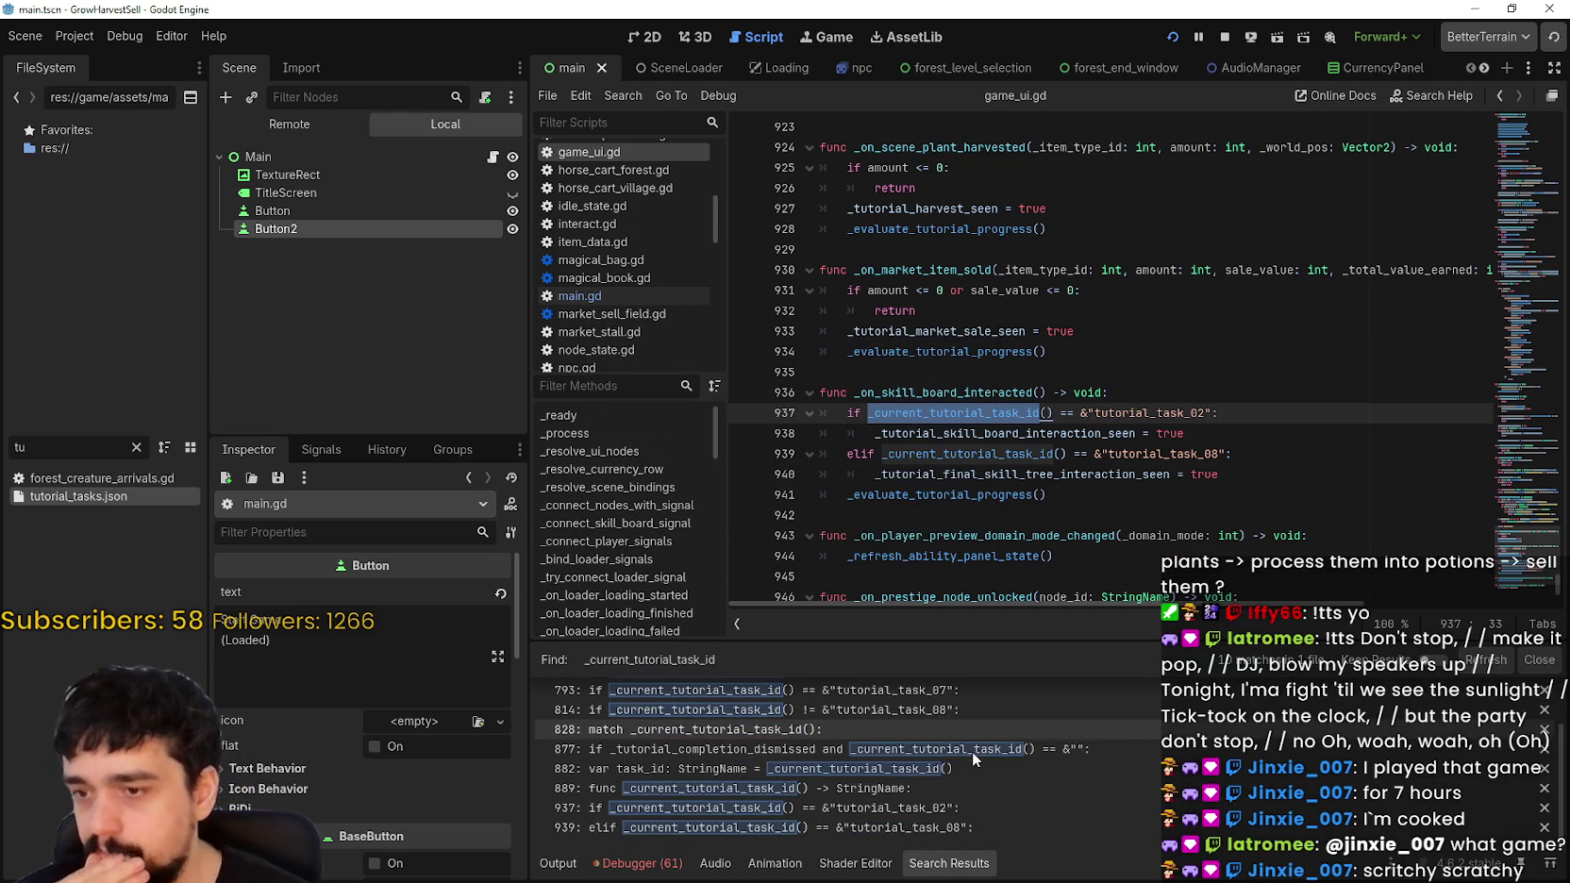
pyautogui.click(1120, 813)
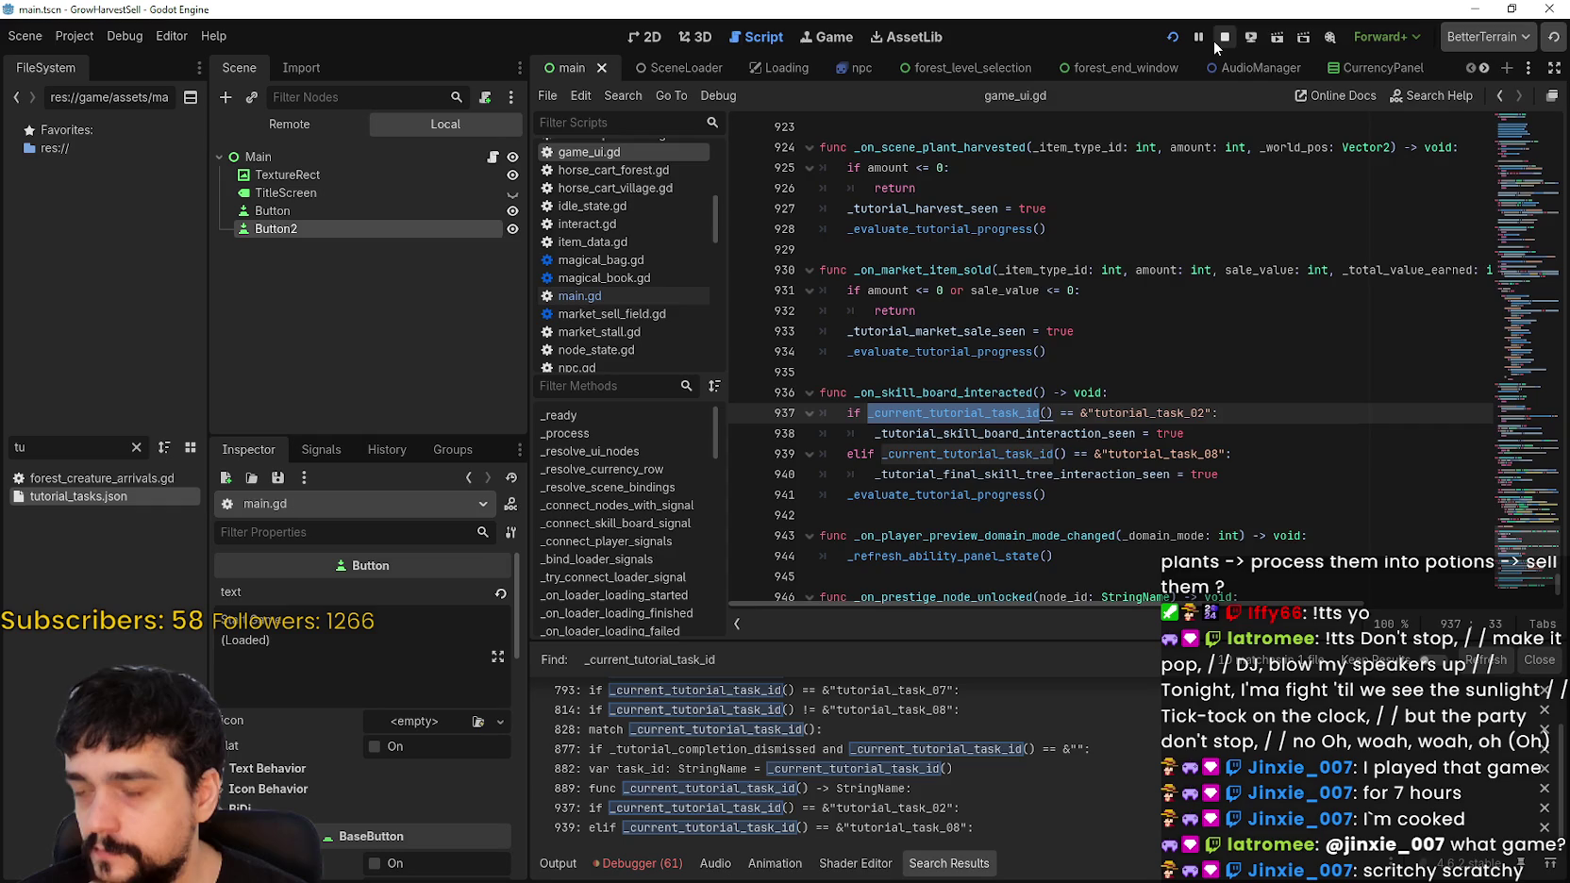
# Step: Run the game from the loaded save, maximize its window and walk the player around
pyautogui.click(1171, 38)
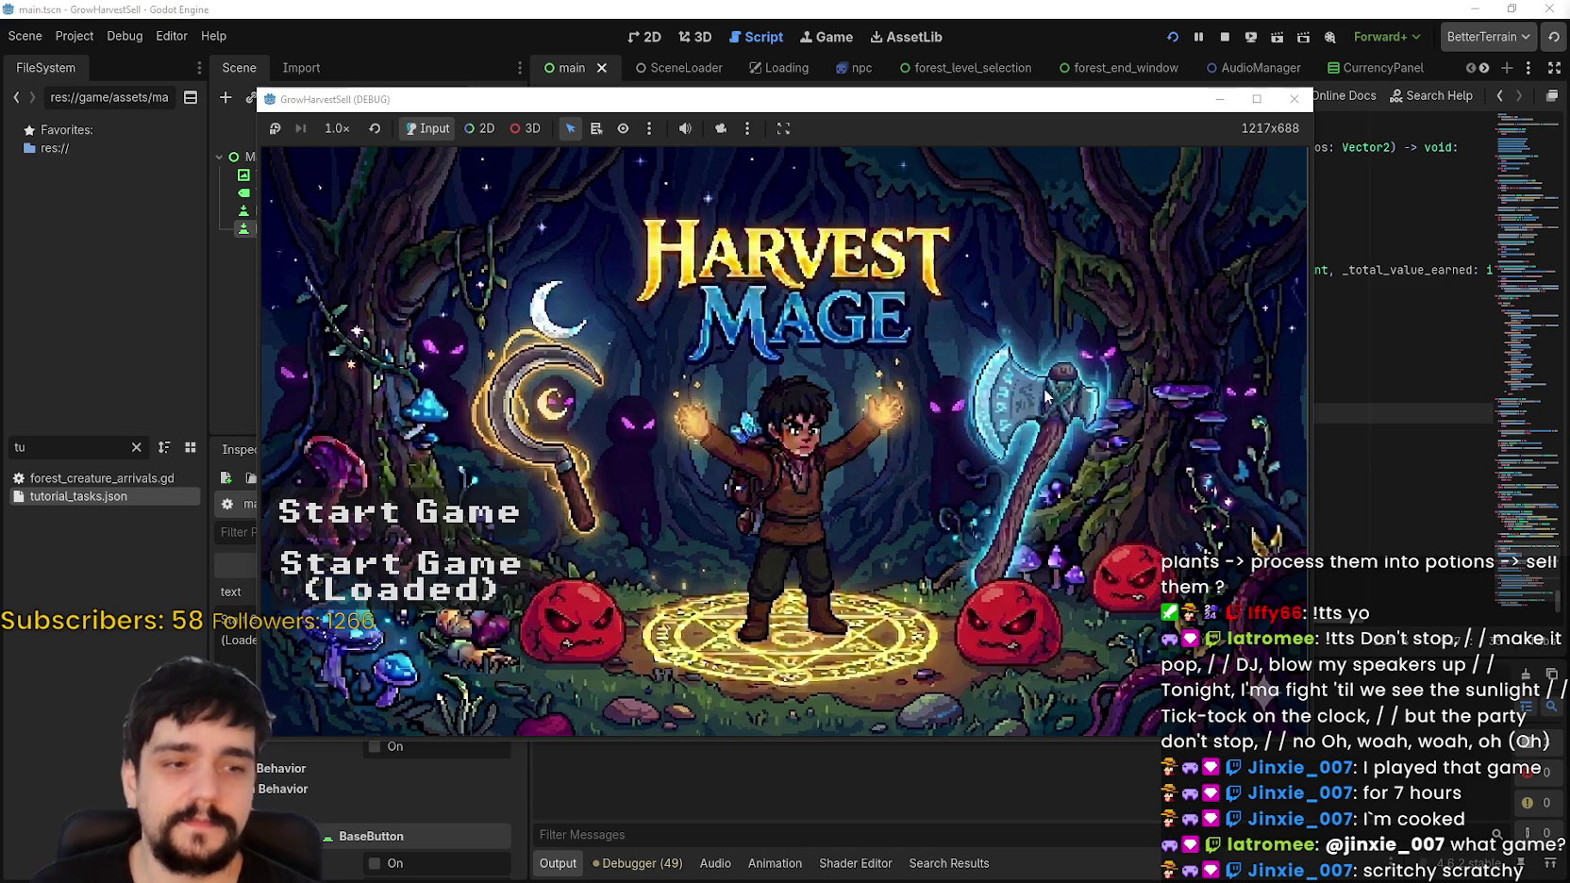
pyautogui.click(514, 557)
pyautogui.moveTo(987, 110); pyautogui.dragTo(1167, 86)
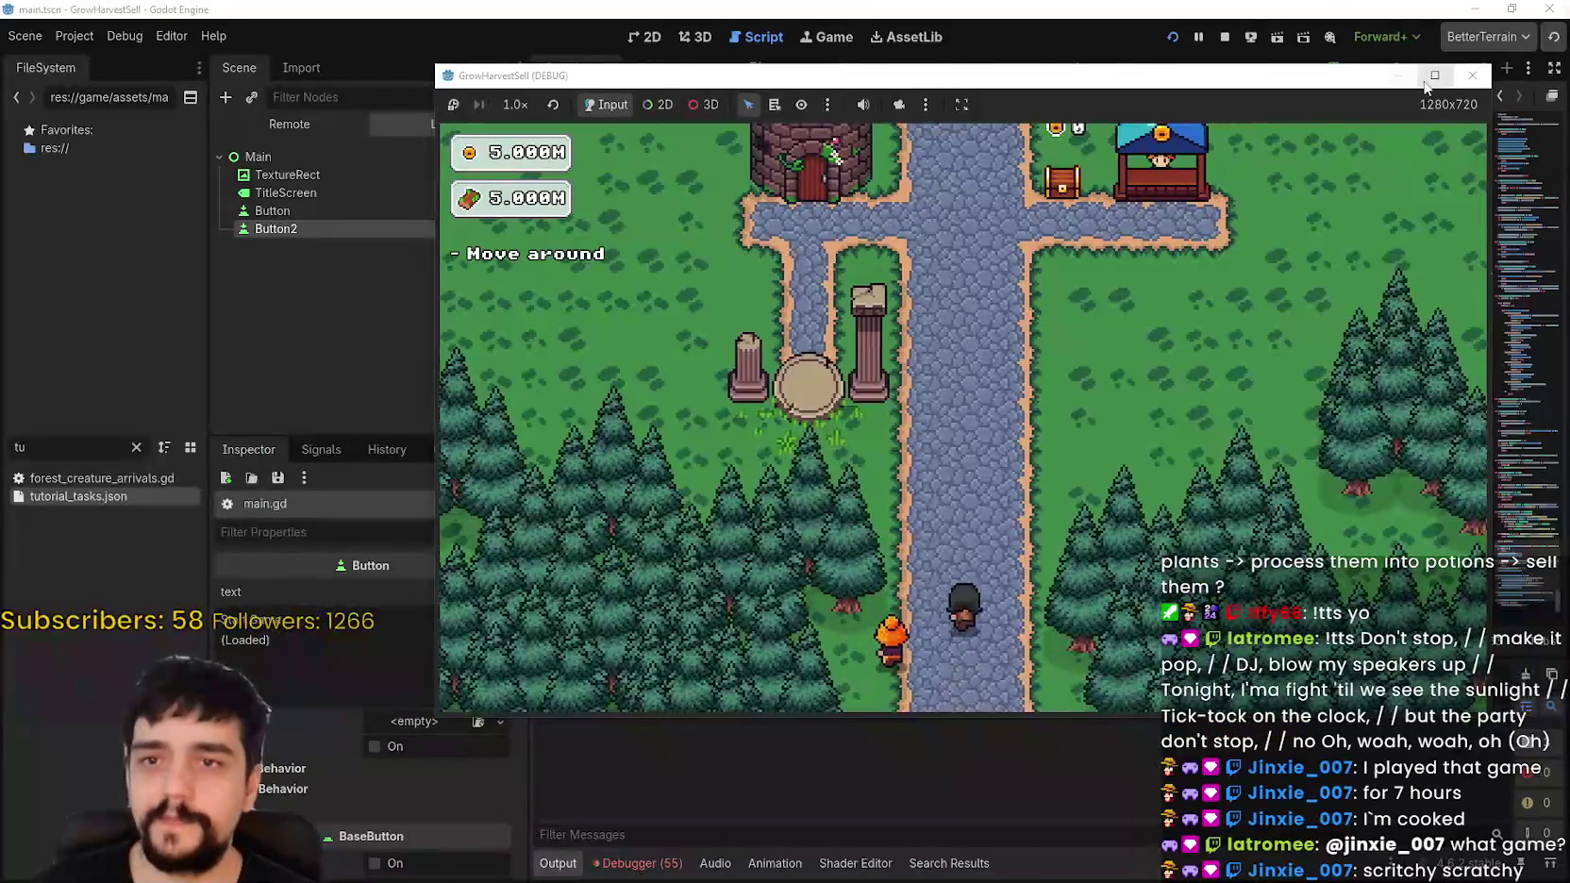
pyautogui.click(1435, 75)
pyautogui.press('w')
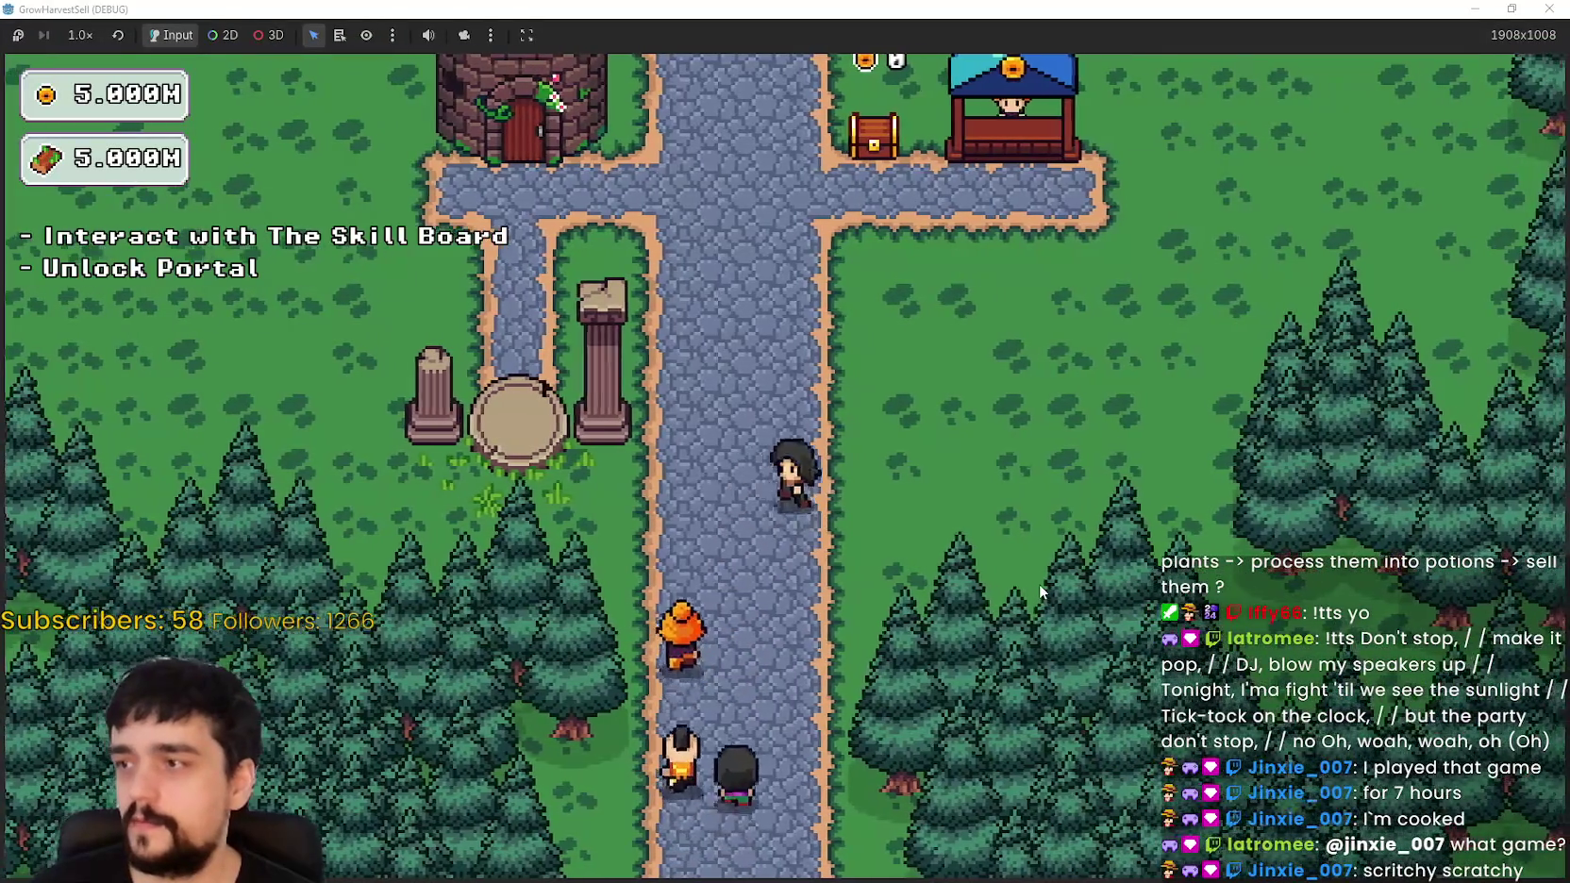
pyautogui.press('a')
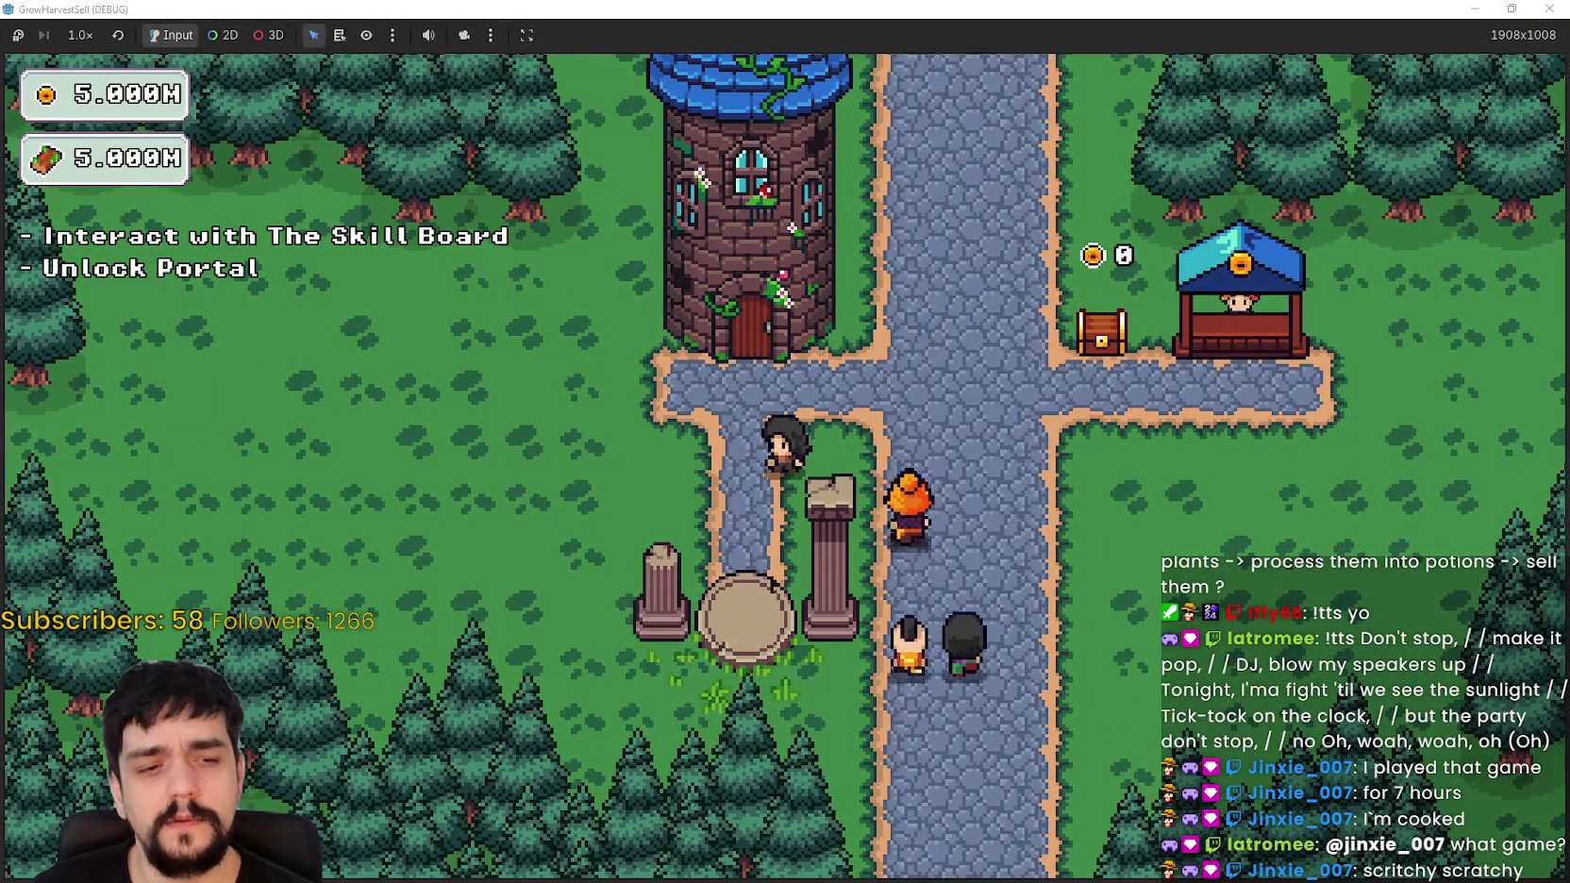
# Step: Save tutorial_tasks.json in Notepad and stop the running game with F8
pyautogui.hotkey('alt', 'Tab')
pyautogui.click(835, 86)
pyautogui.click(859, 158)
pyautogui.hotkey('alt', 'Tab')
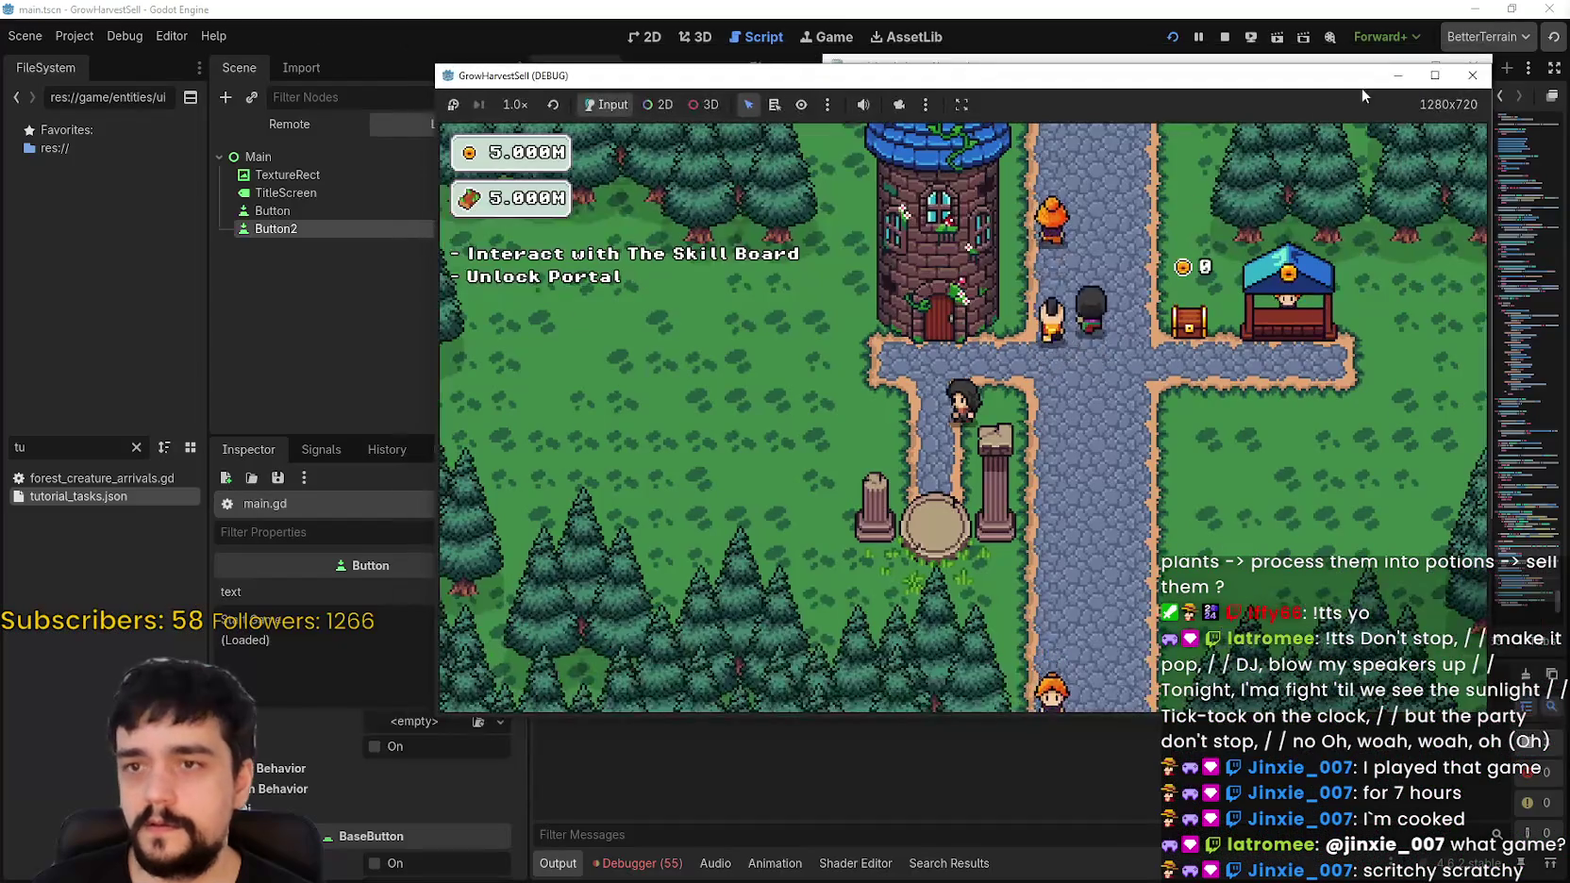
pyautogui.press('F8')
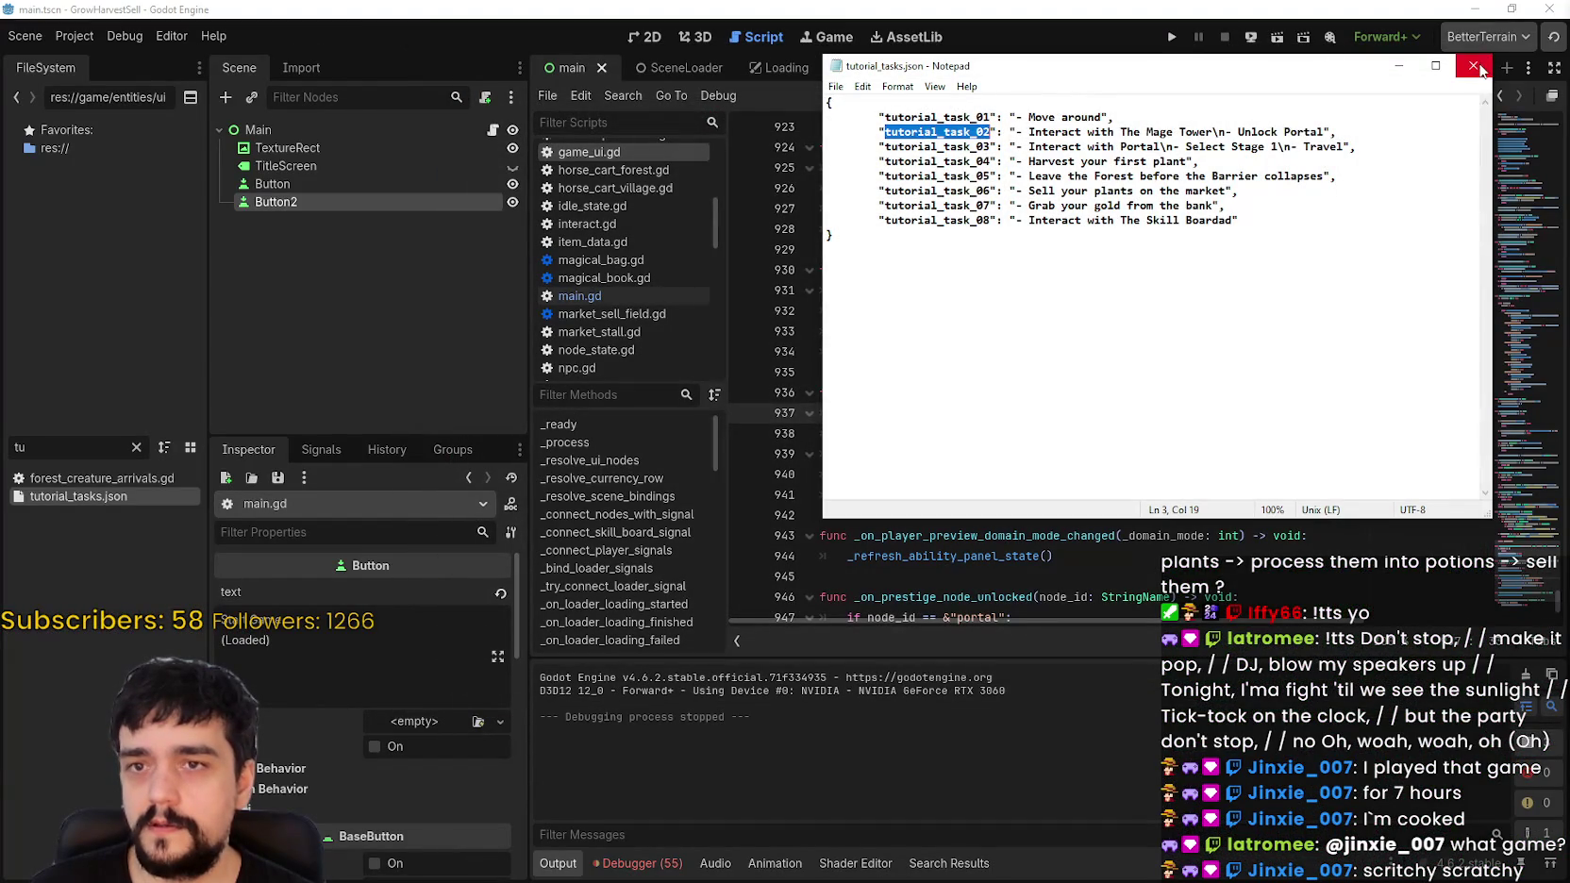
# Step: Close Notepad and relaunch the game from the loaded save
pyautogui.click(1474, 66)
pyautogui.click(1172, 36)
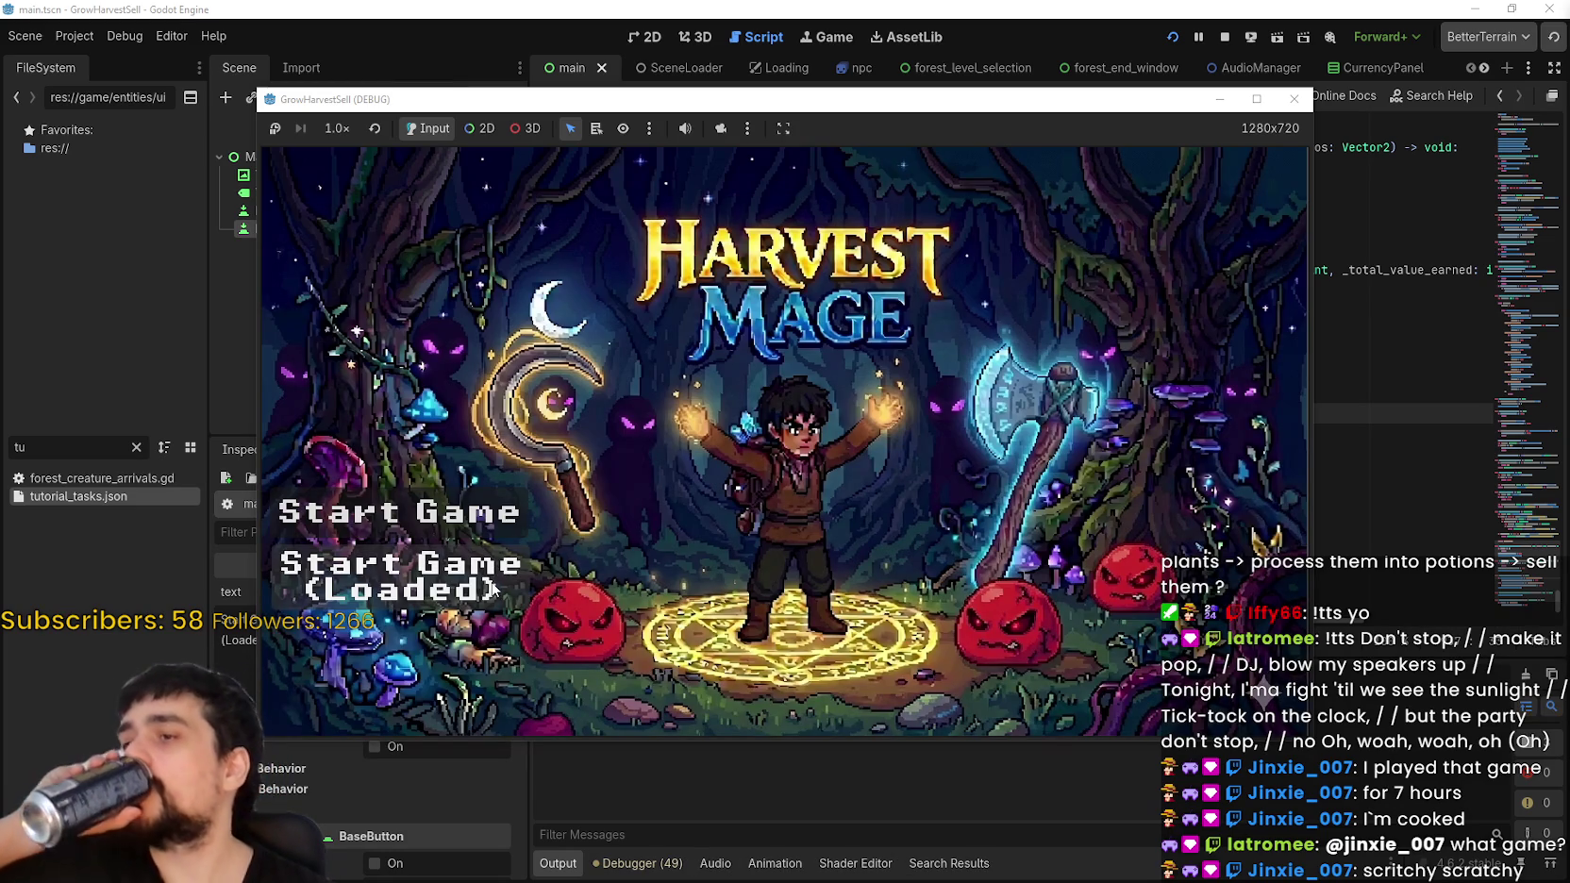
pyautogui.click(493, 589)
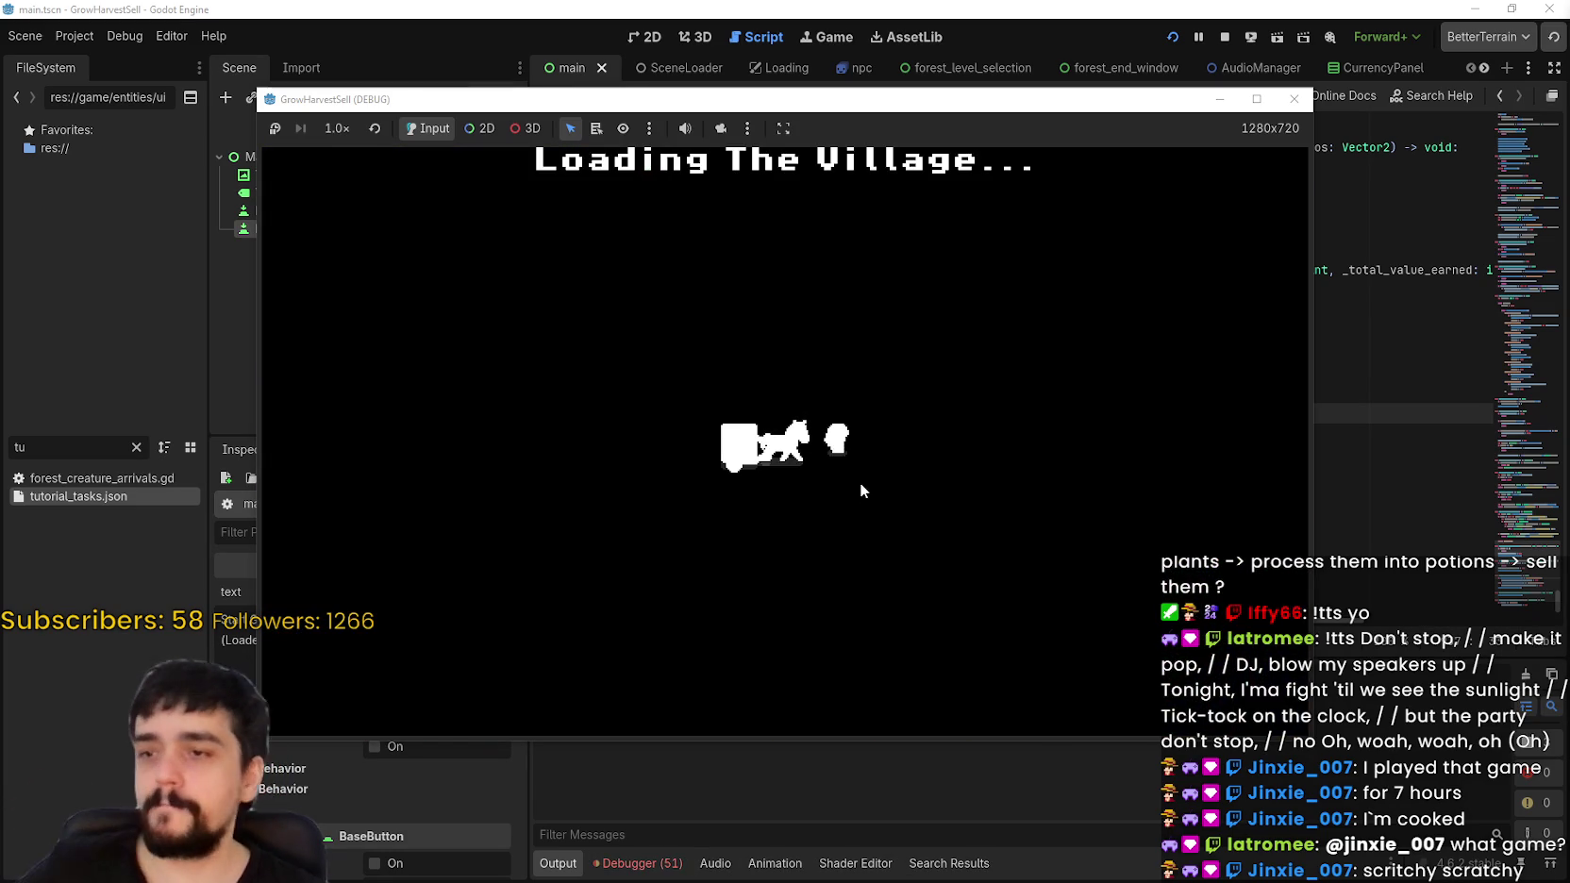
# Step: Walk to the Mage Tower and unlock the Portal node in its upgrade tree
pyautogui.press('Up')
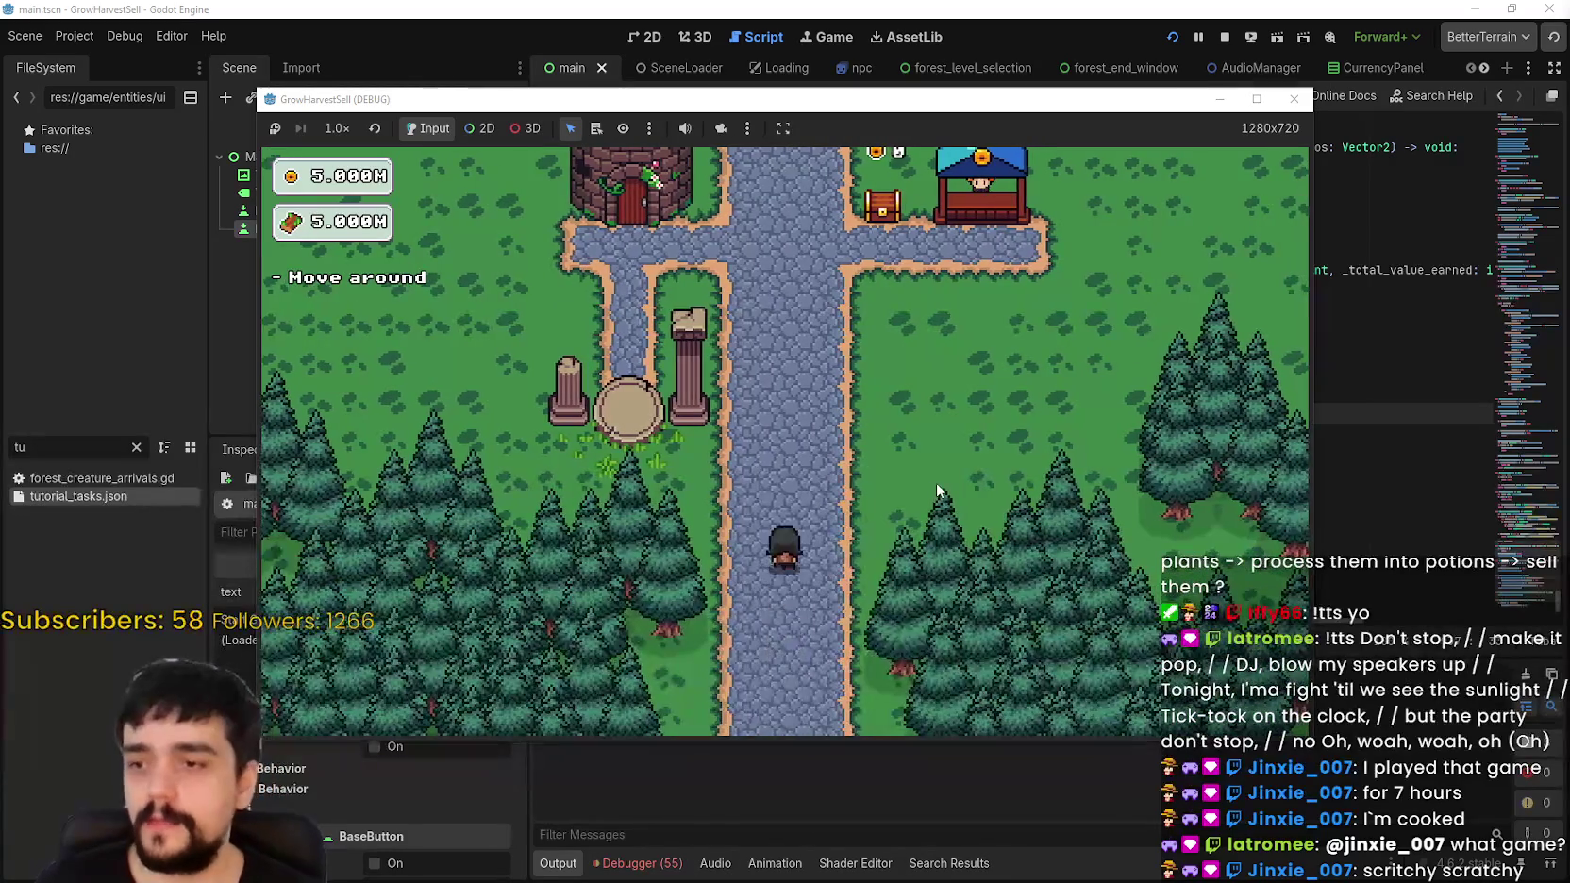
pyautogui.press('Left')
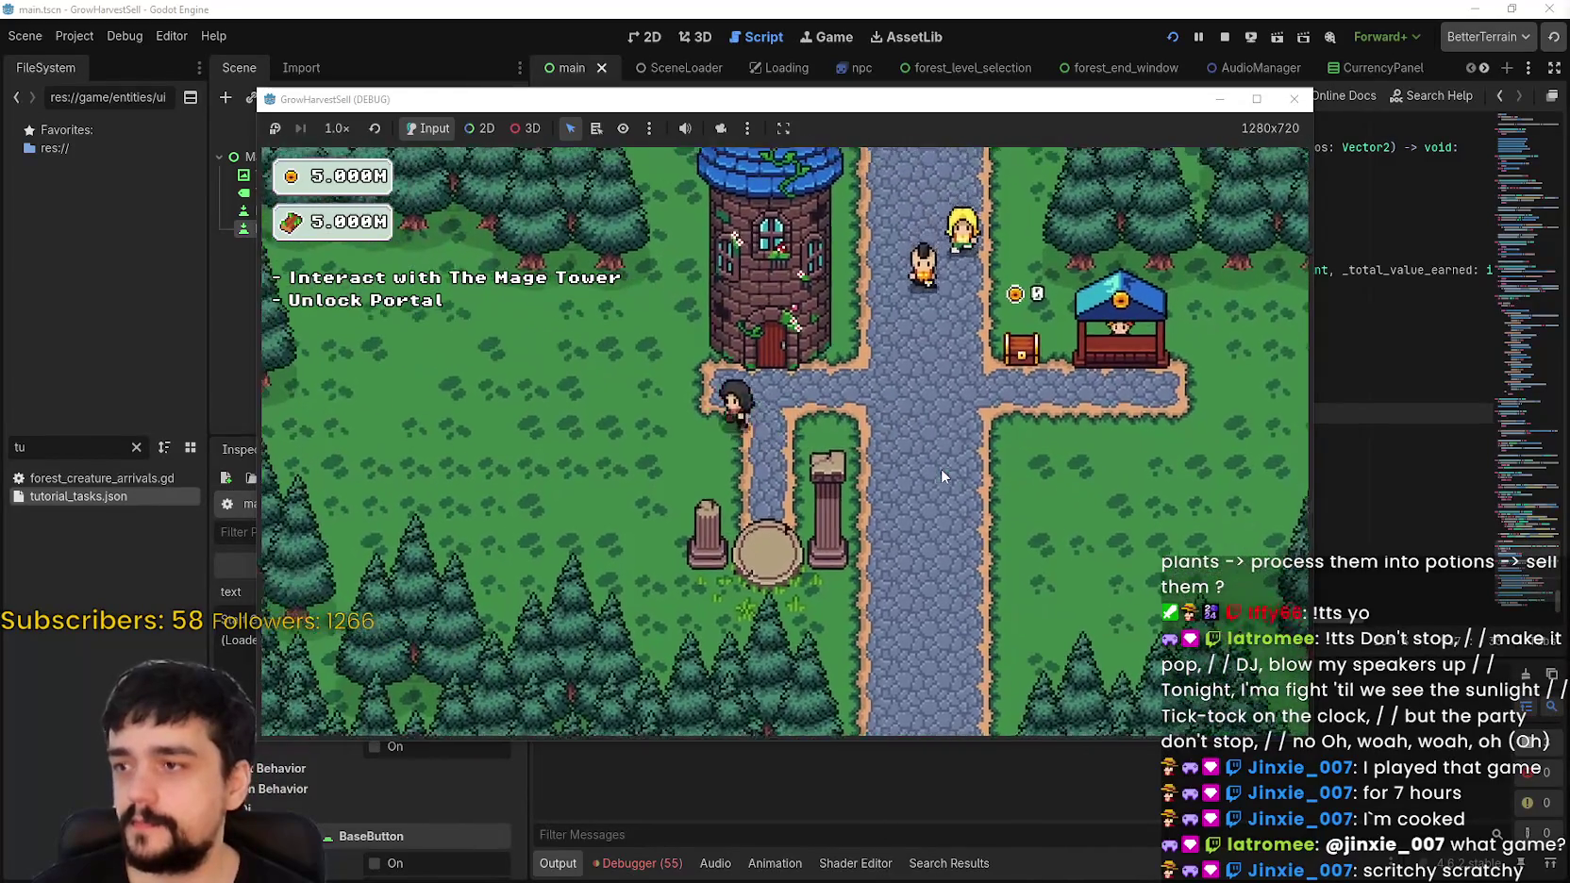
pyautogui.press('e')
pyautogui.click(864, 450)
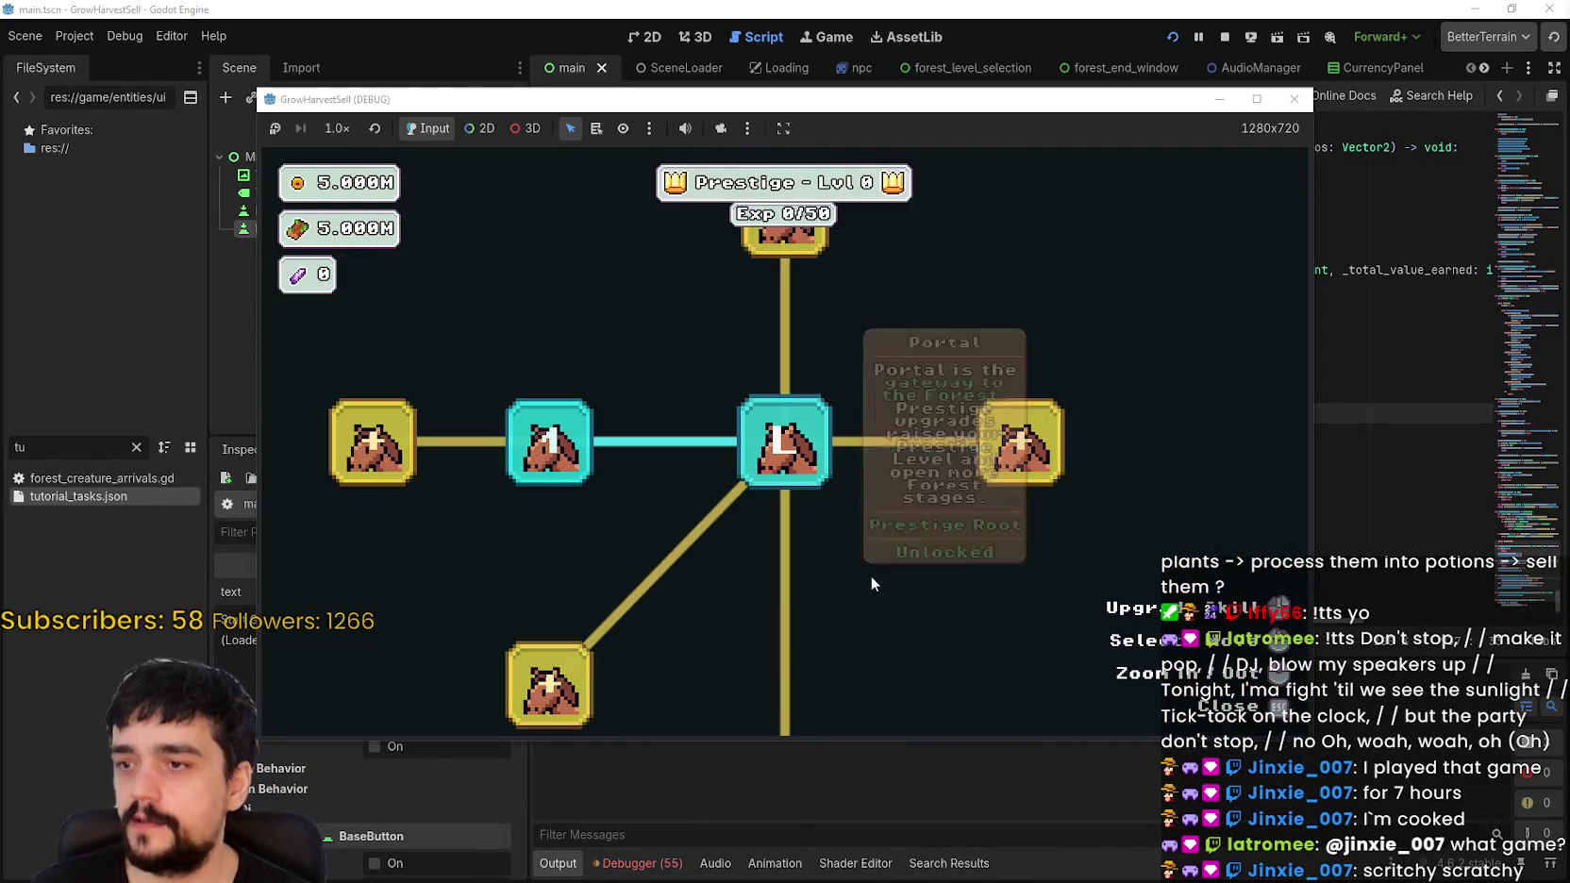
pyautogui.press('Down')
pyautogui.press('e')
pyautogui.moveTo(852, 395)
pyautogui.press('Escape')
pyautogui.press('Right')
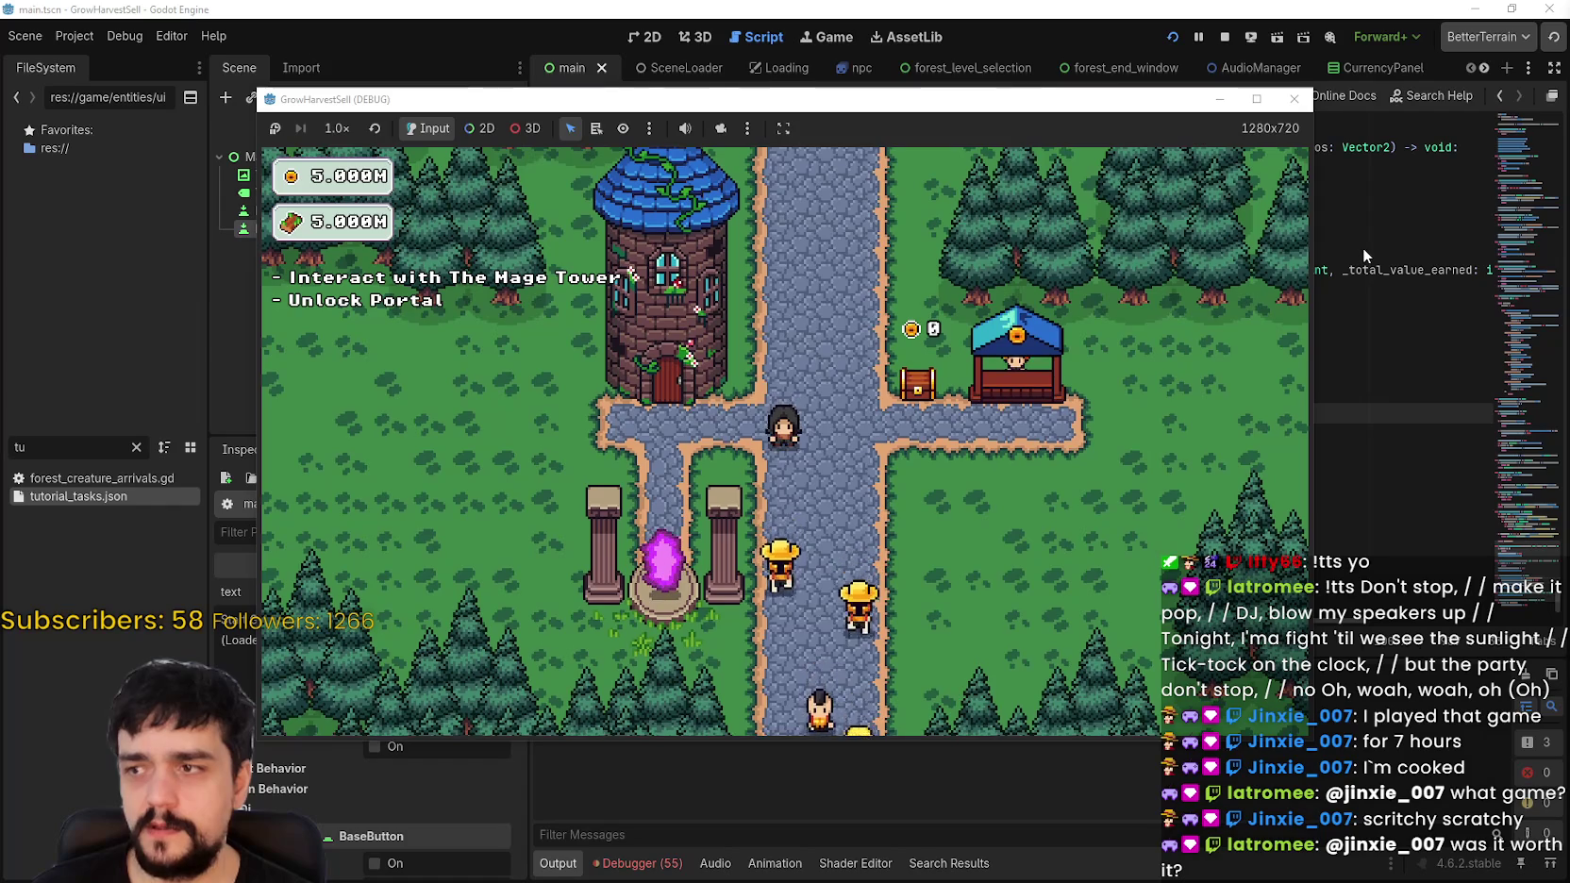
pyautogui.click(1363, 248)
# Step: Start project searches for _current_tutorial_task_id and _tutorial_final_skill_tree_interaction_seen, cancelling both
pyautogui.click(962, 433)
pyautogui.doubleClick(962, 412)
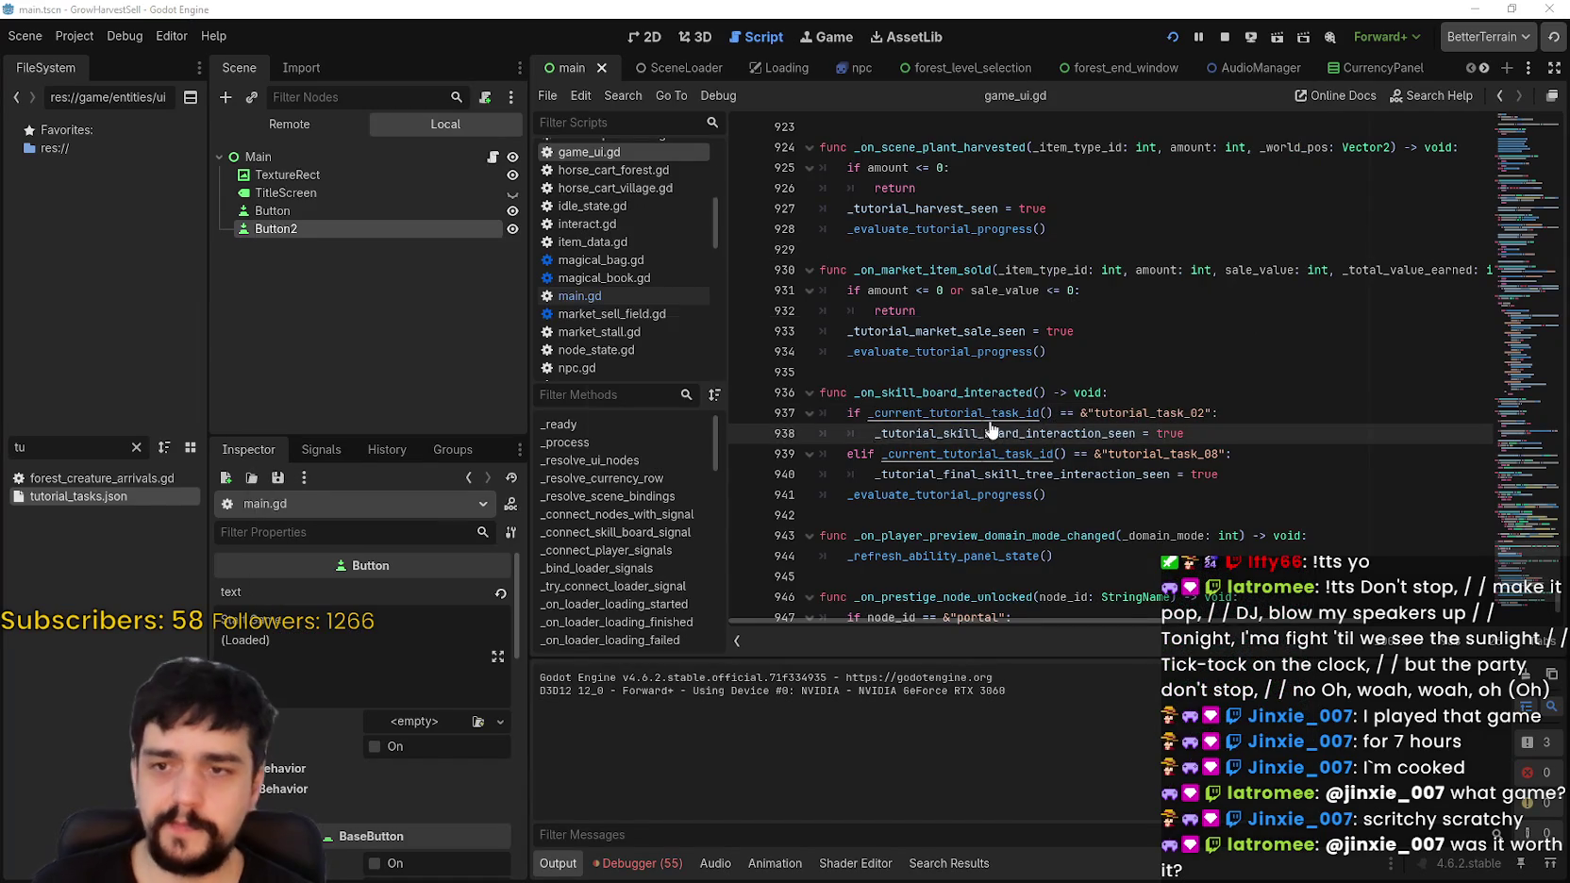
pyautogui.hotkey('ctrl', 'shift', 'f')
pyautogui.click(876, 524)
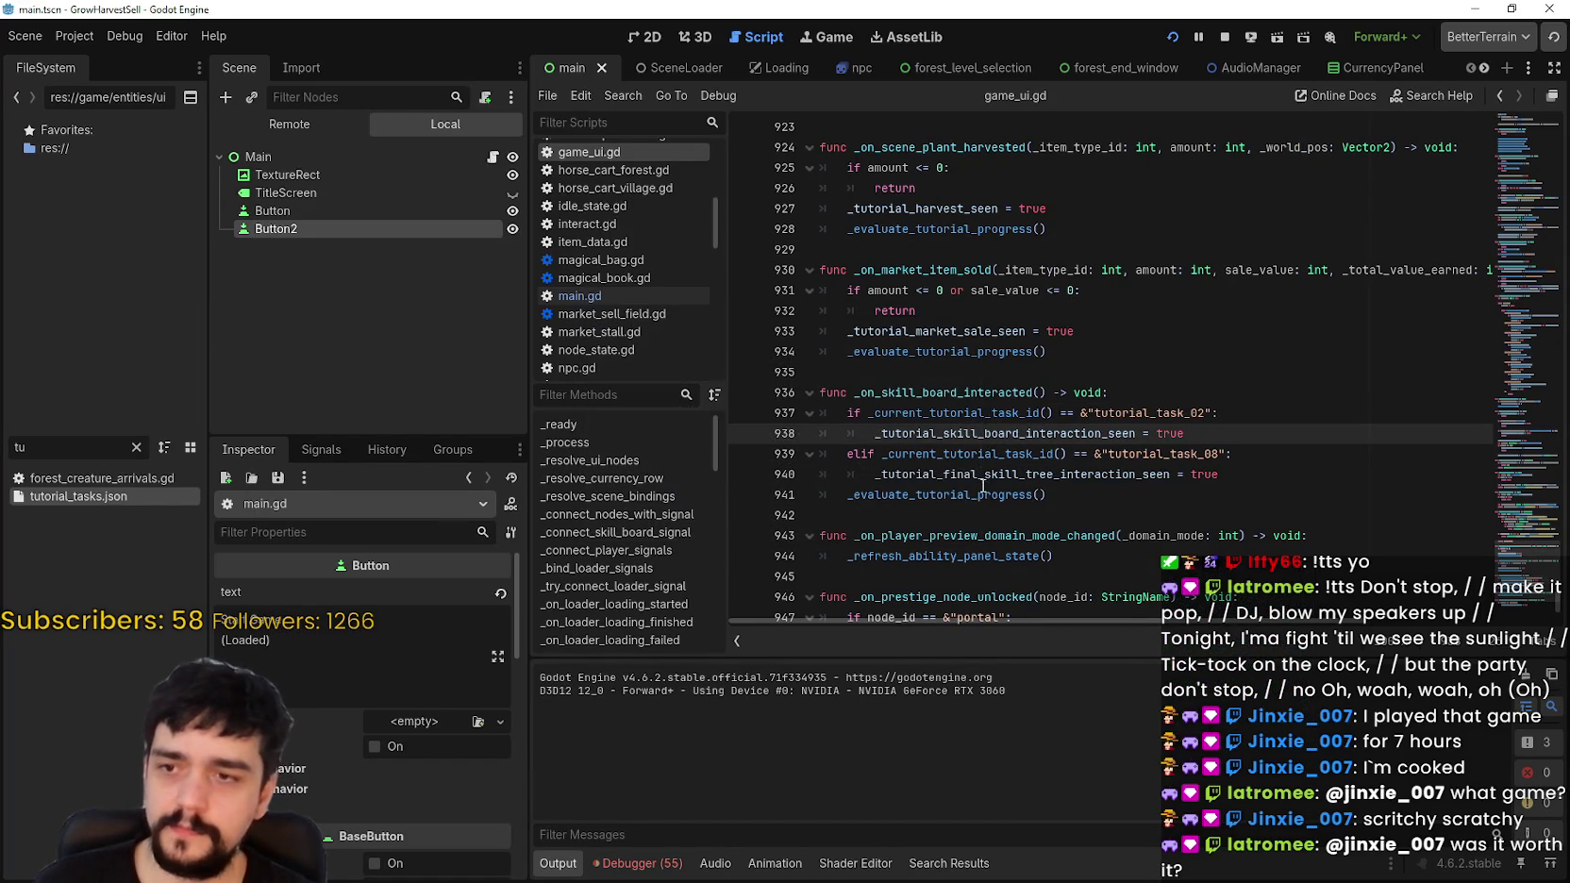
pyautogui.doubleClick(982, 472)
pyautogui.scroll(-2, 1102, 542)
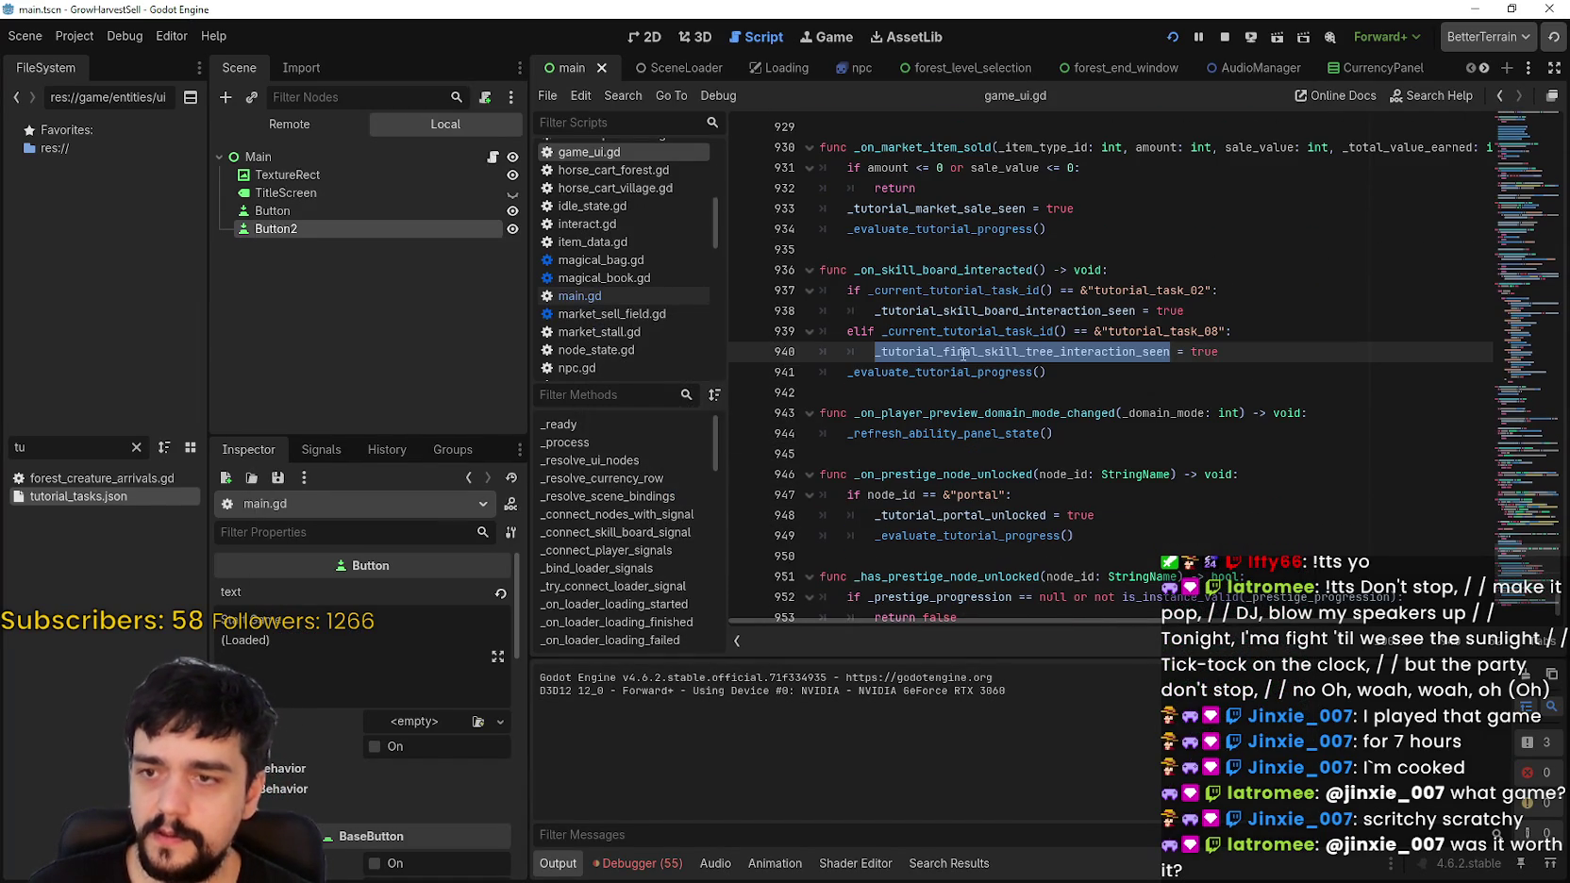
pyautogui.hotkey('ctrl', 'shift', 'f')
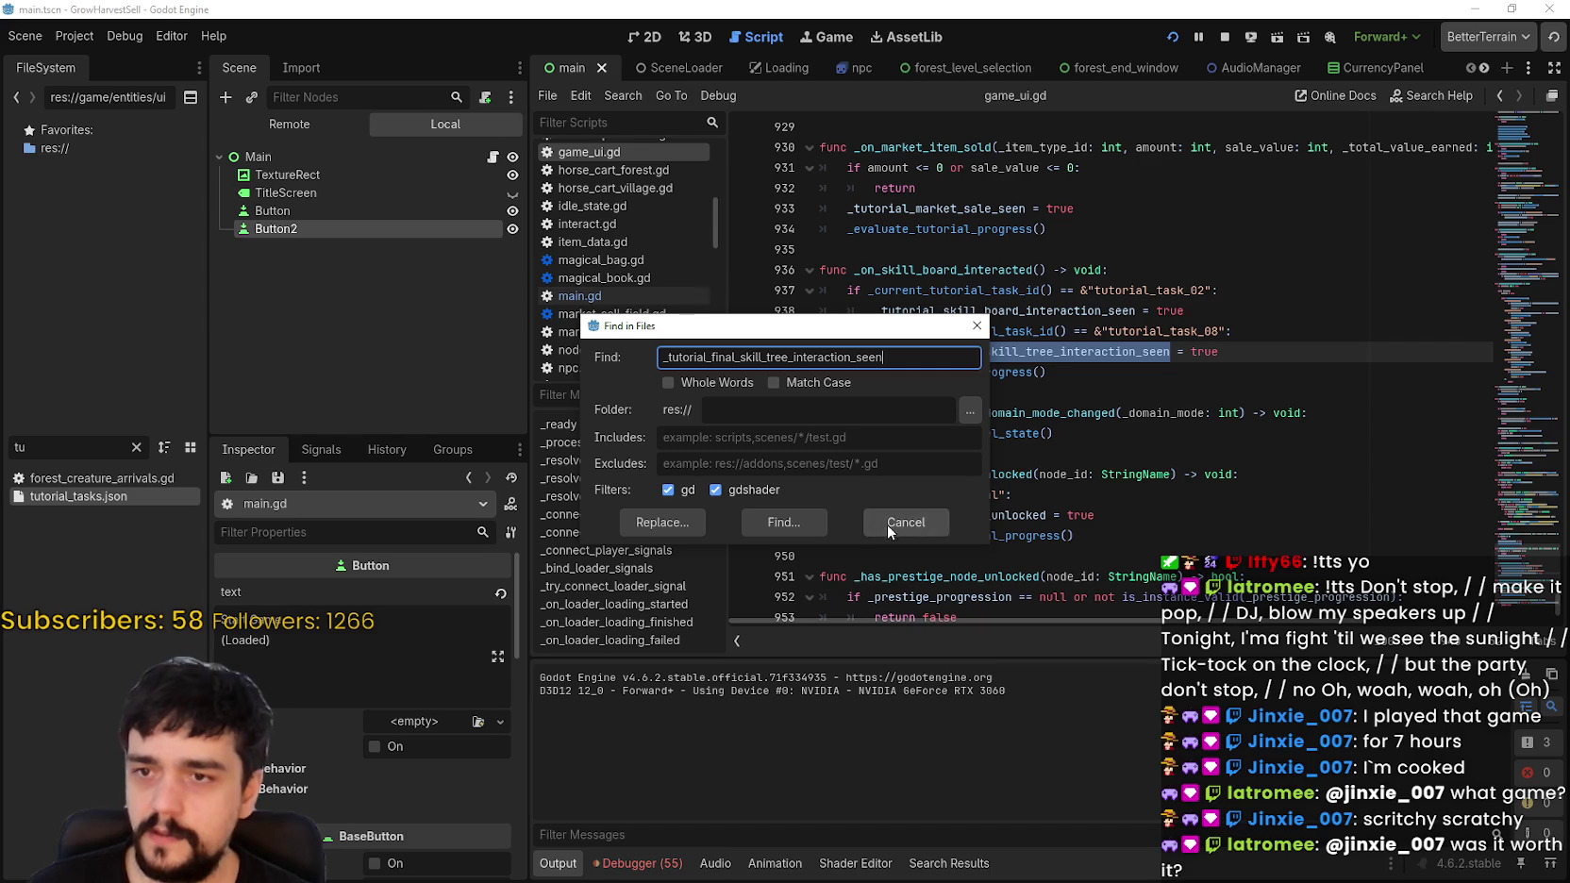
pyautogui.click(877, 524)
# Step: Search the project for _tutorial_skill_board_interaction_seen from line 938
pyautogui.click(1096, 373)
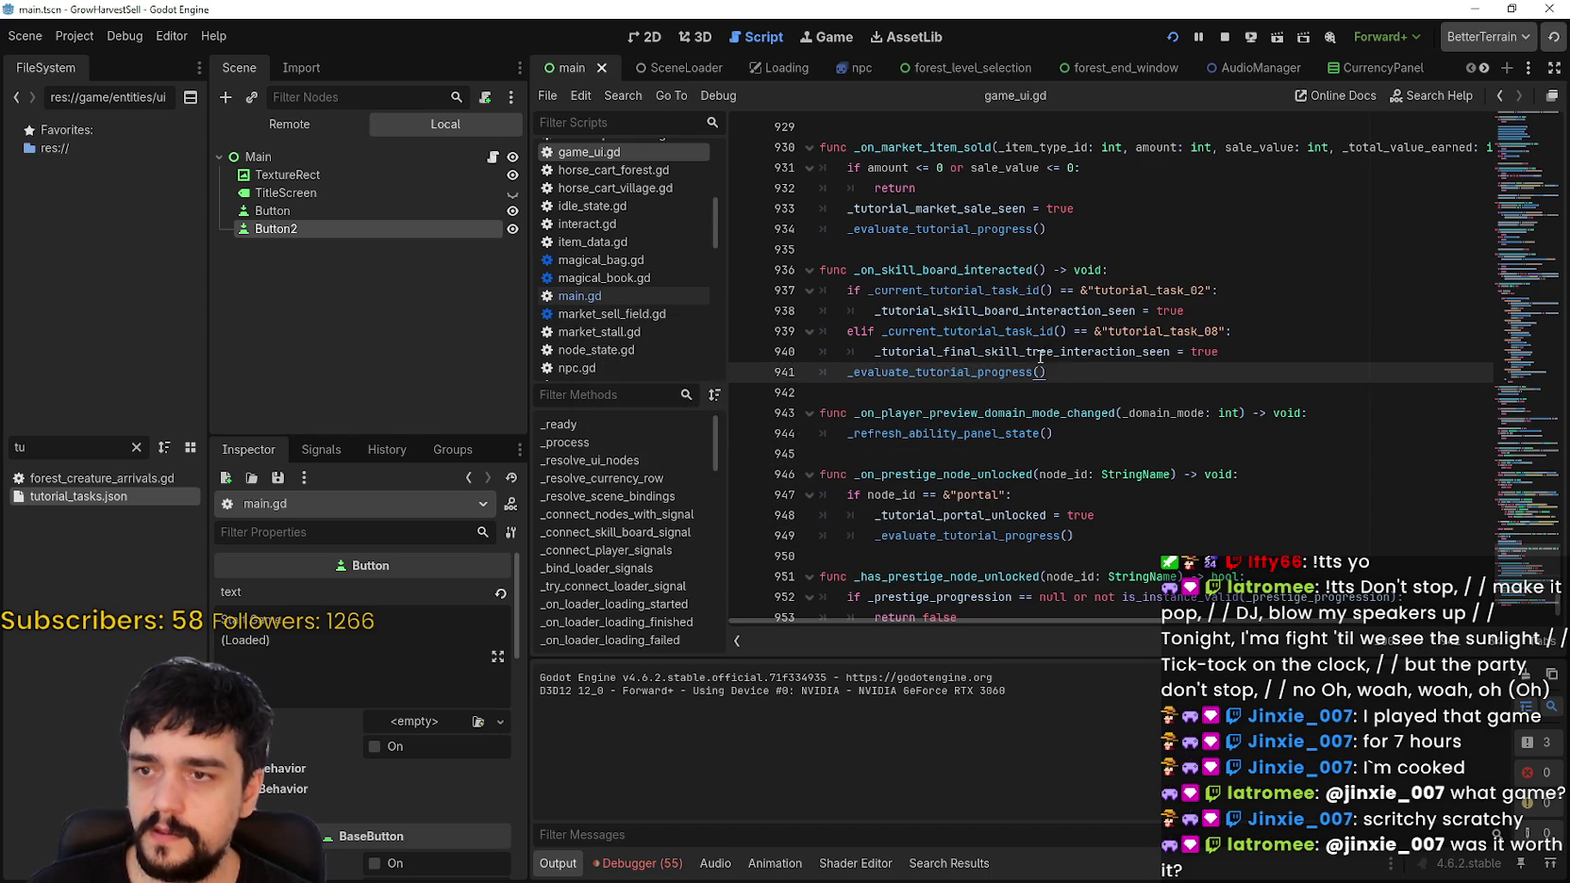
pyautogui.doubleClick(1034, 311)
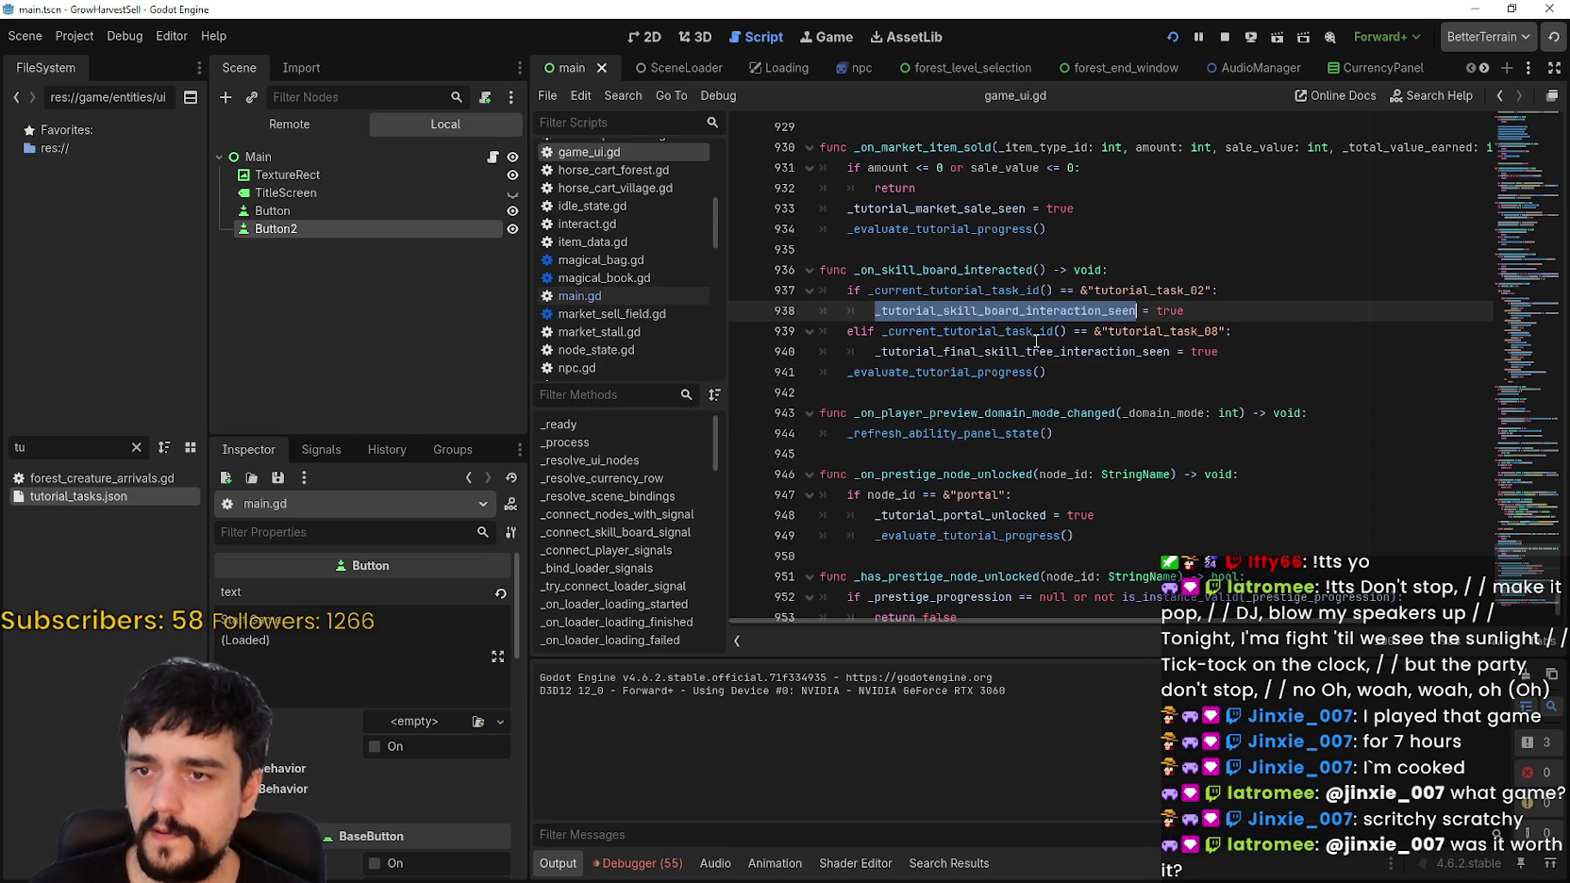
pyautogui.hotkey('ctrl', 'shift', 'f')
pyautogui.click(786, 534)
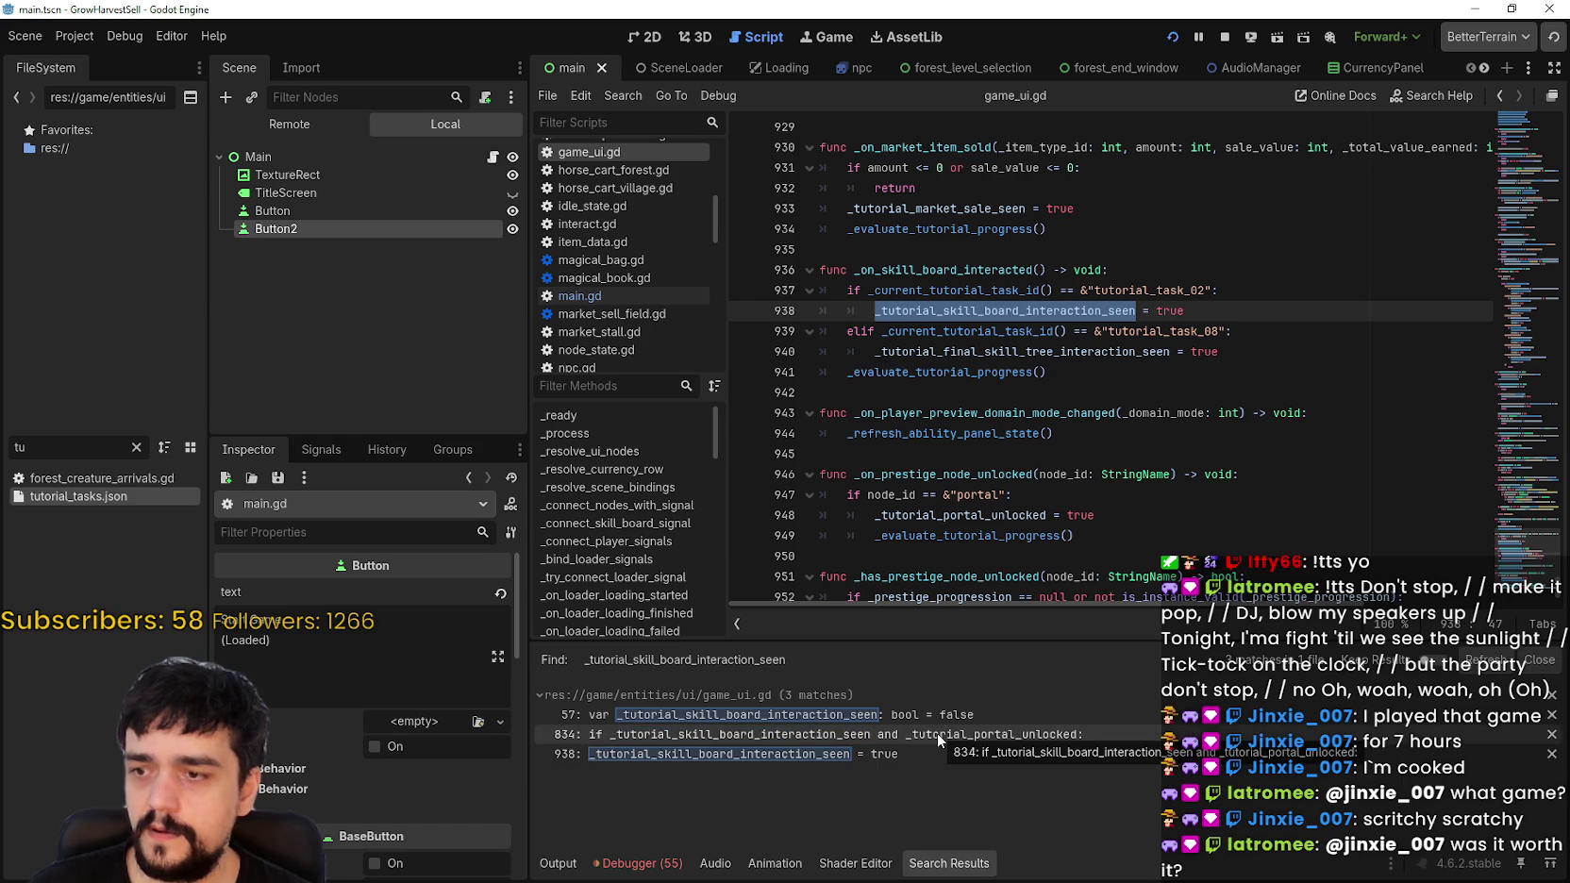
# Step: Review the line 834 flag check and the flag's declaration at line 57
pyautogui.click(936, 733)
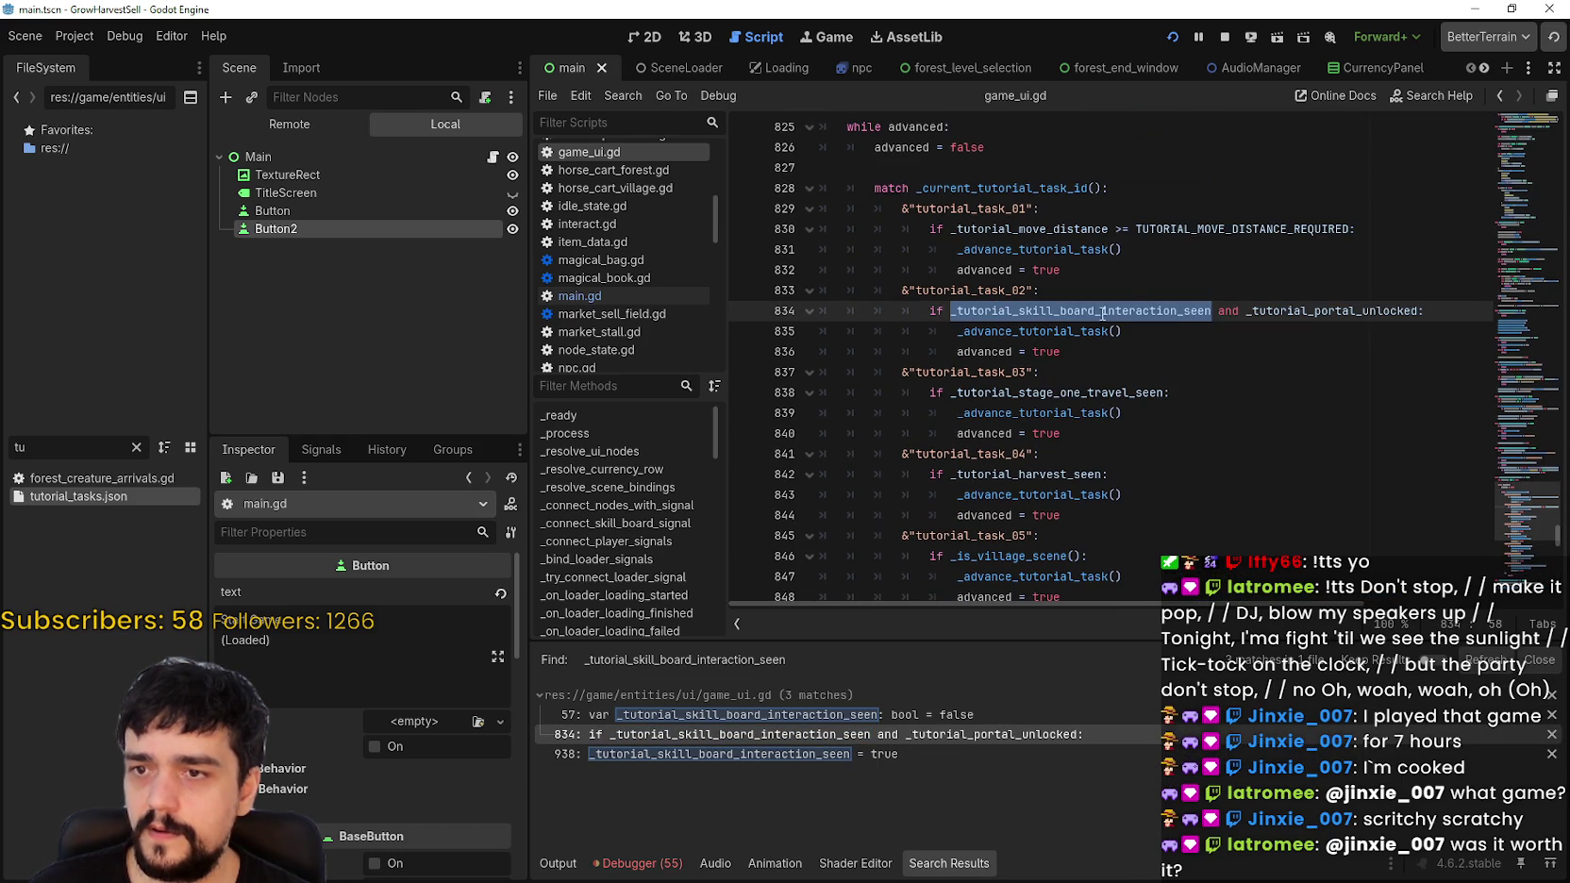
pyautogui.doubleClick(1261, 304)
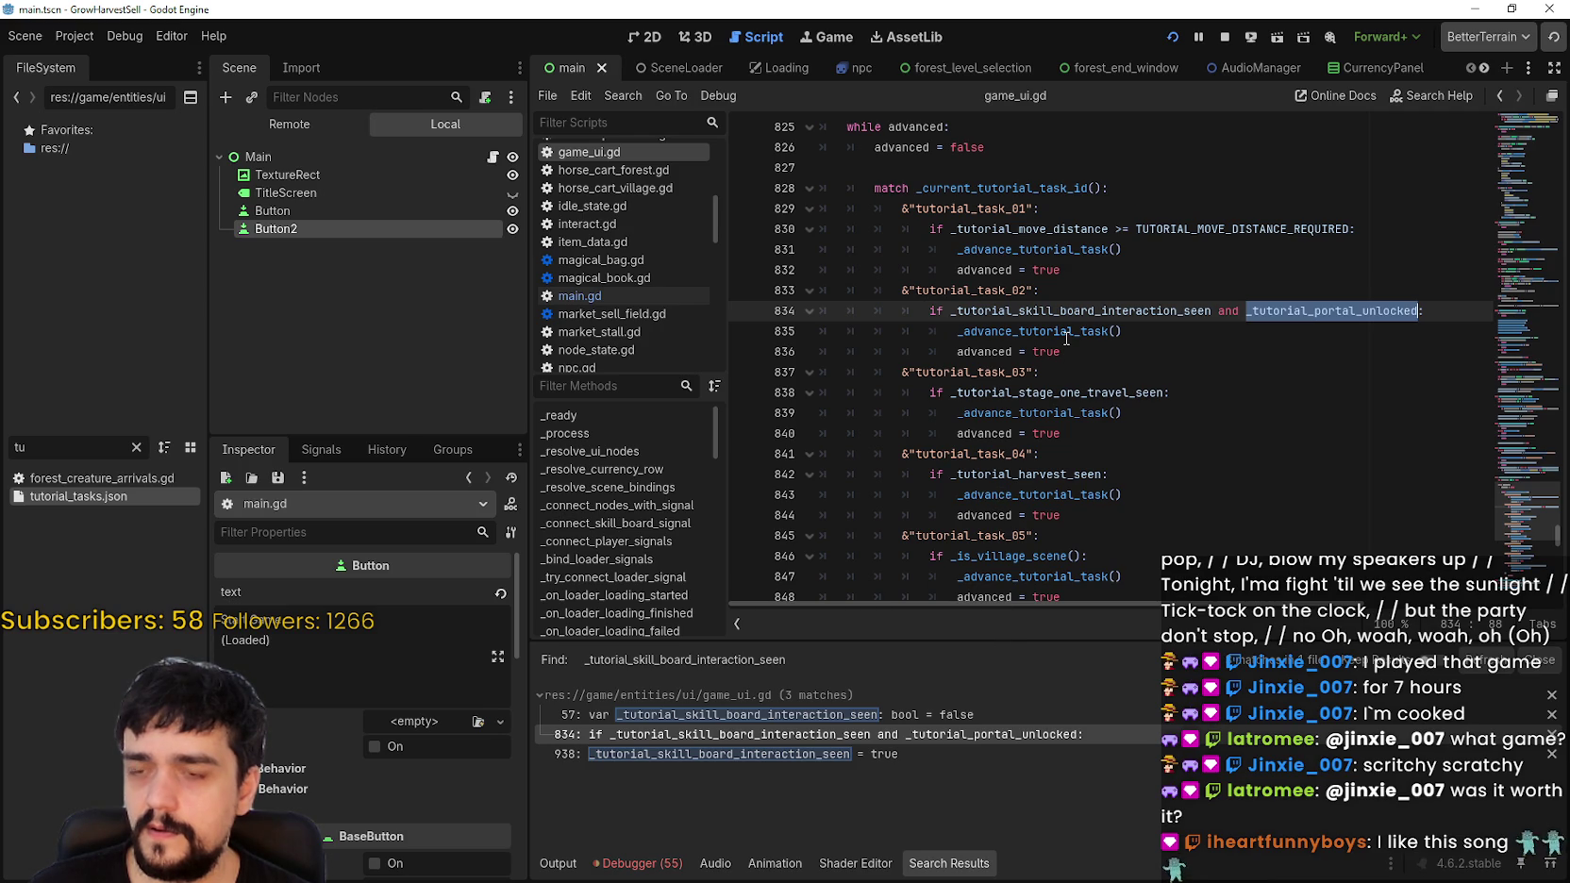
pyautogui.scroll(1, 1068, 358)
pyautogui.scroll(1, 1068, 357)
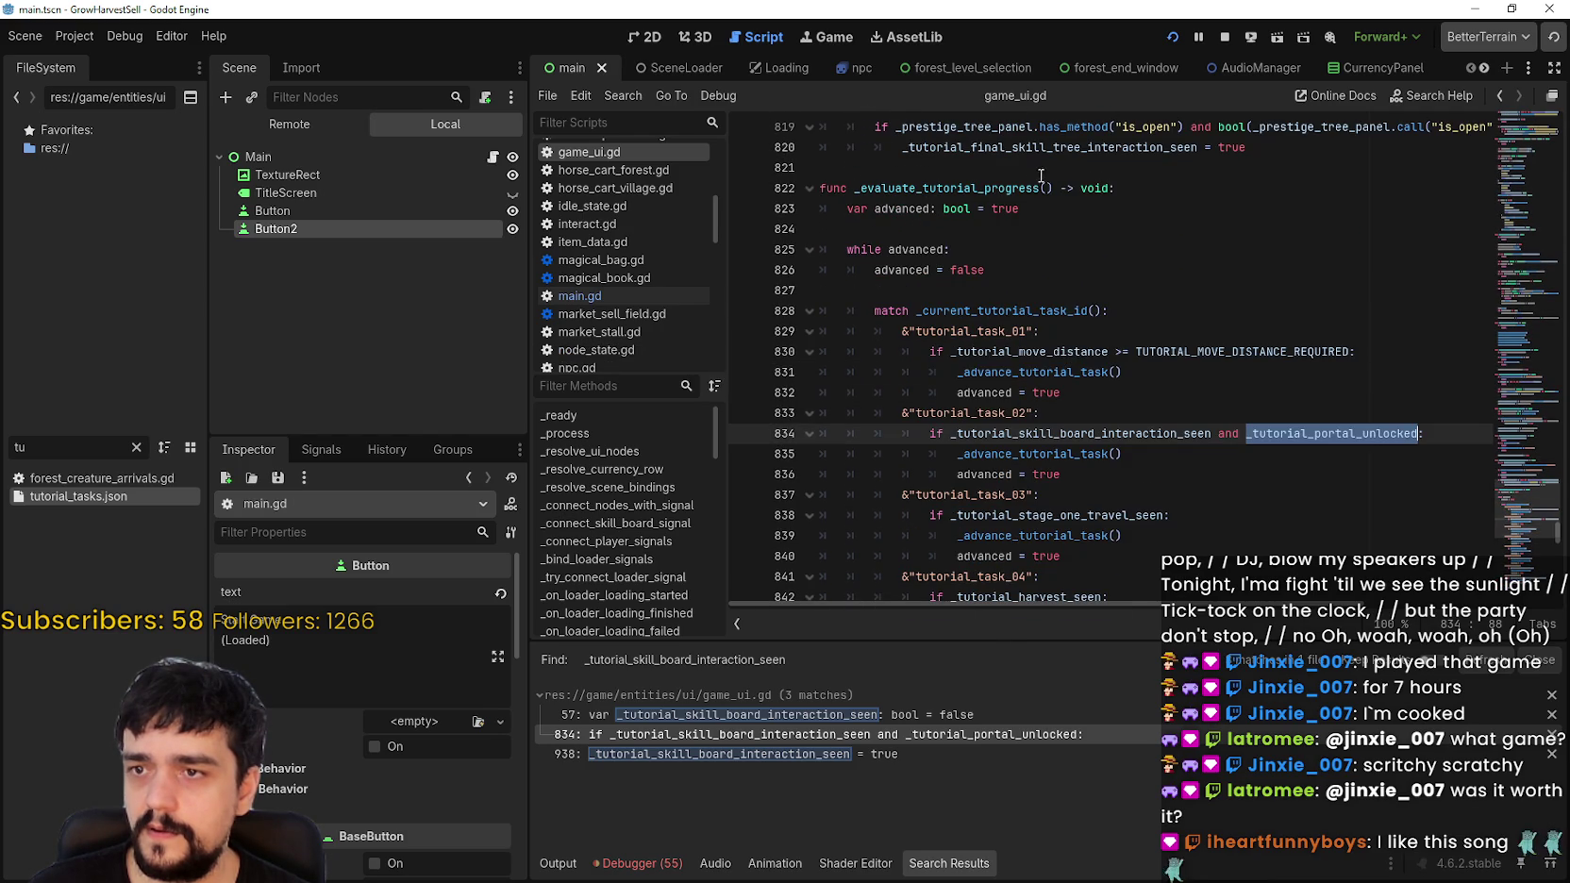
pyautogui.click(879, 721)
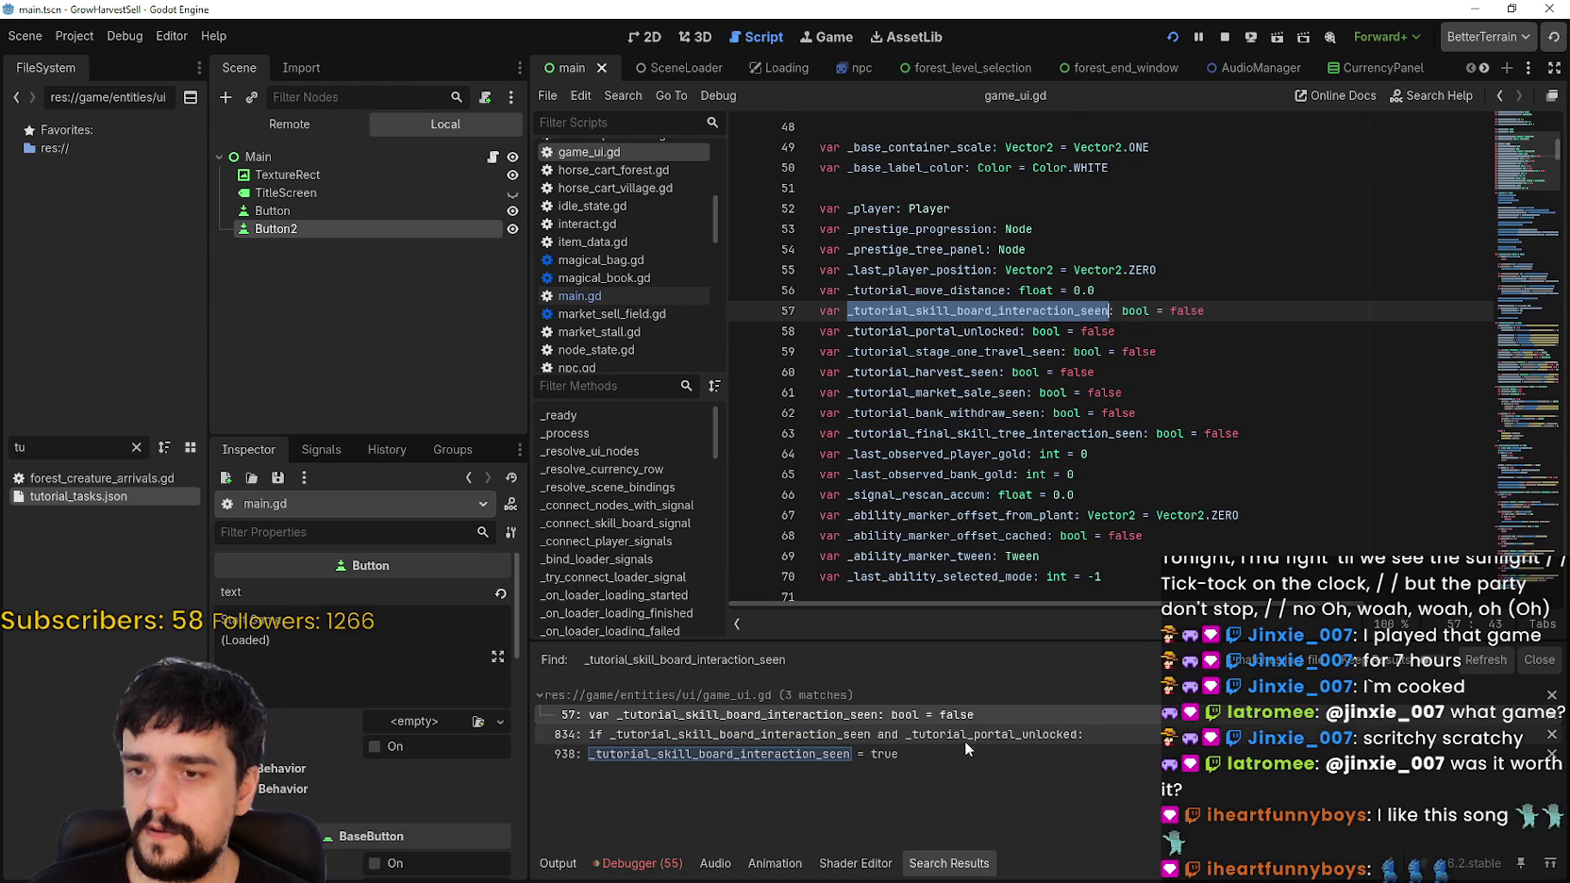
pyautogui.click(965, 741)
# Step: Rerun the project search for _tutorial_skill_board_interaction_seen from line 834
pyautogui.doubleClick(1087, 421)
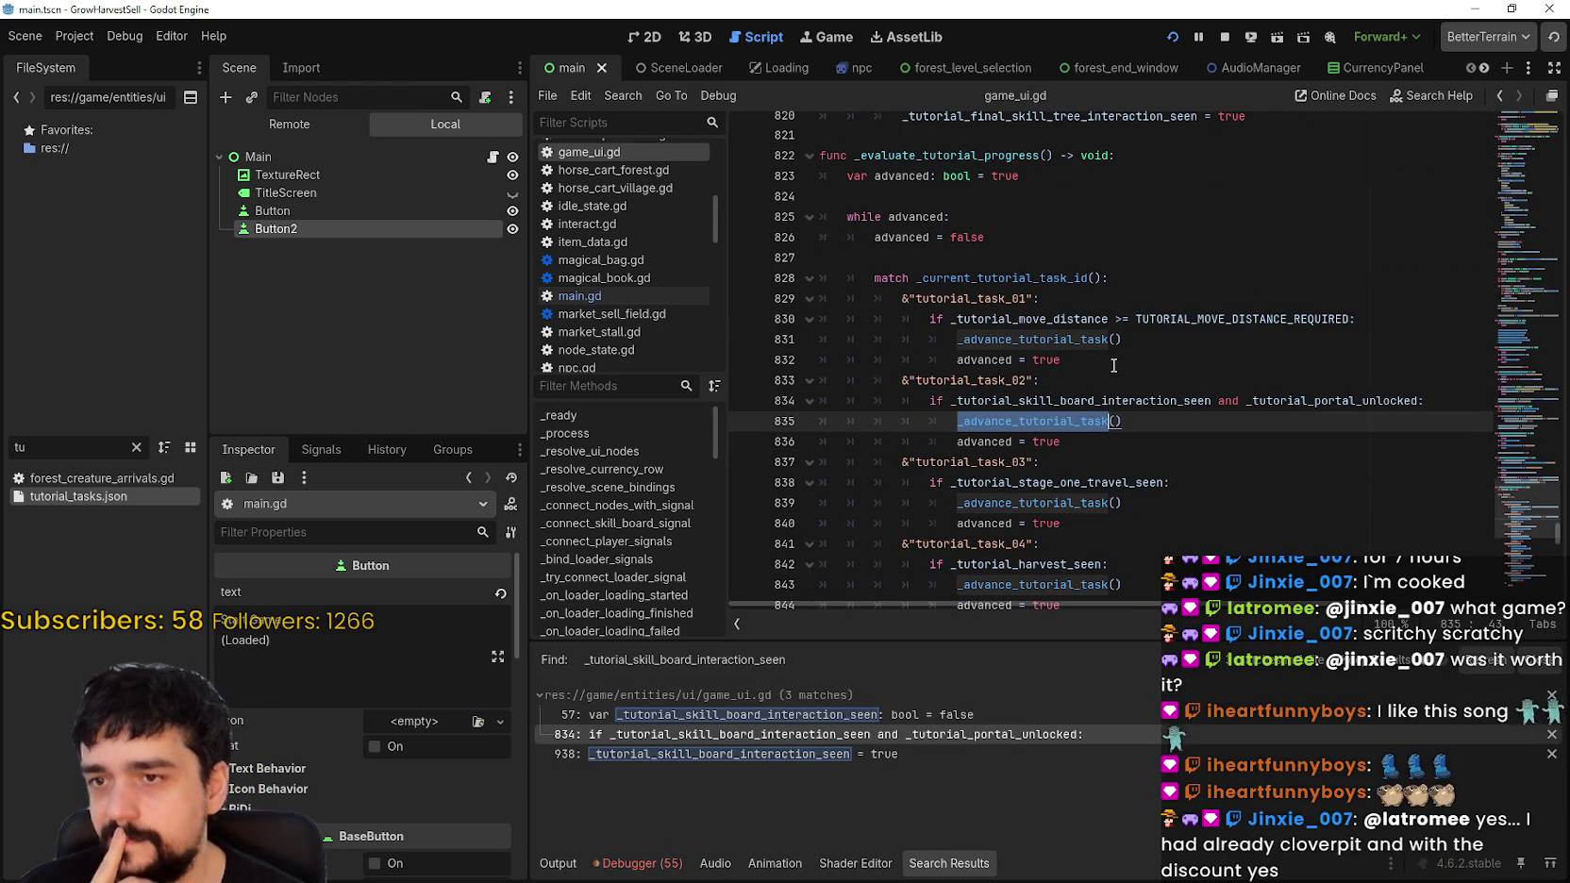
pyautogui.doubleClick(1146, 400)
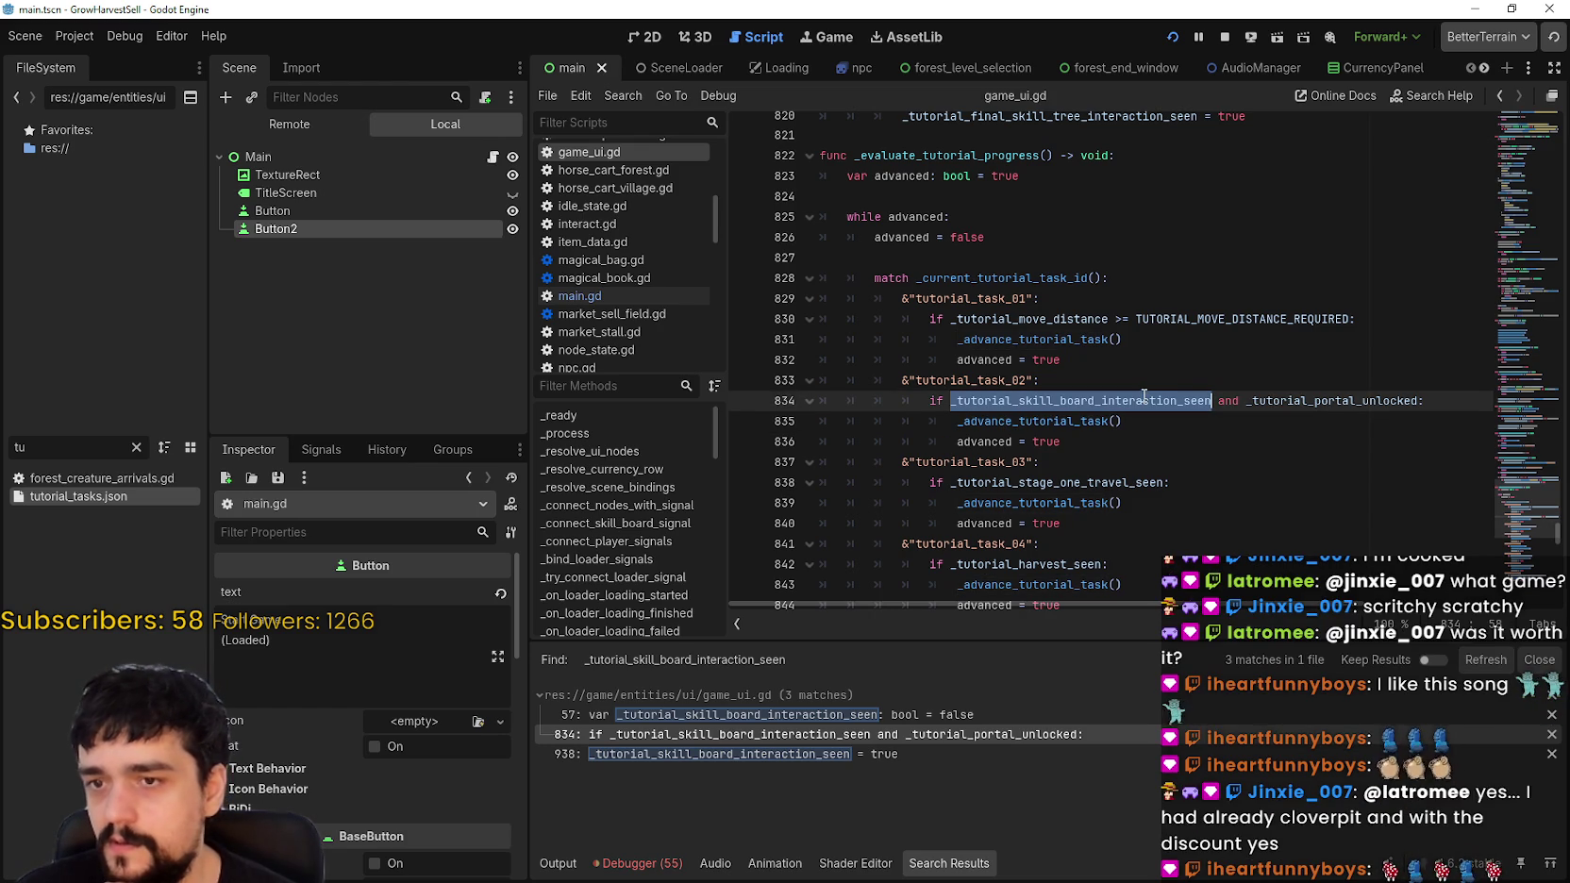
pyautogui.keyDown('shift'); pyautogui.click(1319, 401); pyautogui.keyUp('shift')
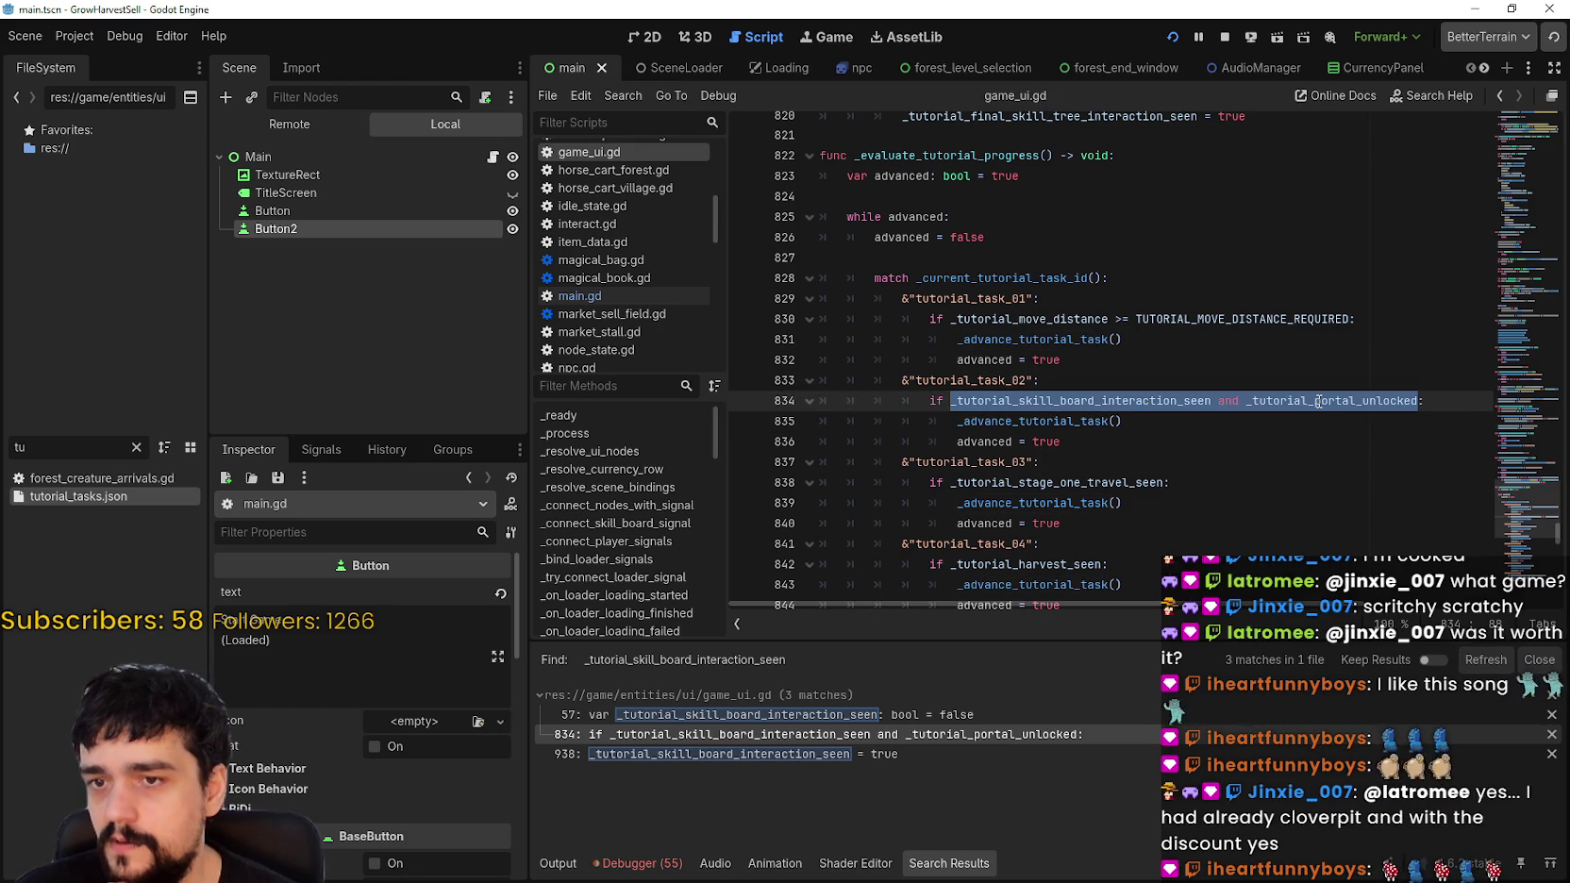
pyautogui.doubleClick(1060, 400)
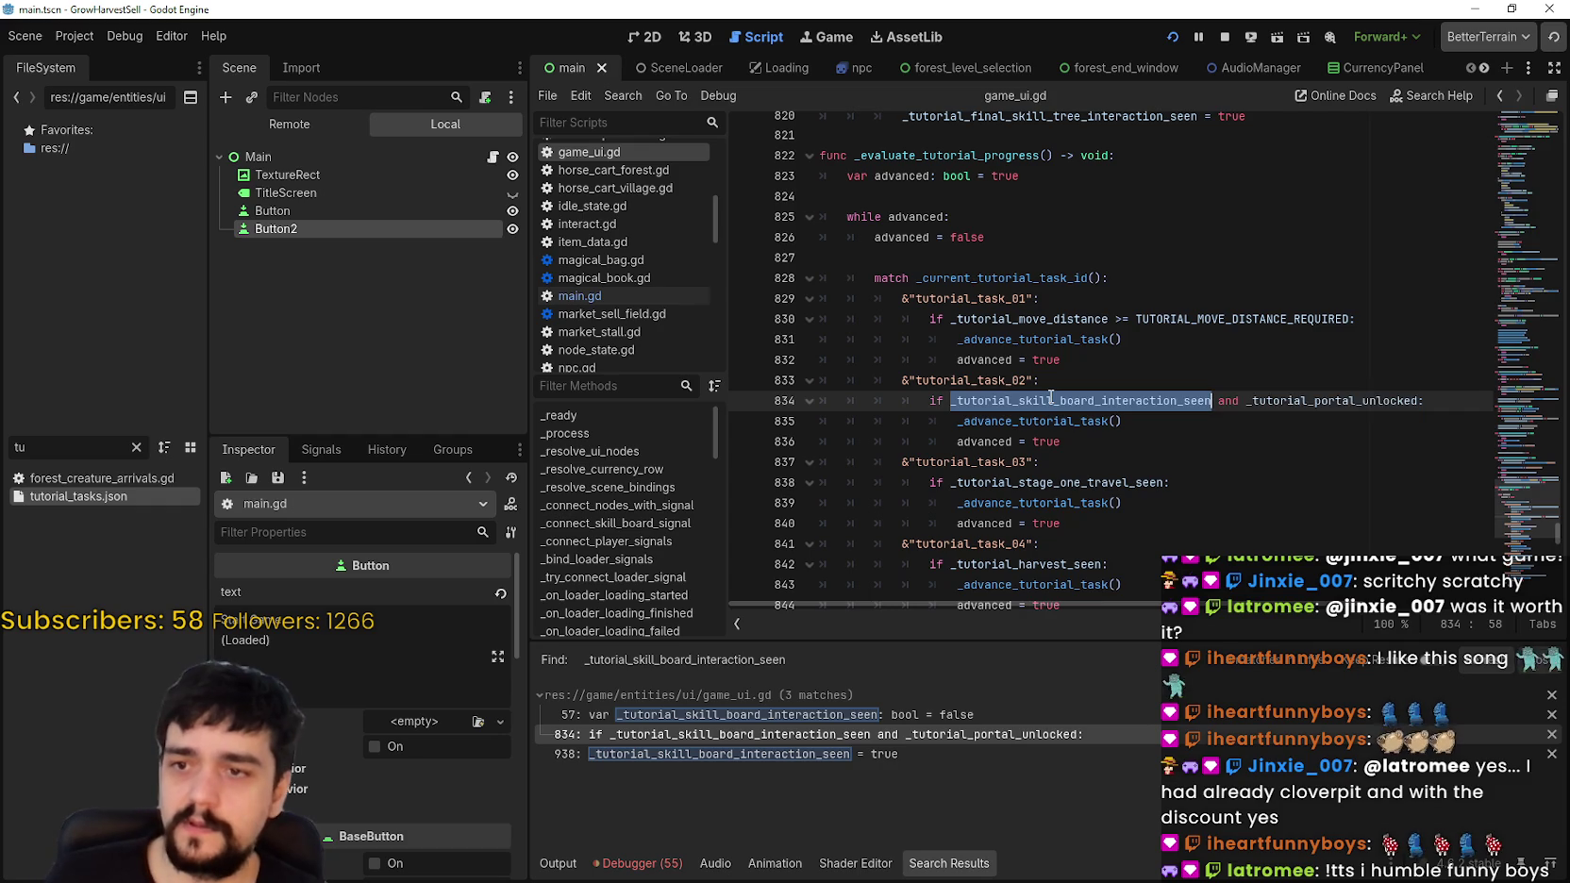
pyautogui.hotkey('ctrl', 'shift', 'f')
pyautogui.click(812, 524)
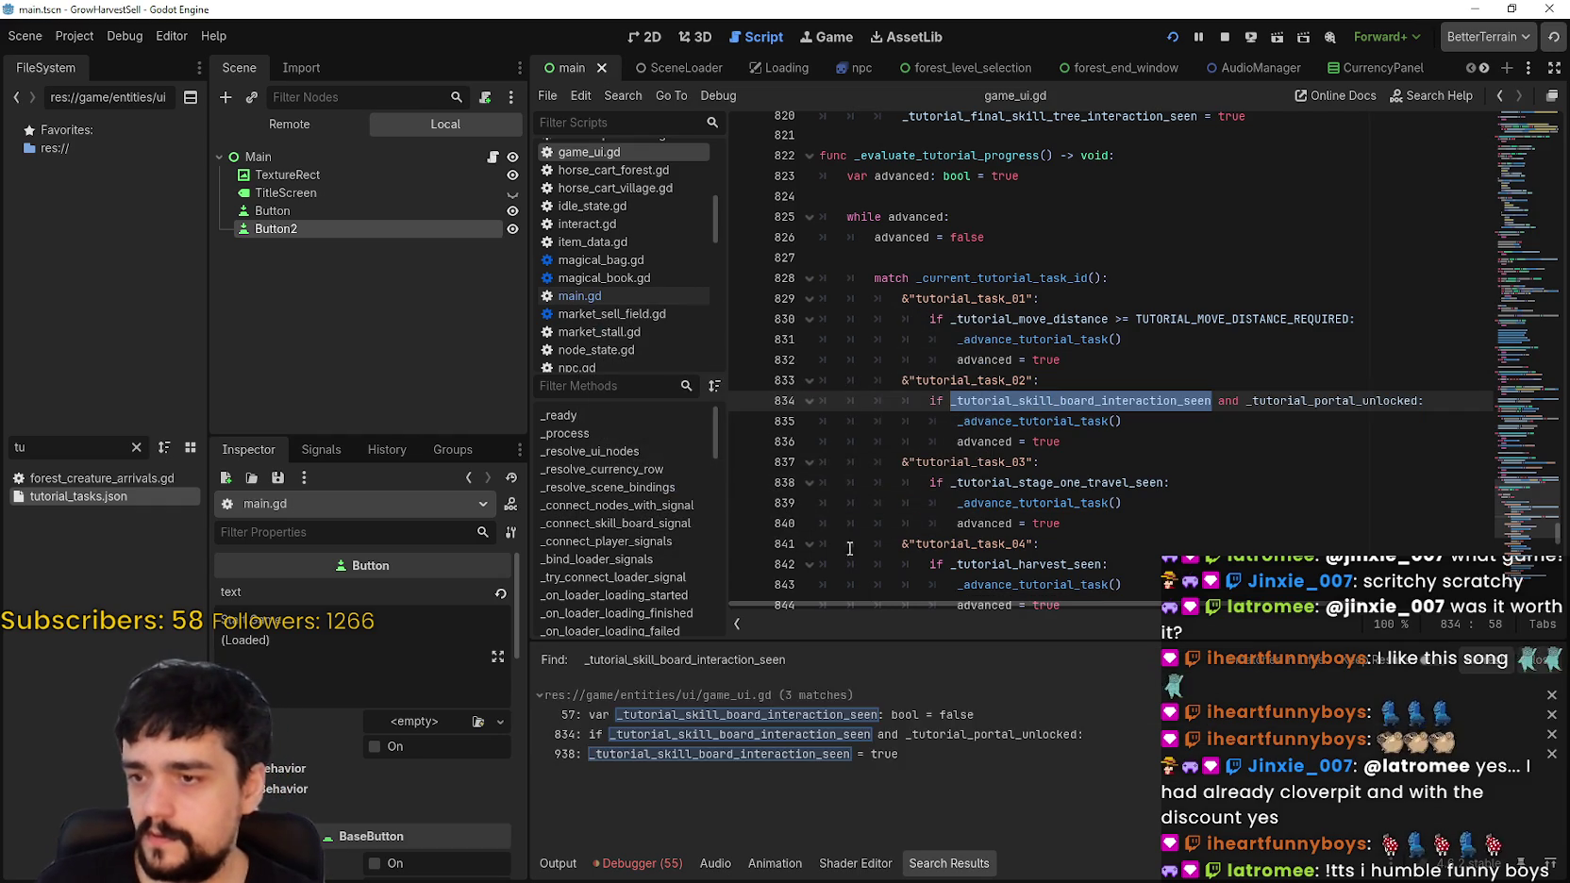
# Step: Select _tutorial_portal_unlocked on line 834 and open Find in Files for it
pyautogui.click(1293, 401)
pyautogui.doubleClick(1292, 401)
pyautogui.hotkey('ctrl', 'shift', 'f')
# Step: Search for _tutorial_portal_unlocked and step through its matches at lines 58, 811, 812 and 834
pyautogui.click(783, 522)
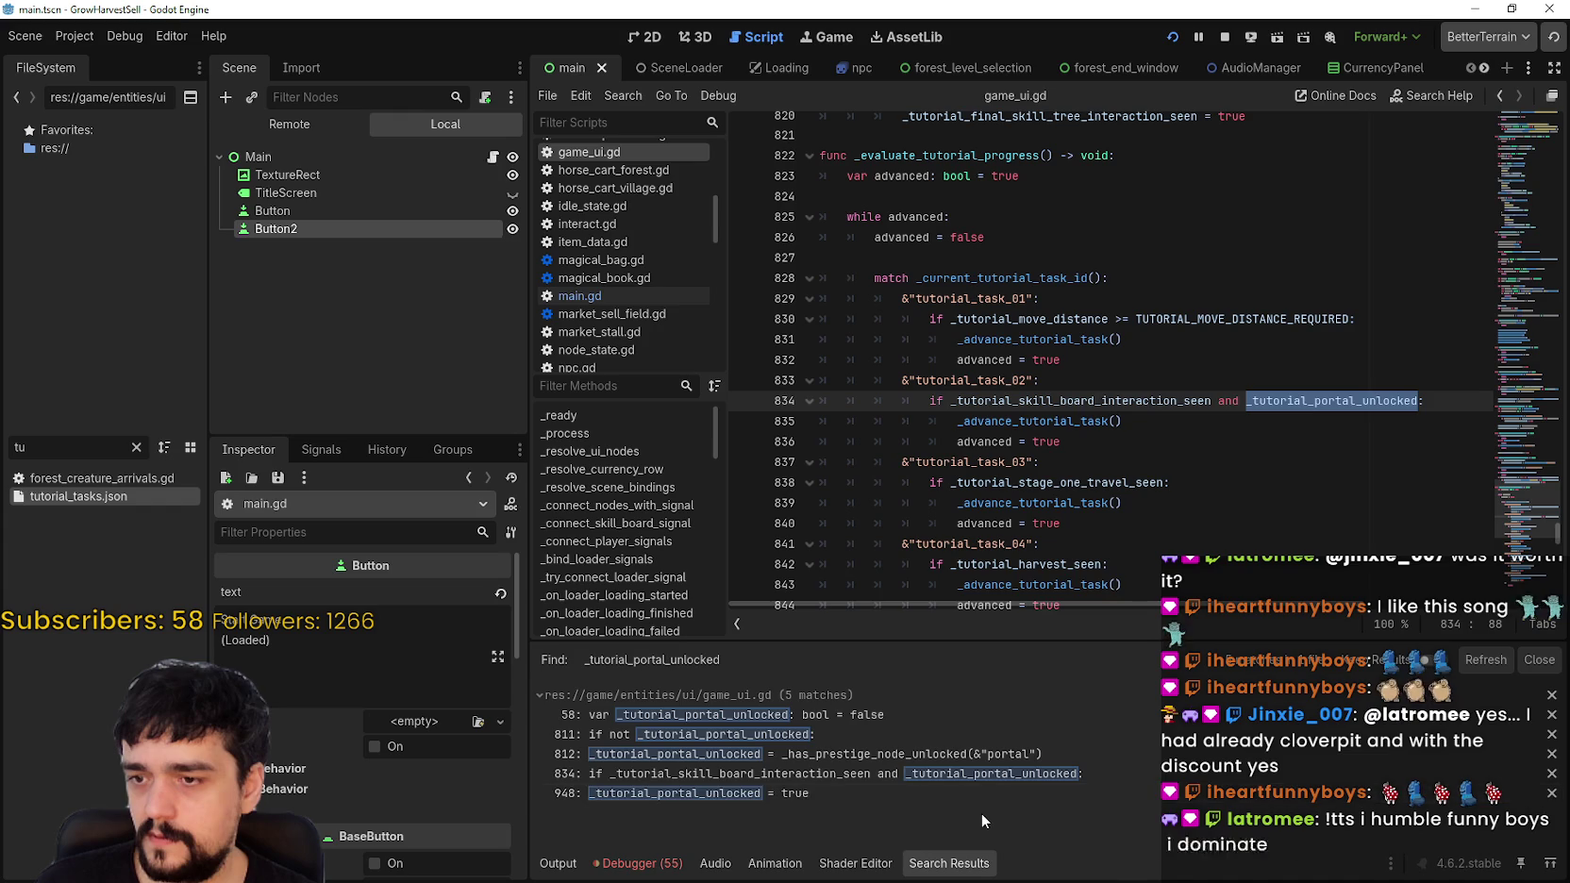
pyautogui.click(740, 717)
pyautogui.click(725, 738)
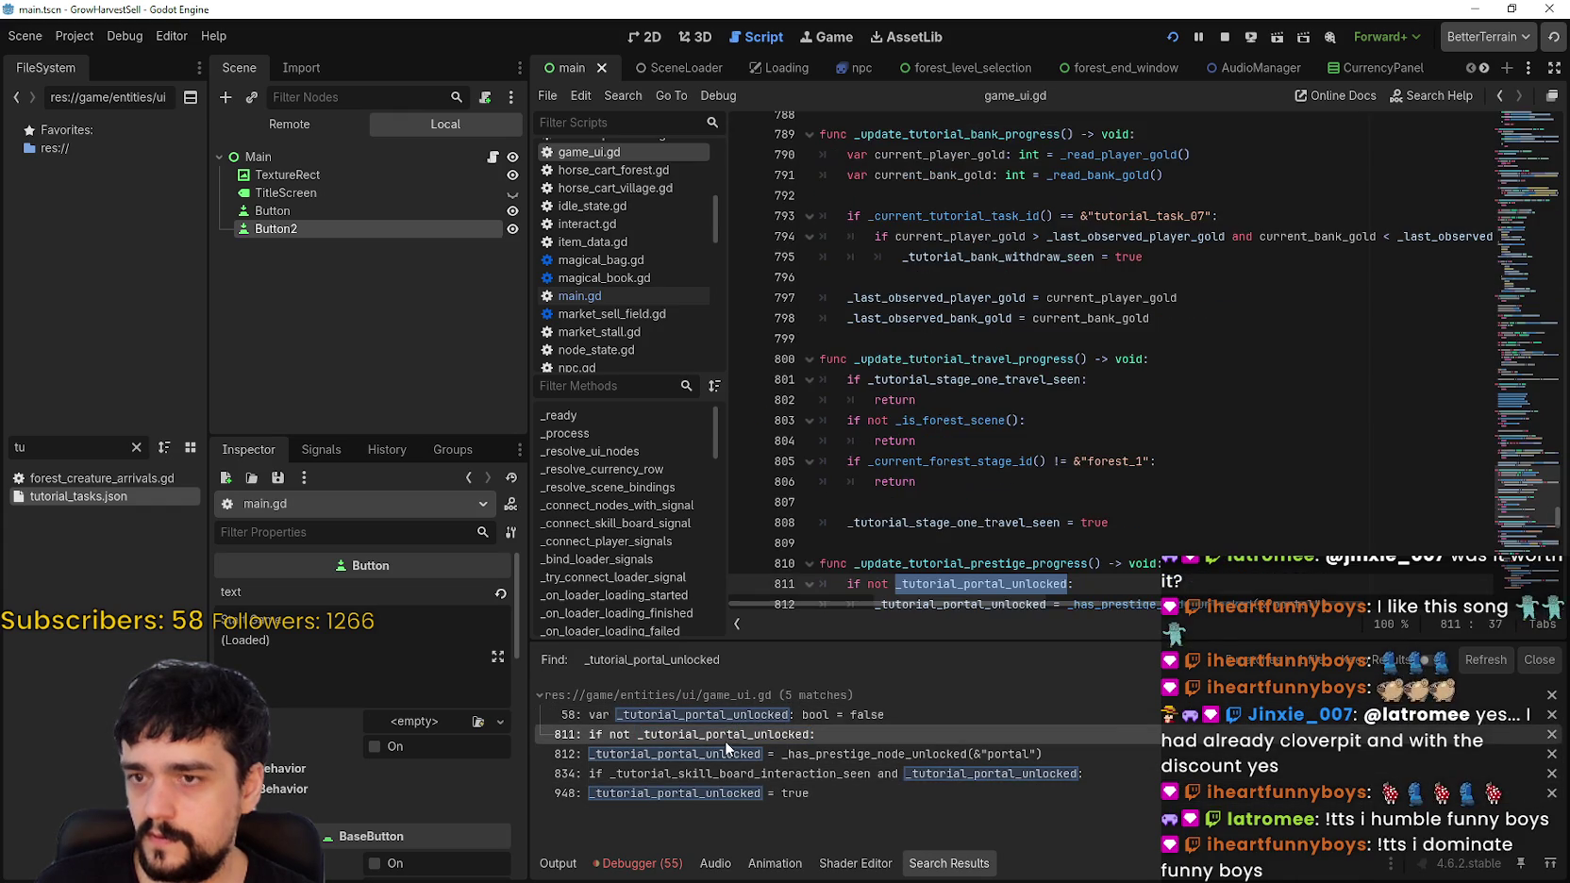
pyautogui.scroll(-1, 931, 530)
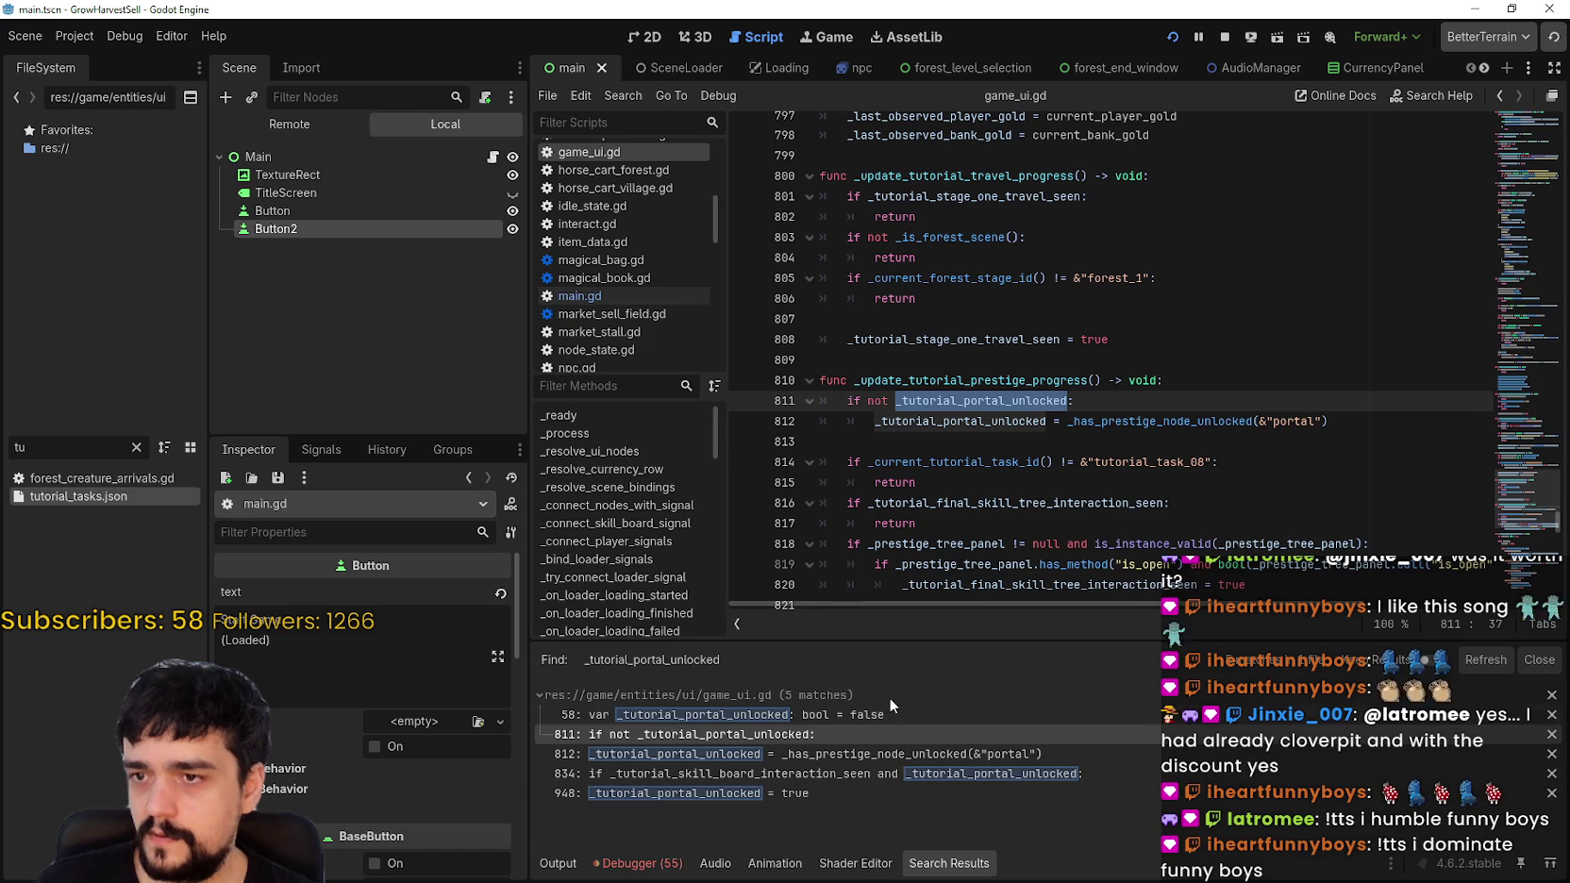
pyautogui.click(877, 754)
pyautogui.click(884, 778)
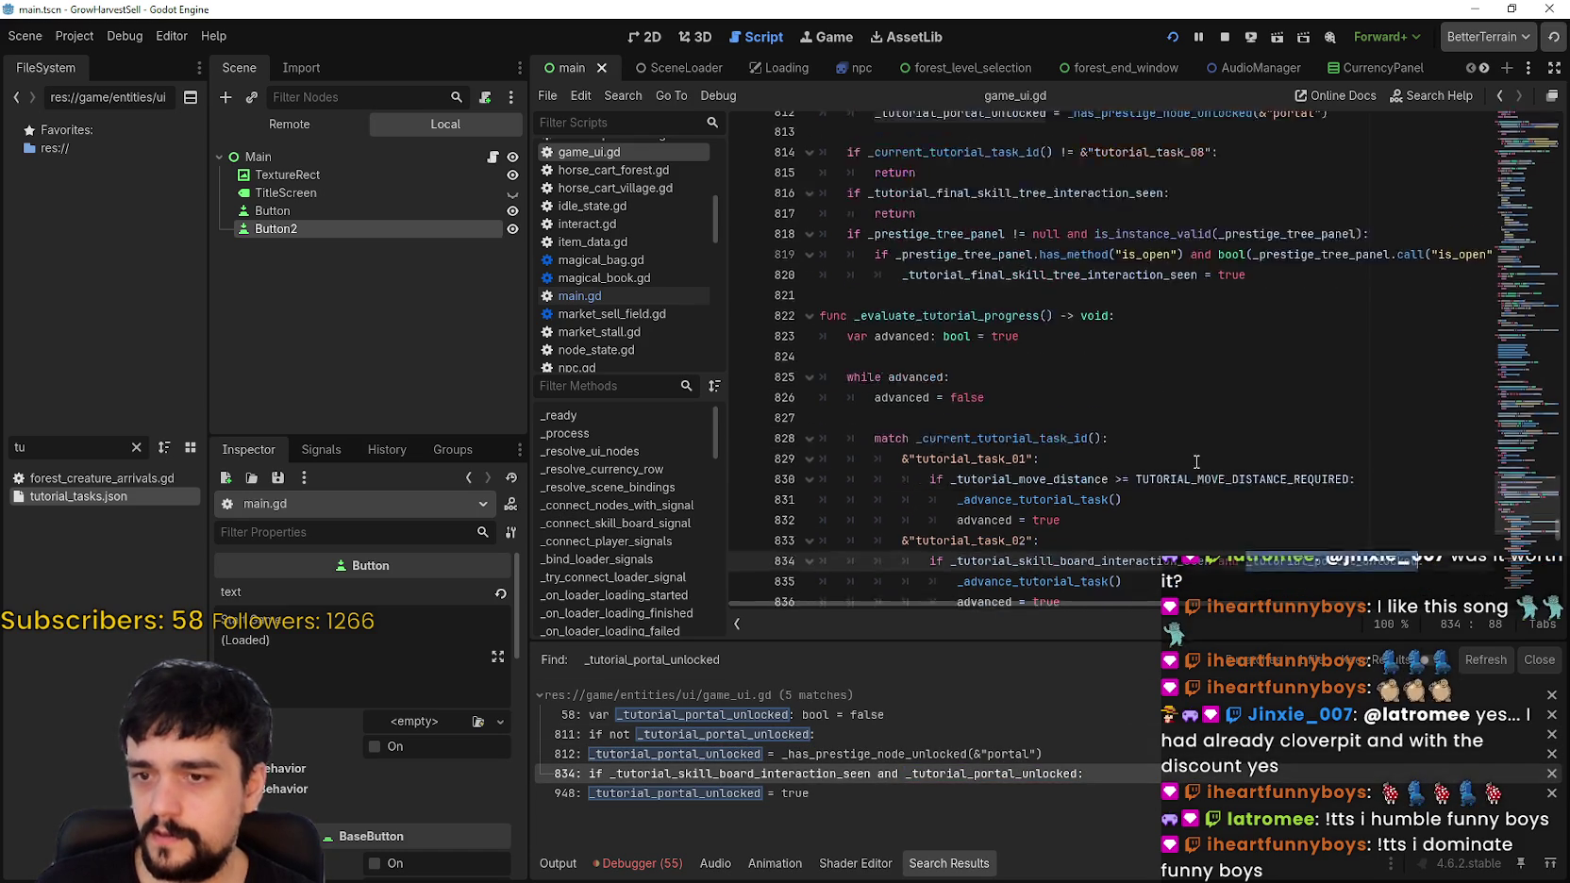
pyautogui.click(798, 754)
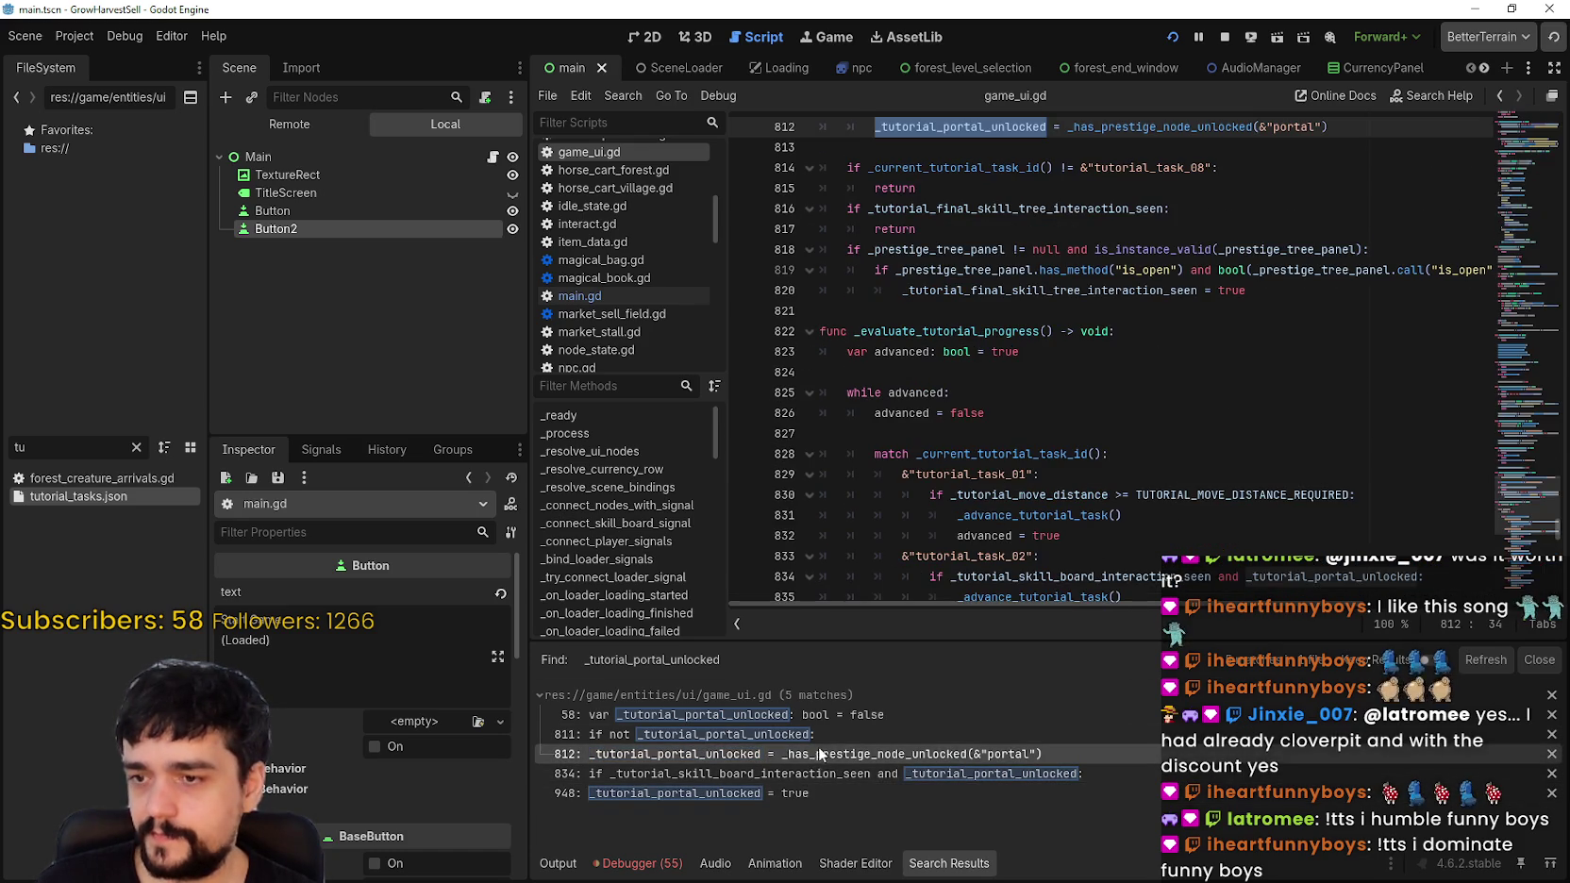
pyautogui.scroll(1, 1054, 422)
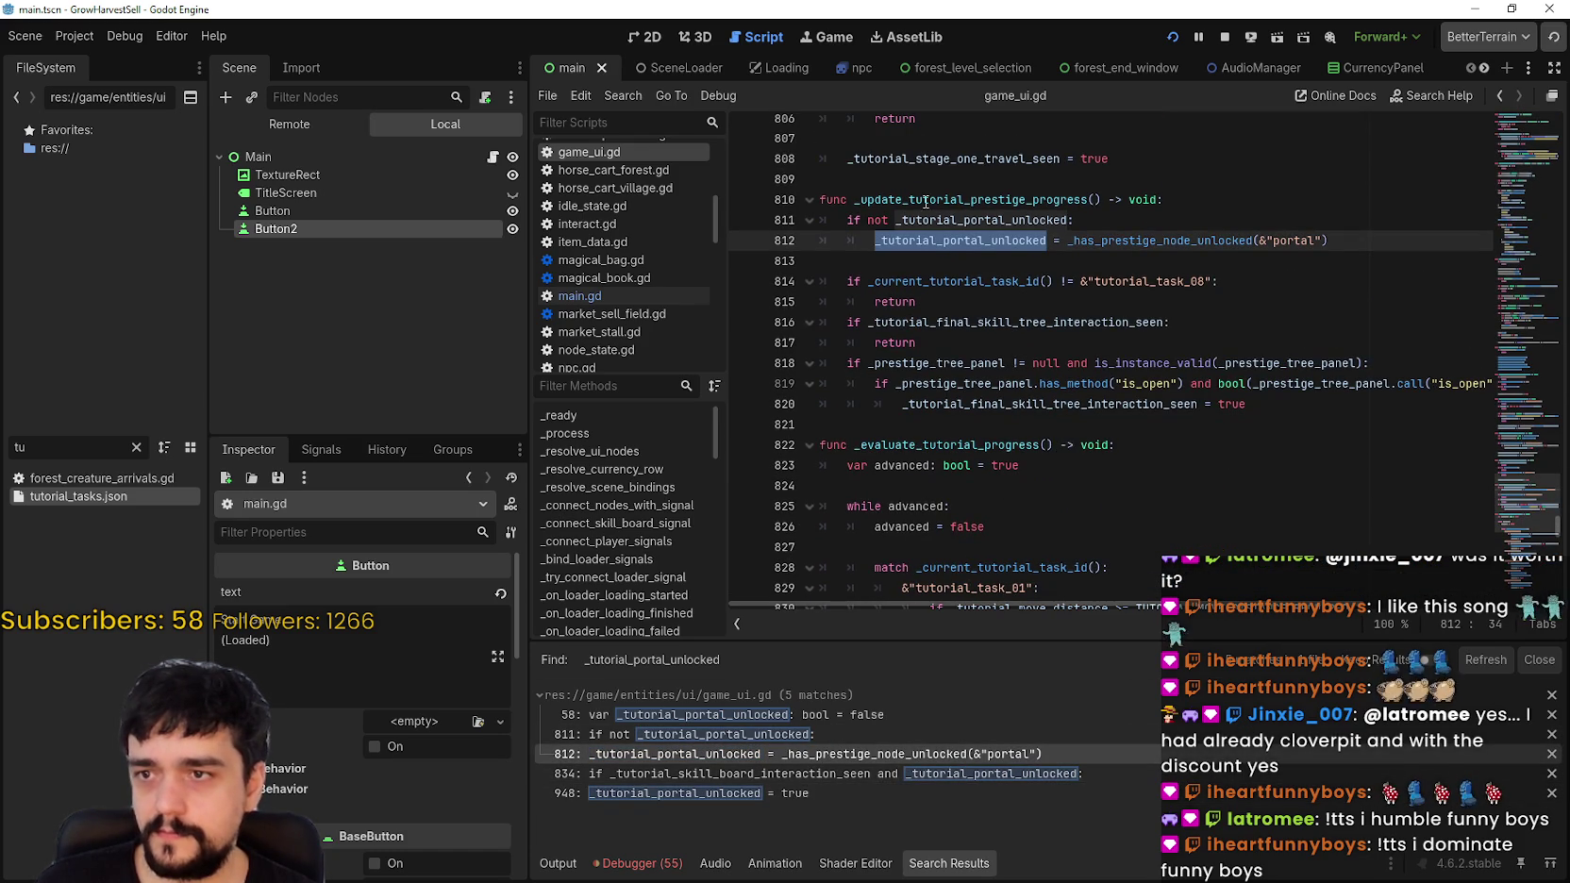
pyautogui.click(819, 735)
pyautogui.click(831, 755)
pyautogui.click(856, 773)
pyautogui.scroll(3, 1011, 311)
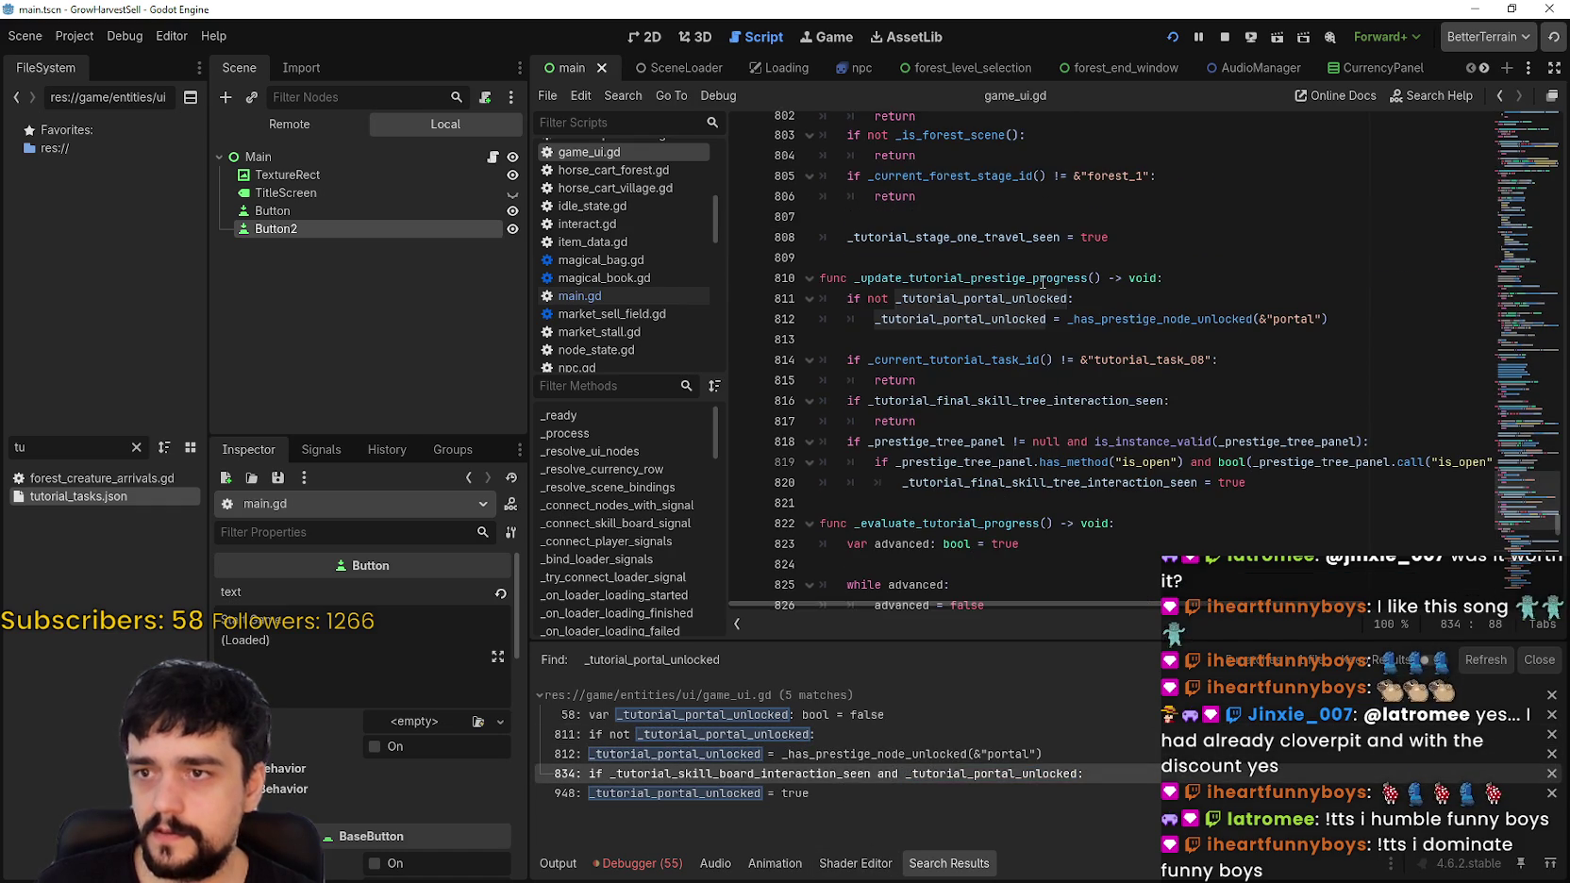
# Step: Look up the _has_prestige_node_unlocked definition from the line 811 call
pyautogui.click(1012, 300)
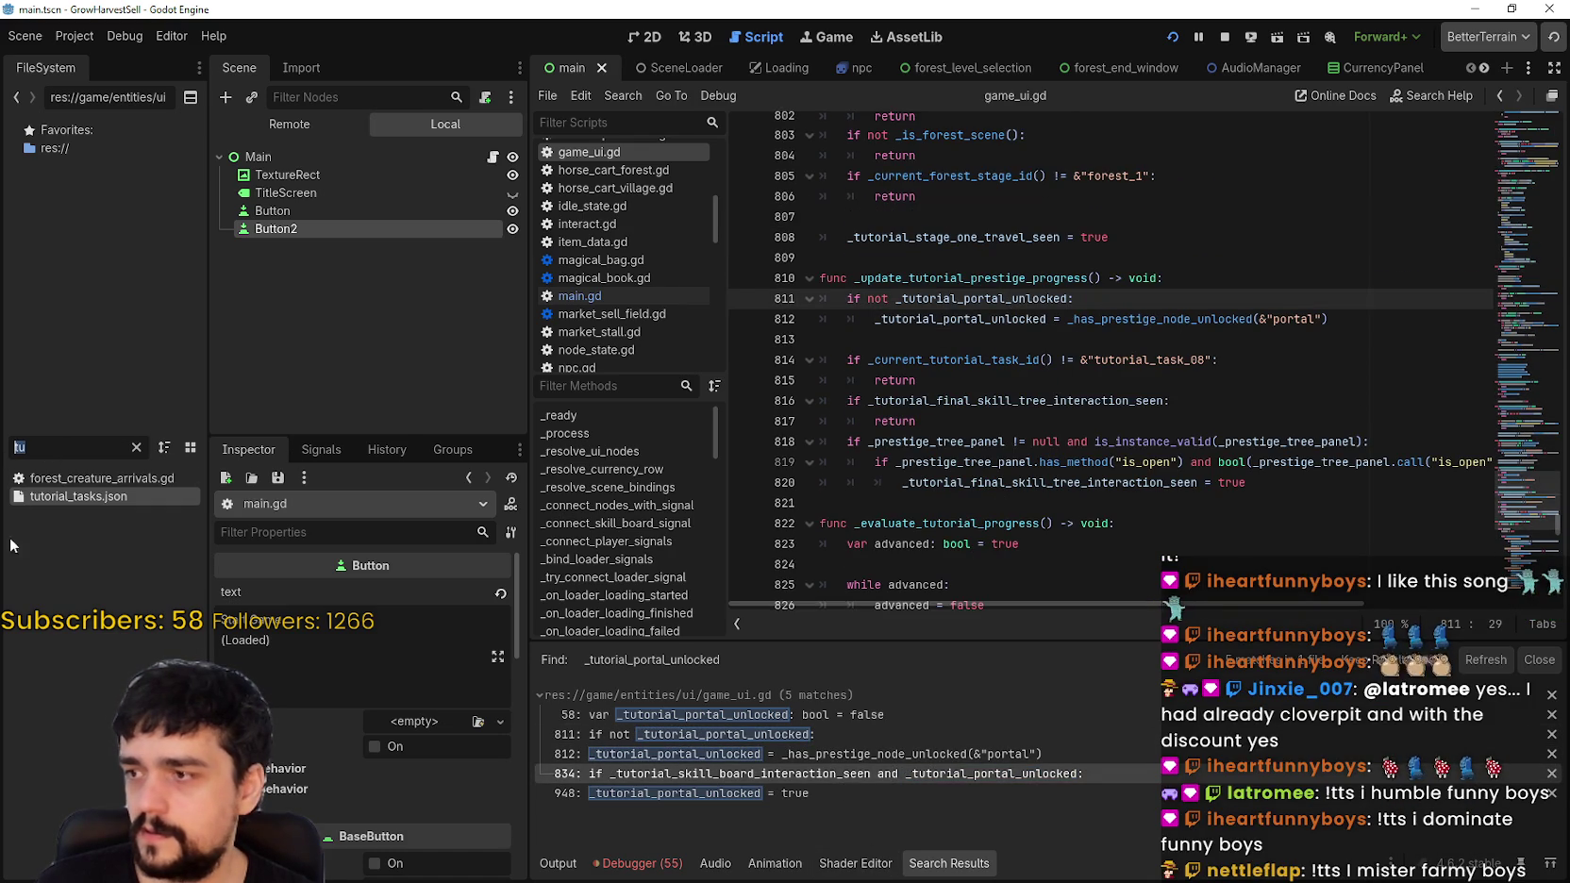
pyautogui.rightClick(1118, 318)
pyautogui.click(1180, 542)
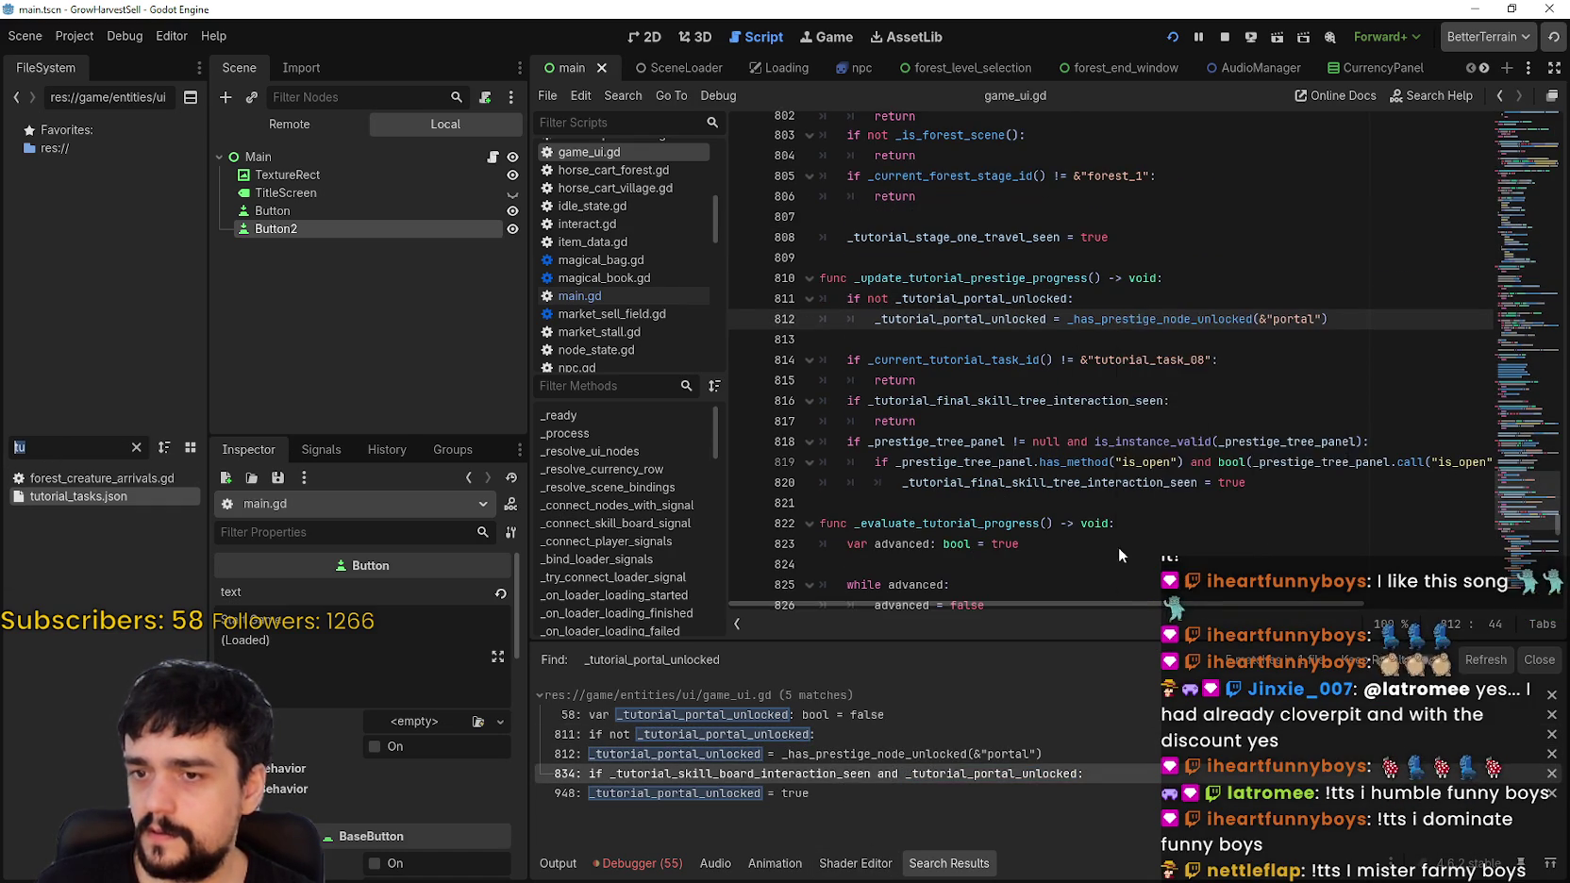
pyautogui.click(955, 504)
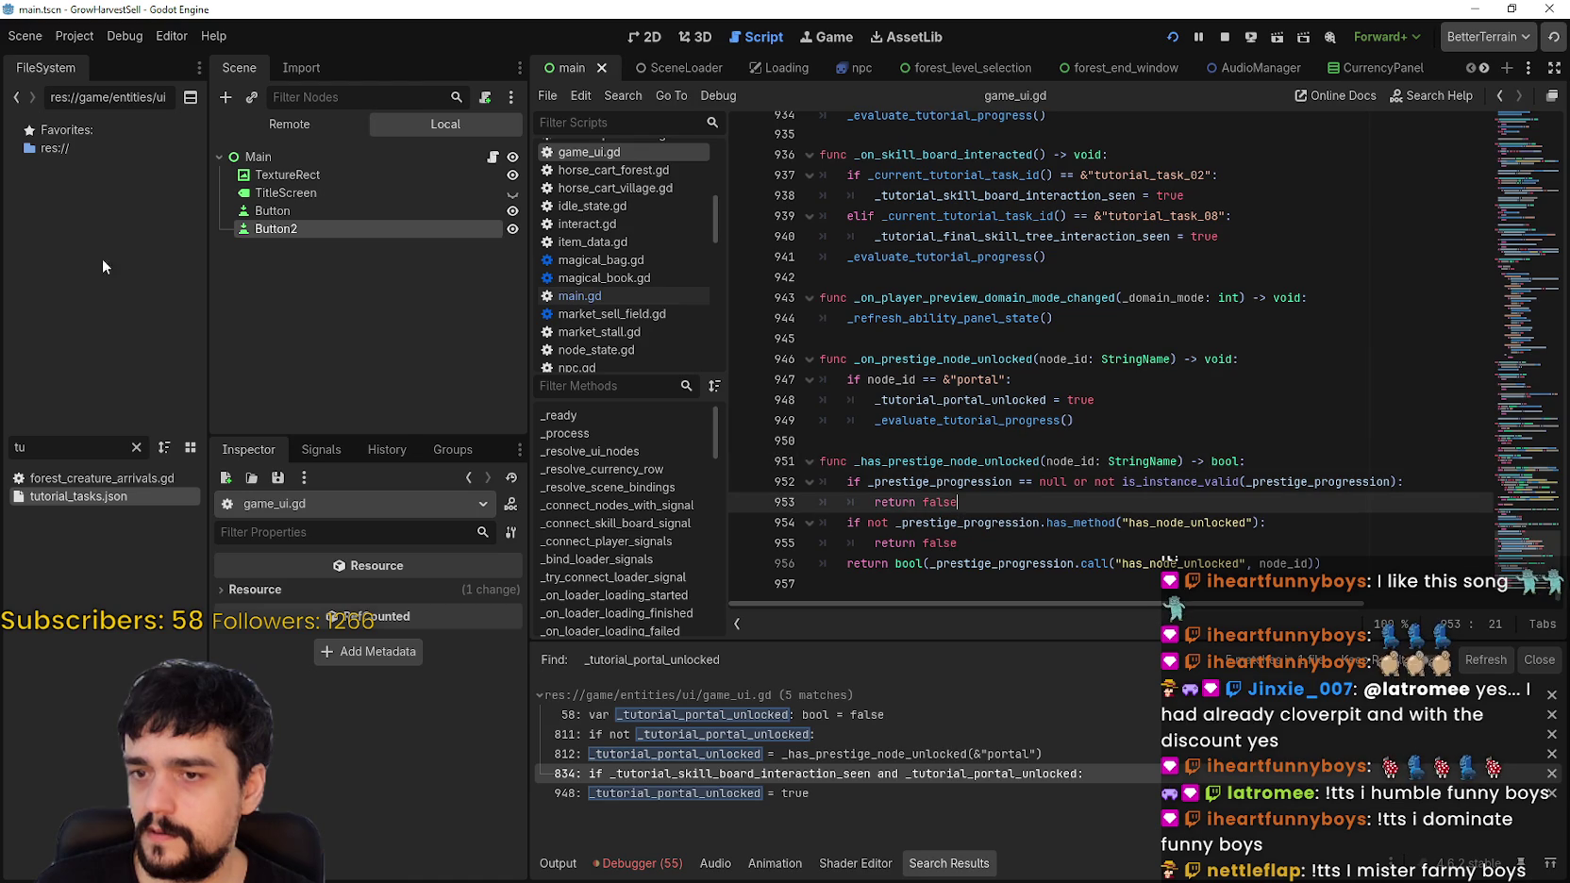
# Step: Find prestige_tree_panel.tscn by filtering FileSystem for 'presti', open it, and view its layout
pyautogui.write('pre')
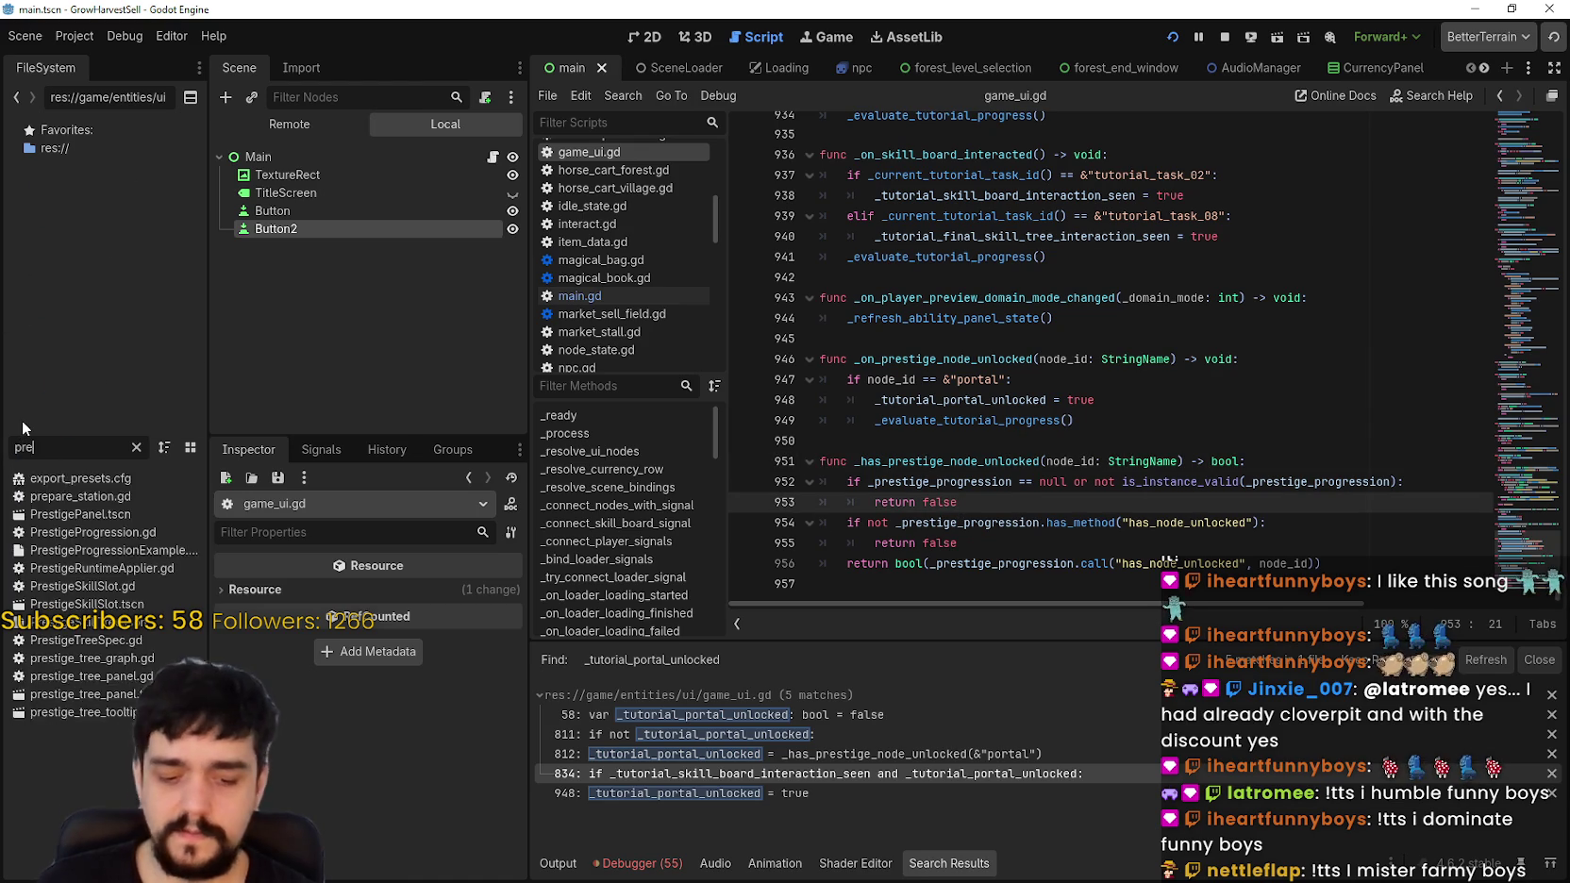
pyautogui.write('sti')
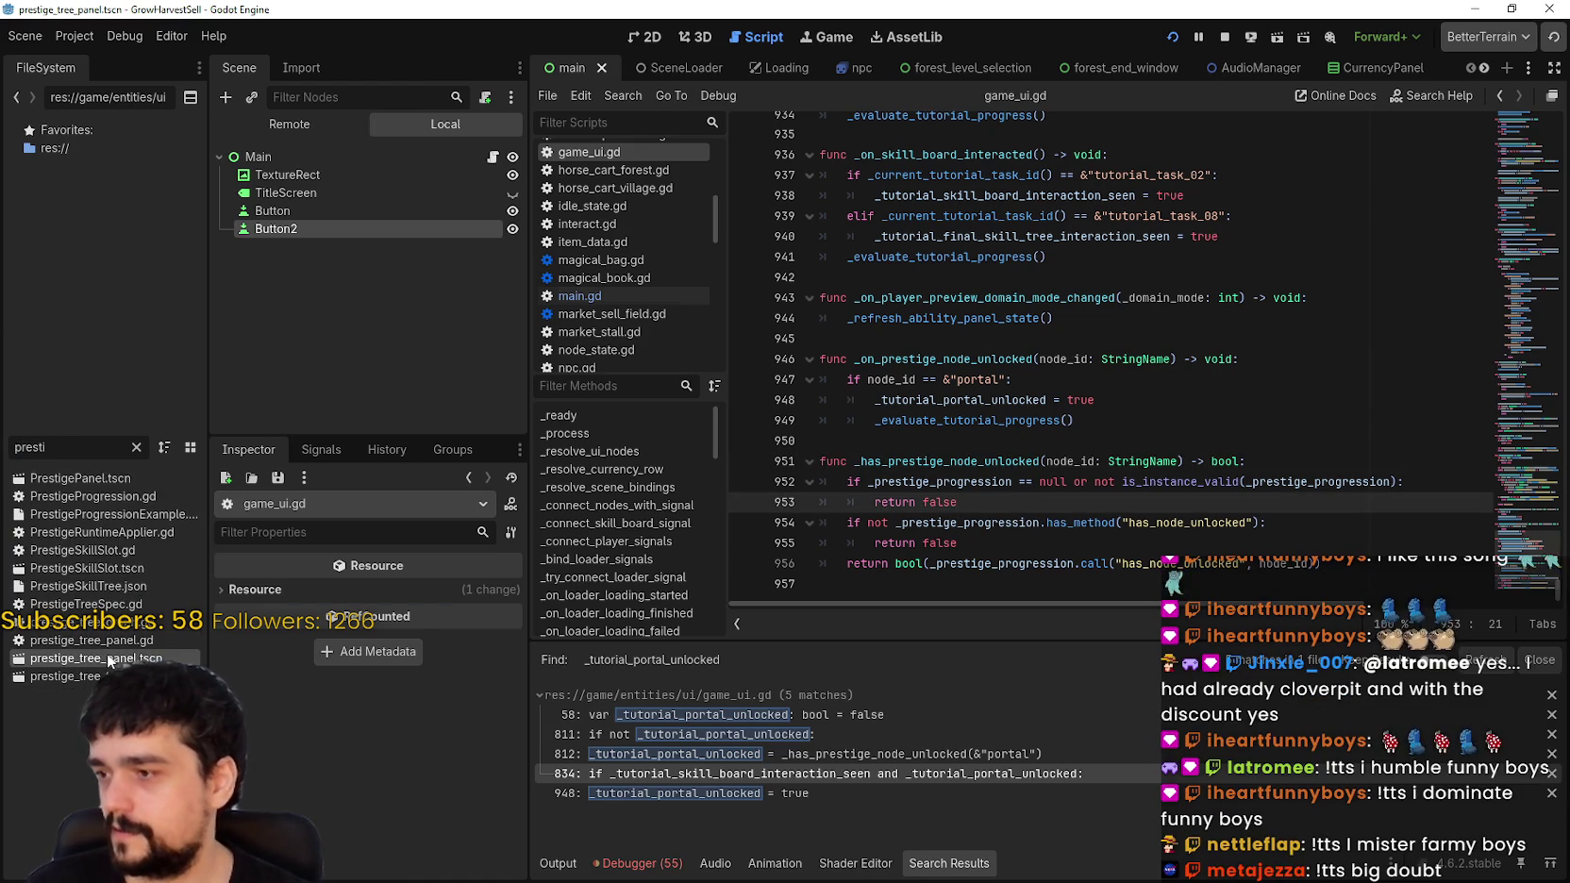
pyautogui.doubleClick(104, 658)
pyautogui.click(645, 38)
pyautogui.scroll(-3, 964, 298)
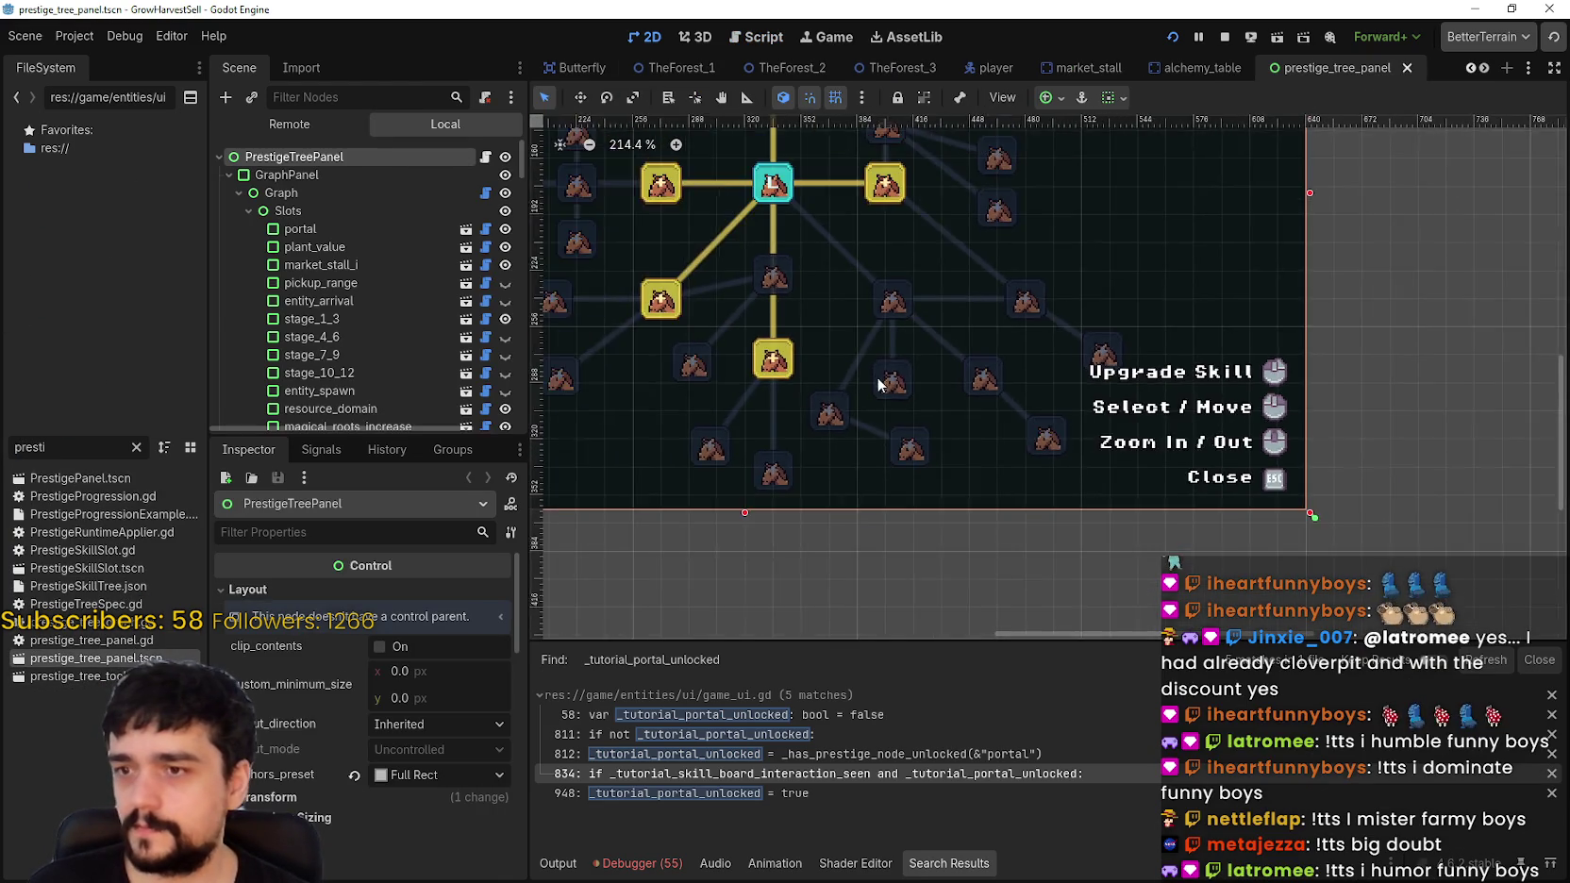
pyautogui.scroll(-3, 889, 411)
pyautogui.scroll(2, 827, 325)
# Step: Inspect the portal skill slot's script (node_id "portal"), then return to game_ui.gd line 834
pyautogui.click(828, 326)
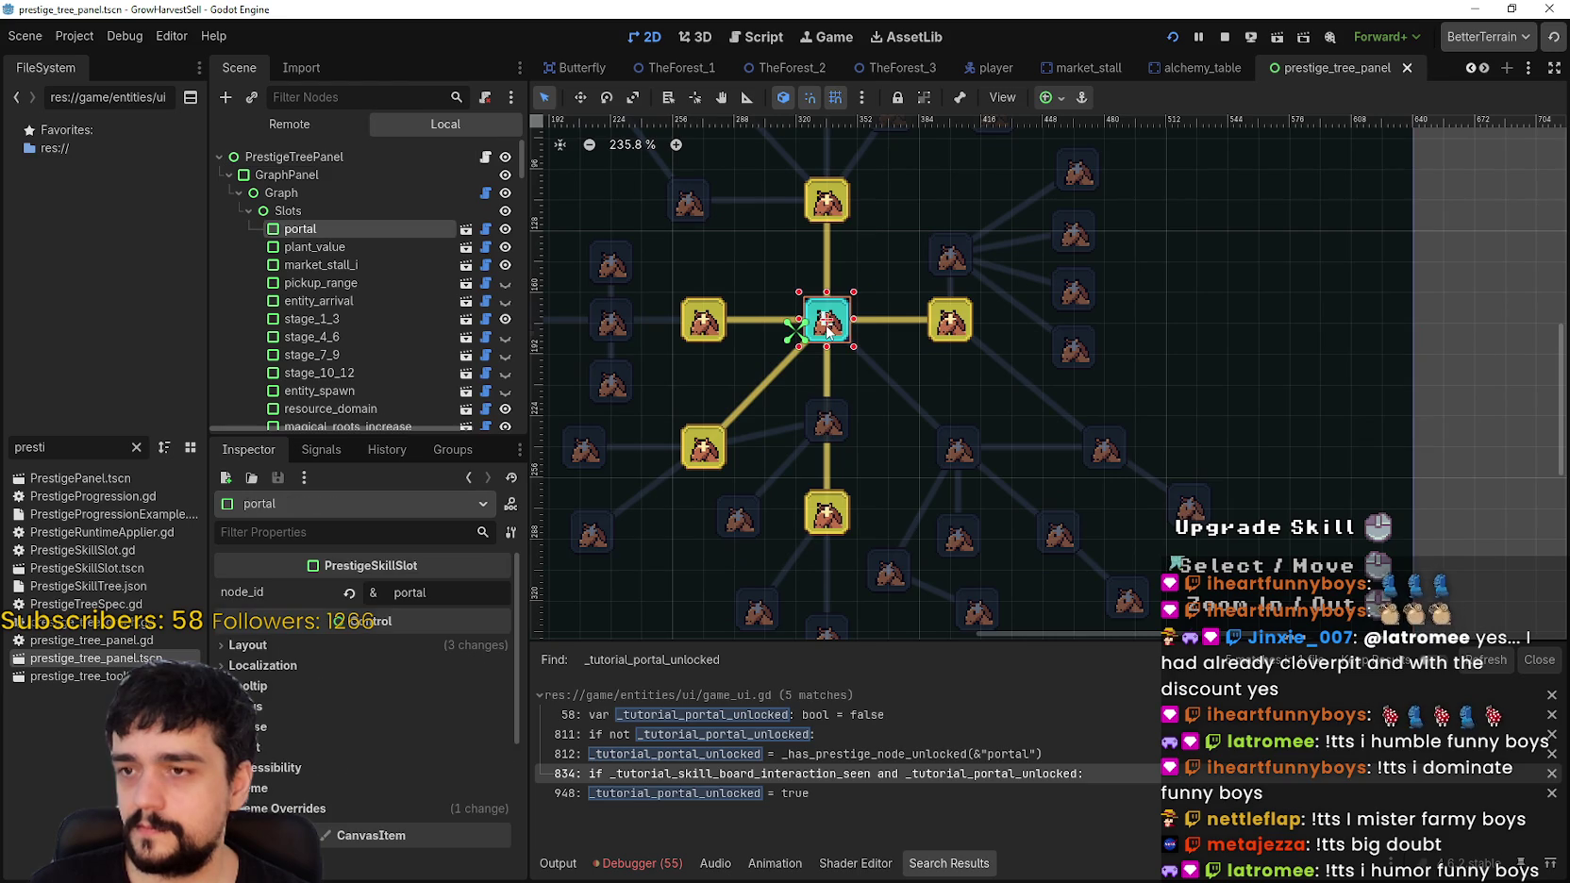
pyautogui.click(485, 229)
pyautogui.click(929, 774)
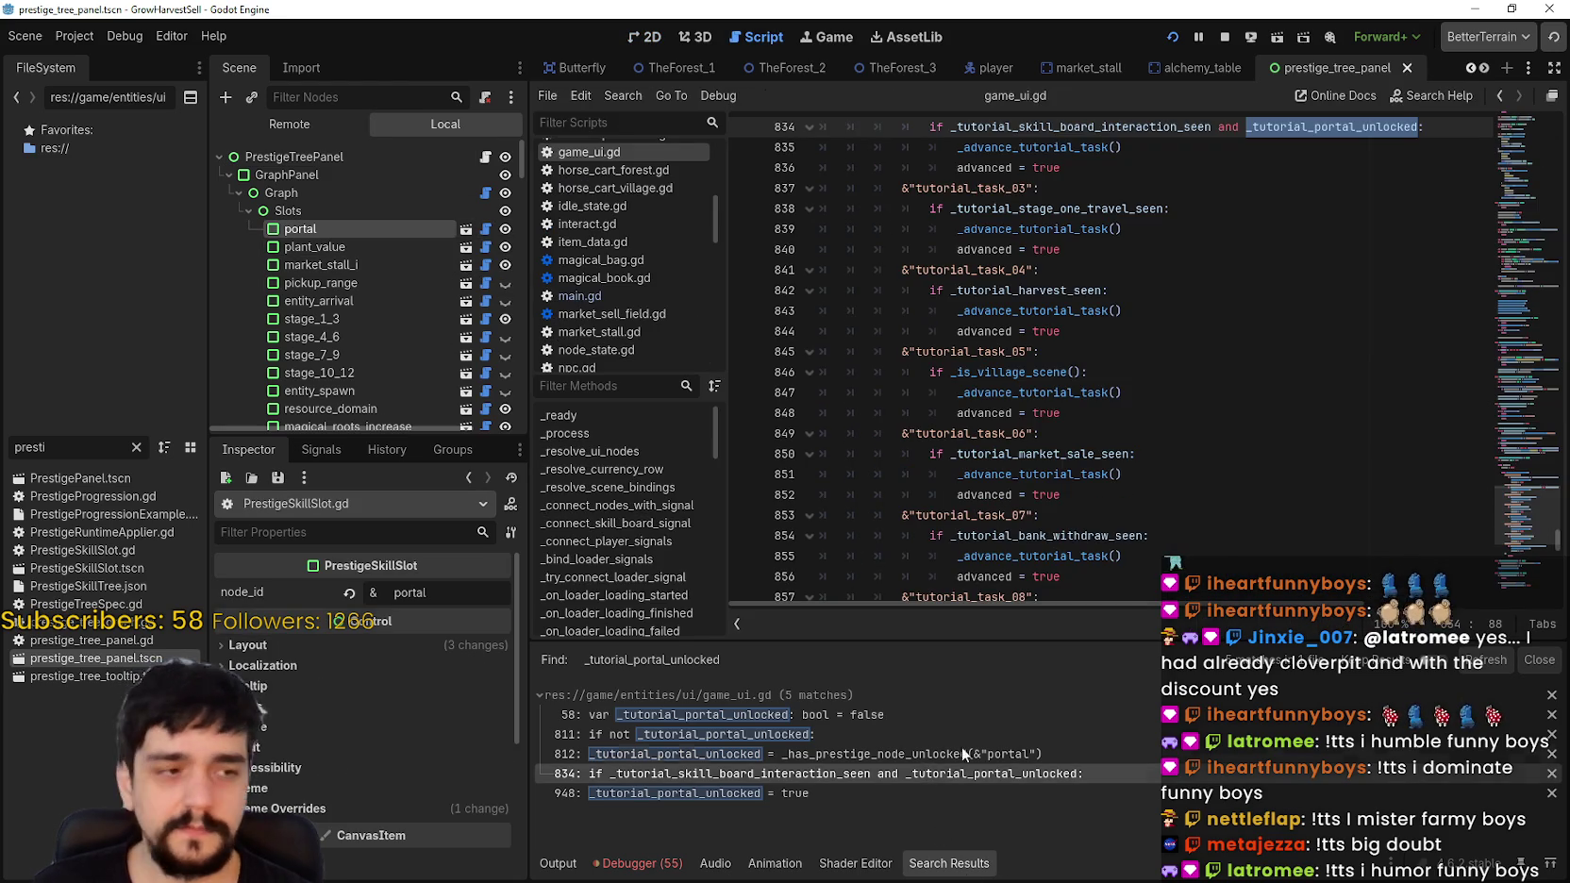
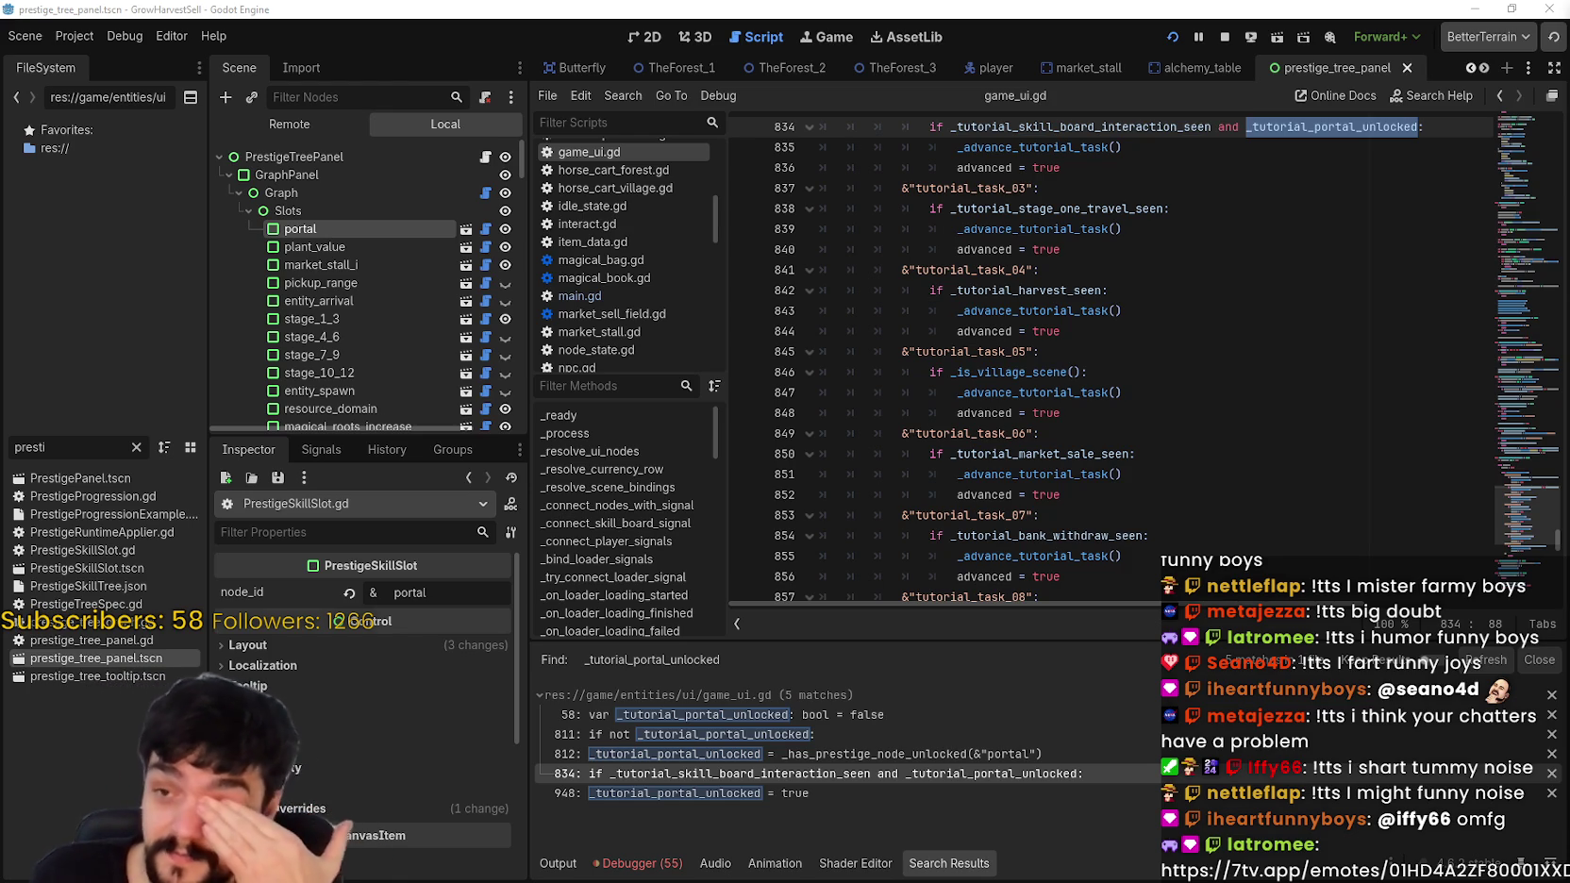
# Step: Browse game_ui.gd lines 832–850 around the tutorial progress code
pyautogui.click(1214, 461)
pyautogui.press('Up')
pyautogui.press('Up')
pyautogui.press('Up')
pyautogui.scroll(1, 1165, 426)
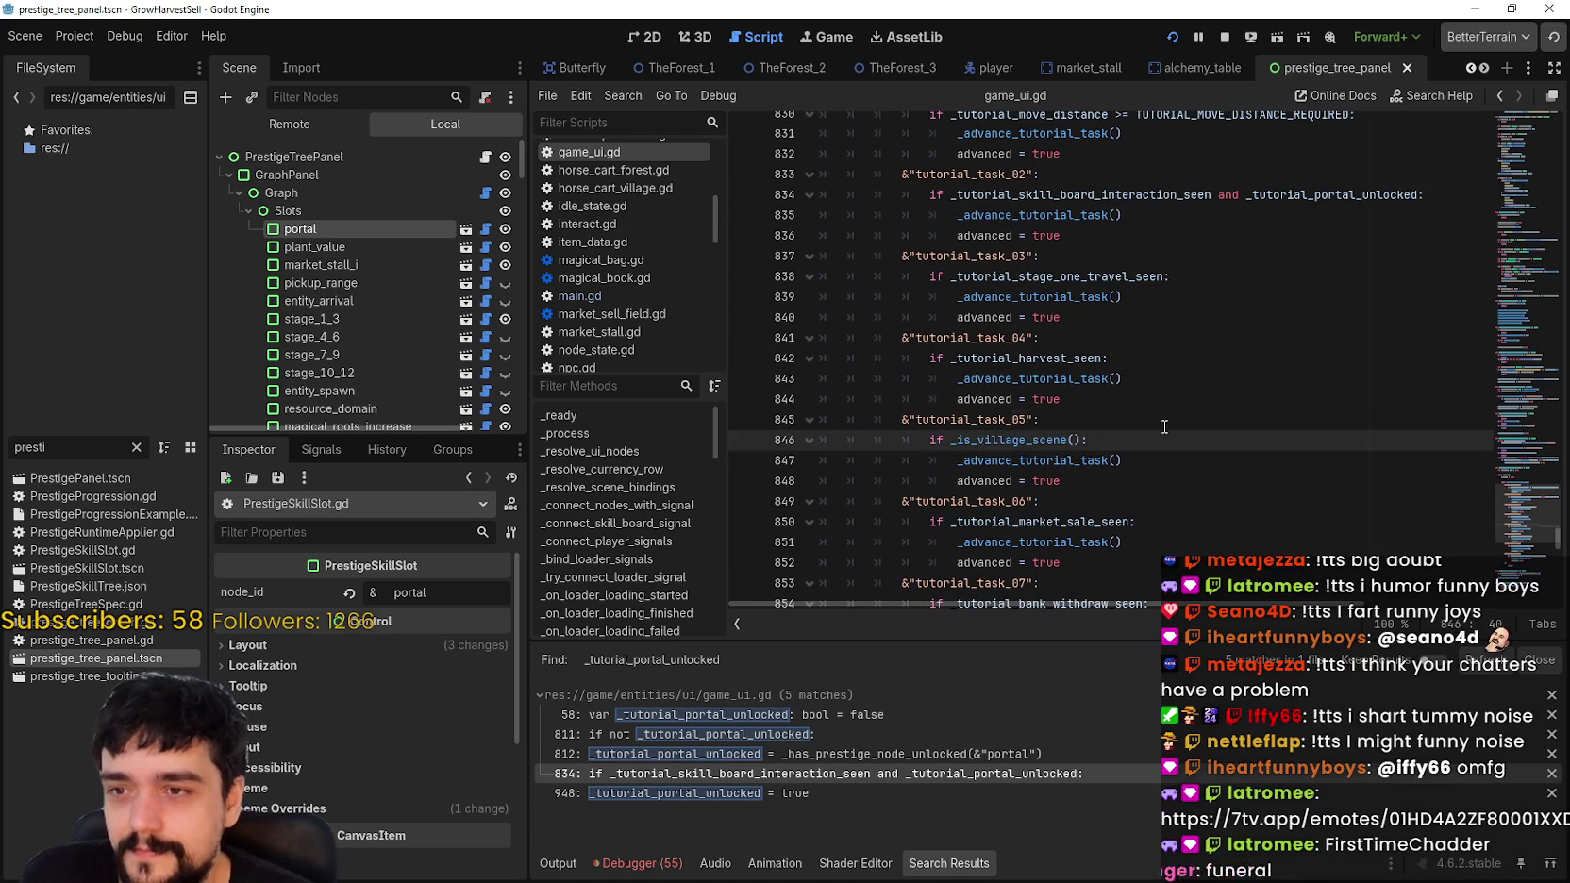
pyautogui.click(1156, 408)
pyautogui.click(1194, 313)
pyautogui.click(1122, 234)
pyautogui.scroll(3, 1134, 261)
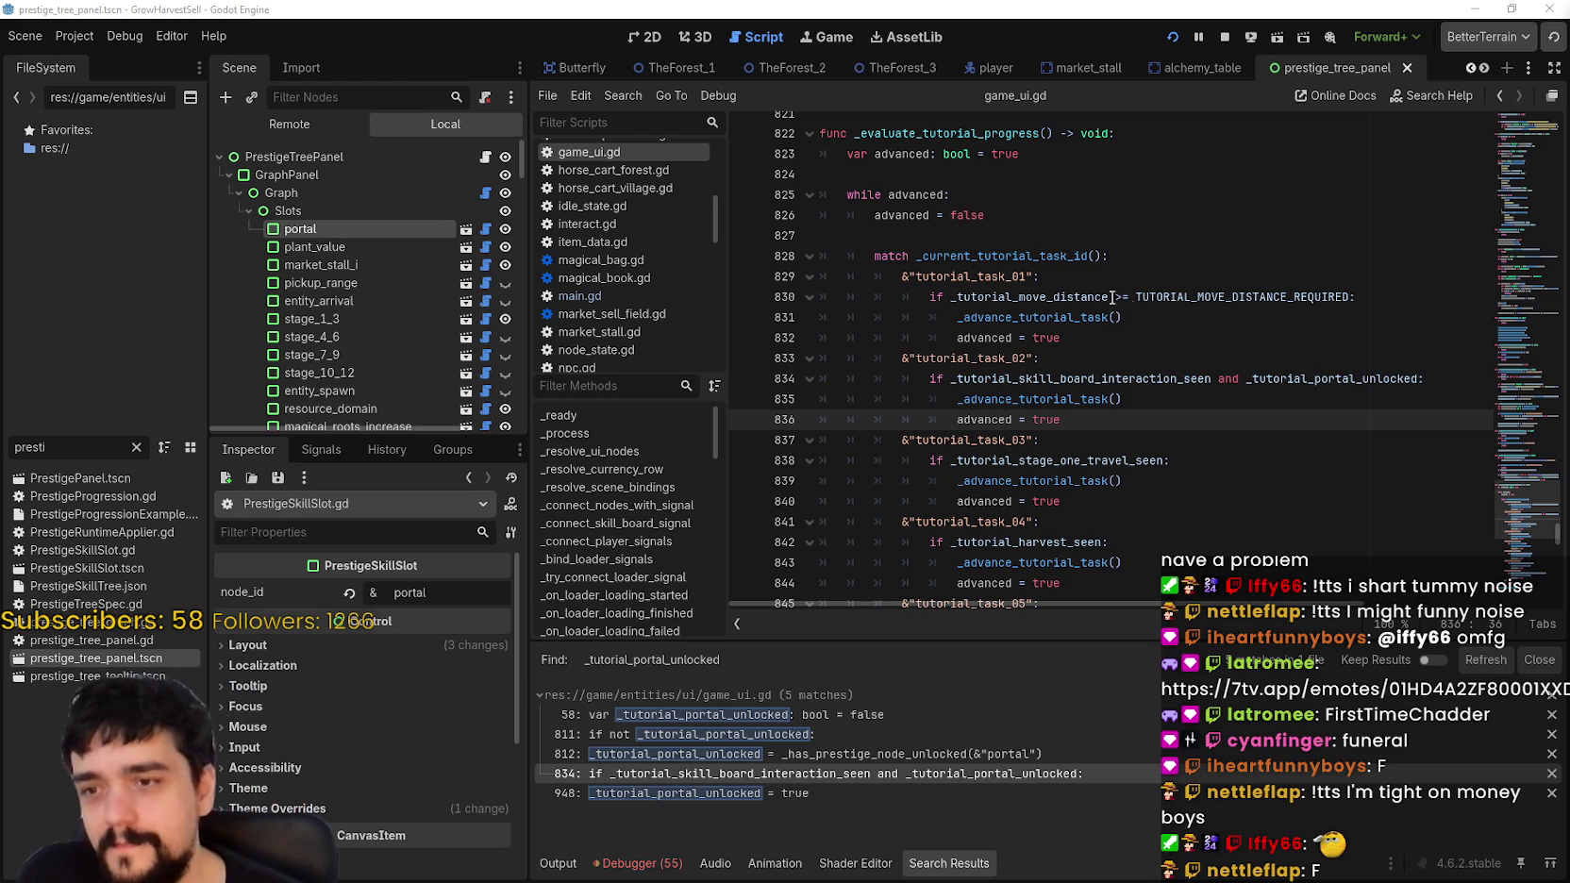
pyautogui.scroll(-5, 1086, 396)
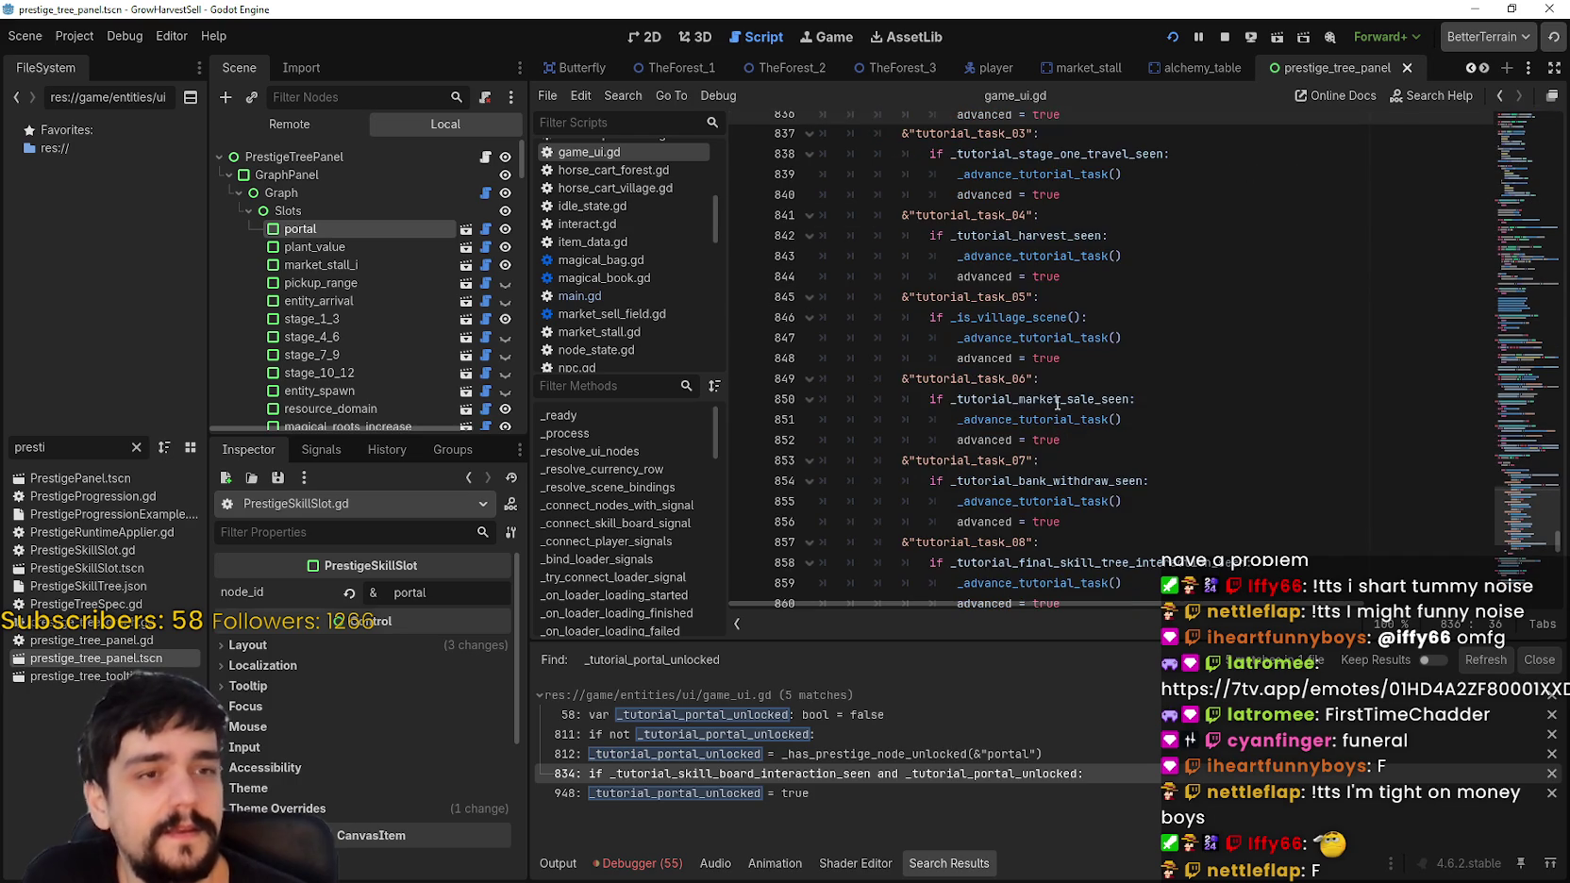
pyautogui.click(1142, 359)
pyautogui.scroll(3, 1170, 406)
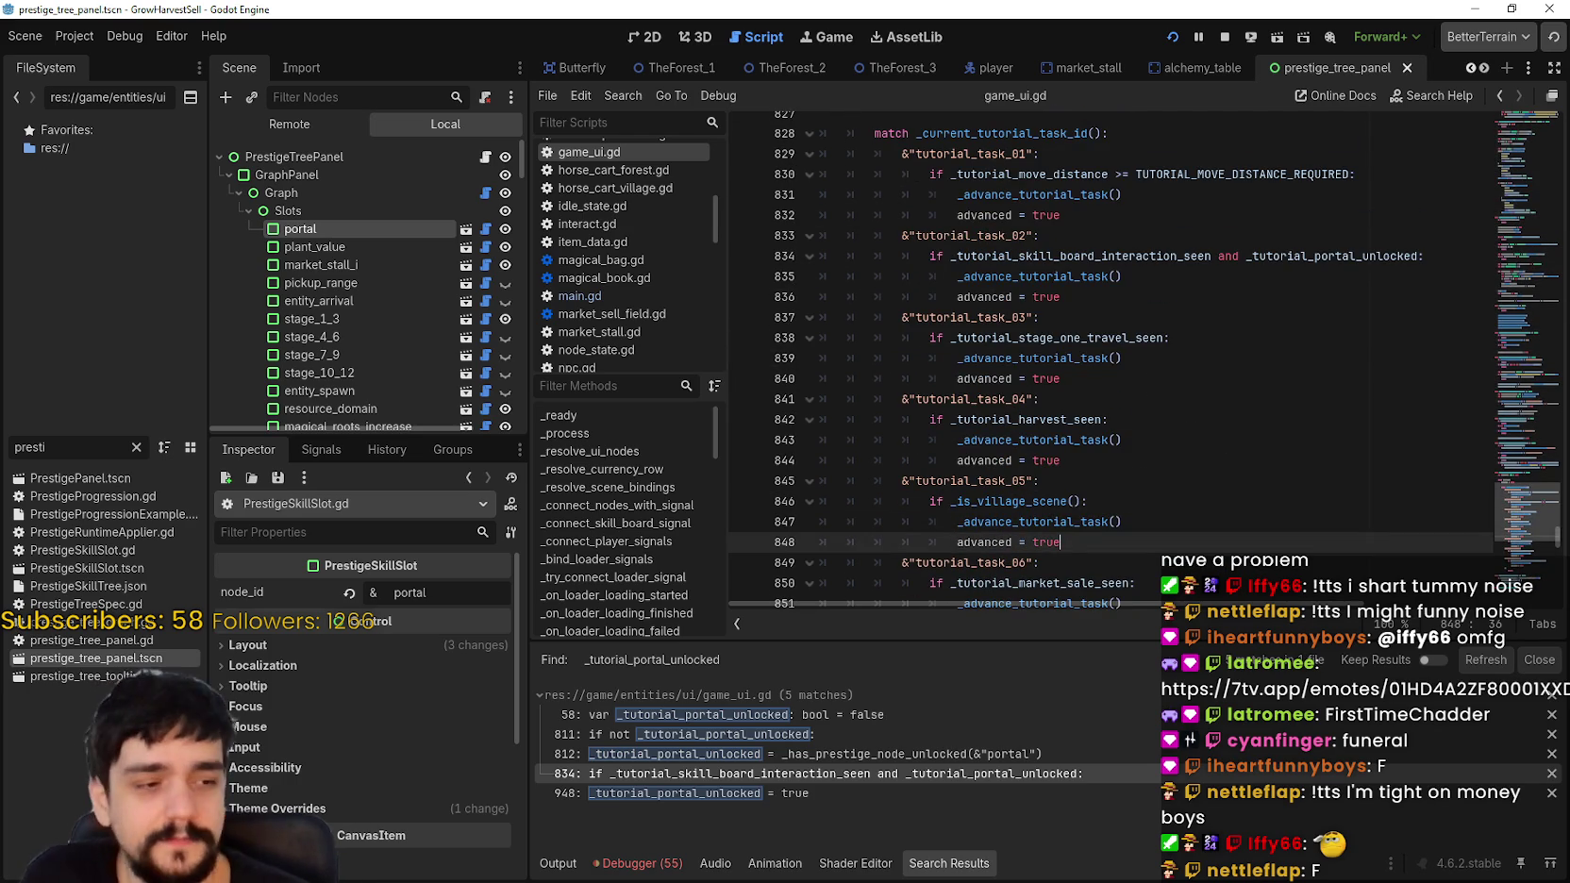
pyautogui.scroll(3, 1092, 392)
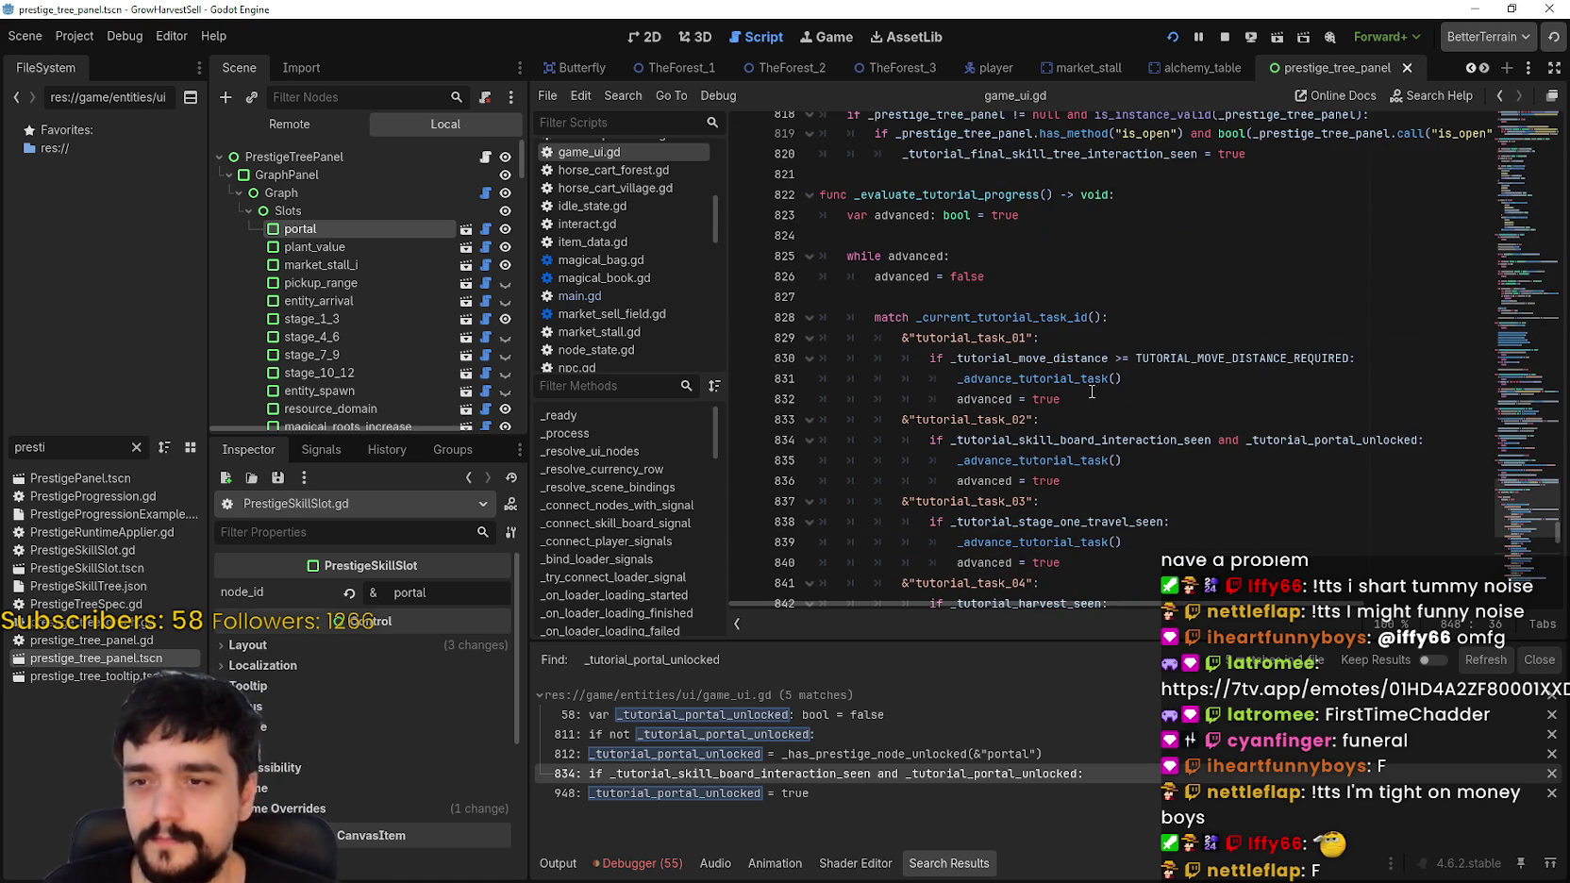
pyautogui.click(1092, 392)
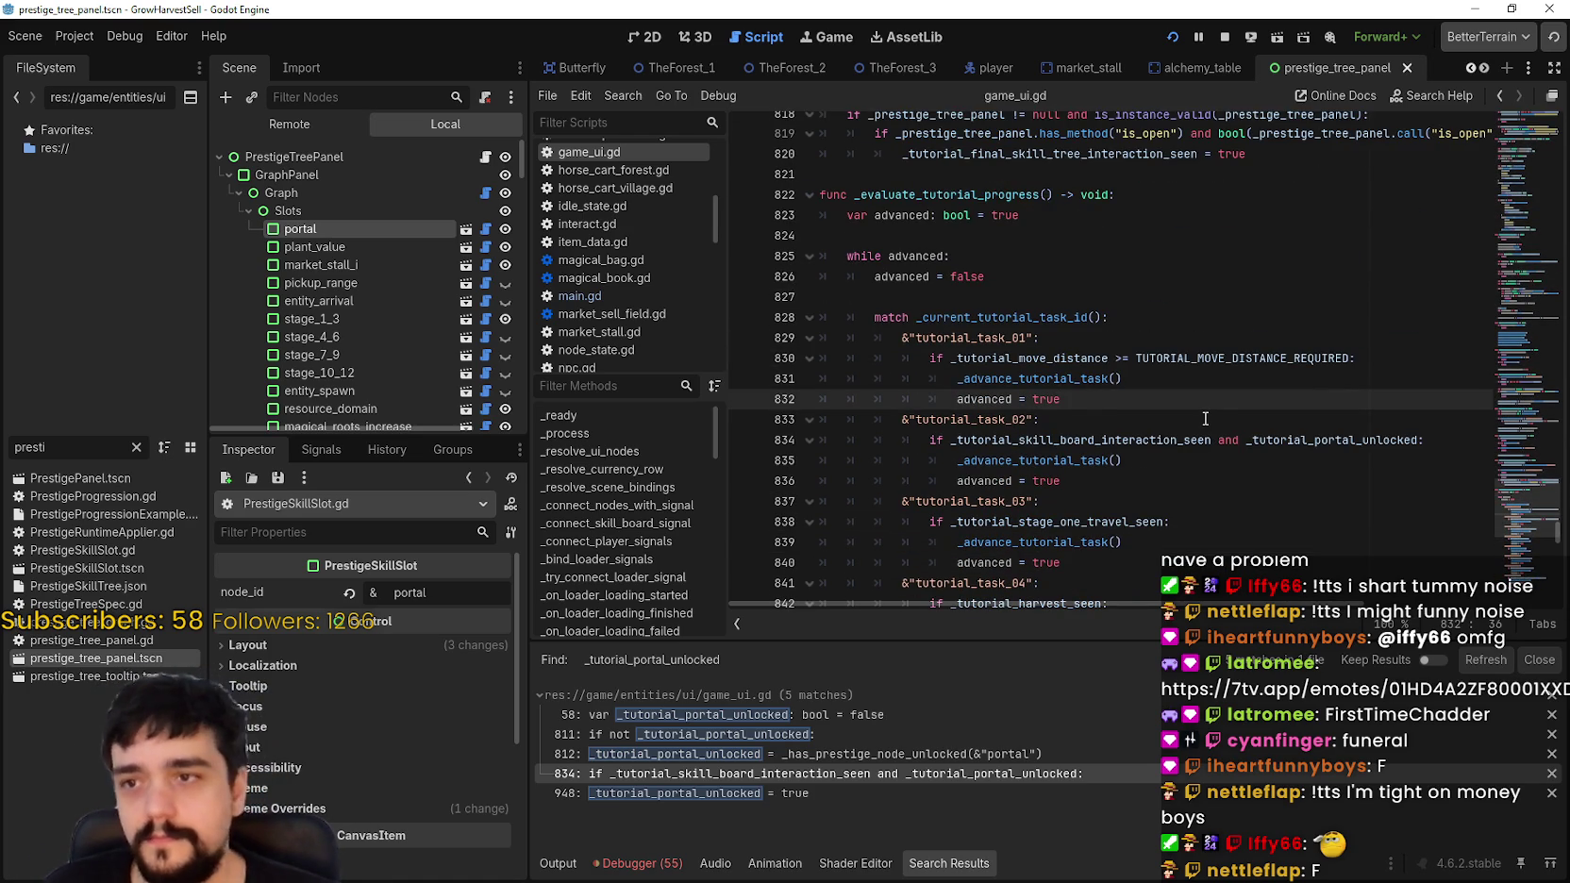
pyautogui.scroll(1, 1205, 415)
pyautogui.scroll(-4, 1206, 408)
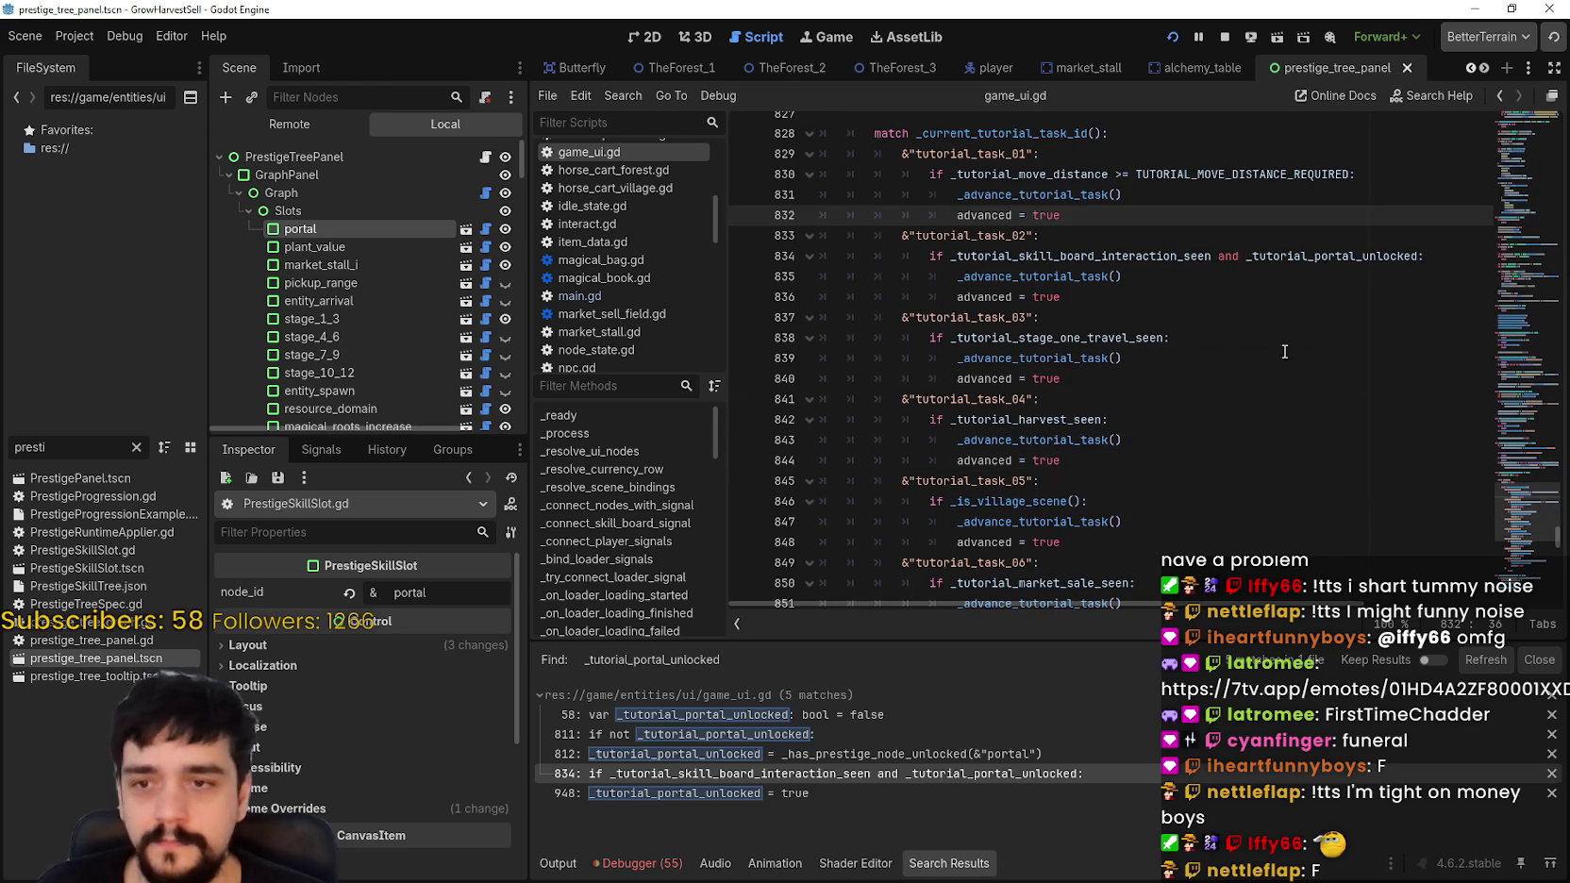
# Step: Search the project for _tutorial_portal_unlocked and jump to its line 812 match
pyautogui.doubleClick(1368, 260)
pyautogui.hotkey('ctrl', 'shift', 'f')
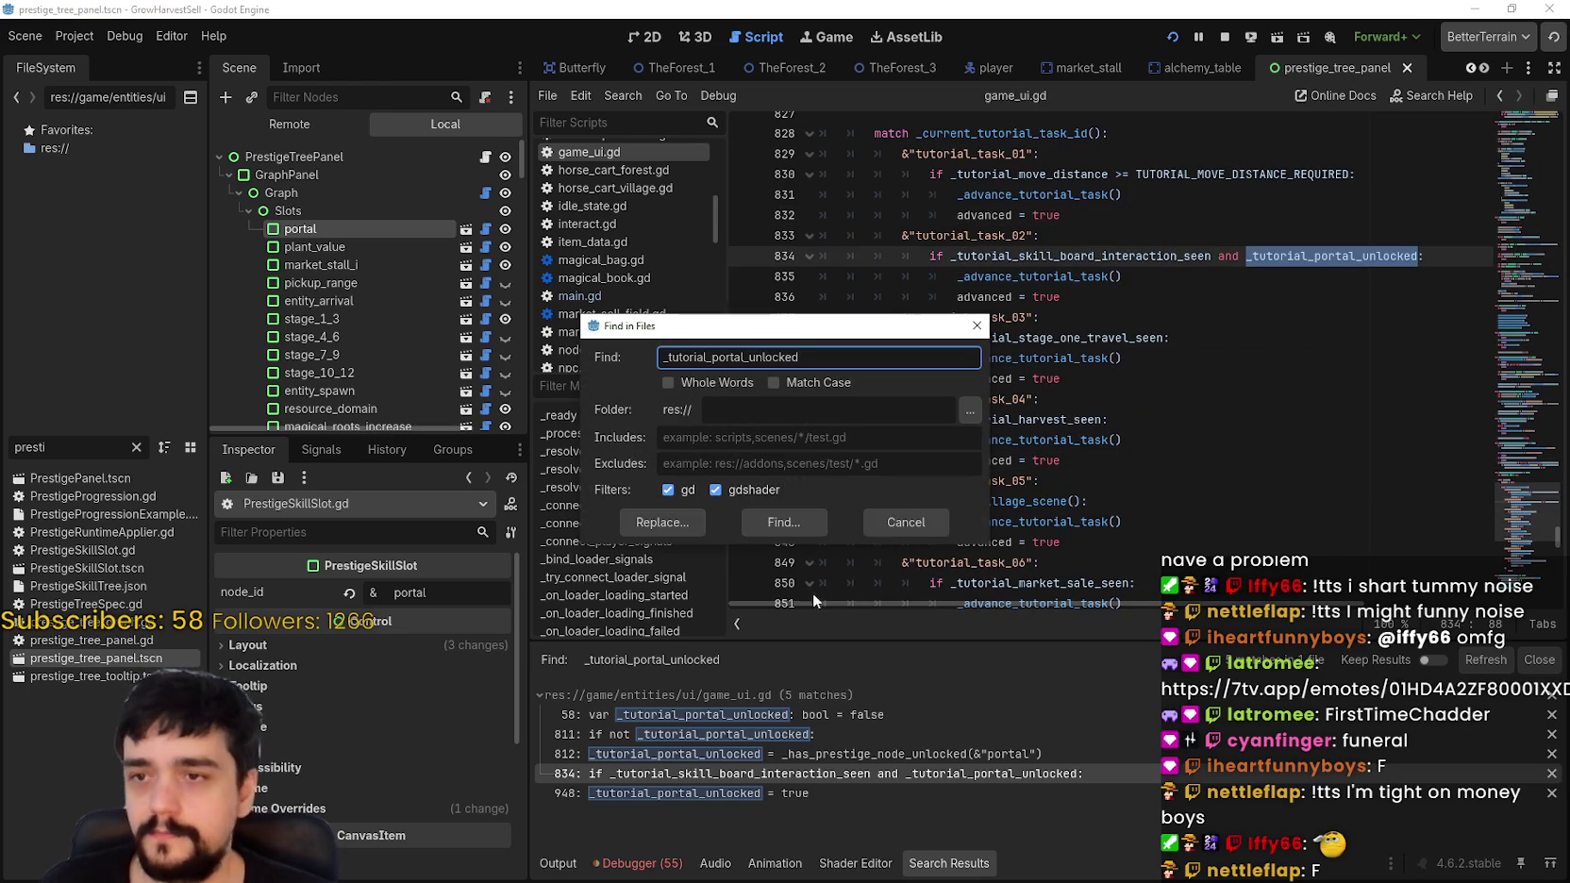
pyautogui.click(823, 520)
pyautogui.click(946, 755)
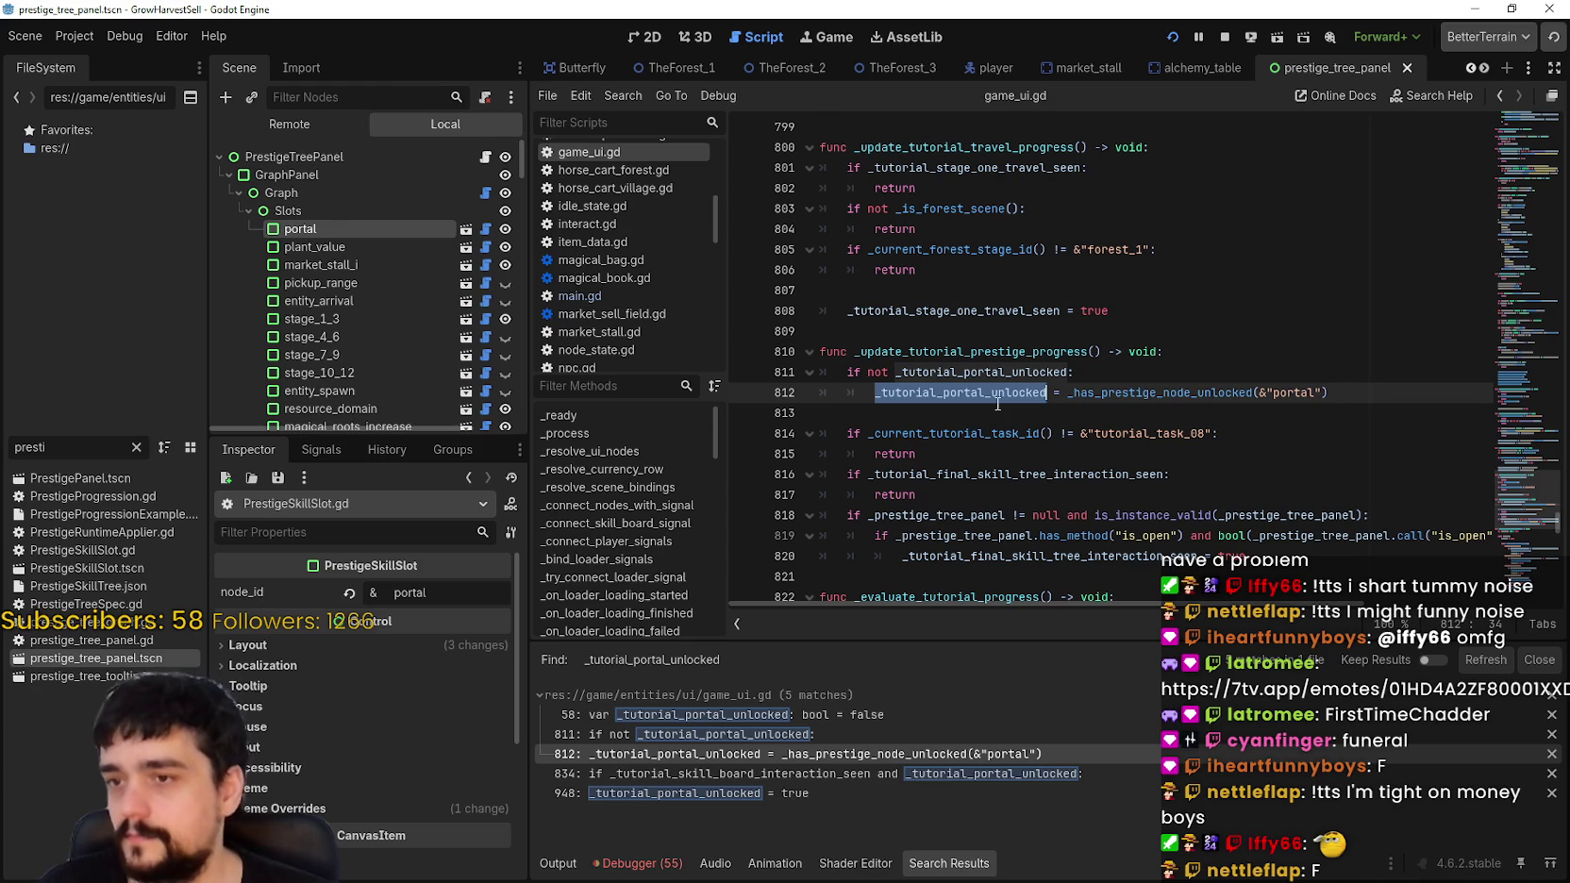
# Step: Set a breakpoint on line 812, where the flag is assigned from the portal prestige node
pyautogui.moveTo(1000, 397)
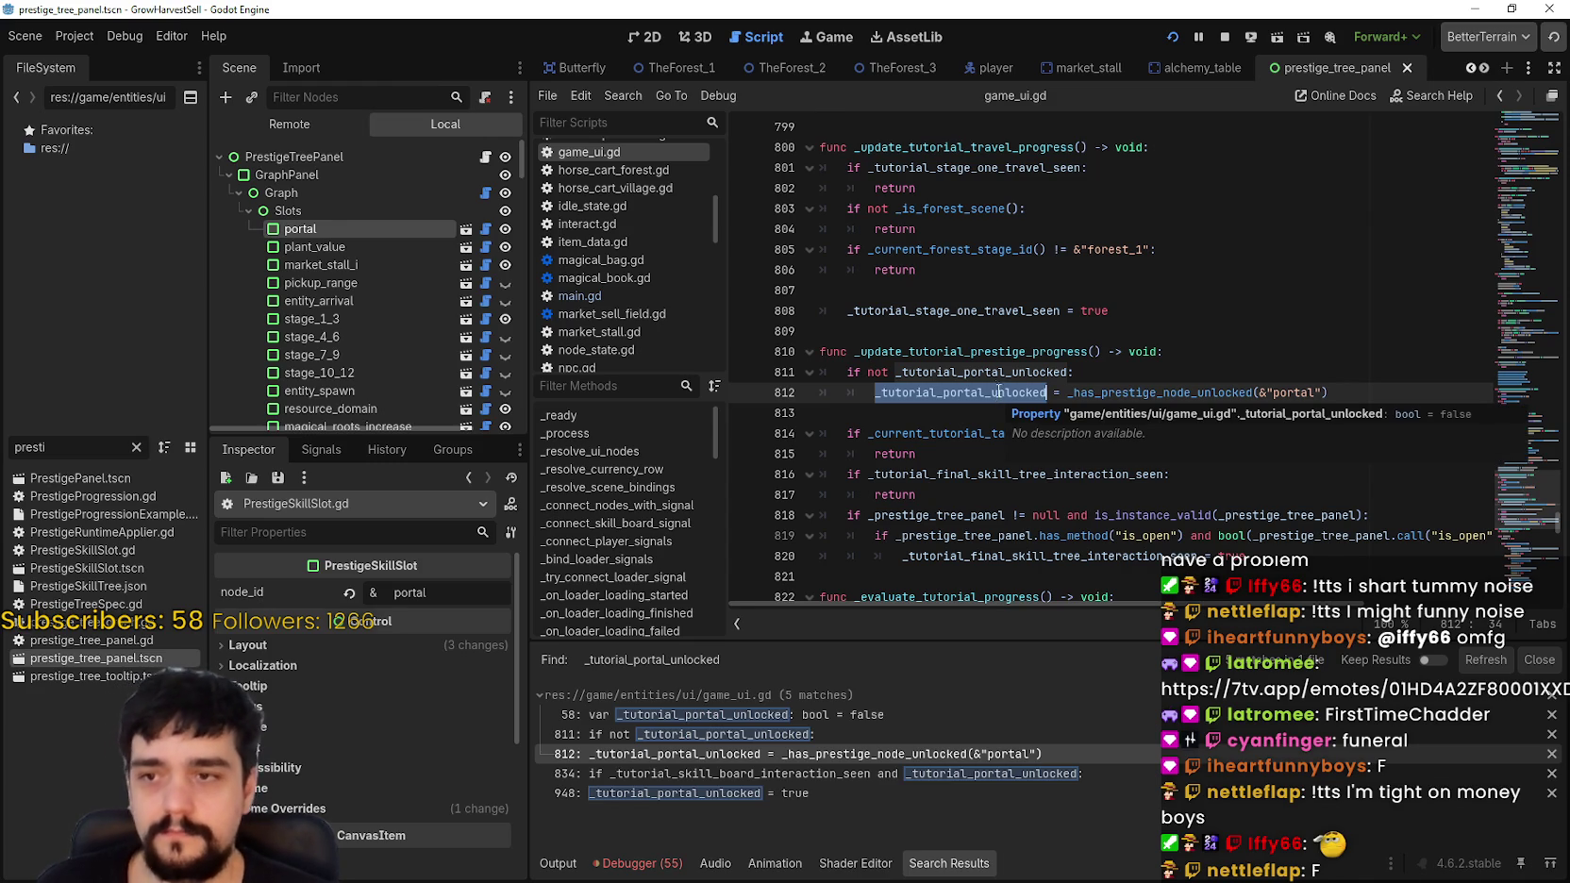
pyautogui.doubleClick(1004, 372)
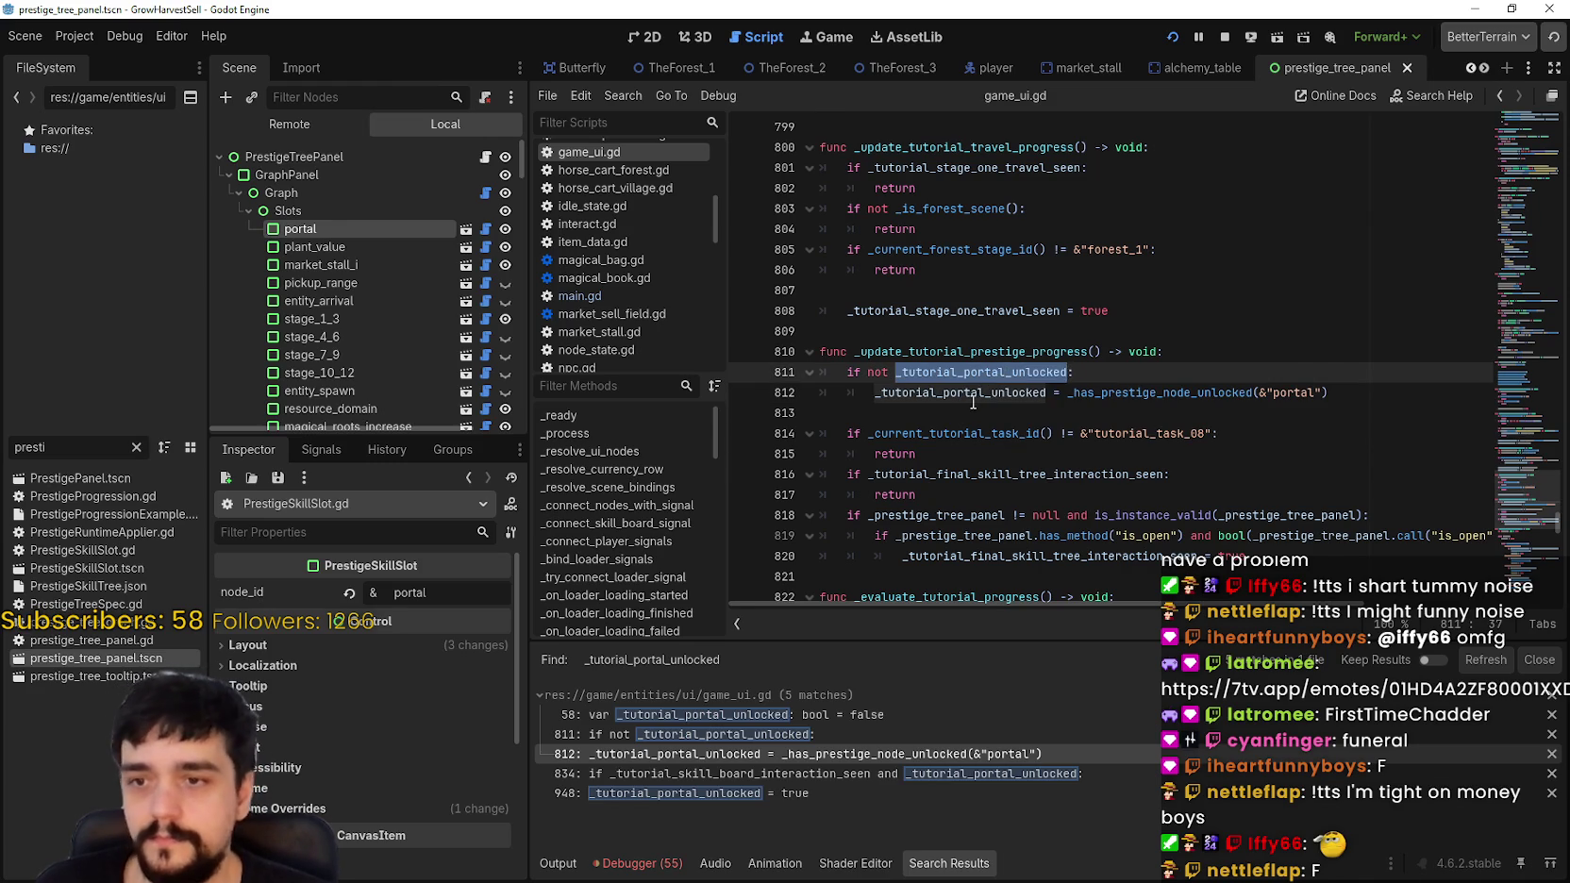
pyautogui.doubleClick(975, 397)
pyautogui.click(743, 392)
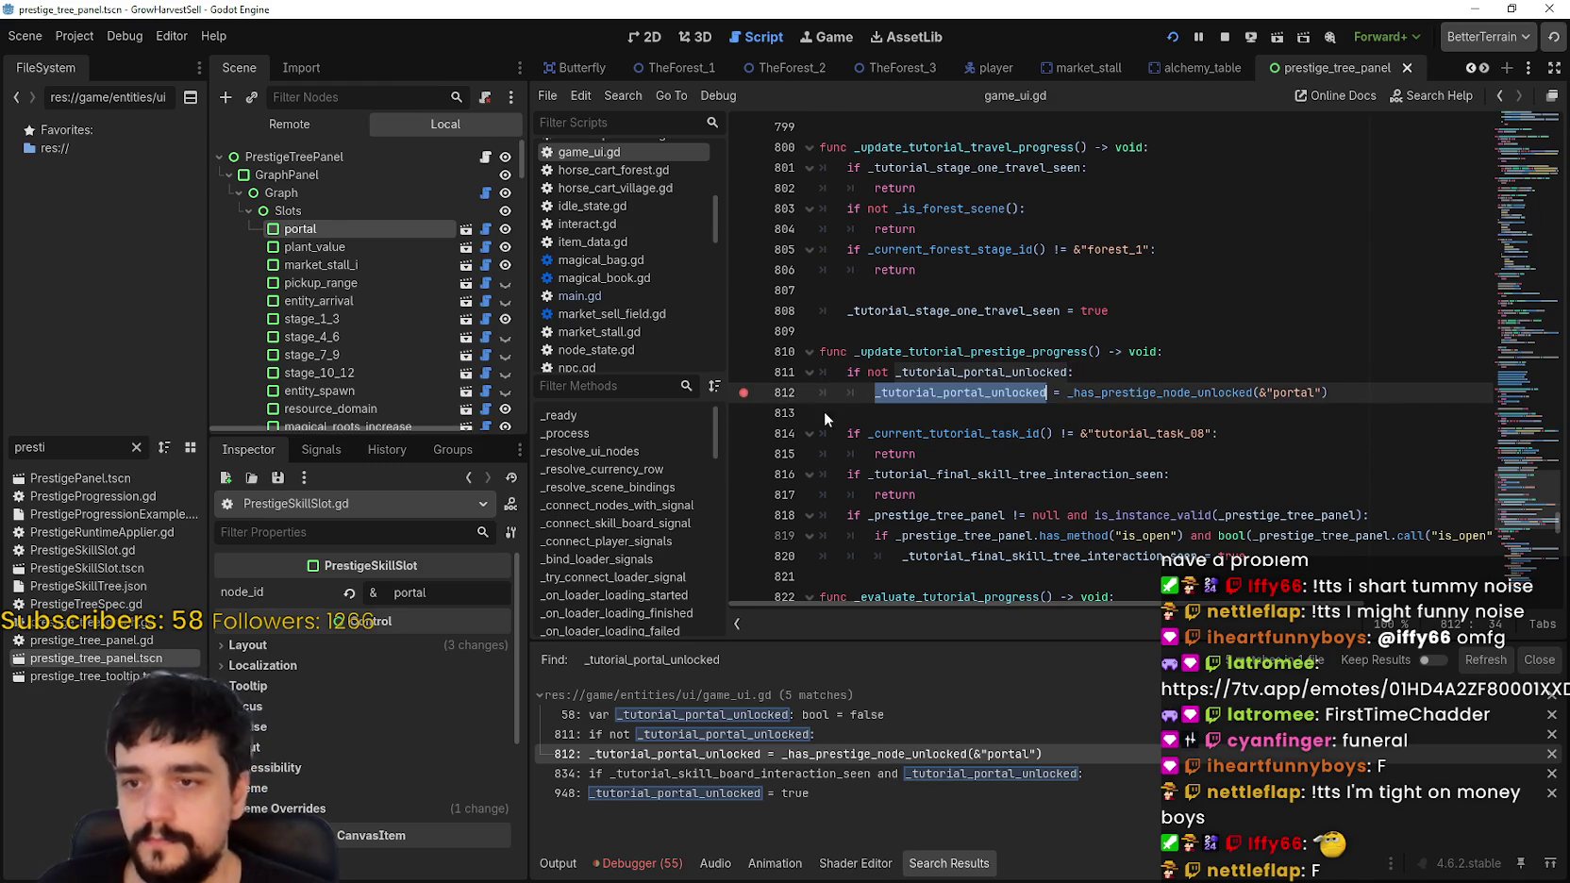
pyautogui.click(911, 415)
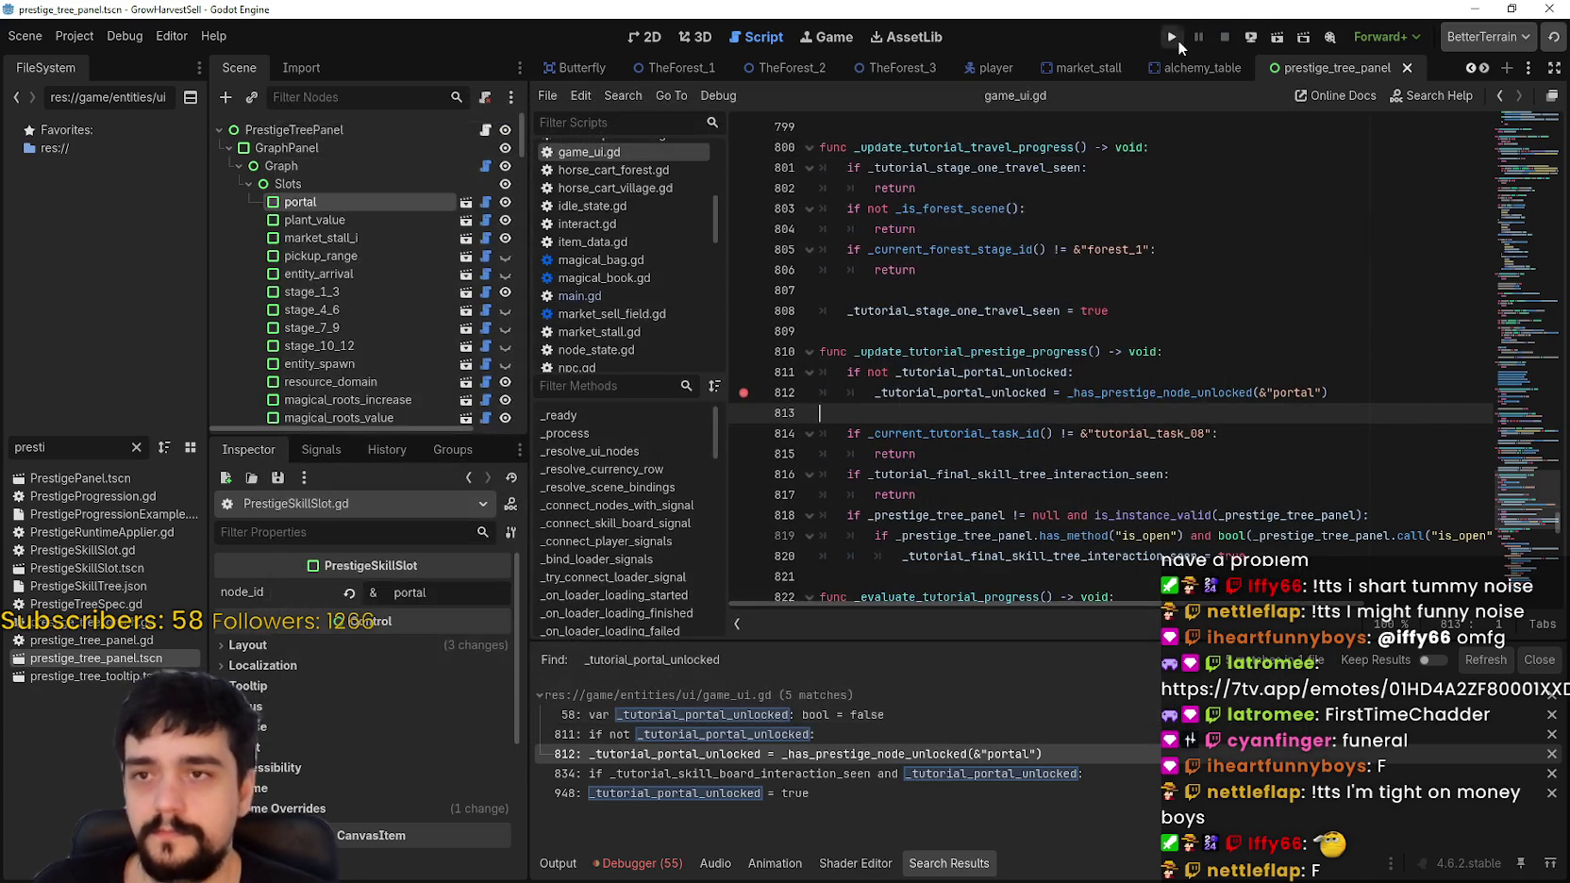
# Step: Run the project in debug mode and start the game from the loaded save
pyautogui.click(1172, 37)
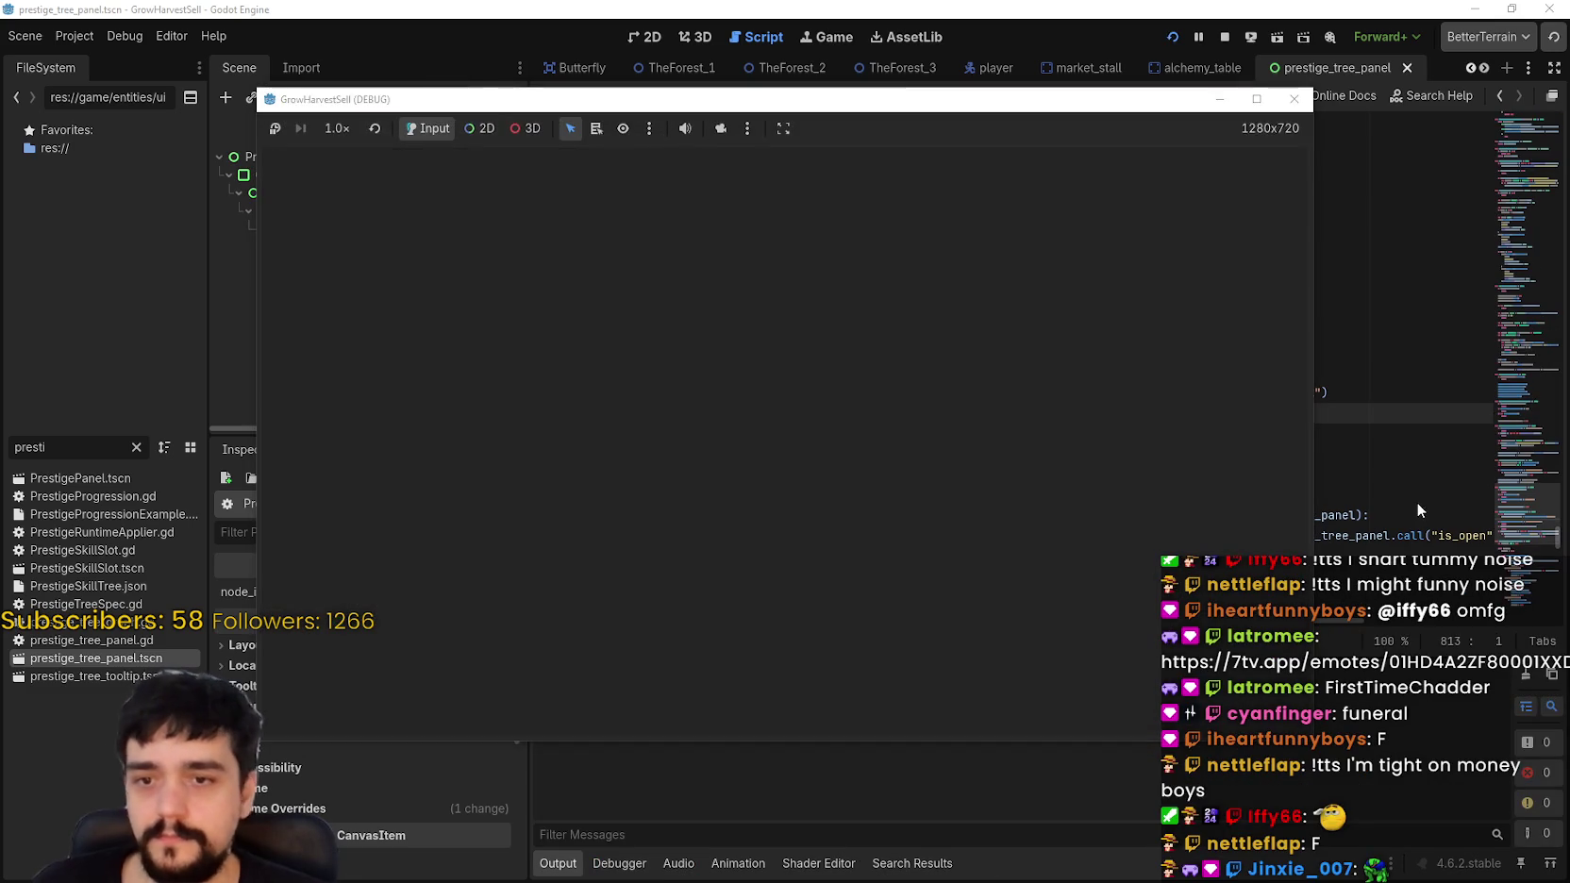
pyautogui.click(1417, 500)
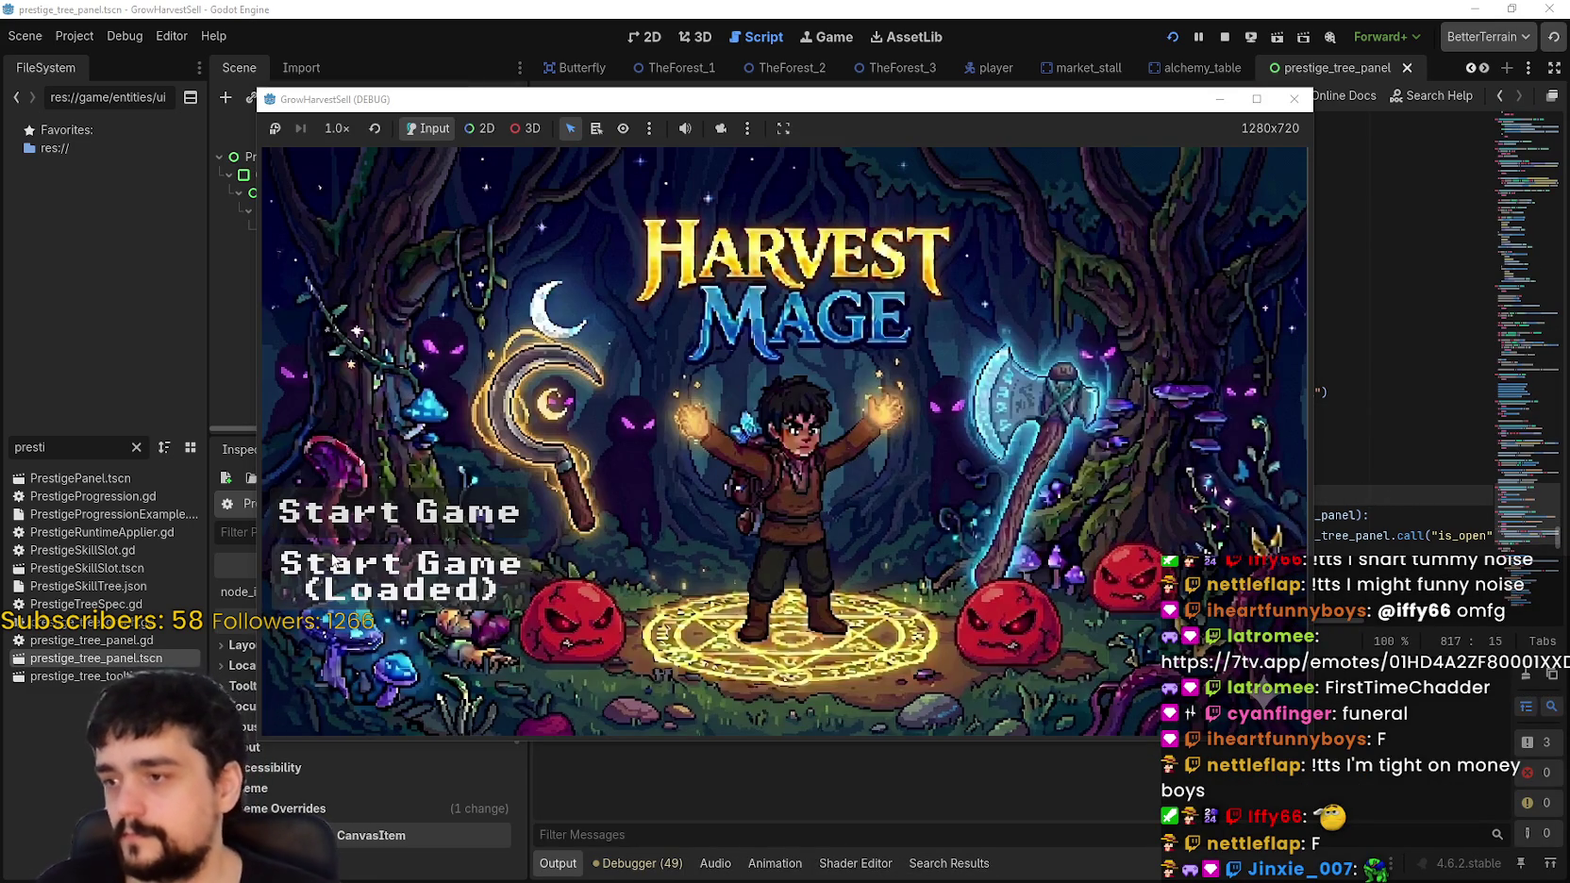
pyautogui.click(400, 576)
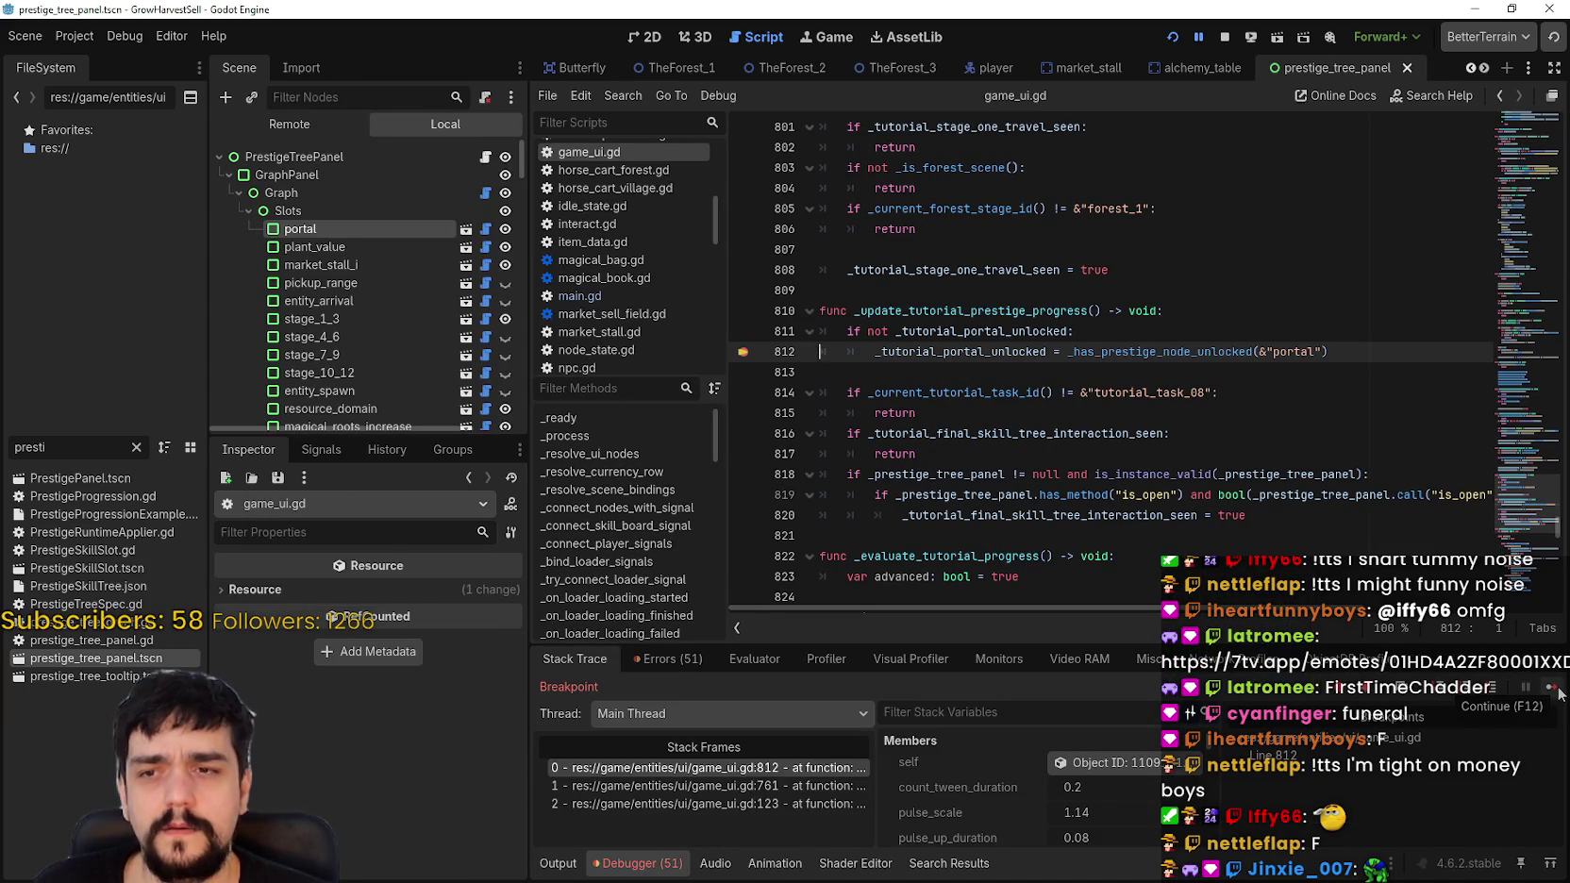
# Step: Check the value of _tutorial_portal_unlocked at the line 812 breakpoint
pyautogui.scroll(-2, 1005, 843)
pyautogui.scroll(-1, 1003, 835)
pyautogui.scroll(2, 1002, 819)
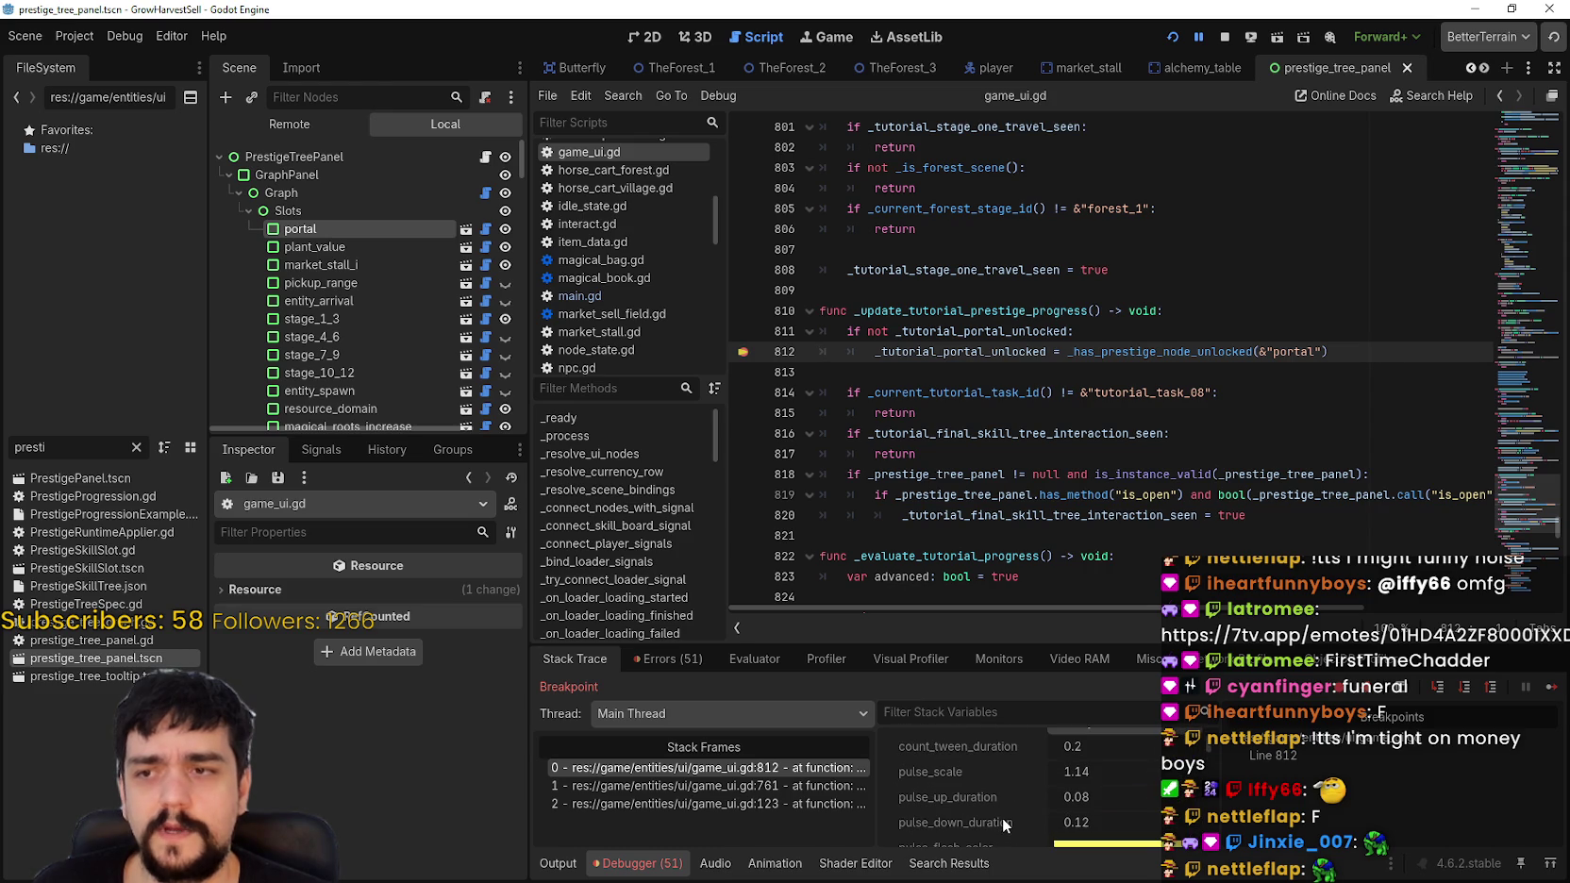
pyautogui.click(1001, 329)
pyautogui.moveTo(1001, 331)
# Step: Add a line 814 breakpoint, filter stack variables by 'tutorial_p', and continue execution
pyautogui.scroll(1, 1056, 743)
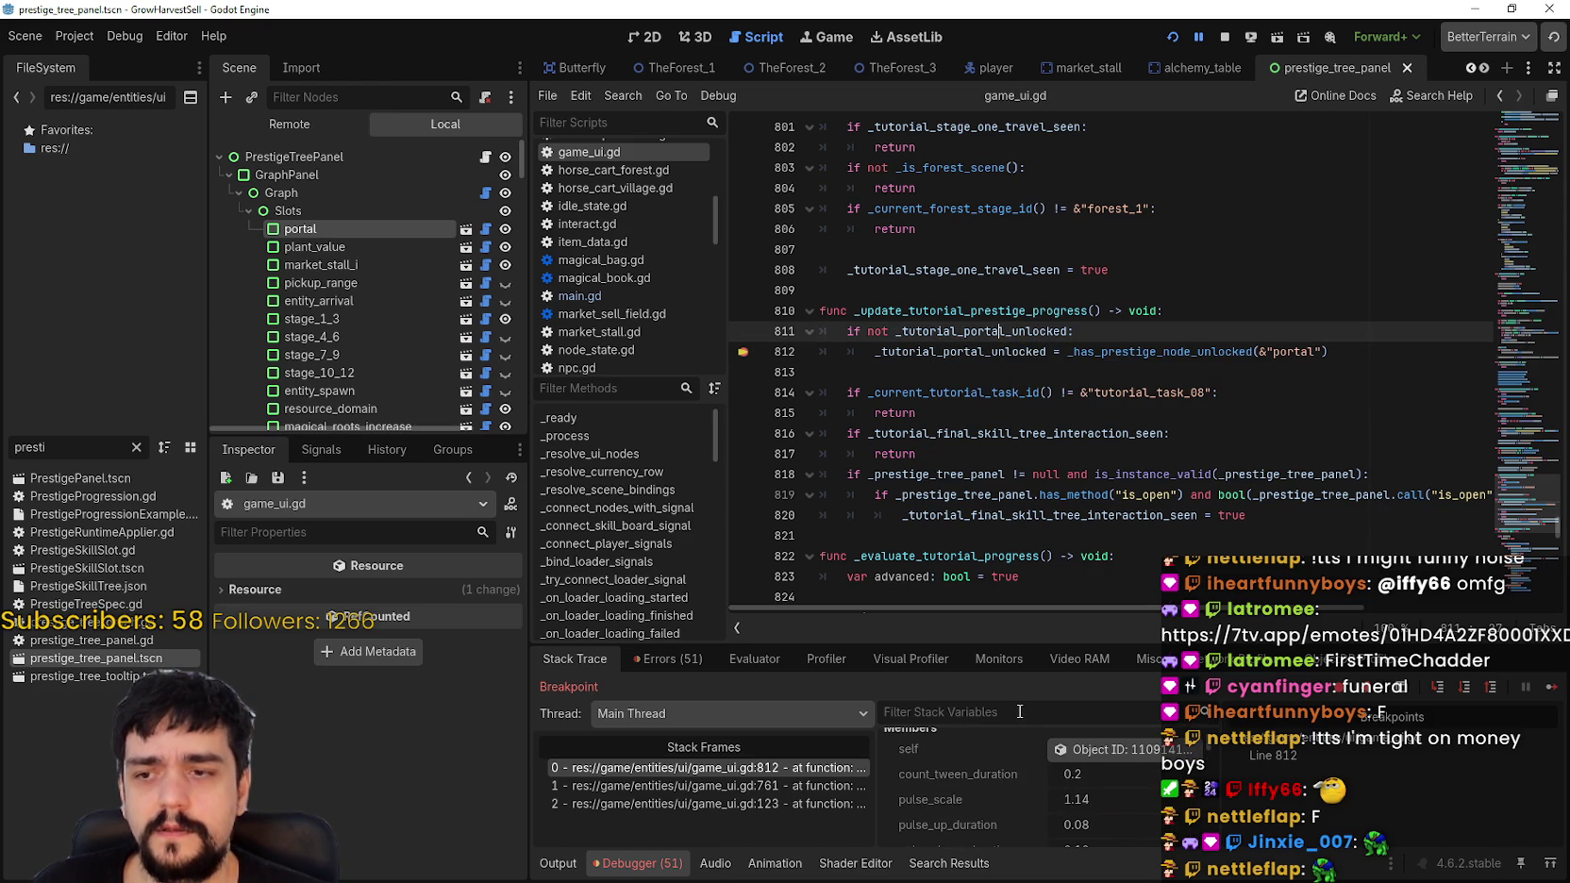
pyautogui.click(744, 392)
pyautogui.click(1546, 688)
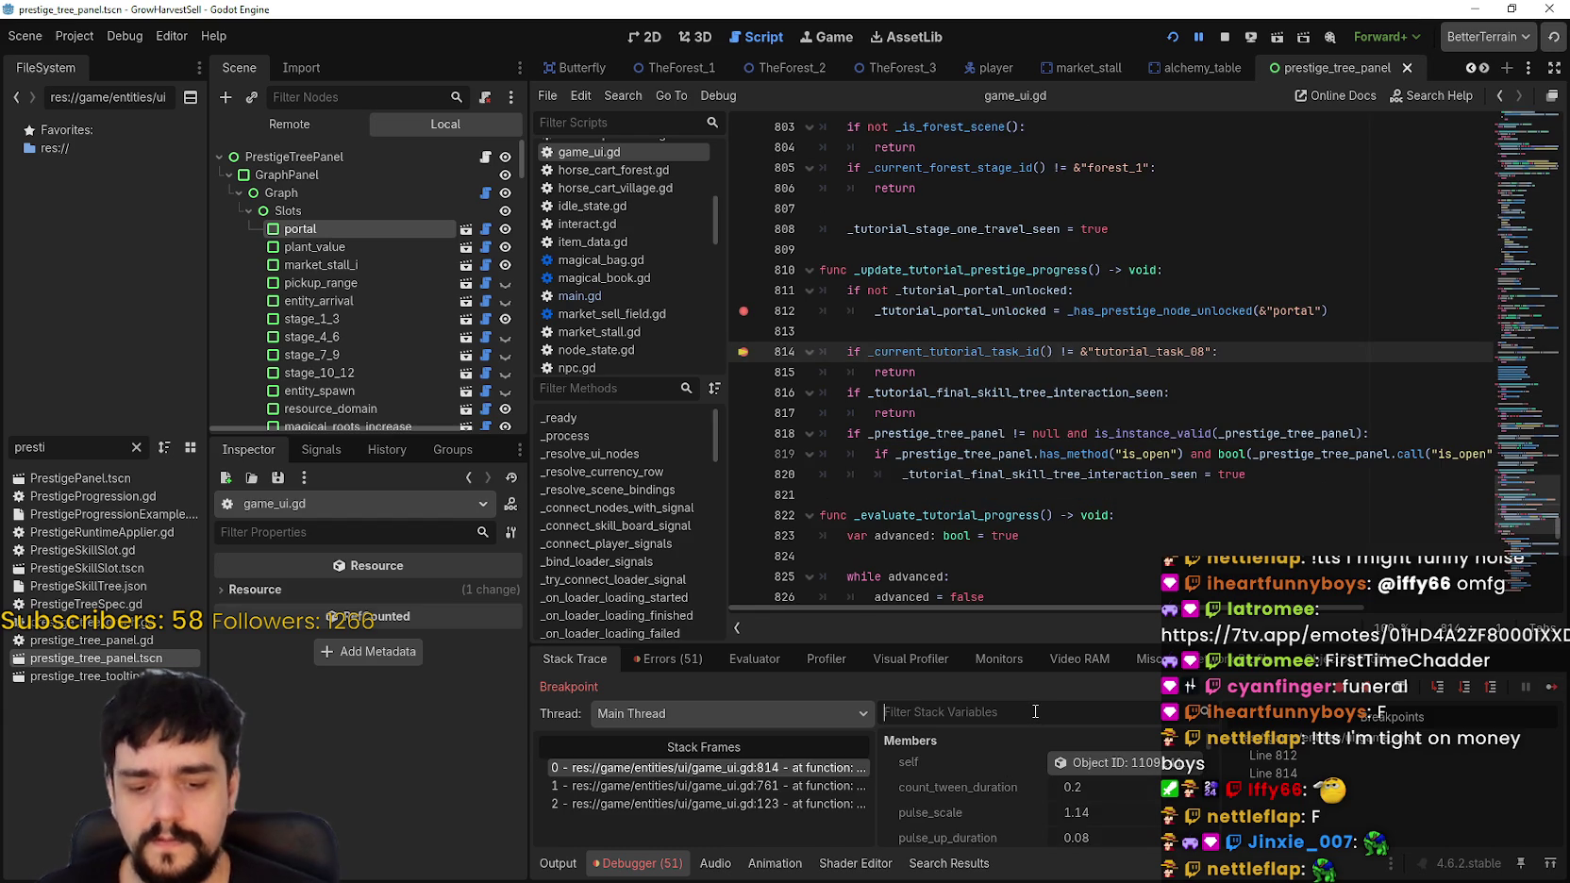
pyautogui.write('tutorial_por')
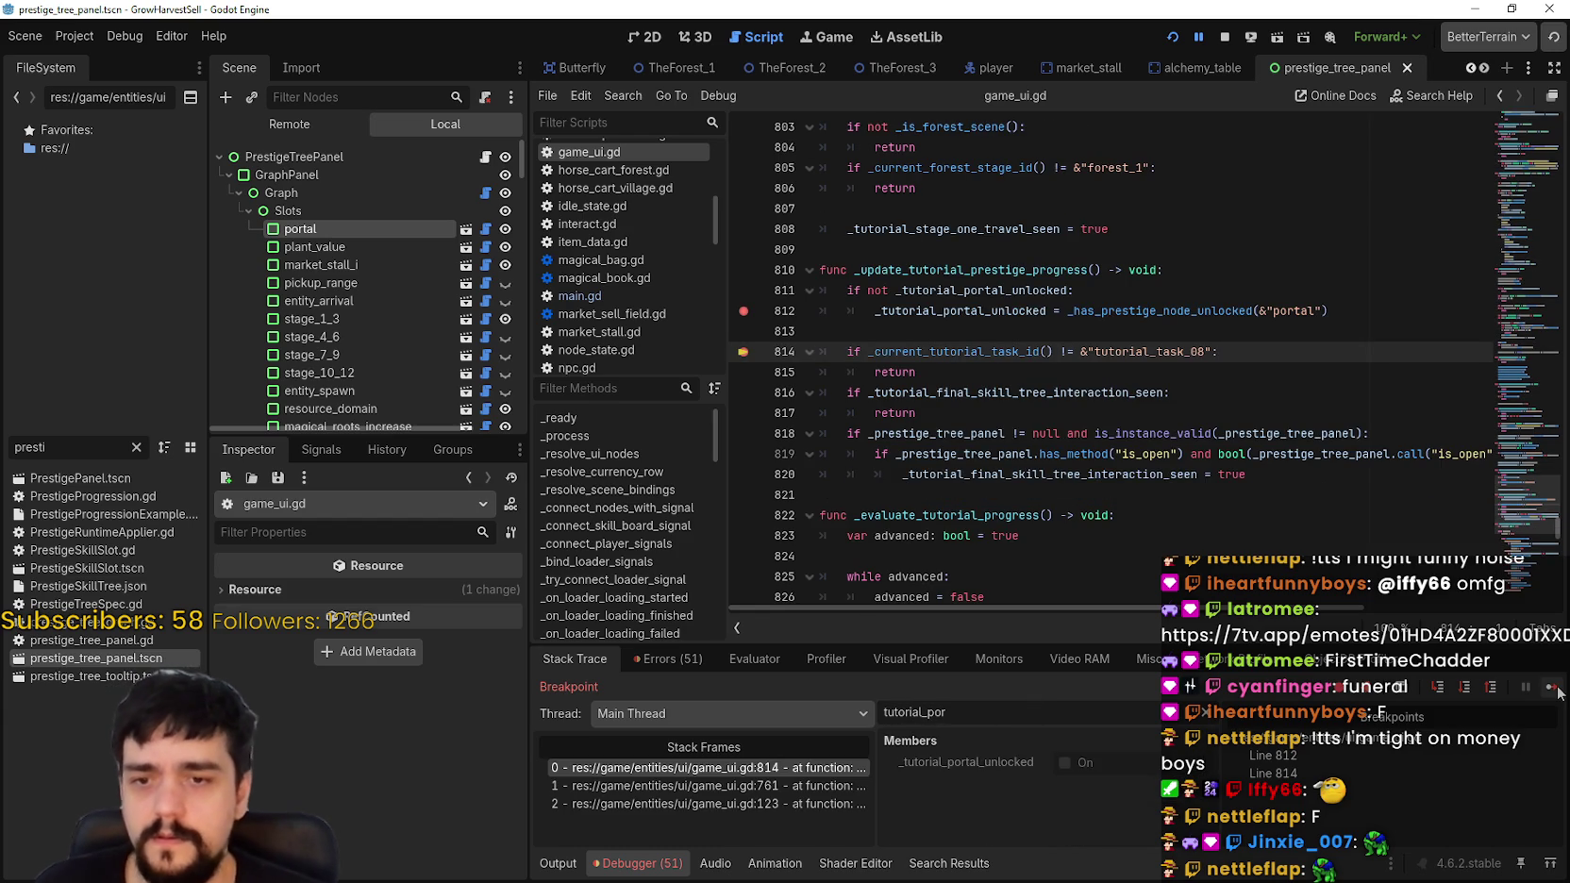
pyautogui.click(1553, 687)
pyautogui.click(1554, 688)
pyautogui.click(1553, 688)
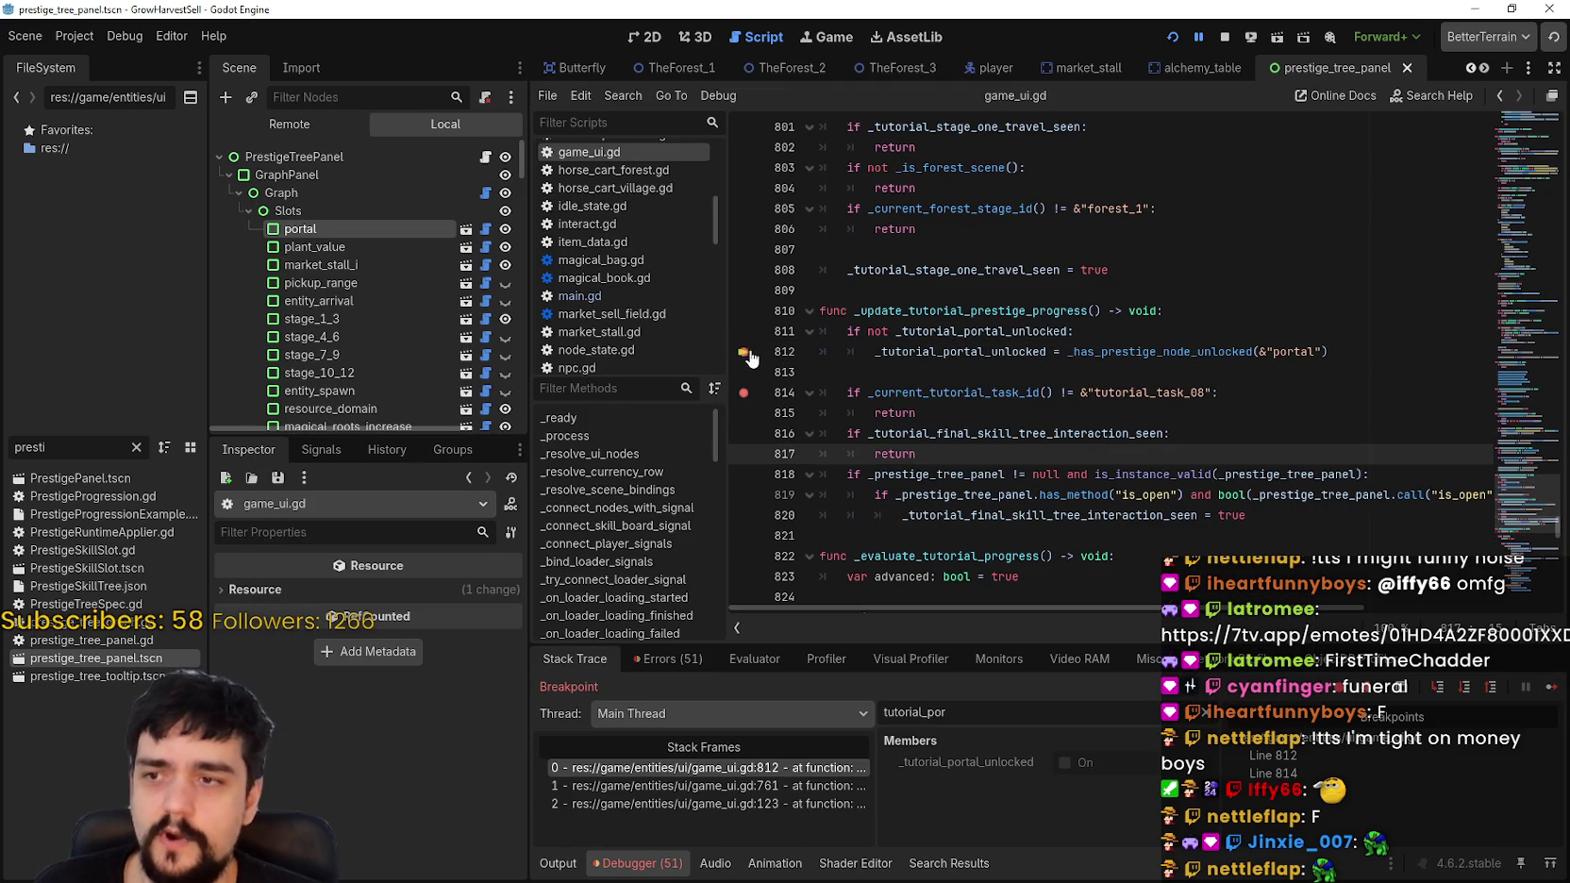
# Step: Remove the line 812 breakpoint and resume until the line 814 breakpoint hits
pyautogui.click(746, 352)
pyautogui.click(1552, 688)
pyautogui.click(1553, 689)
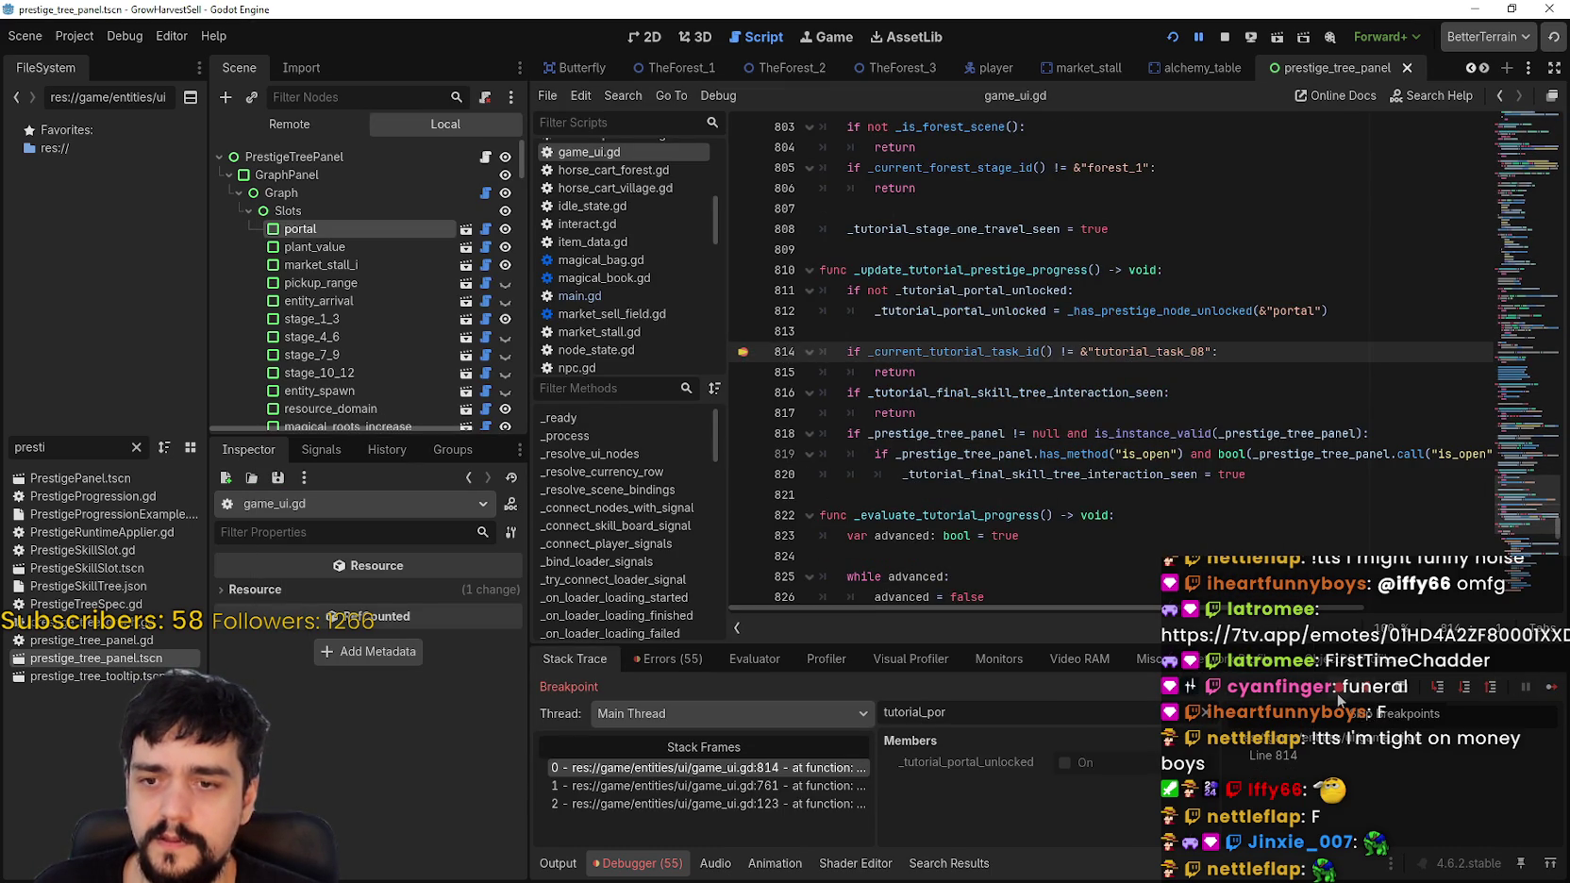
pyautogui.click(1552, 688)
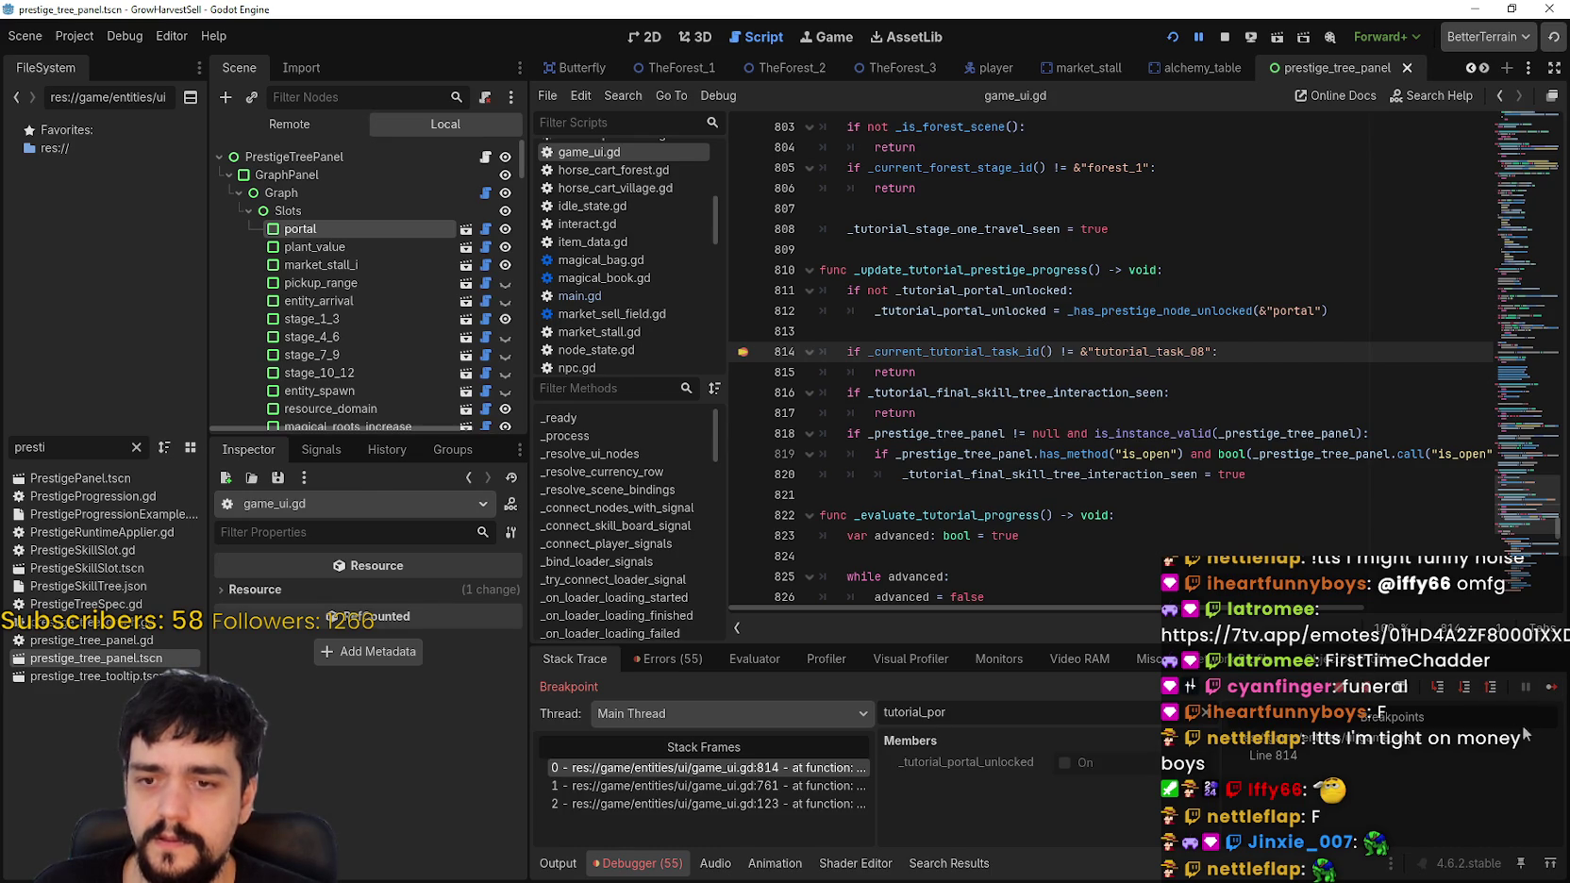
pyautogui.click(1557, 696)
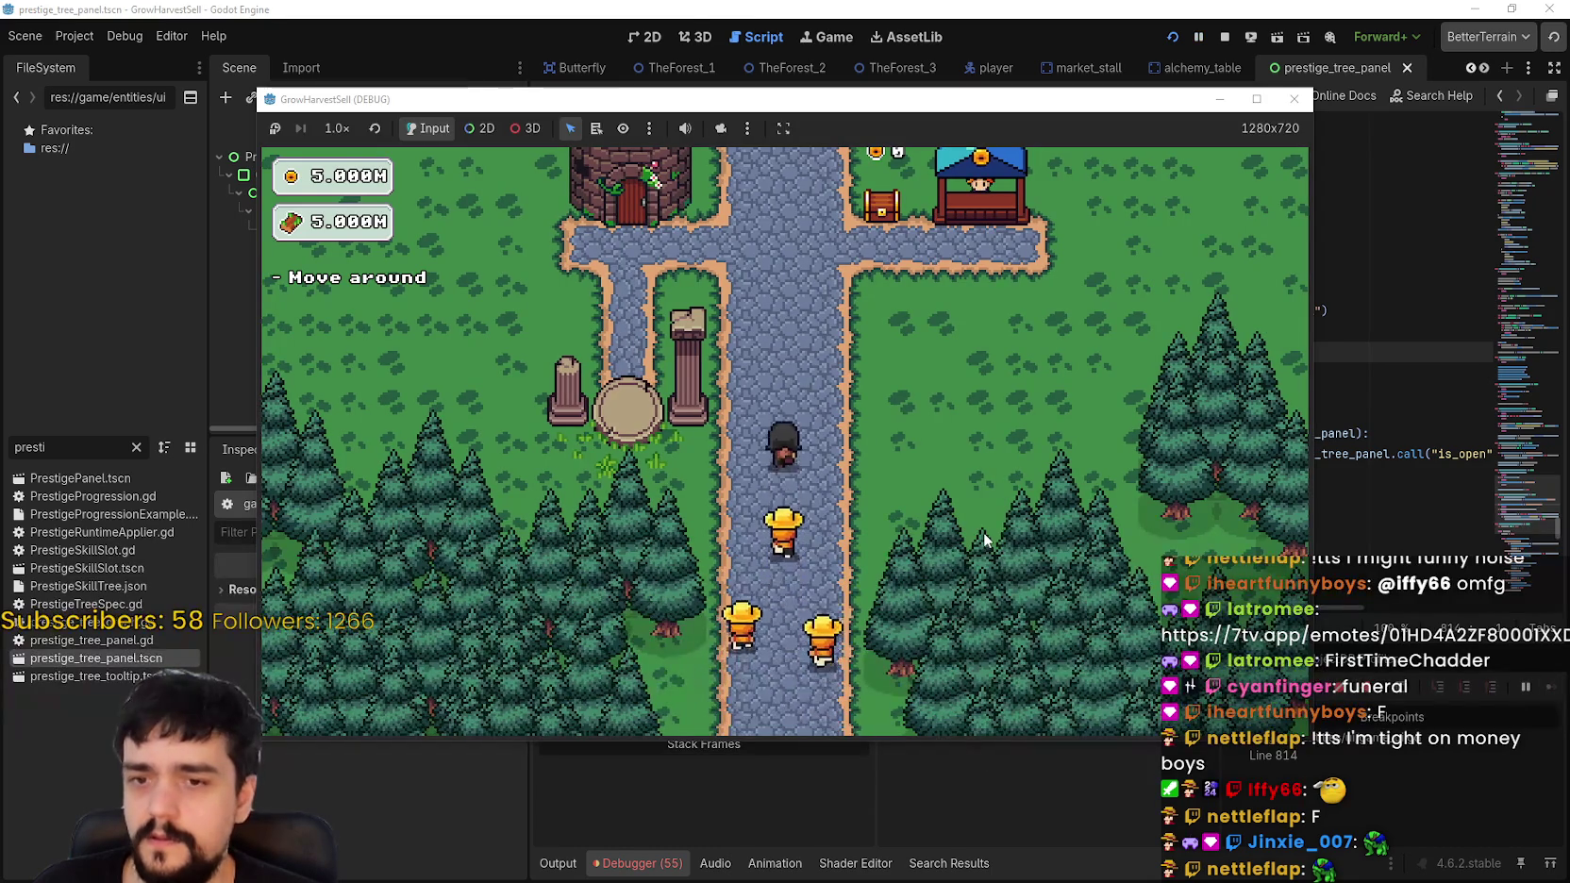
# Step: Walk the player toward the Mage Tower, resuming past each line 814 breakpoint hit
pyautogui.press('Up')
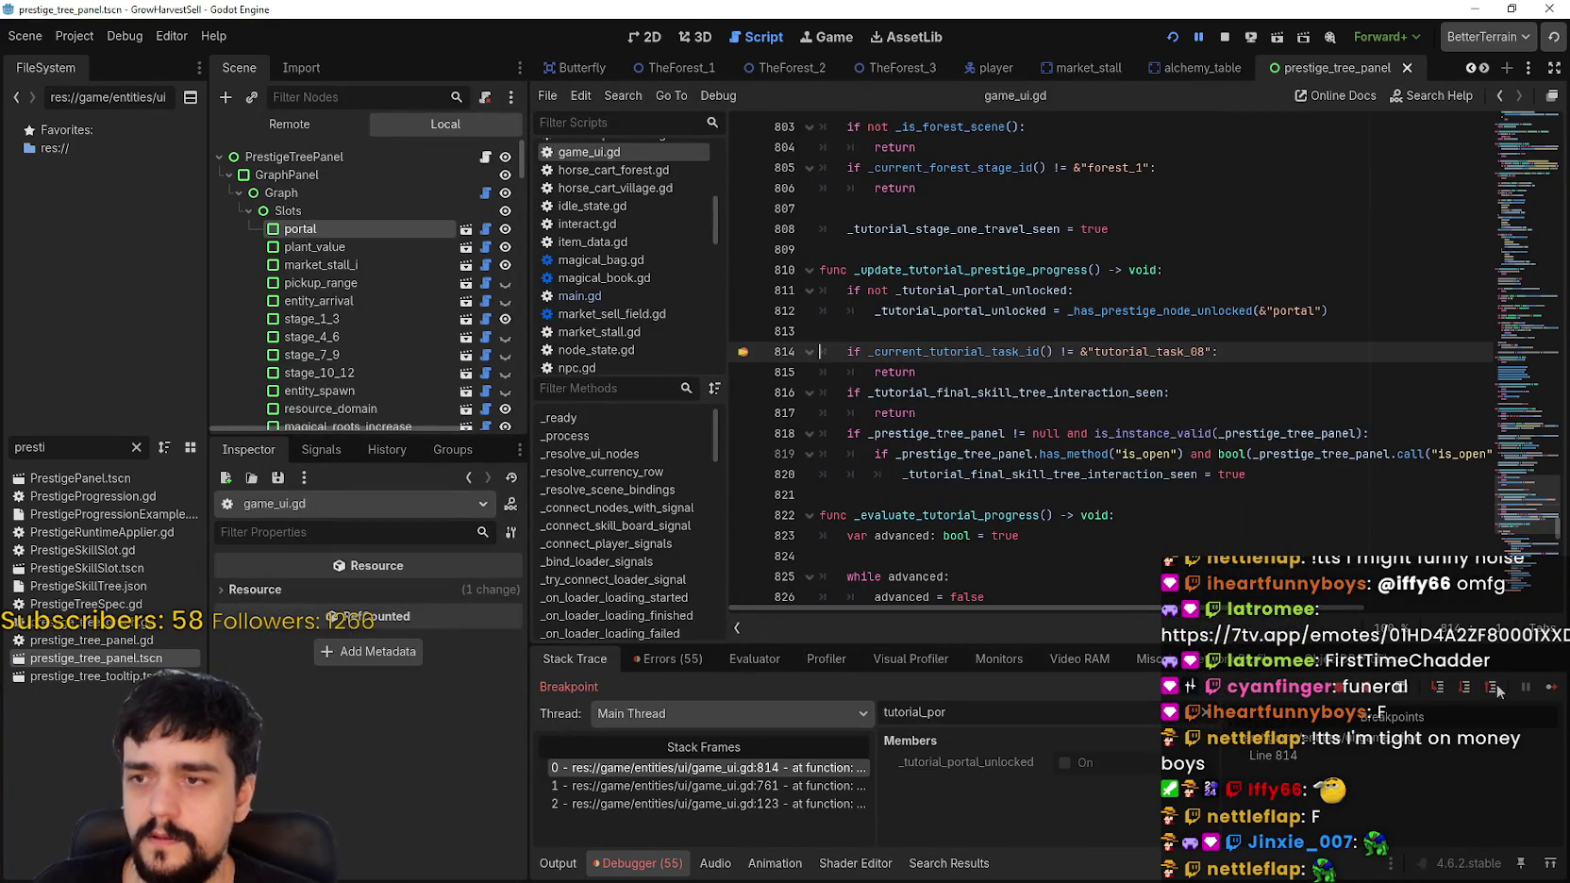
pyautogui.click(1552, 692)
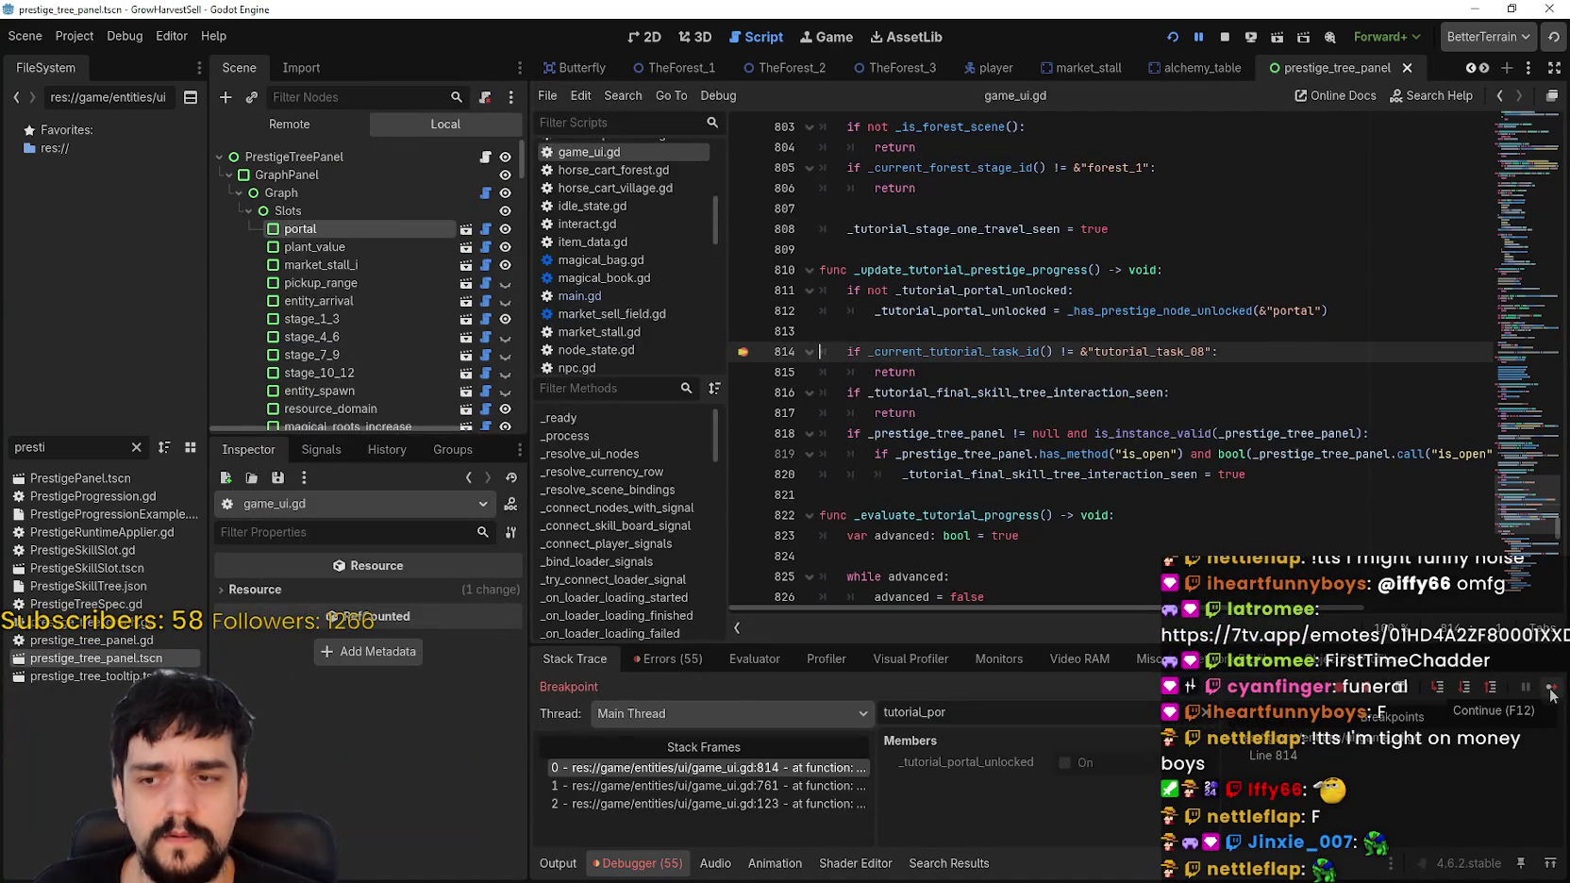
pyautogui.click(1552, 692)
pyautogui.click(1553, 692)
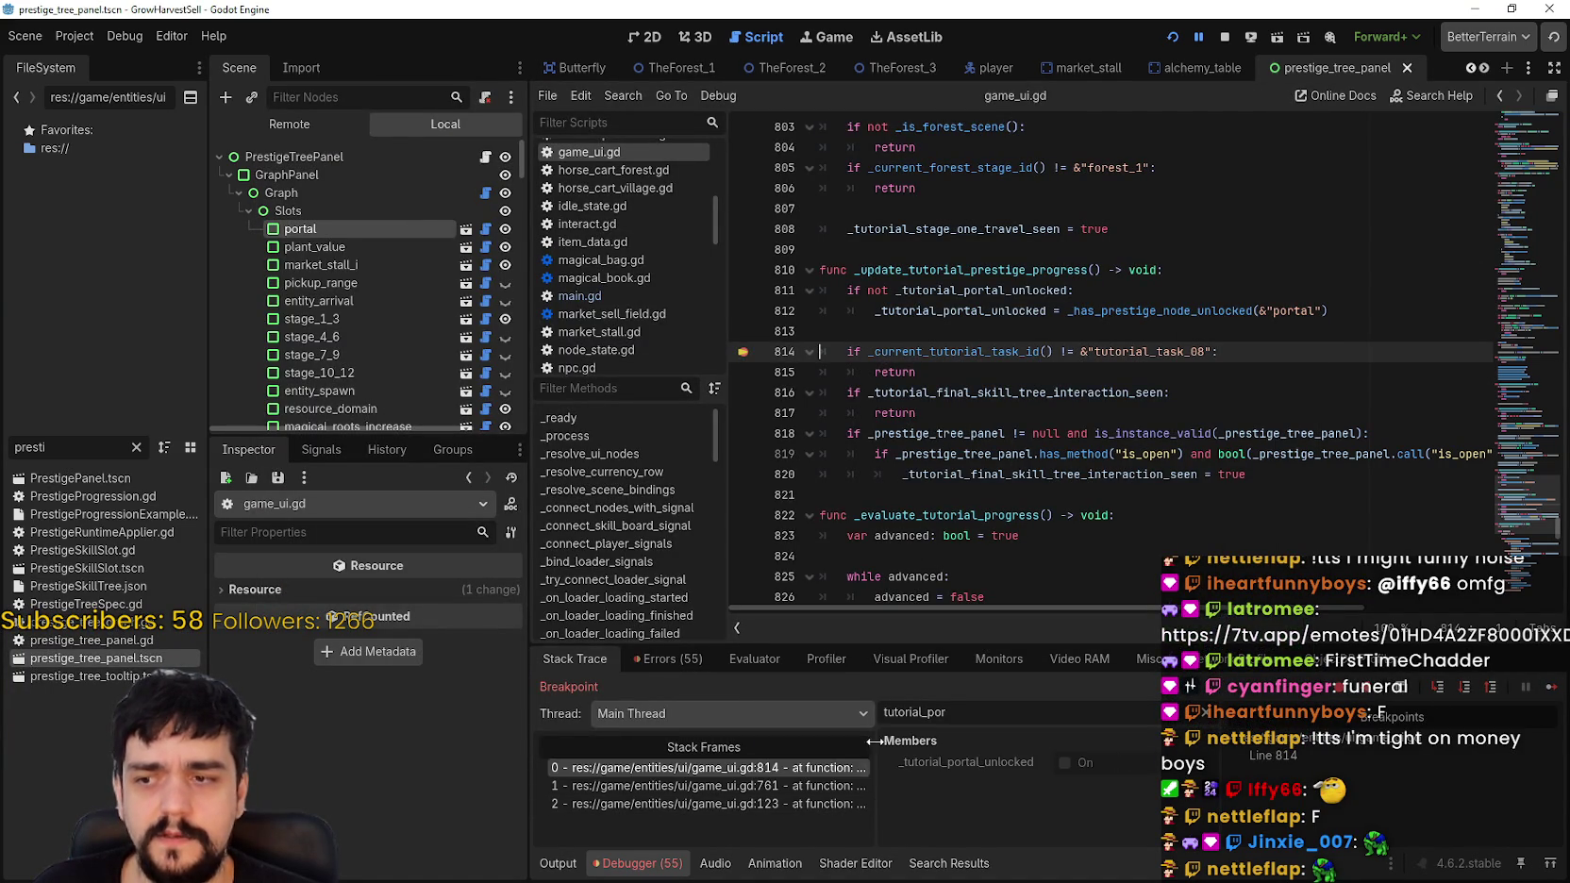
pyautogui.press('F12')
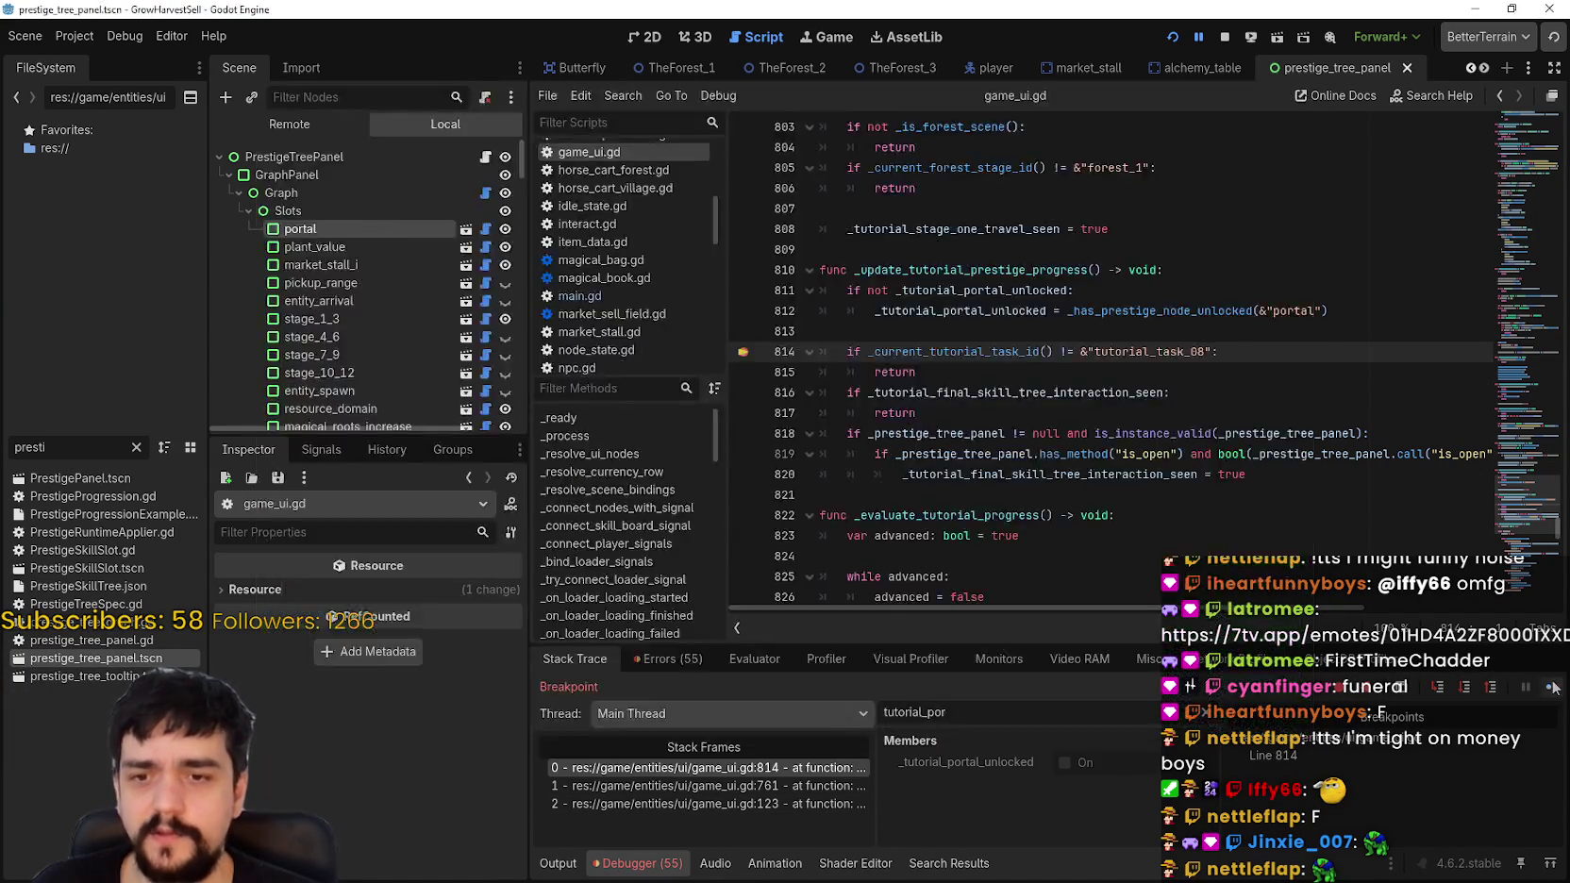
pyautogui.click(1552, 688)
pyautogui.click(1553, 688)
pyautogui.click(1552, 687)
pyautogui.click(1552, 688)
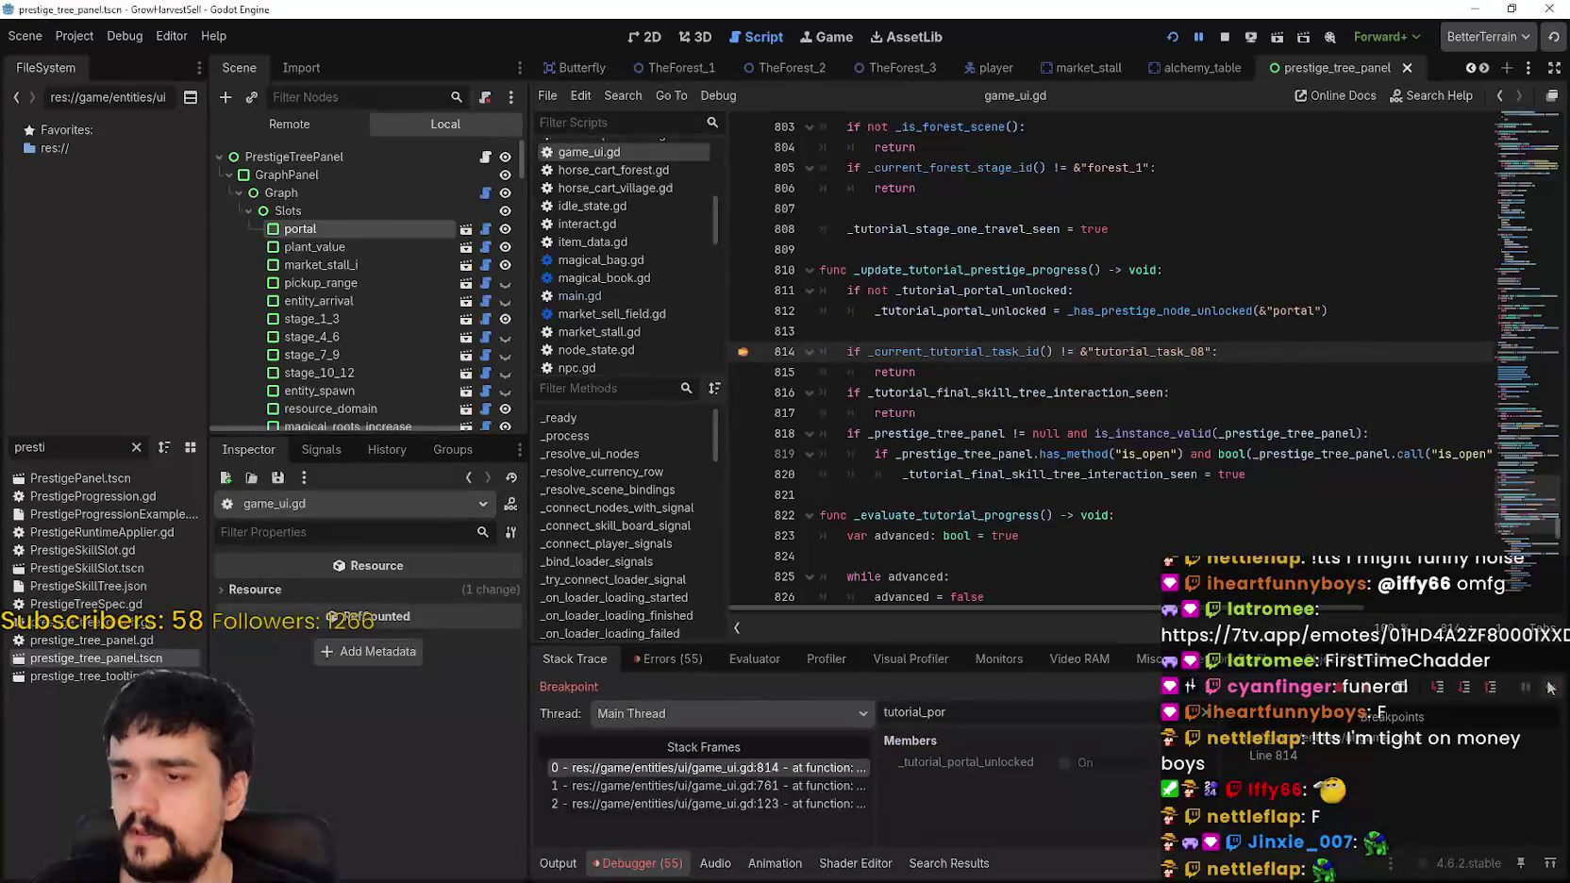
# Step: Inspect _update_tutorial_prestige_progress around line 815, then resume the game
pyautogui.click(1387, 367)
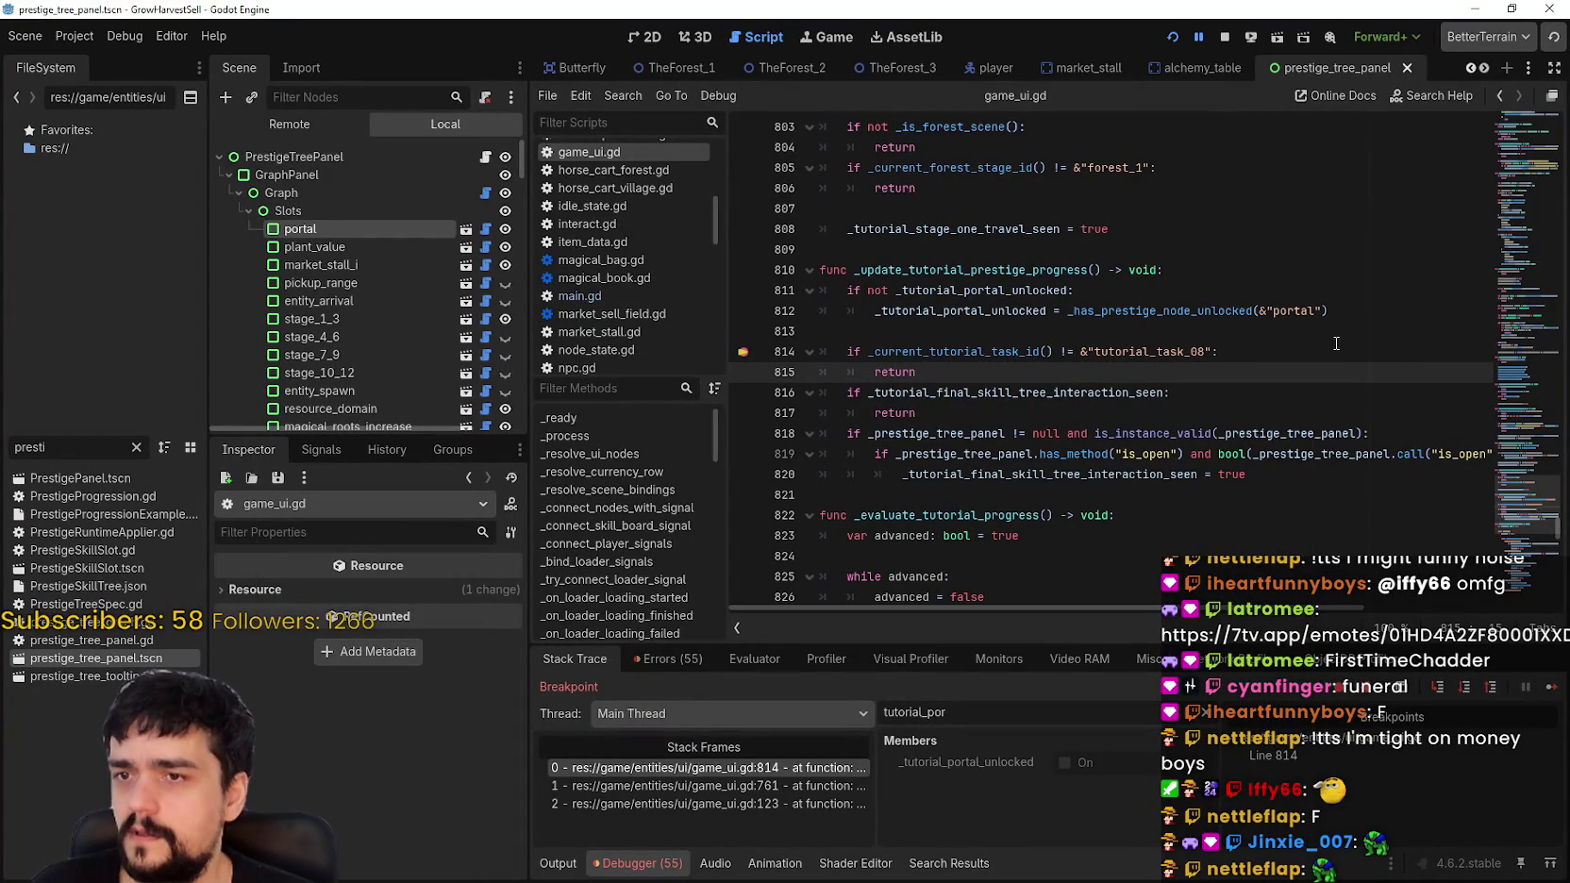
pyautogui.doubleClick(1047, 267)
pyautogui.scroll(-4, 1061, 425)
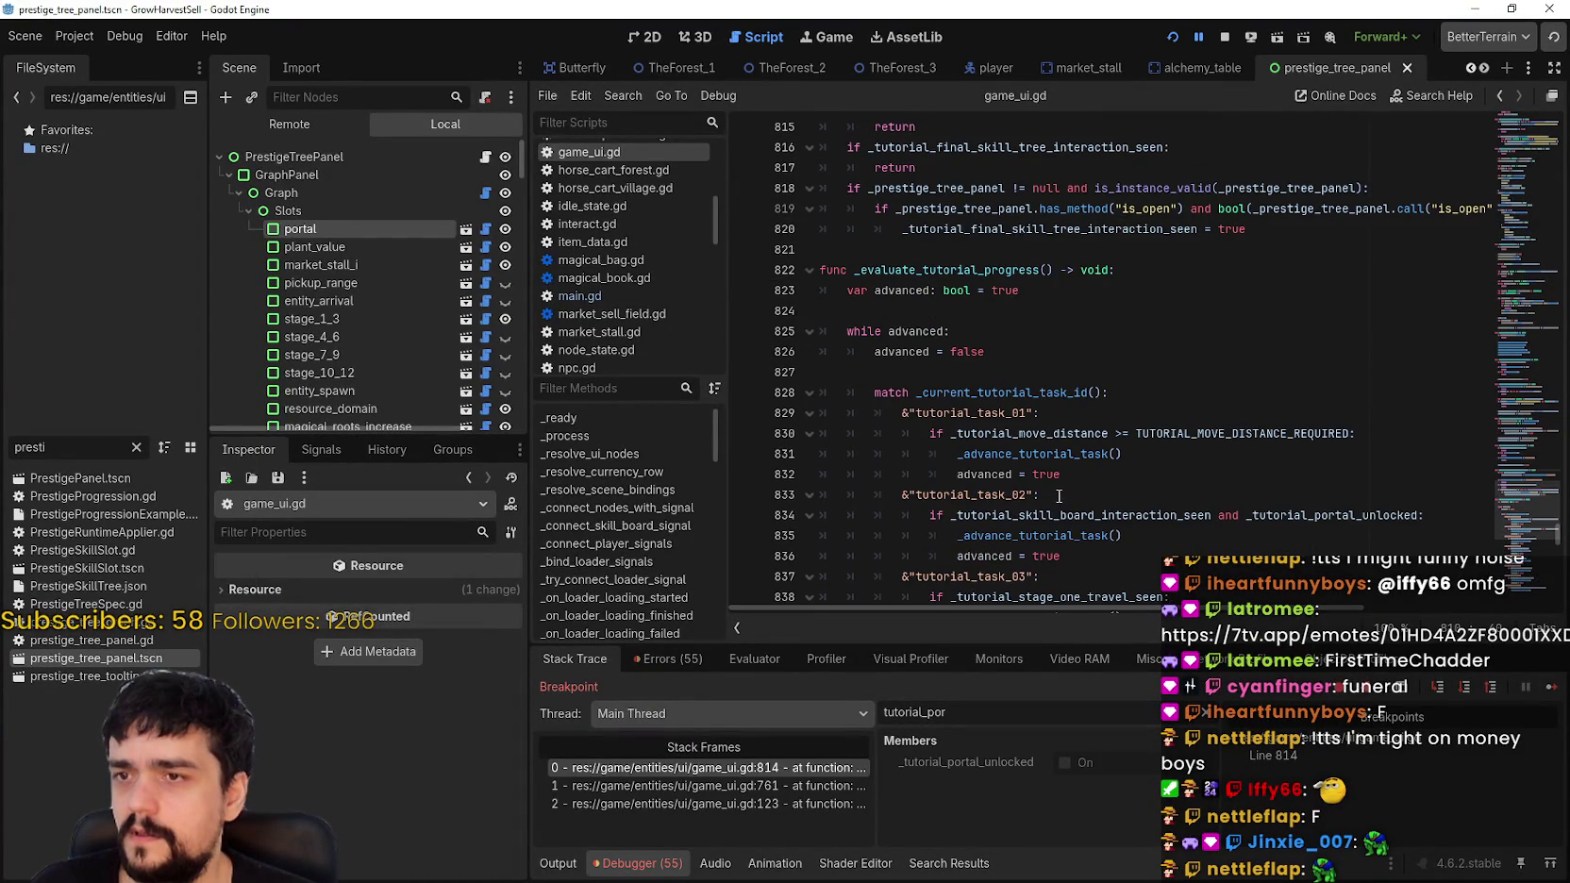
pyautogui.scroll(4, 1059, 495)
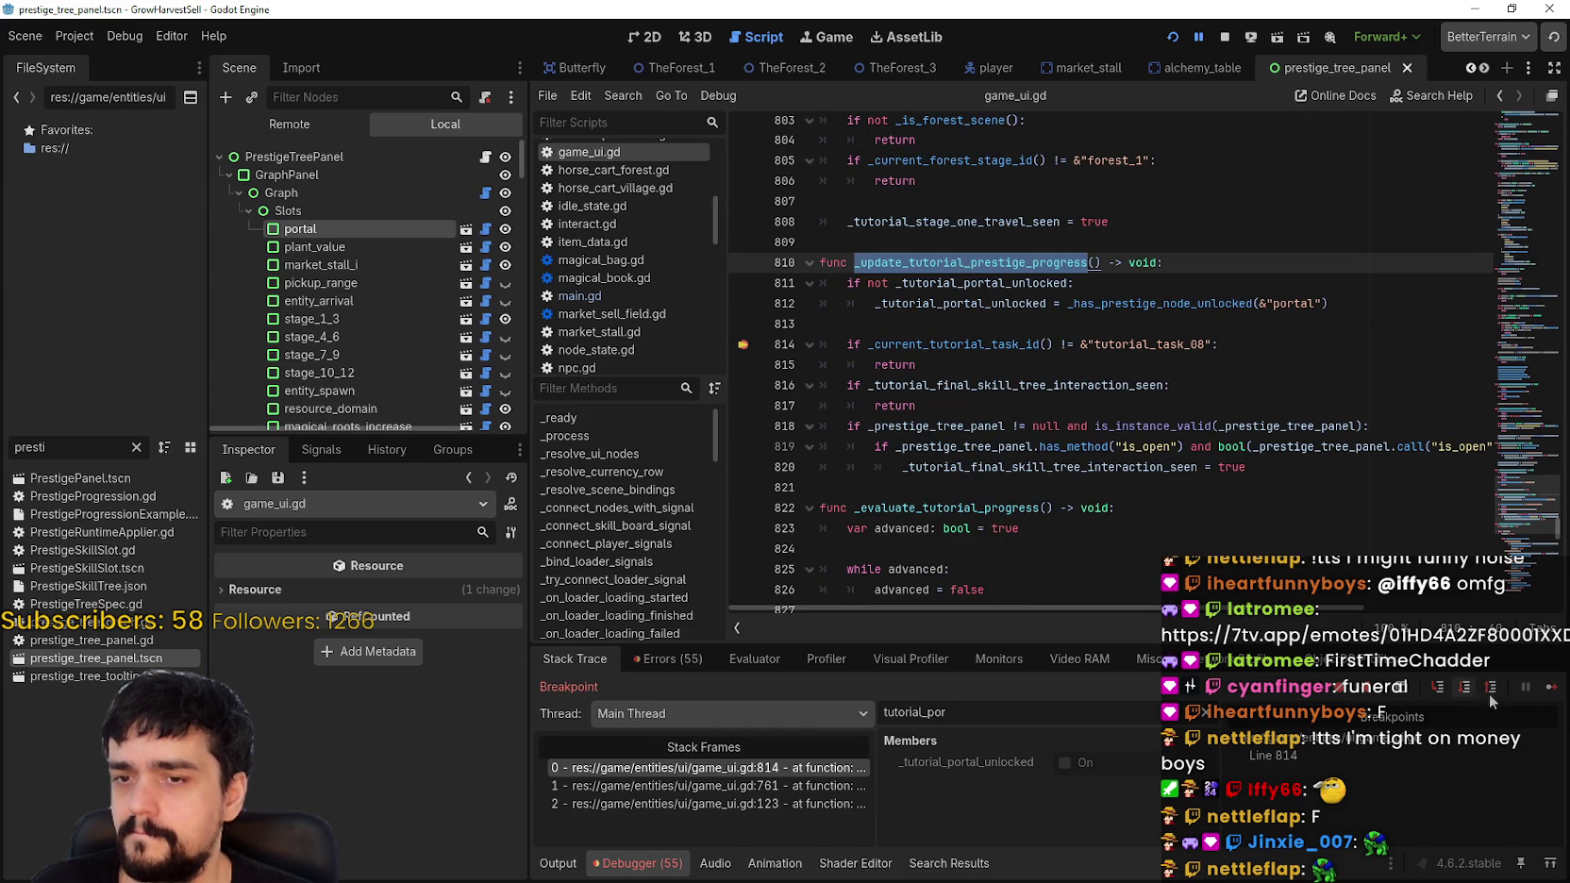
pyautogui.click(1548, 690)
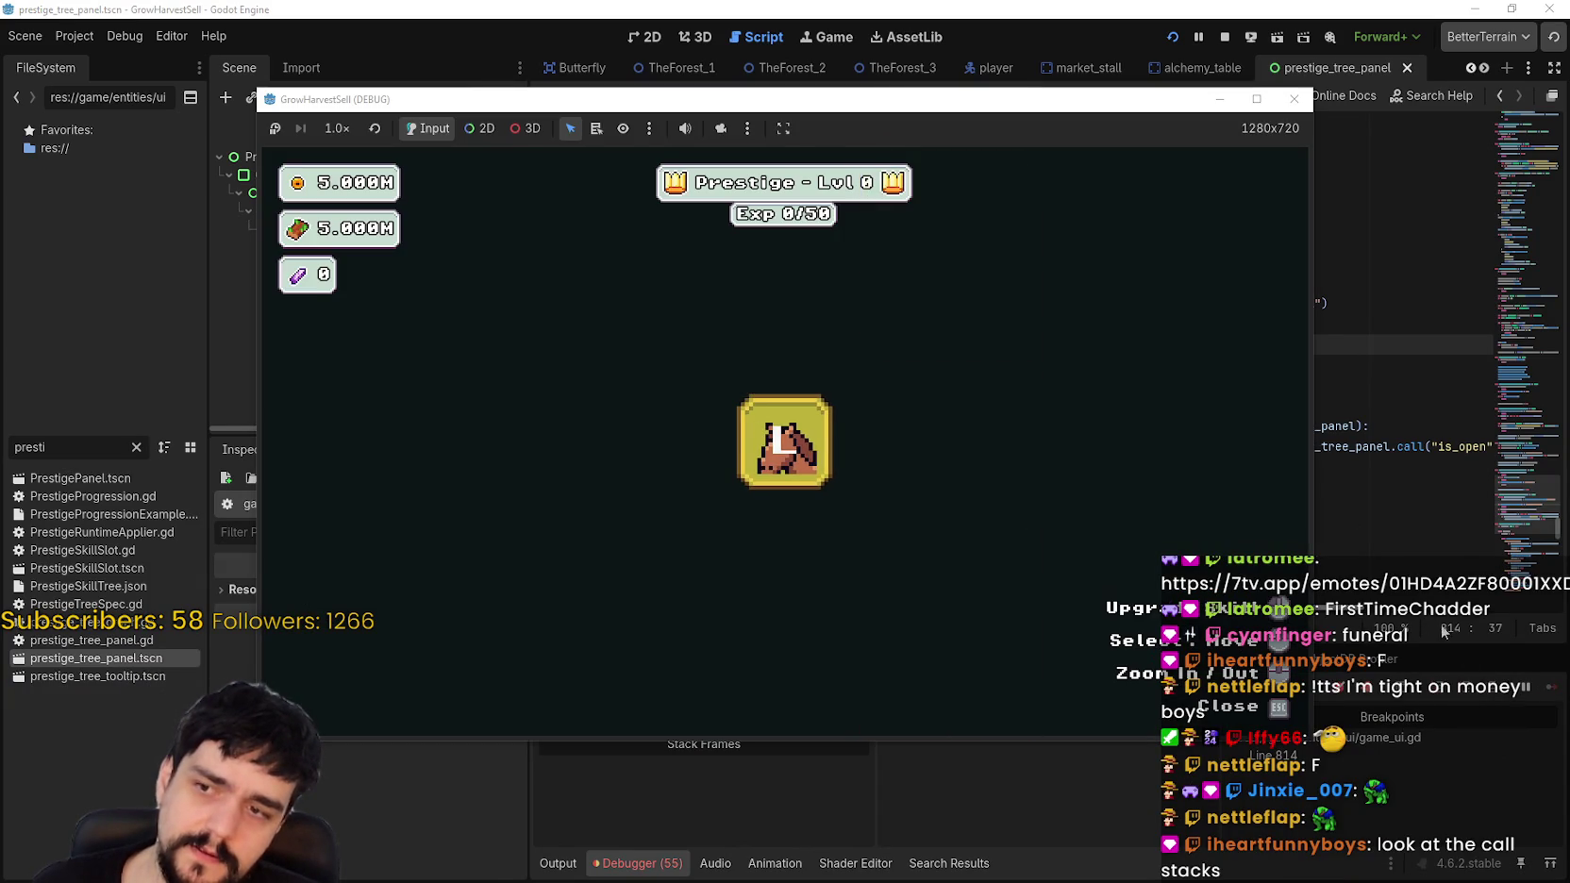
# Step: Resume the game, unlock the portal node in the prestige tree, and close the panel
pyautogui.click(1366, 529)
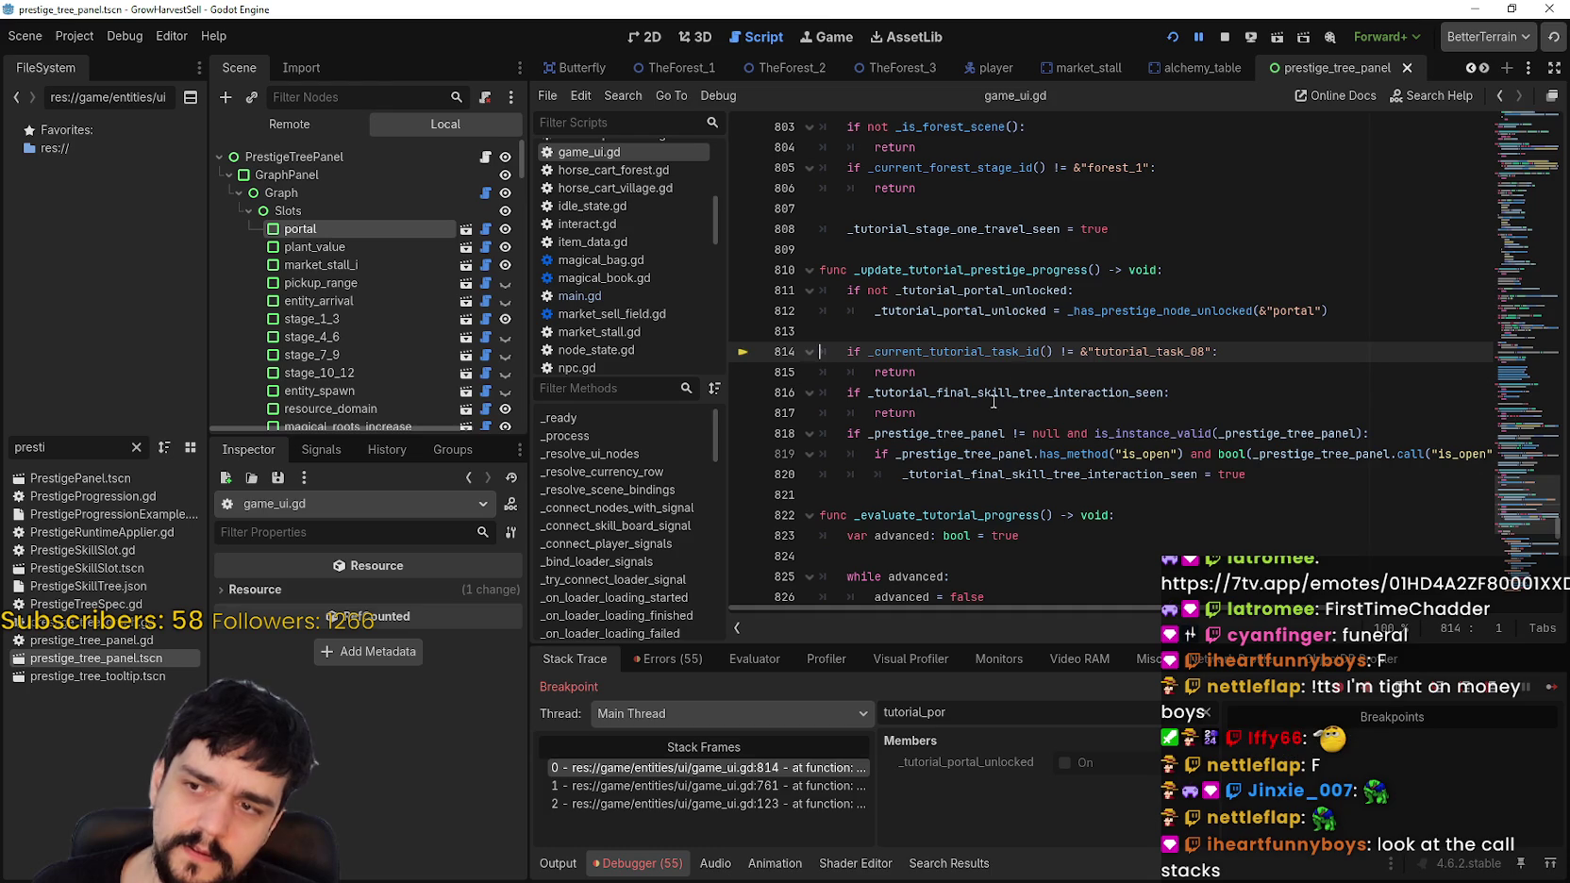
pyautogui.click(761, 331)
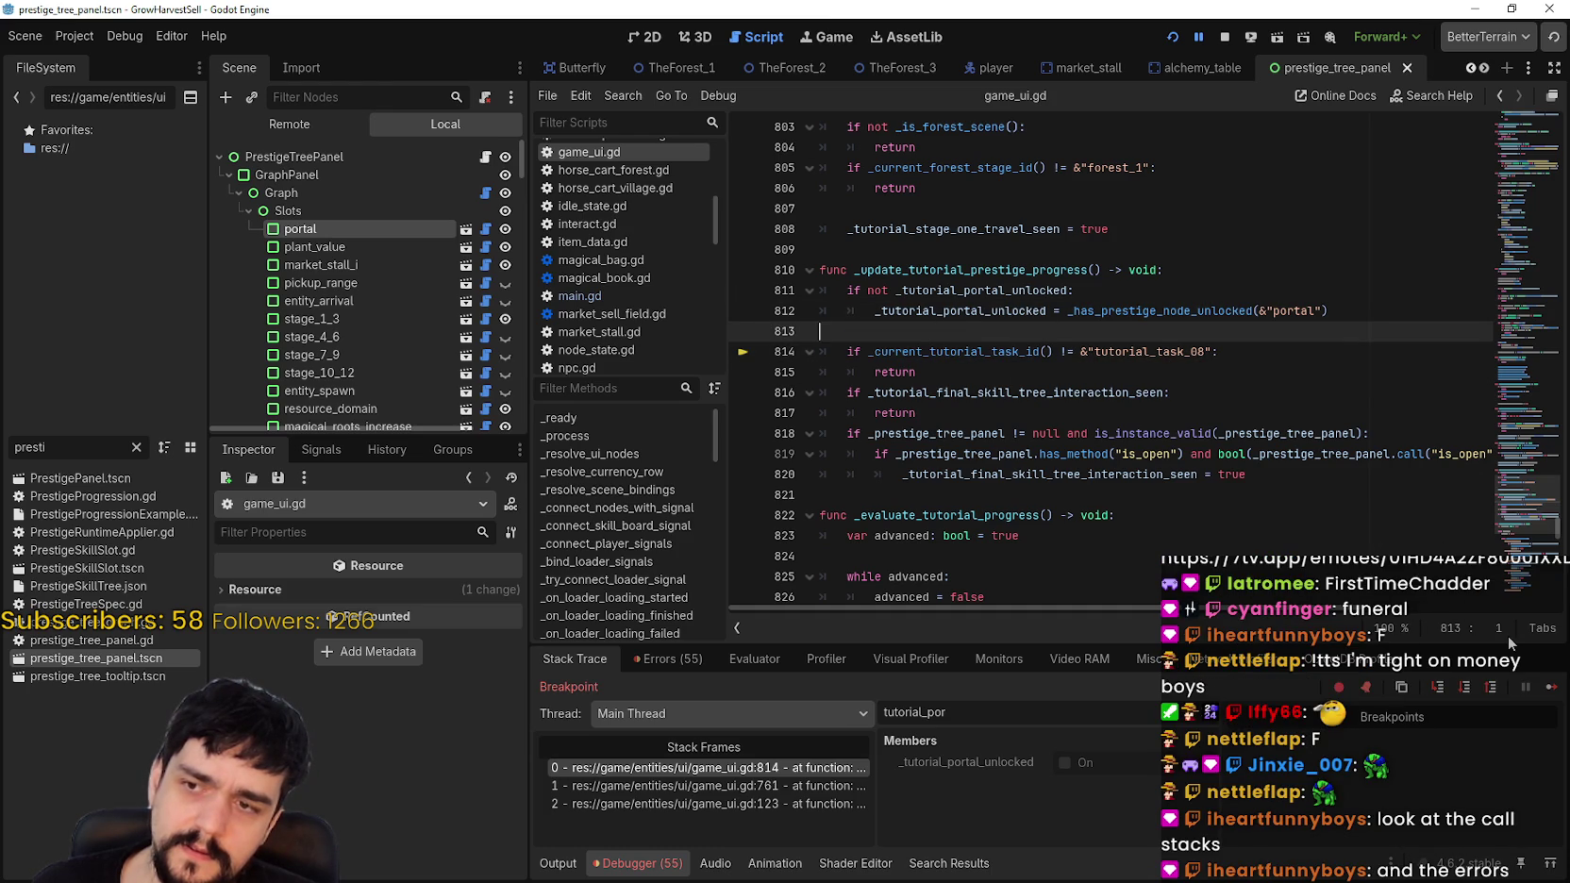
pyautogui.click(1551, 686)
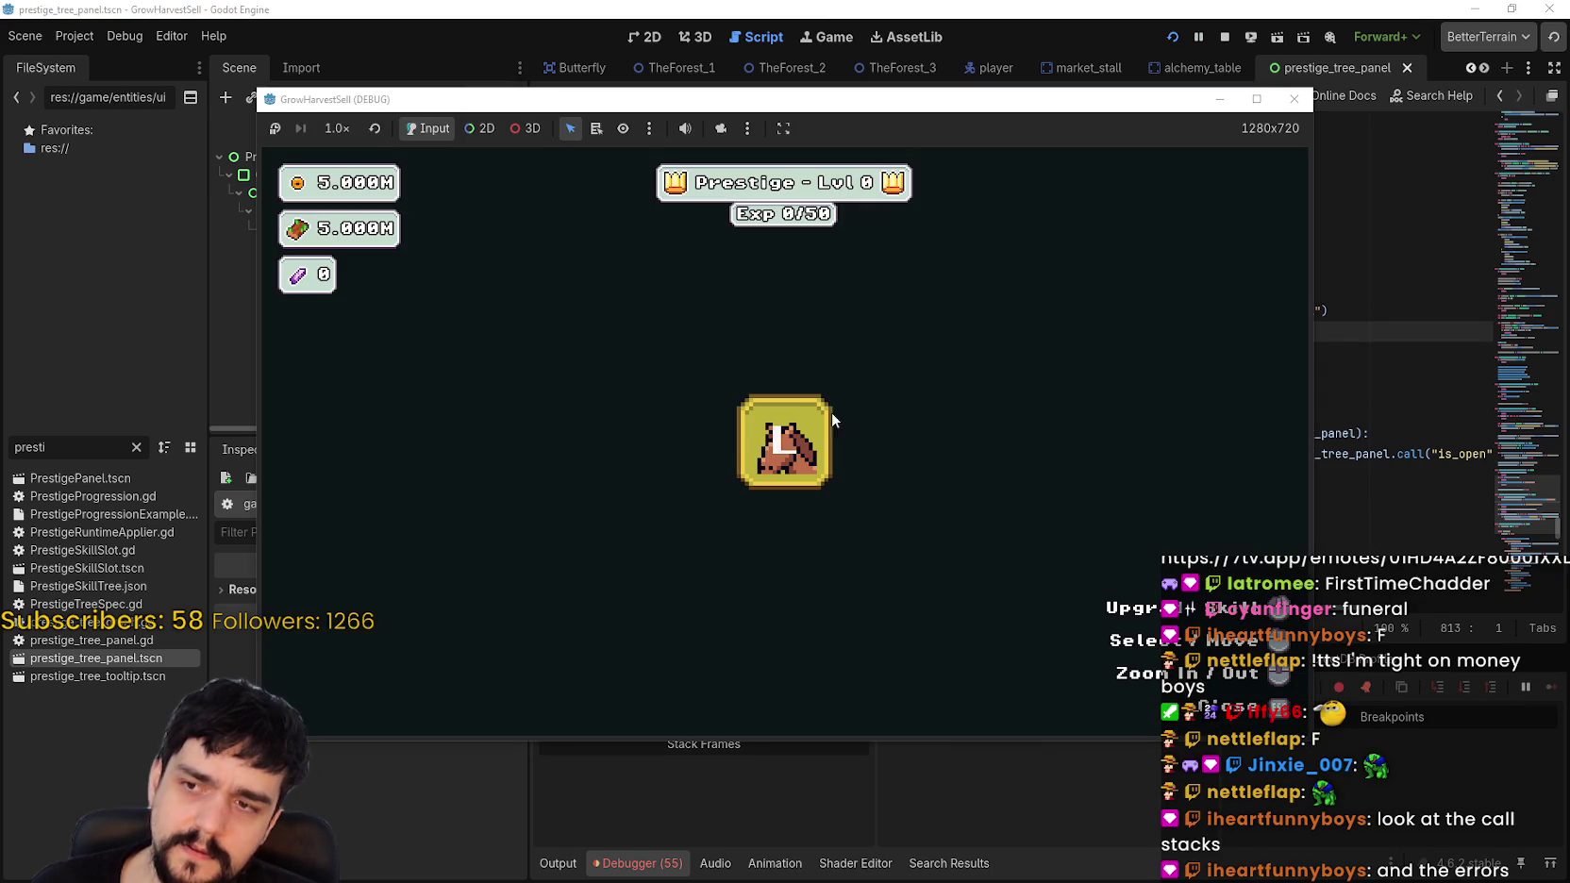
pyautogui.click(801, 432)
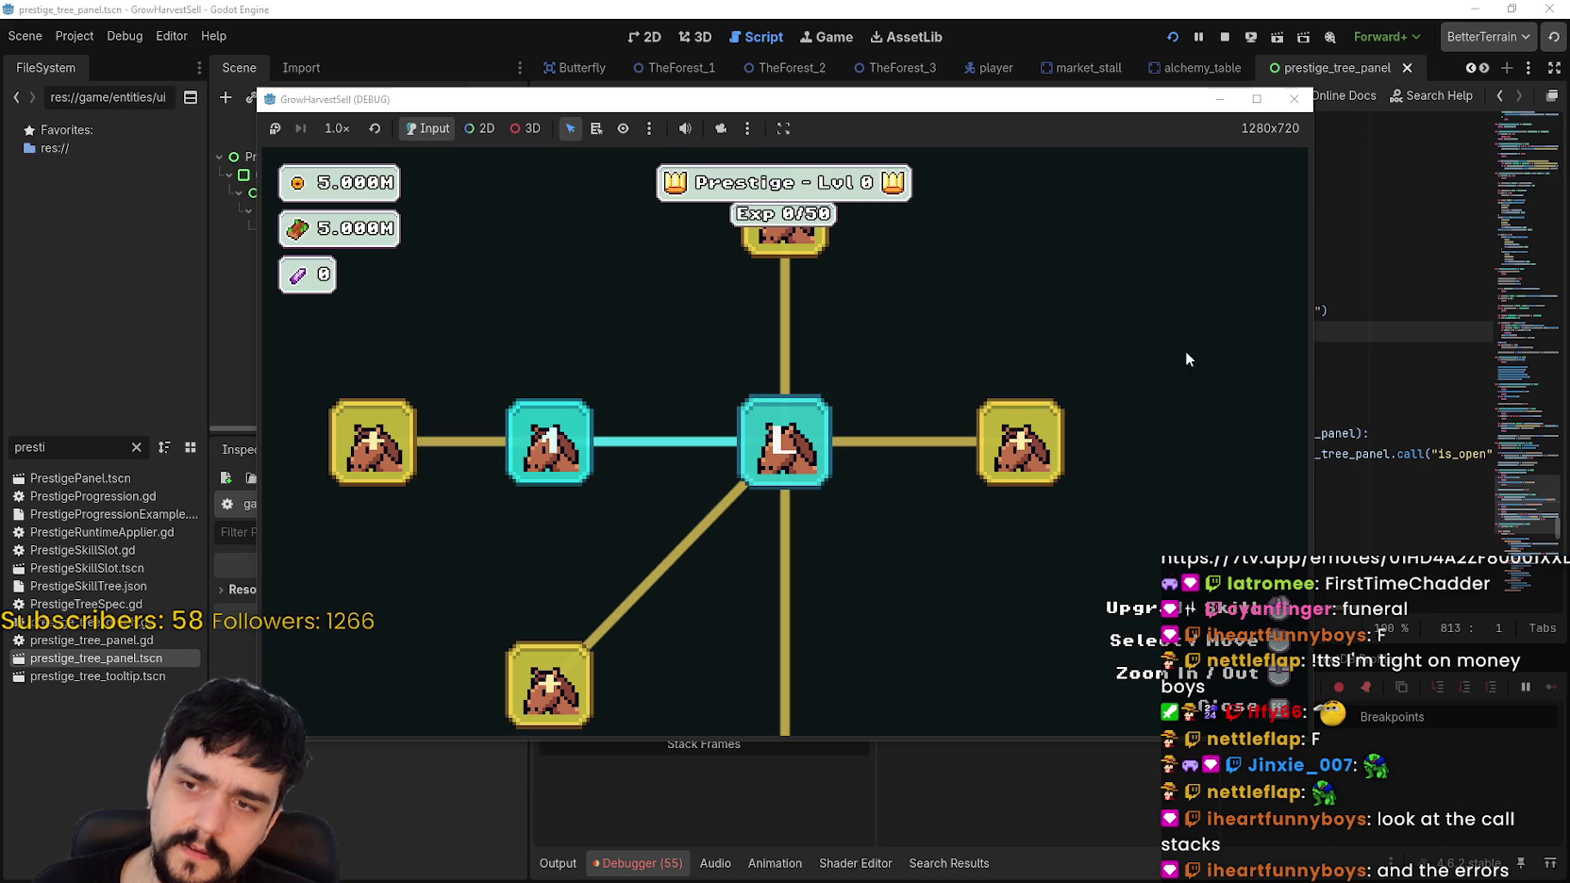
pyautogui.rightClick(1129, 342)
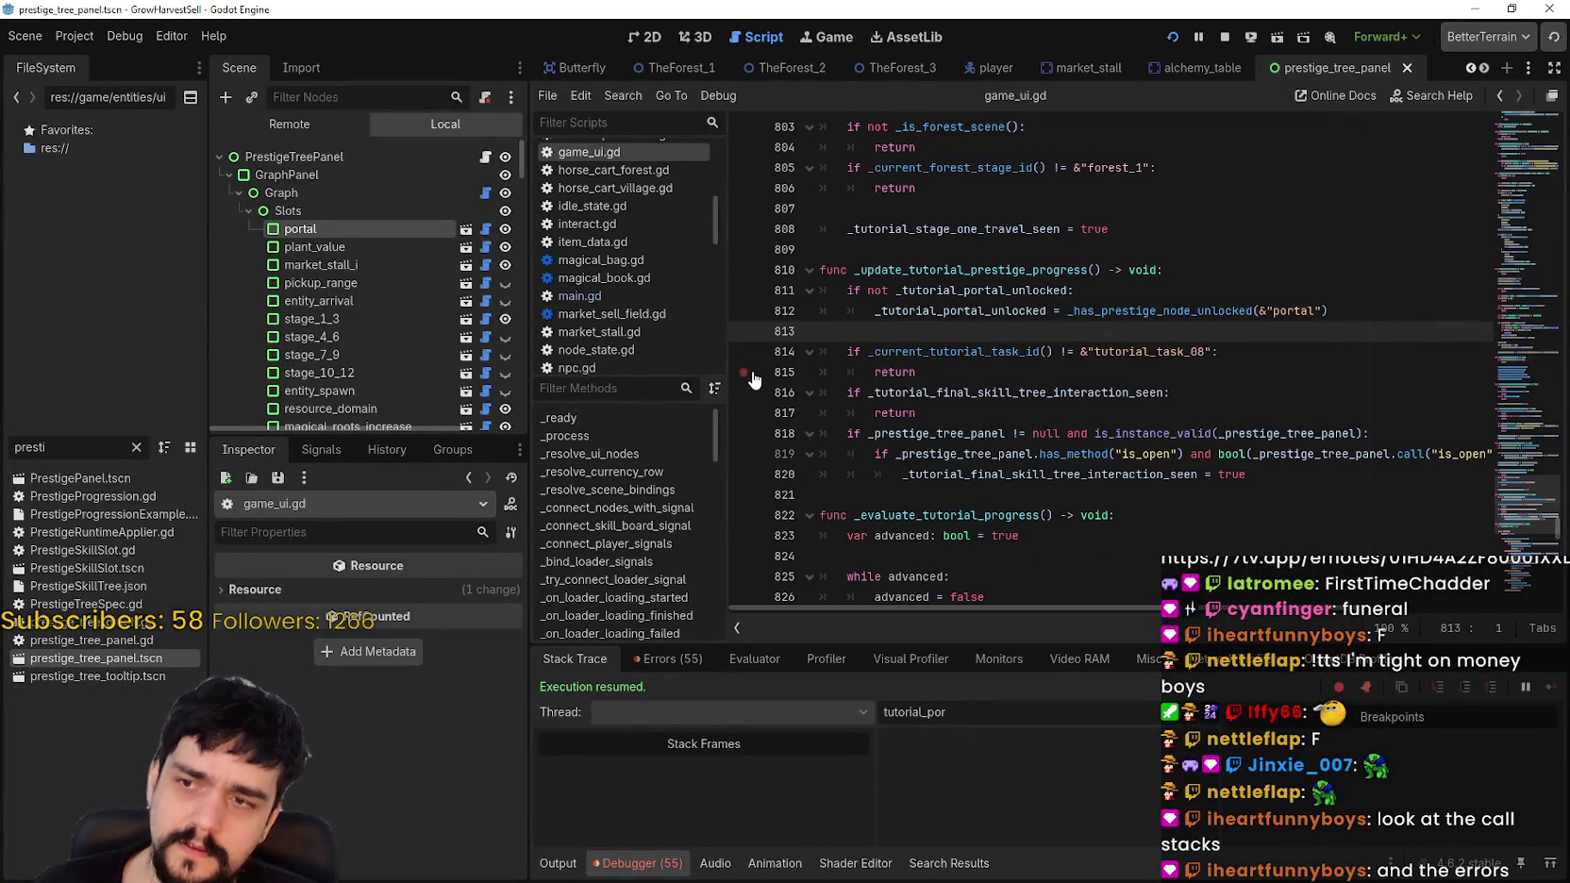
# Step: Set a line 814 breakpoint and run Find in Files for _tutorial_portal_unlocked
pyautogui.click(744, 351)
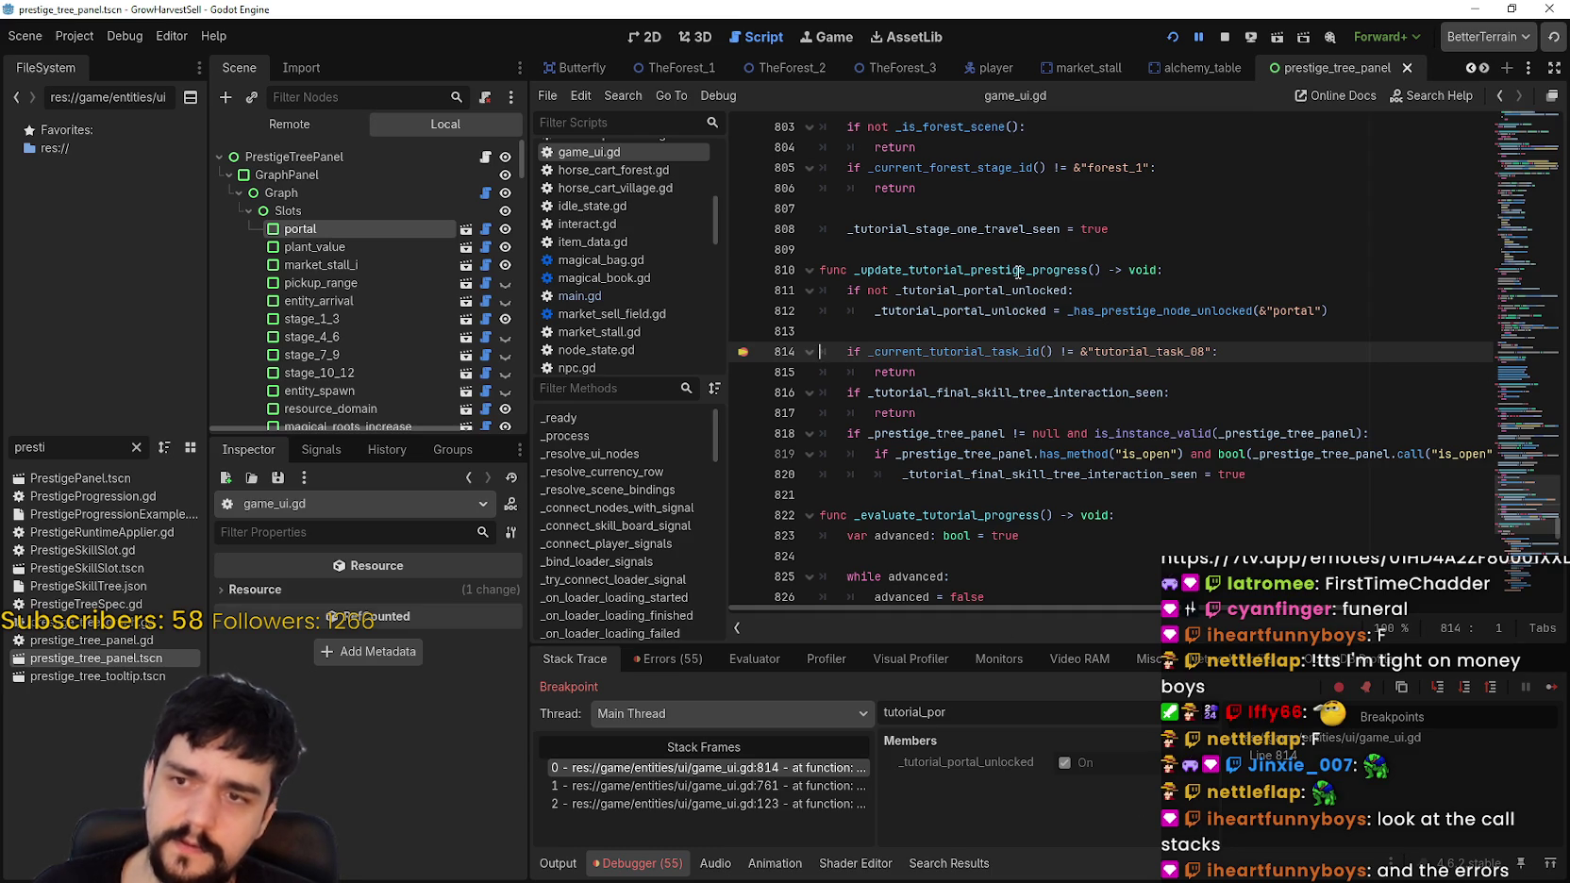
pyautogui.doubleClick(1001, 308)
pyautogui.hotkey('ctrl', 'shift', 'f')
pyautogui.click(786, 522)
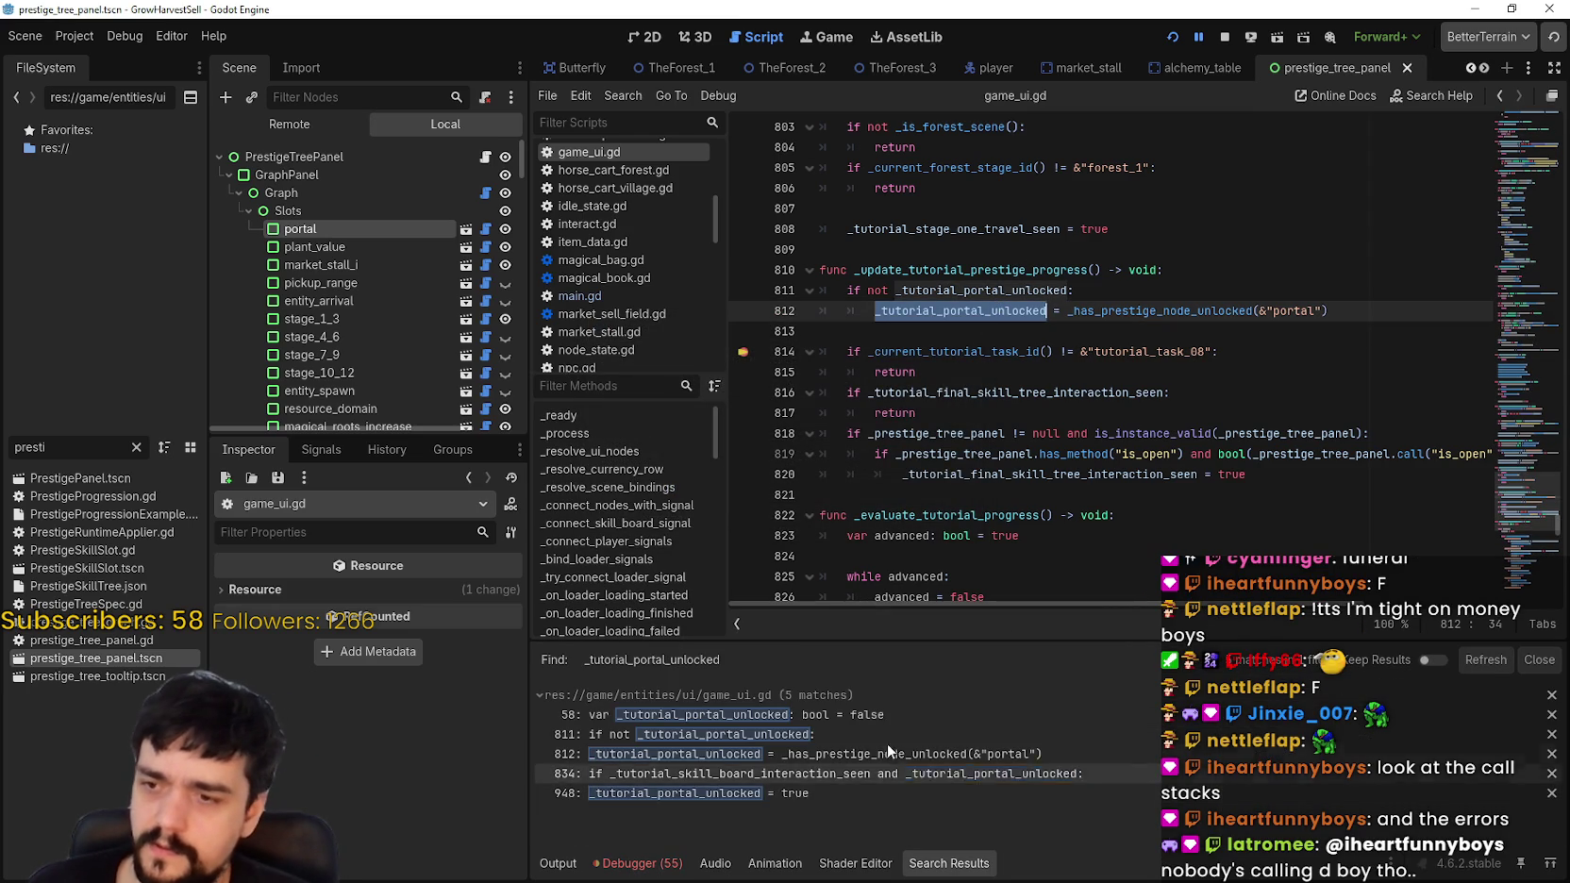
# Step: From the line 834 usage, breakpoint line 836 and resume the game from the Debugger
pyautogui.click(870, 774)
pyautogui.scroll(-2, 1003, 536)
pyautogui.click(1007, 483)
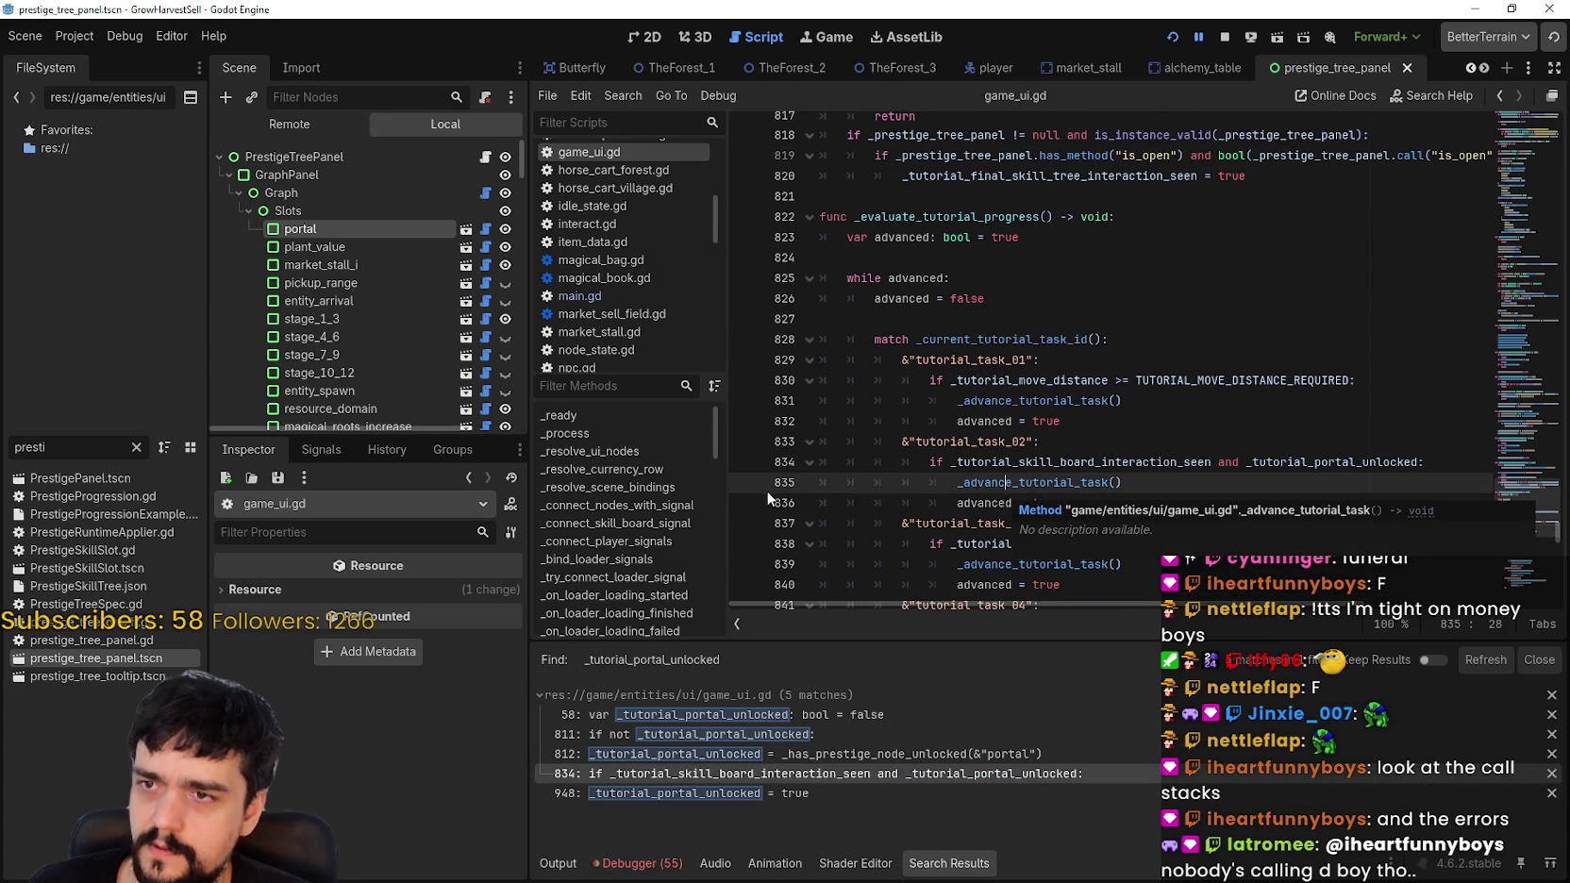
pyautogui.click(744, 503)
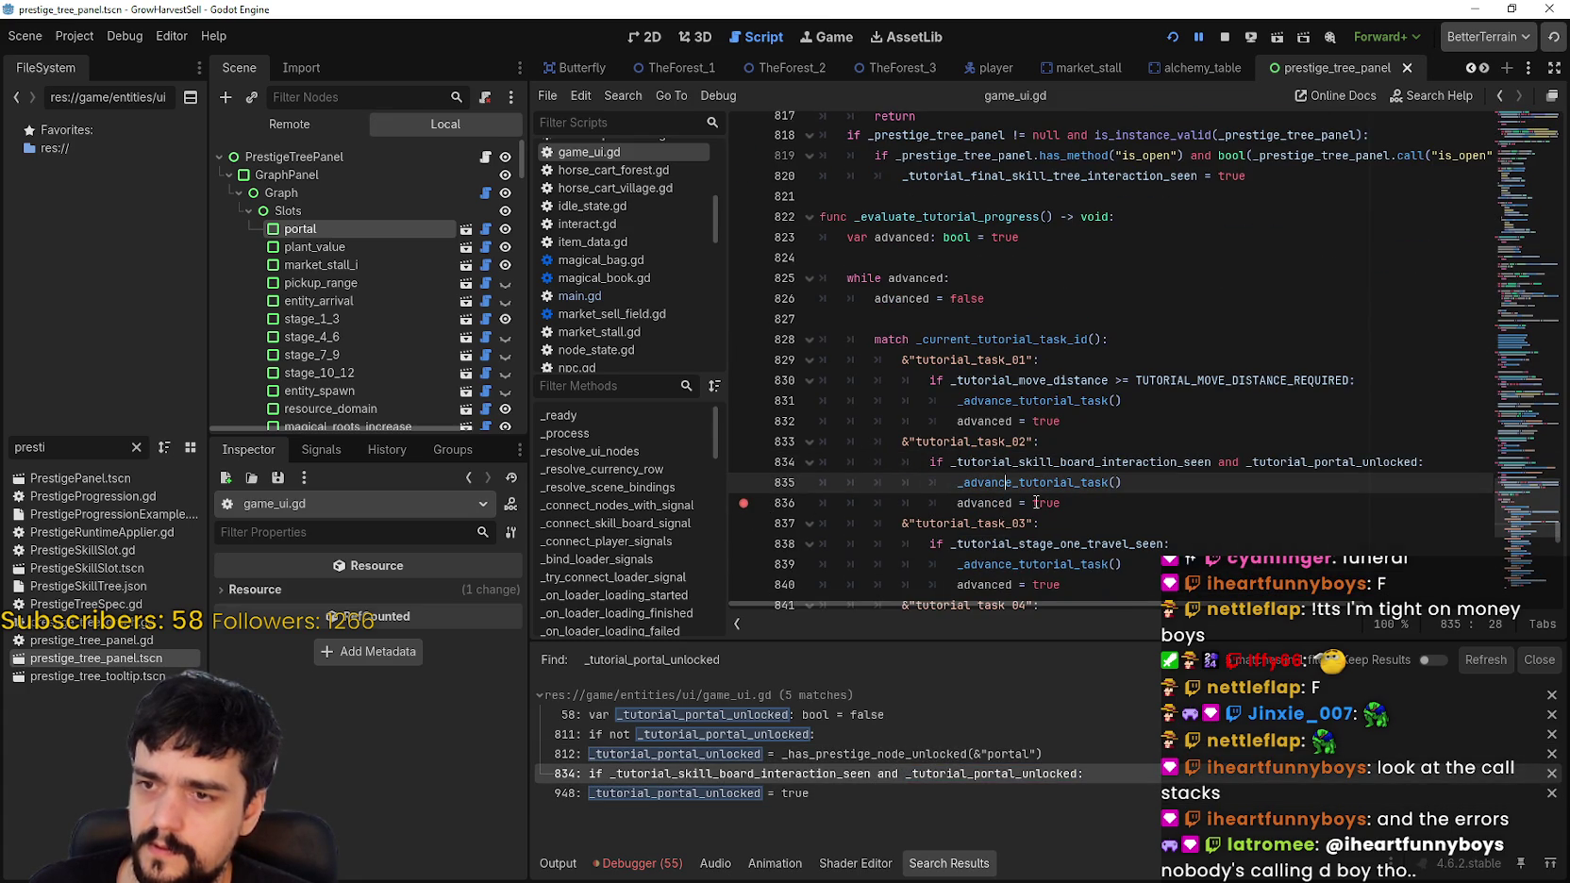
pyautogui.click(1131, 522)
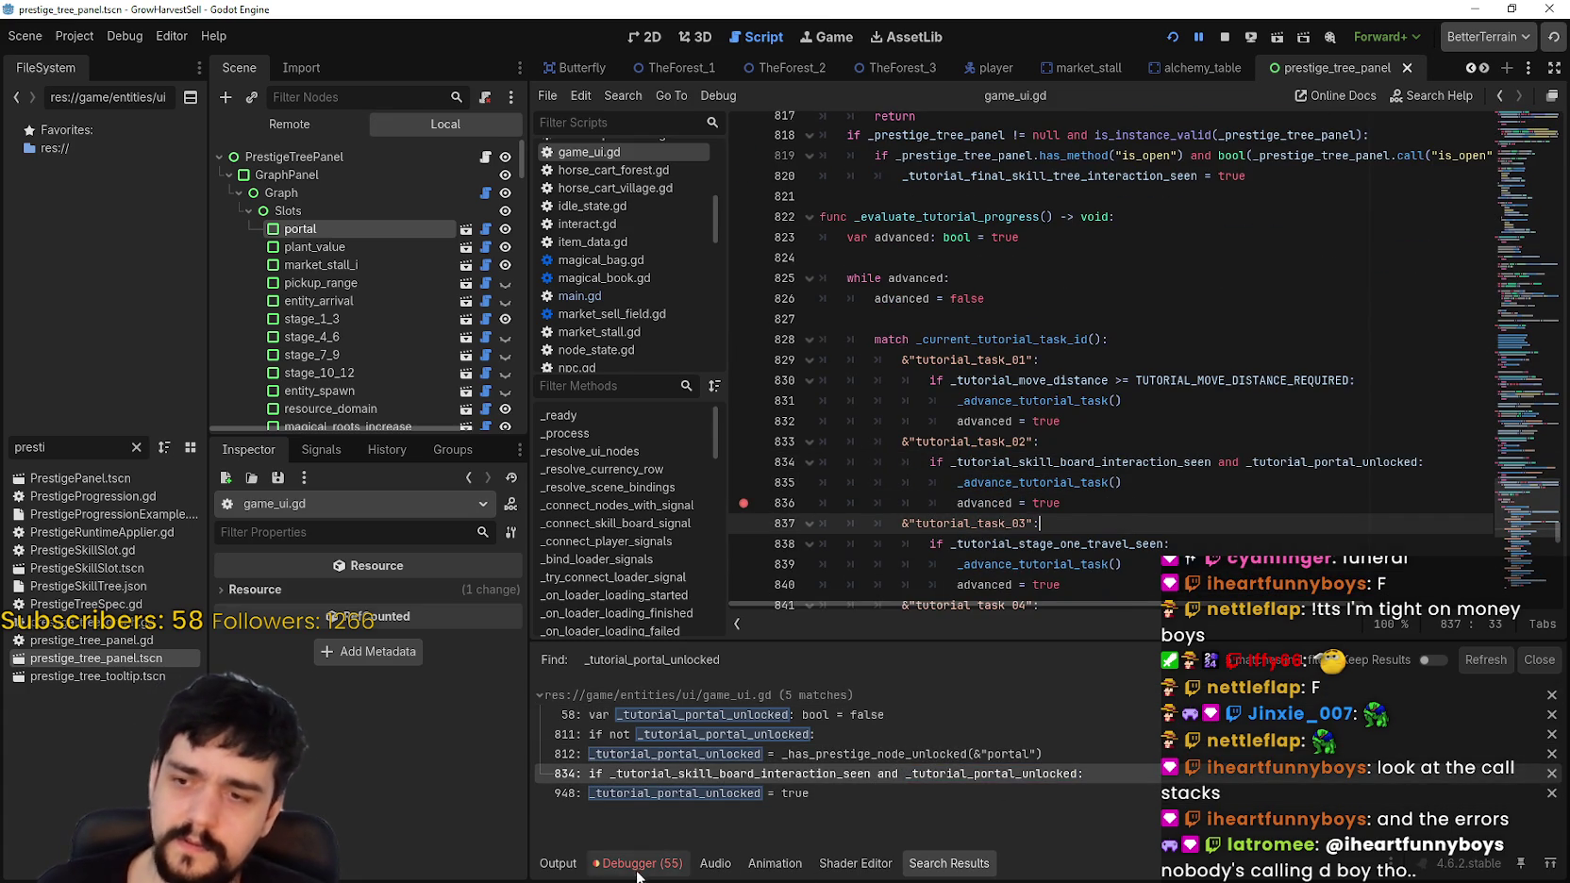
pyautogui.click(640, 873)
pyautogui.click(1549, 688)
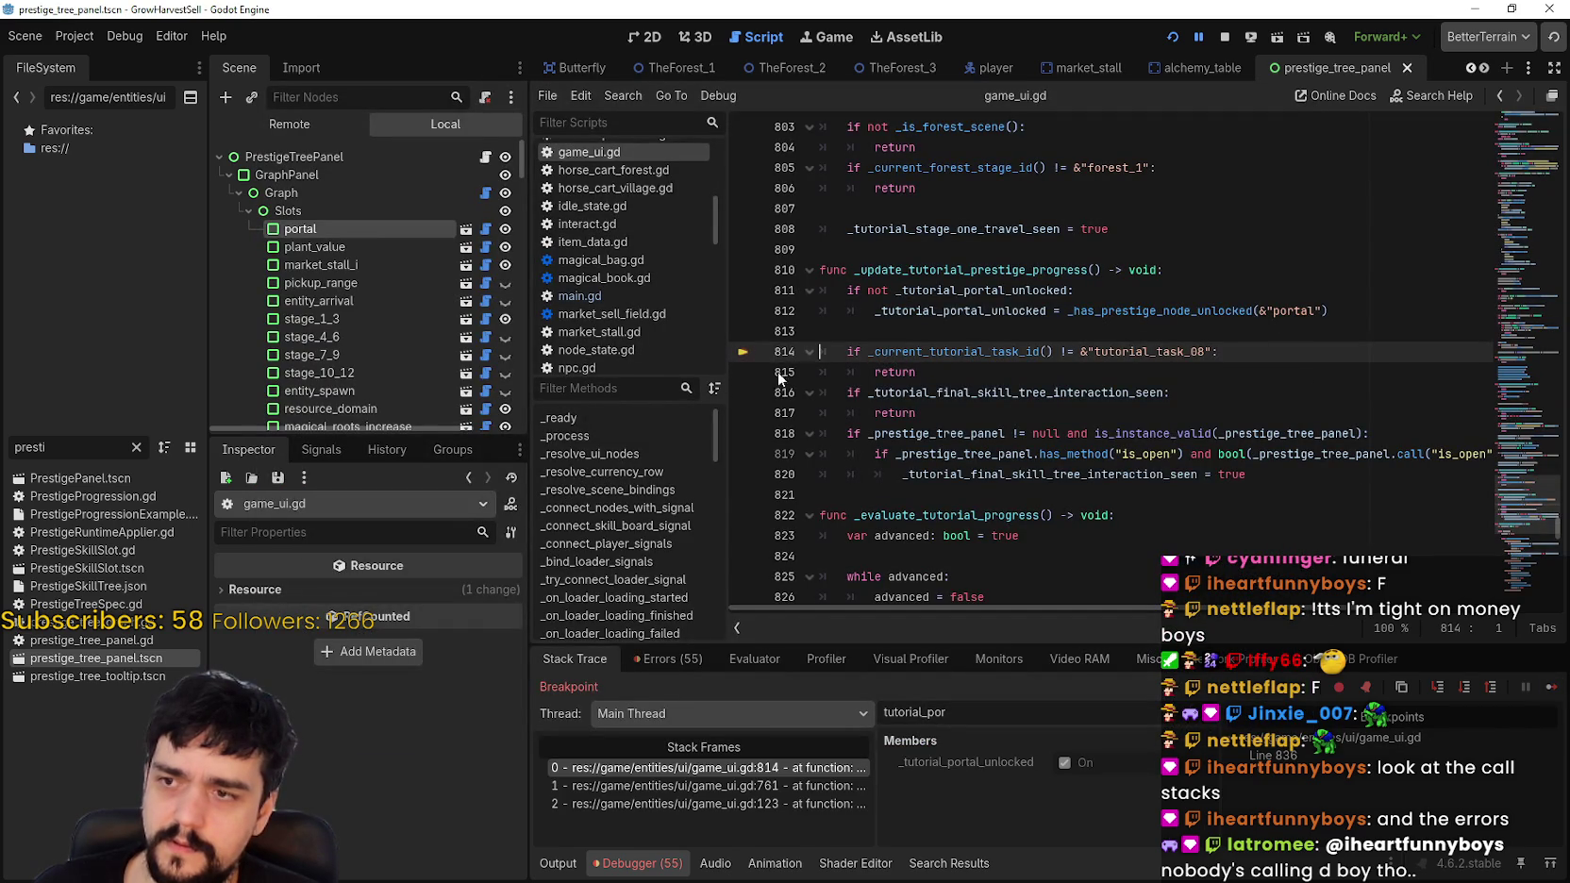
pyautogui.click(1555, 692)
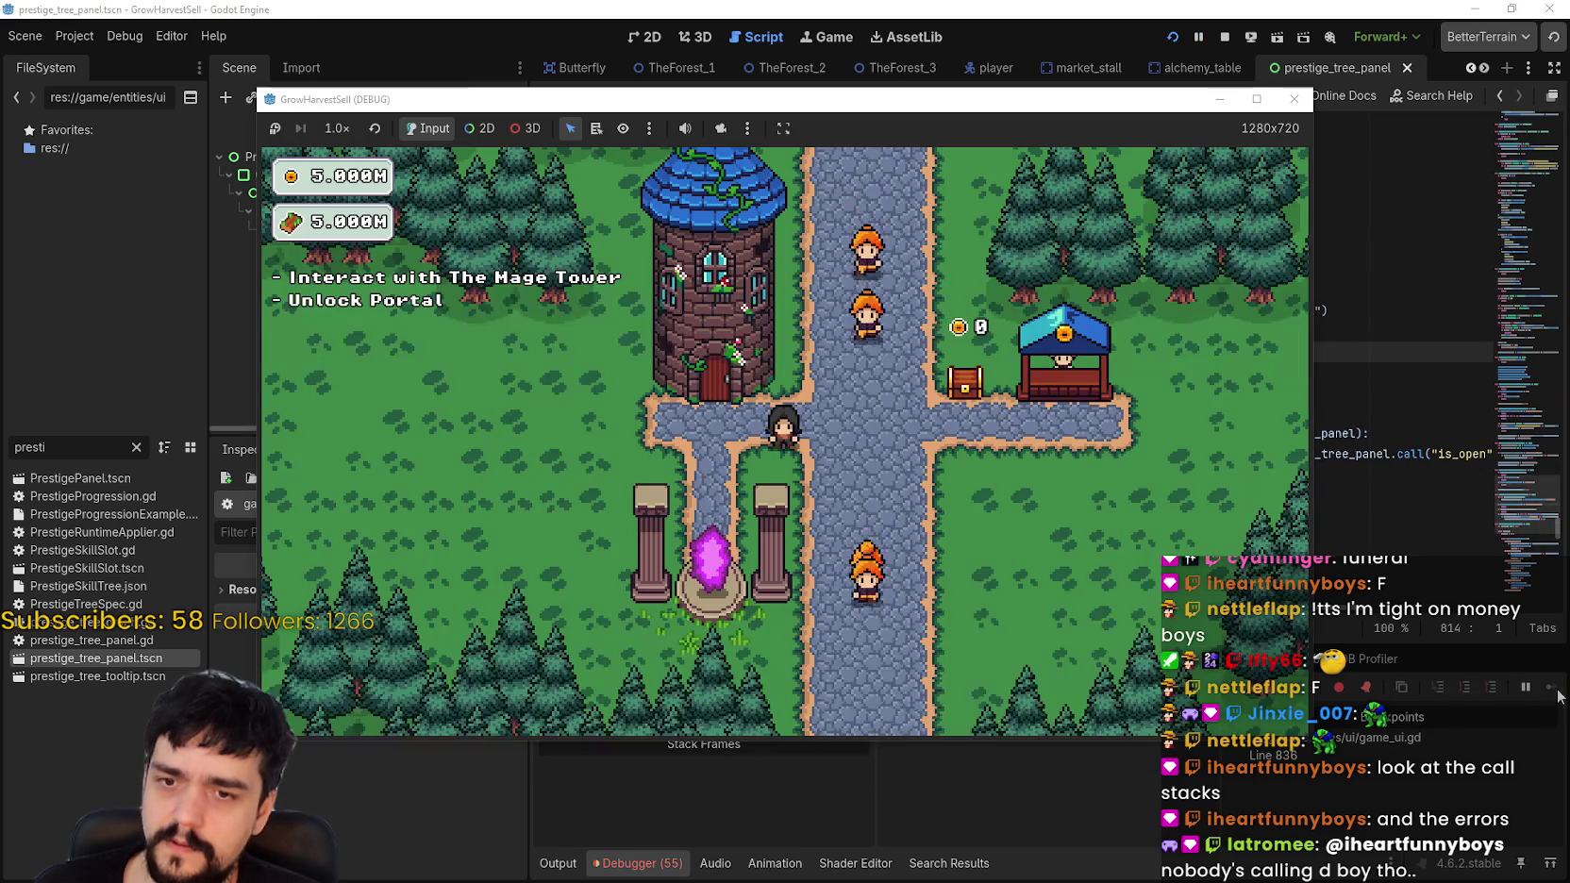
# Step: Stop and relaunch the game with F5, then check the Debugger and Output panels
pyautogui.click(1223, 38)
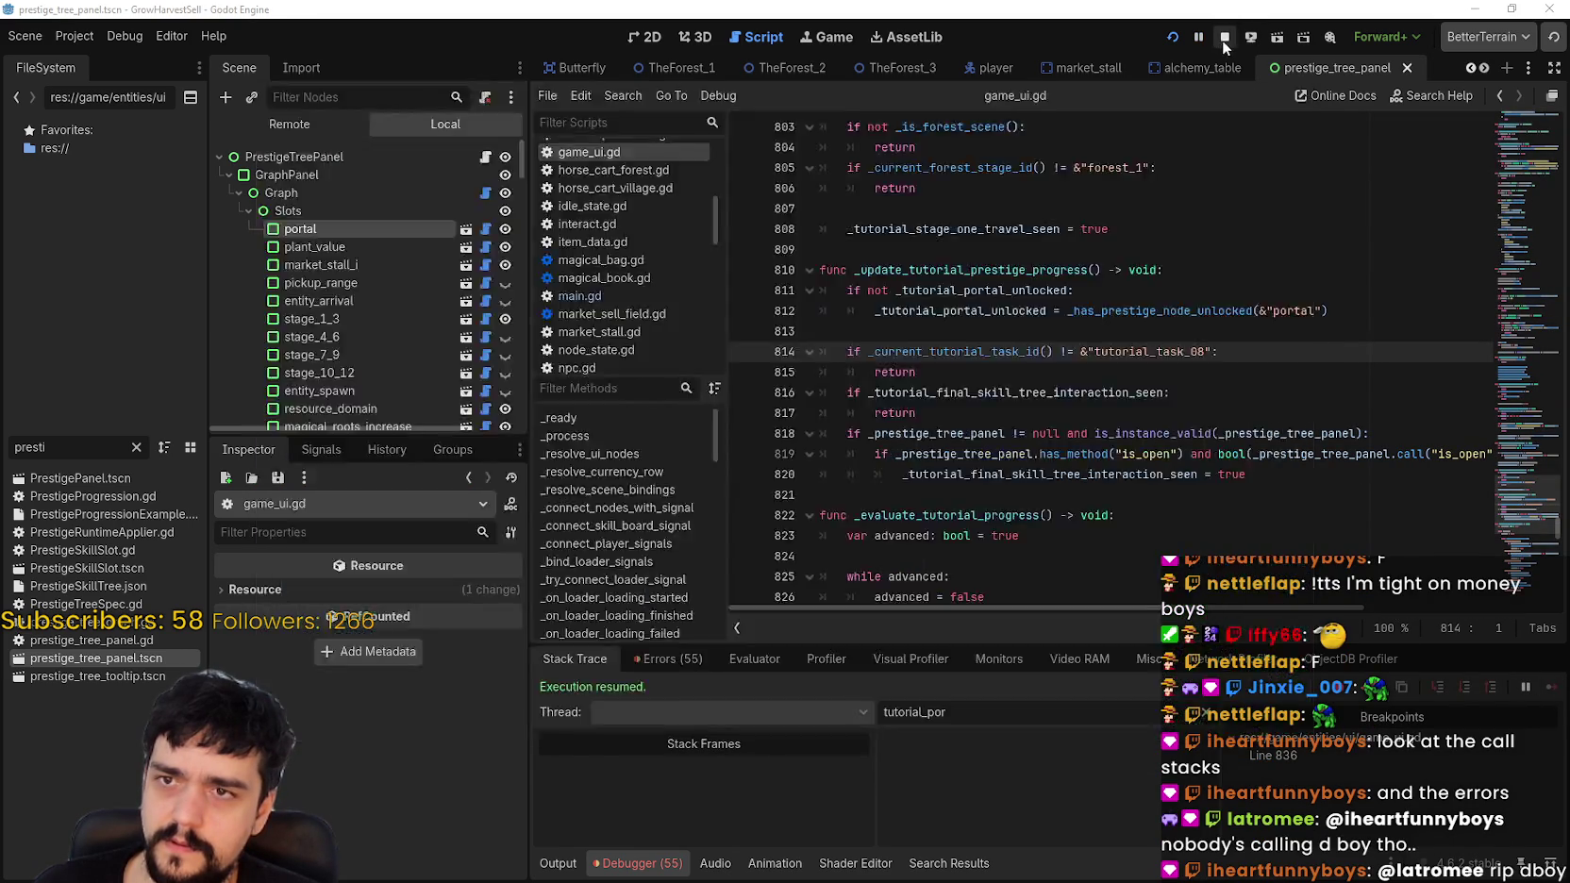
pyautogui.press('F5')
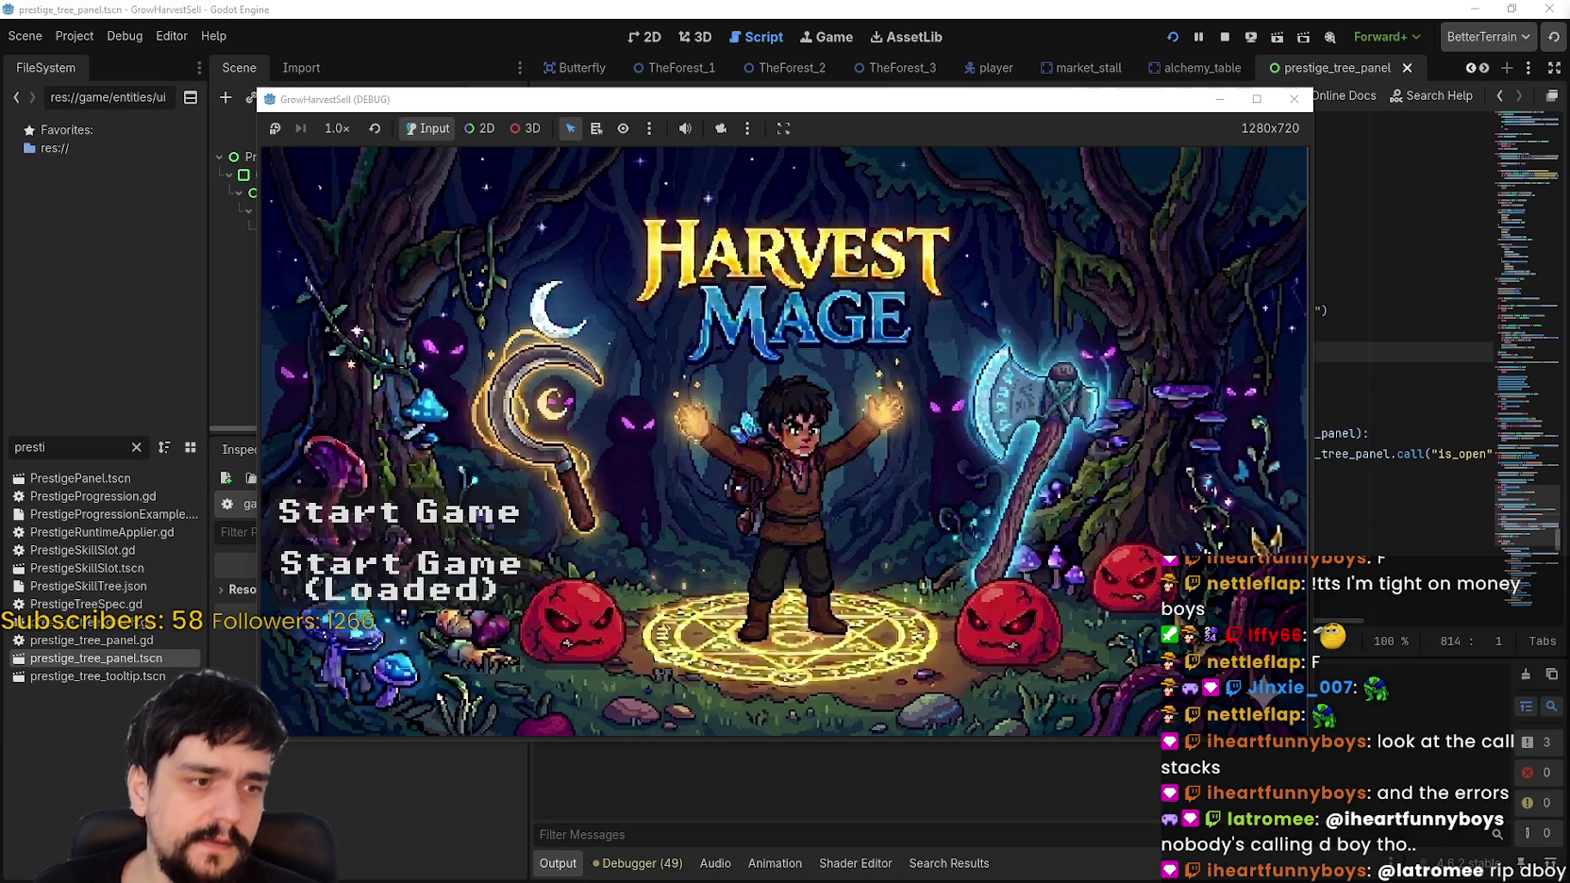
pyautogui.click(1424, 463)
pyautogui.click(633, 864)
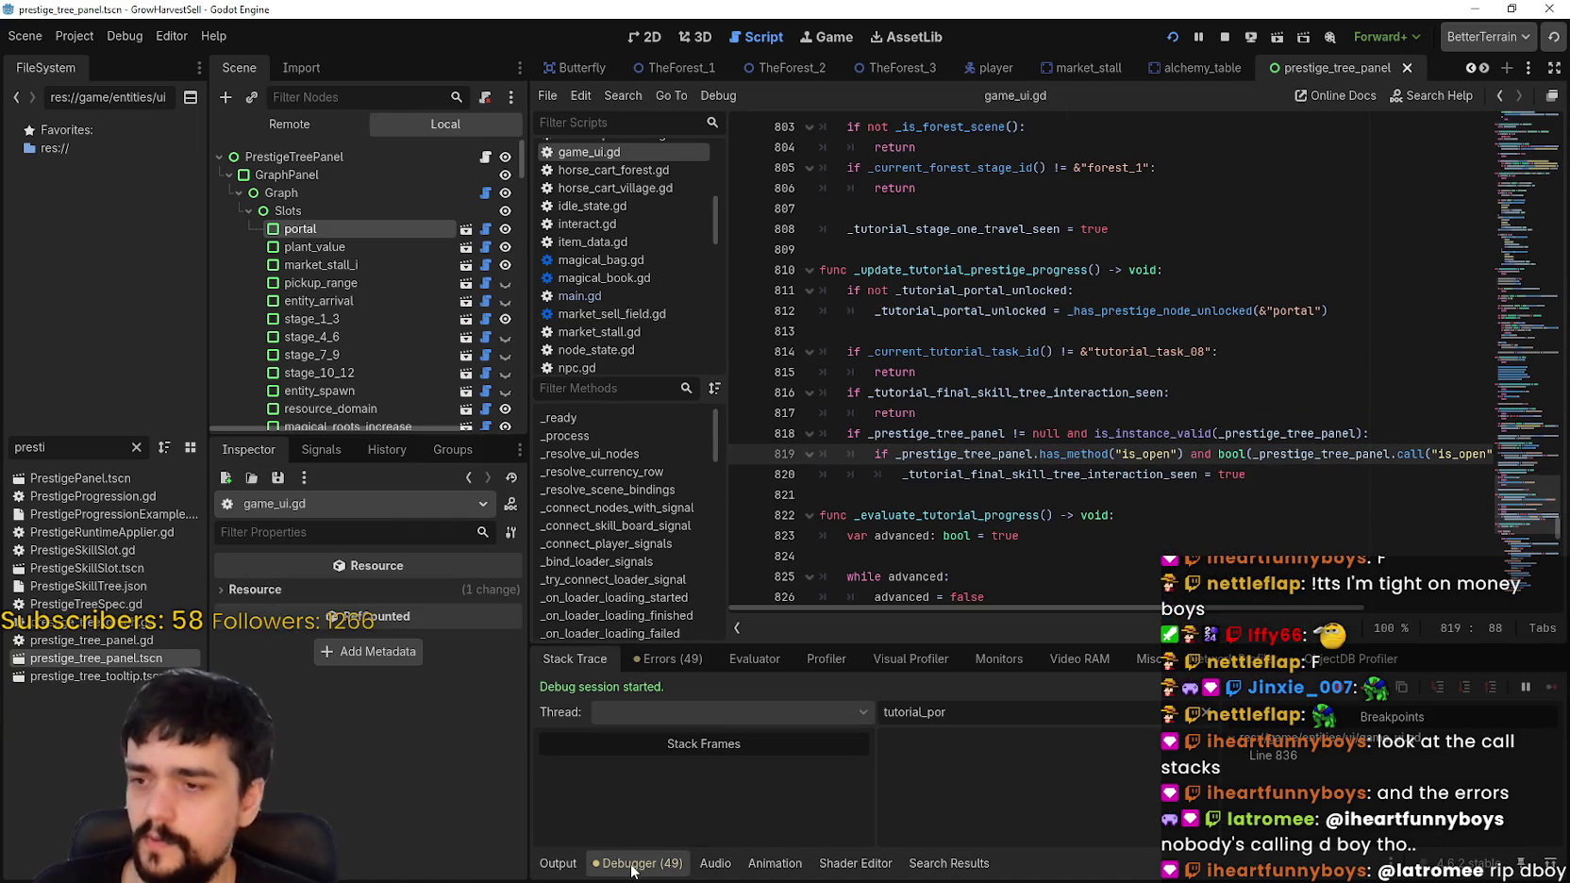
pyautogui.click(552, 863)
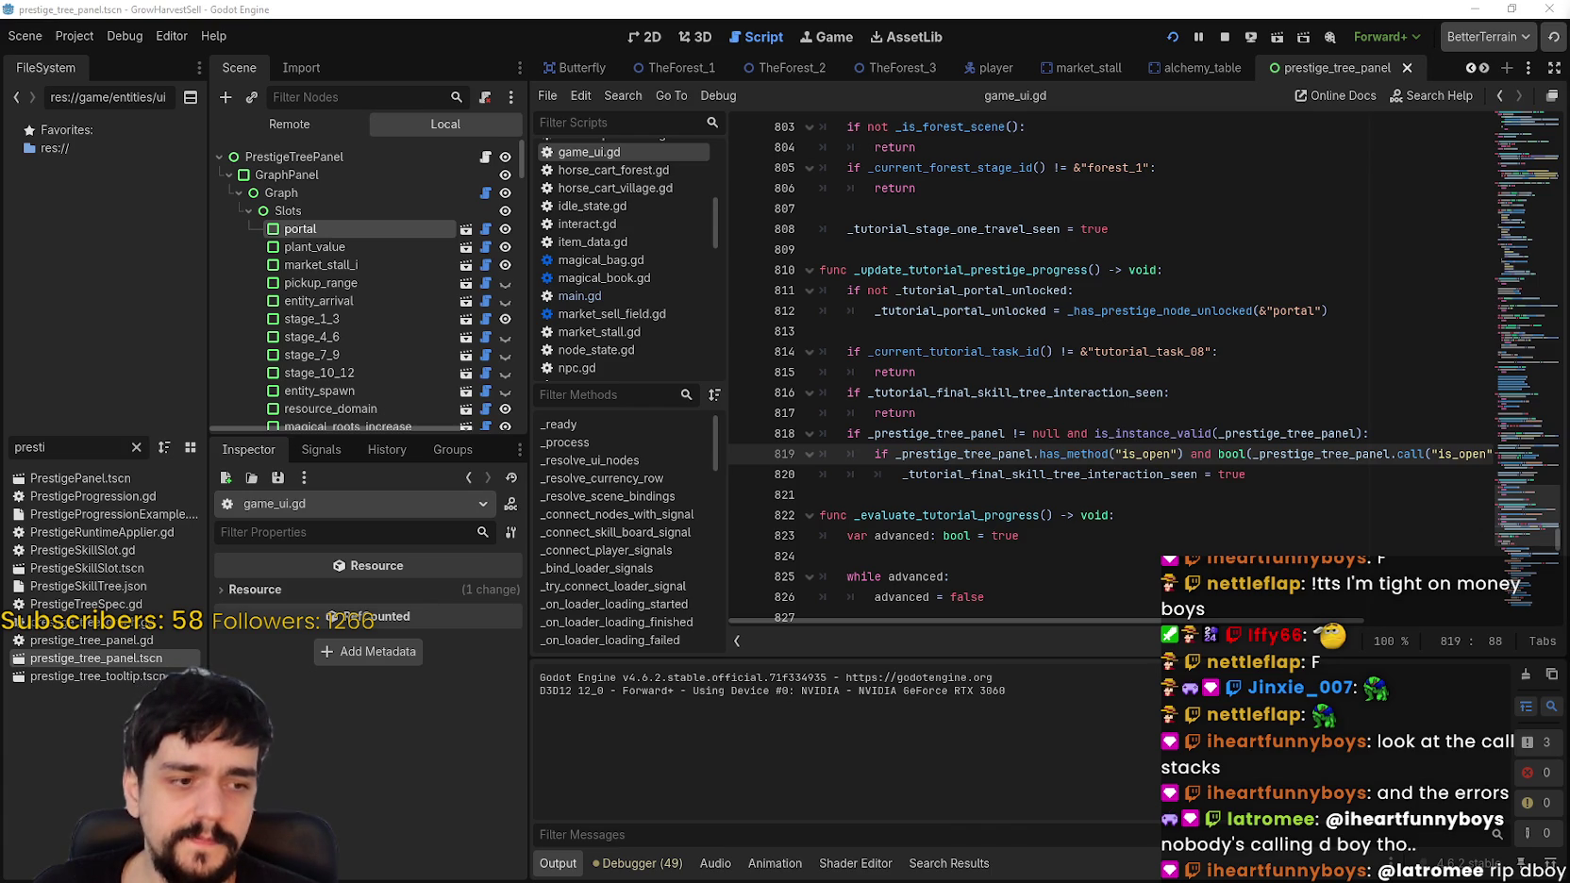
pyautogui.click(1114, 433)
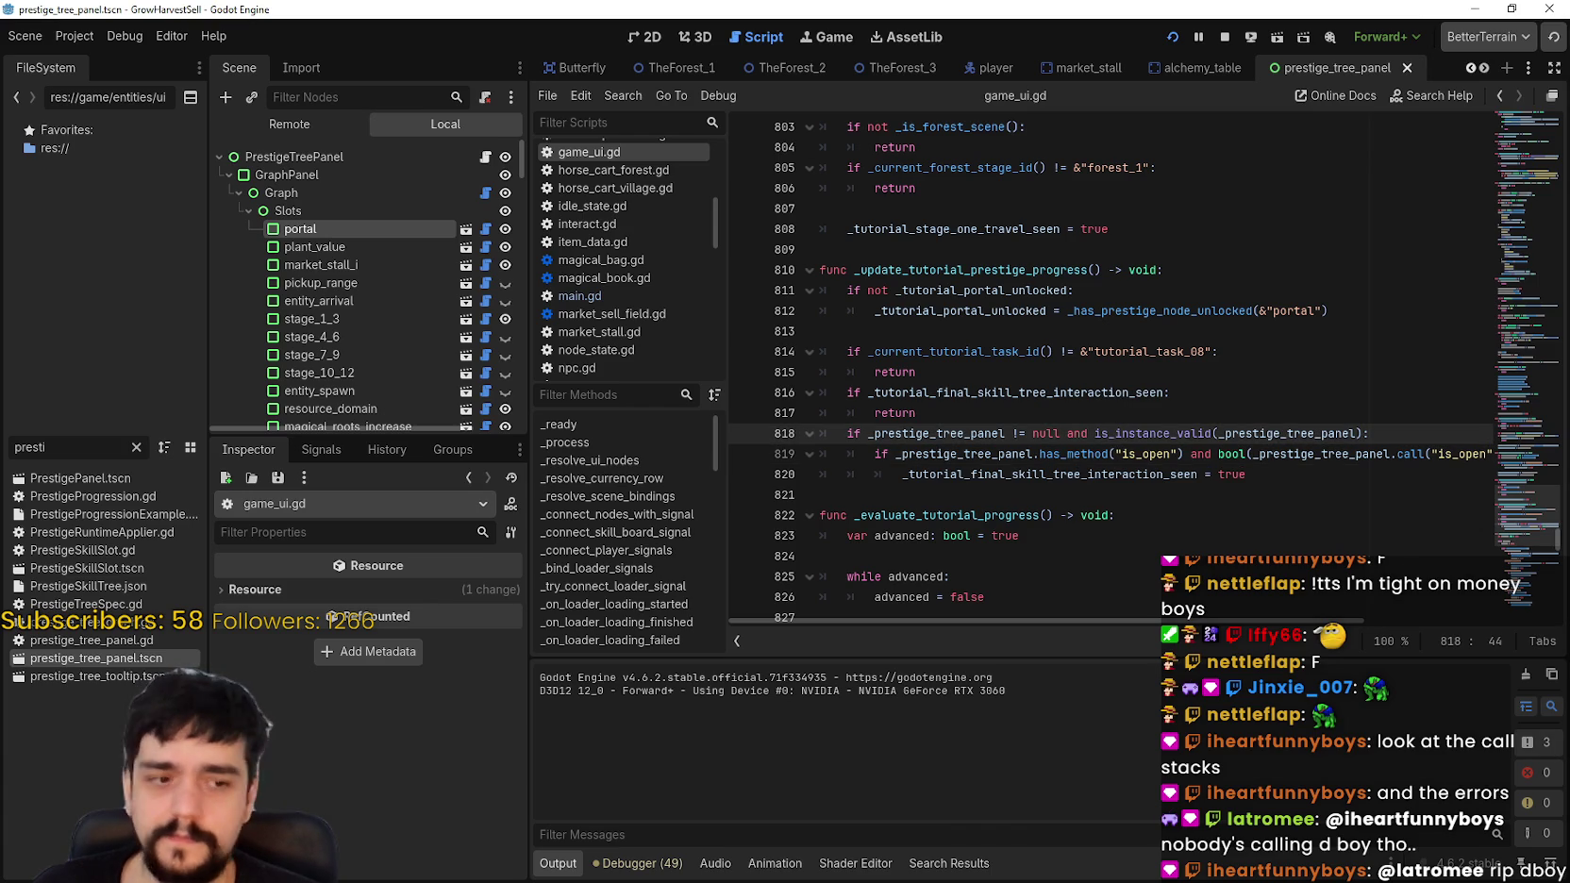
# Step: Start from the loaded save, walk to the tower, and view the prestige tree's unlocked Portal
pyautogui.hotkey('alt', 'Tab')
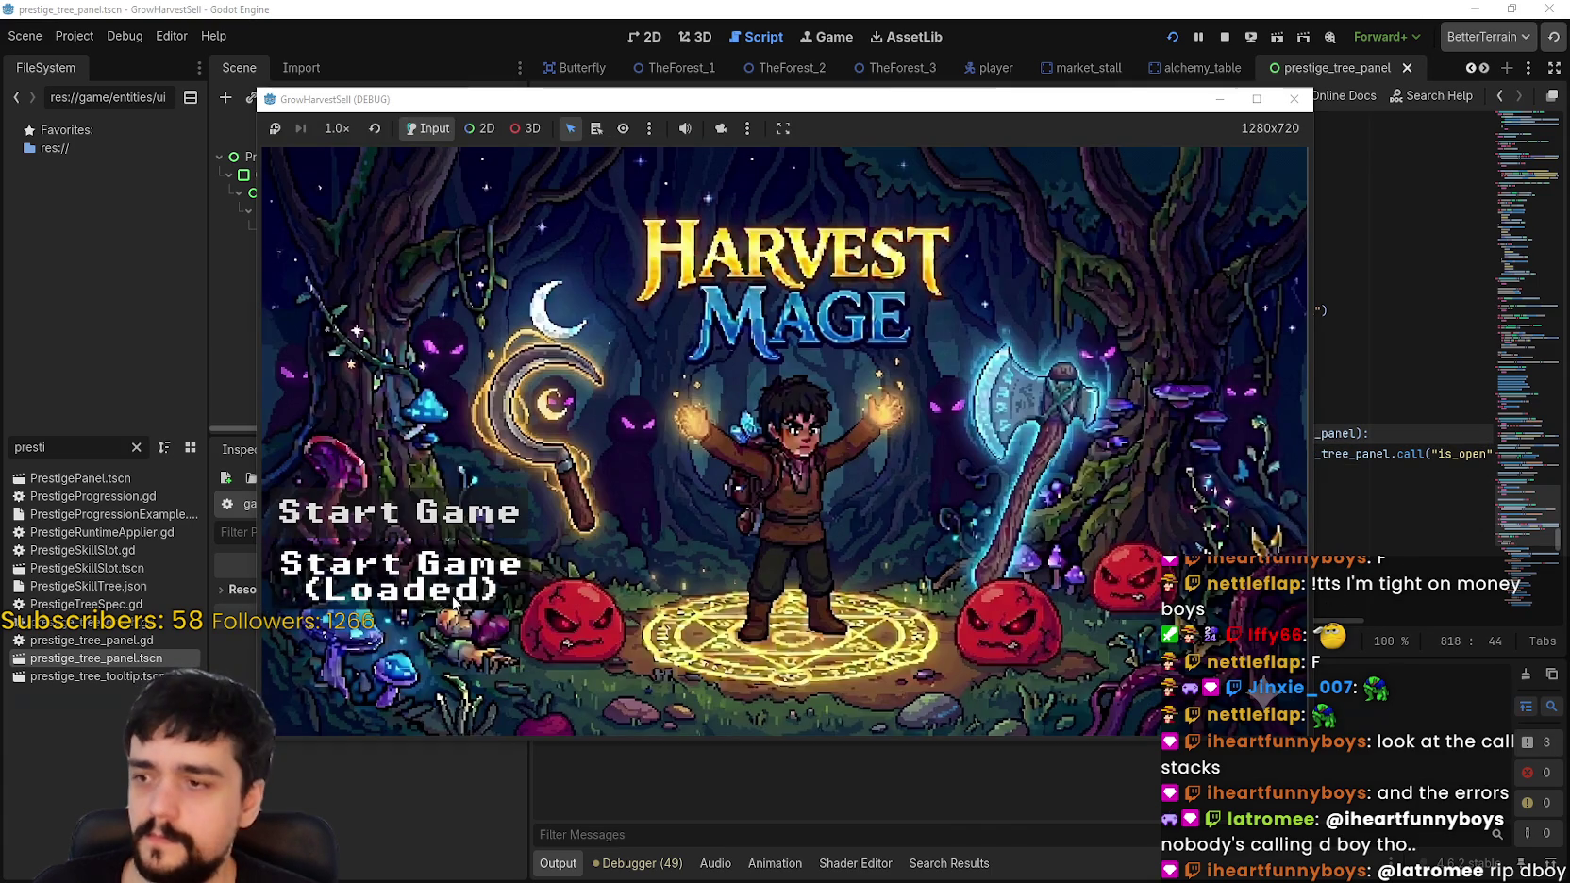
pyautogui.press('Return')
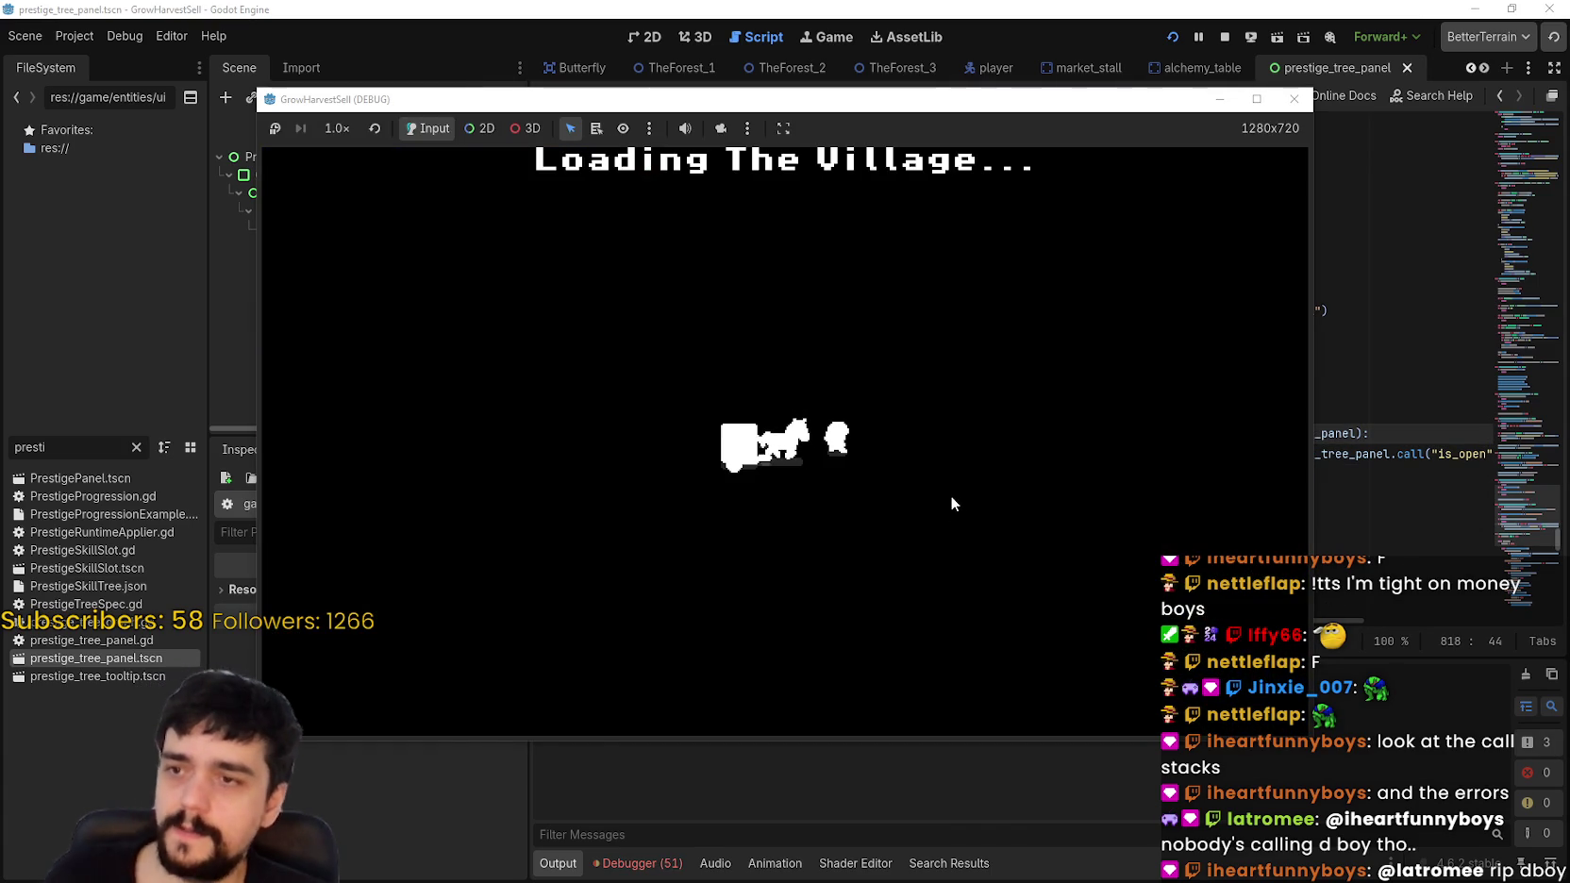
pyautogui.press('w')
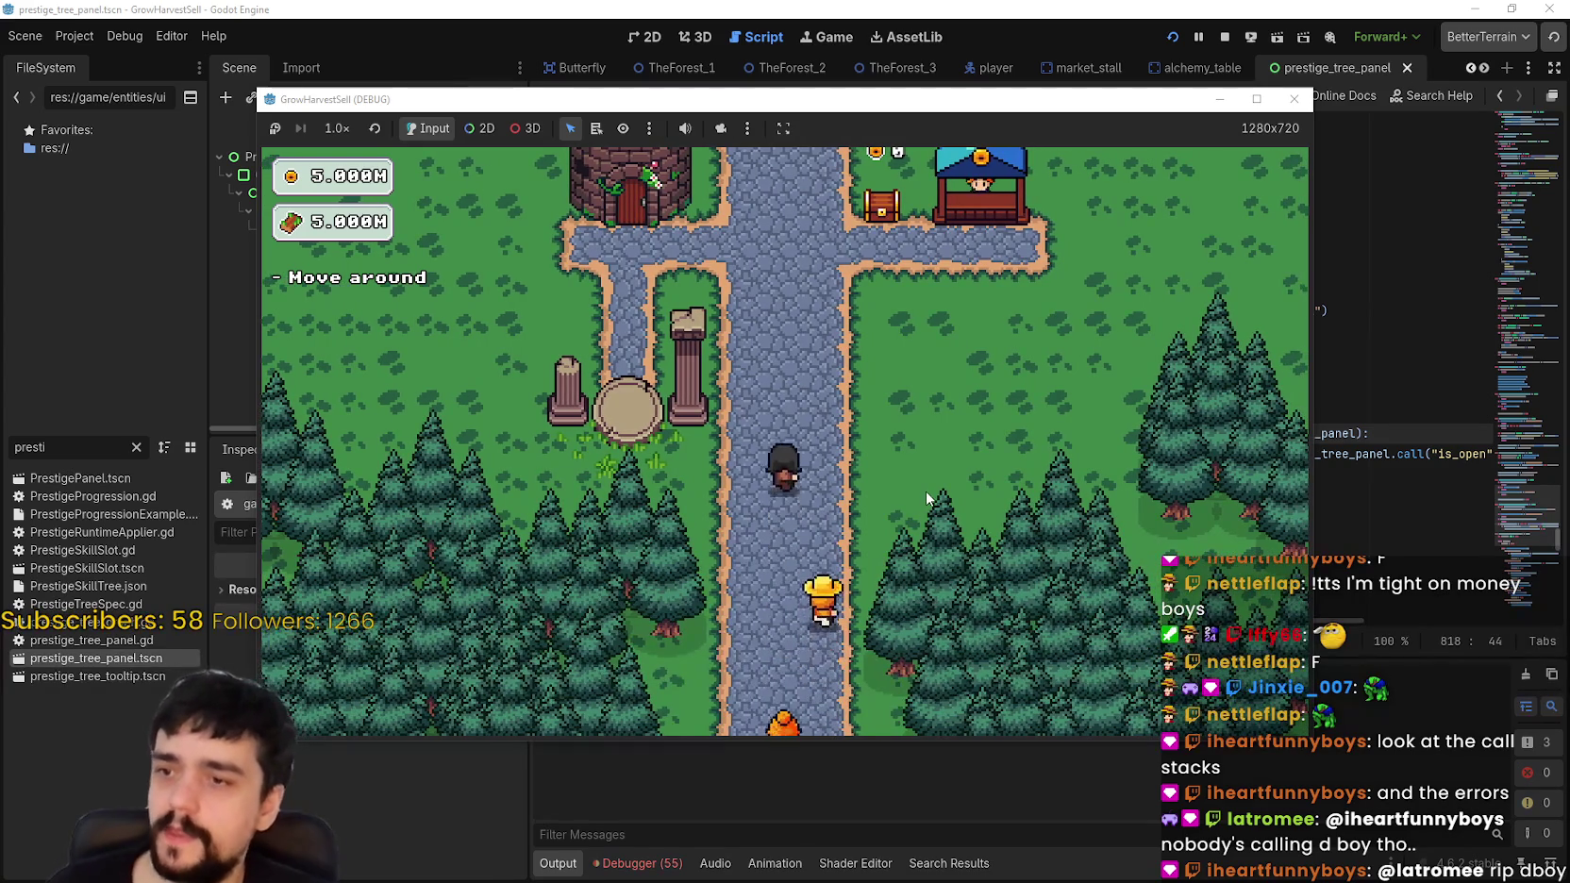
pyautogui.press('e')
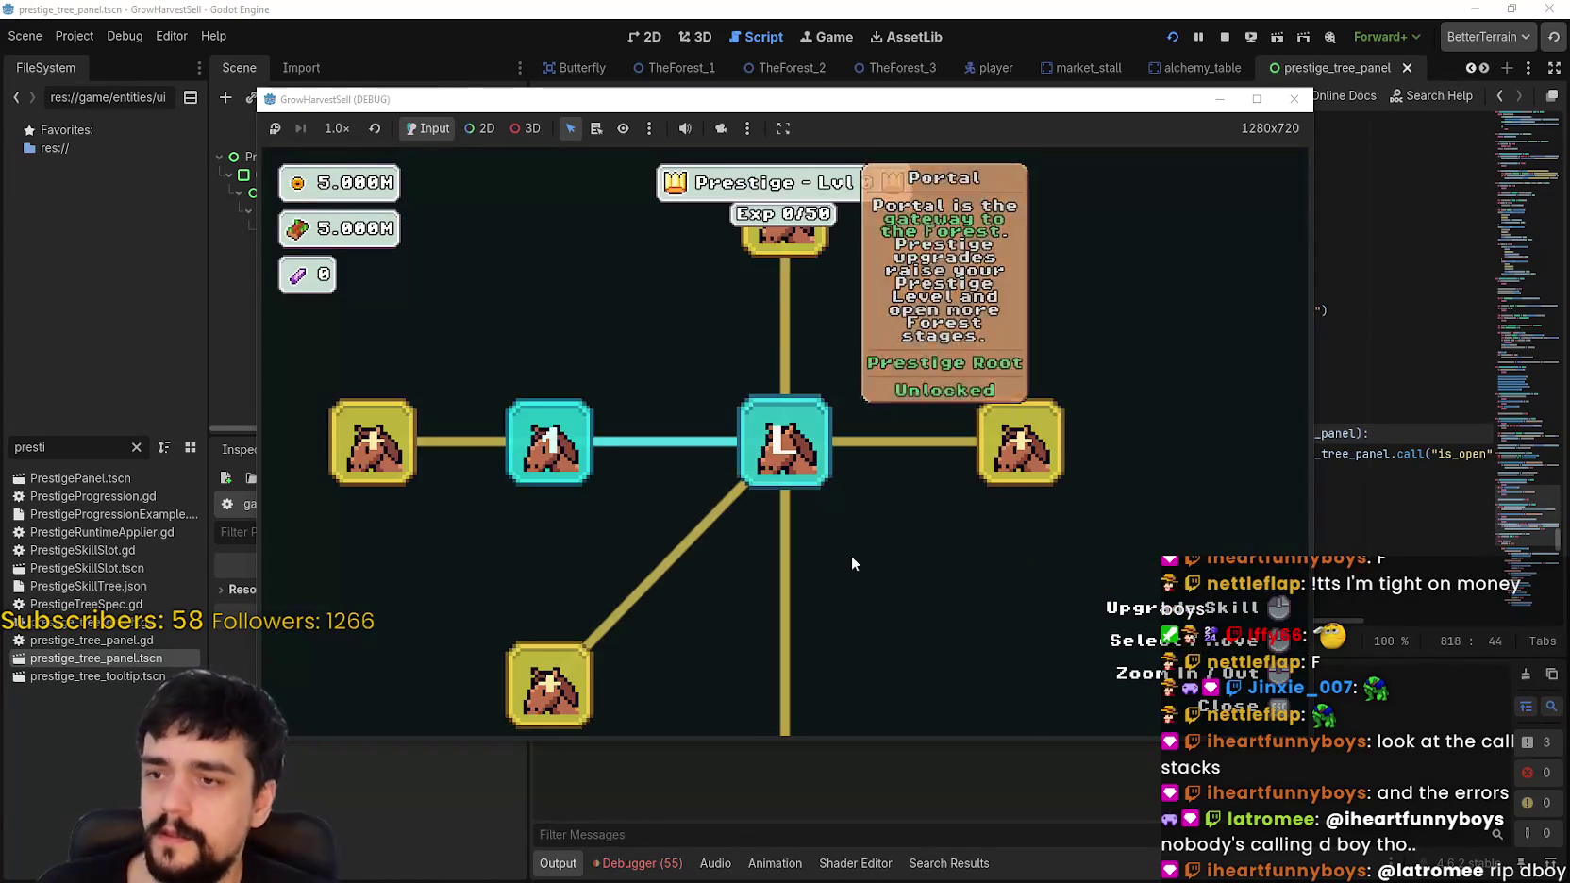
pyautogui.press('Escape')
pyautogui.click(1318, 427)
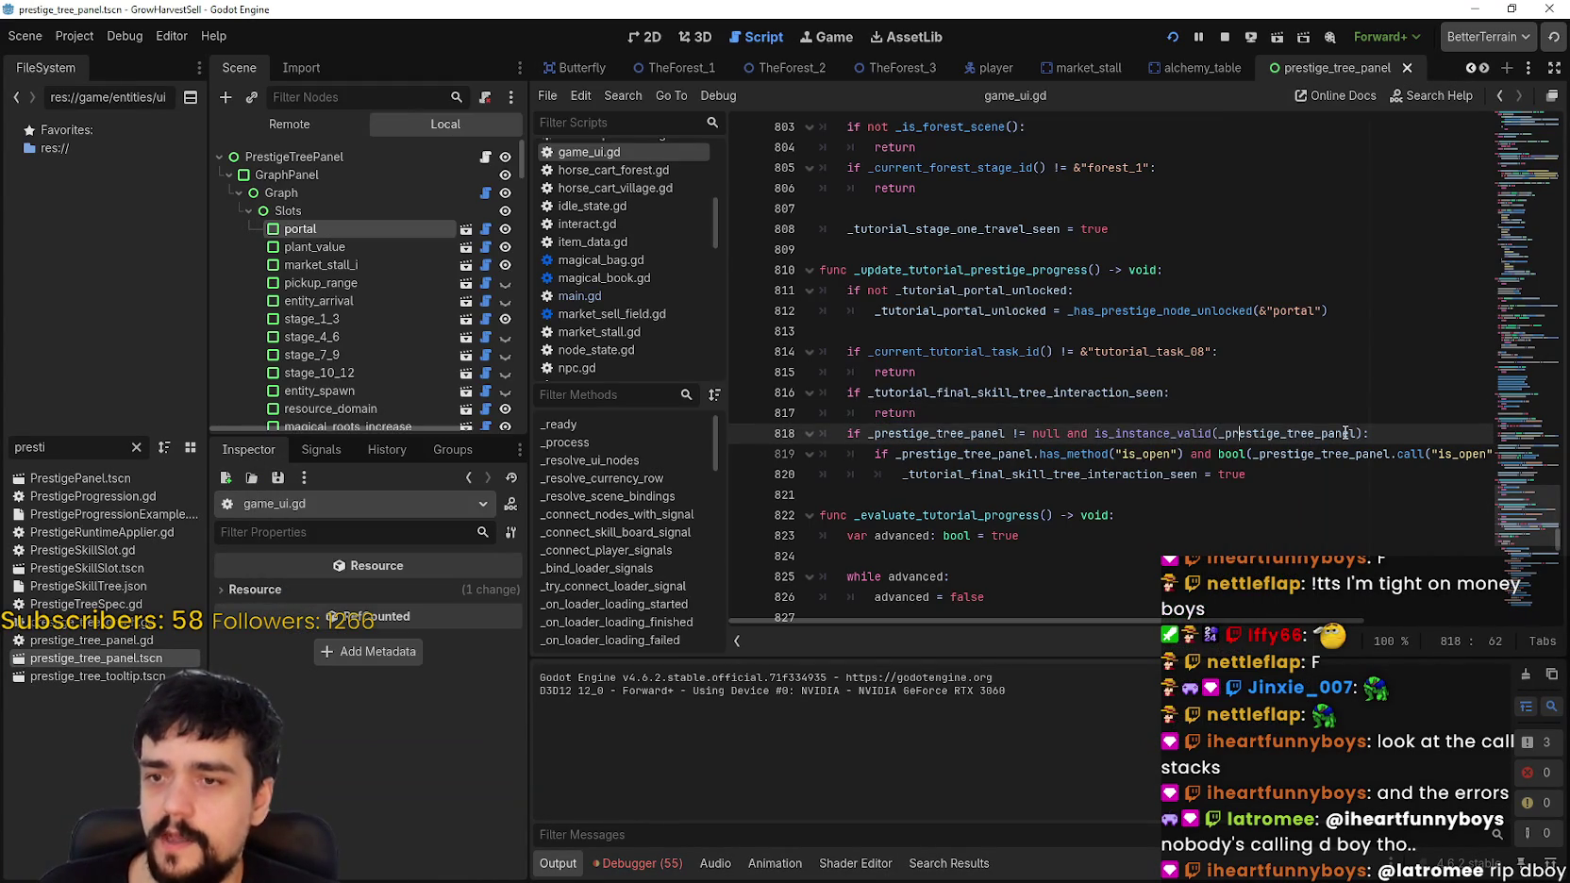
# Step: Select and review the code block spanning lines 808–829 of game_ui.gd
pyautogui.moveTo(1360, 331); pyautogui.dragTo(1361, 354)
pyautogui.click(1142, 454)
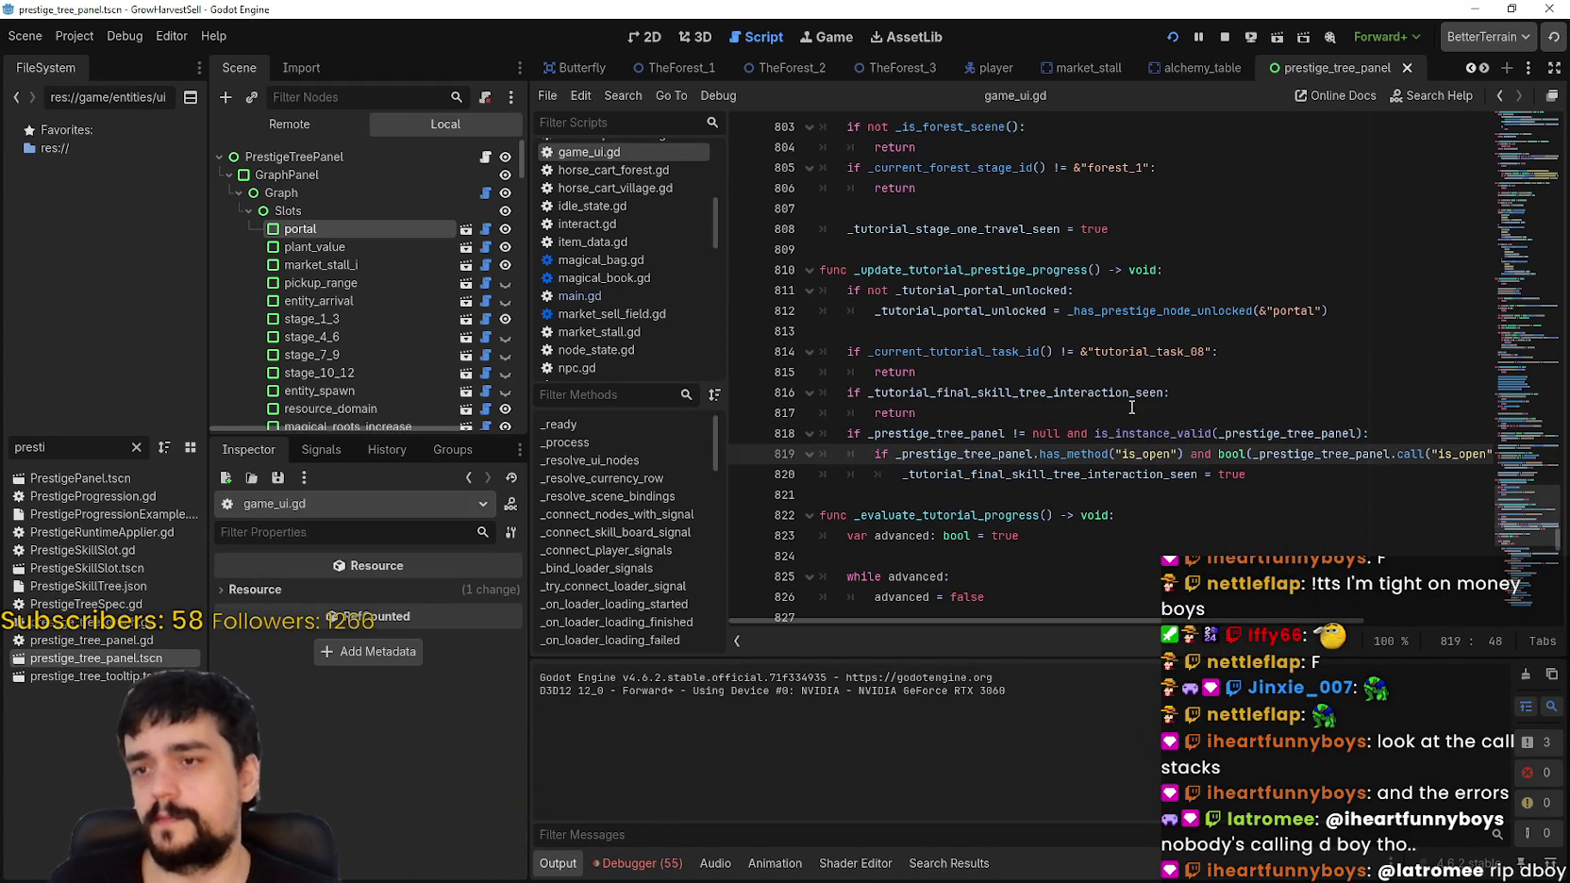
pyautogui.click(1133, 413)
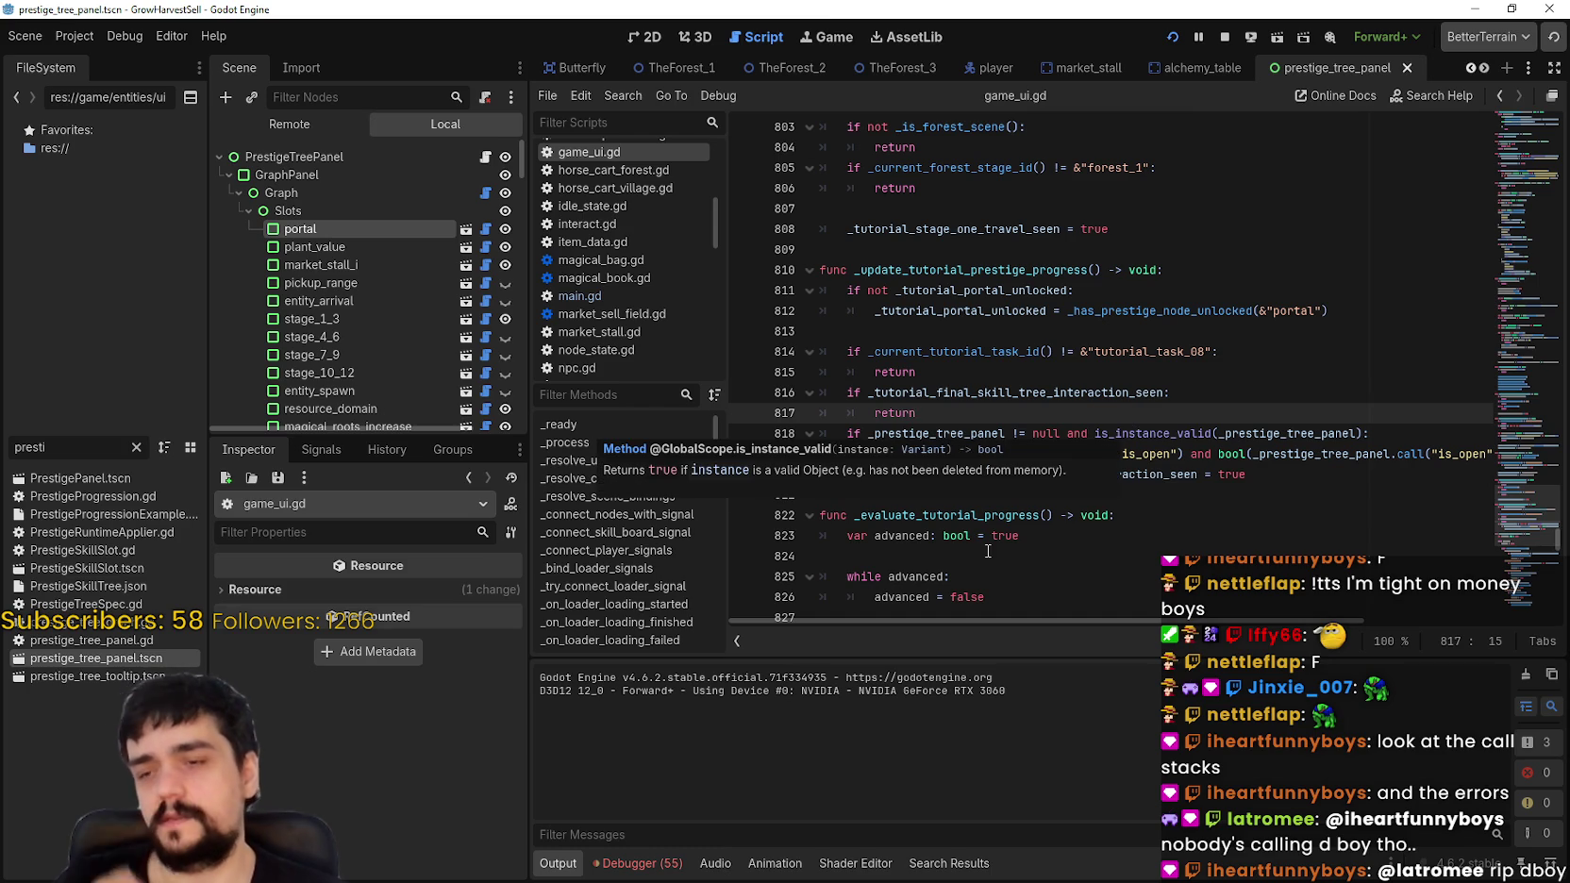
pyautogui.moveTo(821, 249); pyautogui.dragTo(1212, 621)
pyautogui.click(1255, 418)
pyautogui.scroll(3, 1224, 460)
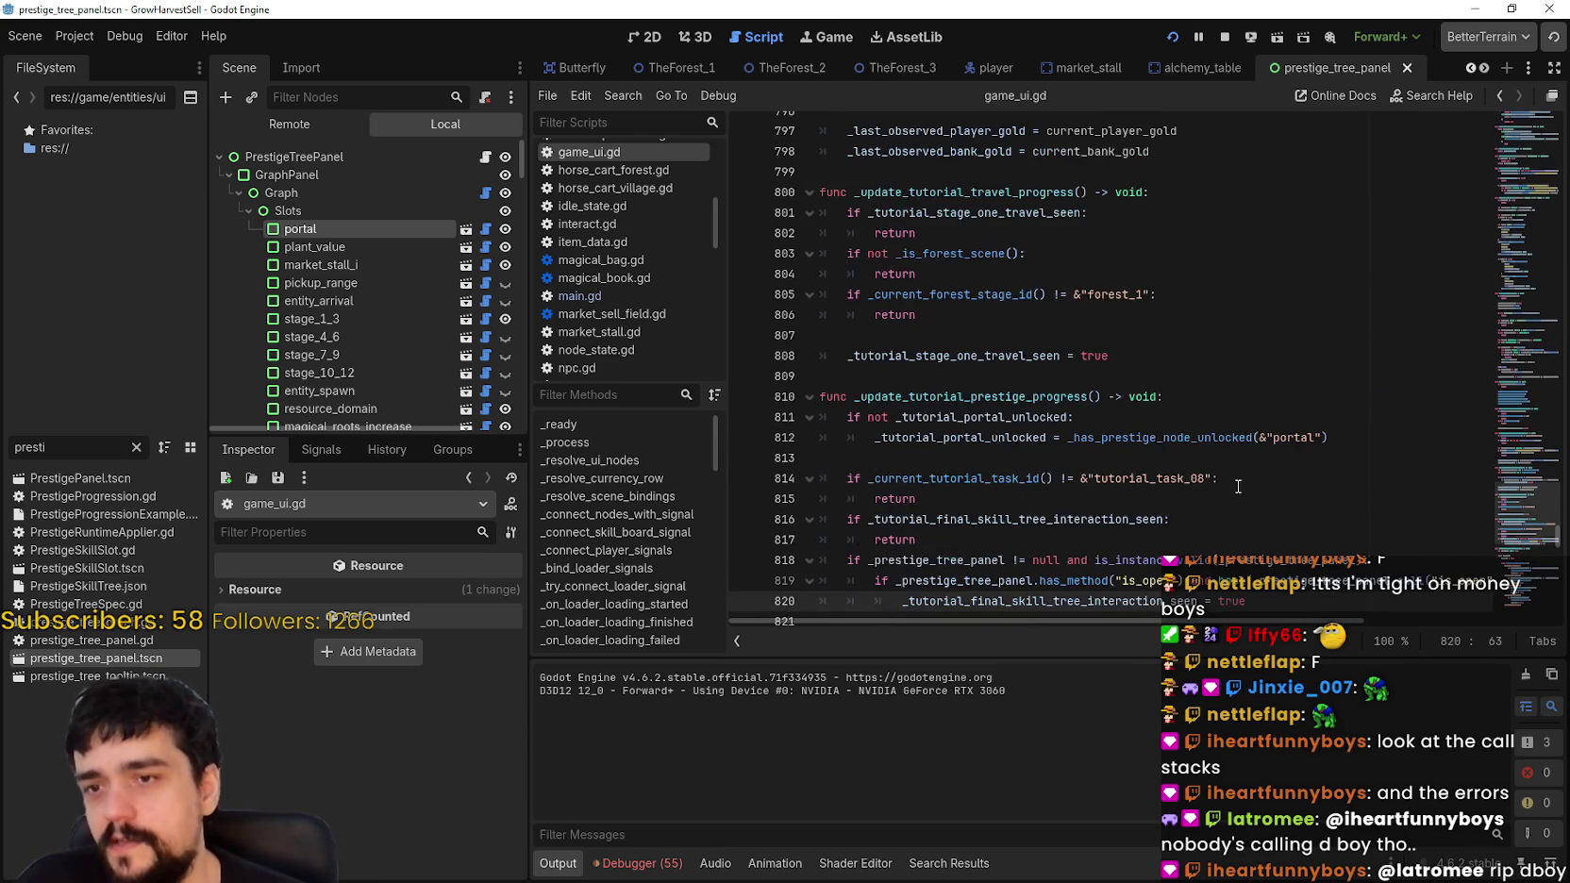
pyautogui.moveTo(1224, 460); pyautogui.dragTo(849, 273)
pyautogui.click(1288, 504)
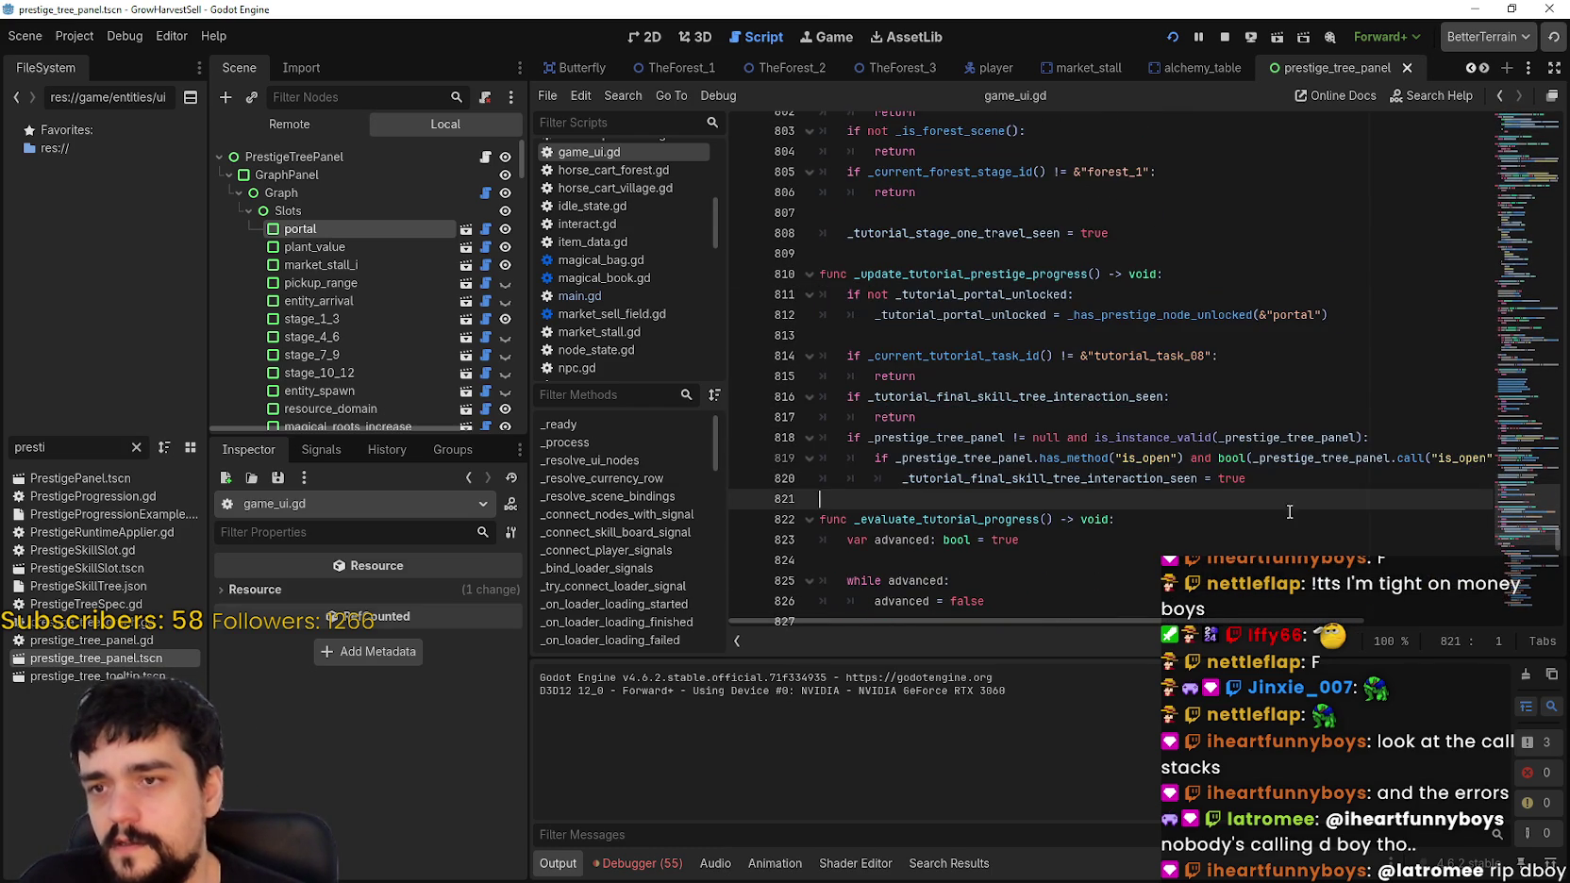
pyautogui.click(1029, 236)
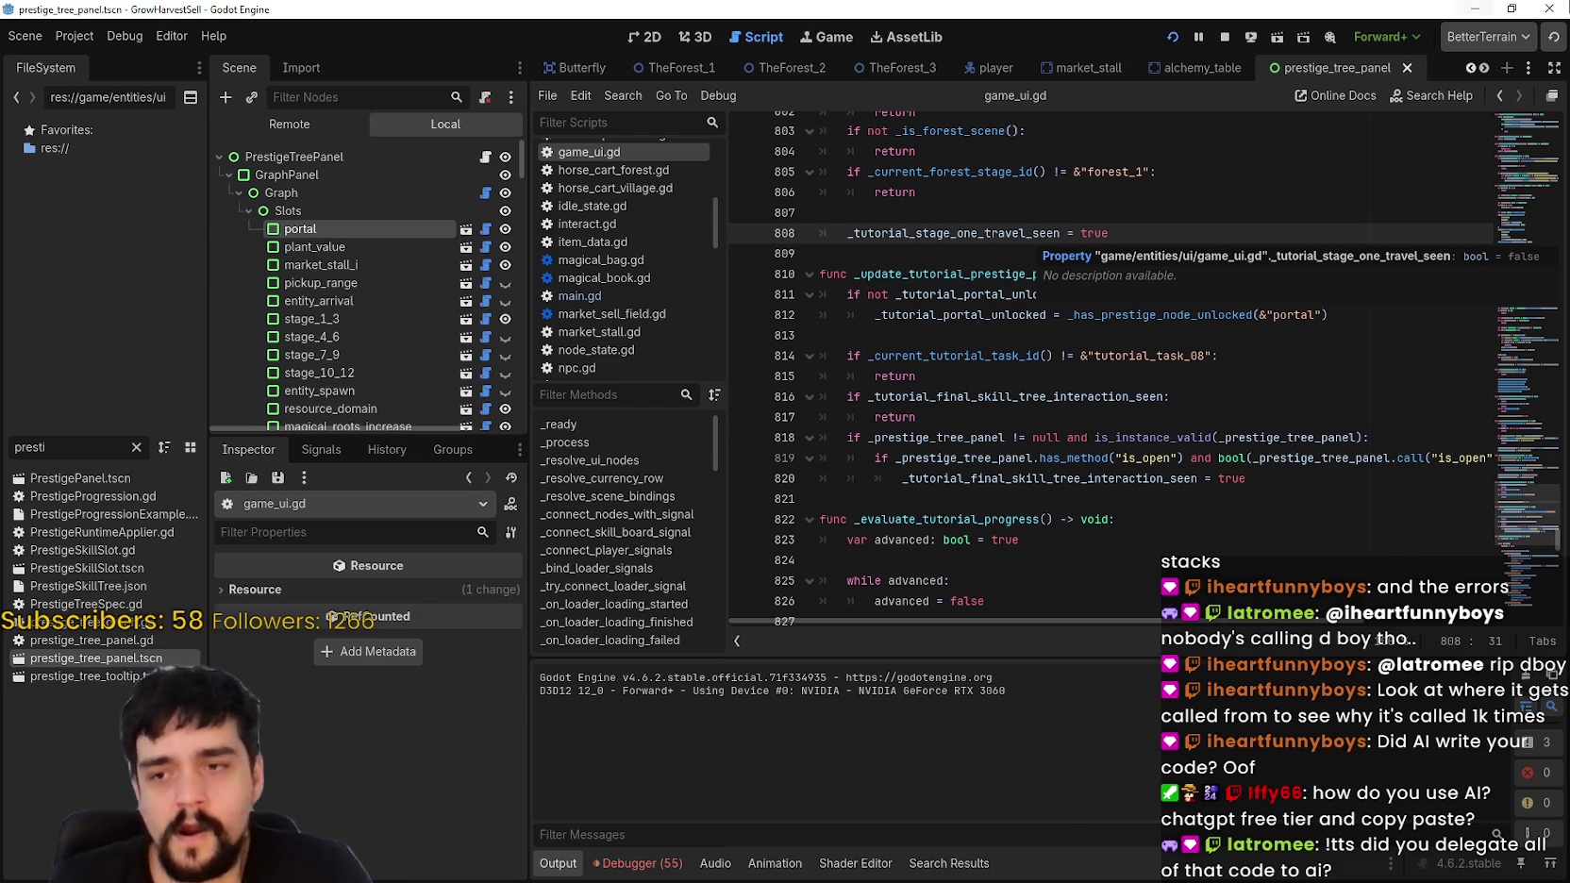
# Step: Review the prestige panel check and the line 812 _has_prestige_node_unlocked assignment
pyautogui.scroll(3, 1000, 453)
pyautogui.click(1000, 457)
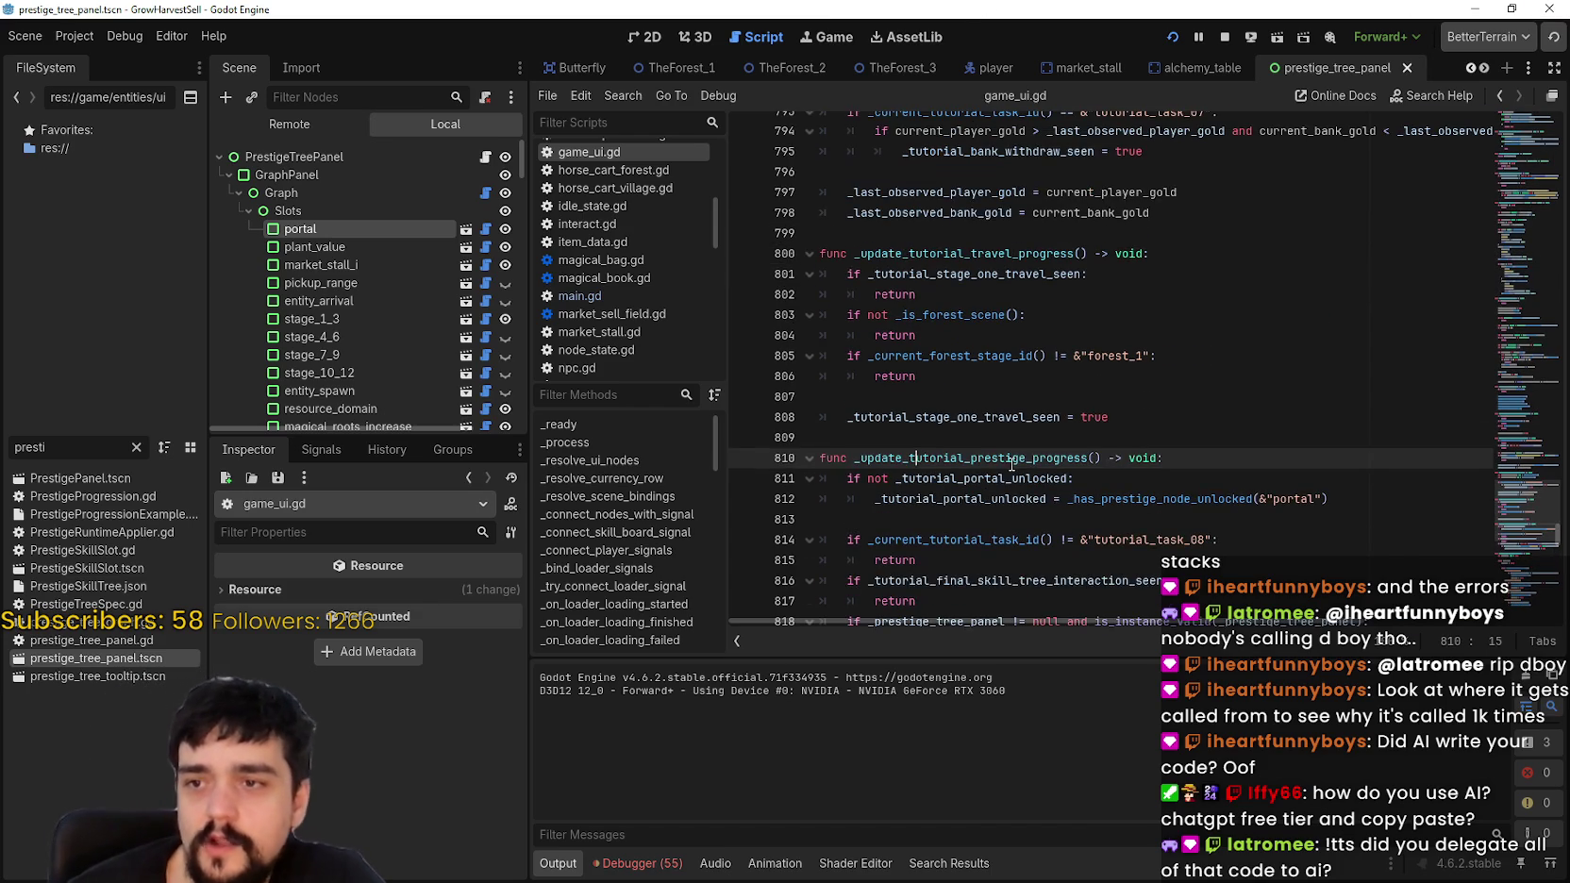
pyautogui.scroll(-4, 1000, 451)
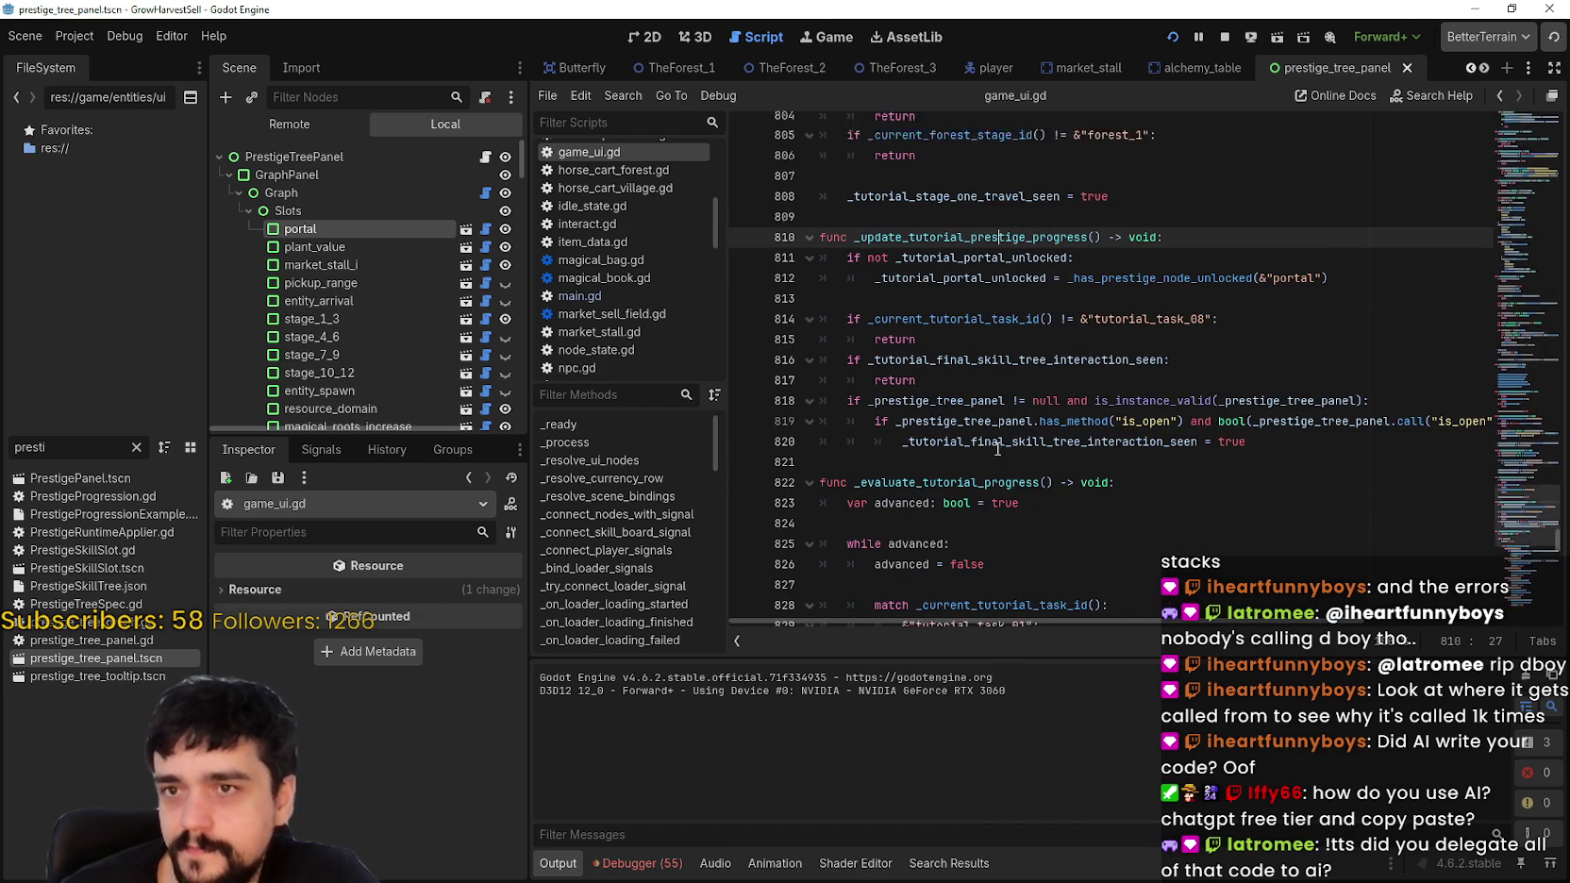
pyautogui.click(1001, 376)
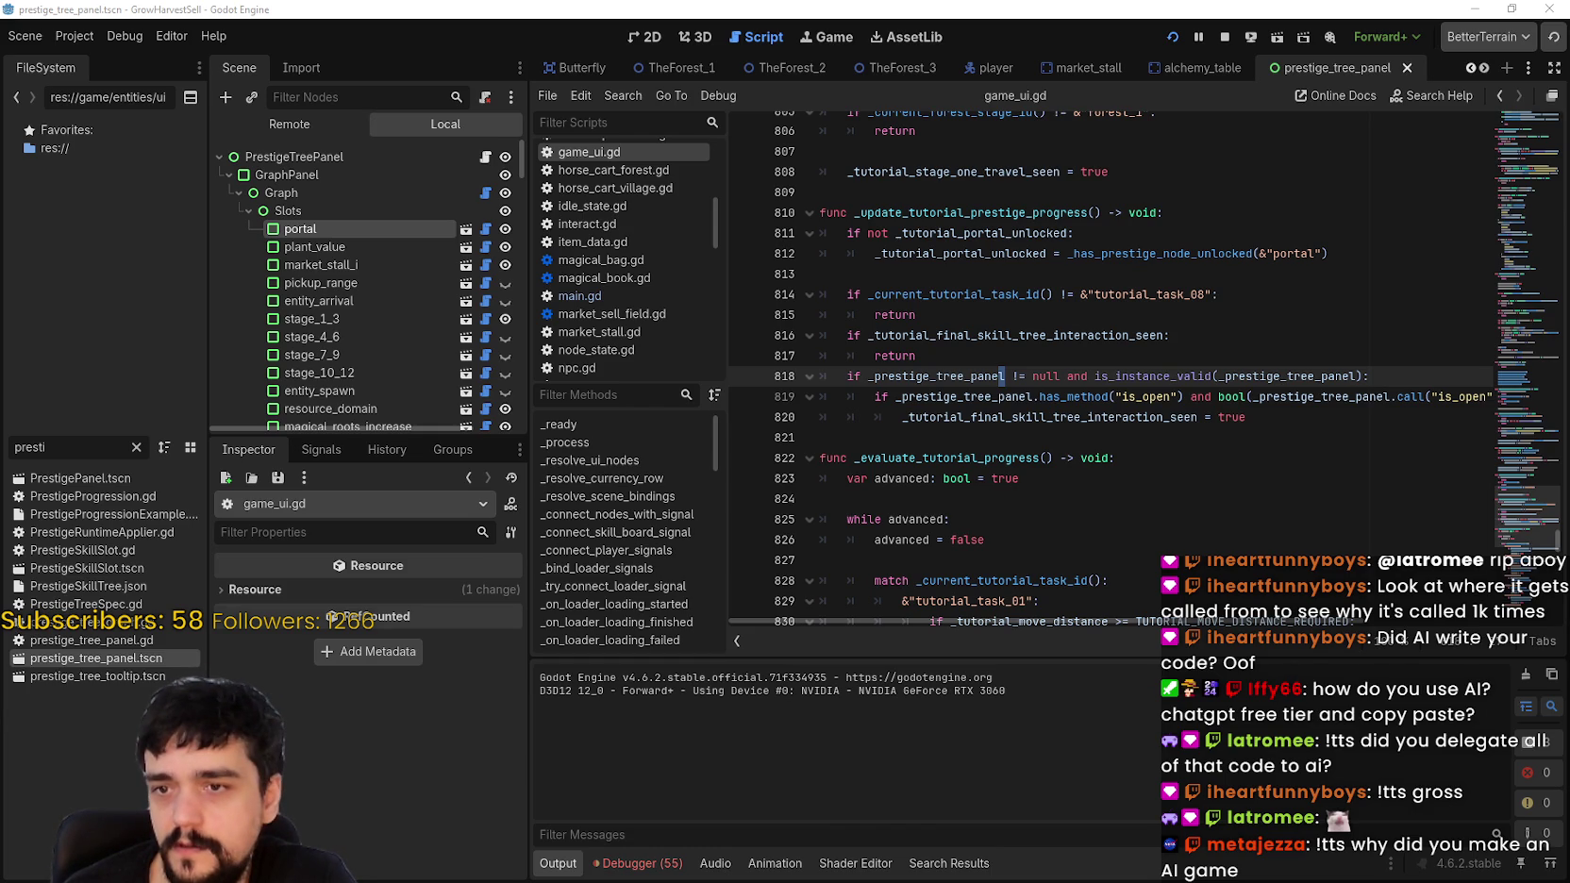
pyautogui.click(1077, 255)
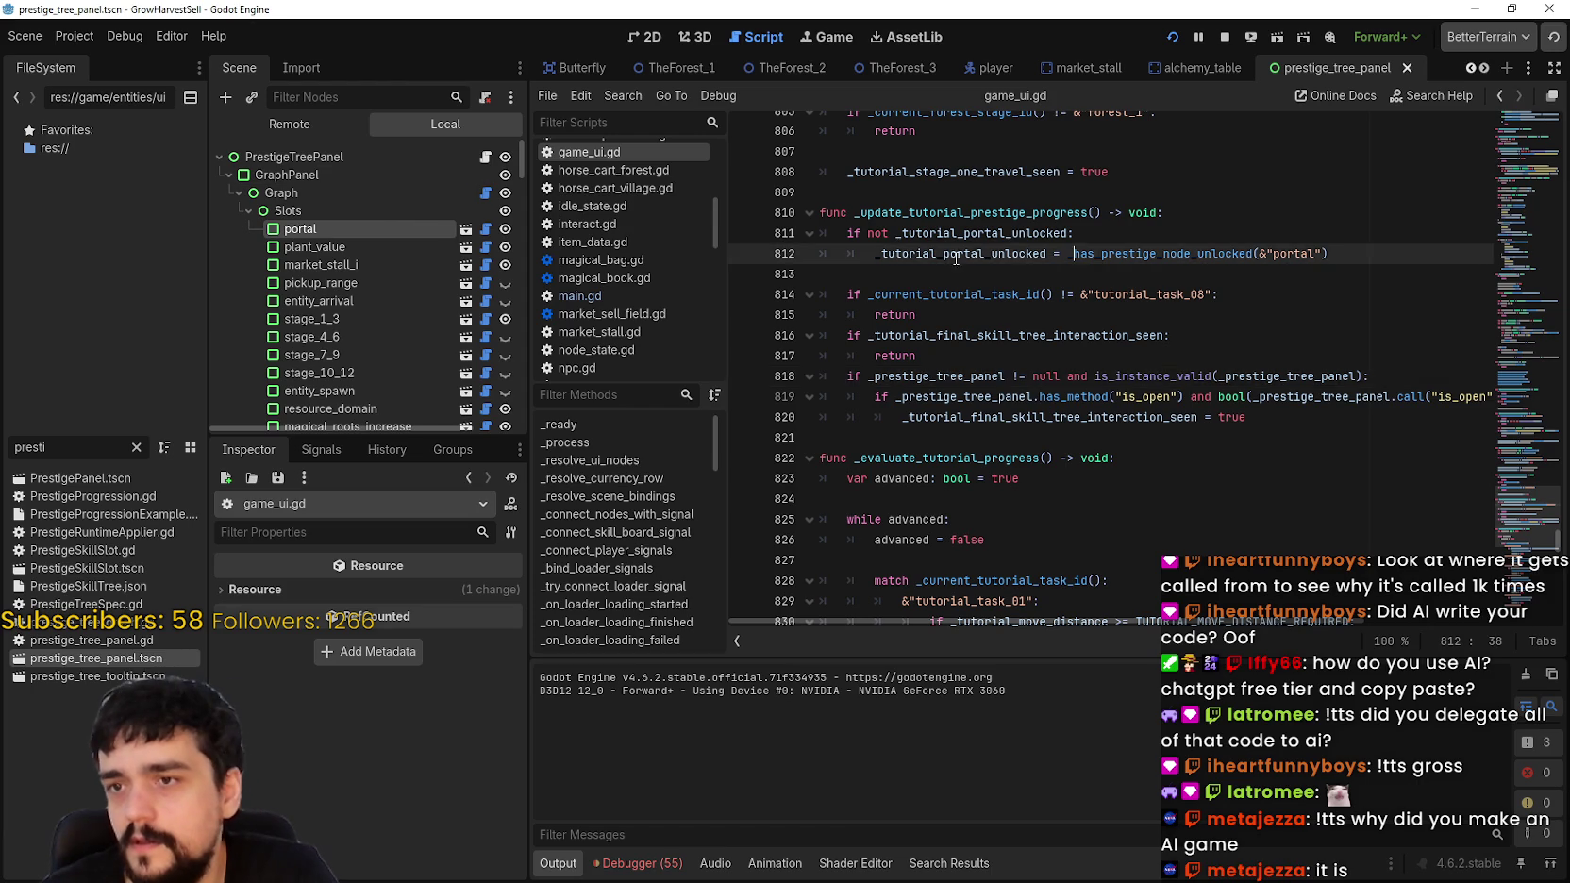
pyautogui.scroll(2, 976, 332)
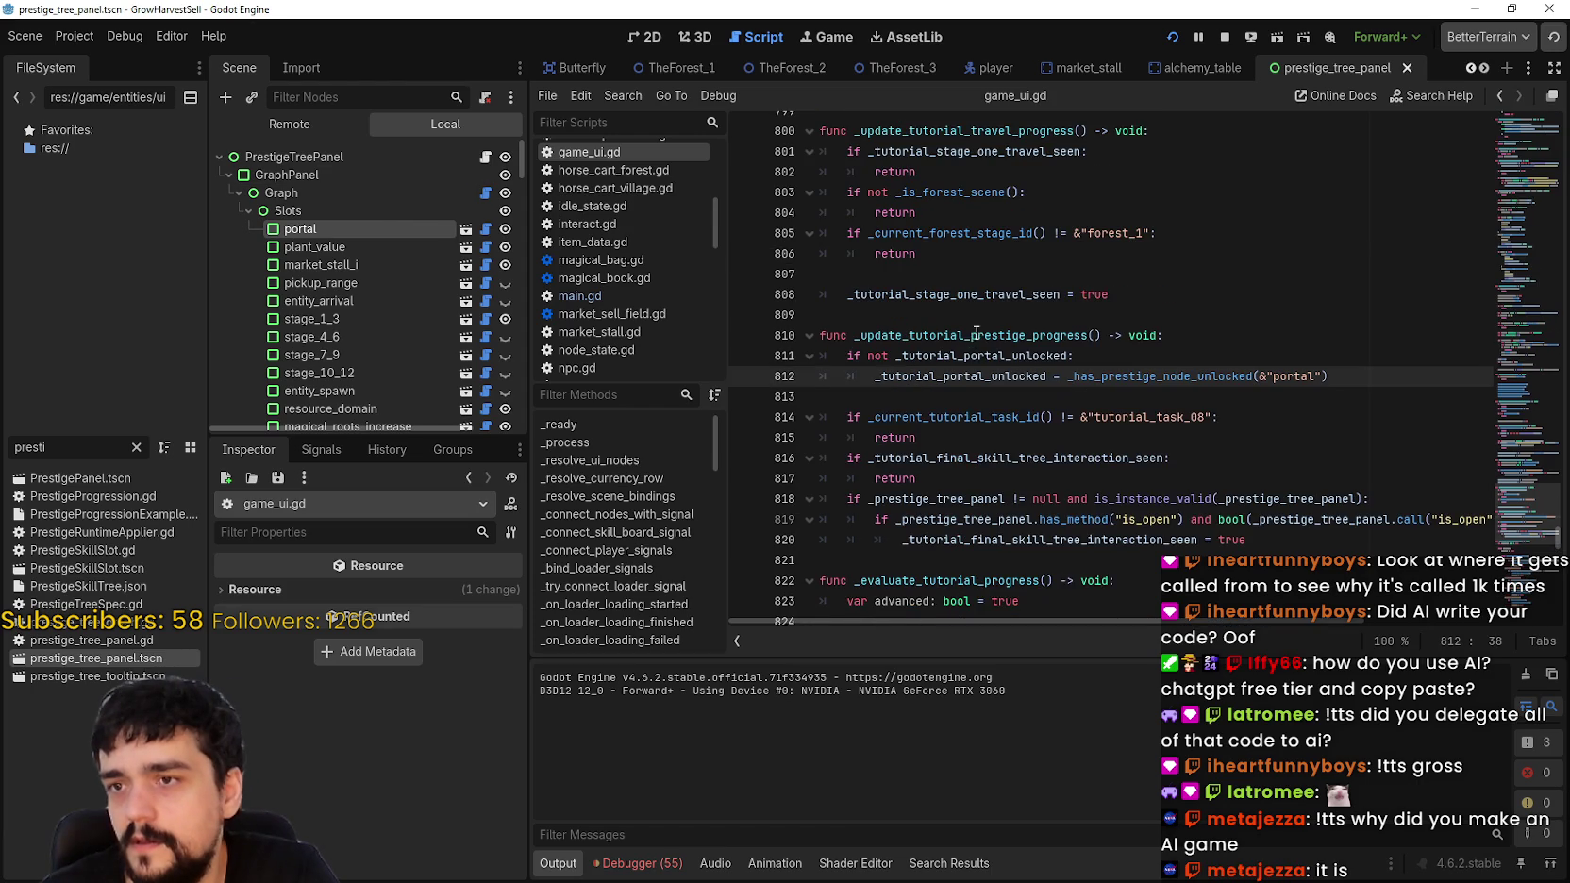
pyautogui.doubleClick(1193, 377)
pyautogui.click(1022, 416)
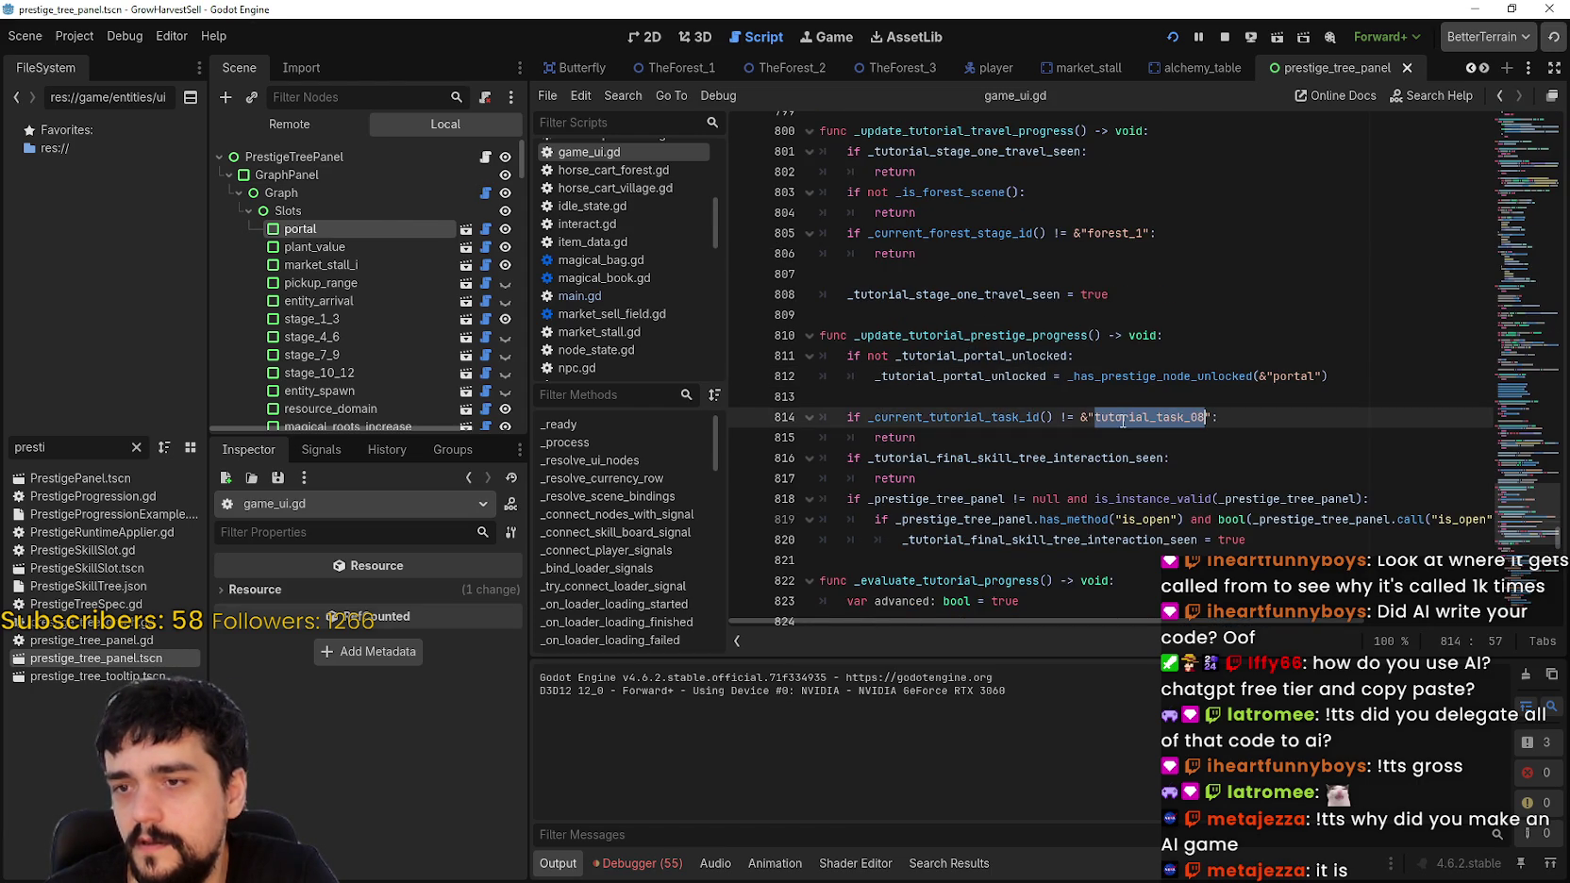
# Step: Select _tutorial_portal_unlocked and run Find in Files for it
pyautogui.doubleClick(924, 376)
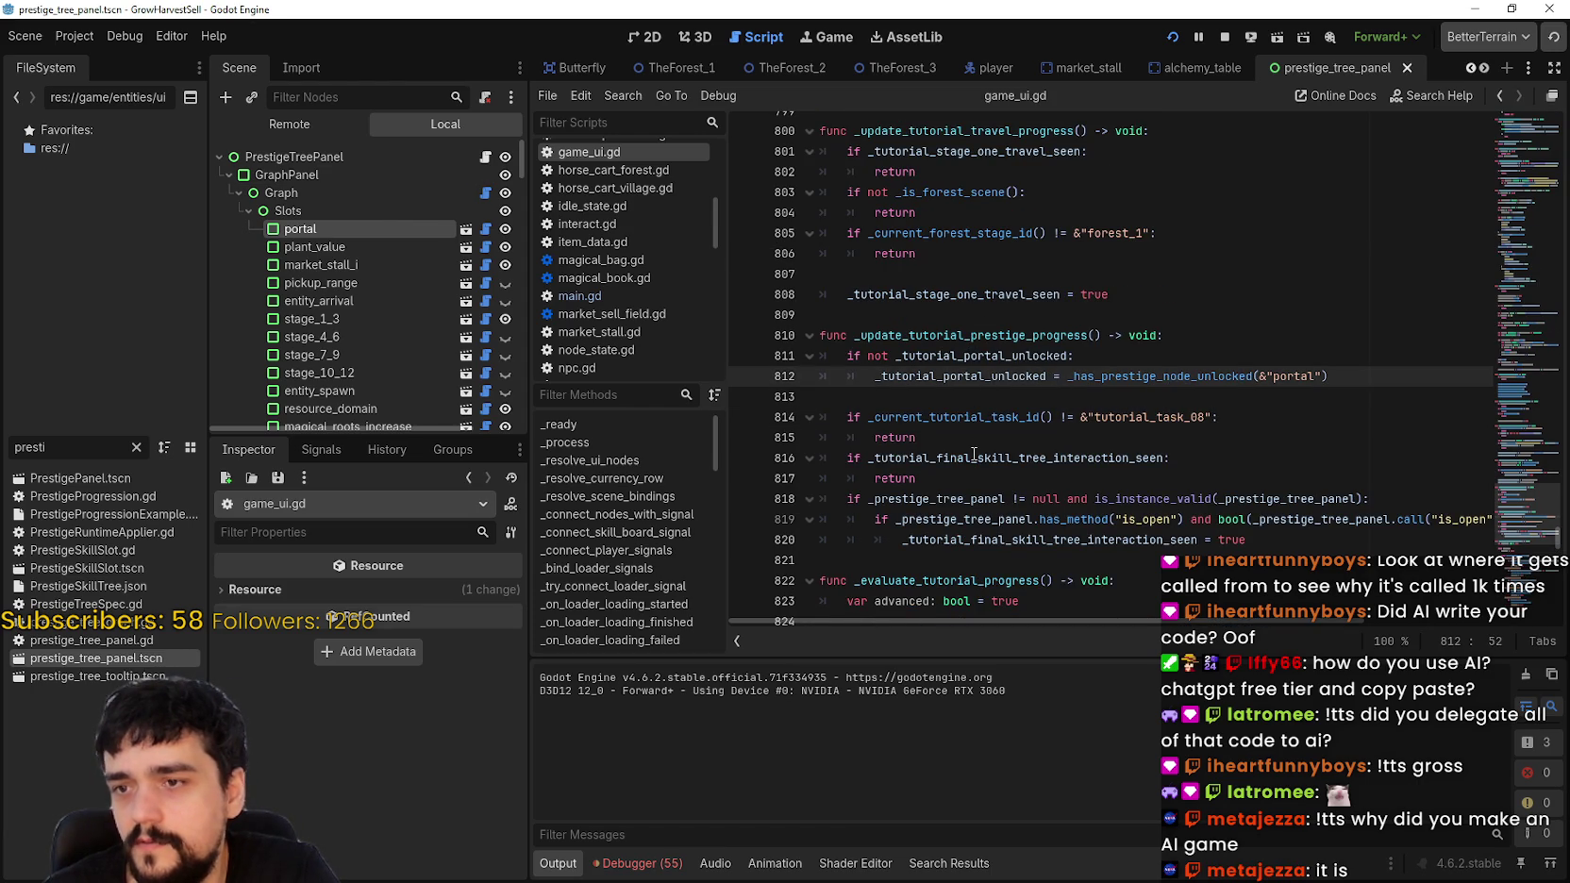
pyautogui.hotkey('ctrl', 'shift', 'f')
pyautogui.click(786, 522)
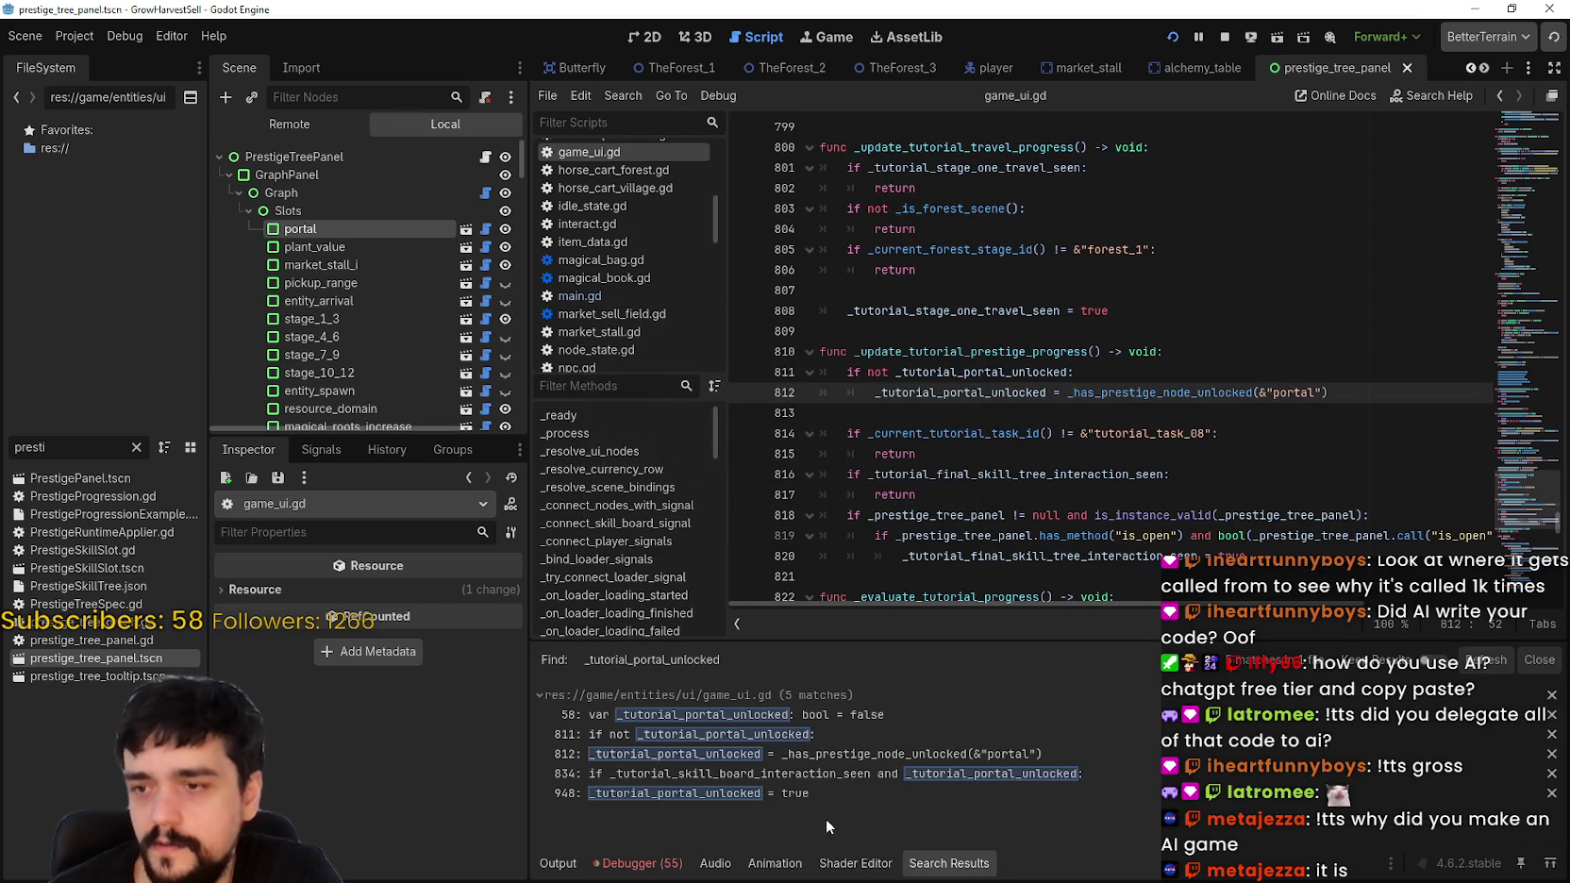
# Step: Open the line 834 tutorial_task_02 check, then drag the minimap to the script's top
pyautogui.click(807, 772)
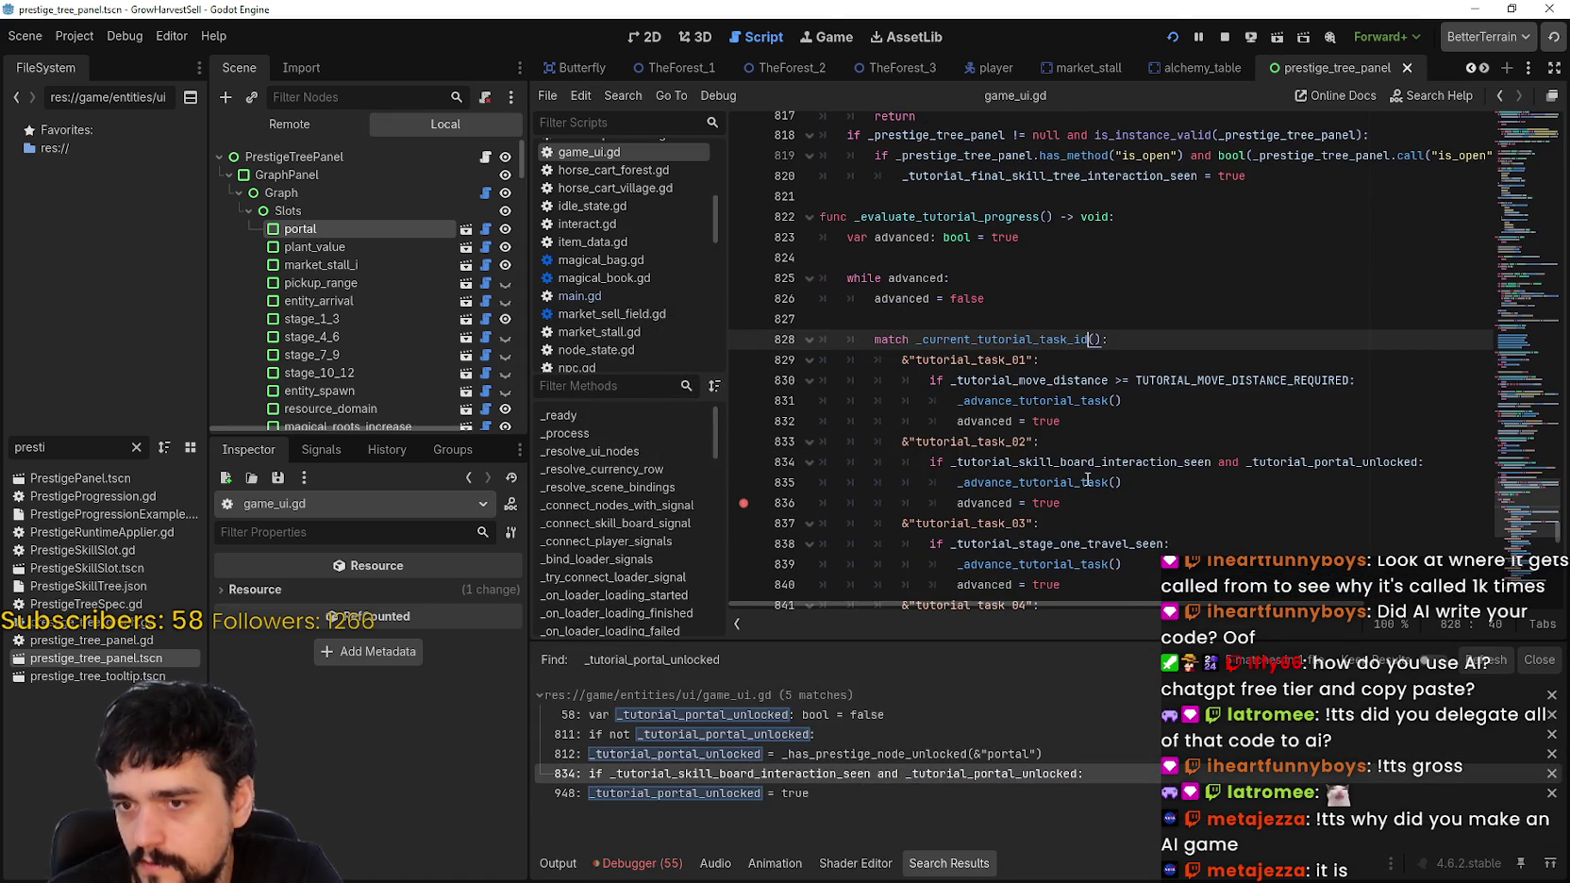
pyautogui.doubleClick(1023, 442)
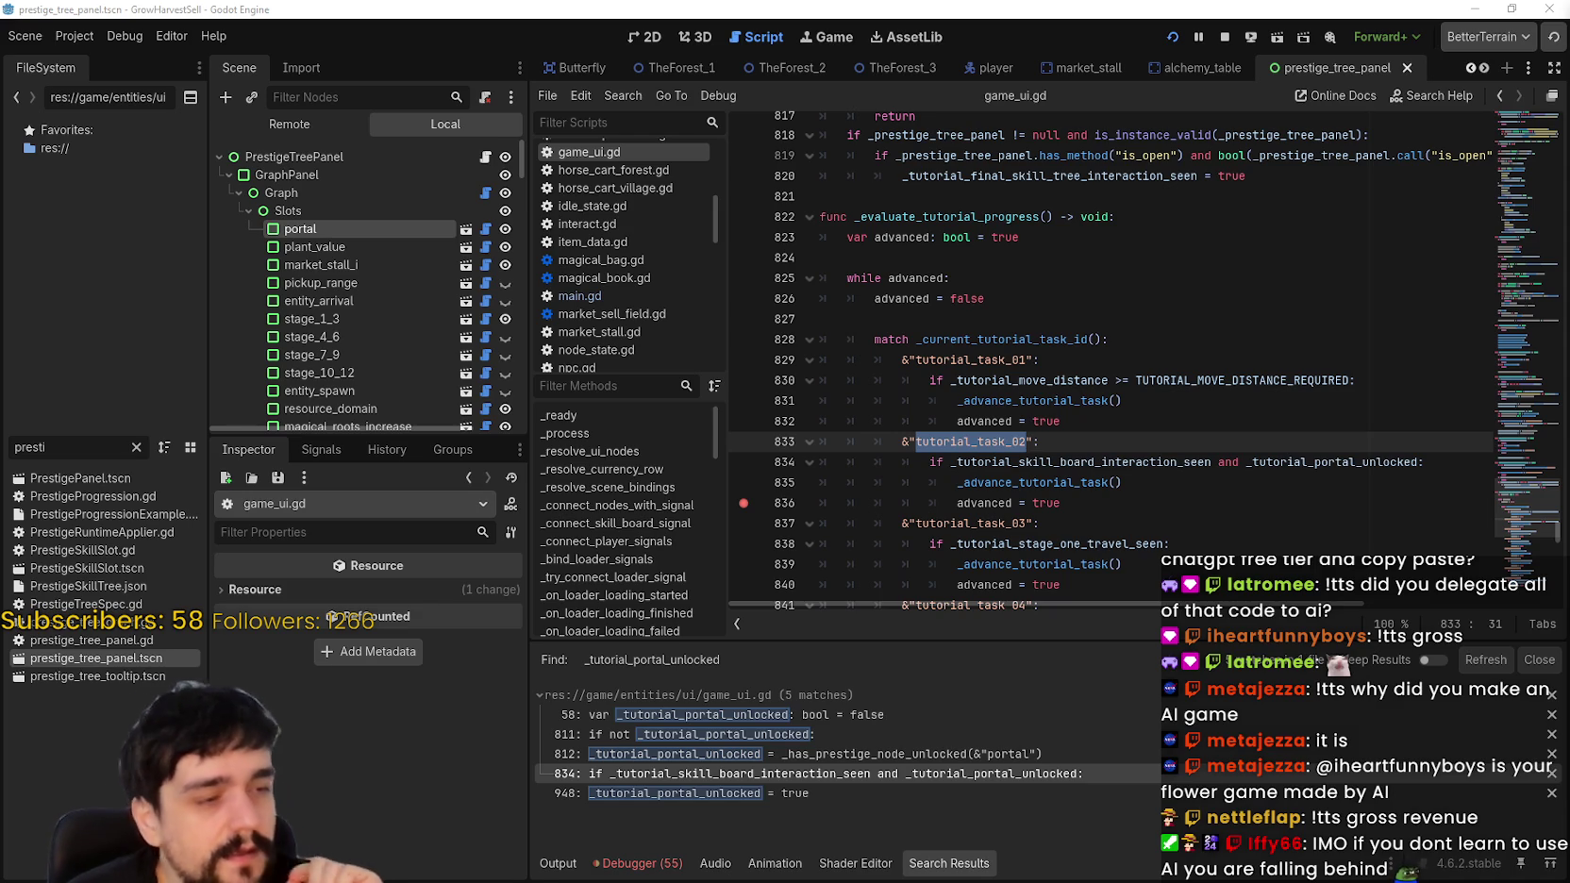
pyautogui.scroll(-3, 1006, 373)
pyautogui.moveTo(1527, 495)
pyautogui.mouseDown()
pyautogui.moveTo(1491, 330)
pyautogui.moveTo(1452, 250)
pyautogui.moveTo(1468, 91)
pyautogui.moveTo(1427, 605)
pyautogui.moveTo(1416, 94)
pyautogui.moveTo(1416, 122)
pyautogui.mouseUp()
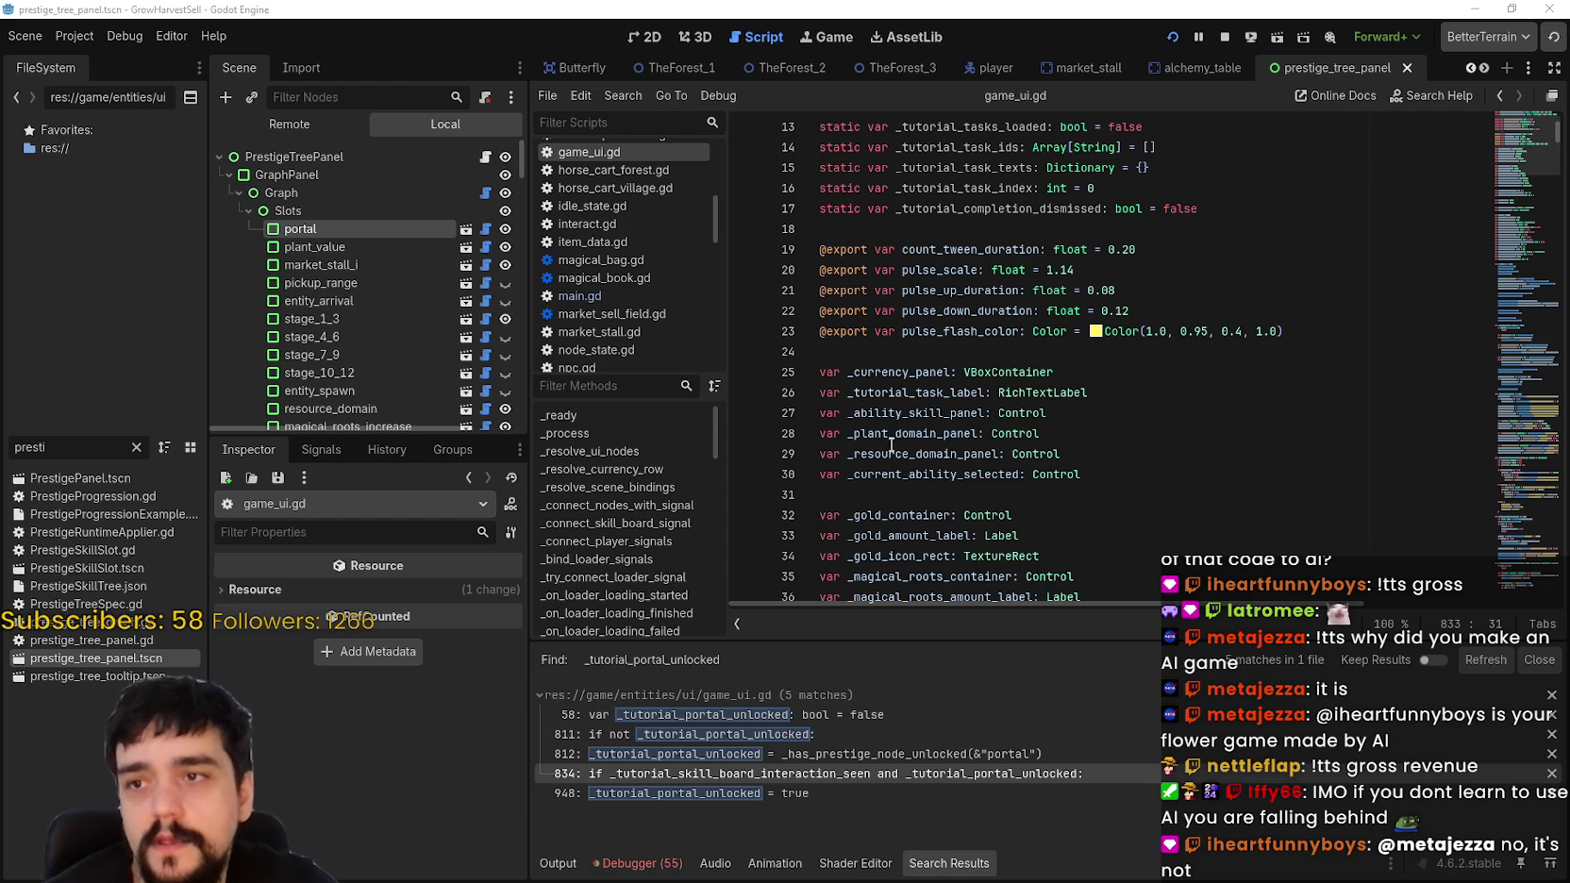
pyautogui.scroll(-4, 956, 474)
pyautogui.scroll(-3, 956, 474)
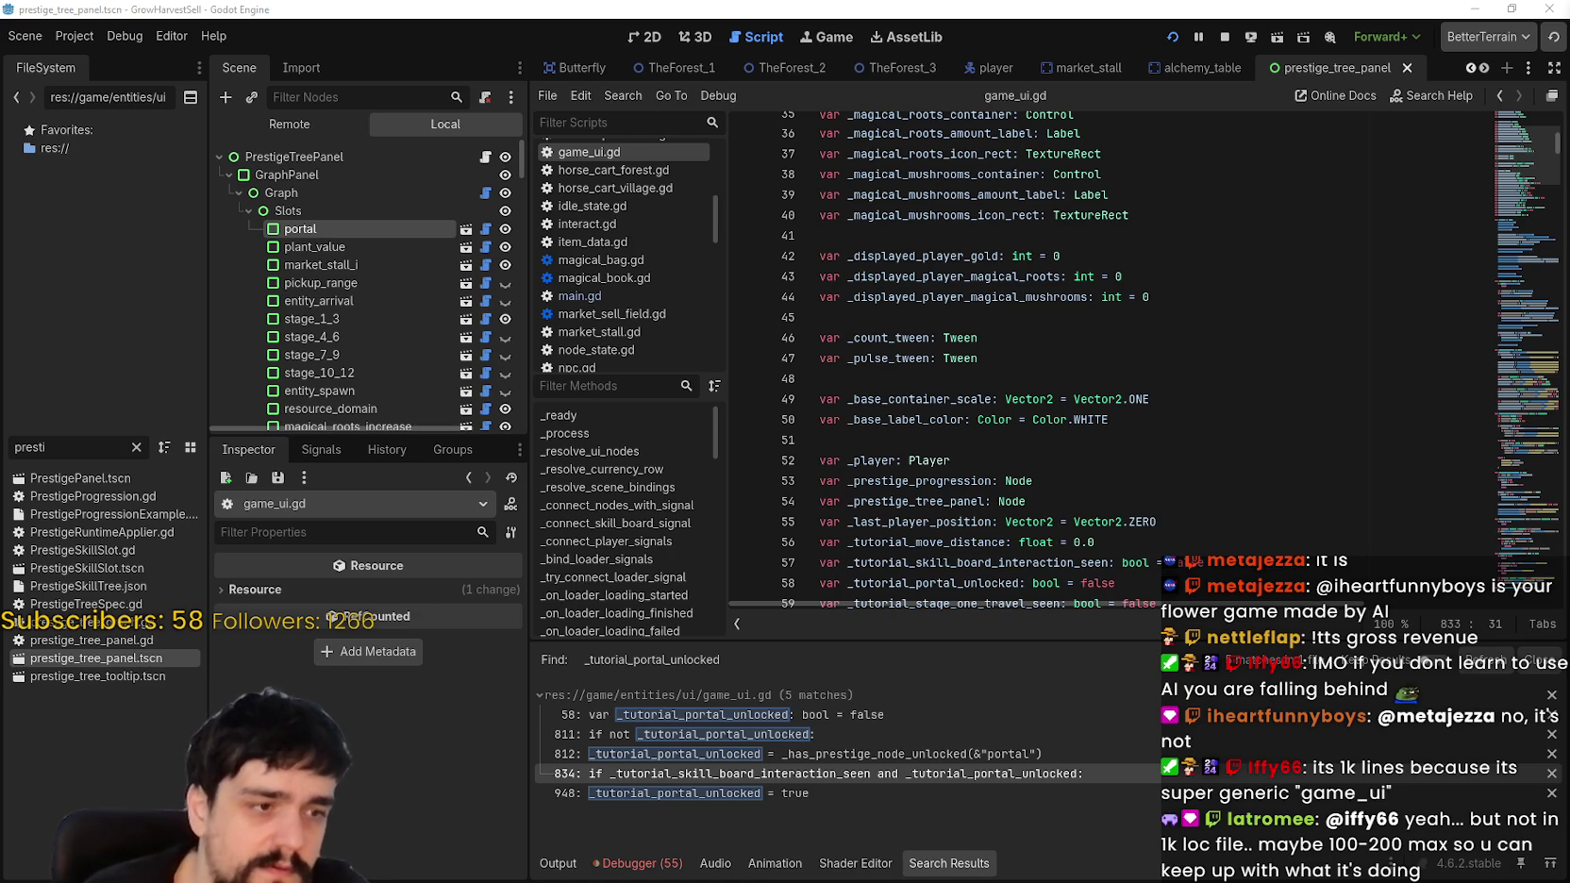
pyautogui.click(1122, 510)
pyautogui.hotkey('ctrl', 'shift', 'f')
# Step: Find 'SkillBoard' in all files and open its matches in skill_board.gd and game_ui.gd
pyautogui.write('SkillBoard')
pyautogui.click(791, 521)
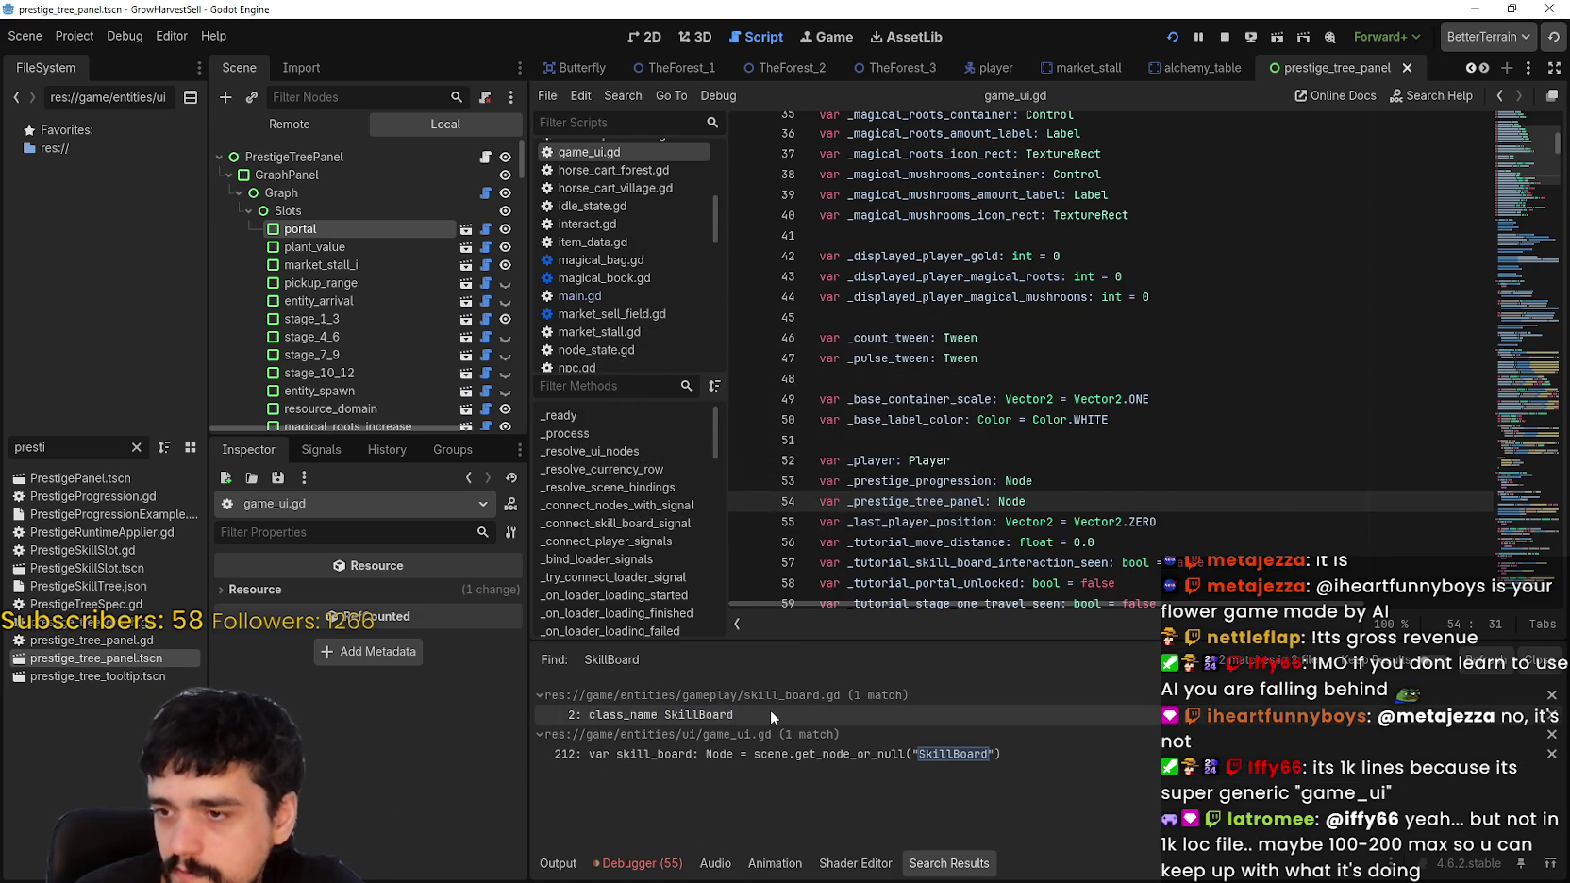
pyautogui.click(770, 714)
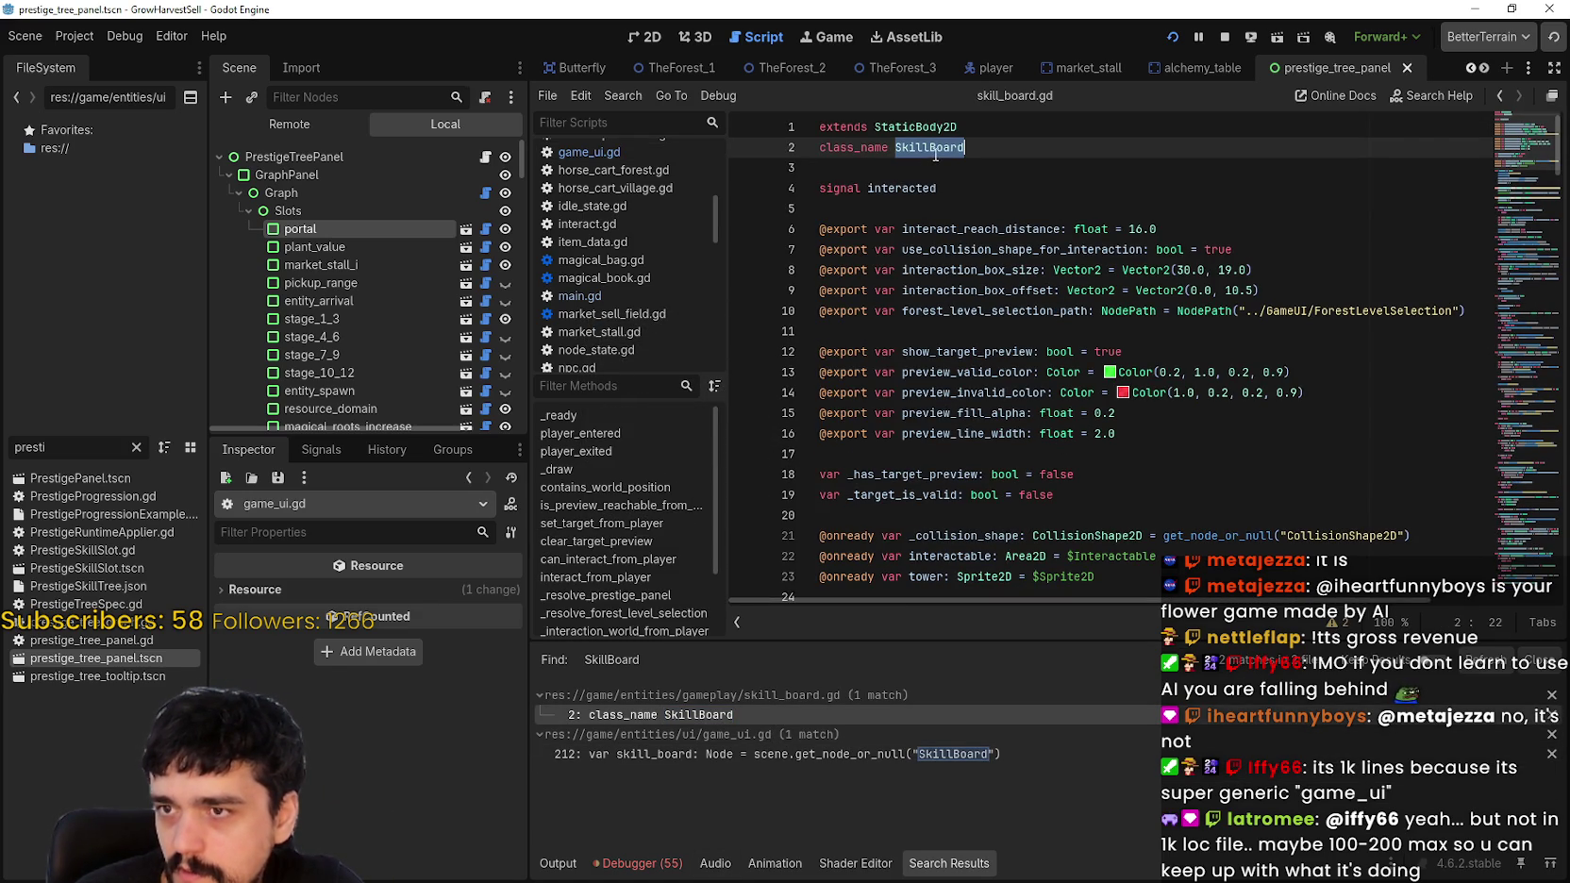
pyautogui.click(786, 752)
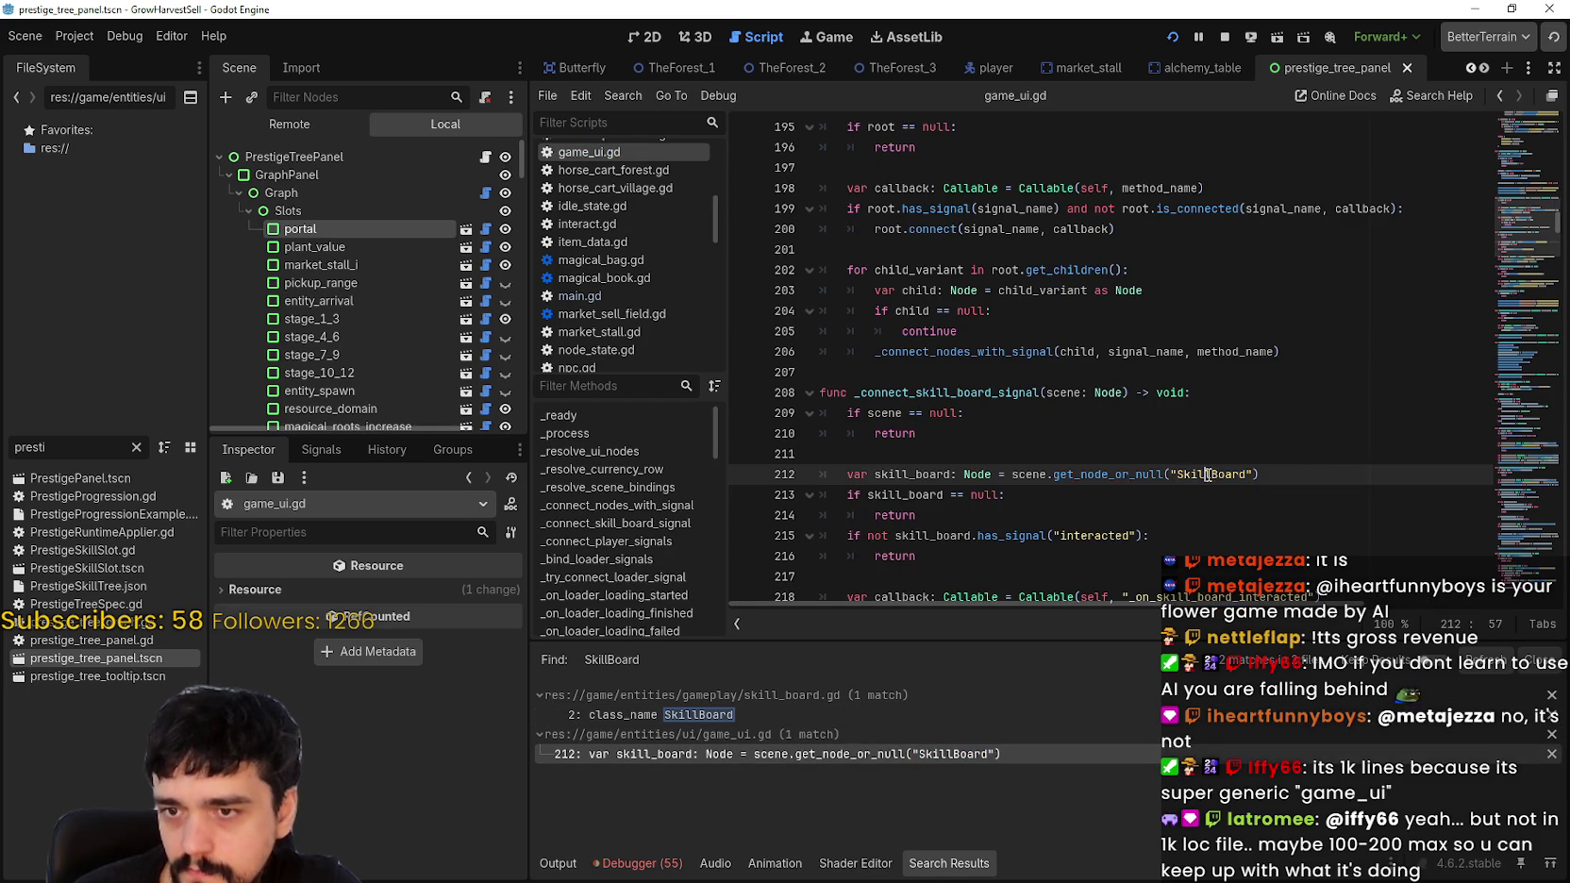
# Step: Change the line 212 node lookup to "TheTower" and stop the running game
pyautogui.scroll(-2, 1196, 482)
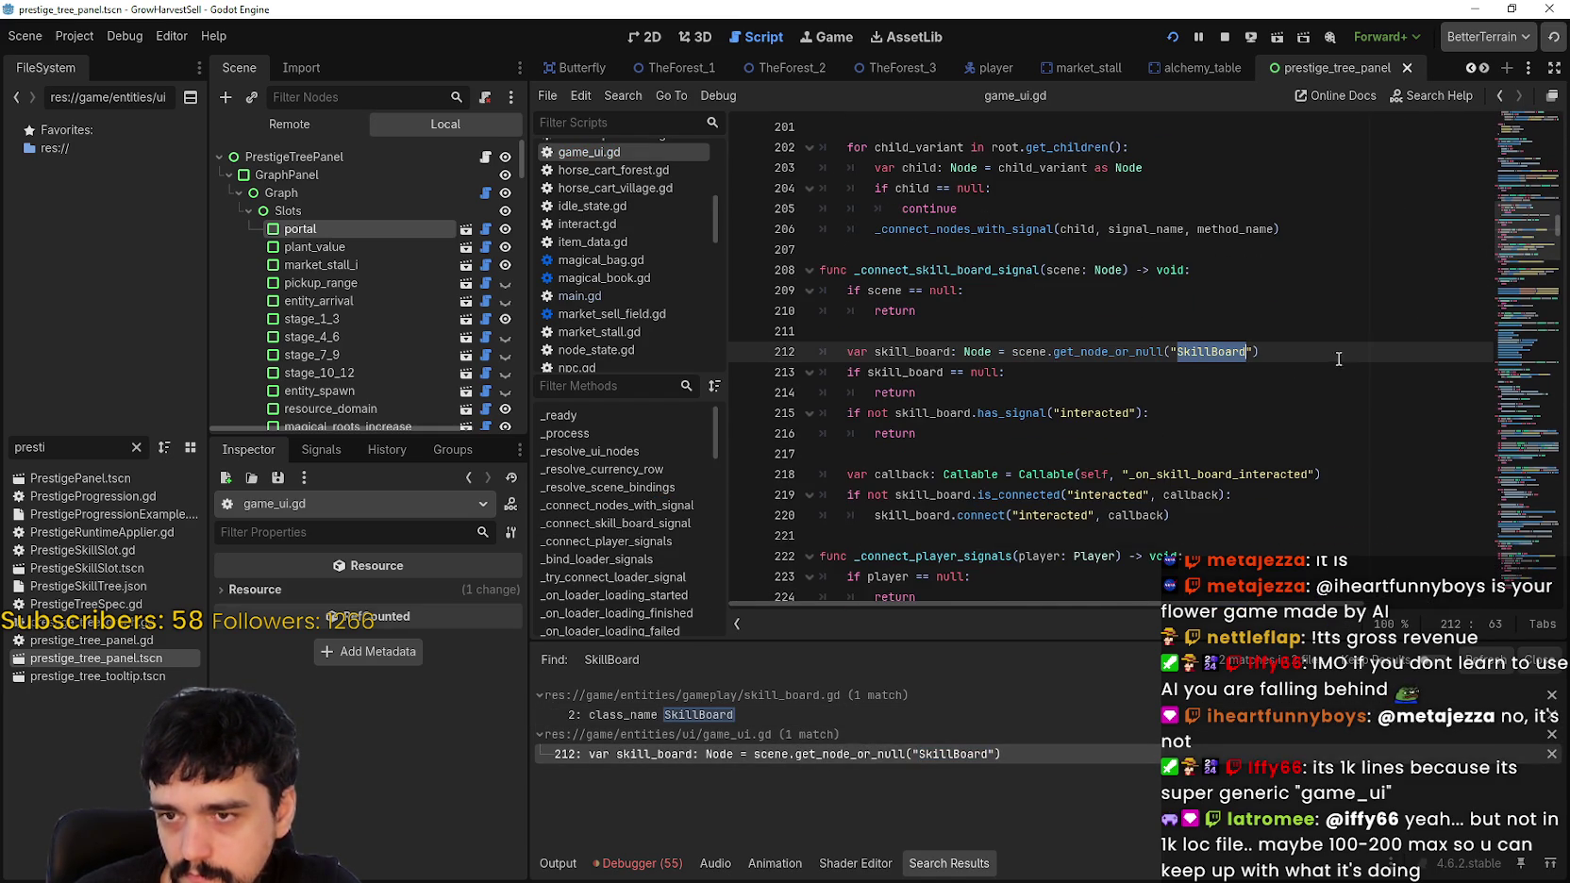
pyautogui.write('TheTowe')
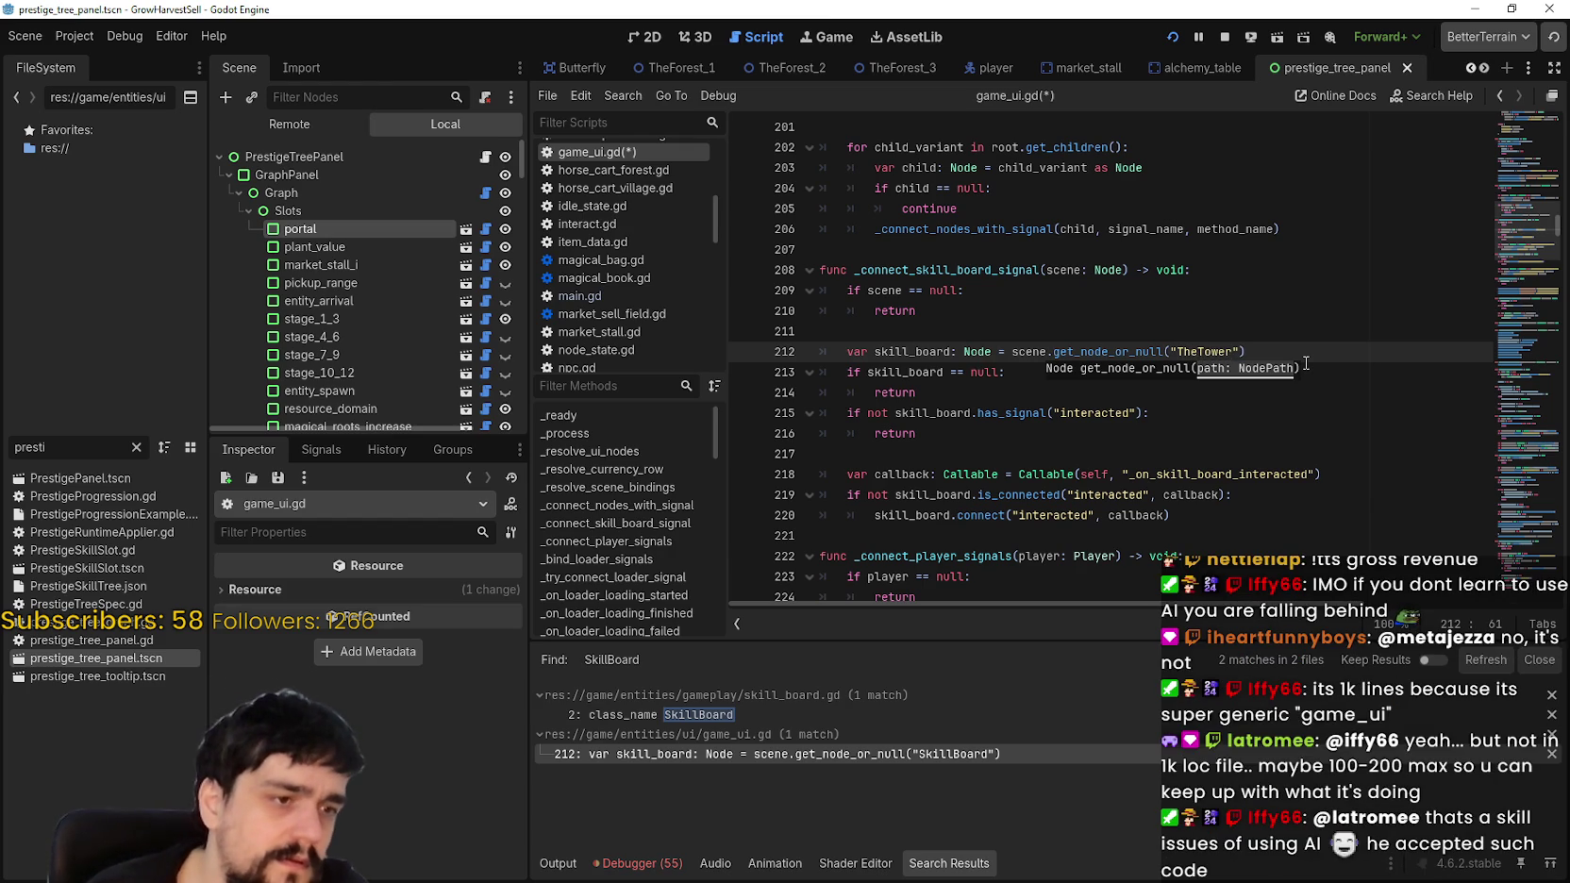
pyautogui.click(1236, 316)
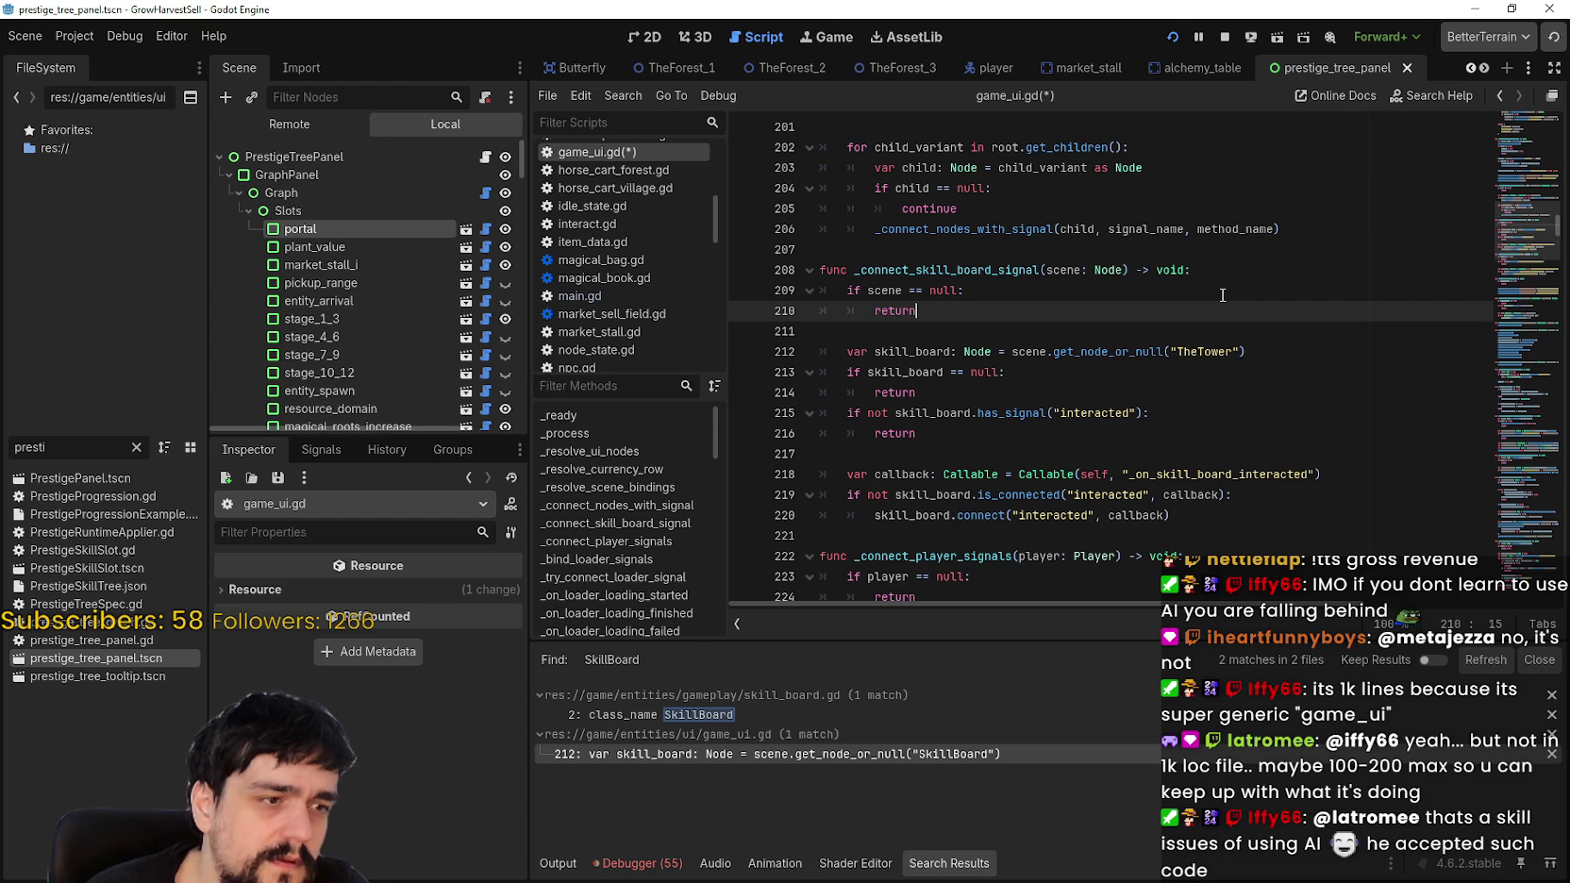
pyautogui.click(1223, 36)
# Step: Launch the game with F5 and start a new game from the title menu
pyautogui.press('F5')
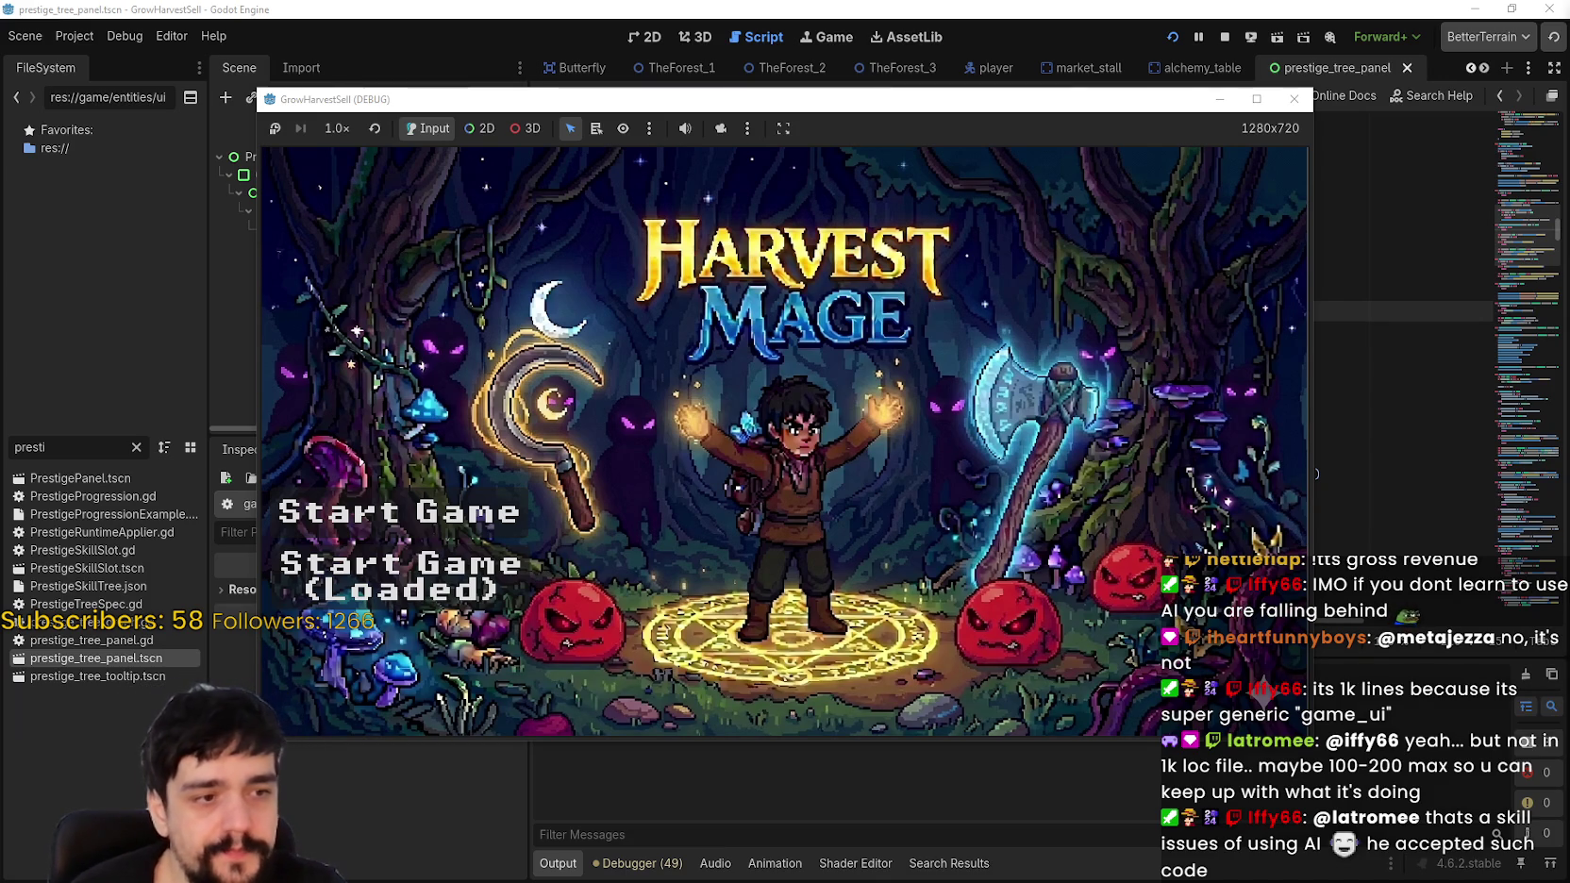
pyautogui.click(426, 536)
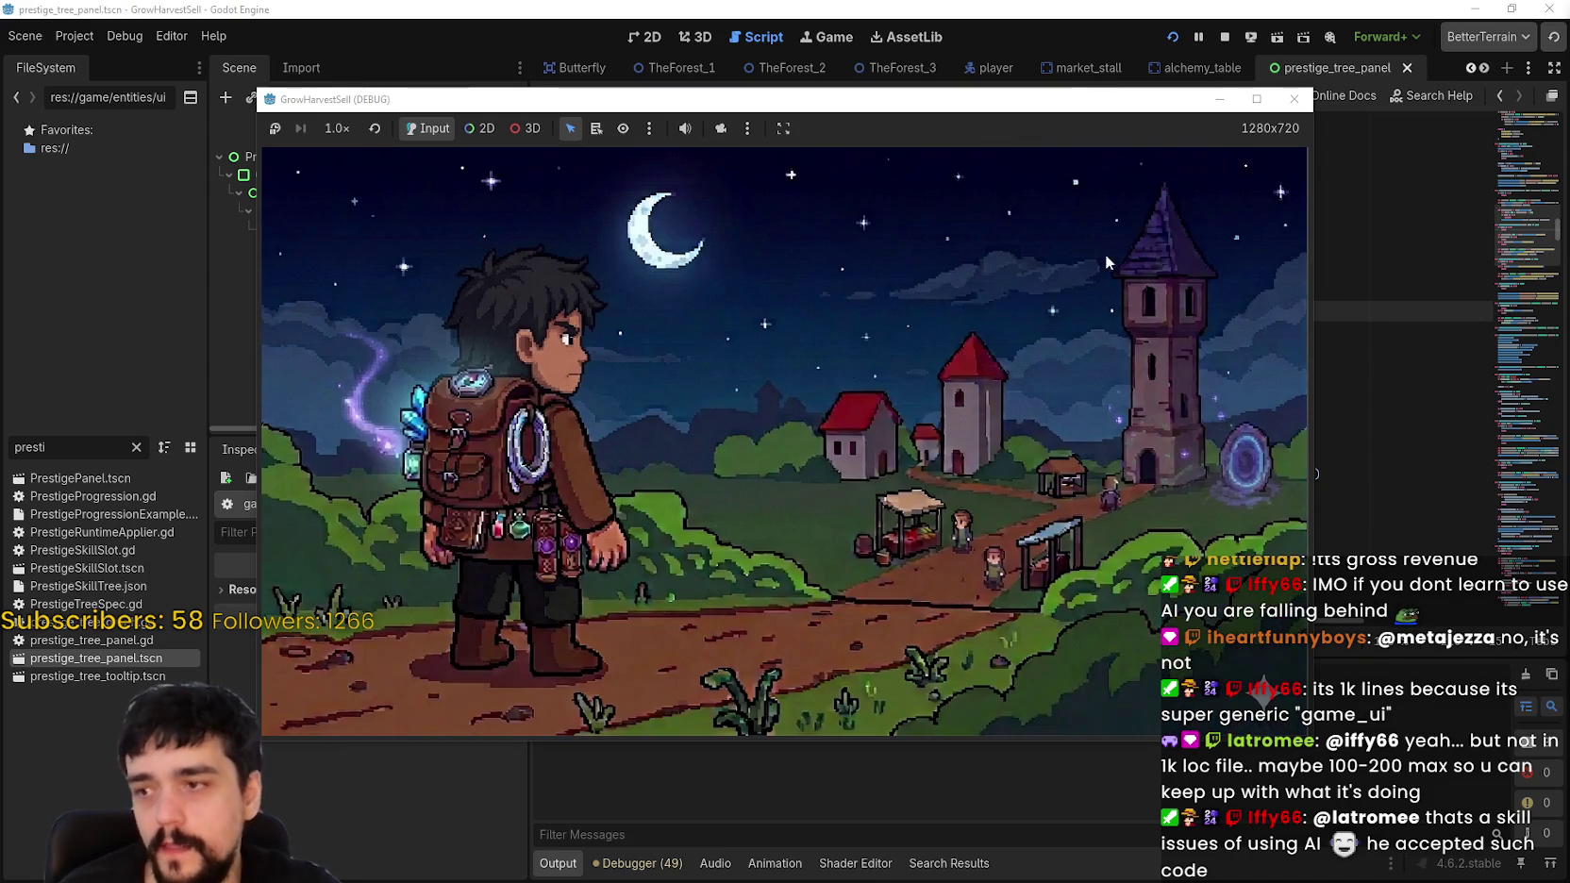
pyautogui.moveTo(1072, 110); pyautogui.dragTo(1252, 47)
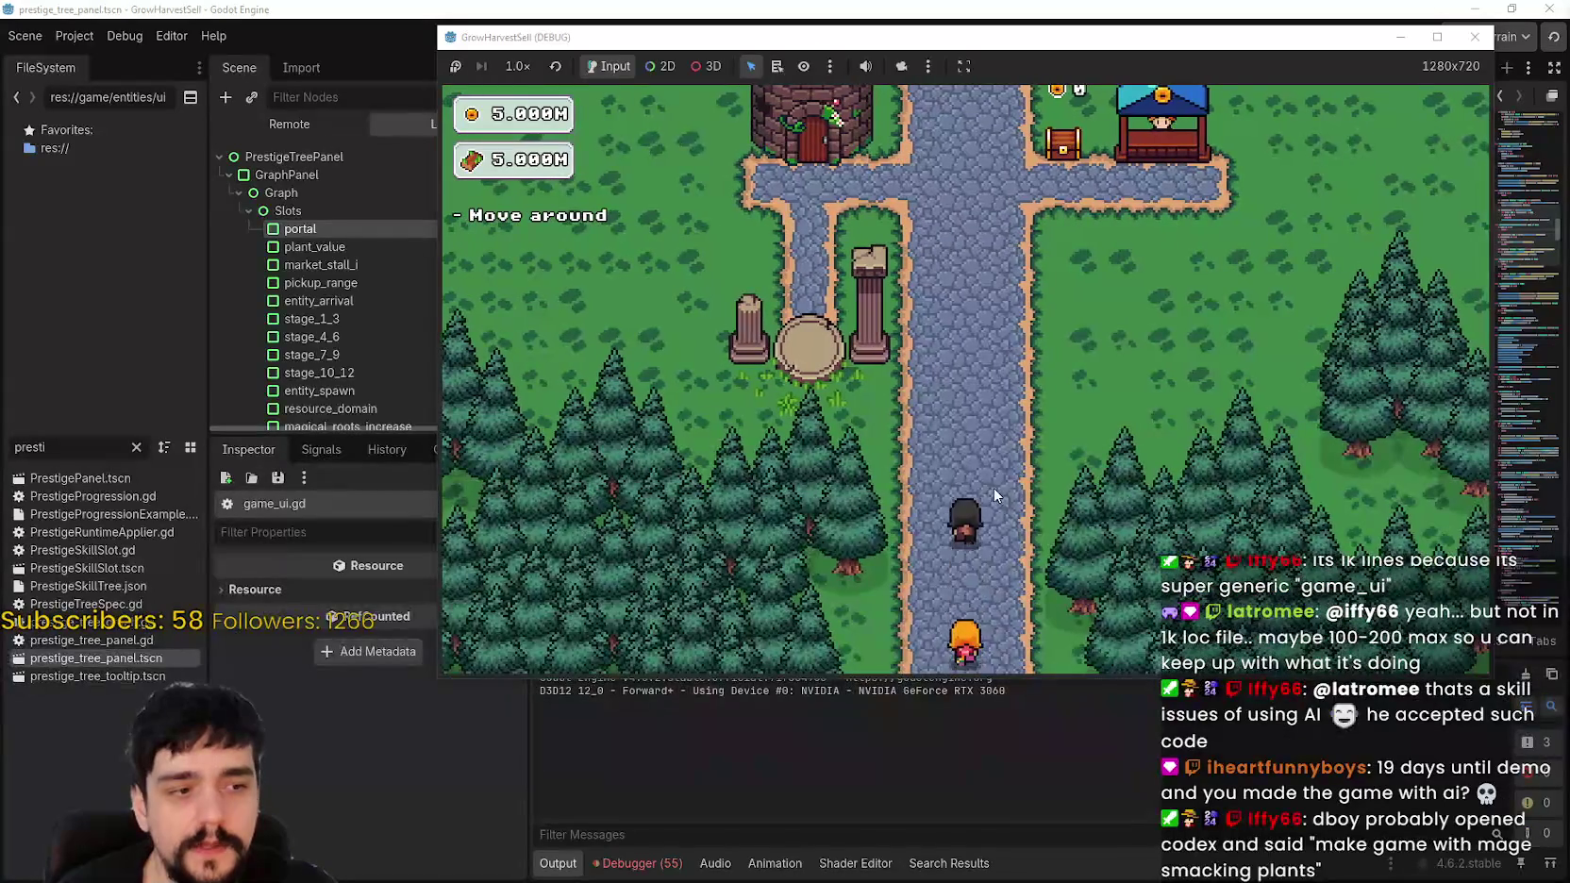
# Step: Walk to the Mage Tower, open the Prestige panel and pick a skill node
pyautogui.press('w')
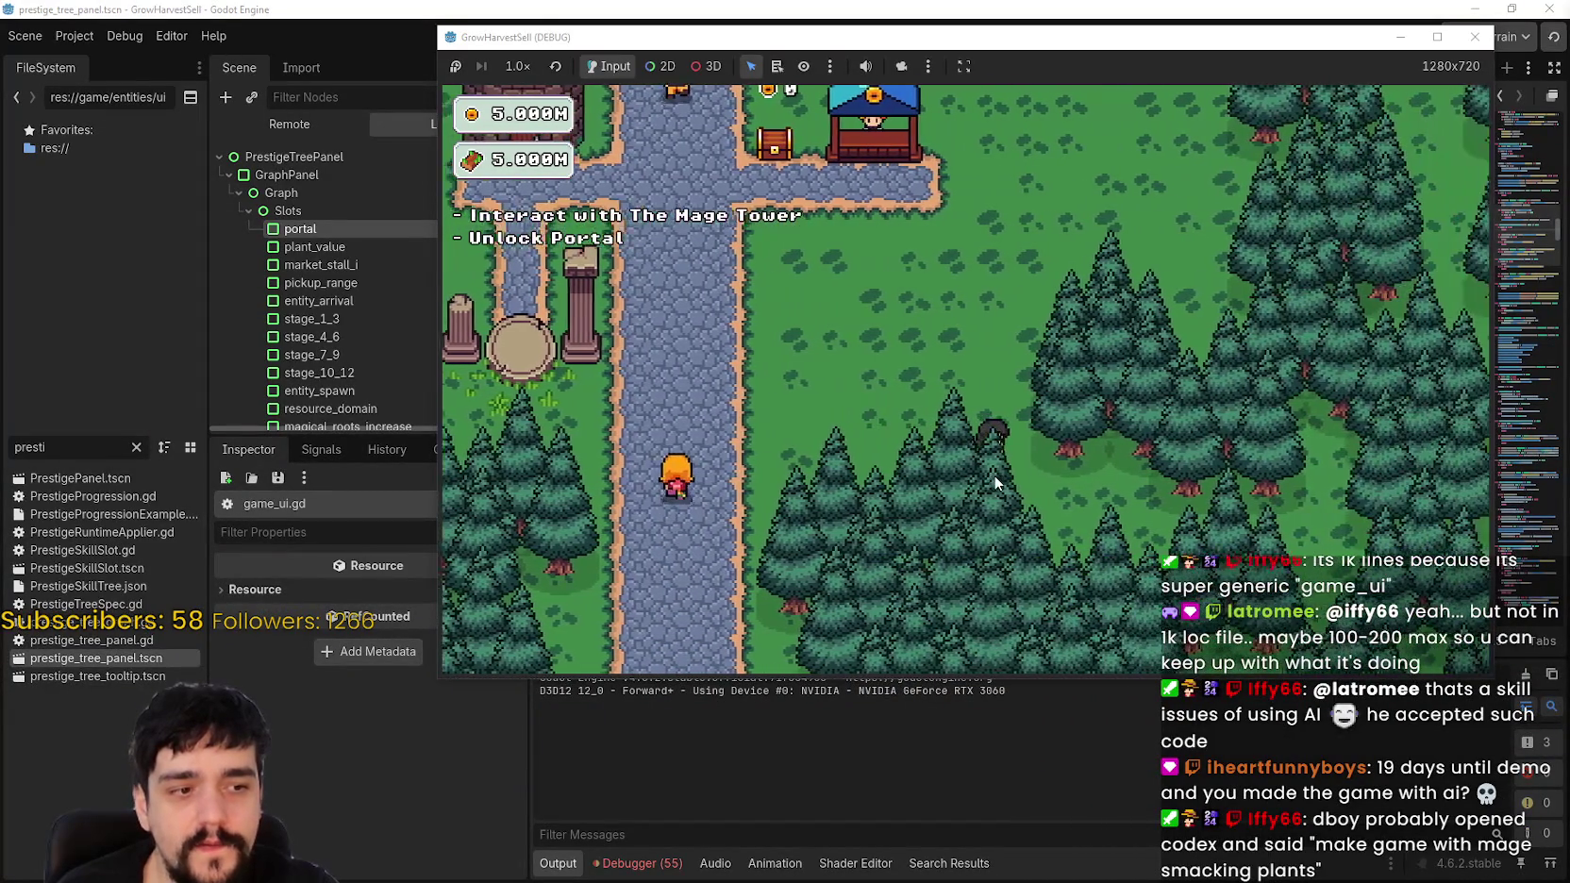
pyautogui.press('w')
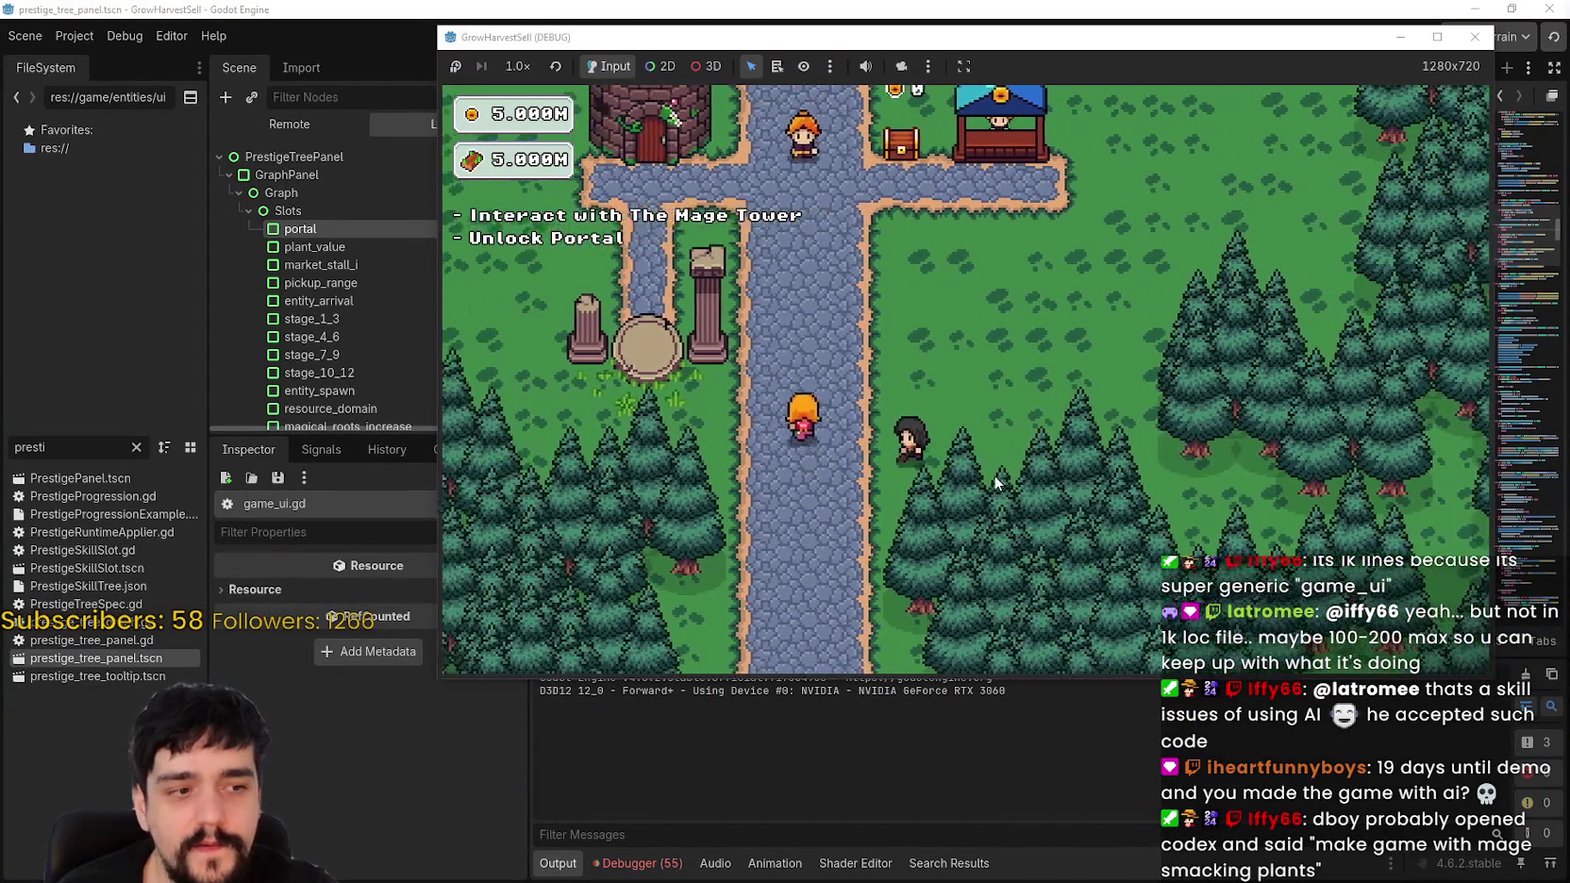
pyautogui.press('d')
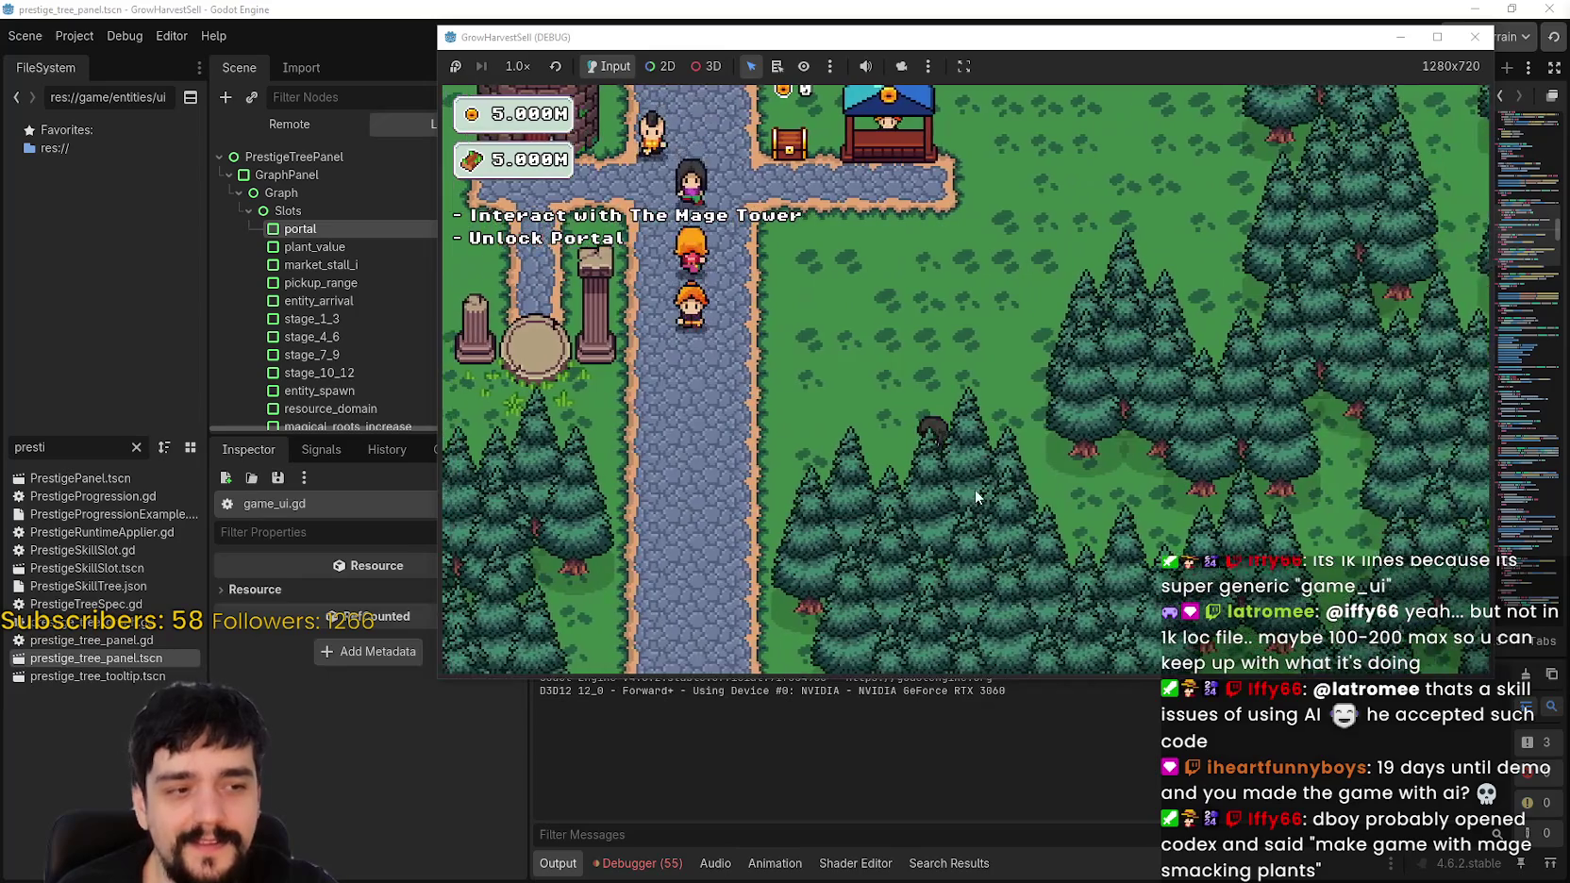
pyautogui.press('a')
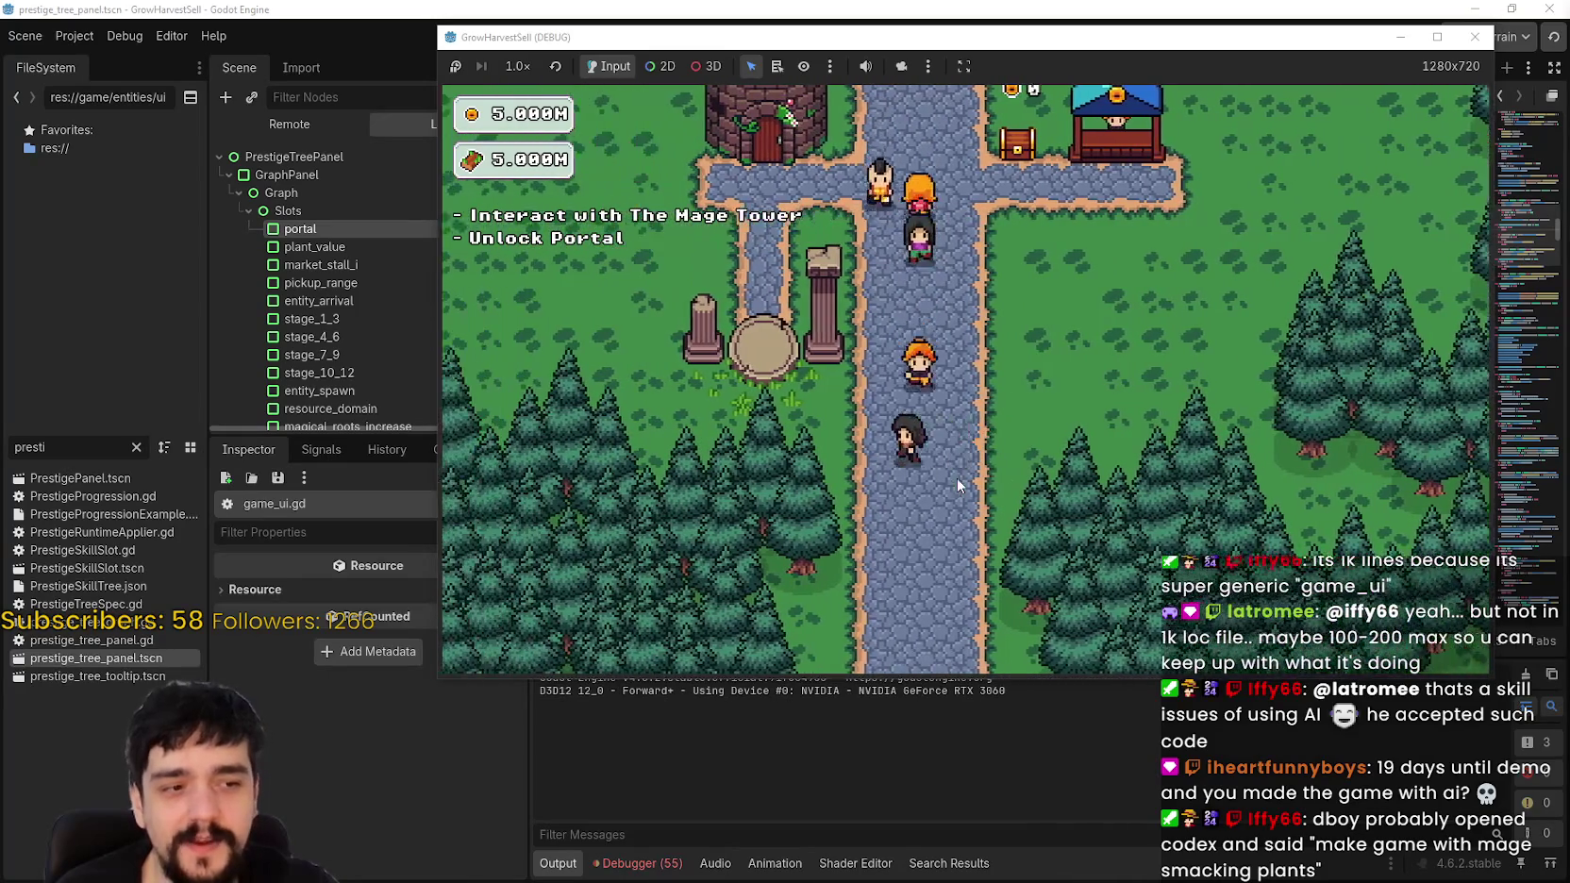
pyautogui.press('a')
pyautogui.press('w')
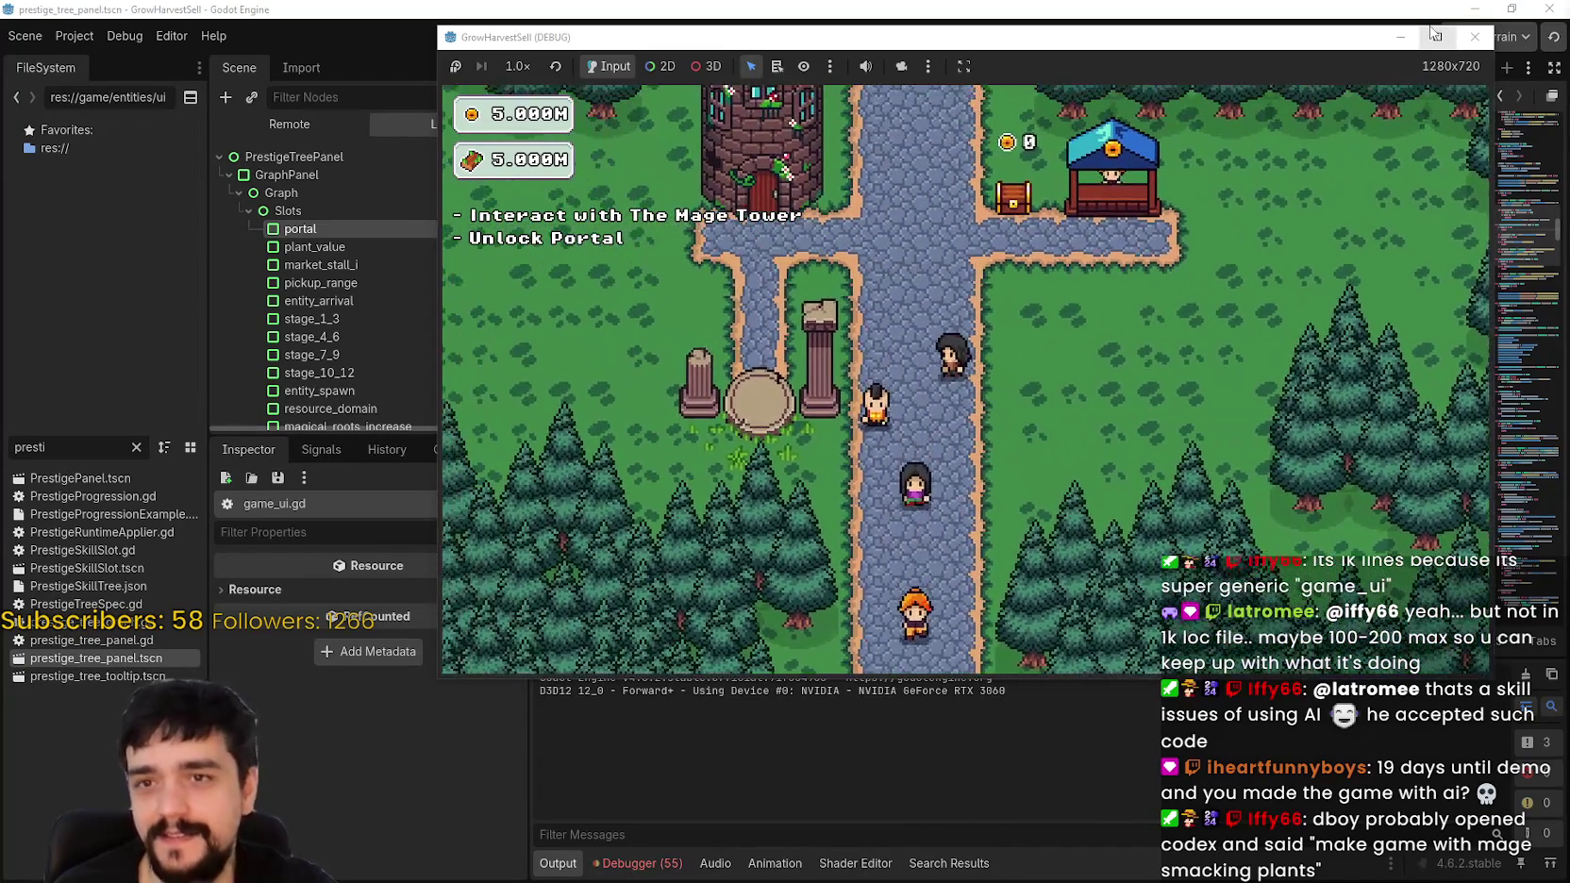
pyautogui.doubleClick(1313, 36)
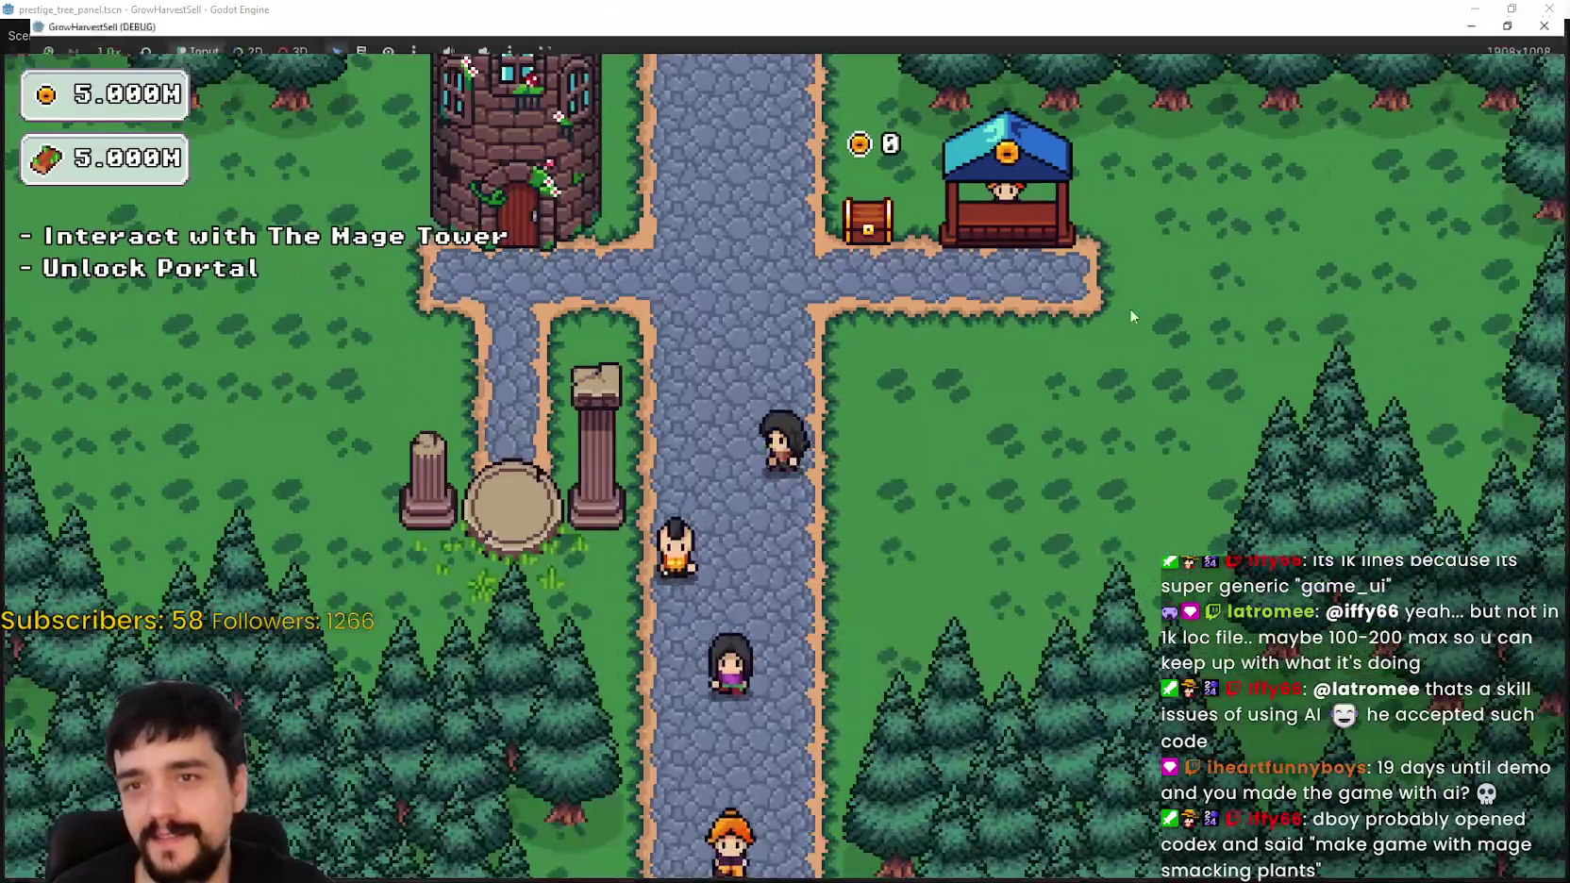
pyautogui.press('w')
pyautogui.press('e')
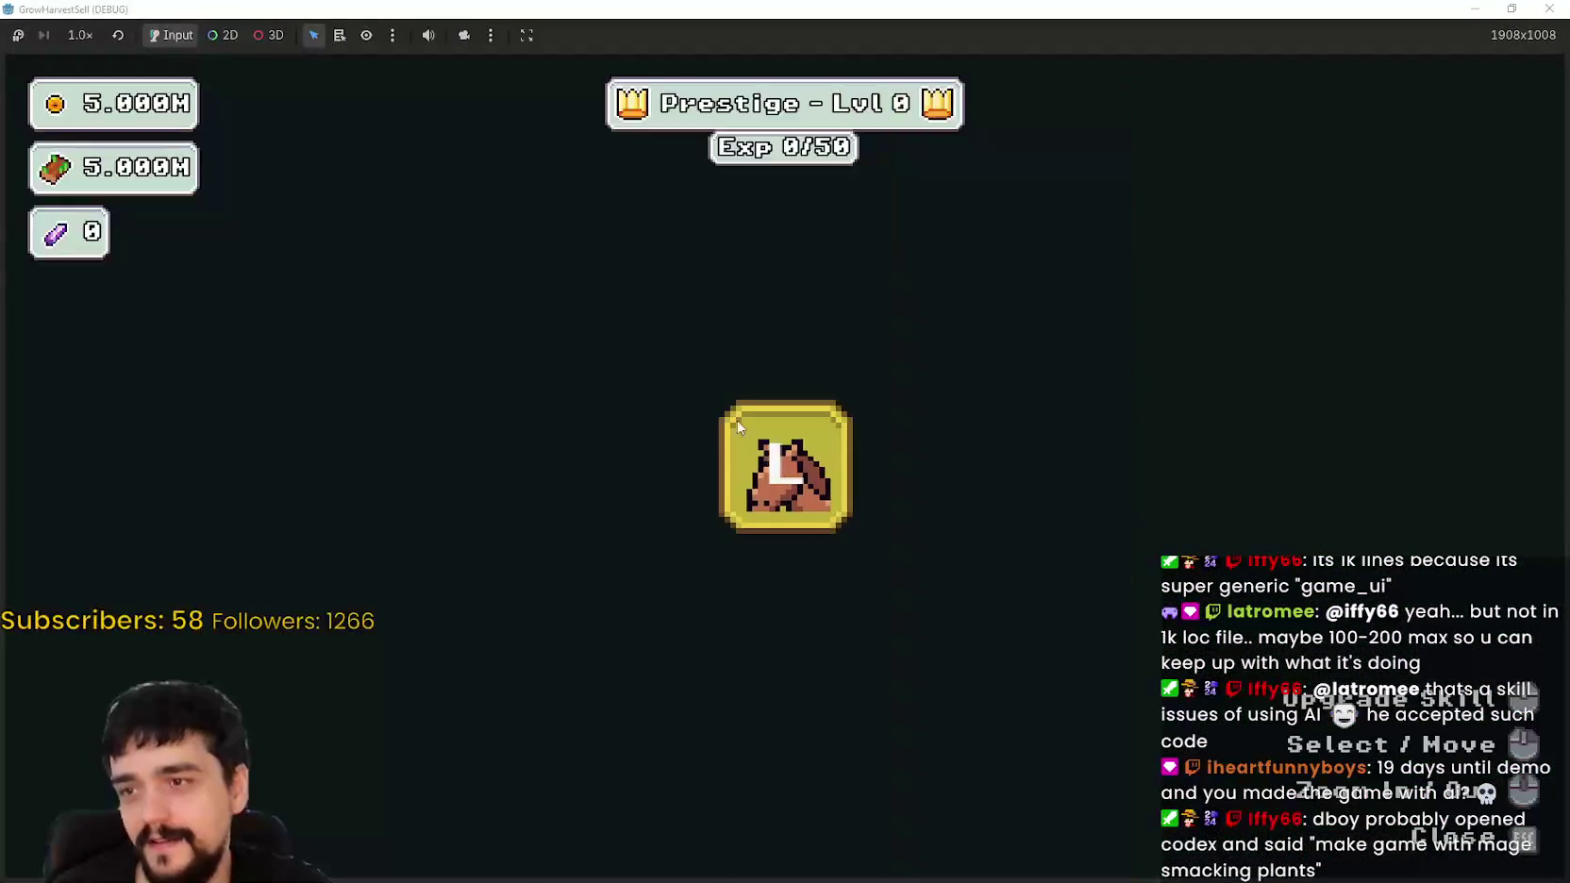
pyautogui.click(782, 518)
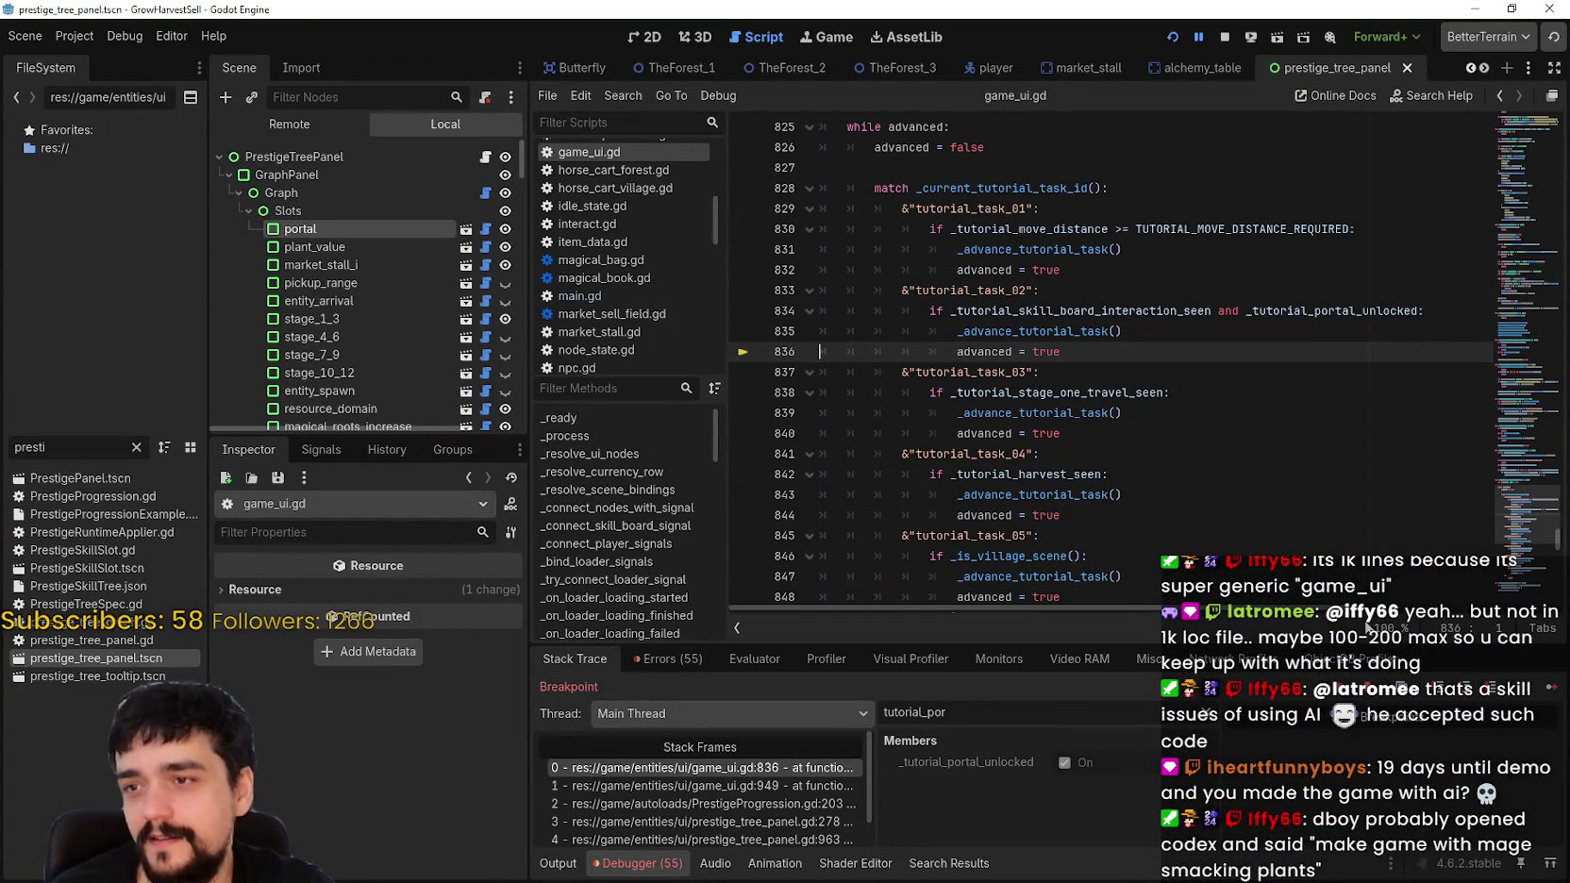
pyautogui.click(1544, 703)
pyautogui.press('Escape')
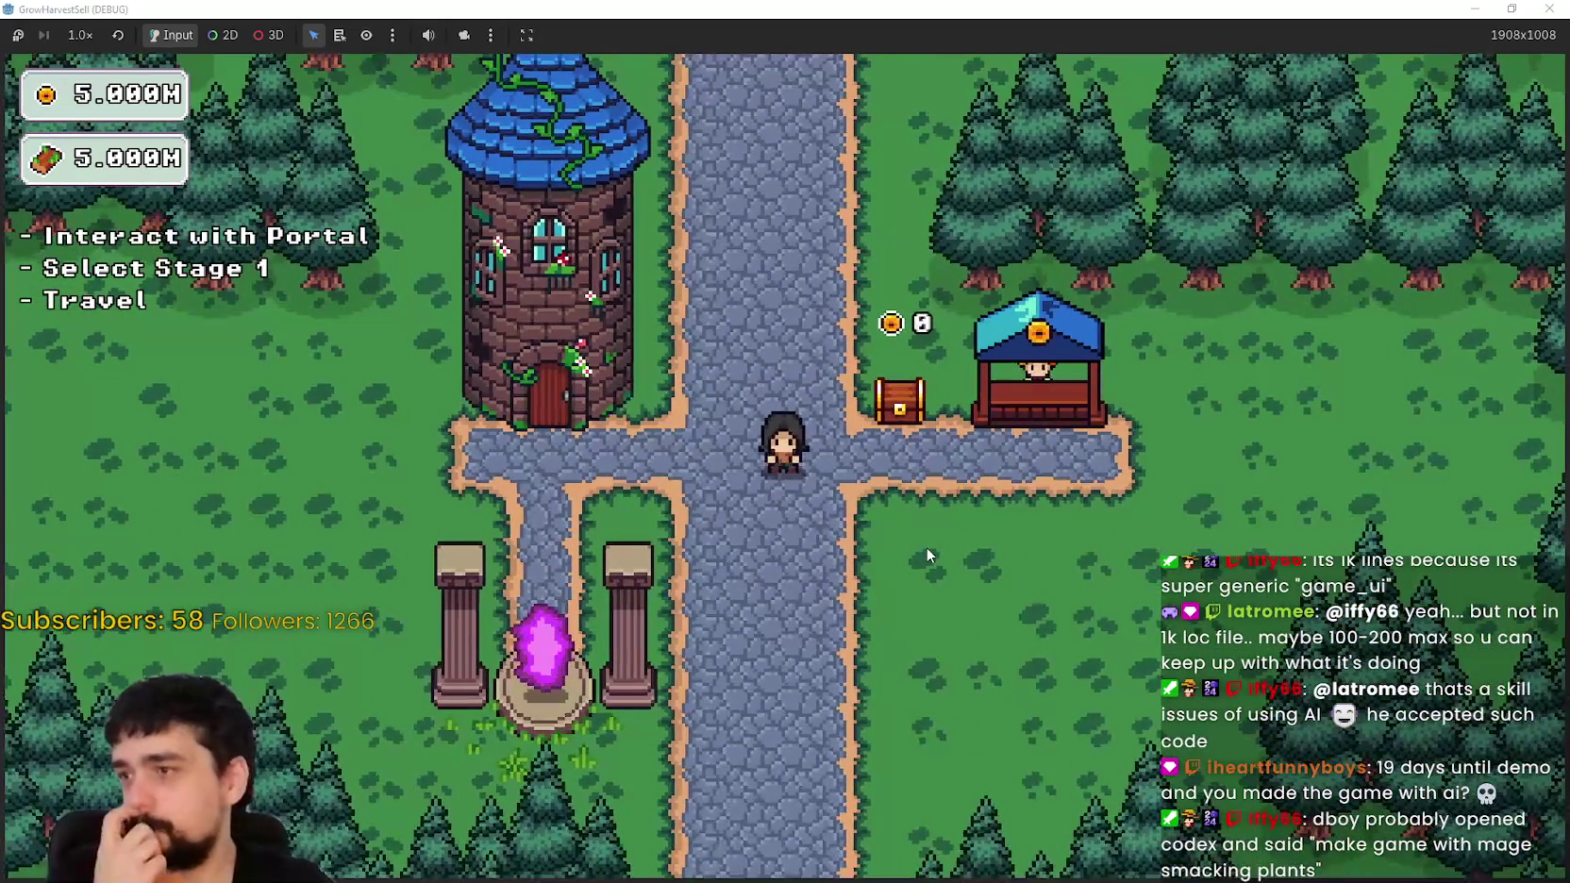
# Step: Walk between the portal and the tower, briefly checking Prestige and the stage selection
pyautogui.press('a')
pyautogui.press('s')
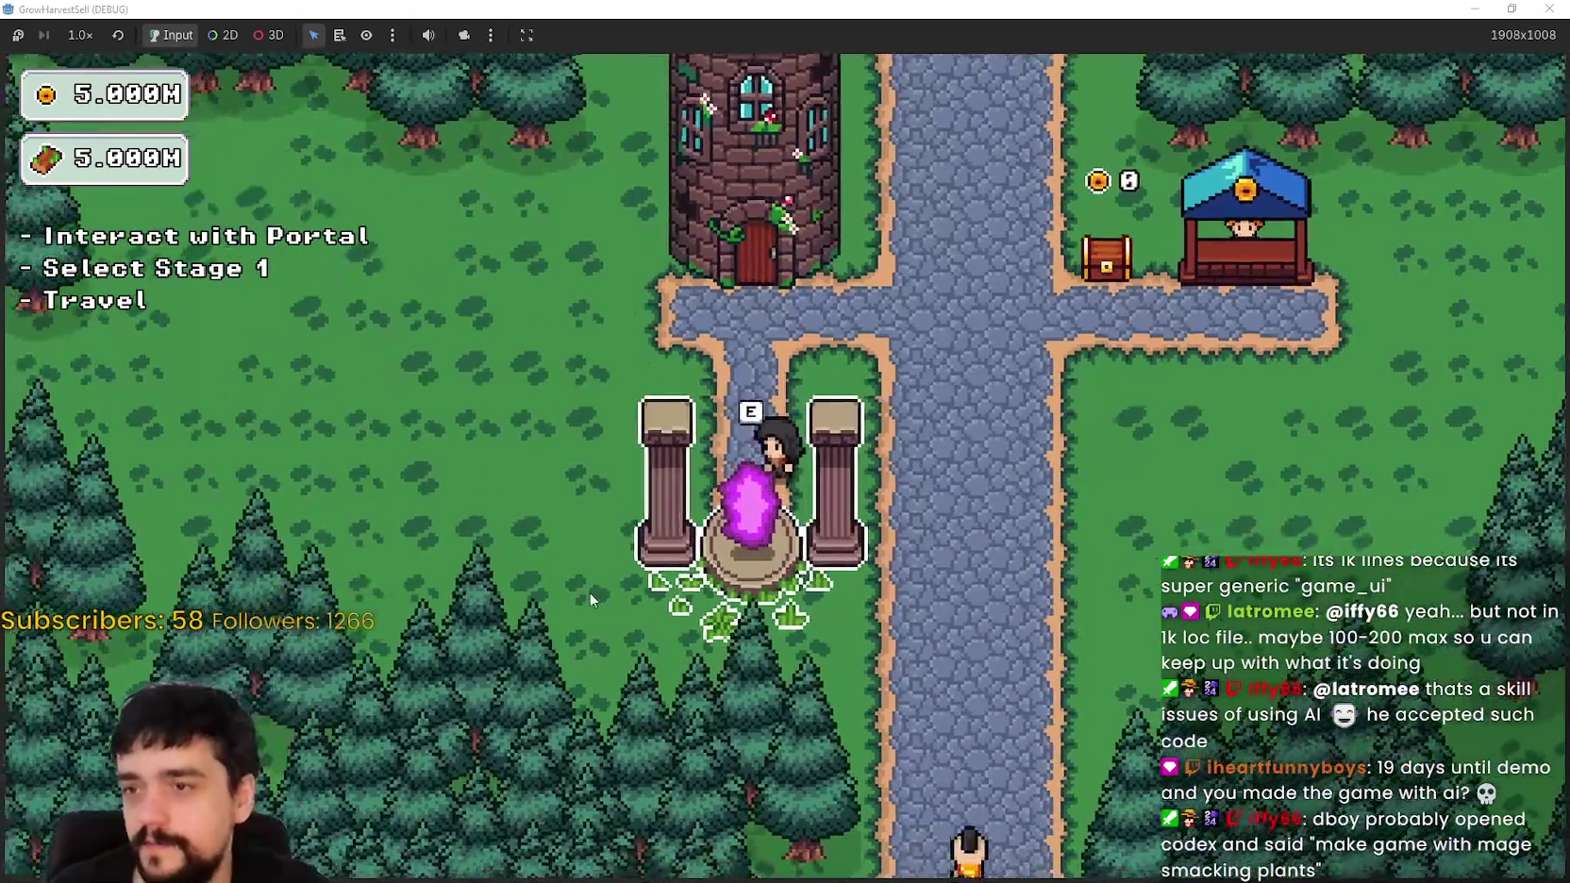
pyautogui.press('a')
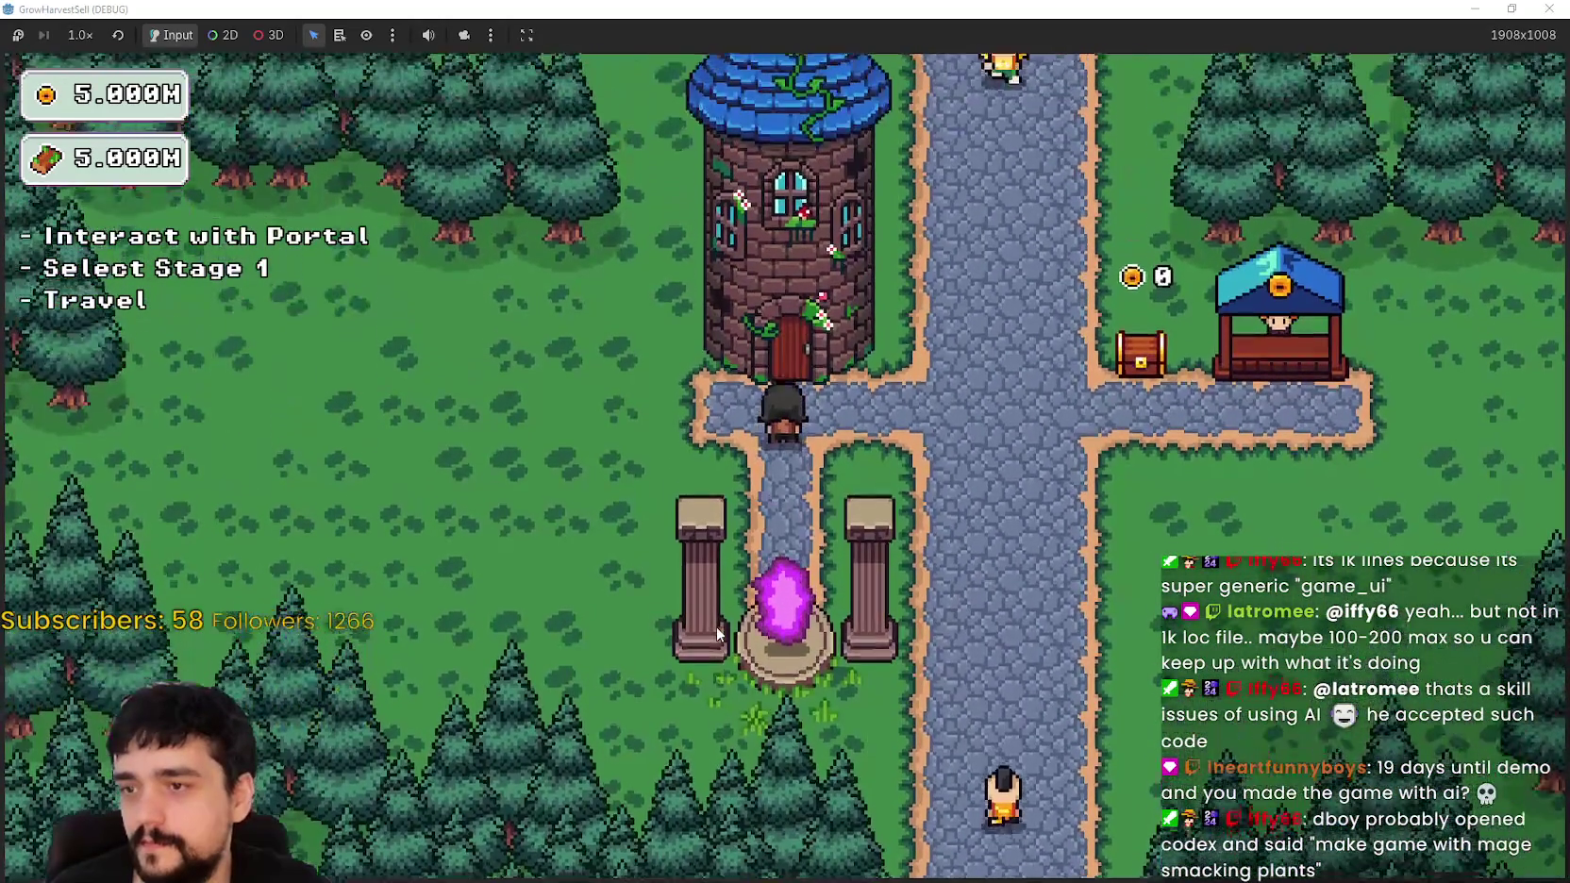
pyautogui.press('s')
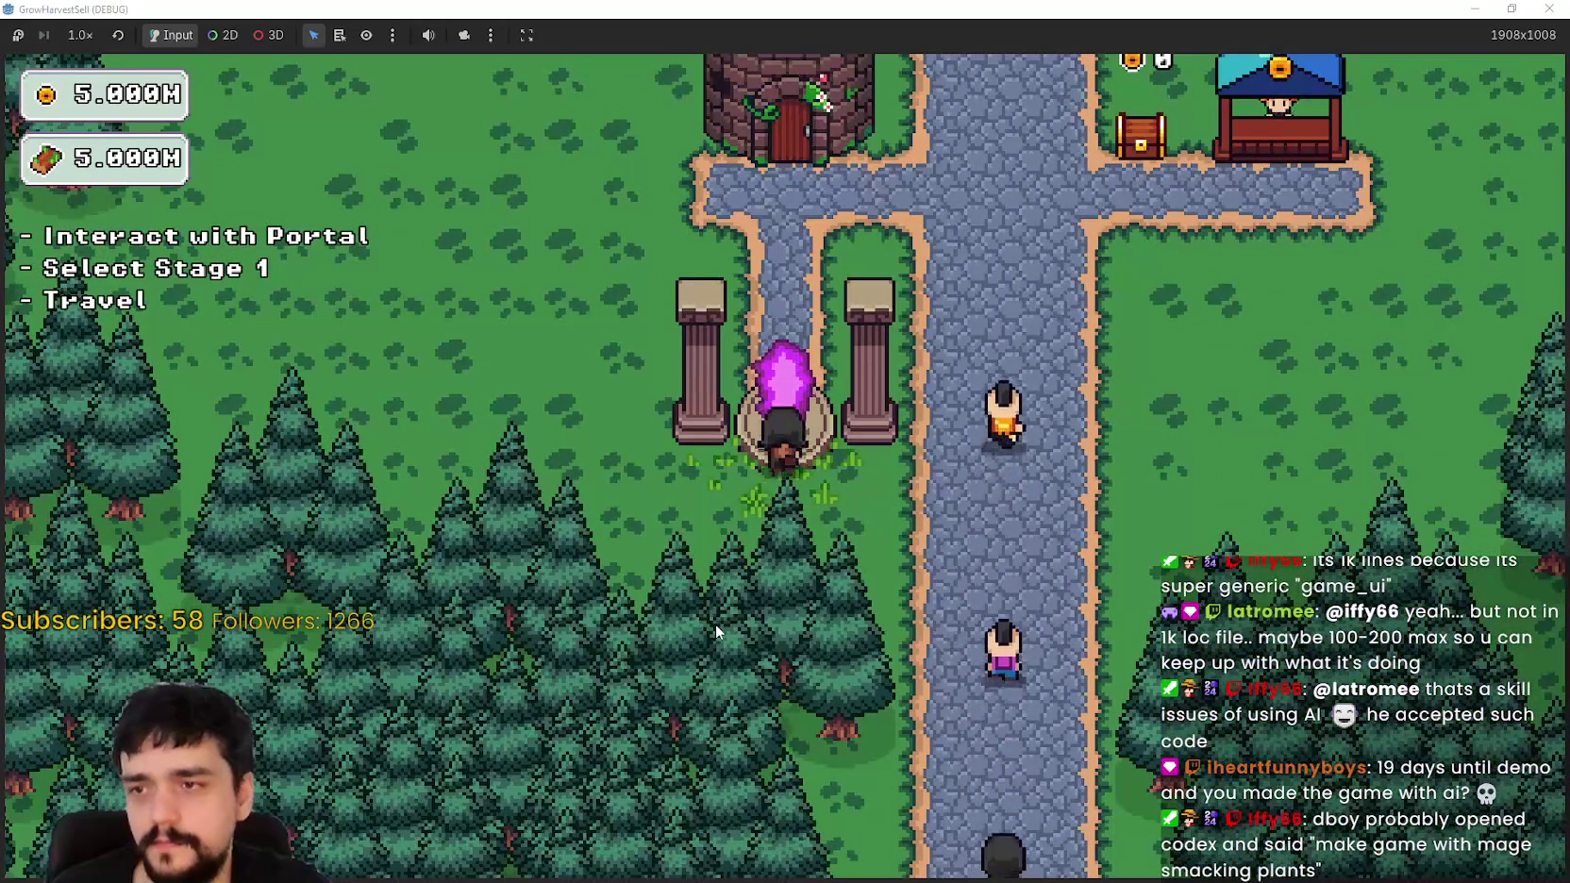
pyautogui.press('w')
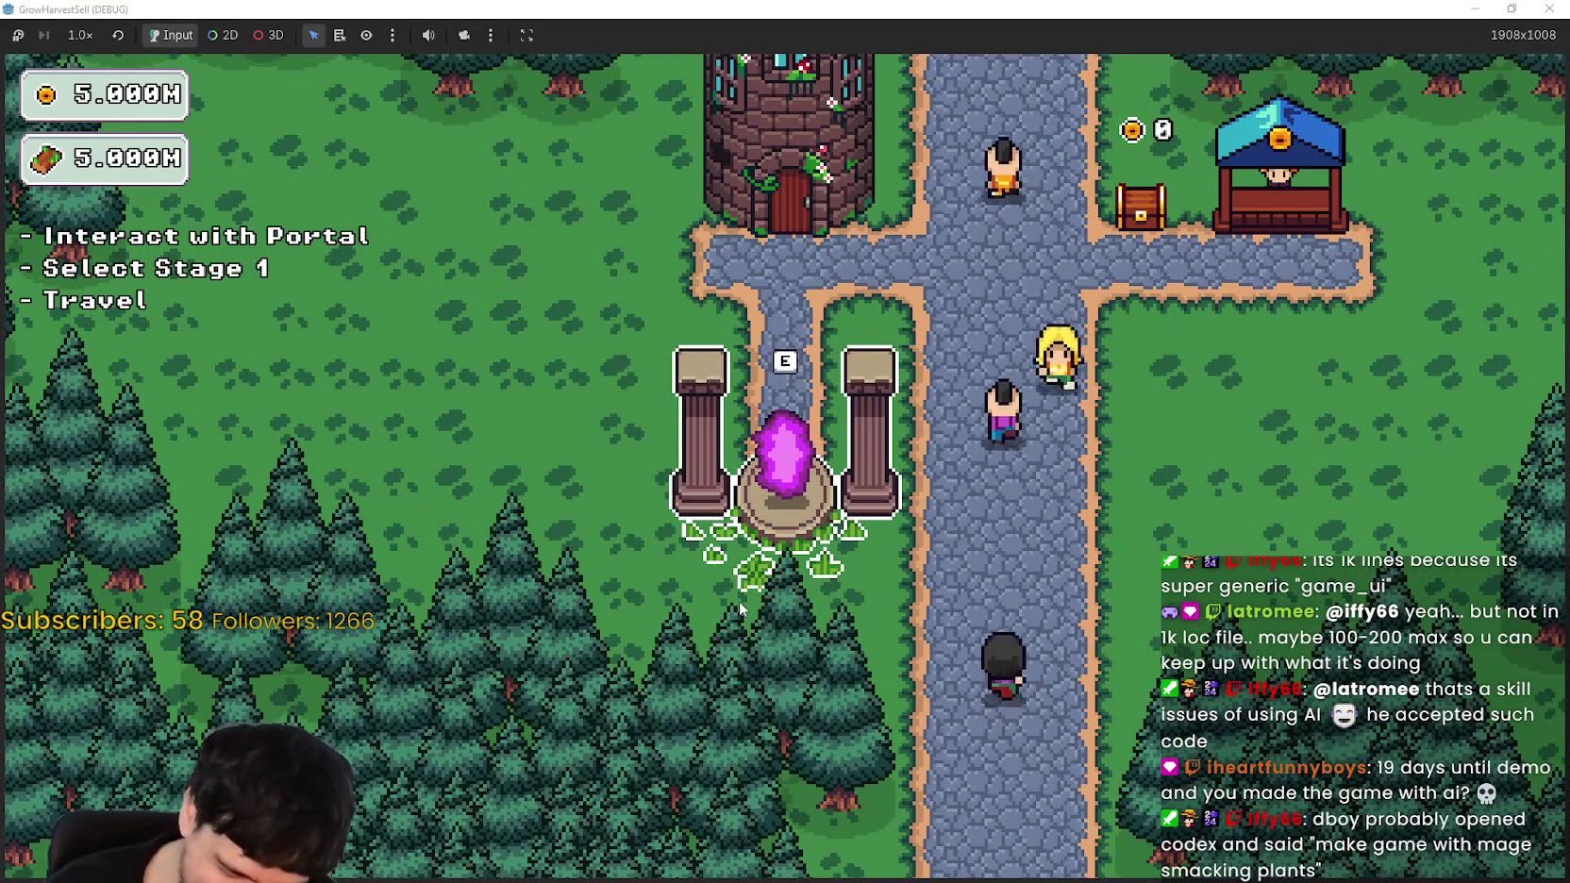
pyautogui.press('w')
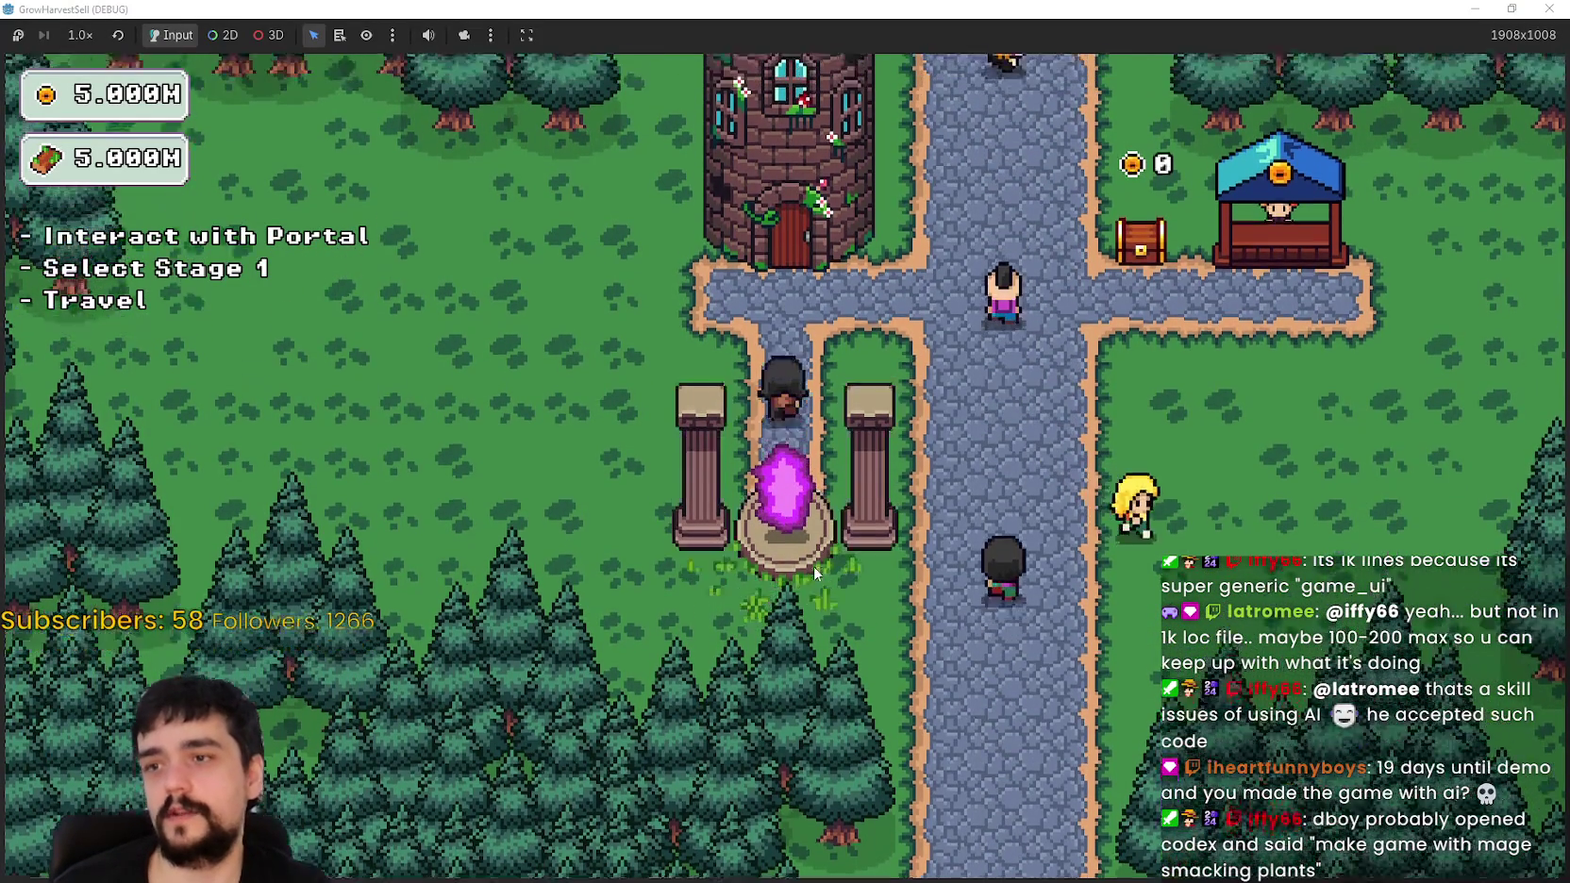
pyautogui.press('e')
pyautogui.press('Escape')
pyautogui.press('s')
pyautogui.press('e')
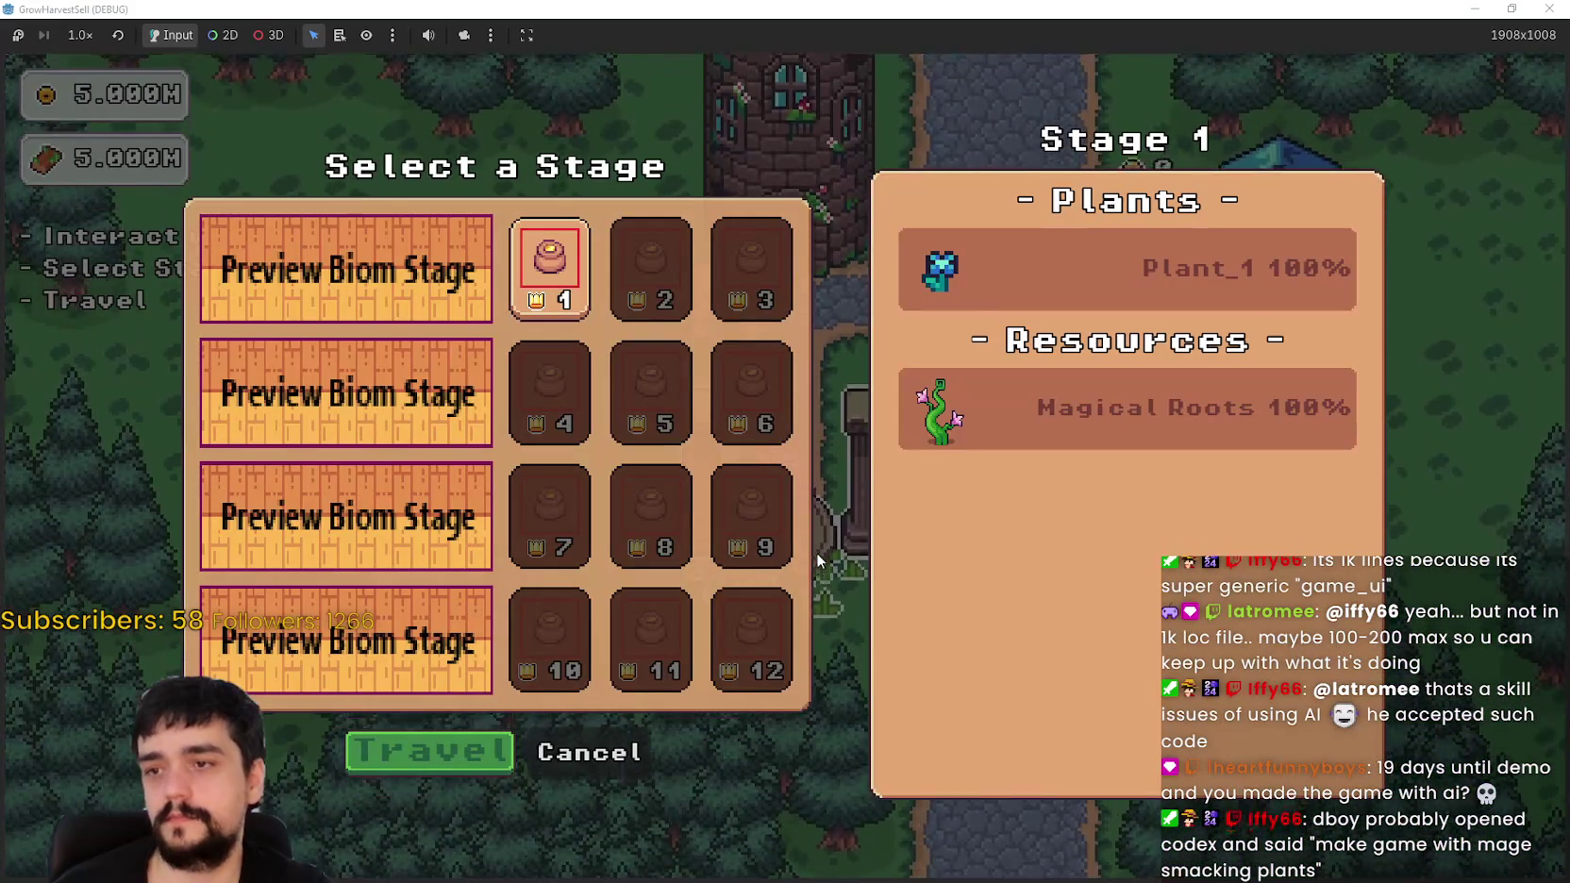
pyautogui.click(586, 745)
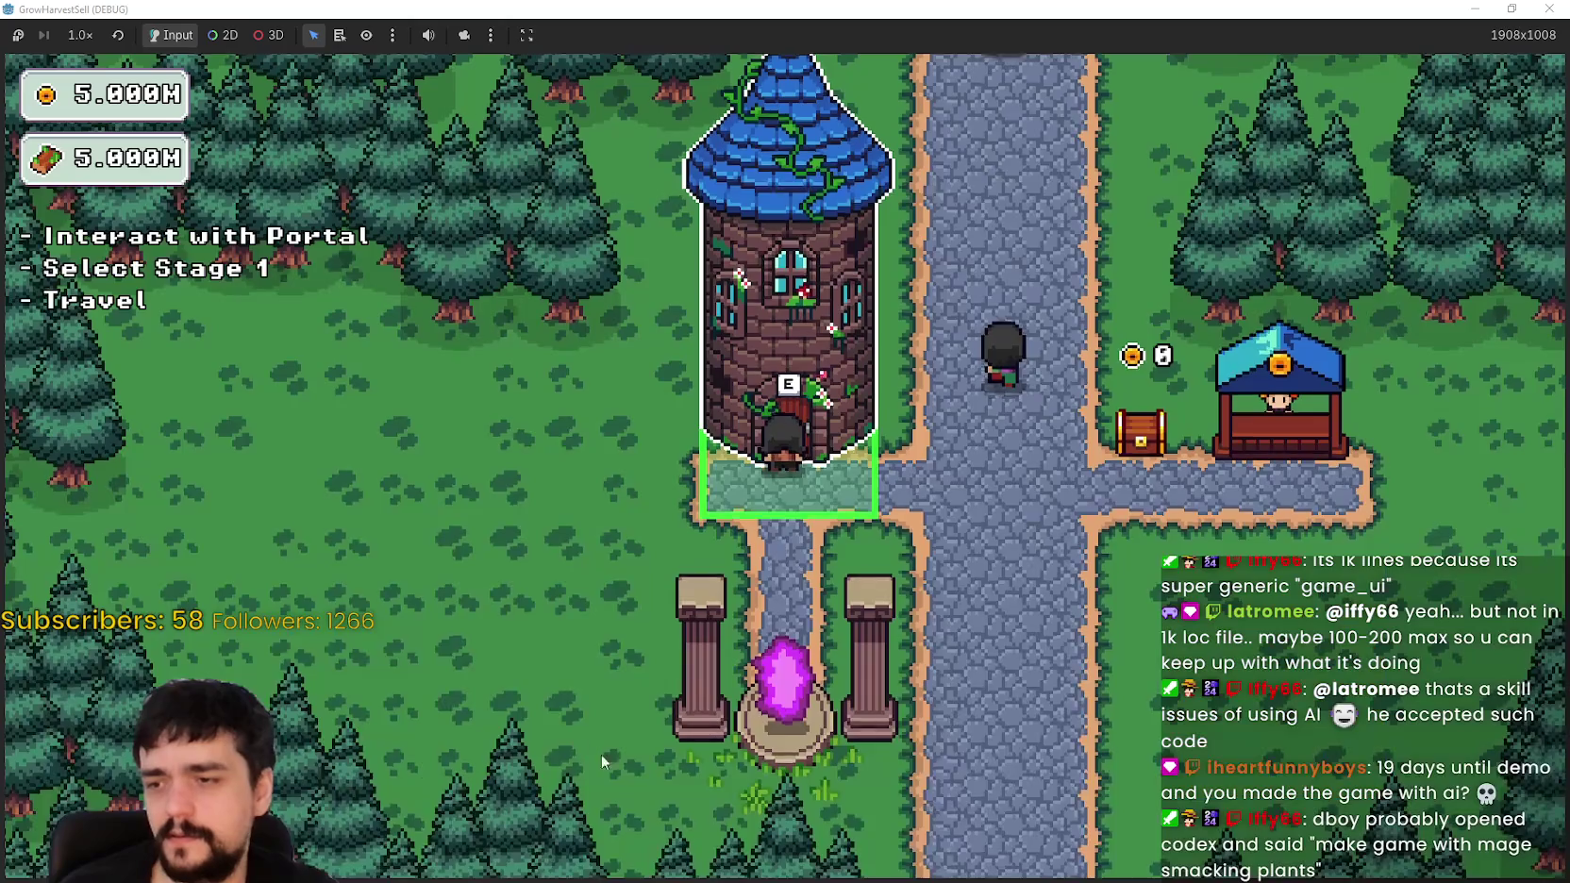
# Step: Return to the portal and travel to Stage 1, The Forest
pyautogui.press('s')
pyautogui.press('w')
pyautogui.press('e')
pyautogui.press('Escape')
pyautogui.press('s')
pyautogui.press('e')
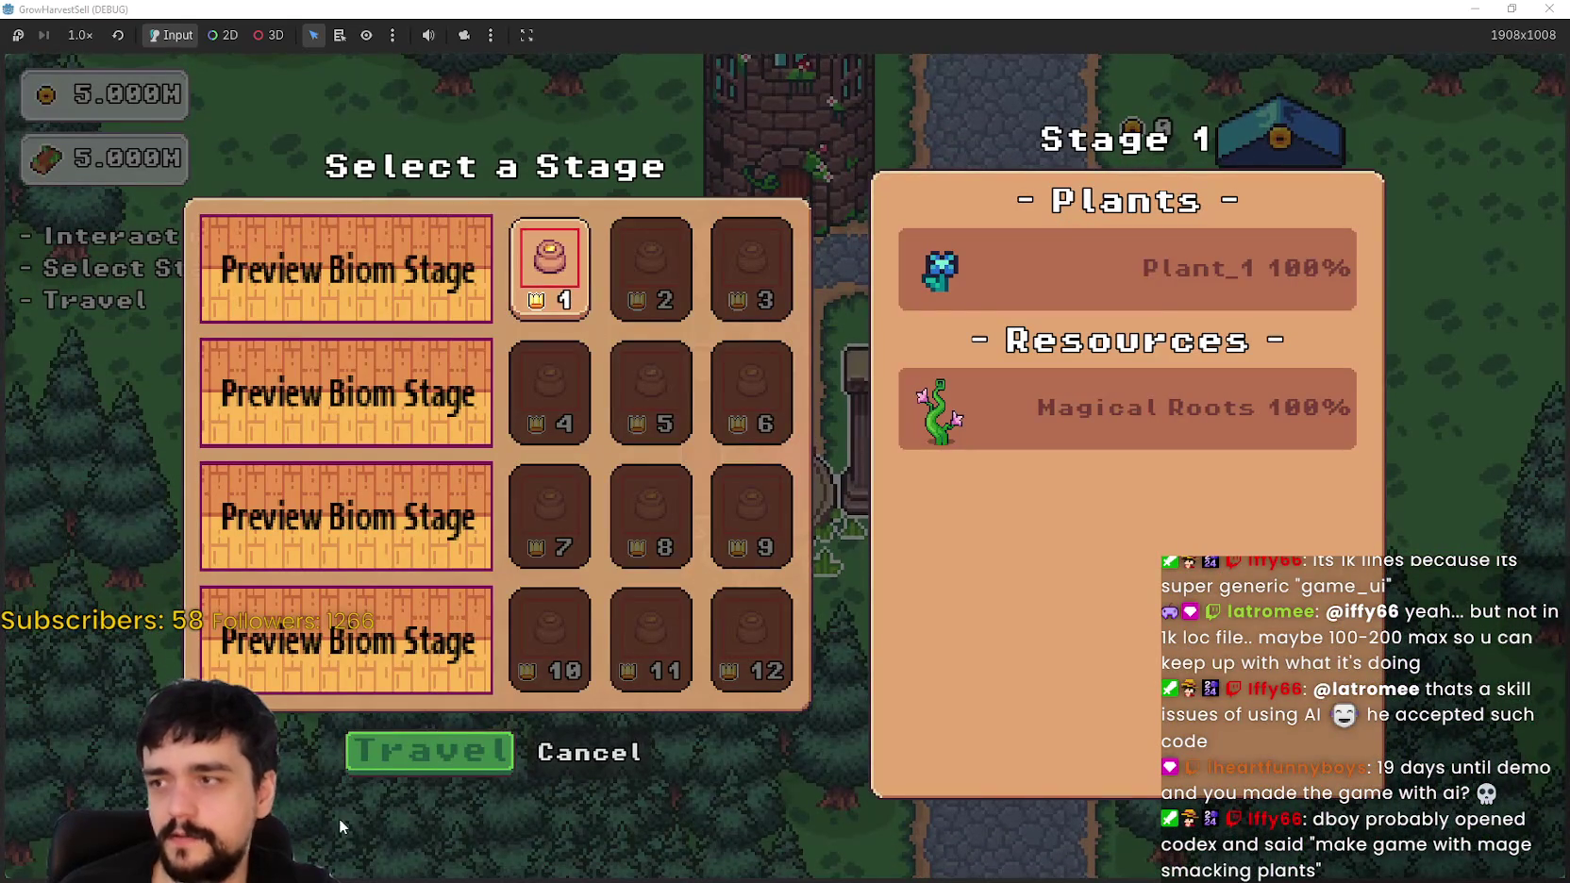
pyautogui.click(451, 754)
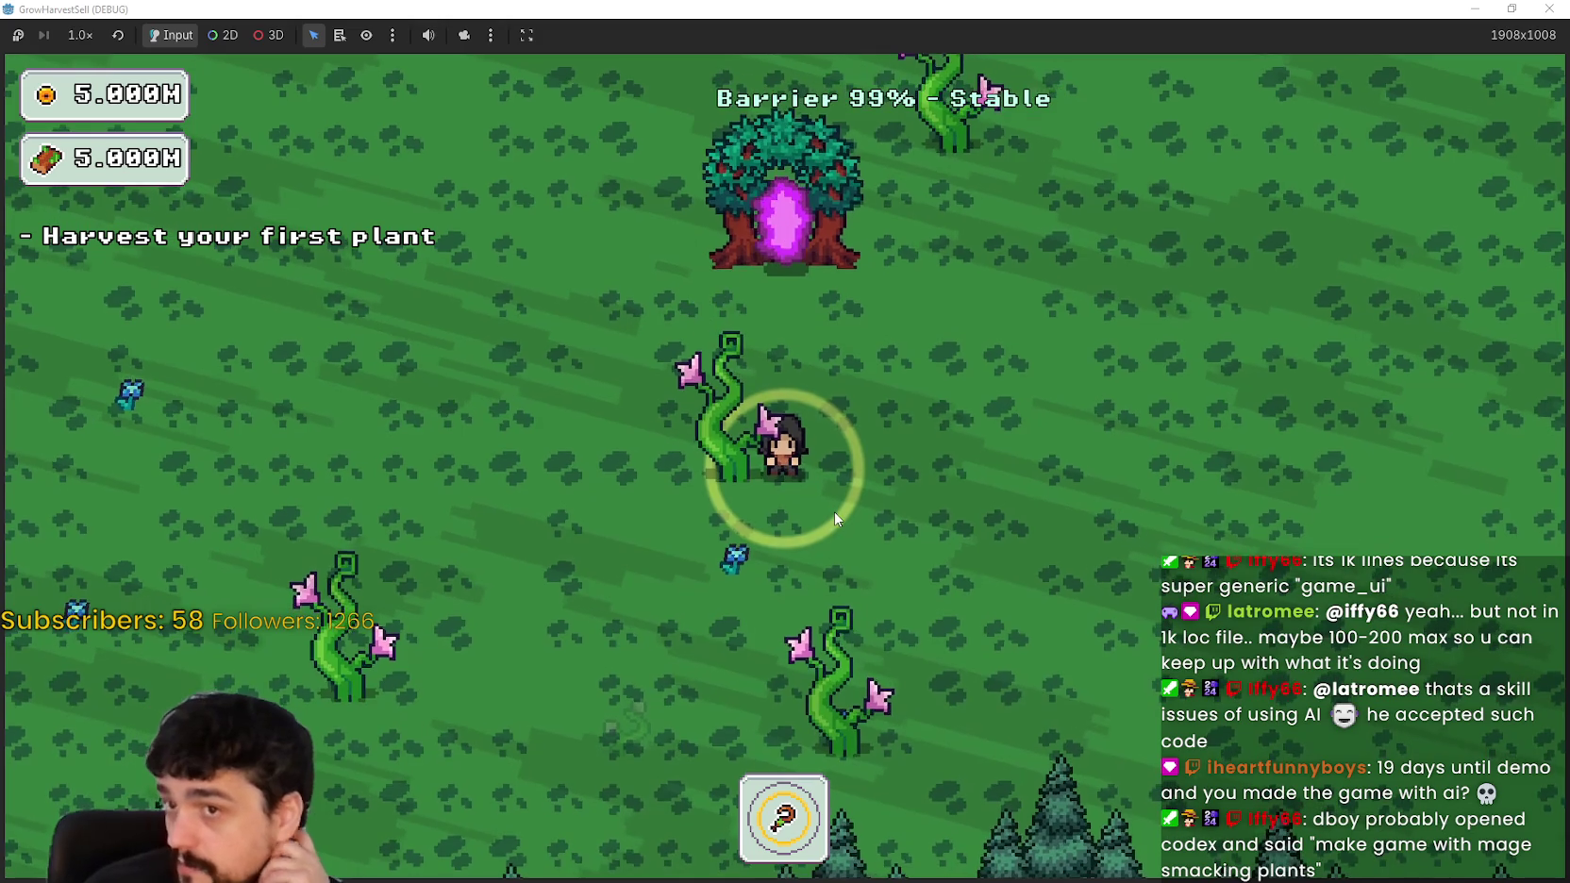
# Step: Walk through the forest to a plant and harvest it
pyautogui.press('w')
pyautogui.press('d')
pyautogui.press('a')
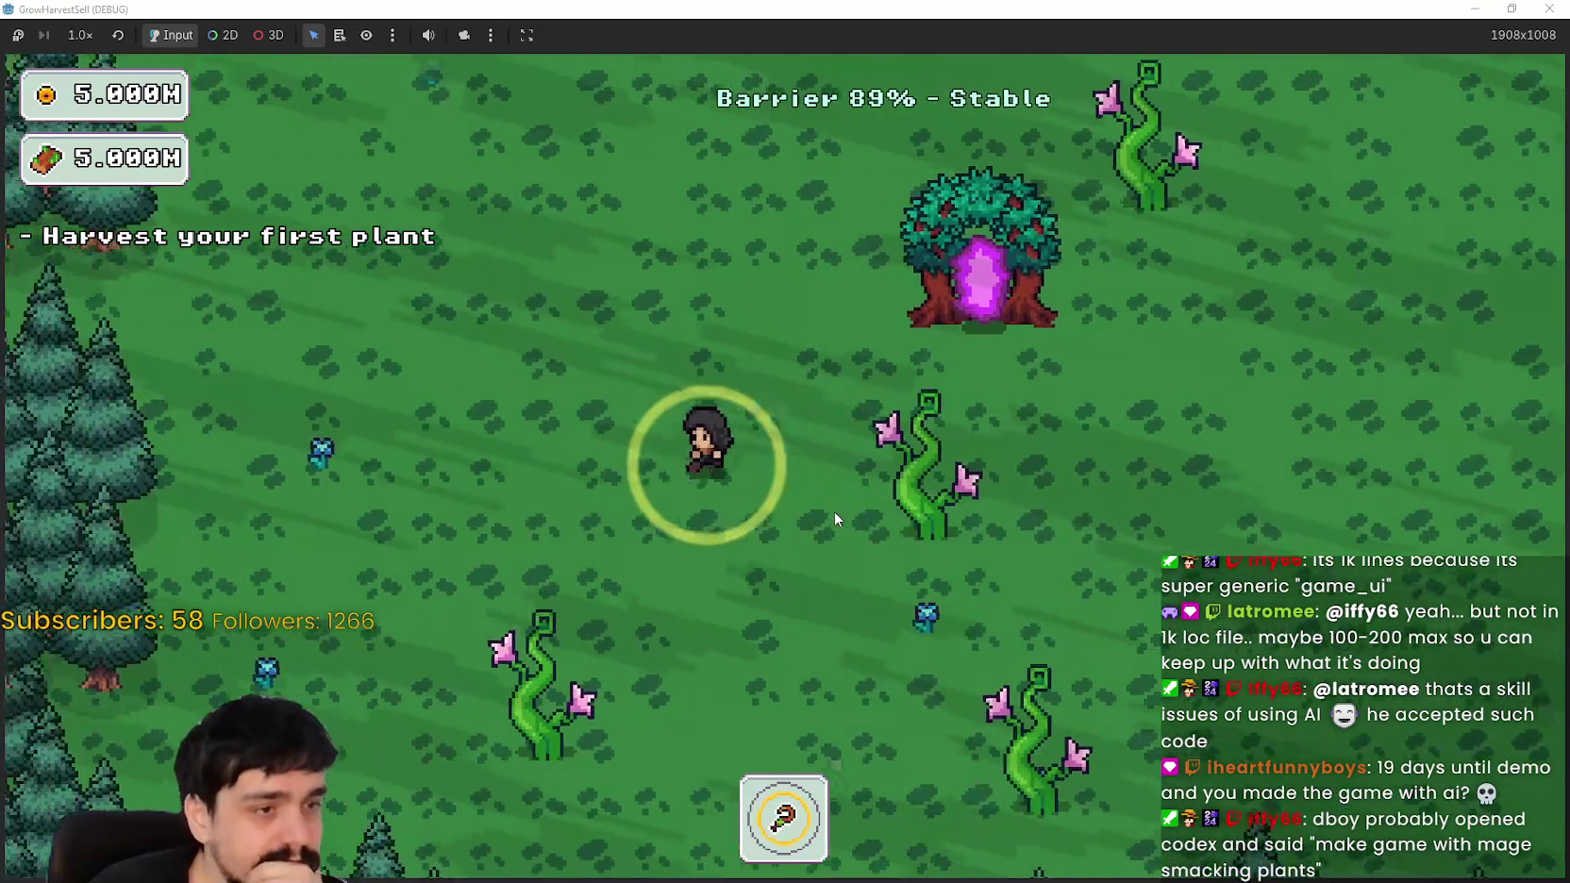
pyautogui.press('w')
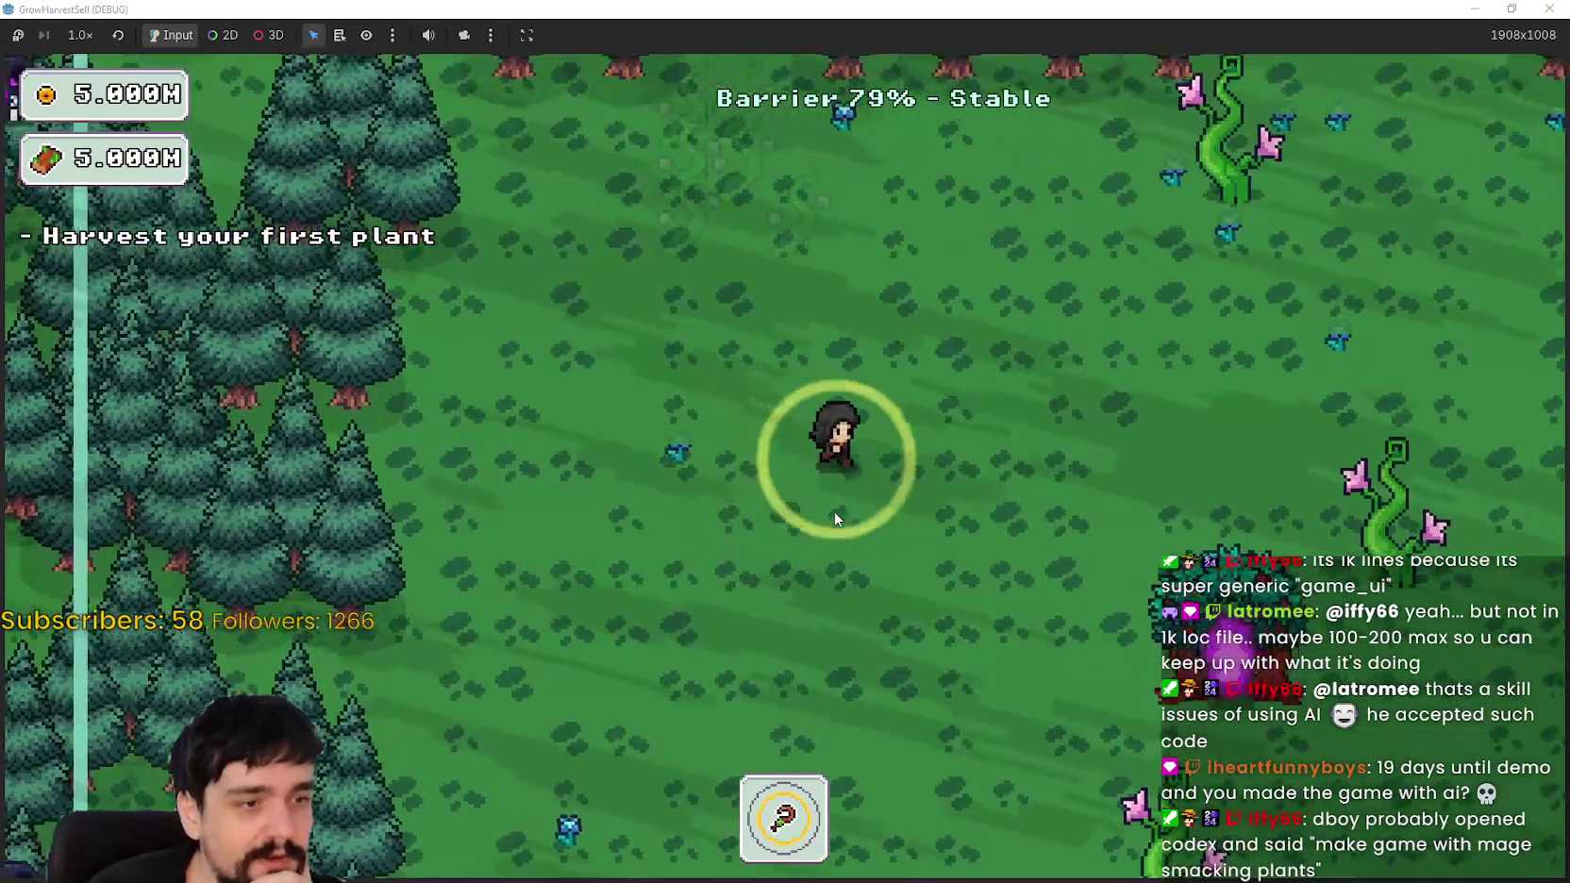
pyautogui.press('s')
pyautogui.press('a')
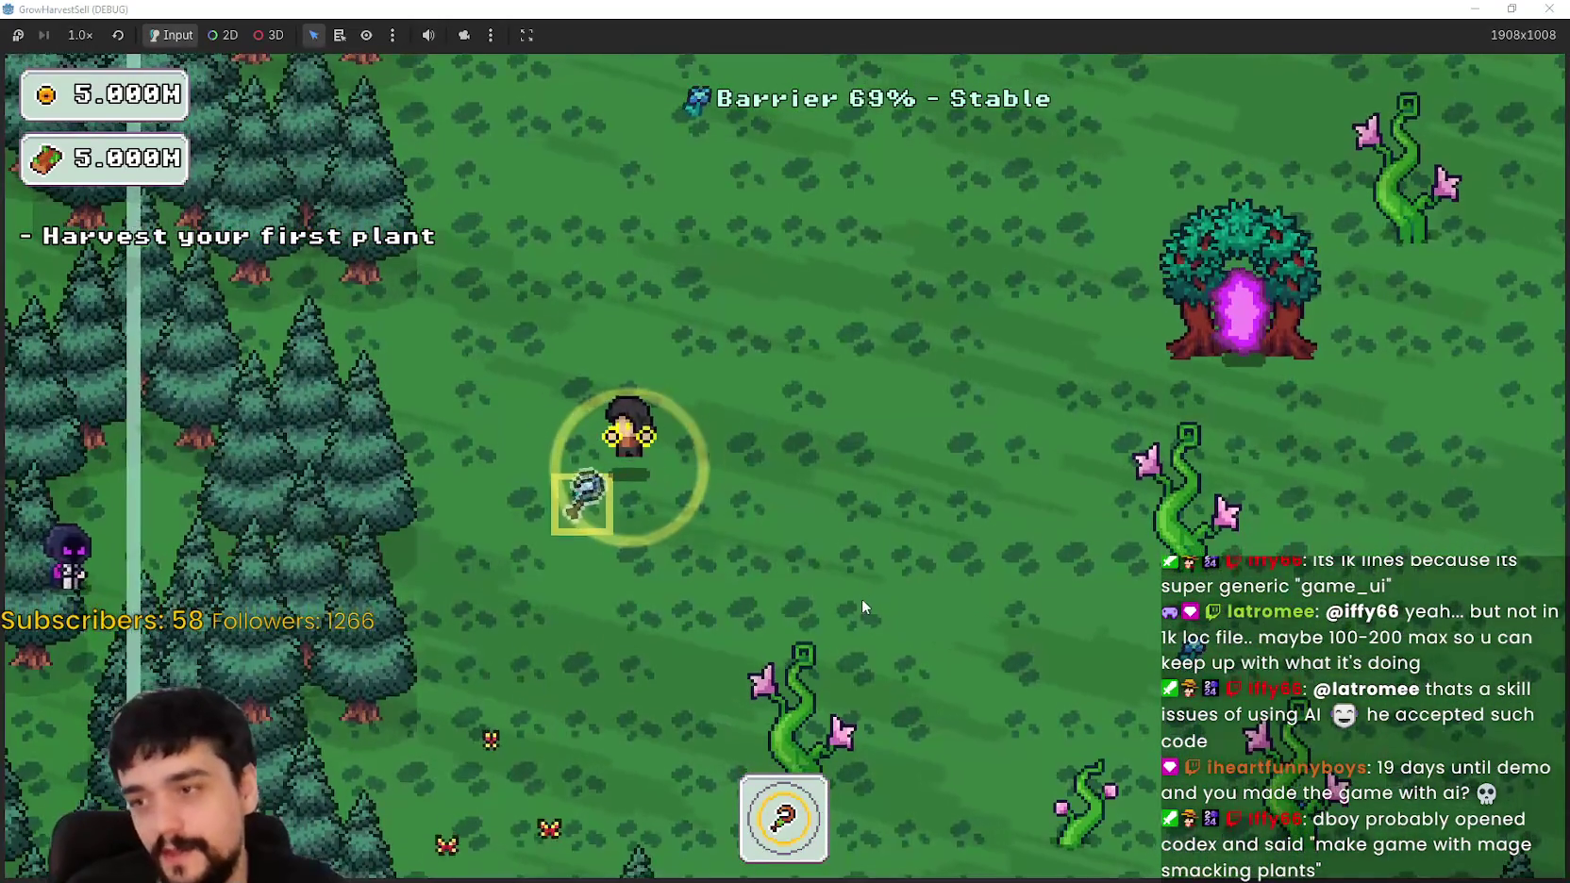
pyautogui.click(859, 590)
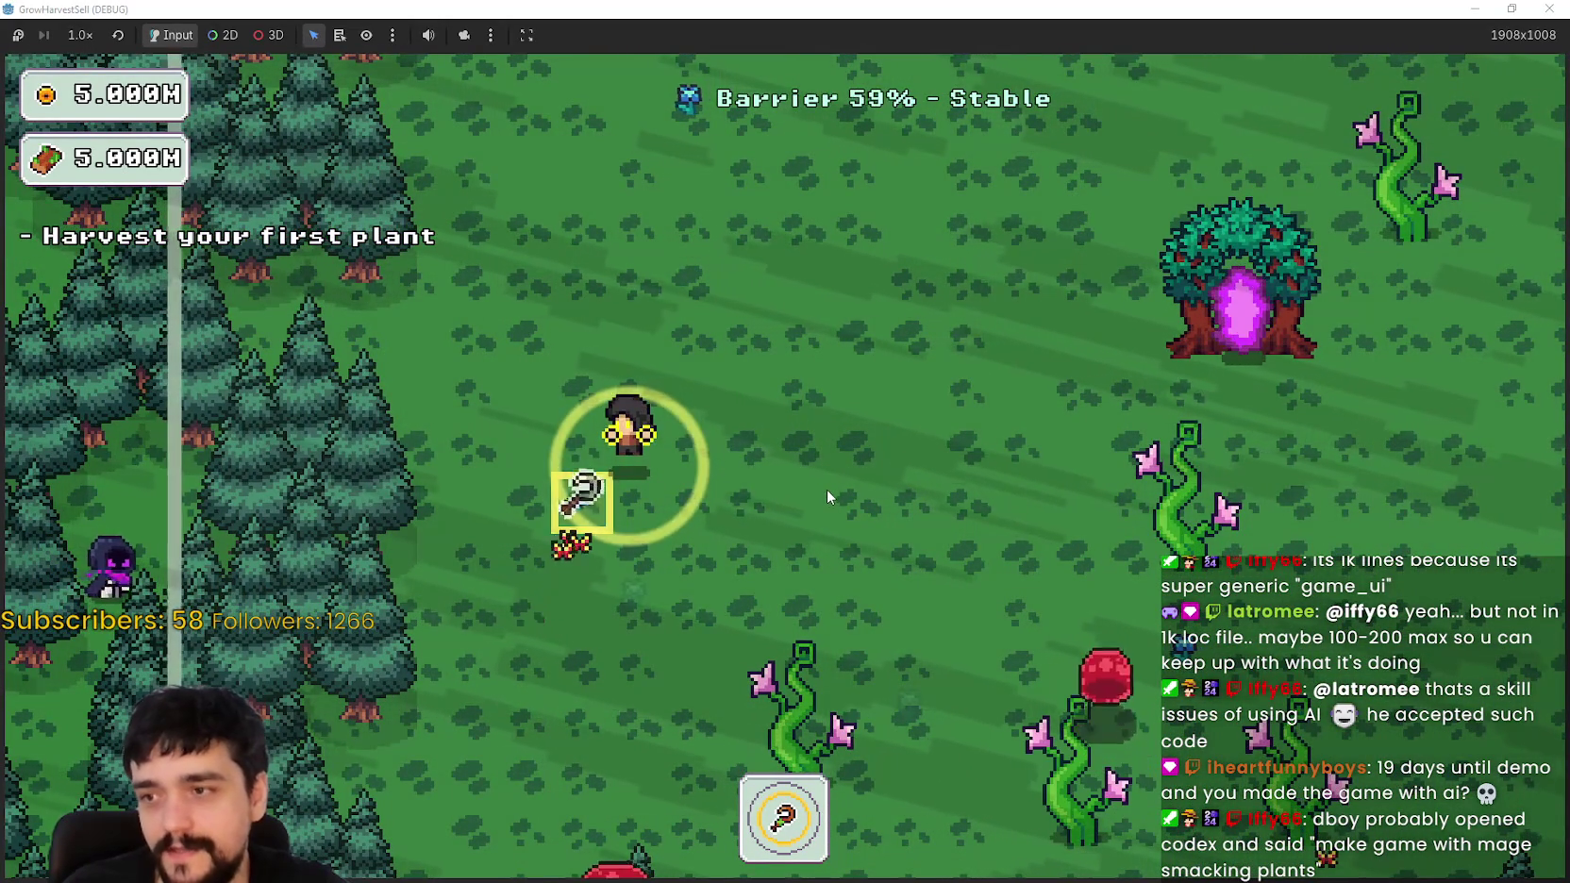
# Step: Dodge the slimes across the clearing until the barrier collapses
pyautogui.press('w')
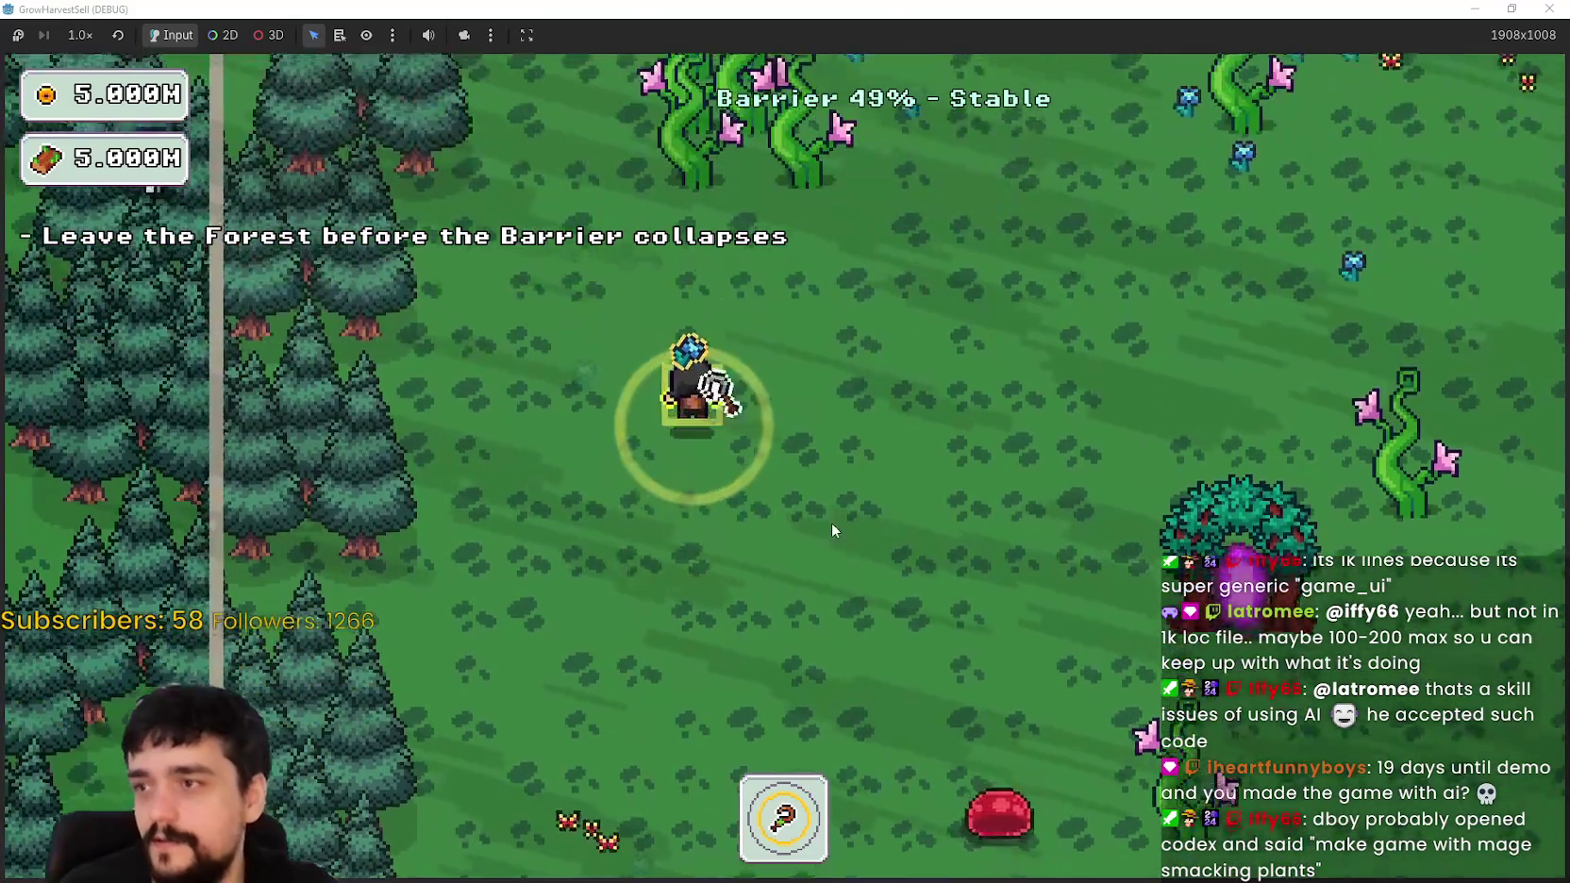
pyautogui.press('w')
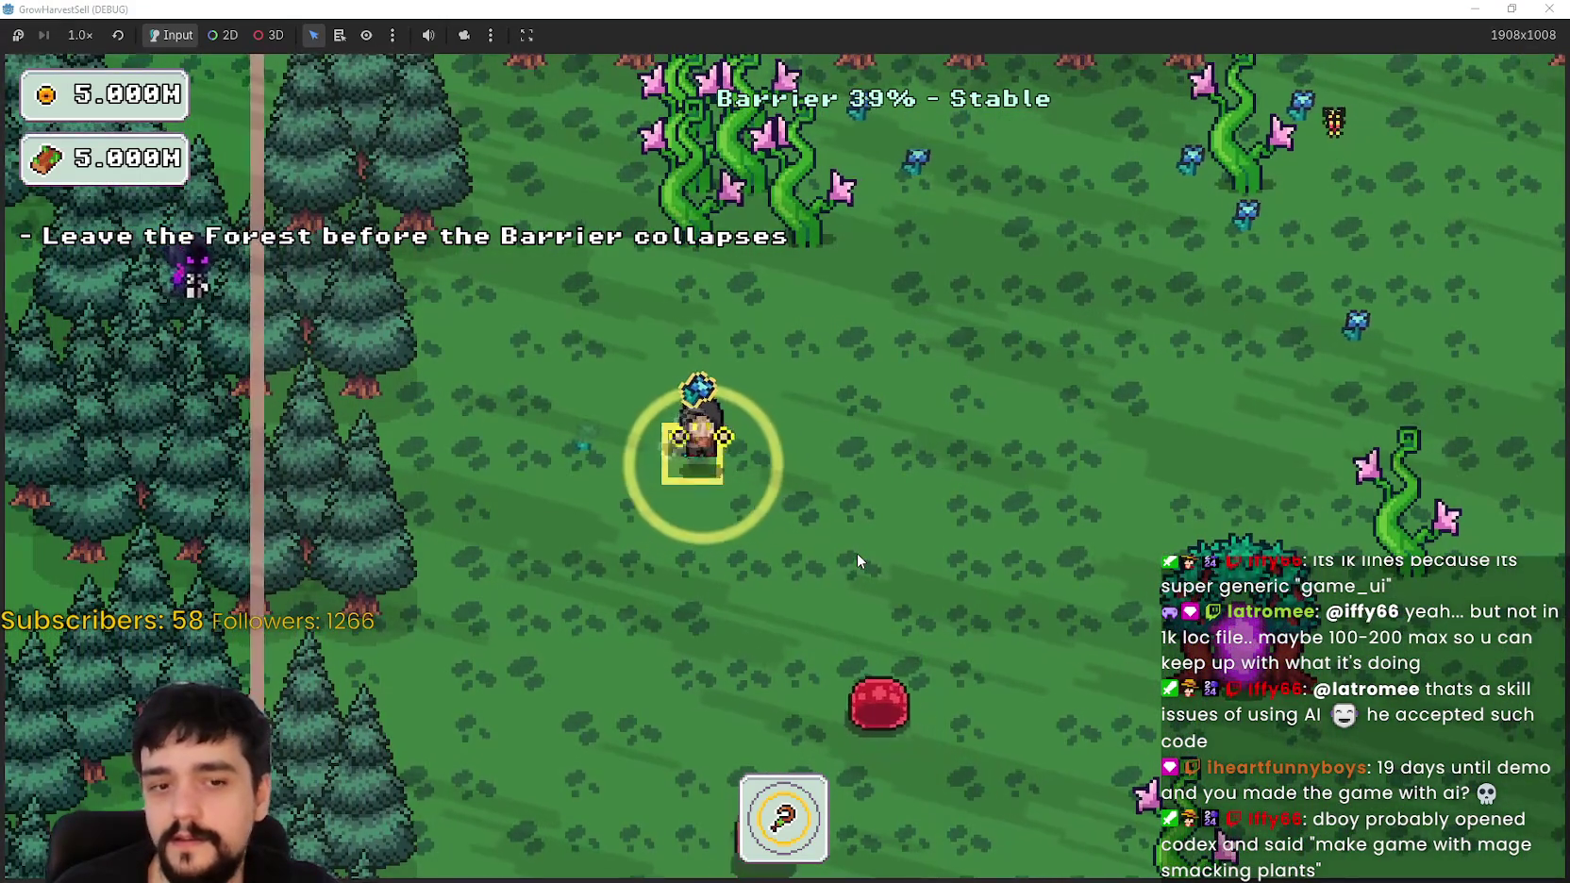
pyautogui.press('d')
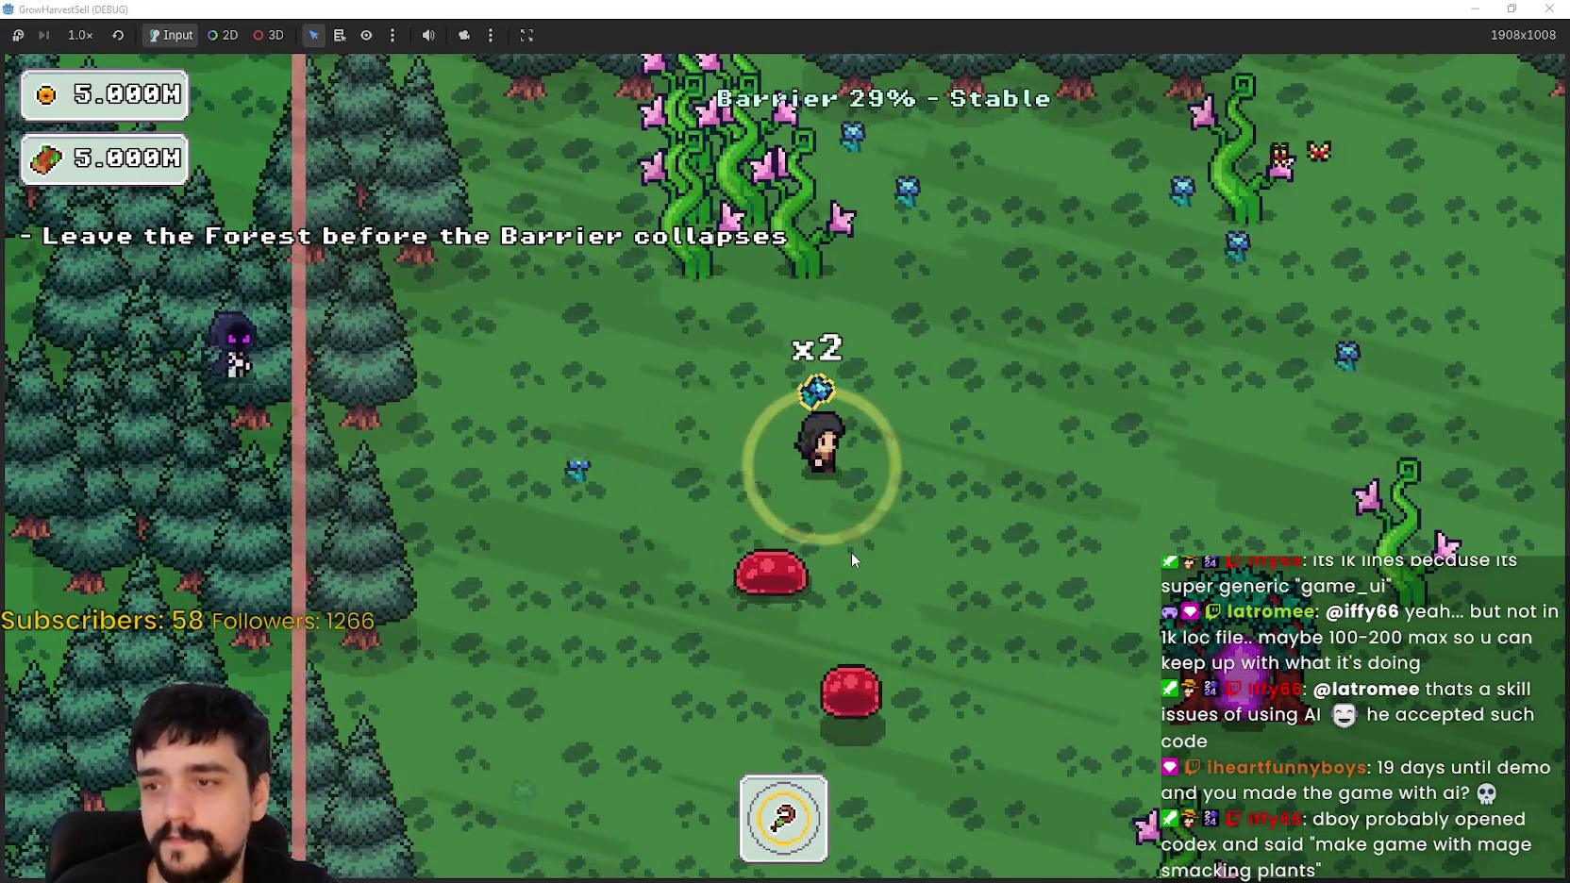
pyautogui.press('a')
pyautogui.press('w')
pyautogui.press('d')
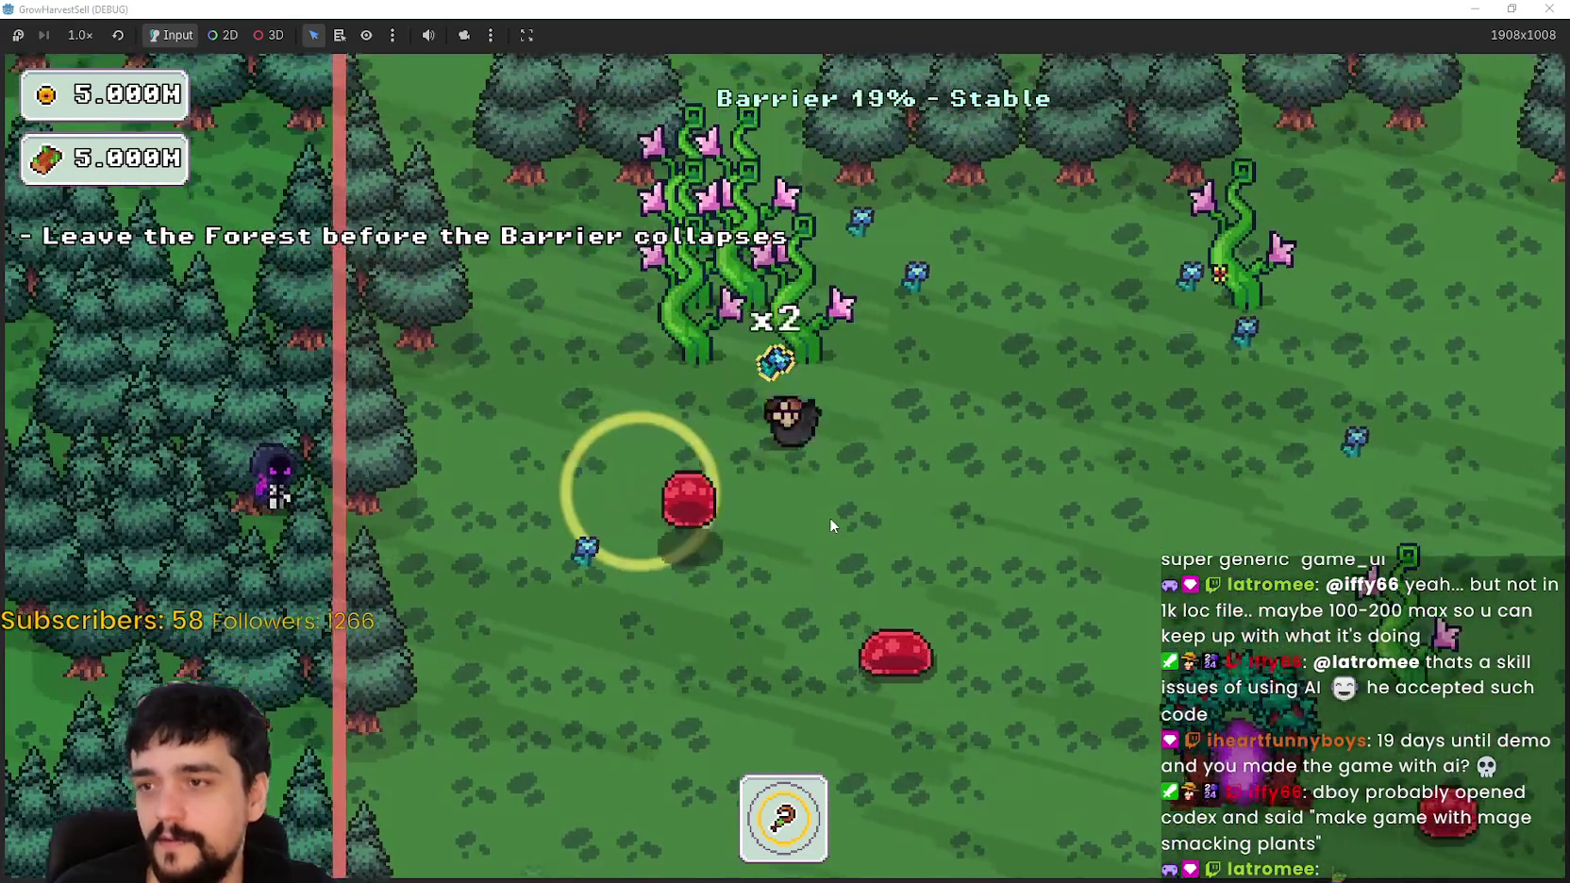
pyautogui.press('w')
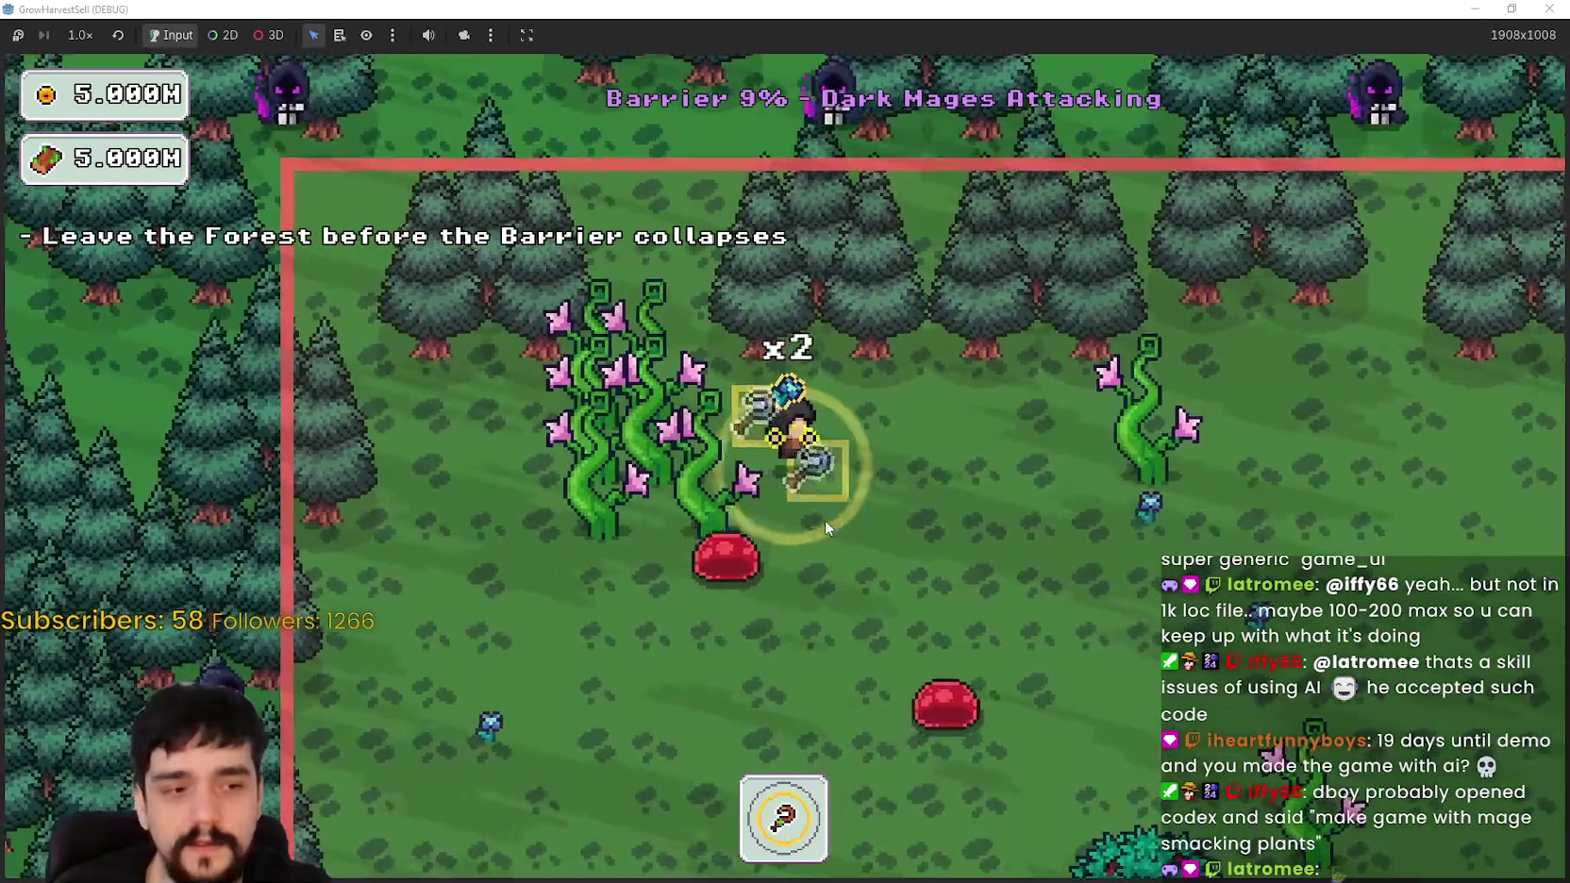
pyautogui.press('d')
pyautogui.press('s')
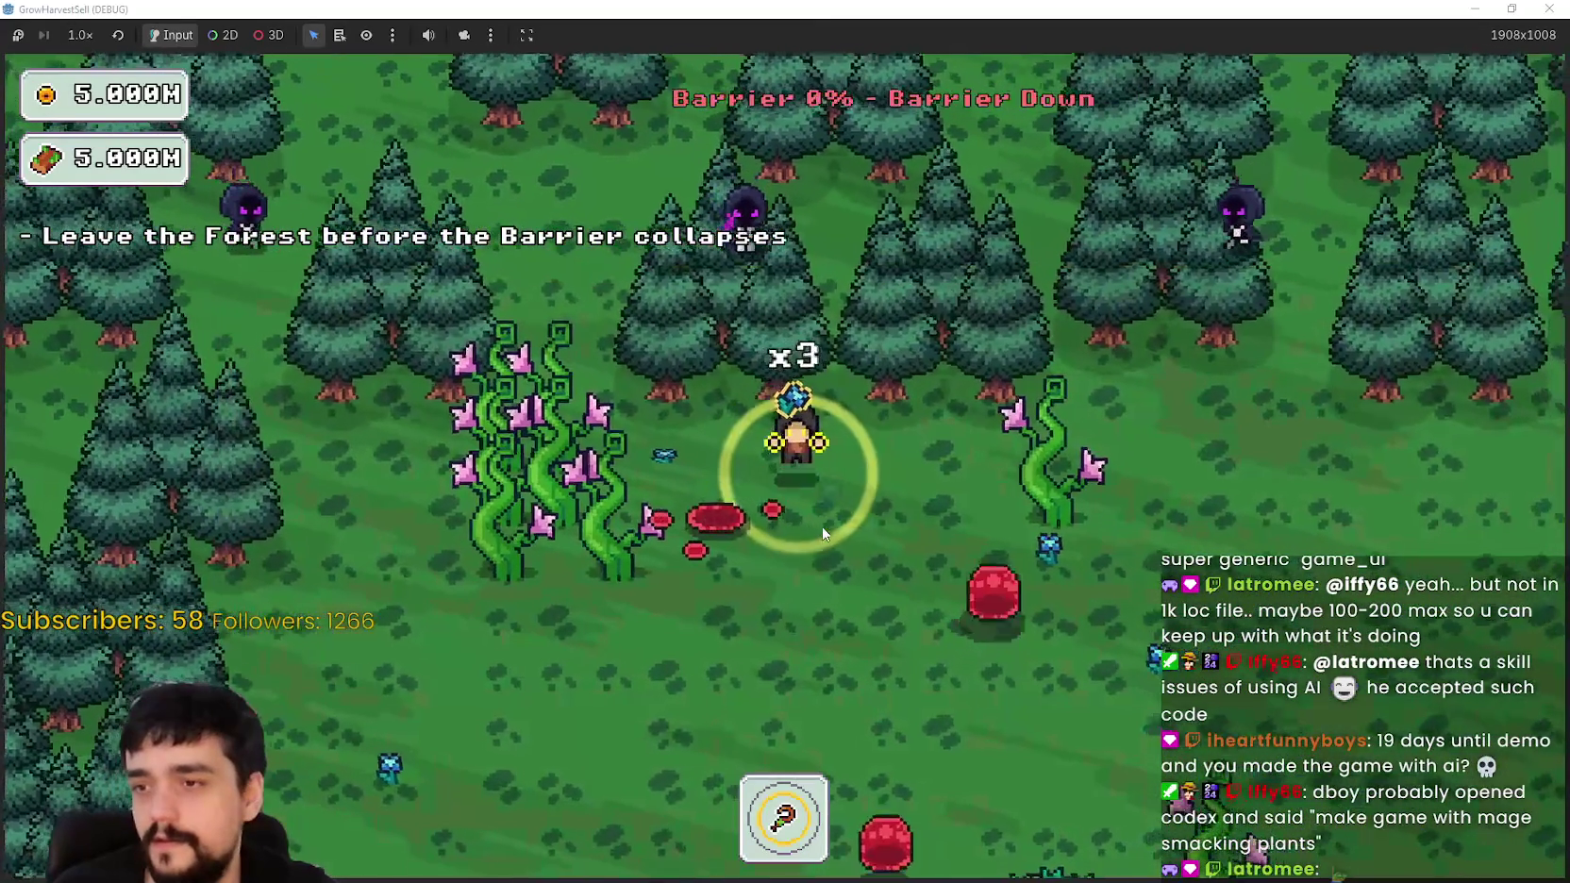
pyautogui.press('d')
pyautogui.press('s')
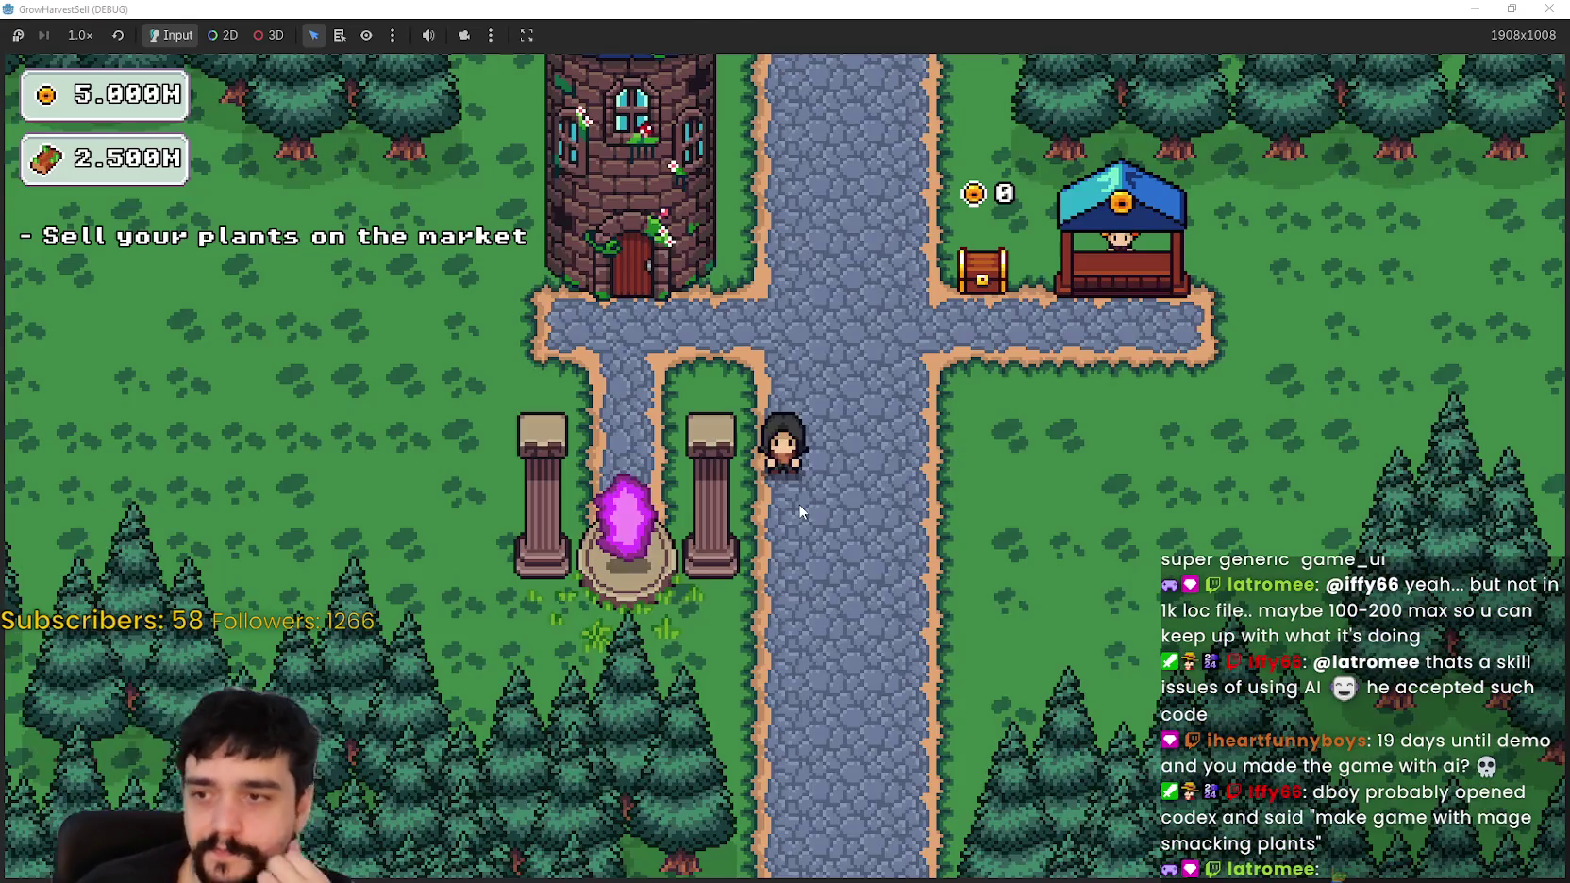
# Step: Travel back into the forest and head up from the portal tree
pyautogui.press('a')
pyautogui.press('Return')
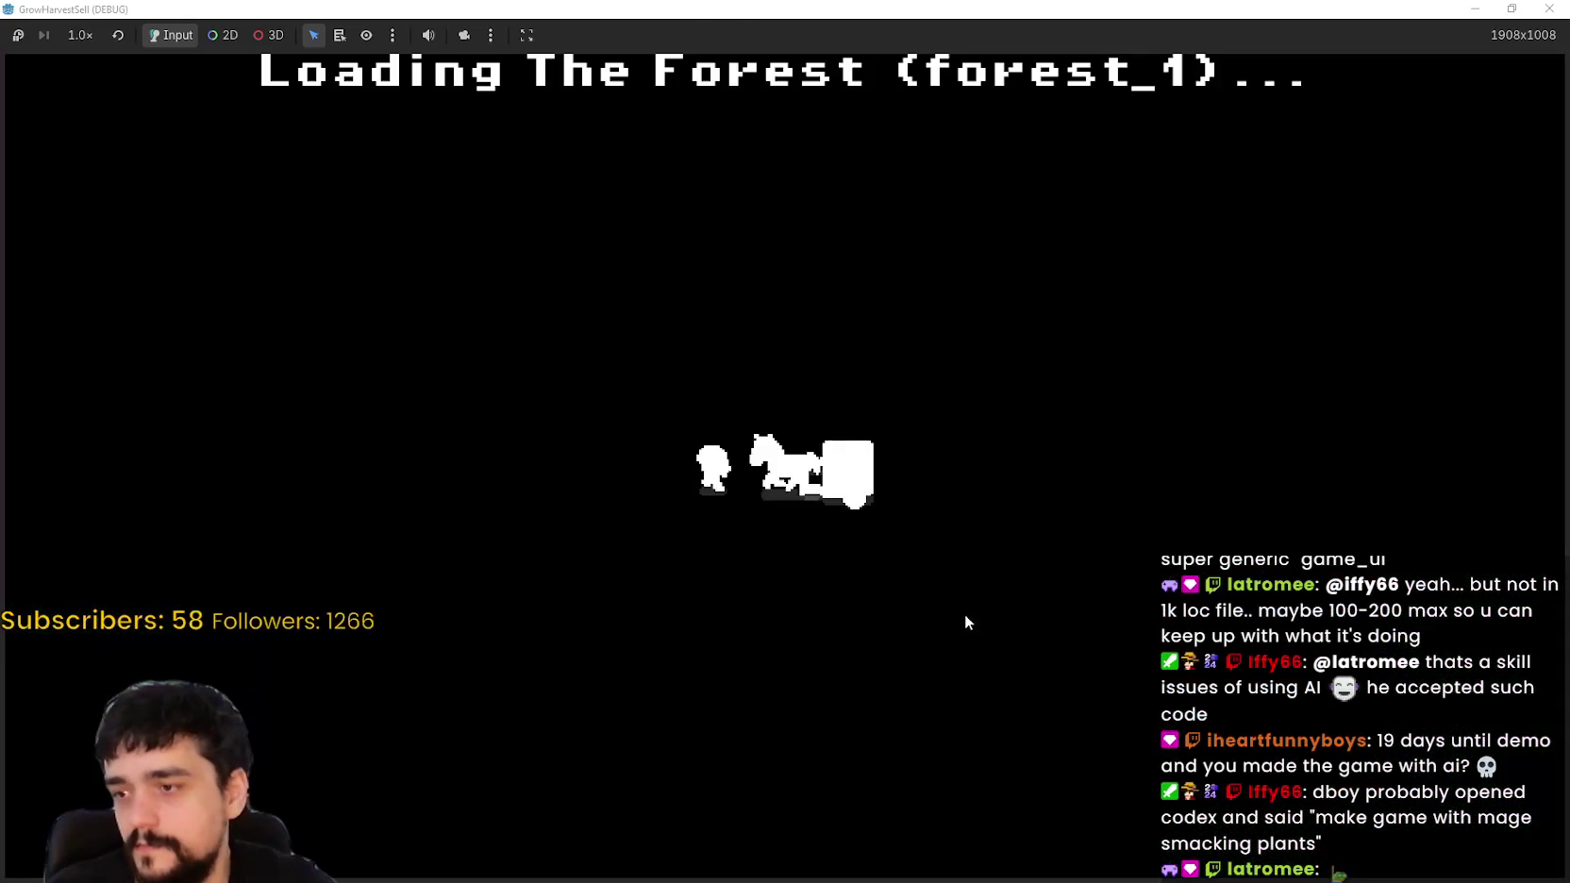
pyautogui.press('a')
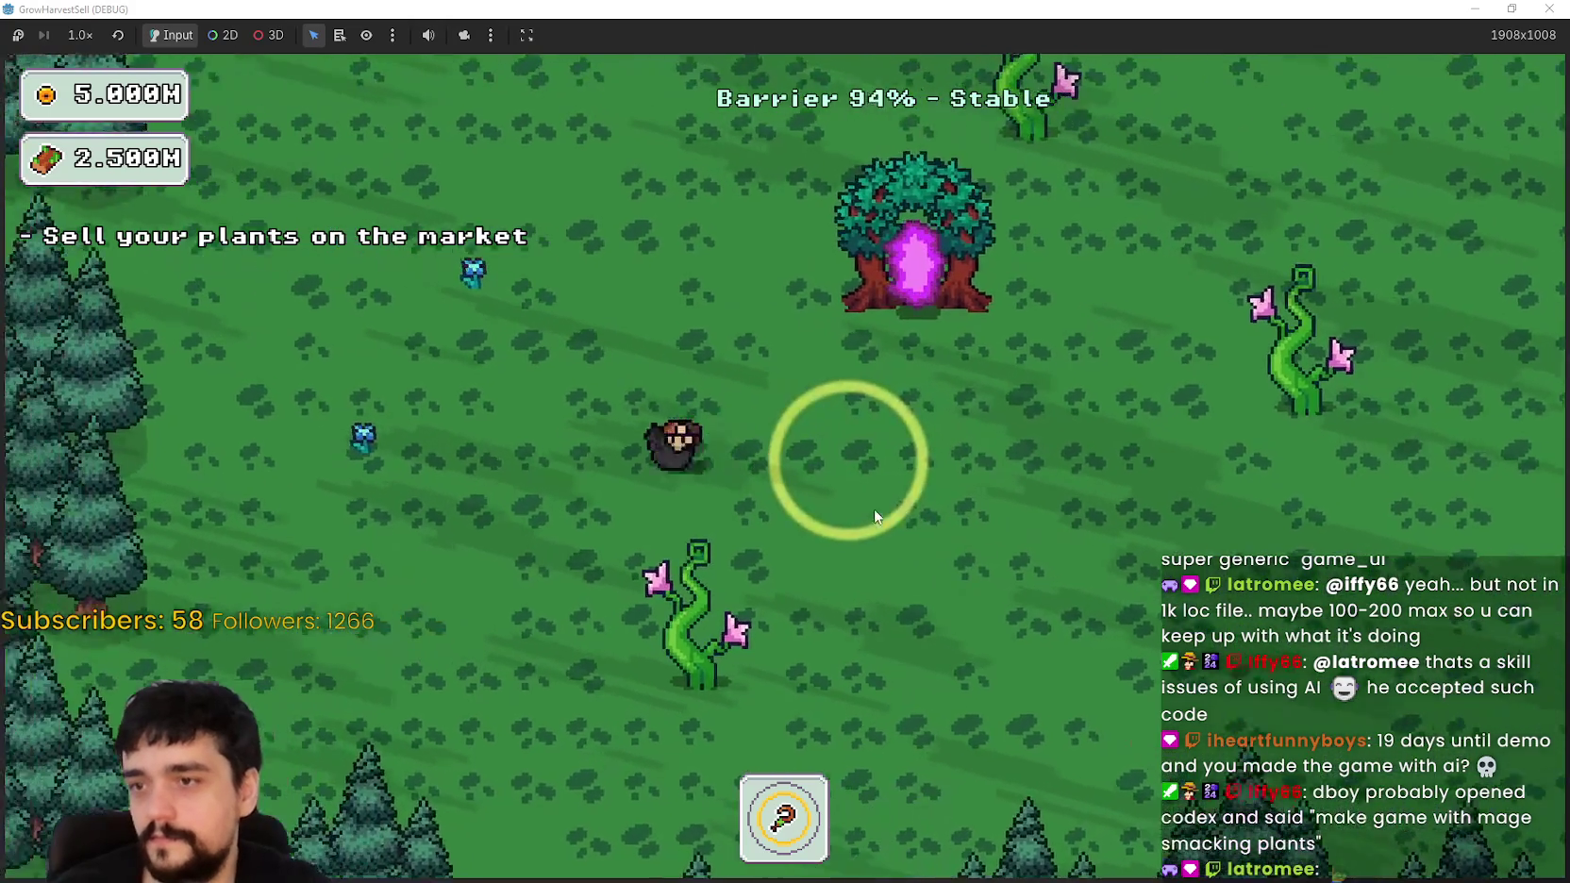
pyautogui.press('a')
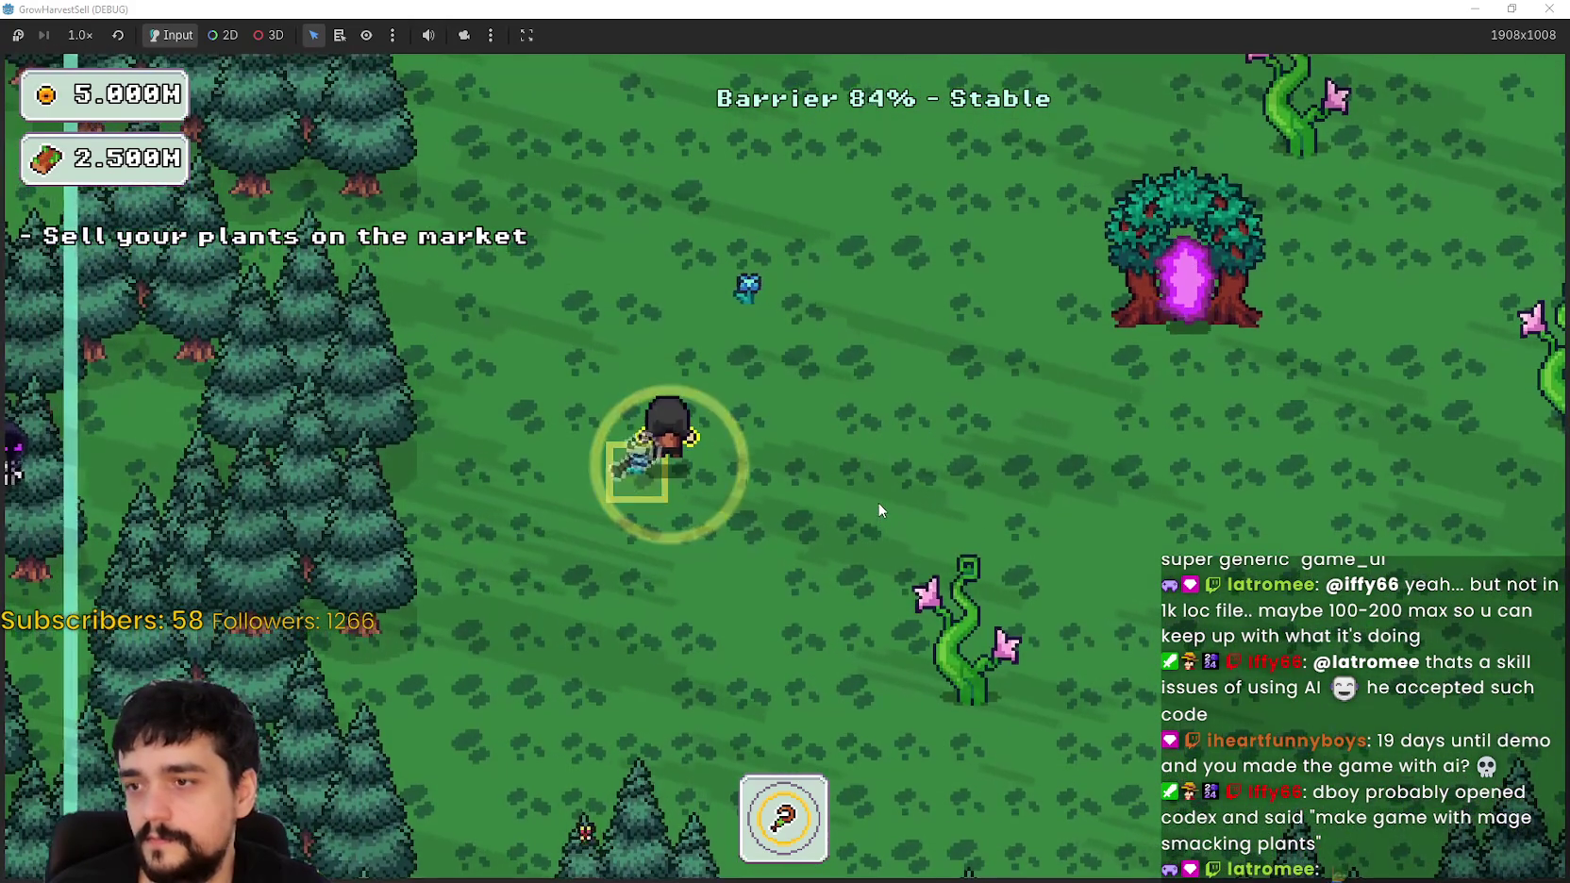
pyautogui.press('w')
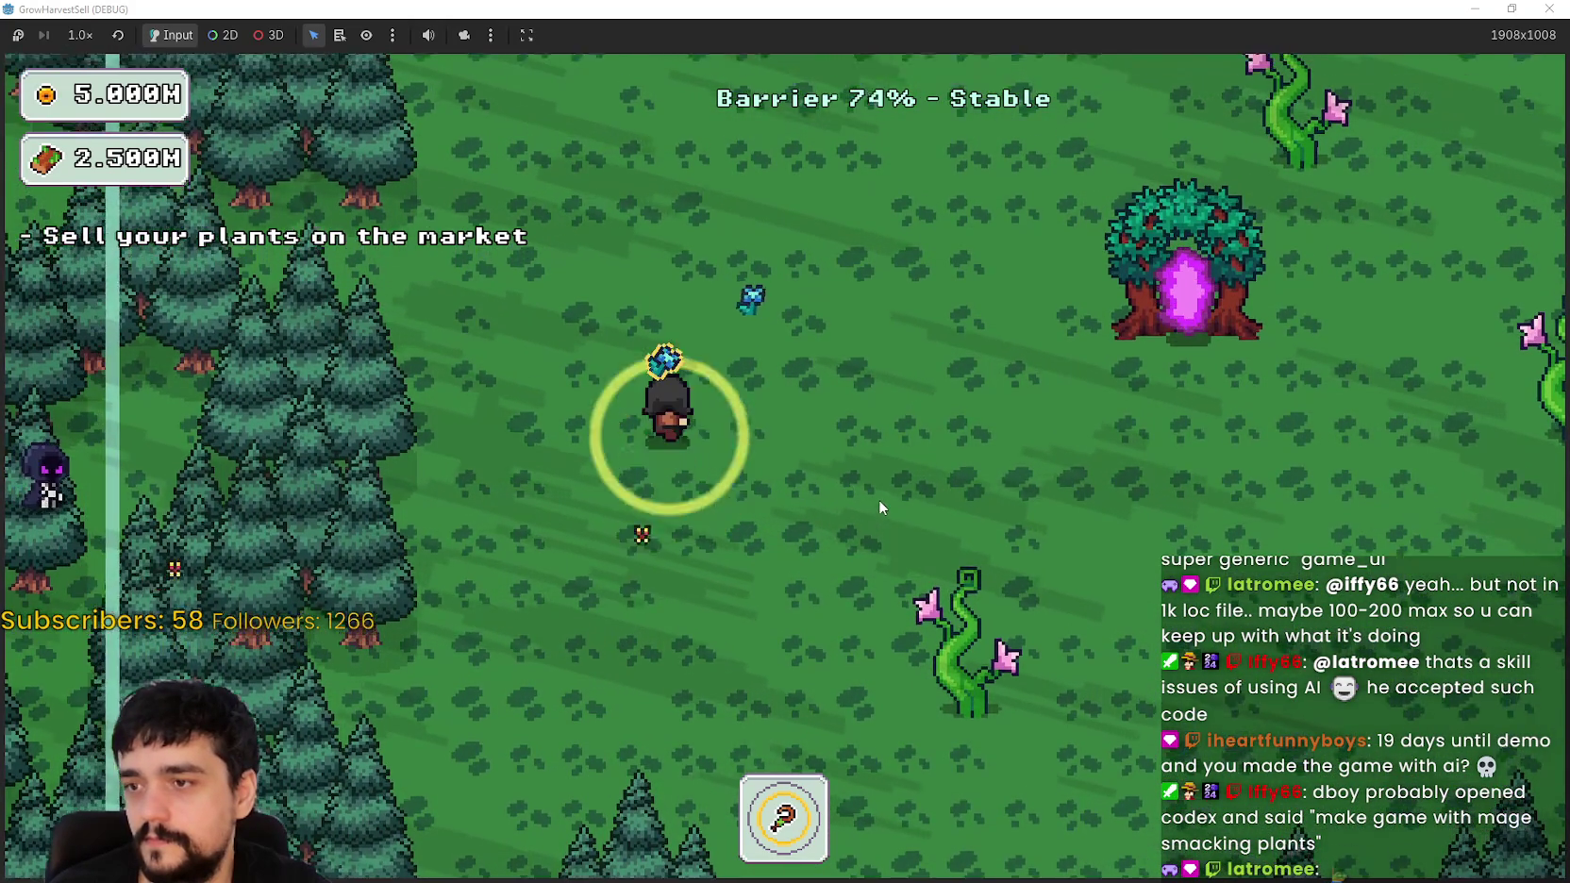
pyautogui.press('w')
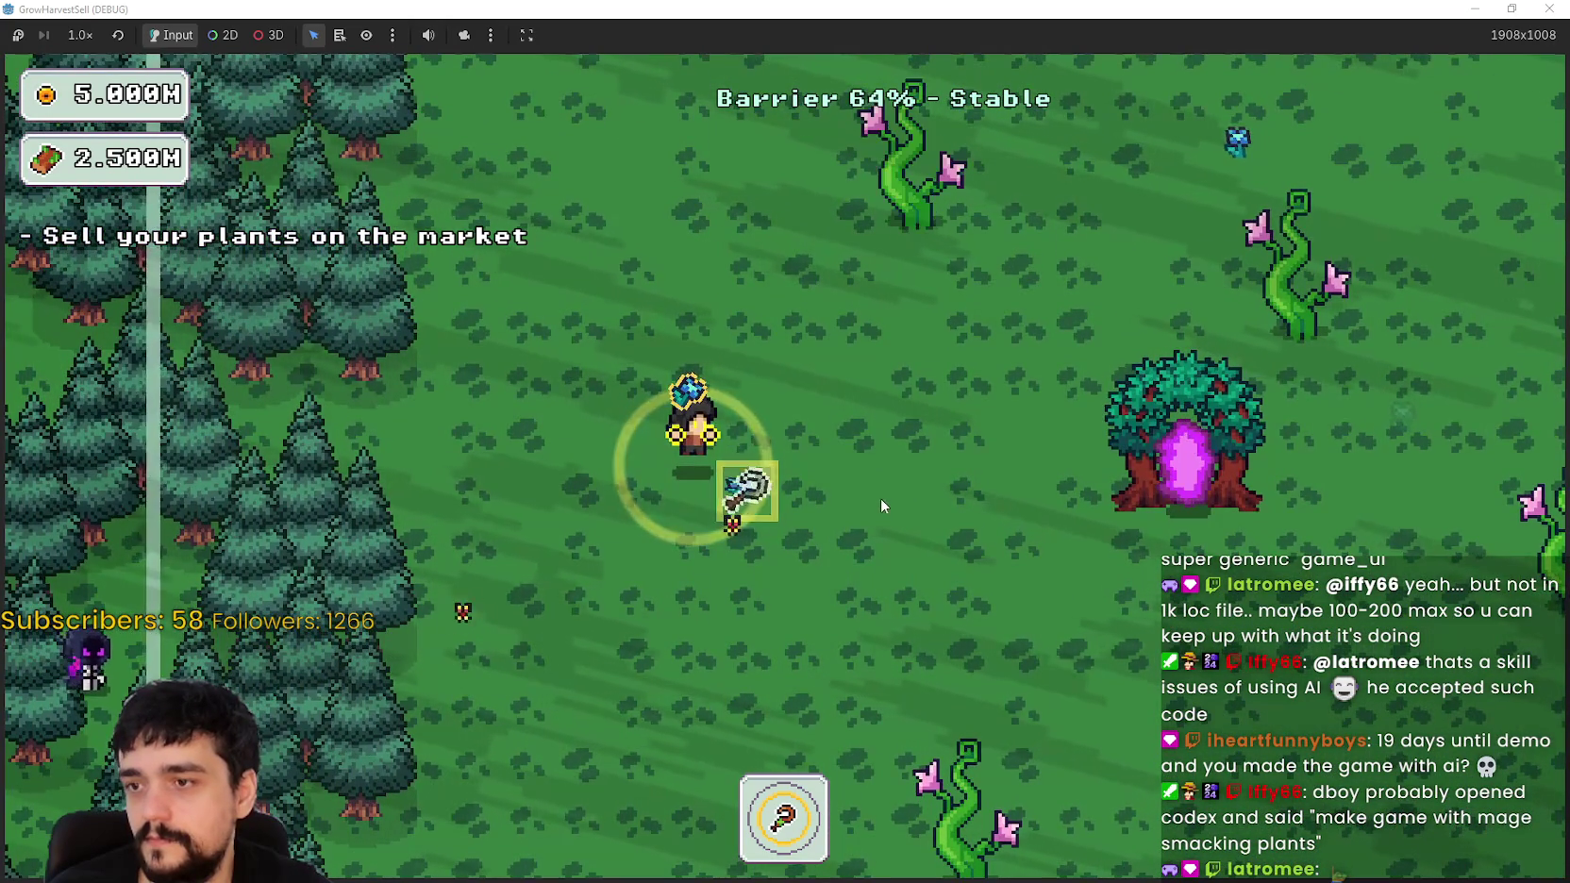
# Step: Walk up and right past the plants and gems, then back left from the forest edge
pyautogui.press('w')
pyautogui.press('d')
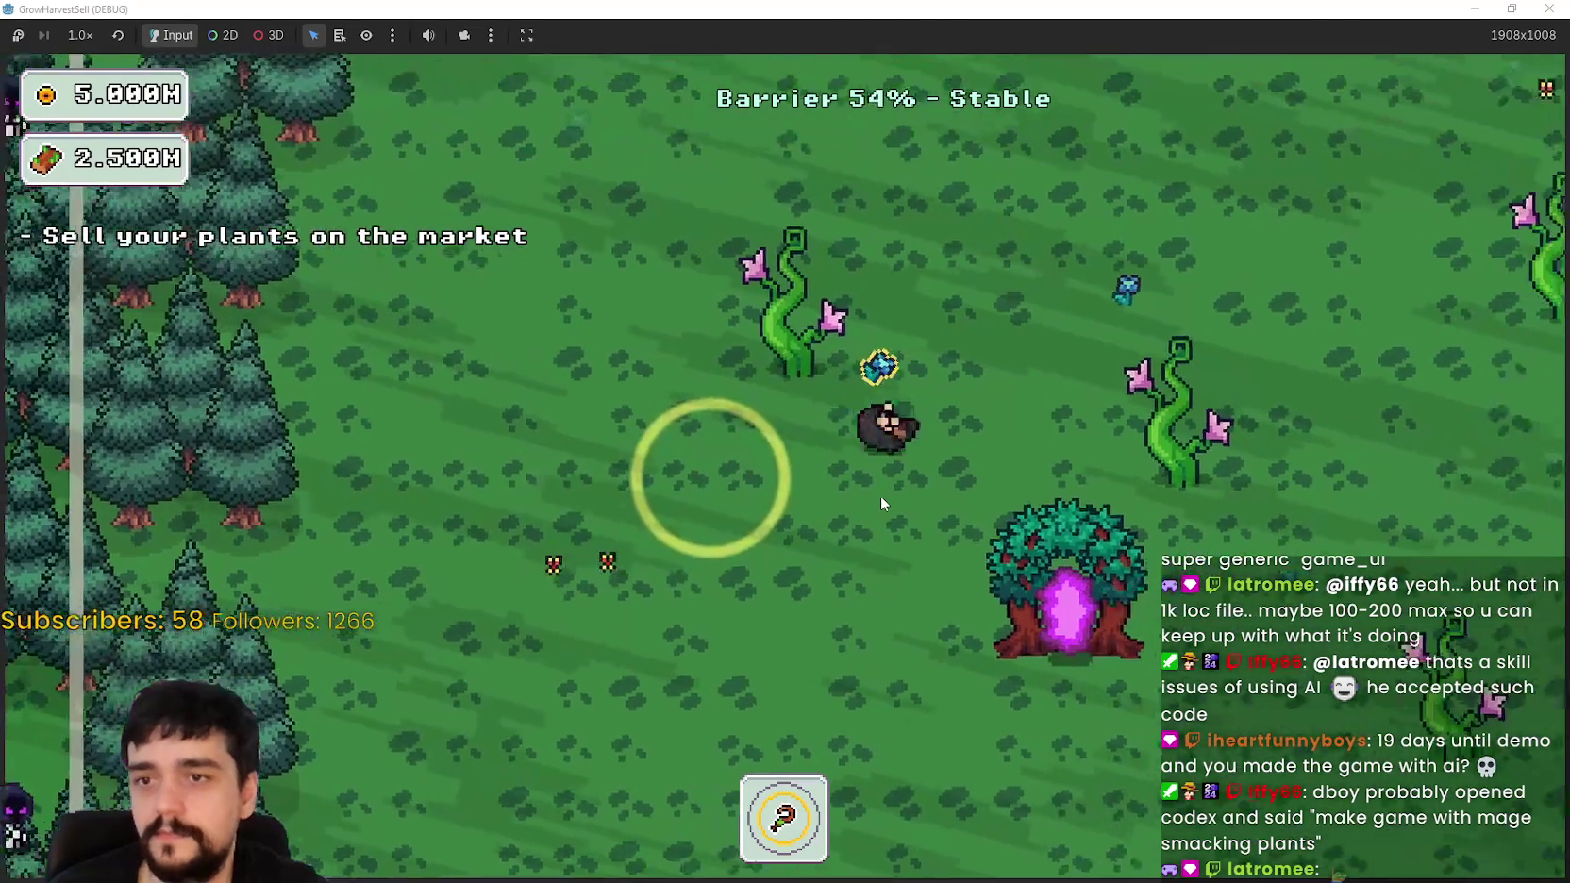
pyautogui.press('w')
pyautogui.press('d')
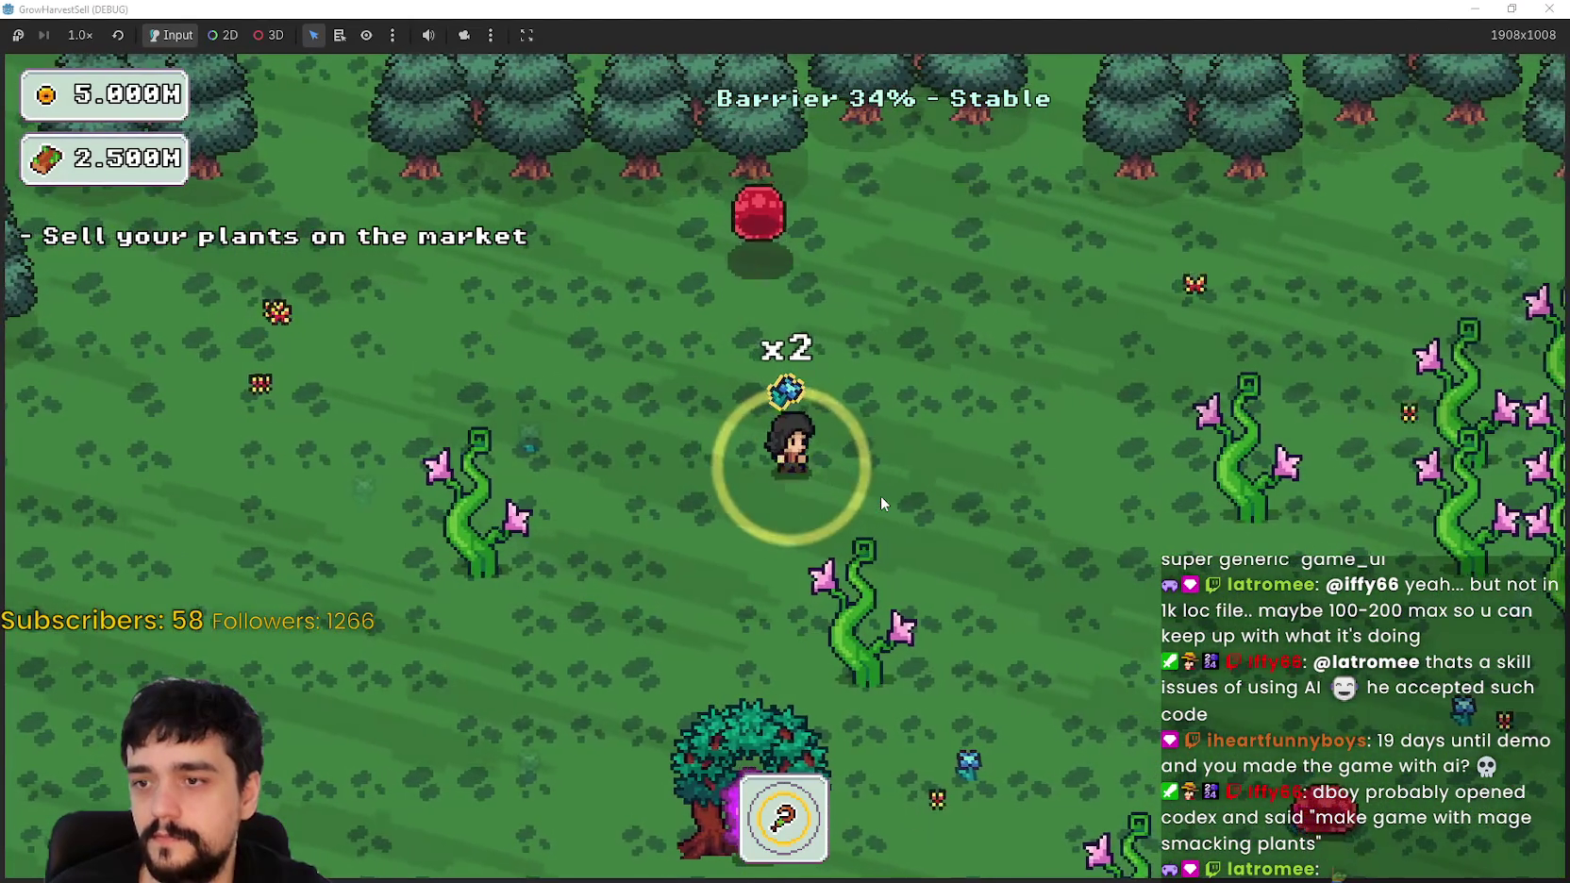
pyautogui.press('d')
pyautogui.press('s')
pyautogui.press('d')
pyautogui.press('s')
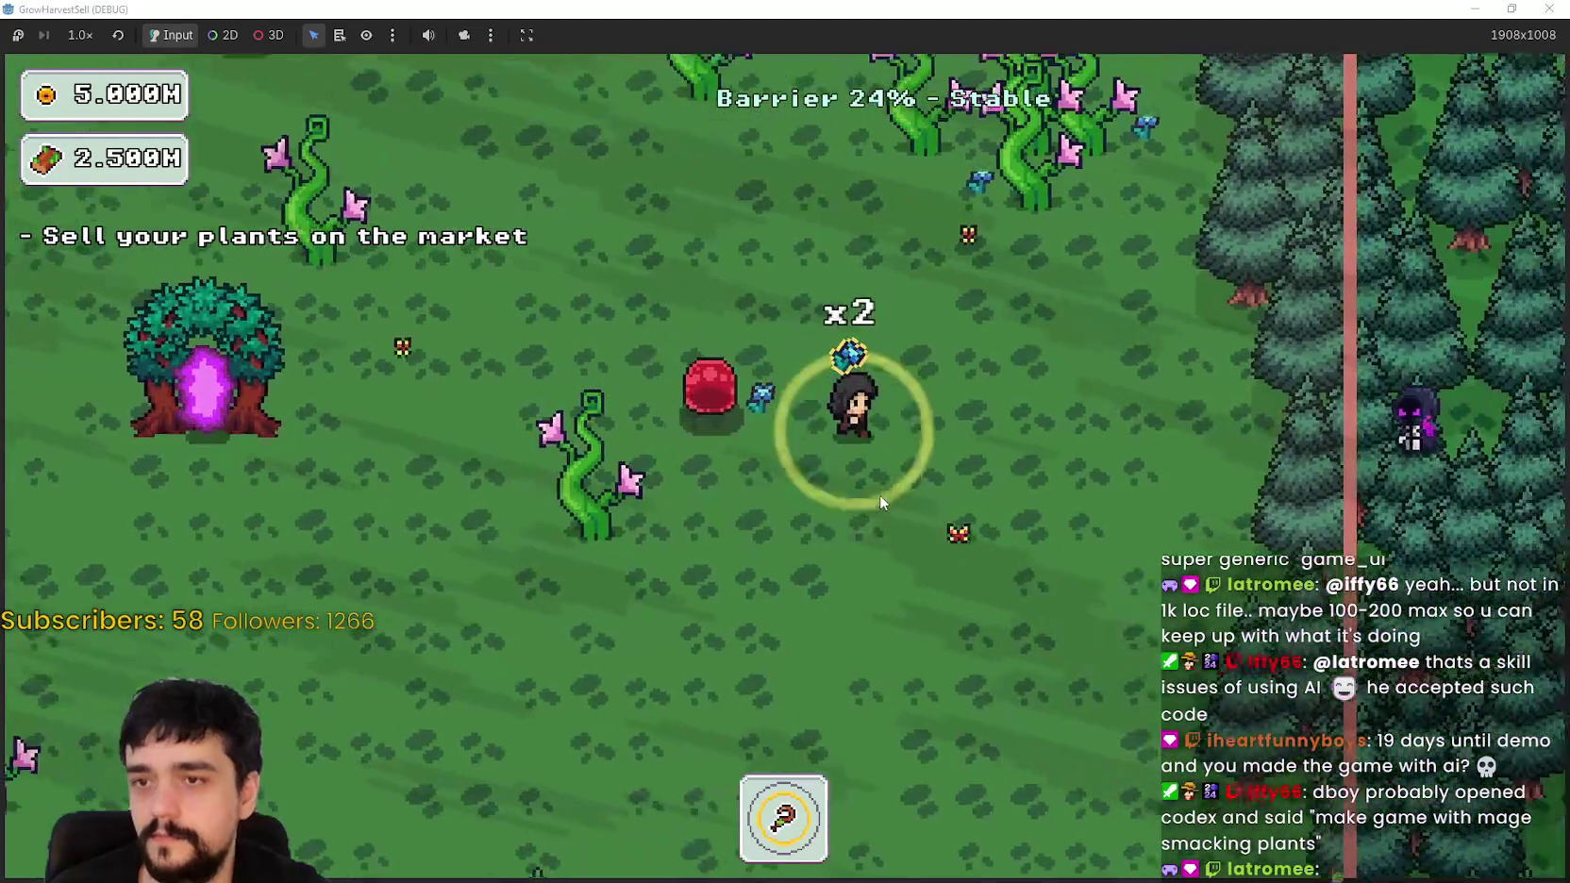
pyautogui.press('w')
pyautogui.press('d')
pyautogui.press('s')
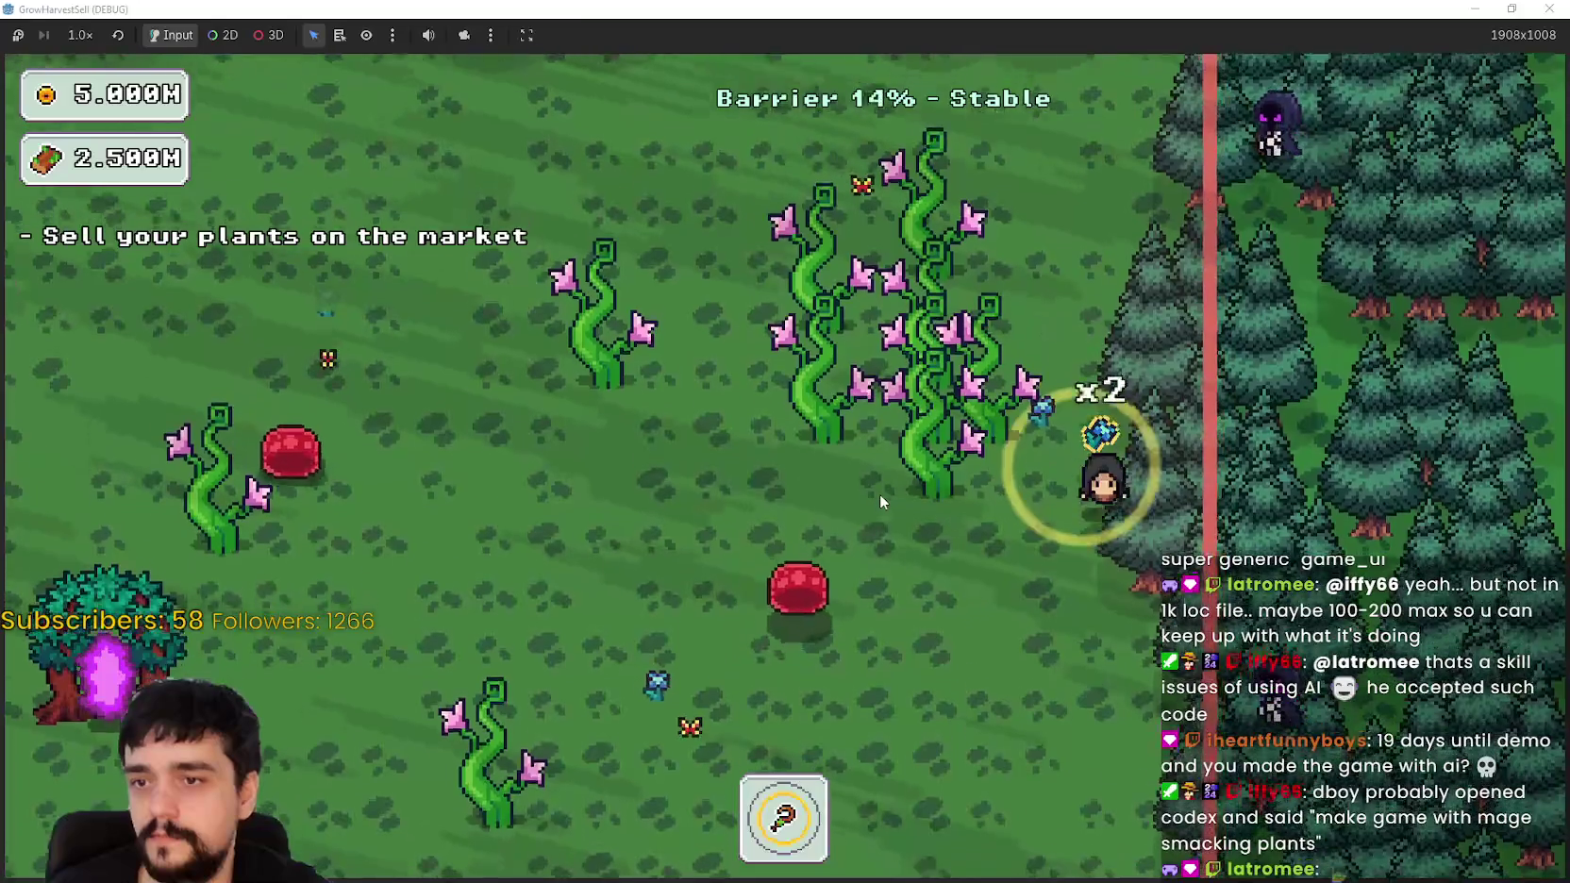
pyautogui.press('a')
pyautogui.press('a')
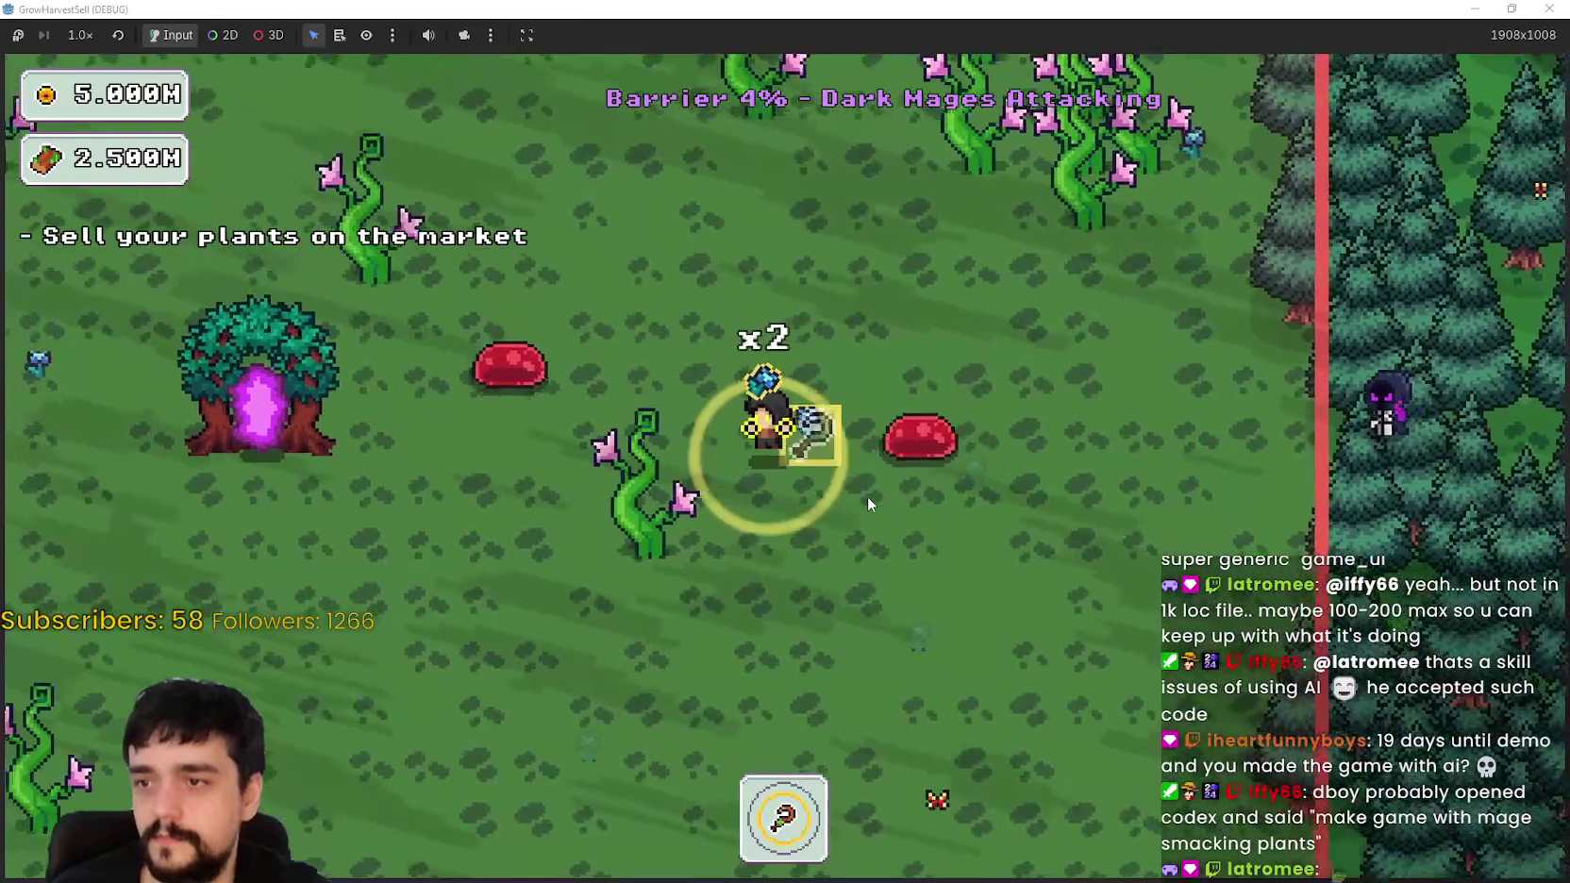
# Step: Exit the forest at the portal tree and return to the village
pyautogui.press('w')
pyautogui.press('a')
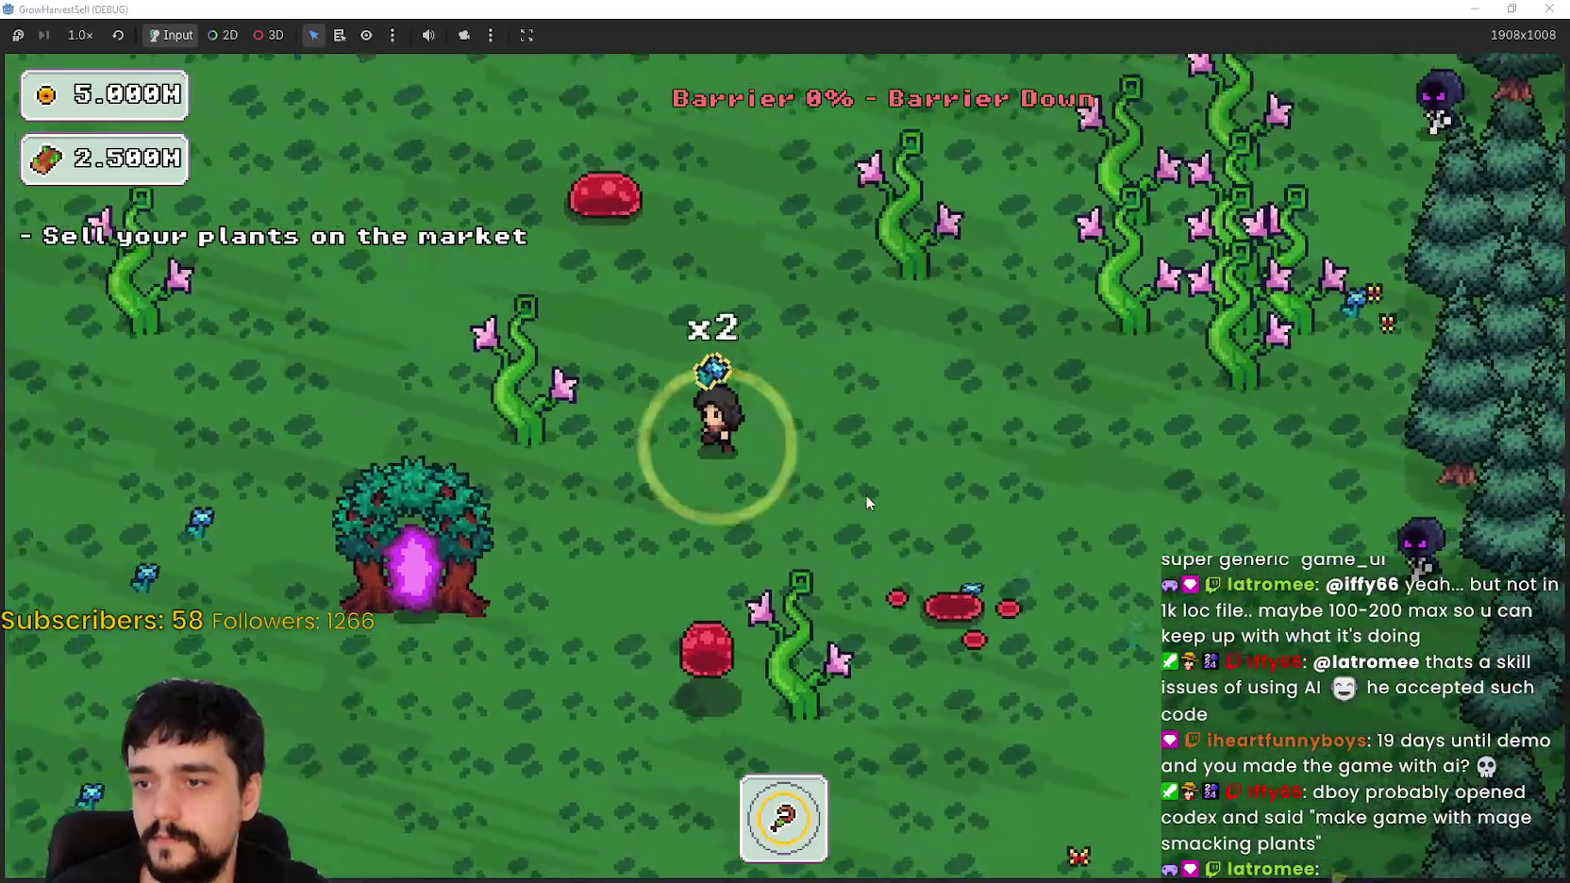
pyautogui.press('a')
pyautogui.press('s')
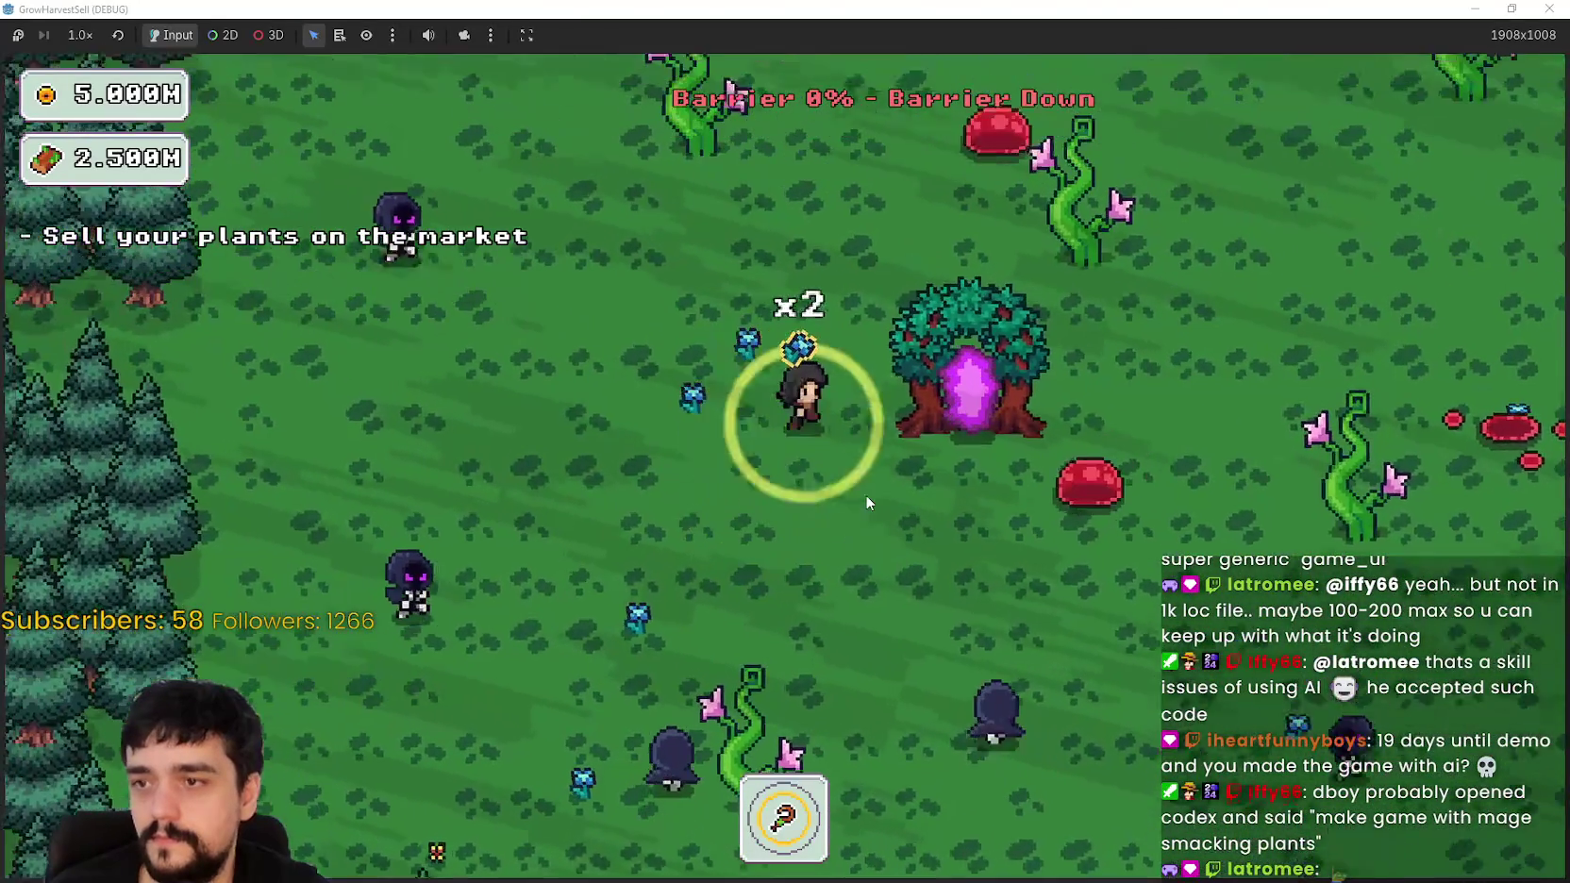
pyautogui.press('e')
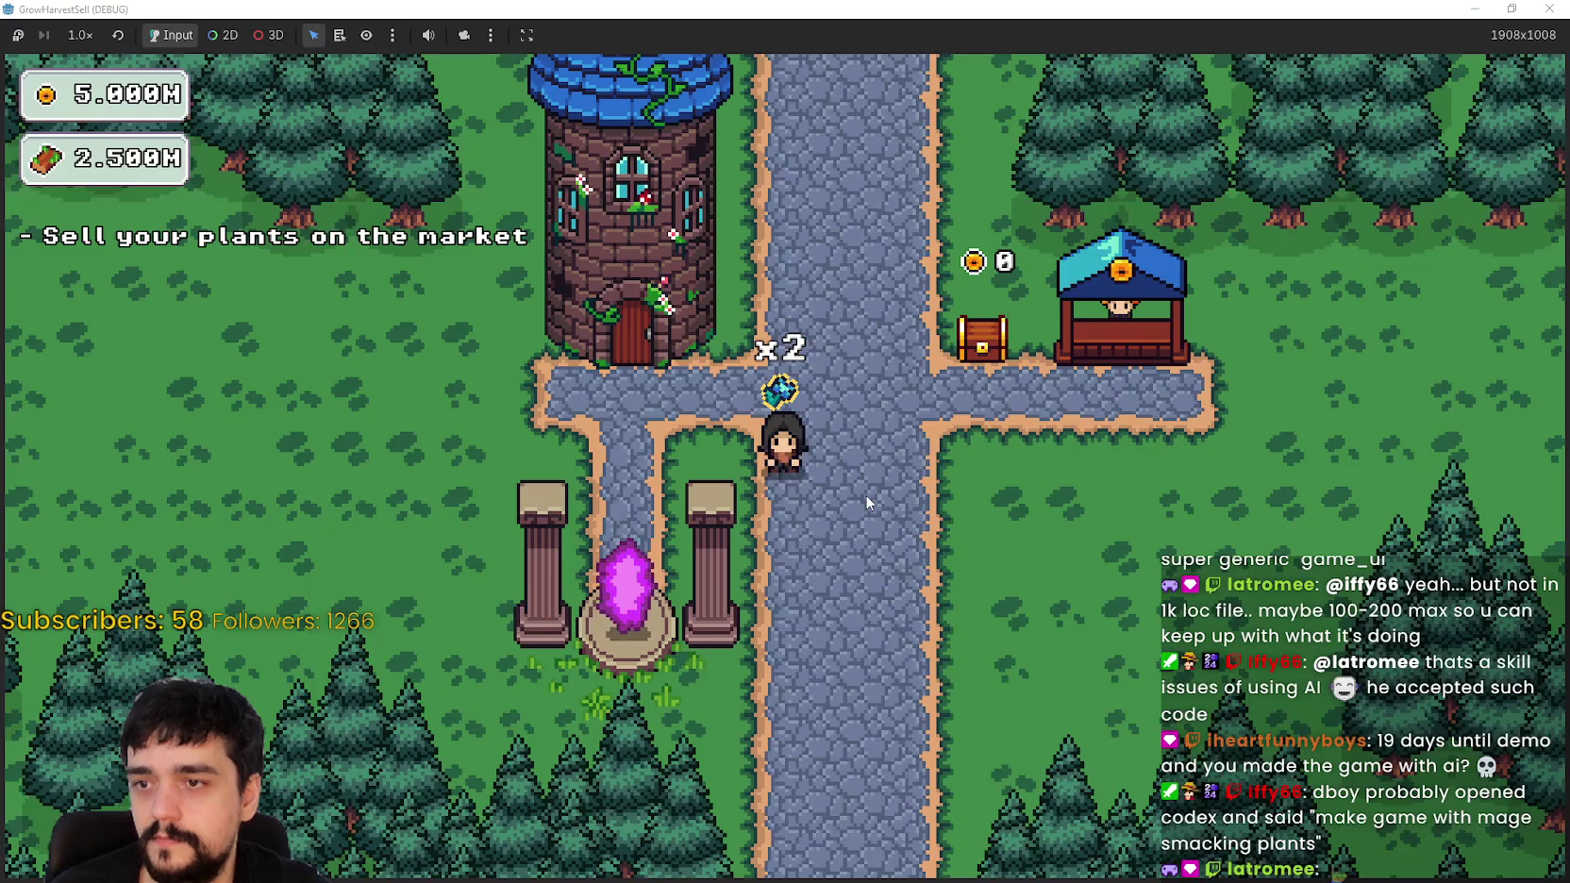
# Step: Visit the market stall and collect the gold from the bank chest
pyautogui.press('w')
pyautogui.press('d')
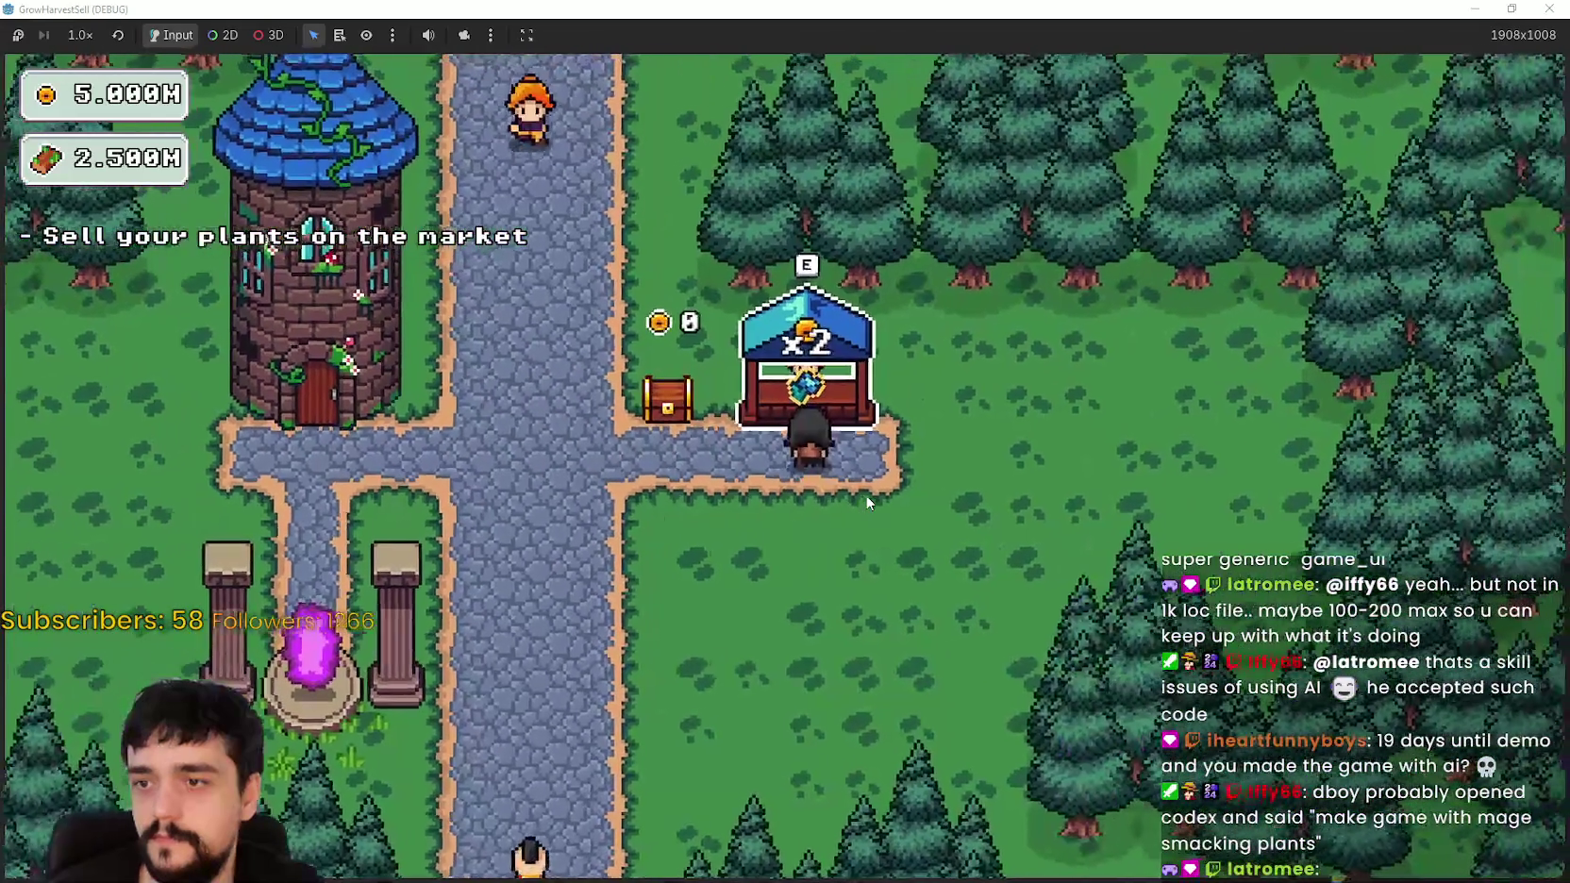
pyautogui.press('a')
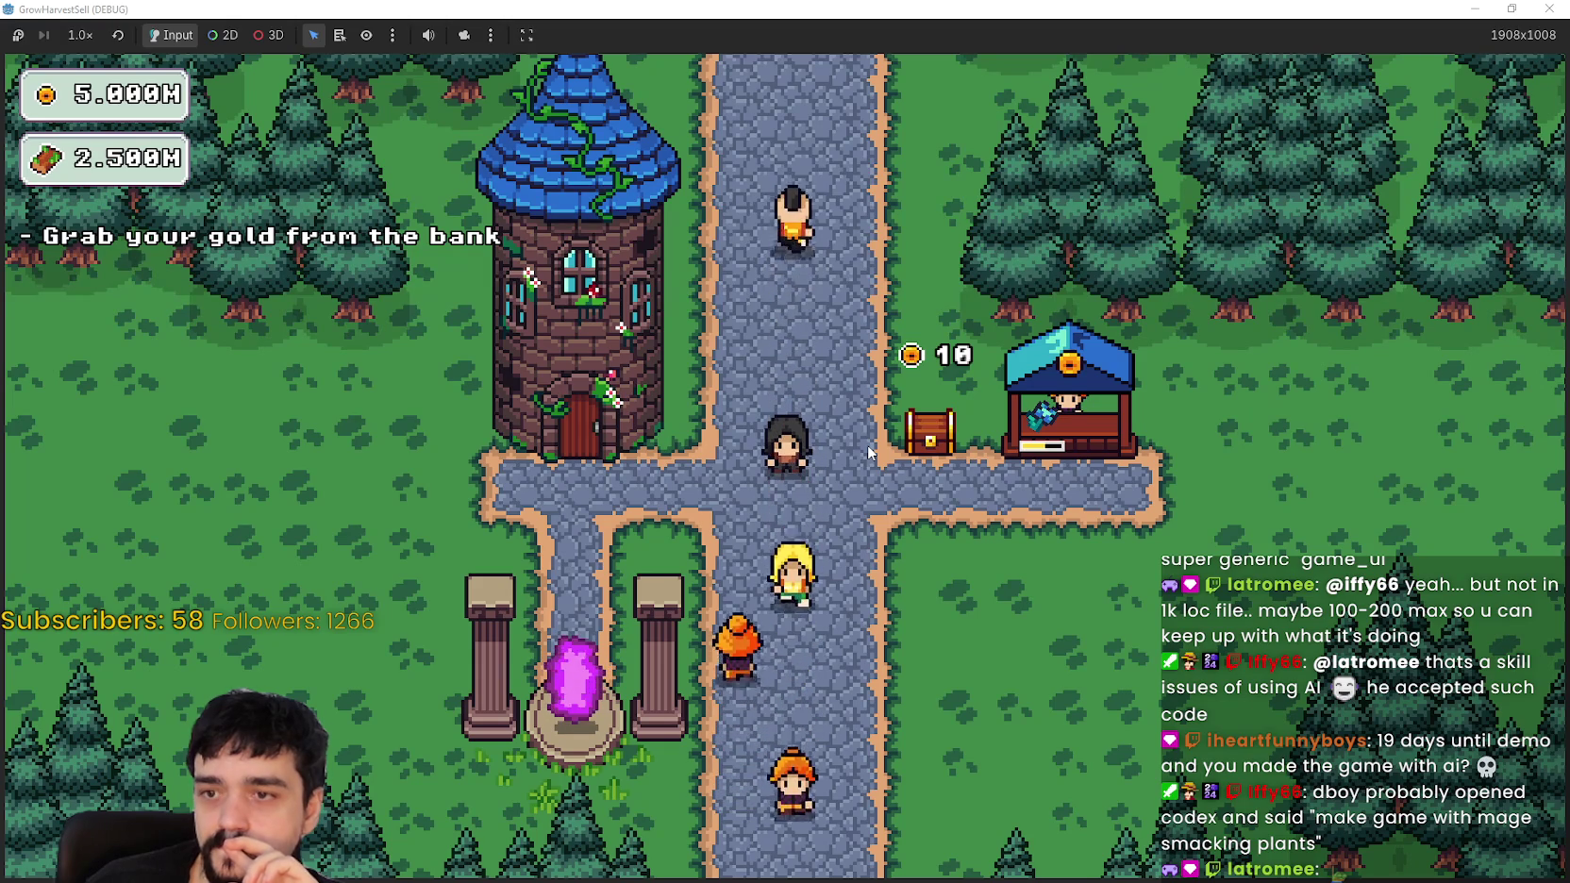
pyautogui.press('s')
pyautogui.press('d')
pyautogui.press('w')
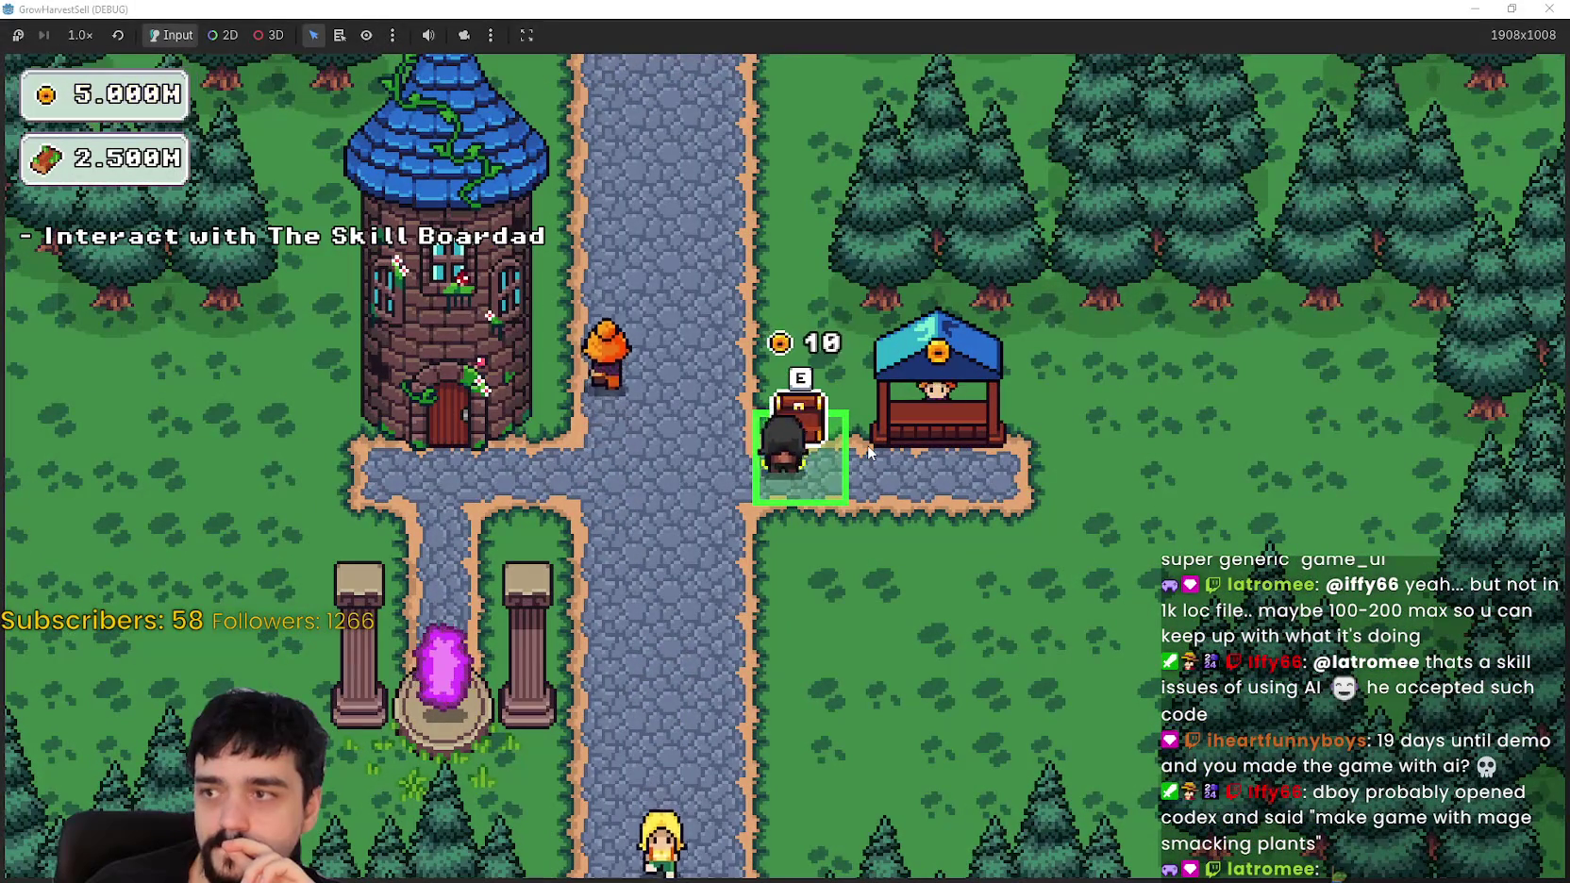
pyautogui.press('a')
pyautogui.press('d')
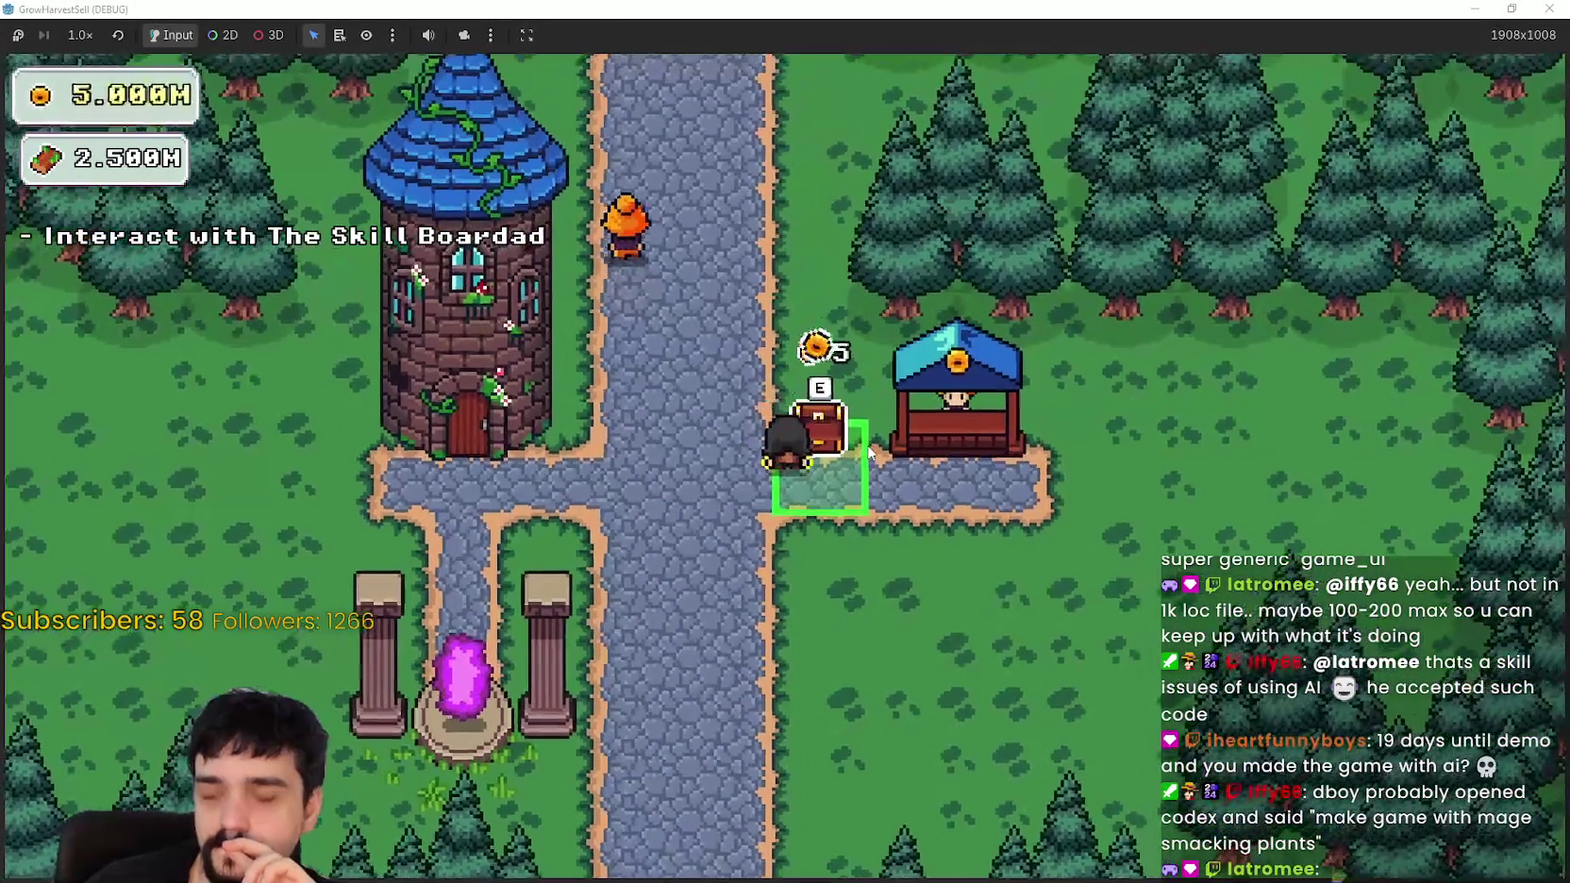
pyautogui.press('a')
pyautogui.press('a')
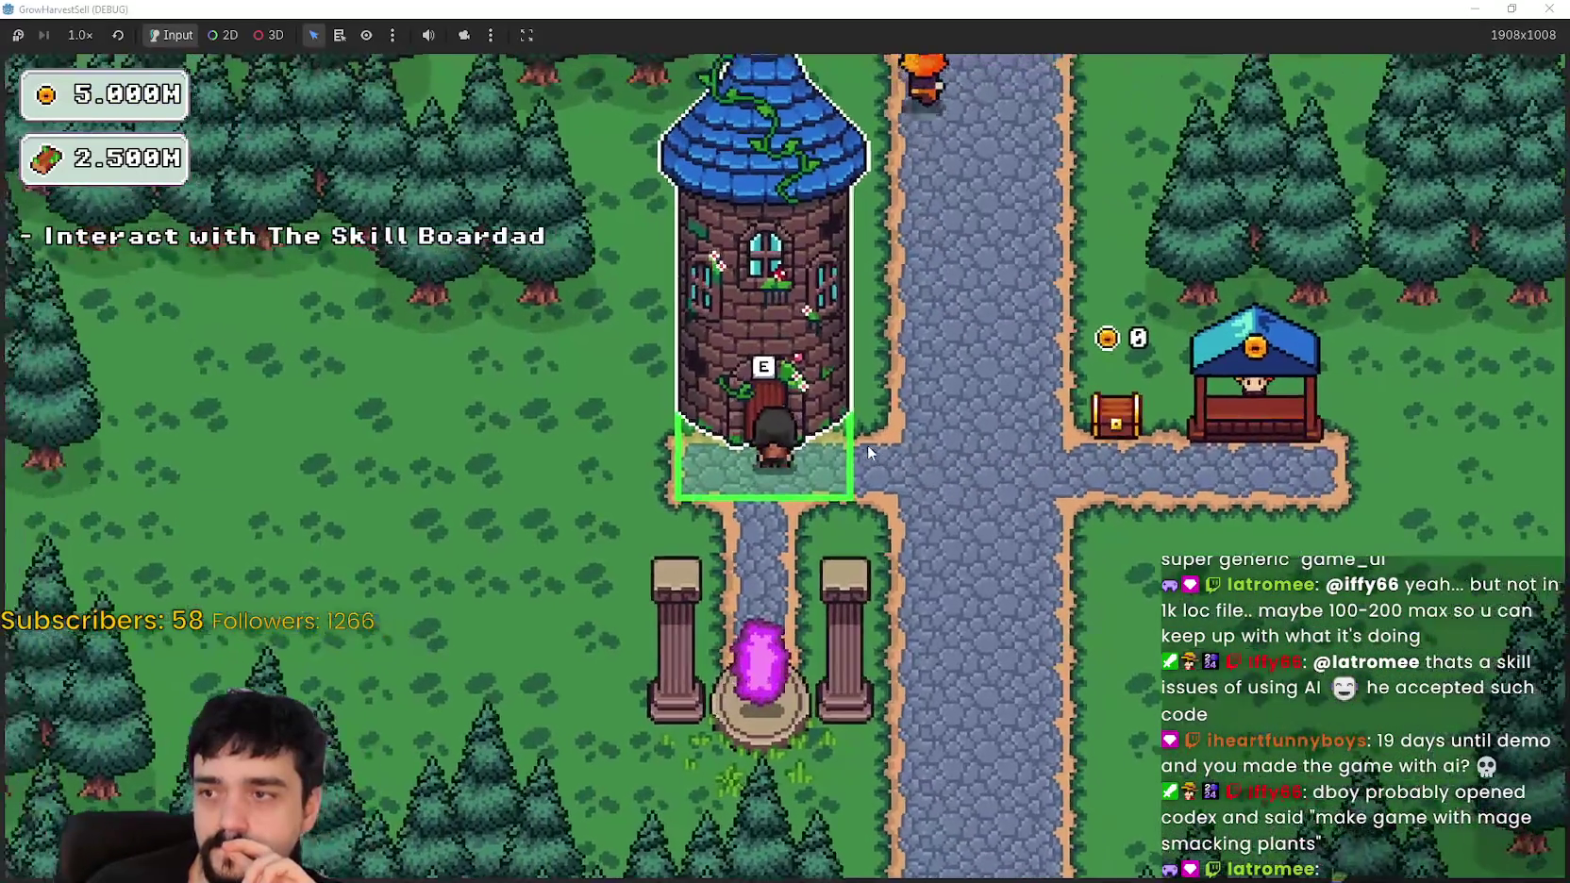
# Step: Open the Prestige skill tree at the Mage Tower, then return to the editor
pyautogui.press('e')
pyautogui.press('Escape')
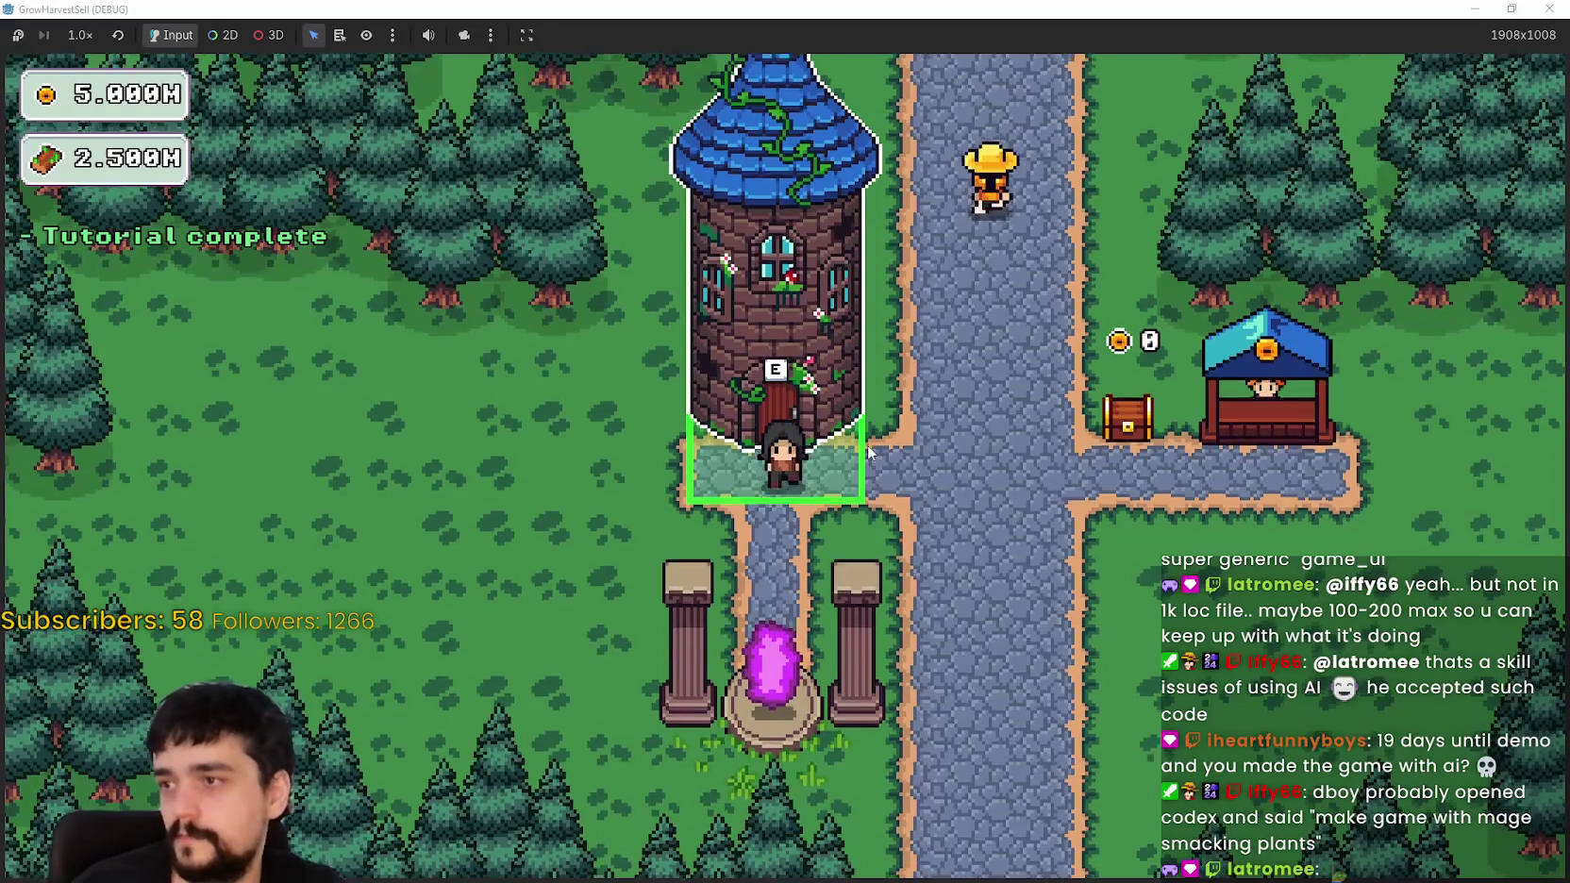
pyautogui.press('e')
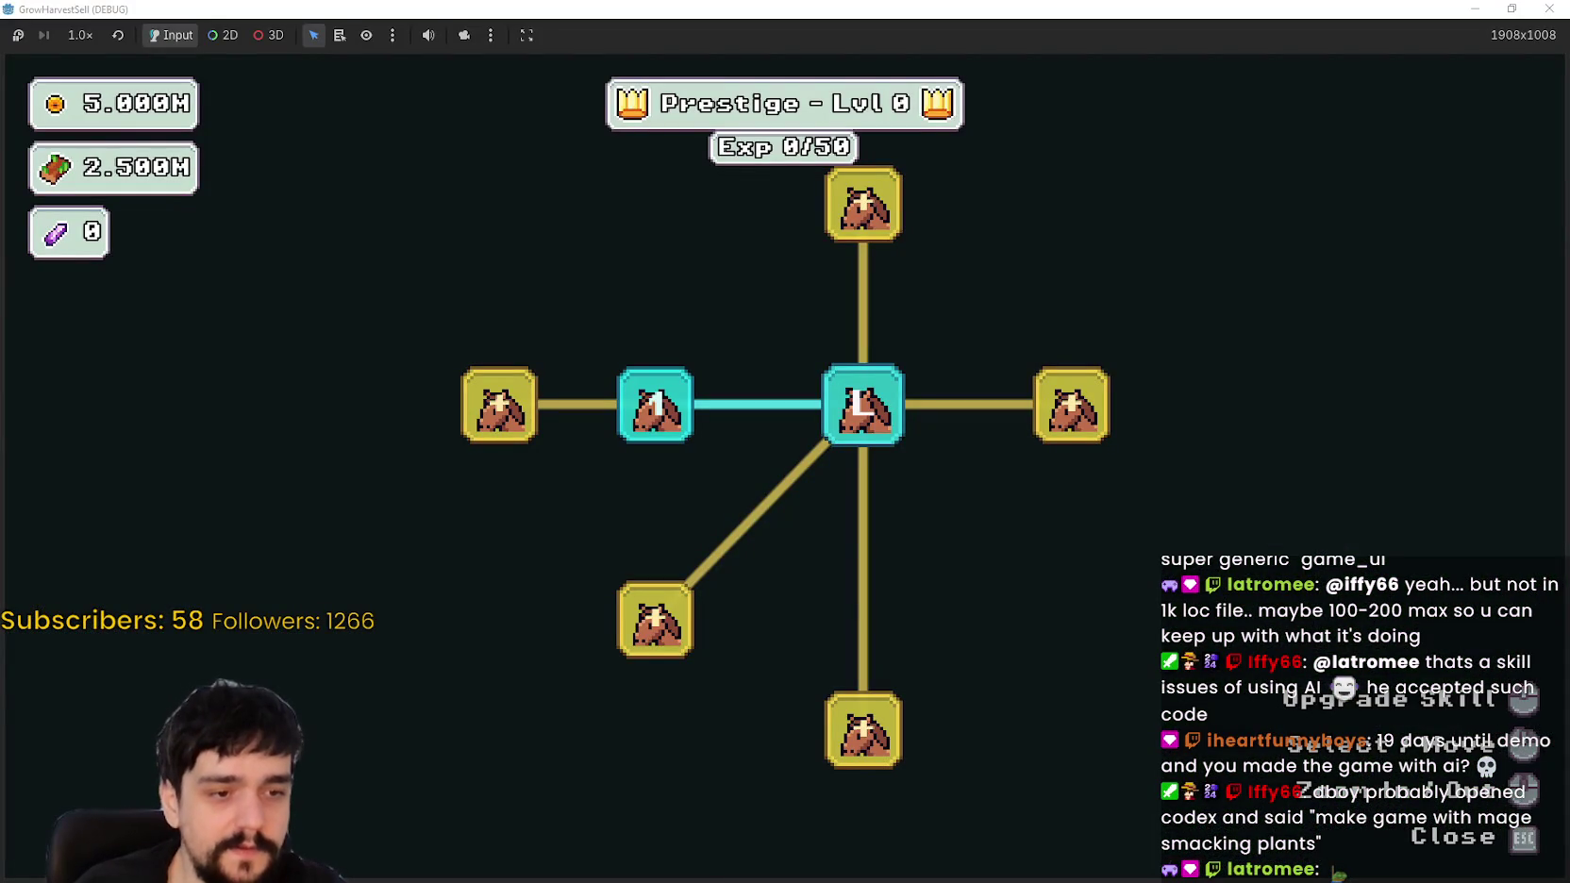
pyautogui.hotkey('alt', 'Tab')
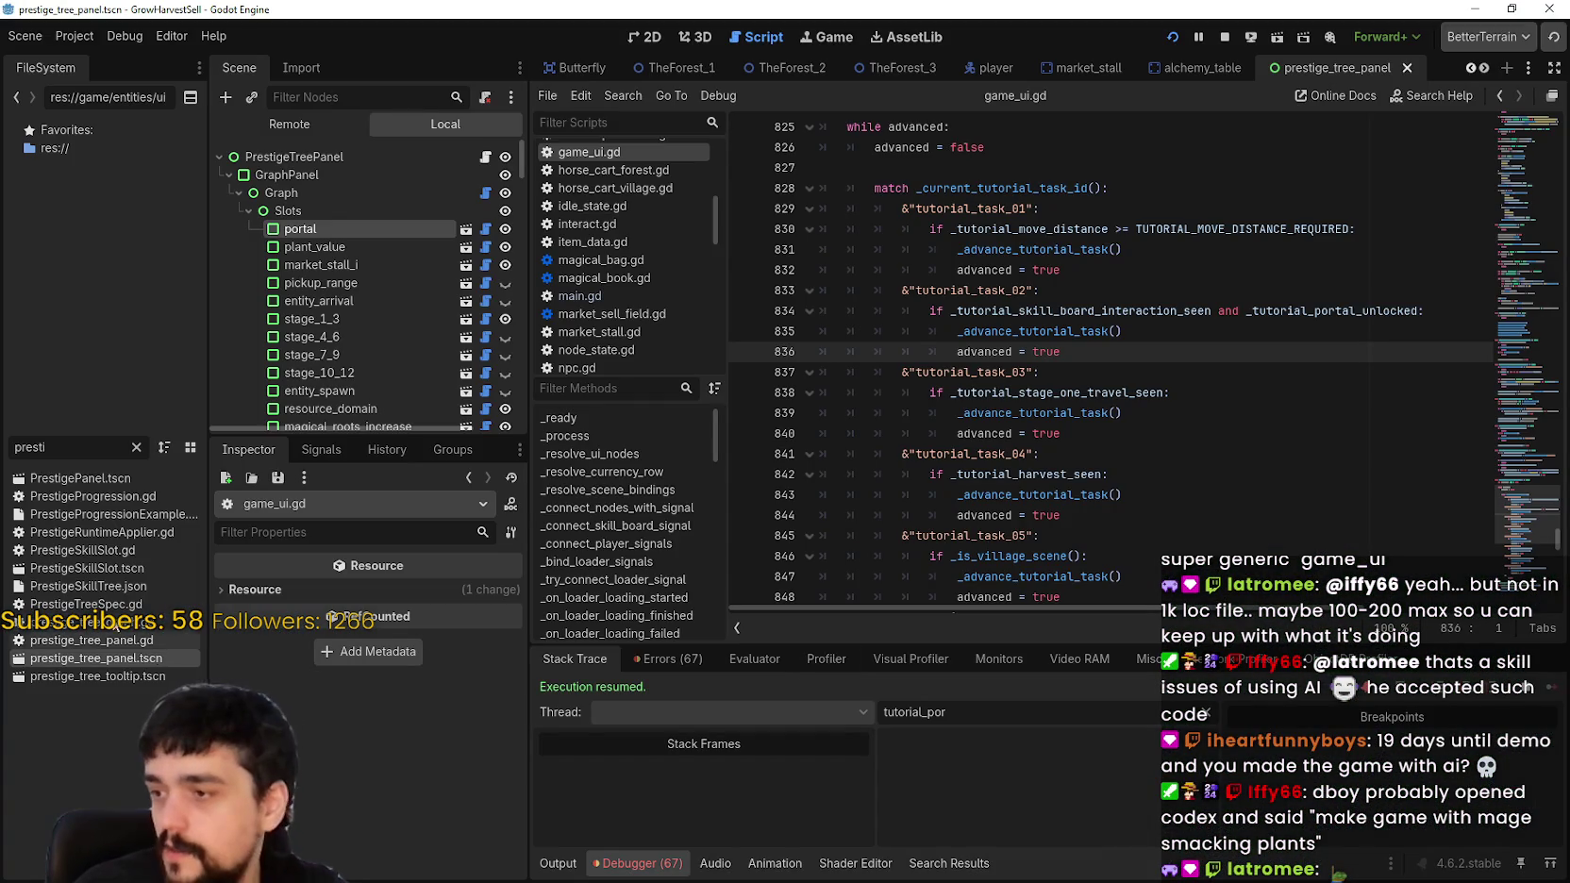
# Step: Filter the FileSystem for 'tutorial' and open tutorial_tasks.json in an external program
pyautogui.write('tutorial')
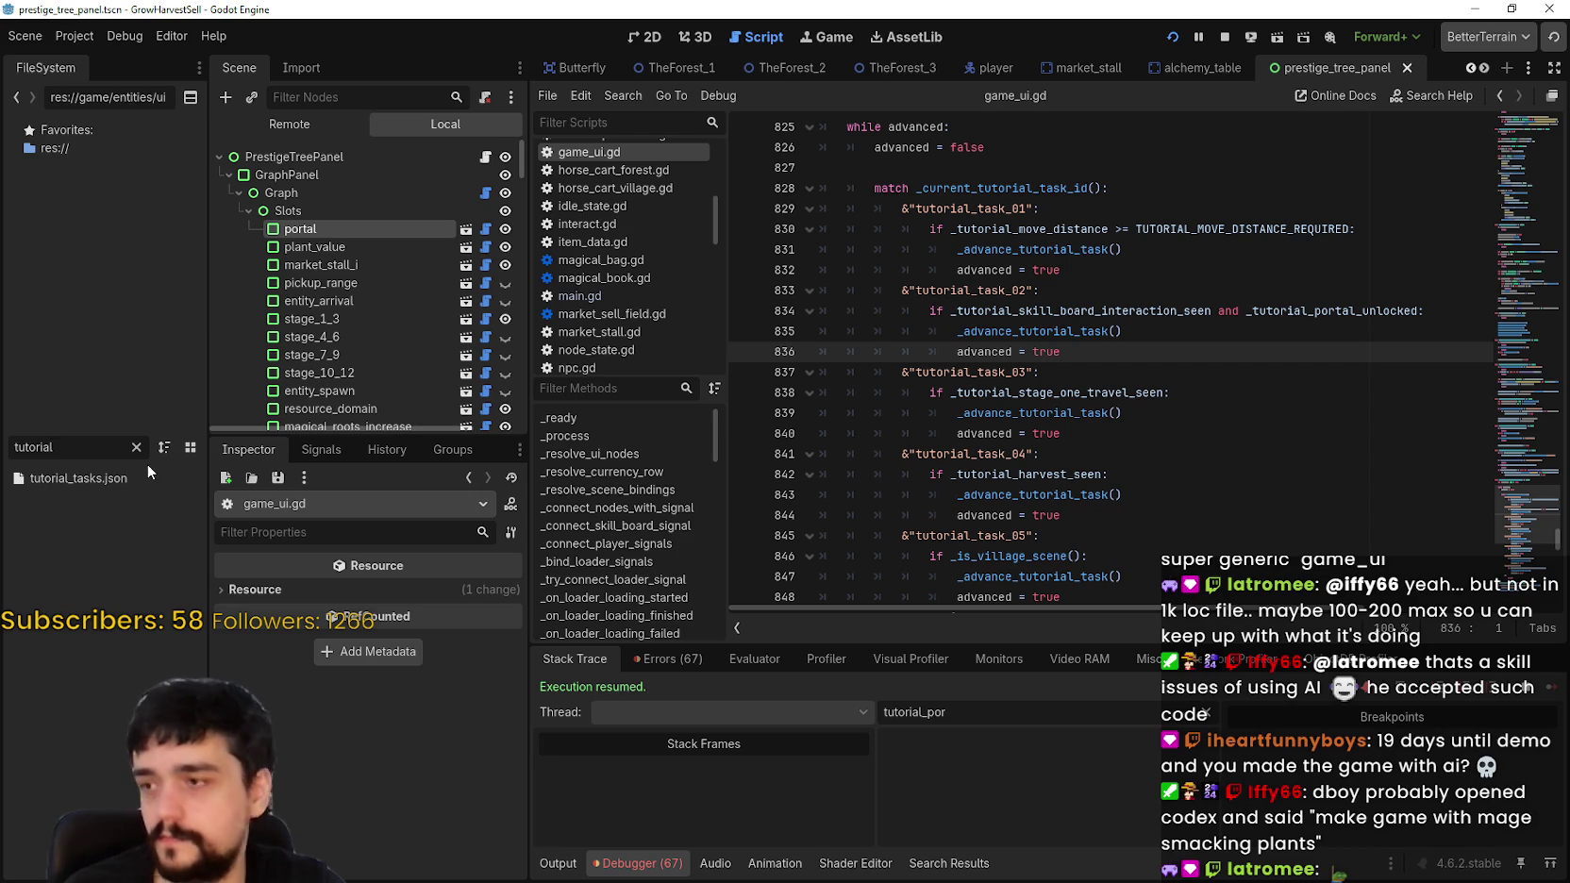
pyautogui.rightClick(86, 483)
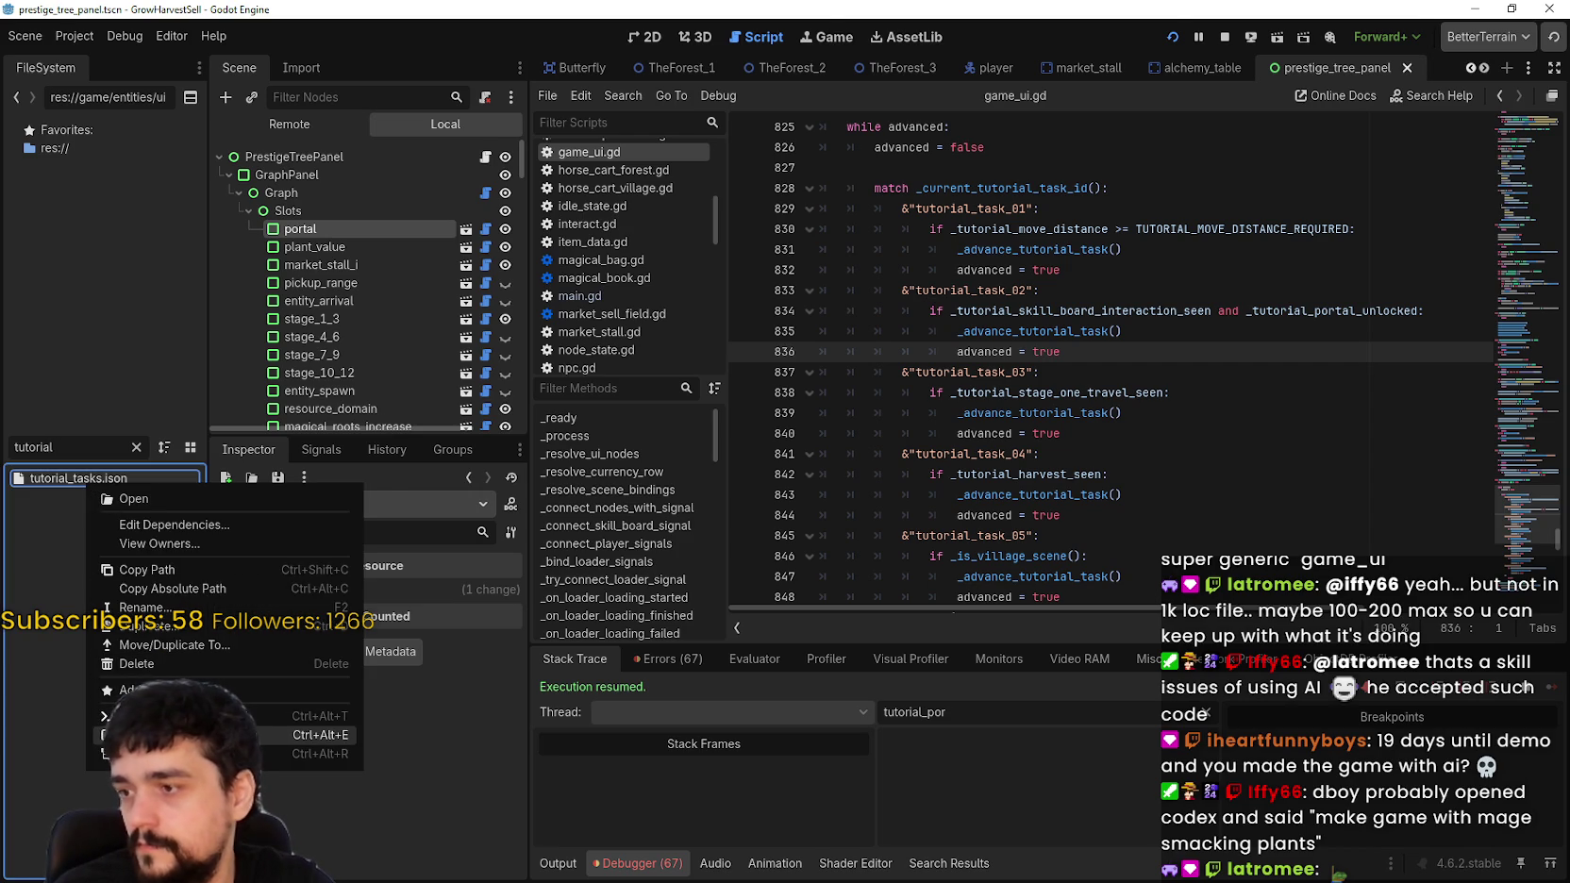
pyautogui.click(189, 735)
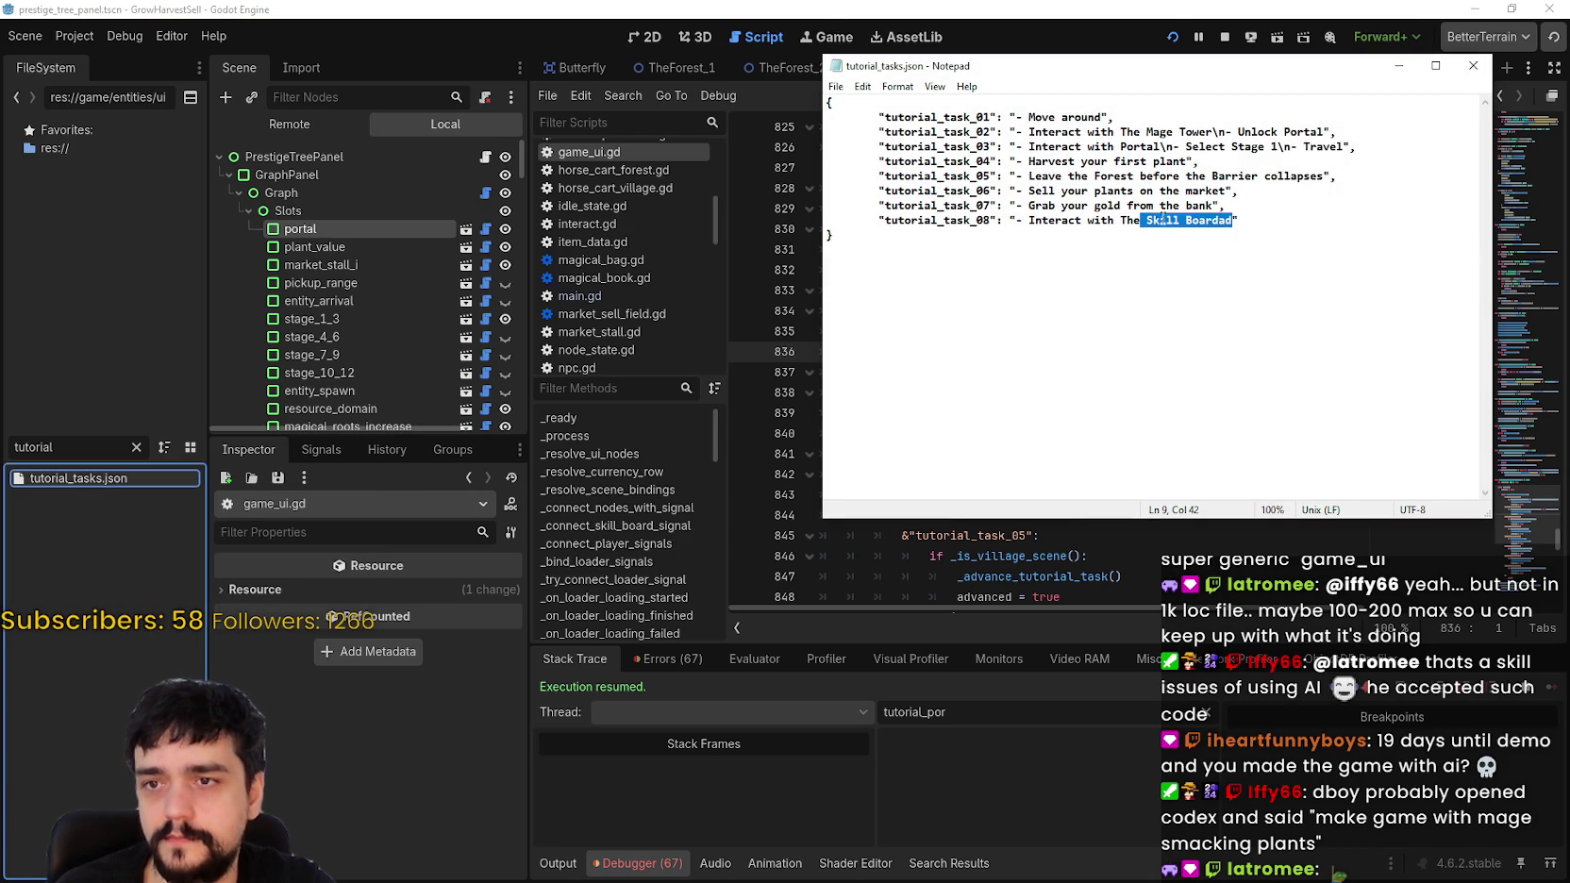
# Step: Replace 'Skill Boardad' with 'Mage Tower' in tutorial_task_08 and close the file
pyautogui.hotkey('ctrl', 'v')
pyautogui.moveTo(1202, 218); pyautogui.dragTo(1168, 219)
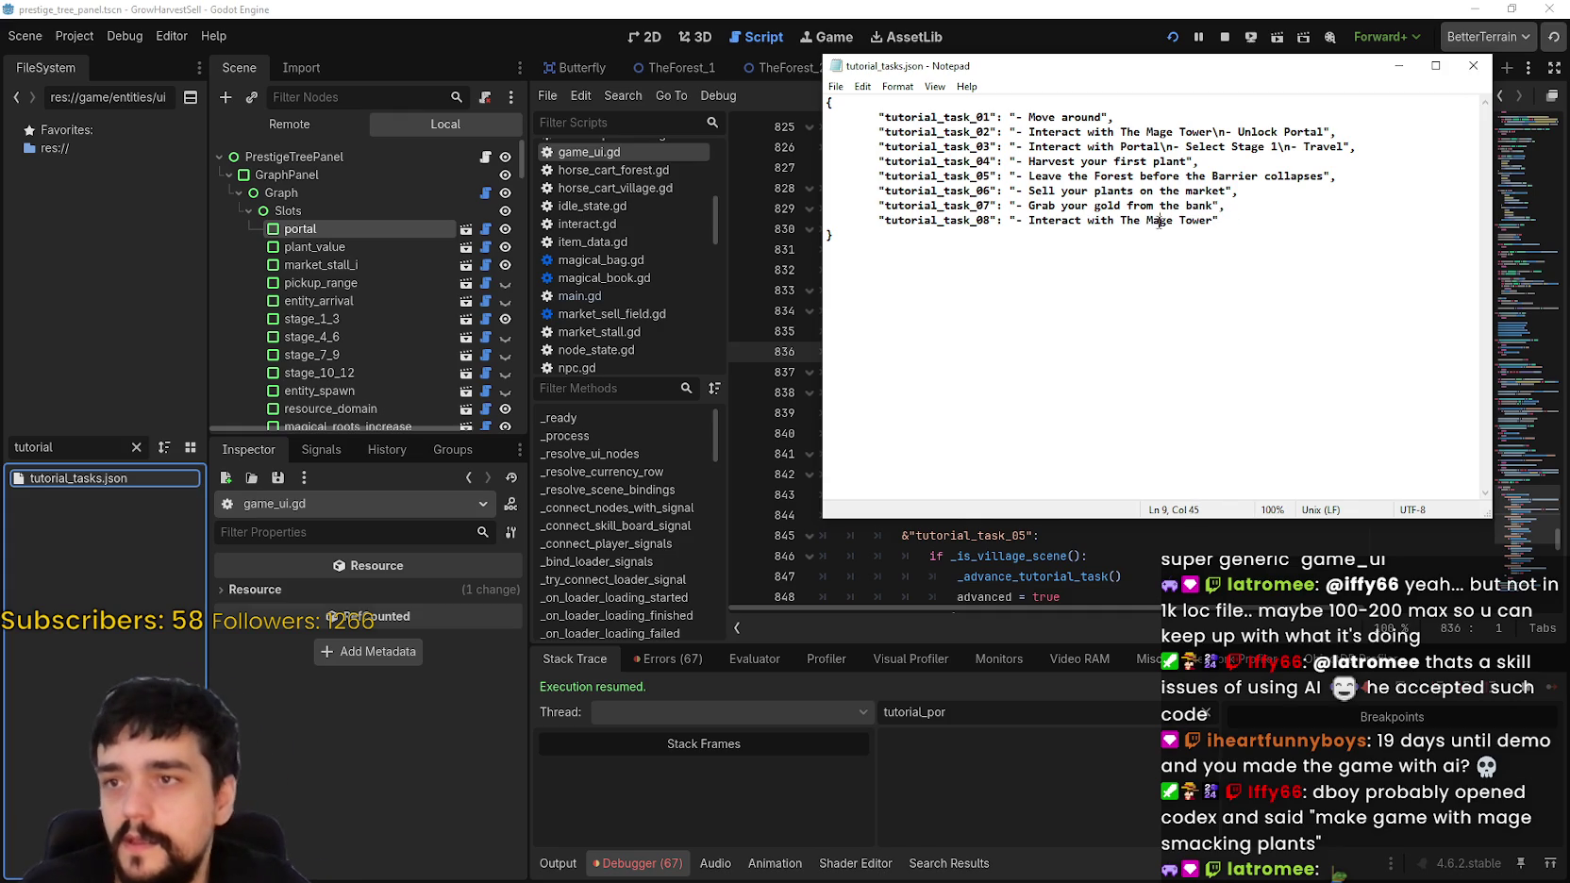
pyautogui.click(1472, 66)
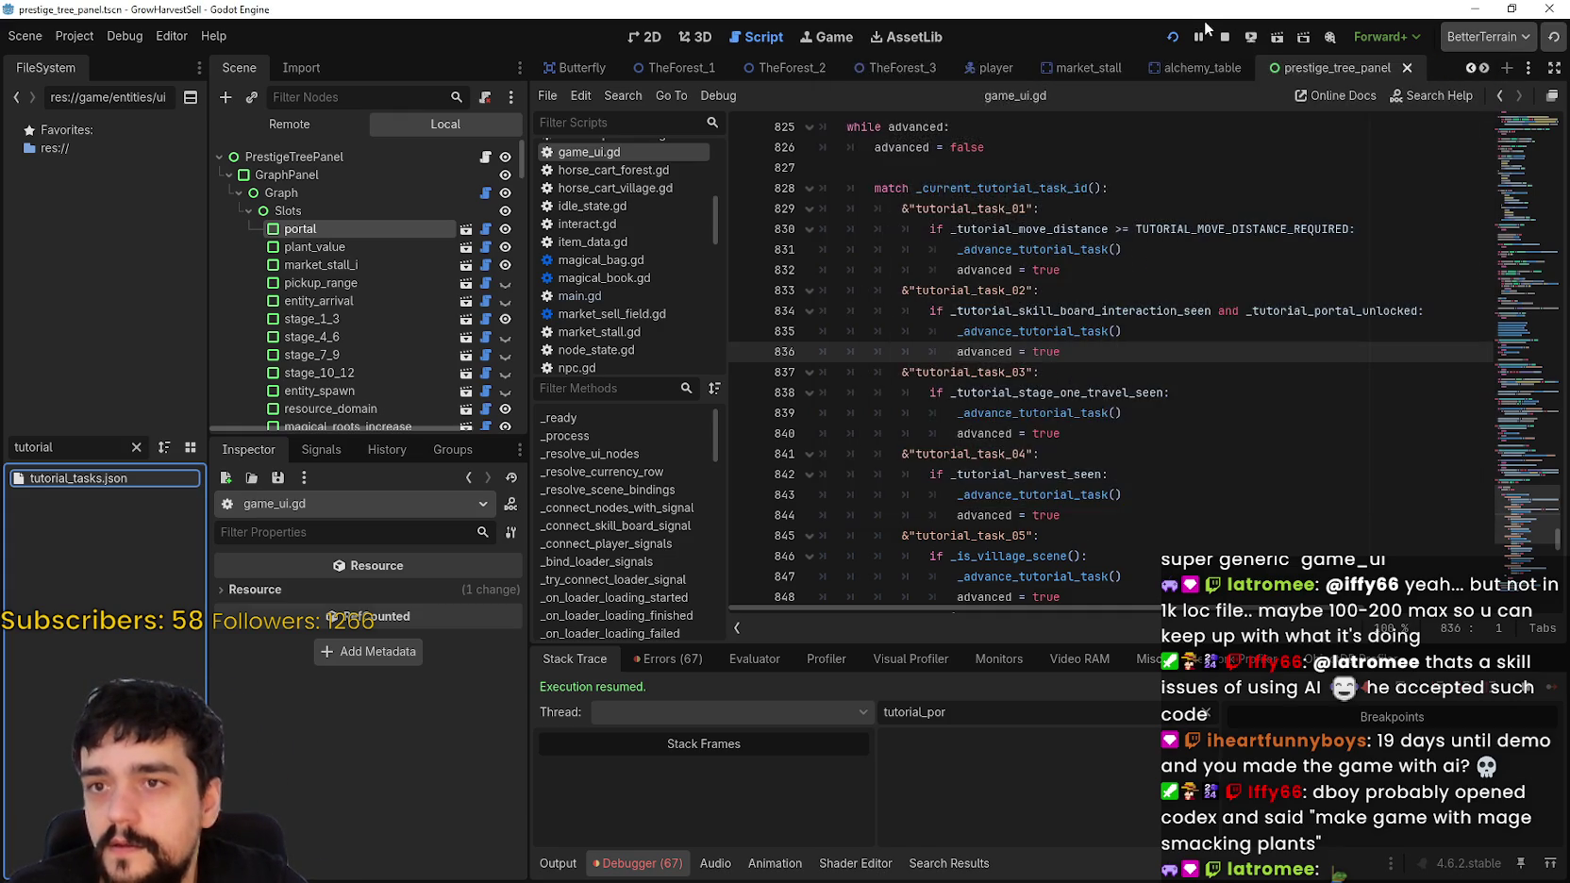
# Step: Relaunch the game with the loaded save and open the Mage Tower's Prestige tree
pyautogui.click(1173, 36)
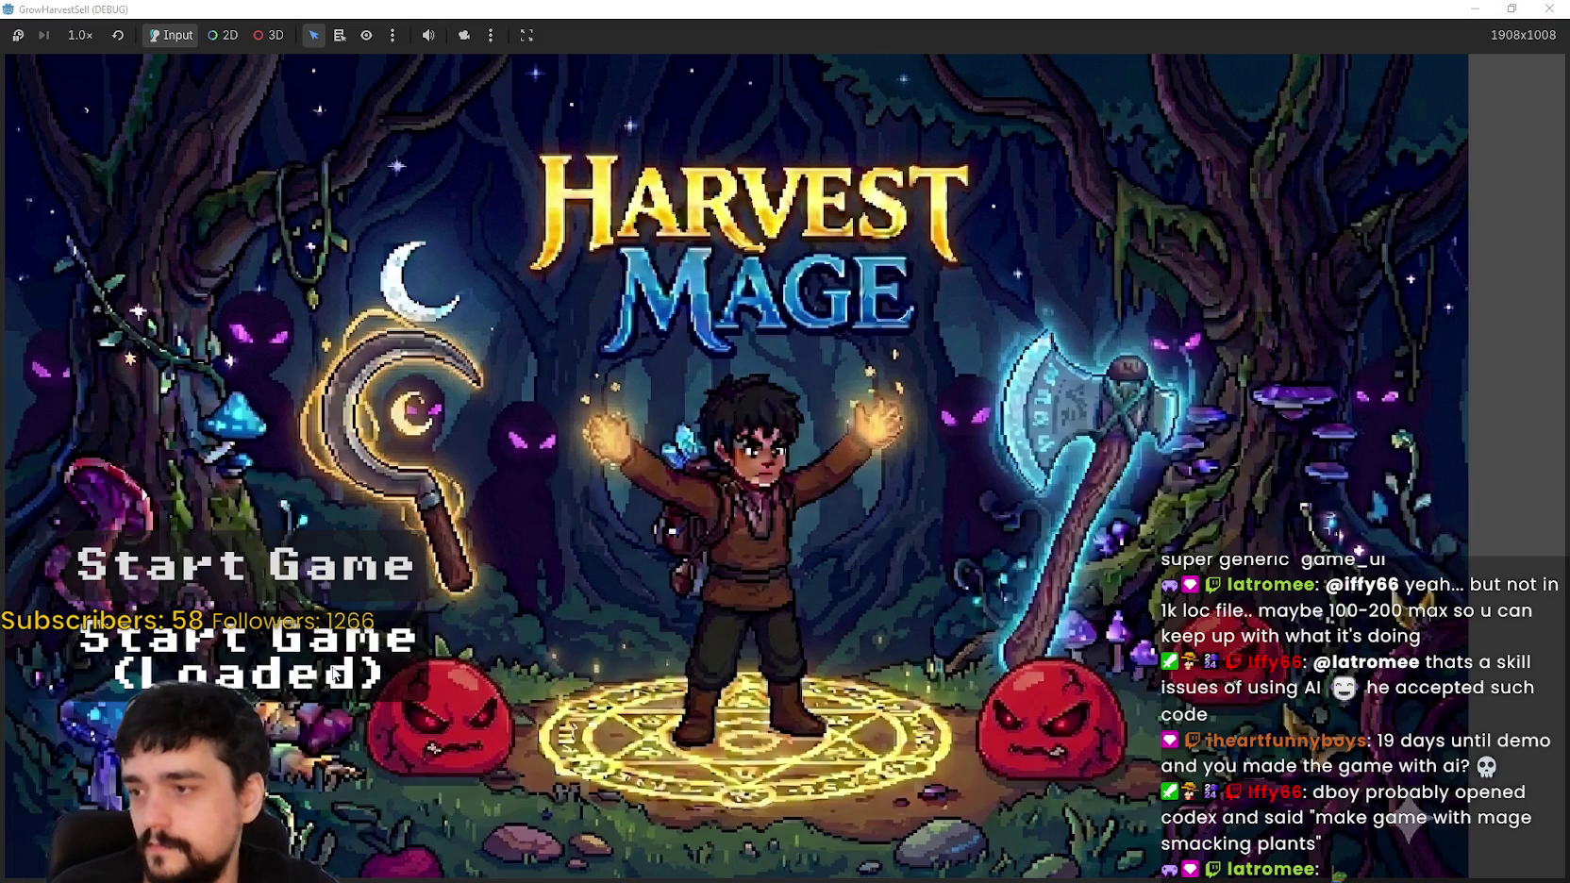
pyautogui.click(335, 674)
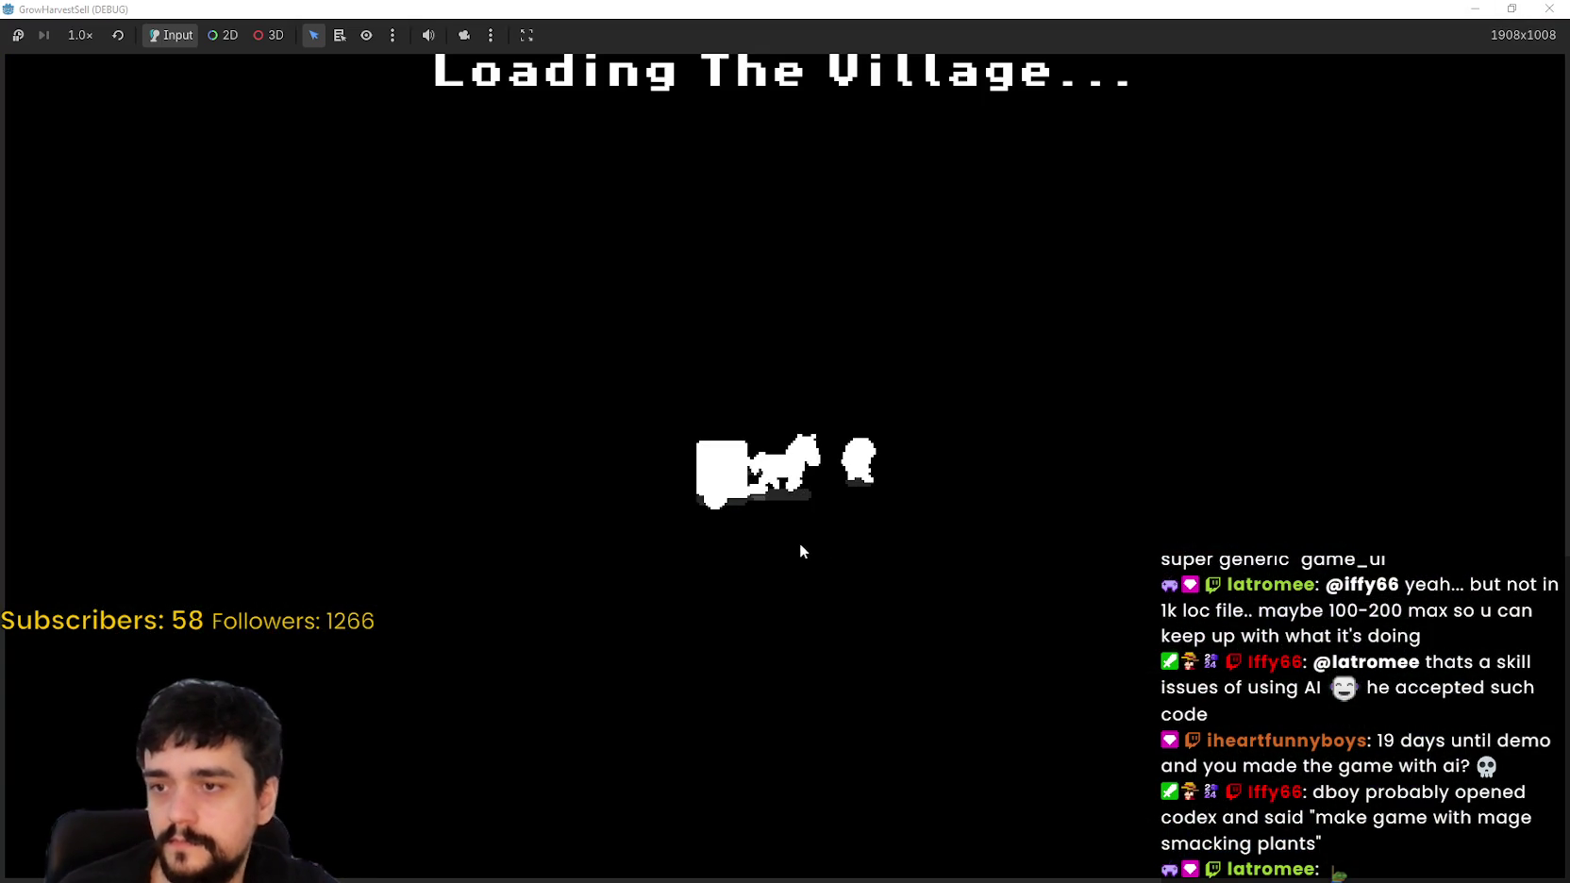
pyautogui.press('w')
pyautogui.press('w')
pyautogui.press('a')
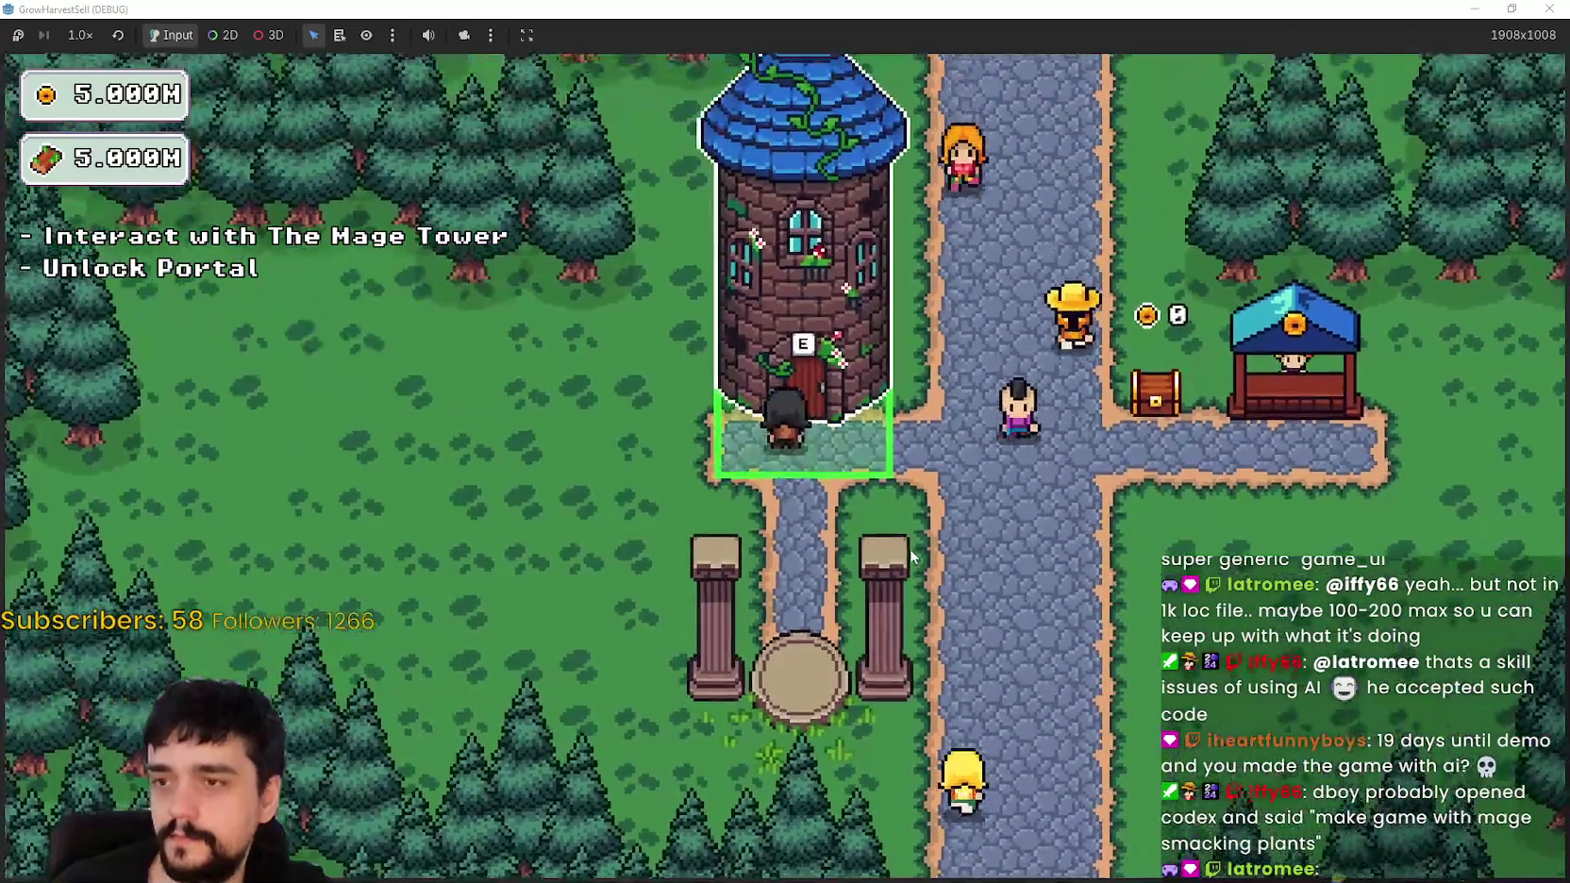
pyautogui.press('e')
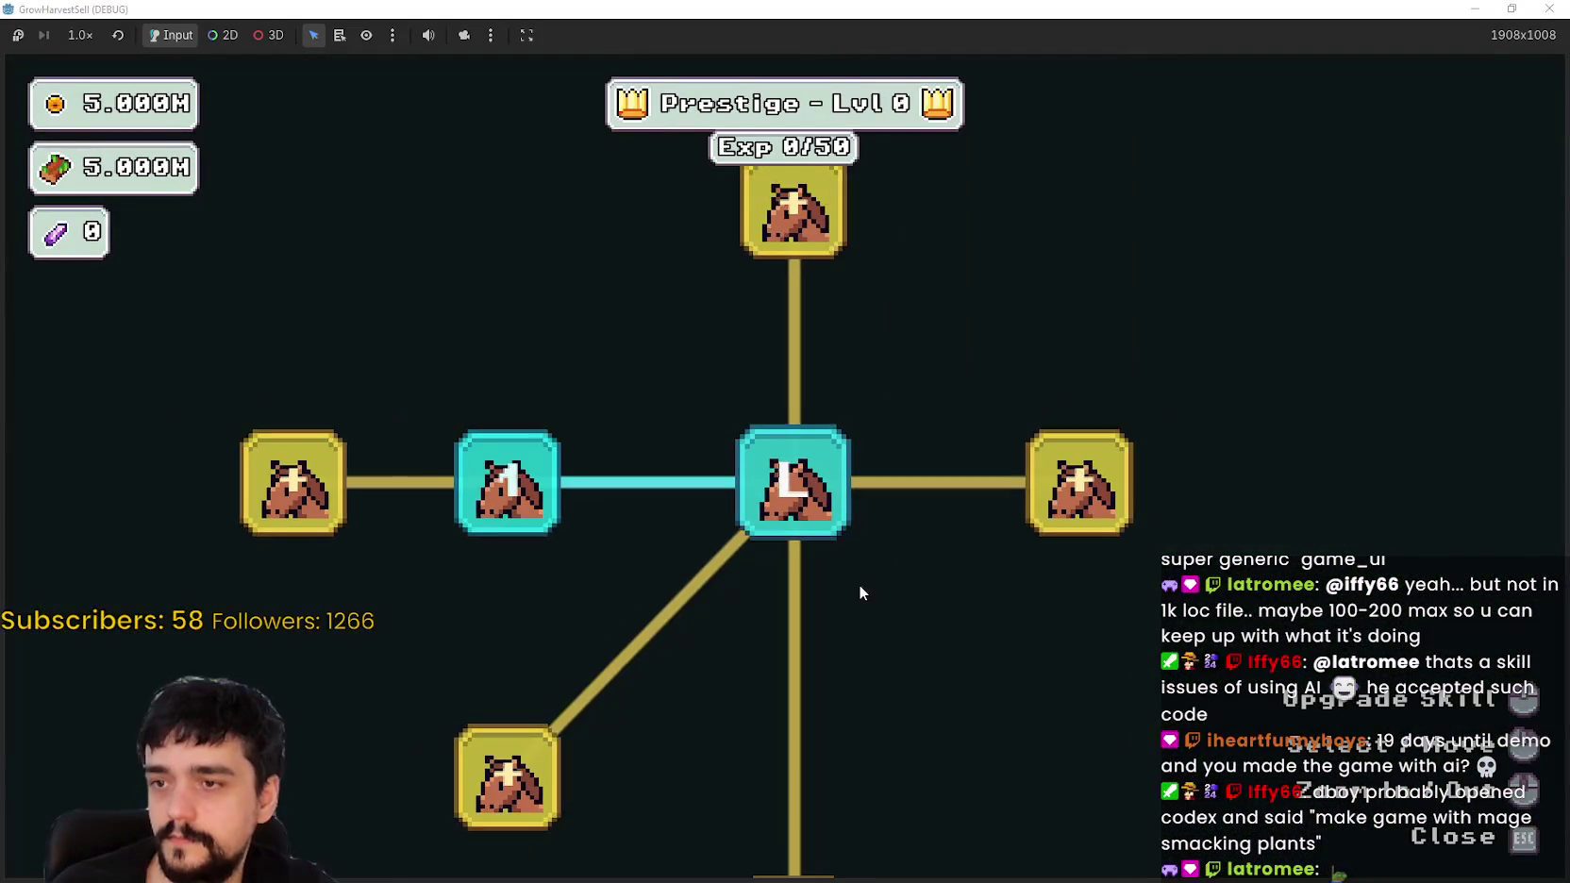
# Step: Look around the skill tree, close it, and travel through the portal to the forest
pyautogui.scroll(-5, 858, 582)
pyautogui.moveTo(902, 635); pyautogui.dragTo(798, 576)
pyautogui.scroll(2, 811, 594)
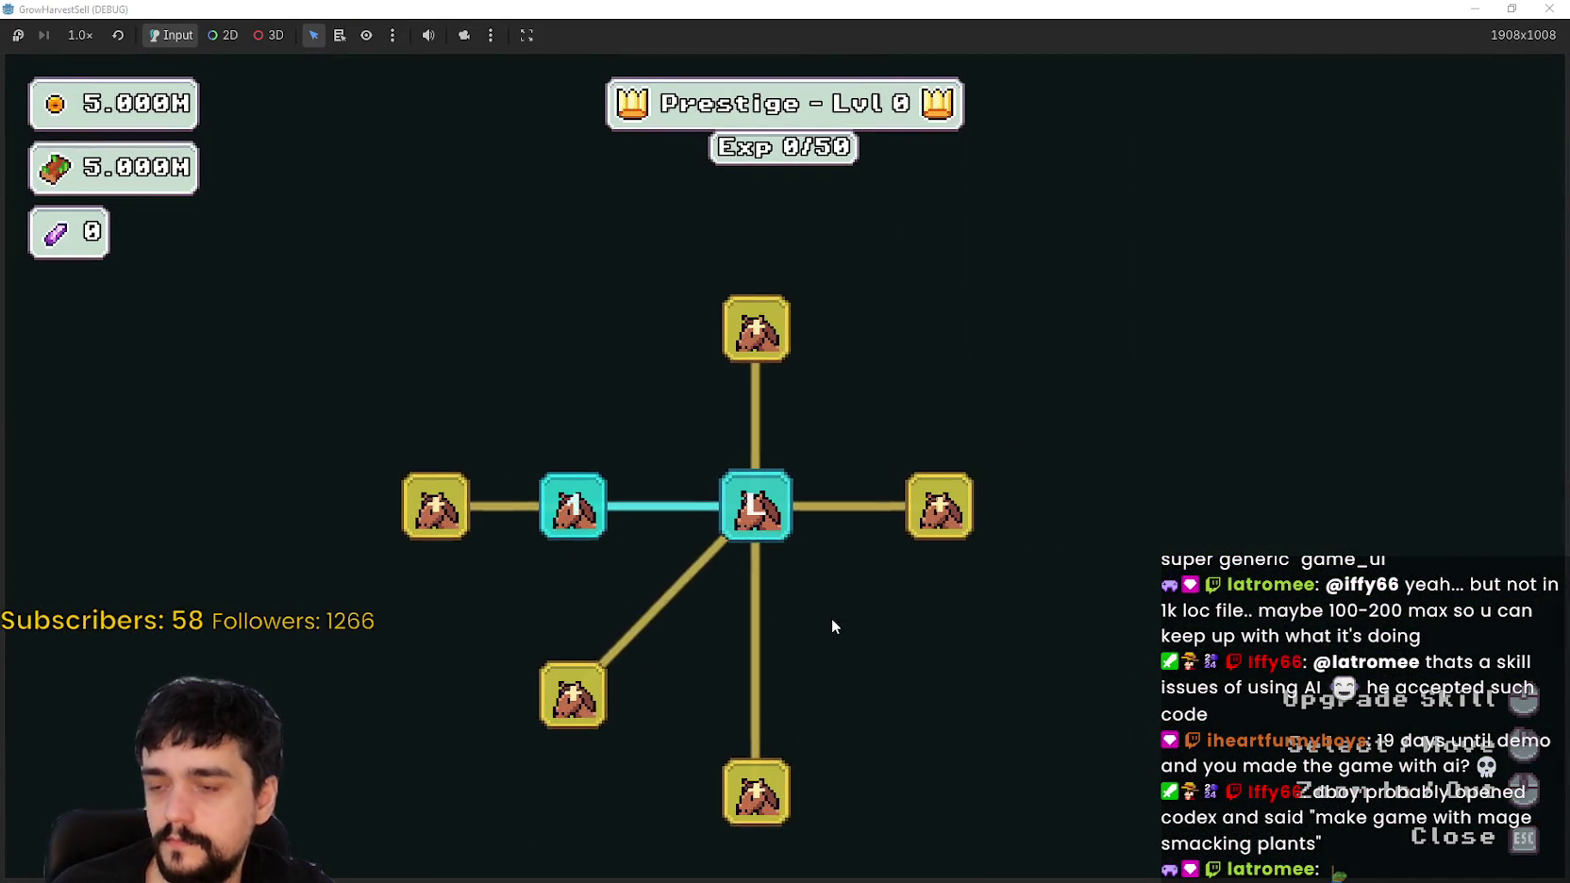
pyautogui.press('Escape')
pyautogui.press('e')
pyautogui.click(508, 749)
# Step: Walk up to the blue plant and harvest it
pyautogui.press('a')
pyautogui.press('w')
pyautogui.press('a')
pyautogui.press('w')
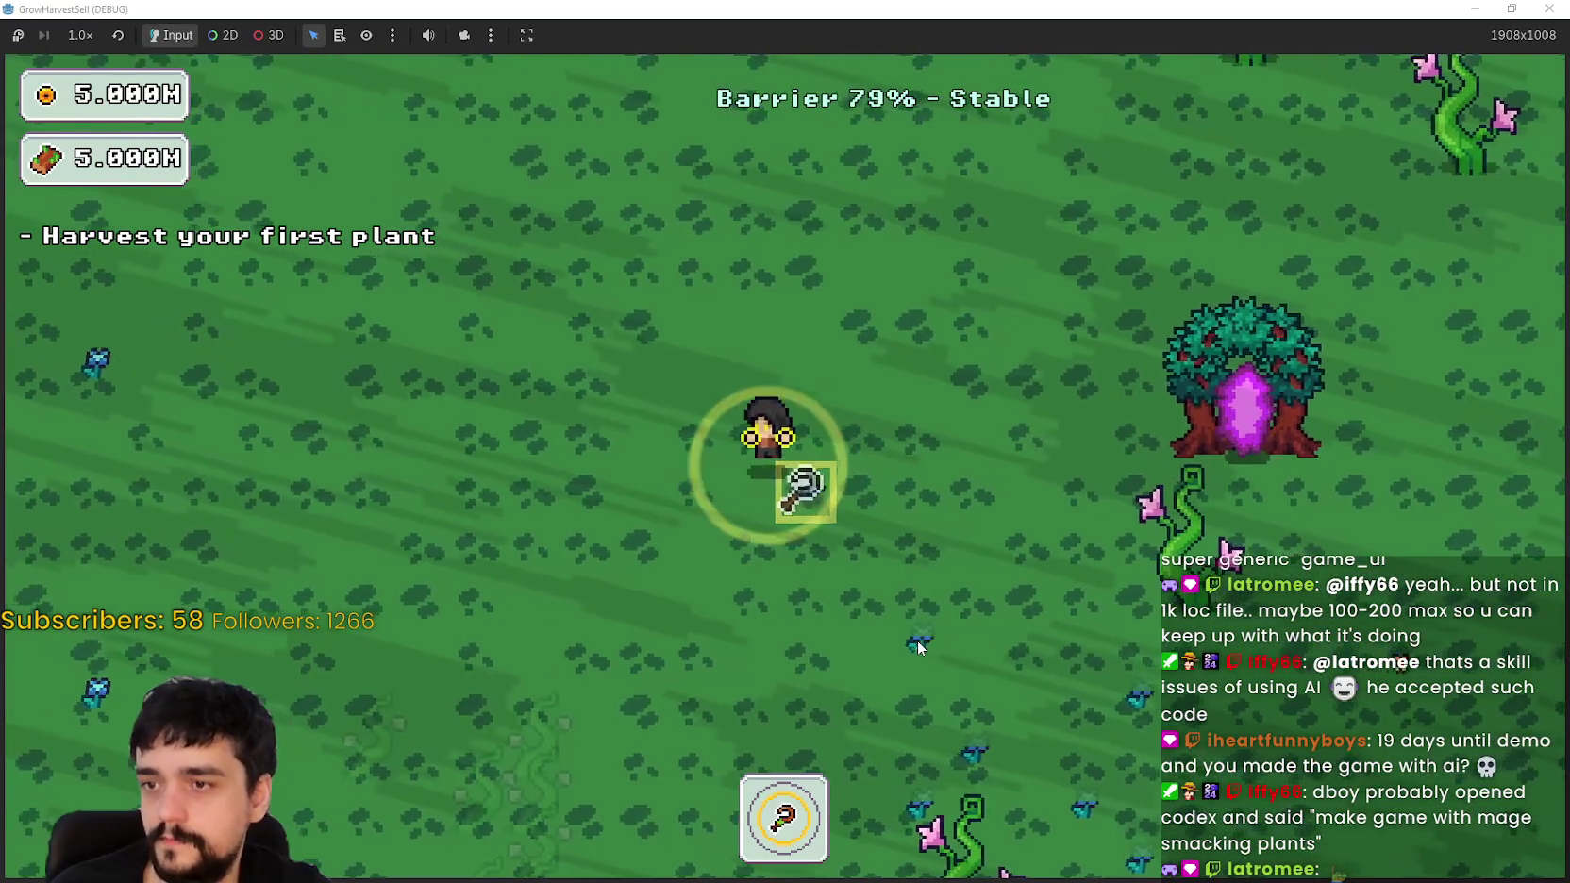
pyautogui.press('e')
pyautogui.press('a')
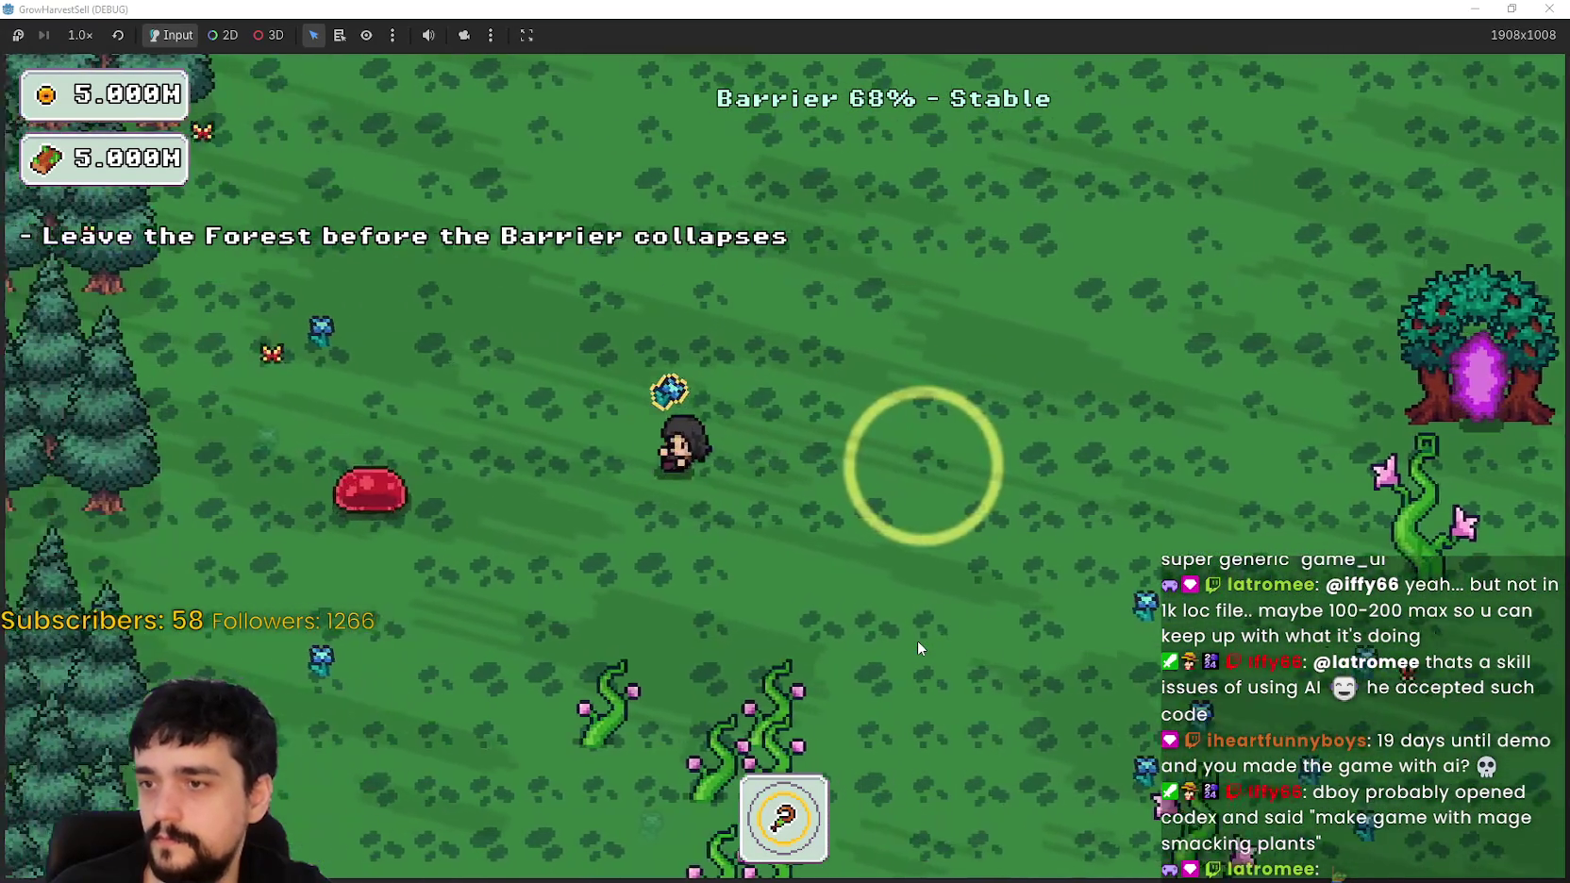
# Step: Destroy the red slime and move through the forest toward the tree portal
pyautogui.press('a')
pyautogui.press('s')
pyautogui.press('s')
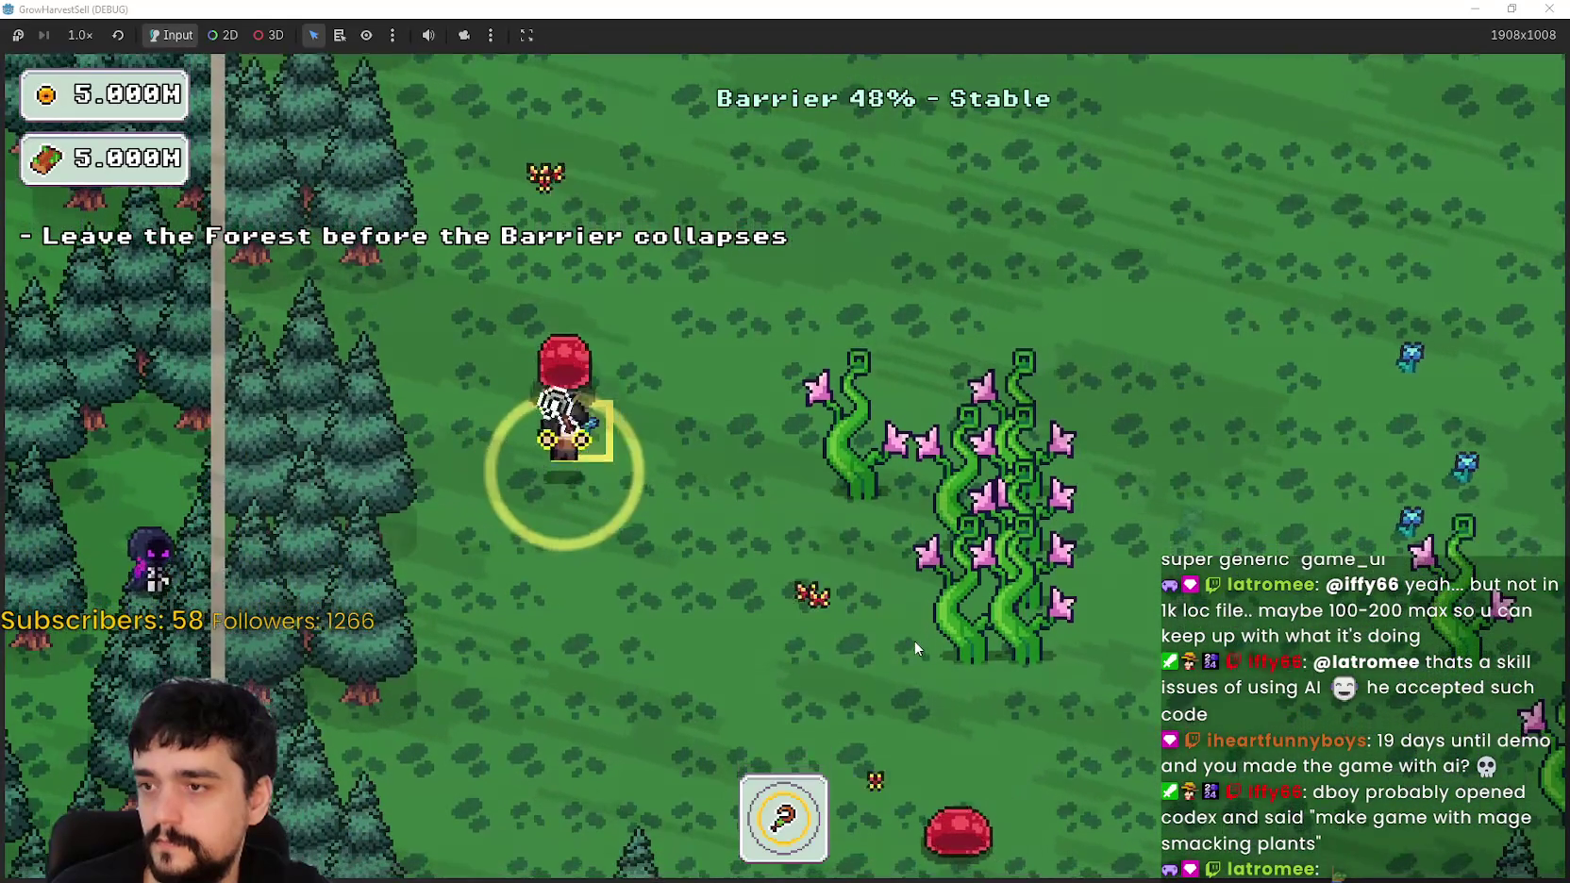
pyautogui.press('d')
pyautogui.press('w')
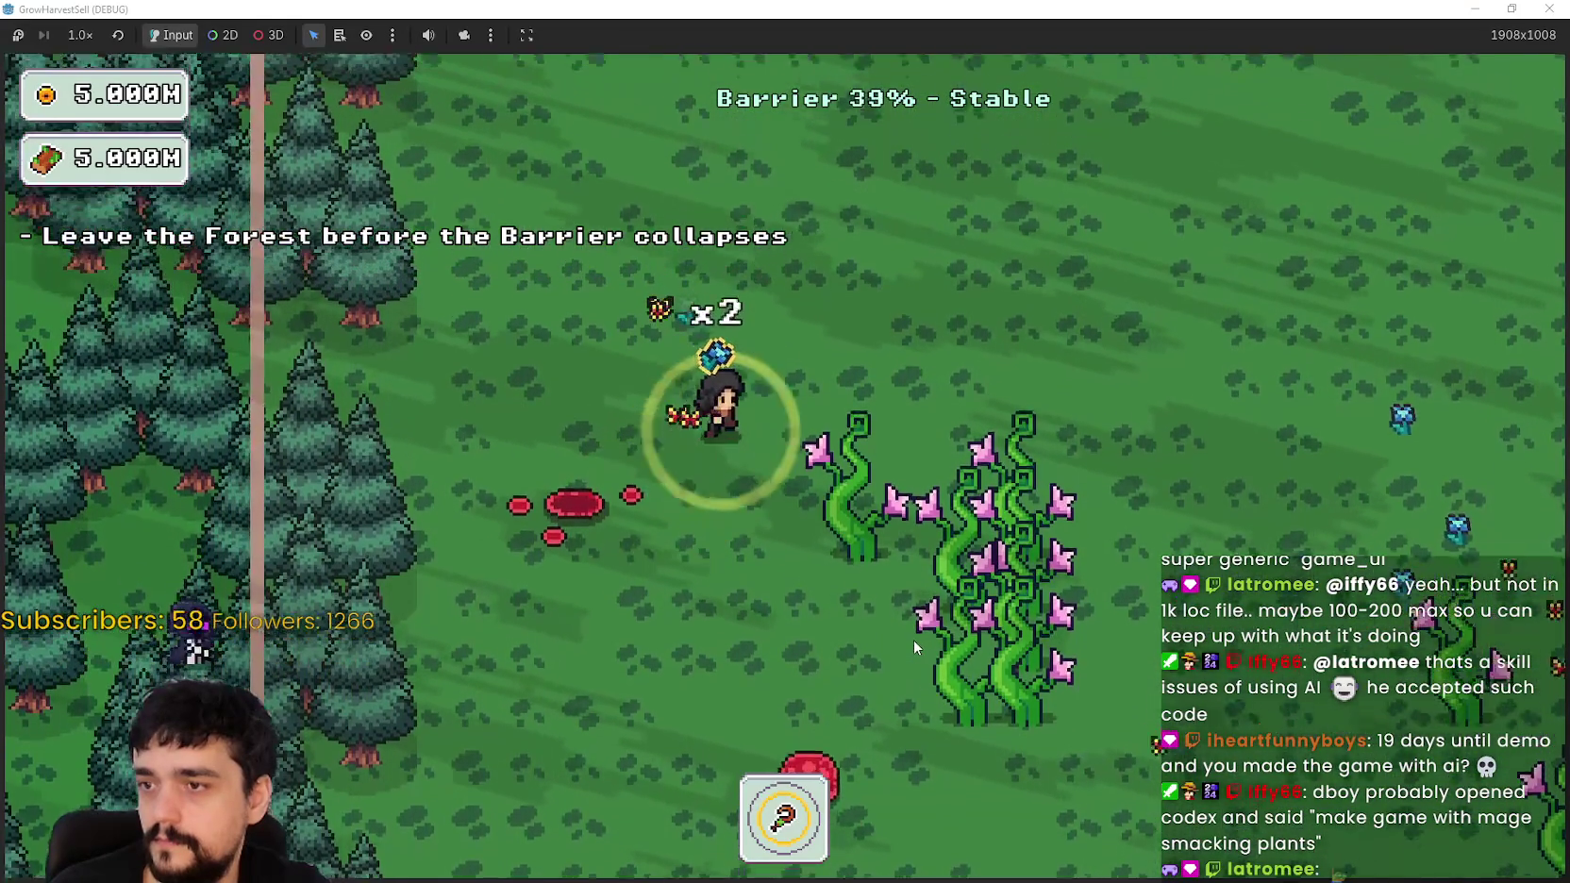
pyautogui.press('d')
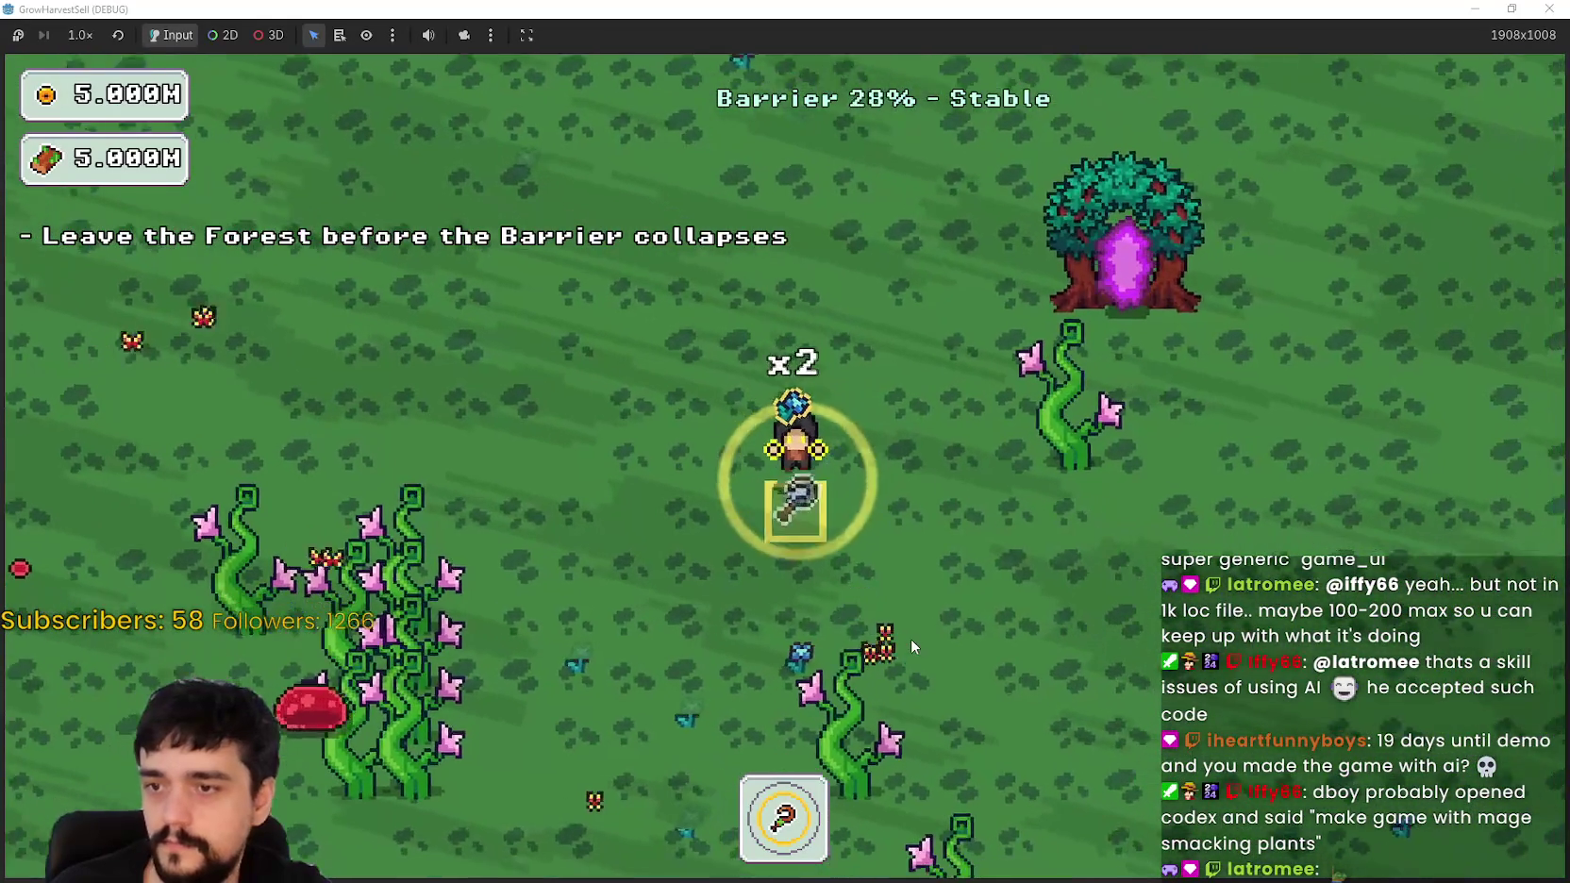
pyautogui.press('s')
pyautogui.press('a')
pyautogui.press('w')
pyautogui.press('d')
pyautogui.press('d')
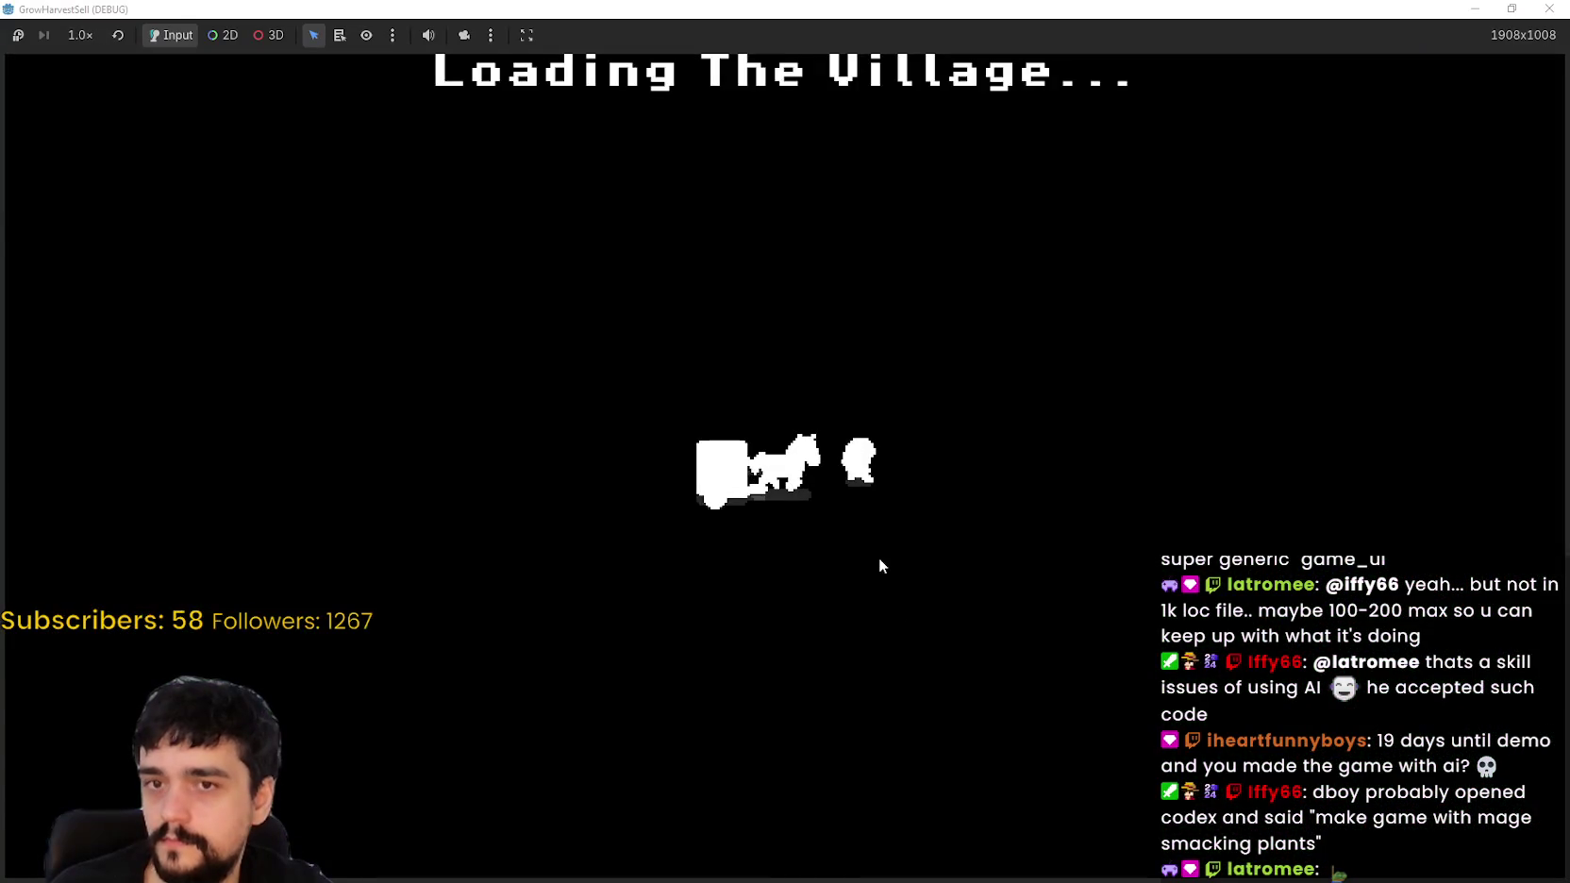
# Step: Walk past the market stall and collect gold from the bank chest
pyautogui.press('d')
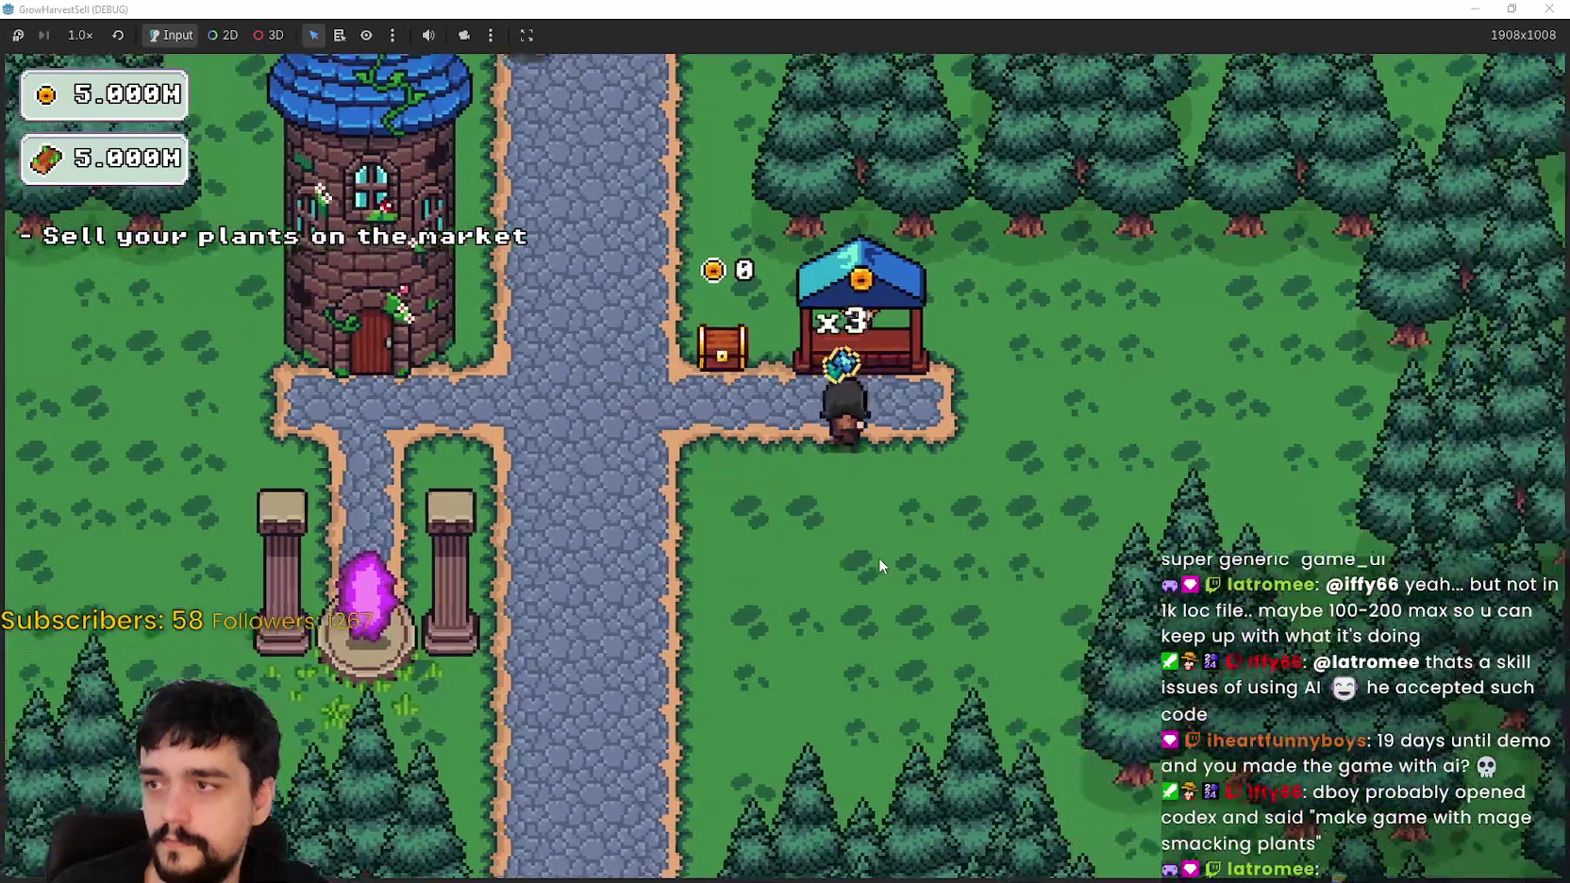
pyautogui.press('a')
pyautogui.press('w')
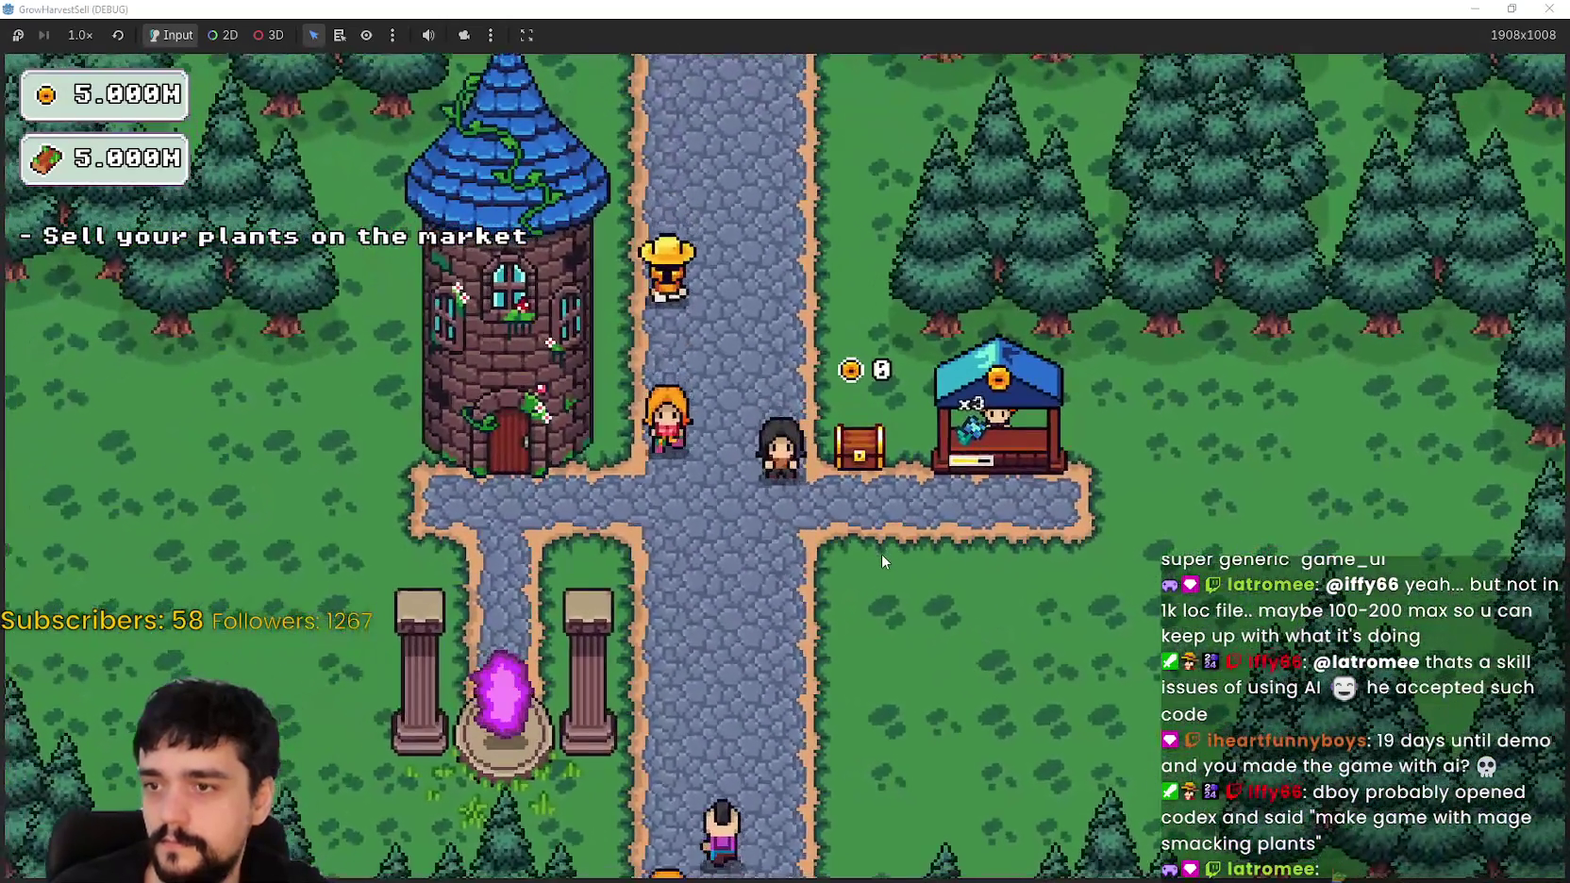
pyautogui.press('s')
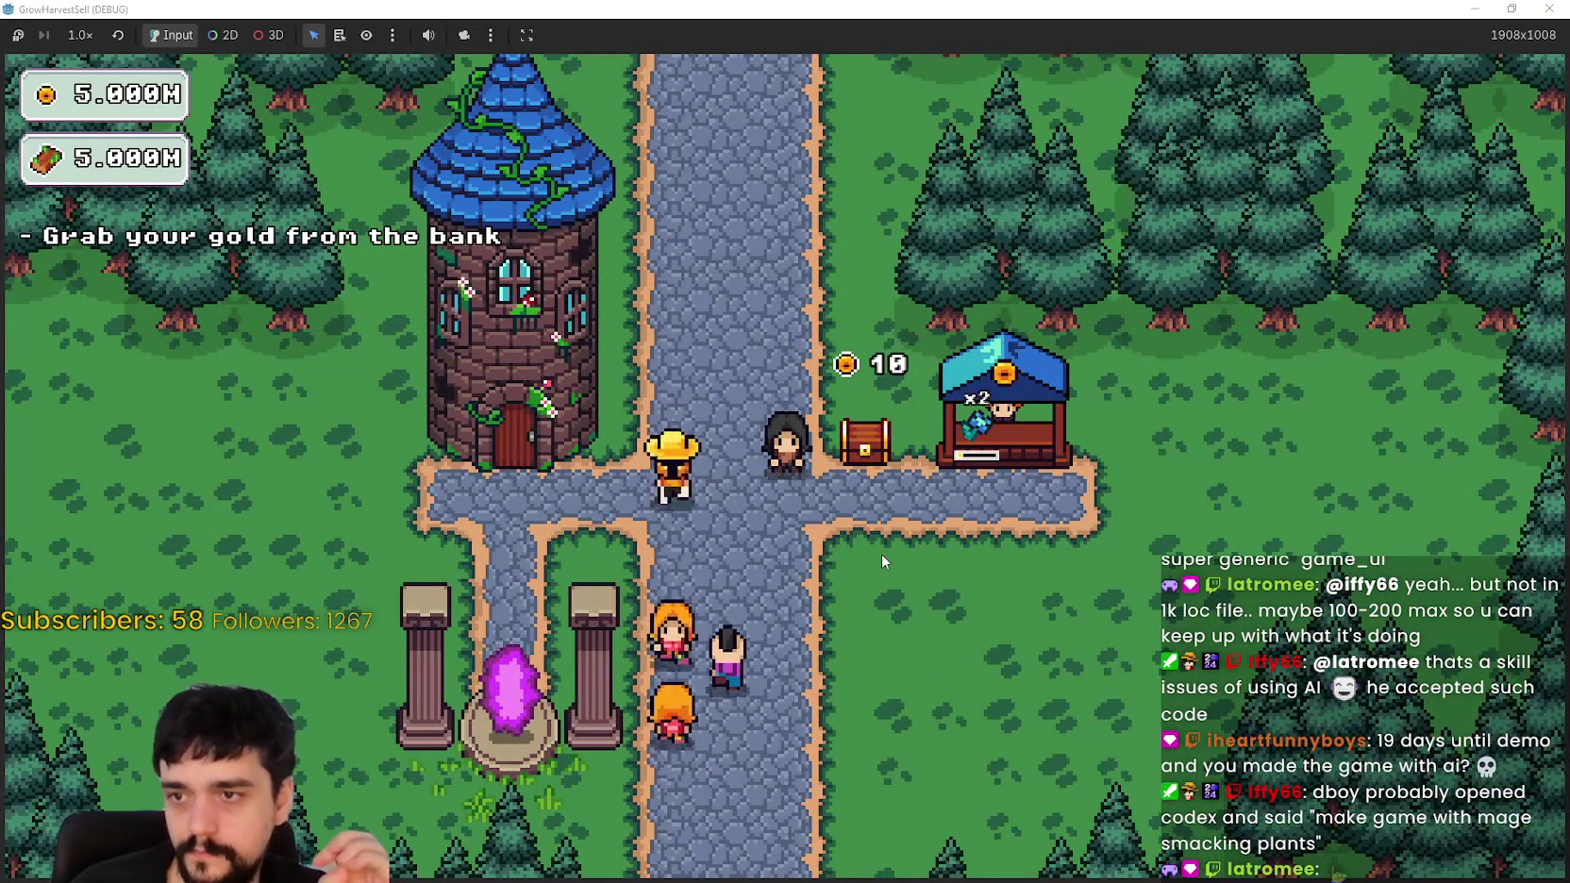
pyautogui.press('d')
pyautogui.press('w')
pyautogui.press('e')
# Step: Unlock the Resource Domain skill in the Mage Tower's Prestige tree
pyautogui.press('s')
pyautogui.press('a')
pyautogui.press('w')
pyautogui.press('e')
pyautogui.click(1072, 406)
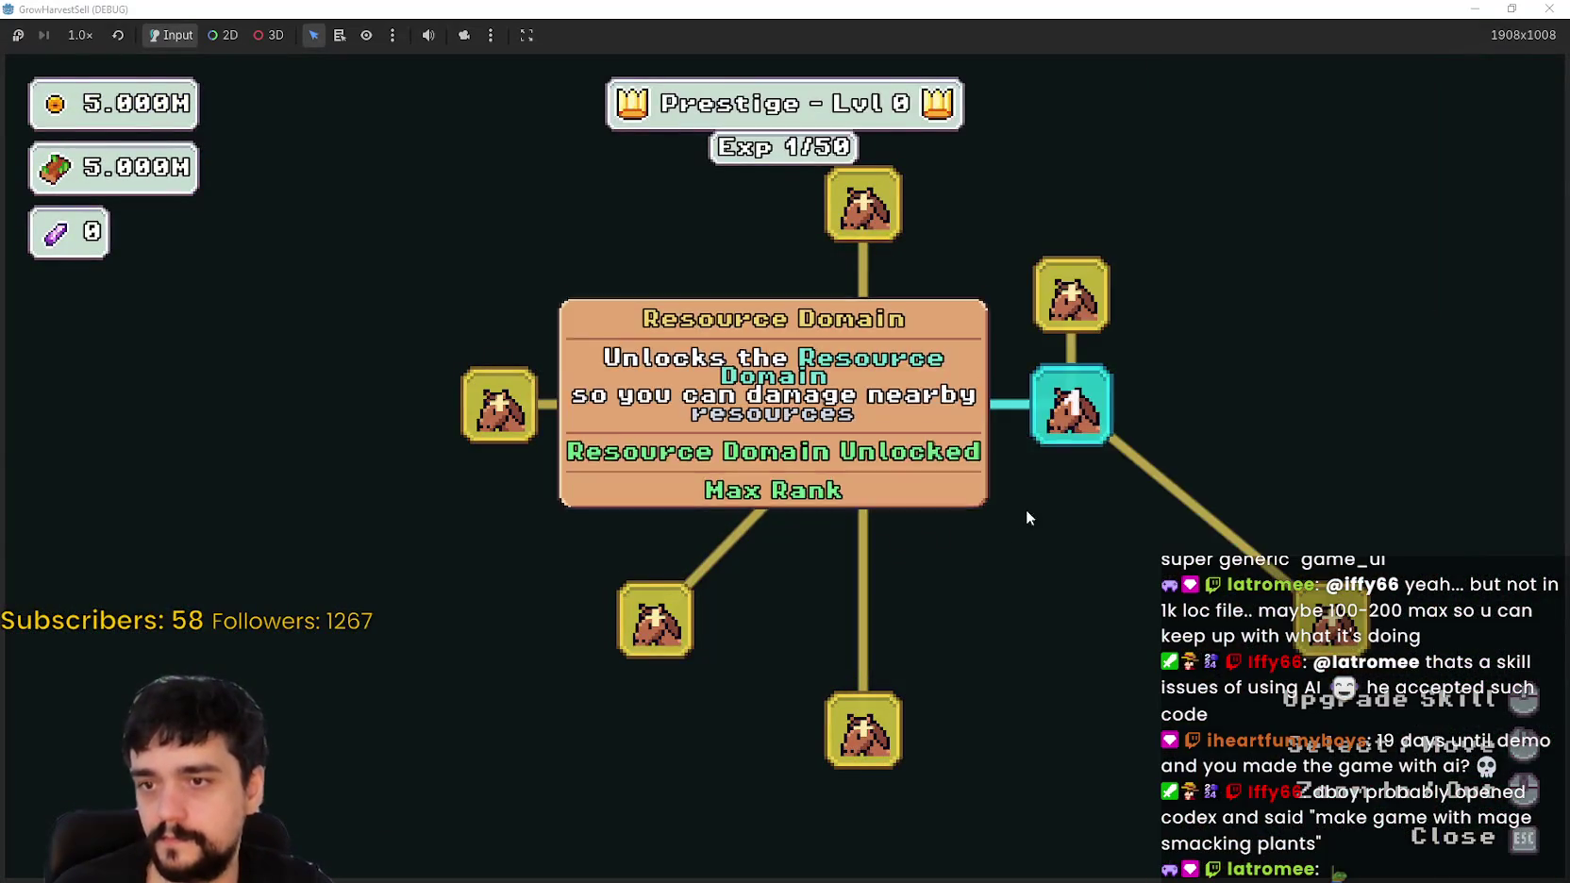
pyautogui.press('Escape')
# Step: Walk from the tower door down to the portal between the pillars
pyautogui.press('s')
pyautogui.press('d')
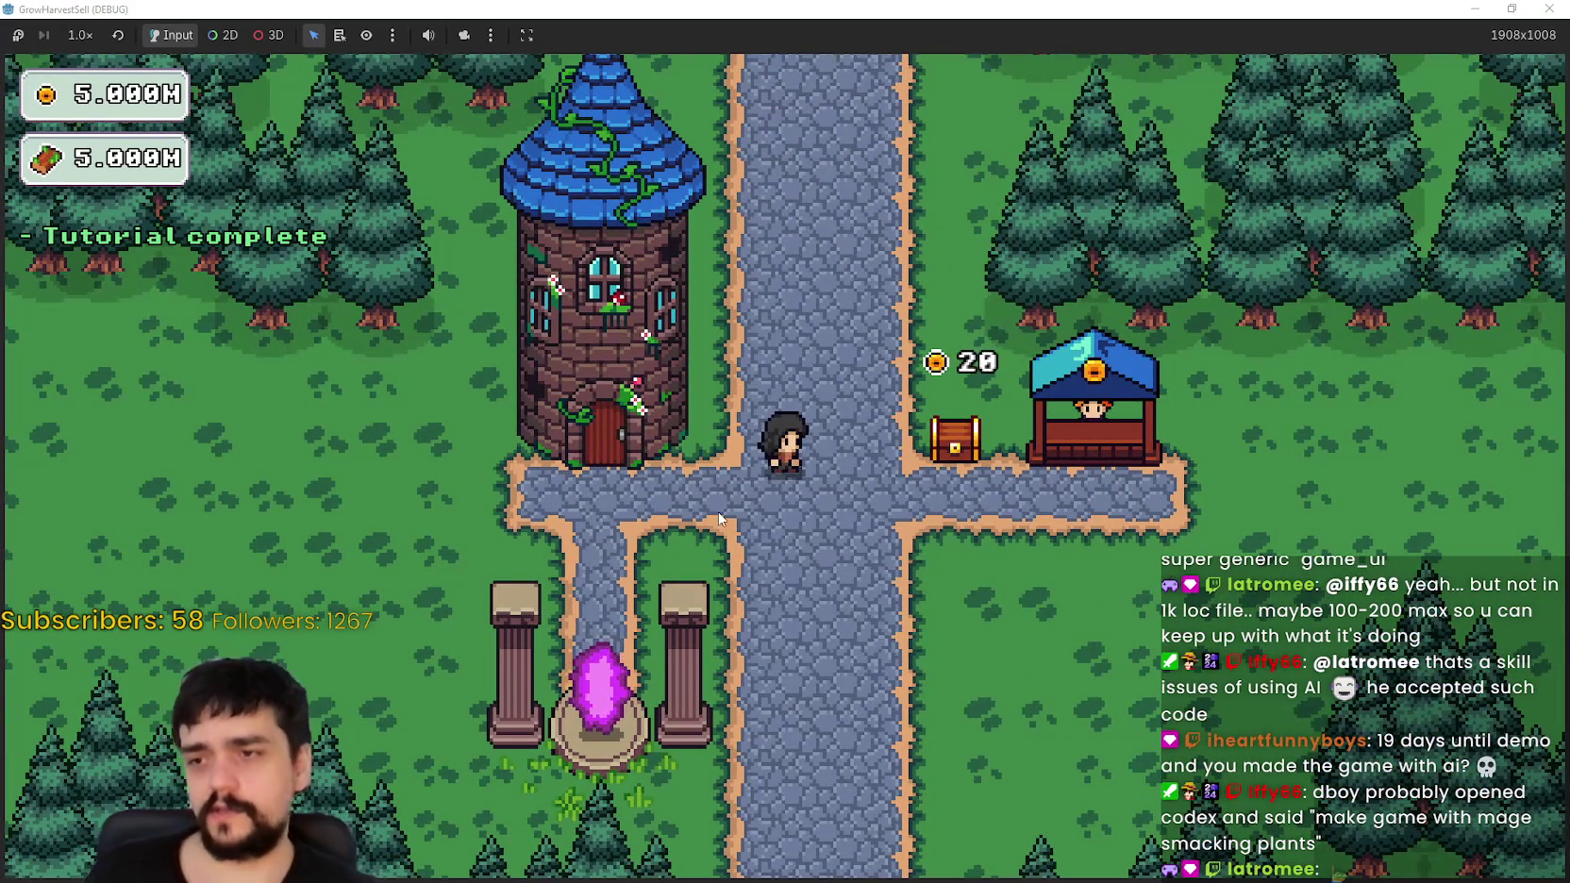
pyautogui.press('s')
pyautogui.press('a')
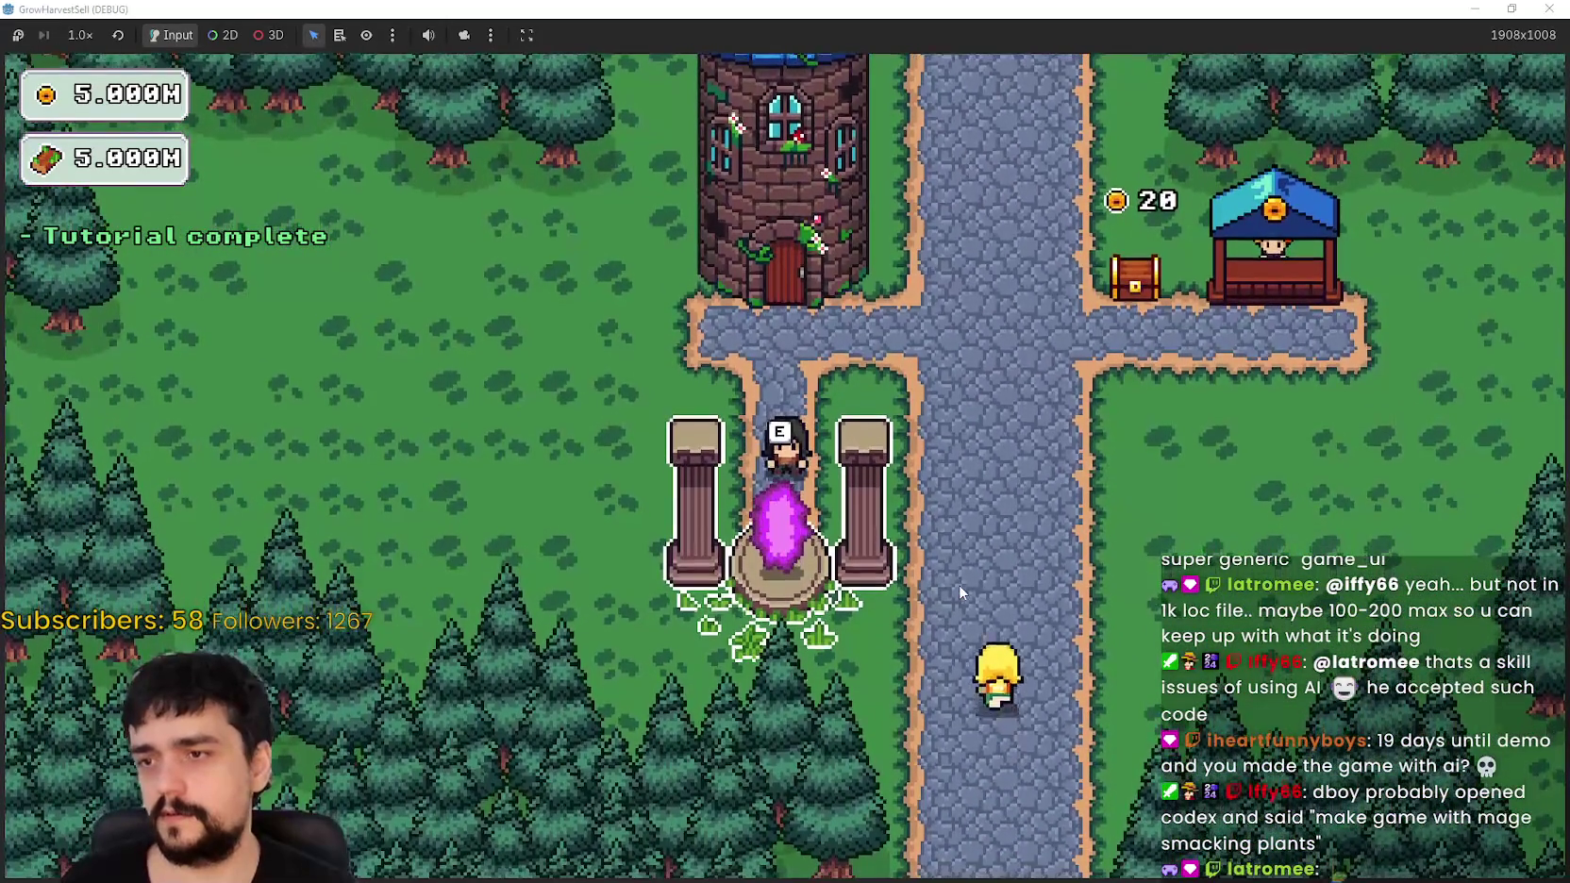
# Step: Open the Select a Stage menu at the portal and cancel it twice without travelling
pyautogui.press('e')
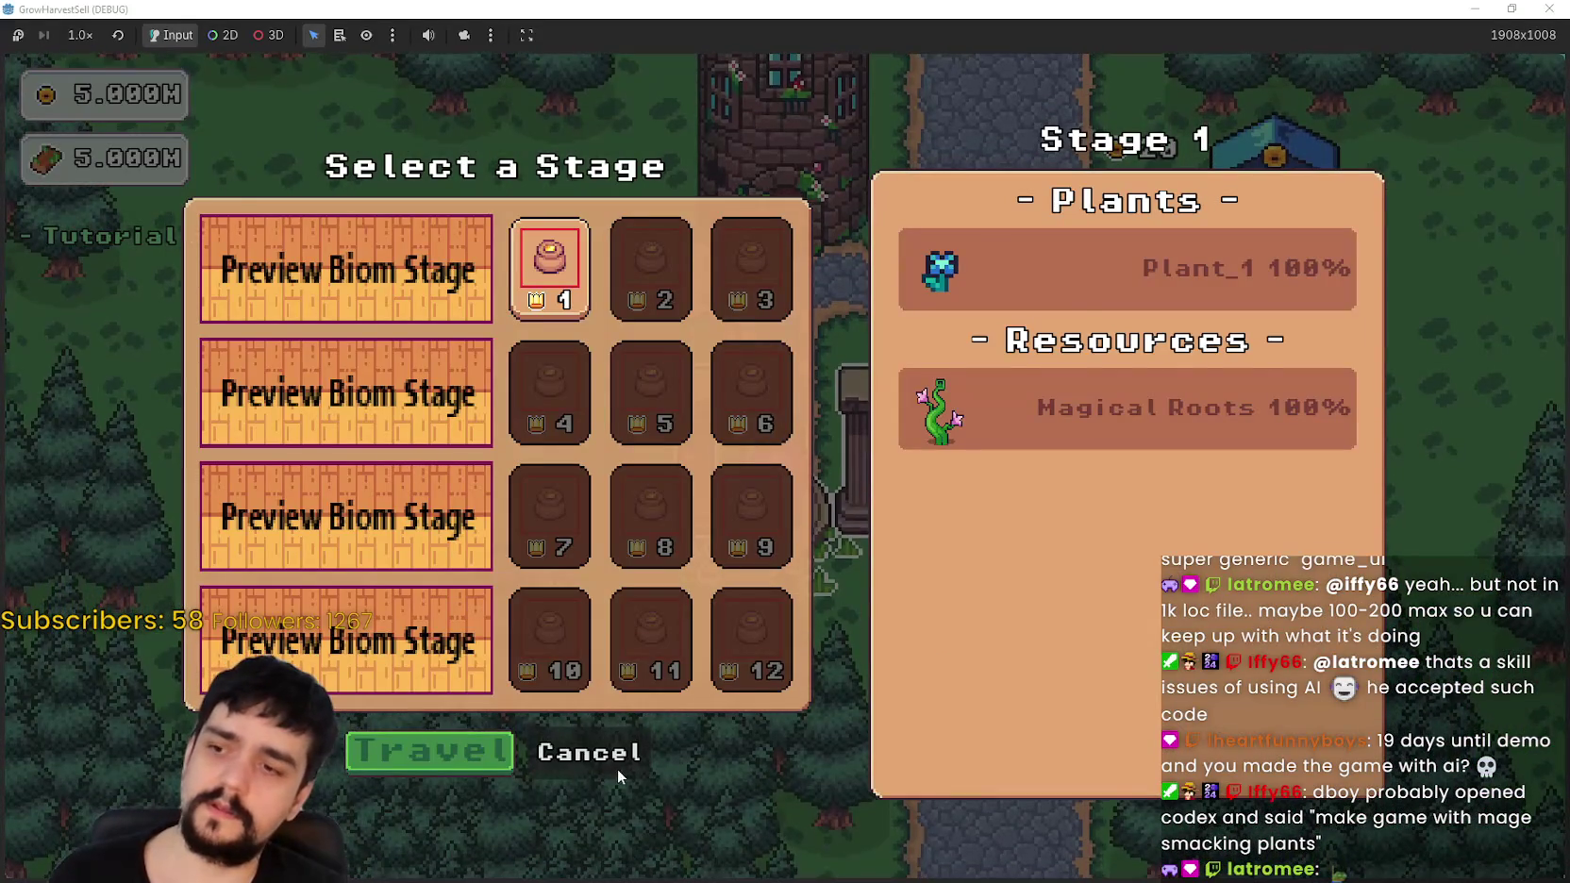
pyautogui.click(614, 766)
pyautogui.press('w')
pyautogui.press('s')
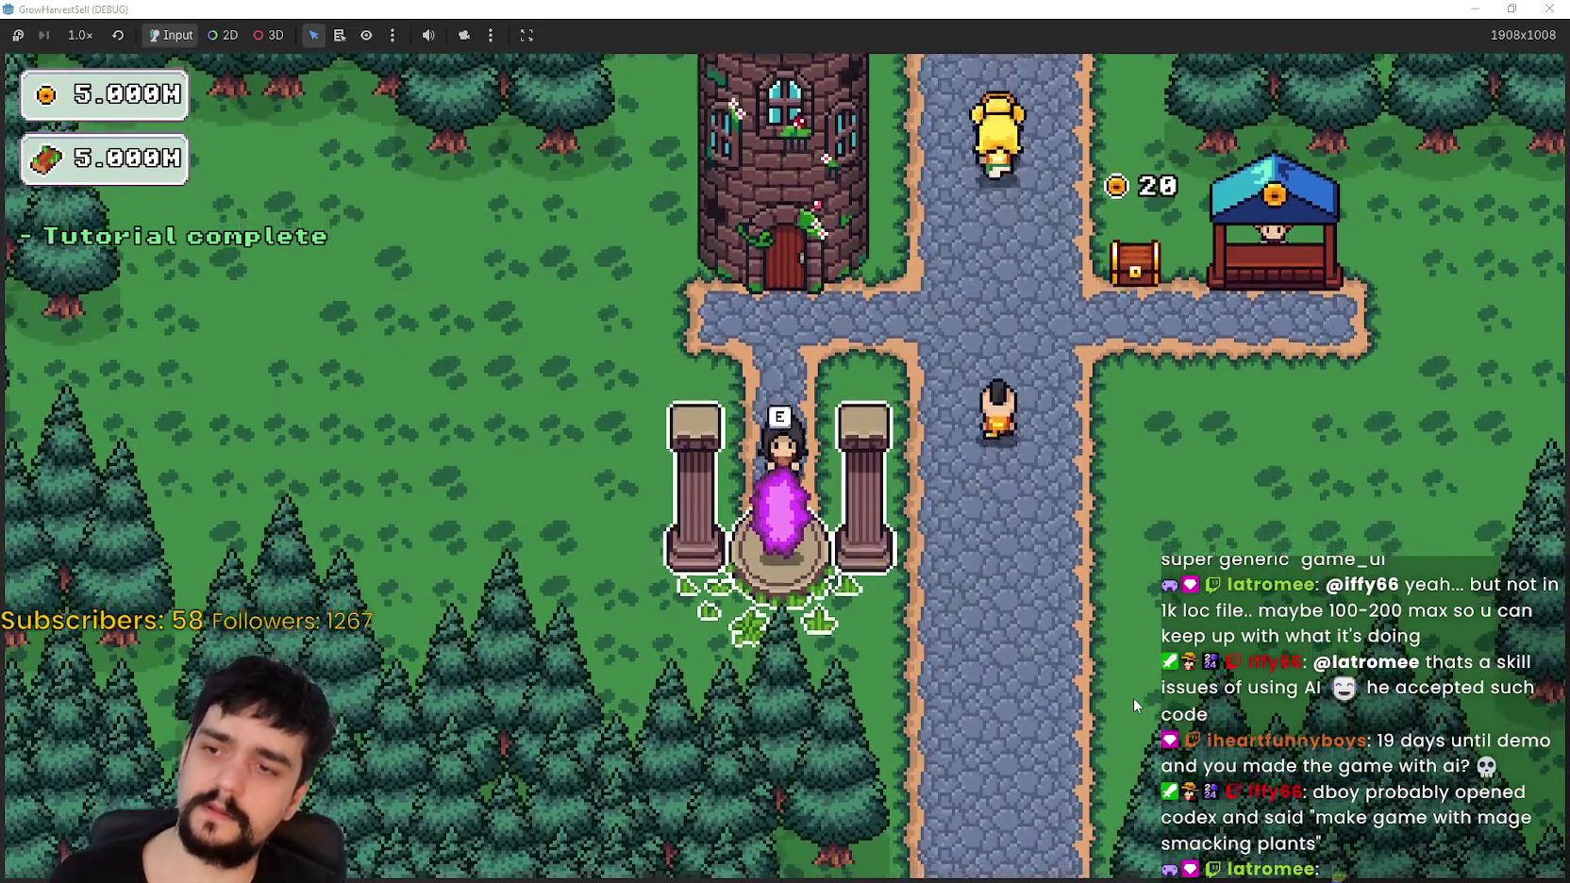
pyautogui.press('e')
pyautogui.click(619, 767)
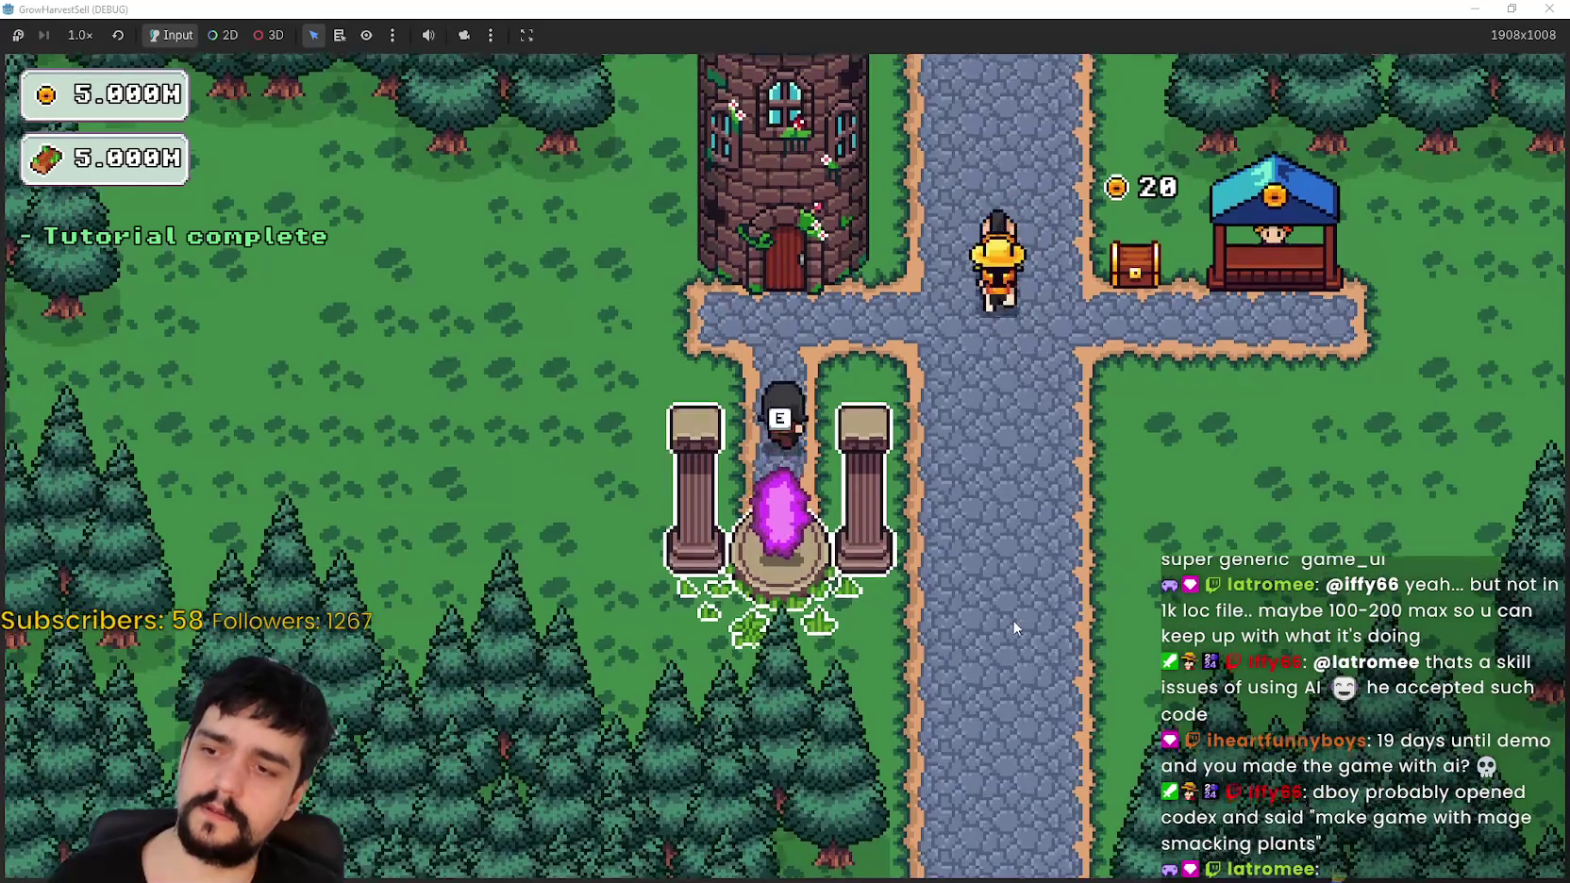
# Step: Dismiss the stage menu a few more times, then walk the player back to the crossroads
pyautogui.press('e')
pyautogui.press('Escape')
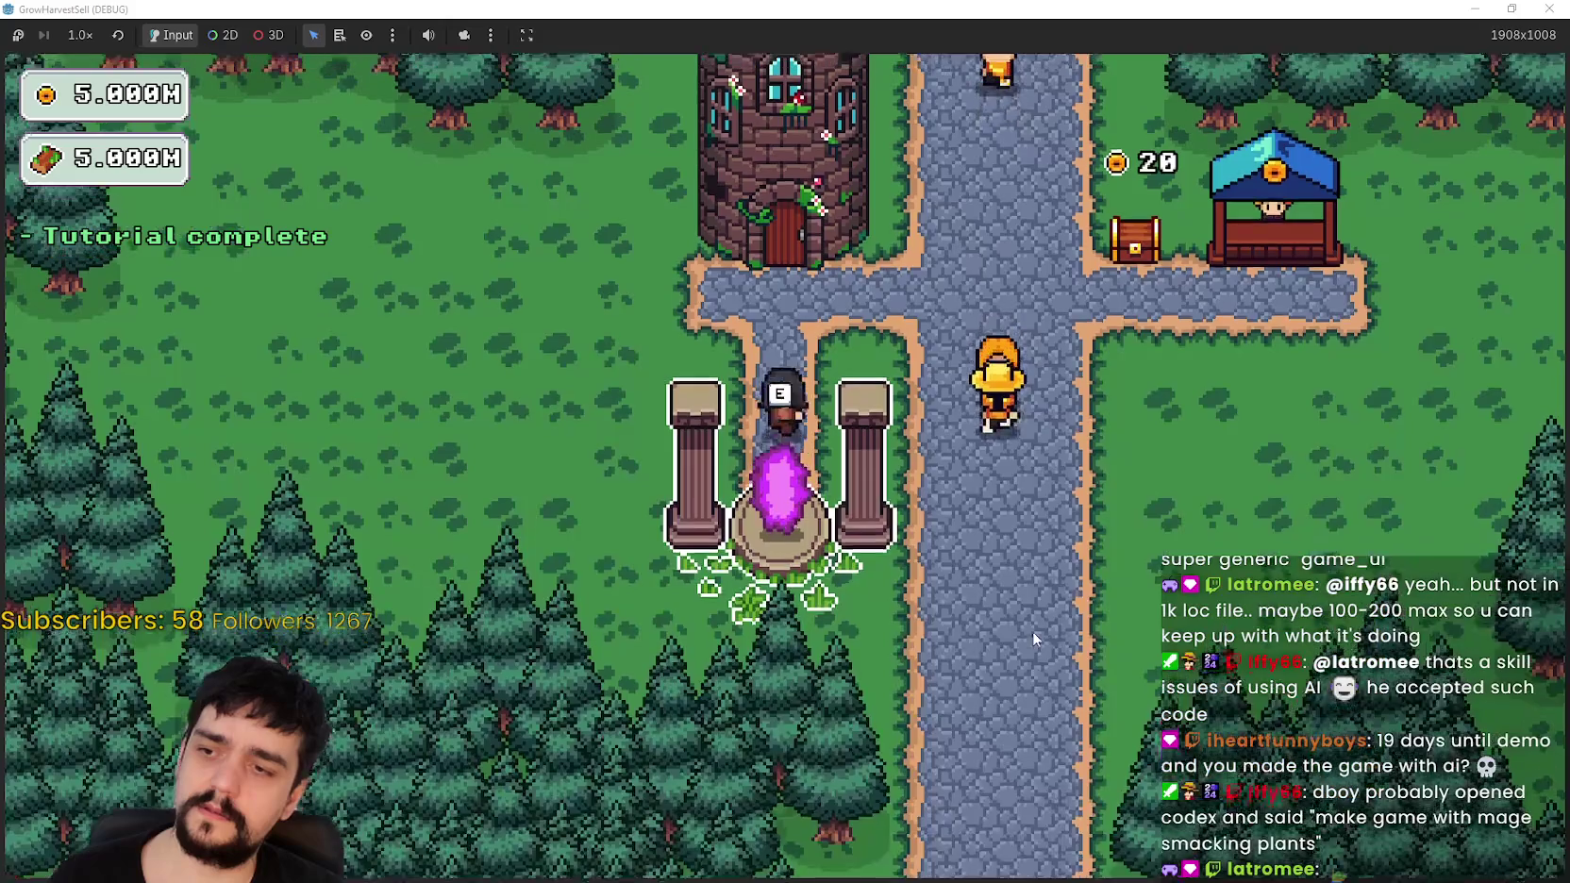
pyautogui.press('e')
pyautogui.click(582, 755)
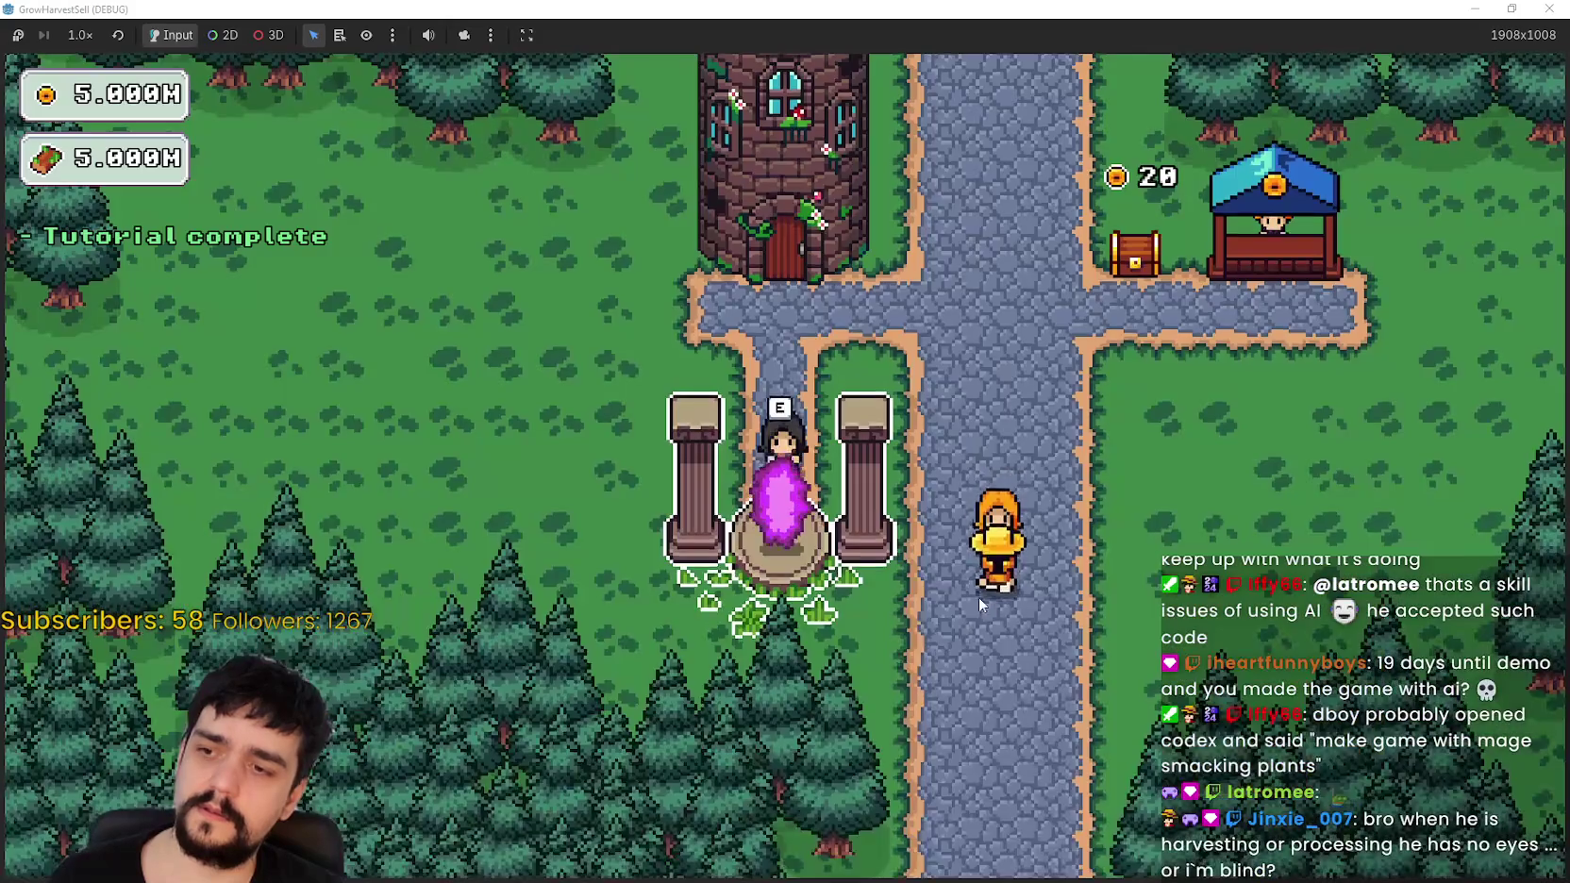
pyautogui.press('e')
pyautogui.press('Escape')
pyautogui.press('e')
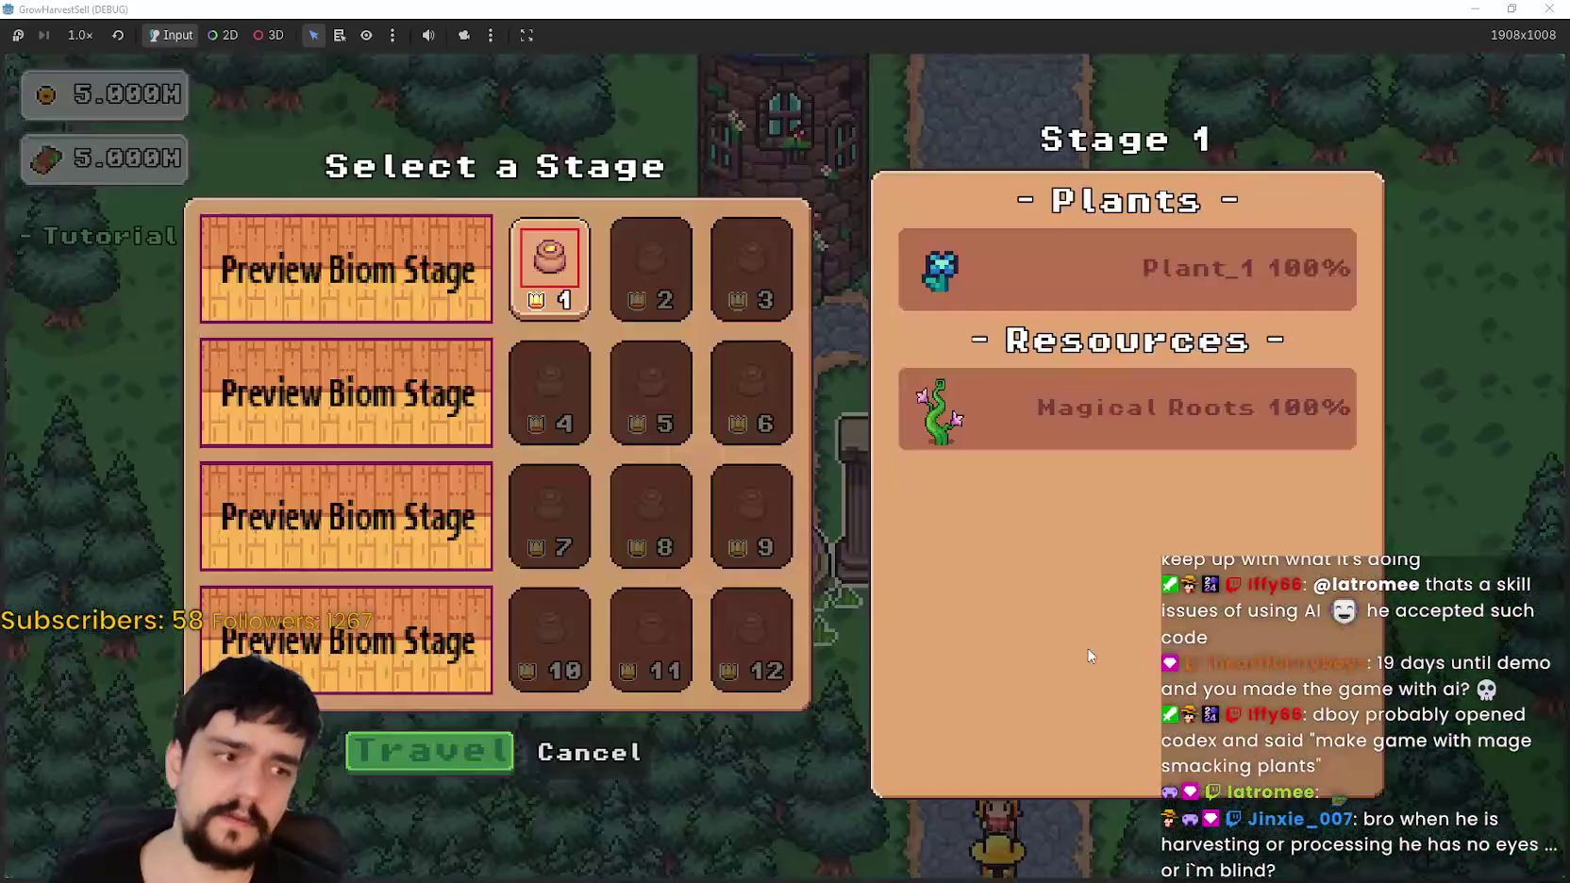
pyautogui.click(626, 769)
pyautogui.press('w')
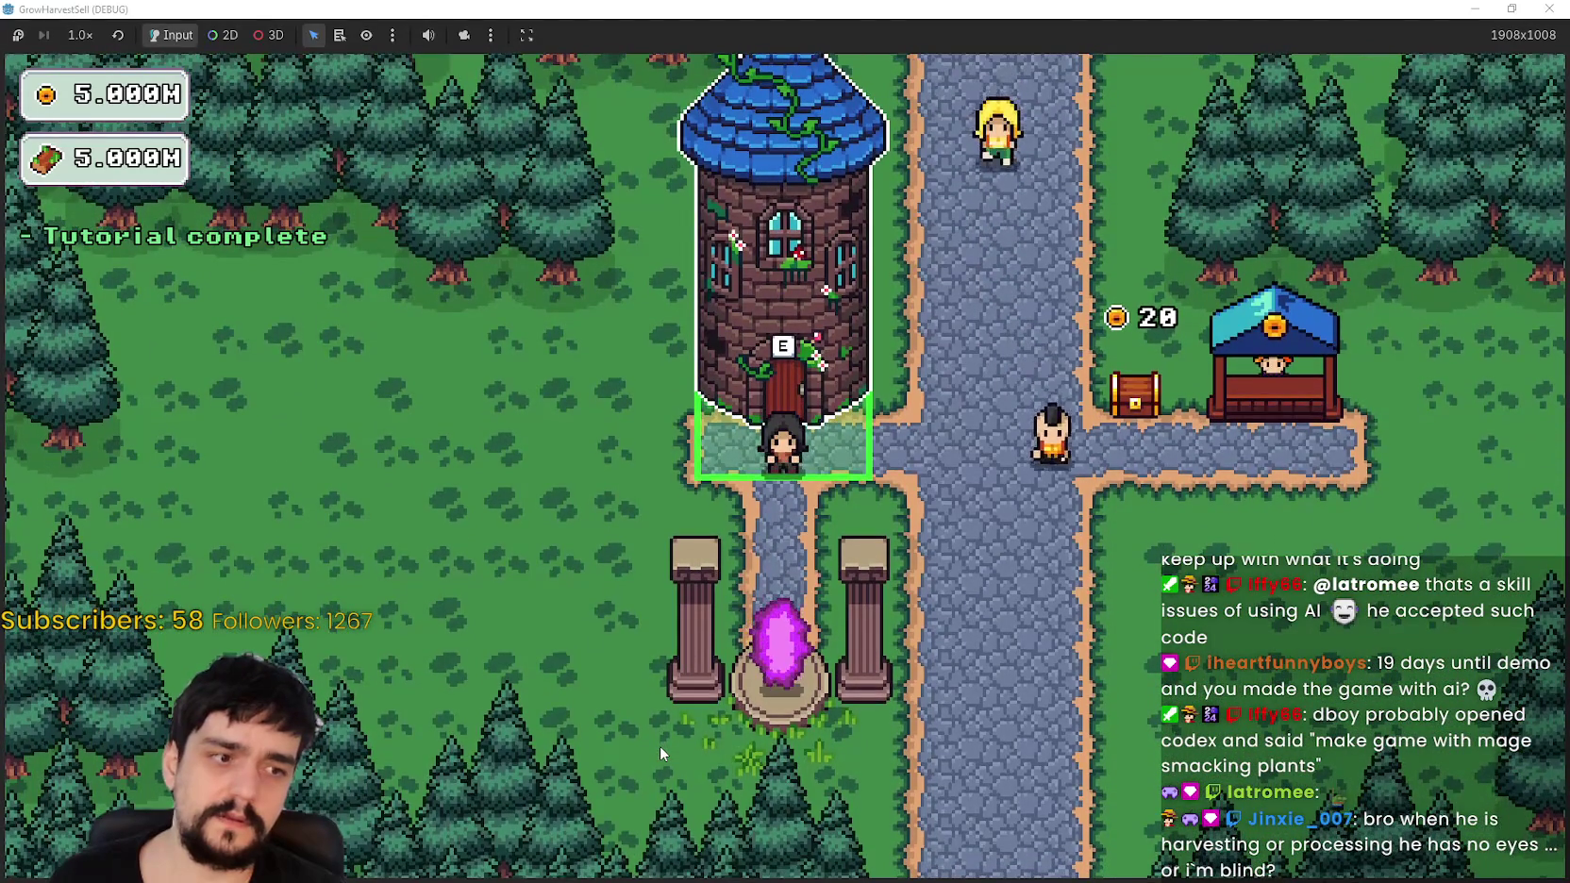
pyautogui.press('d')
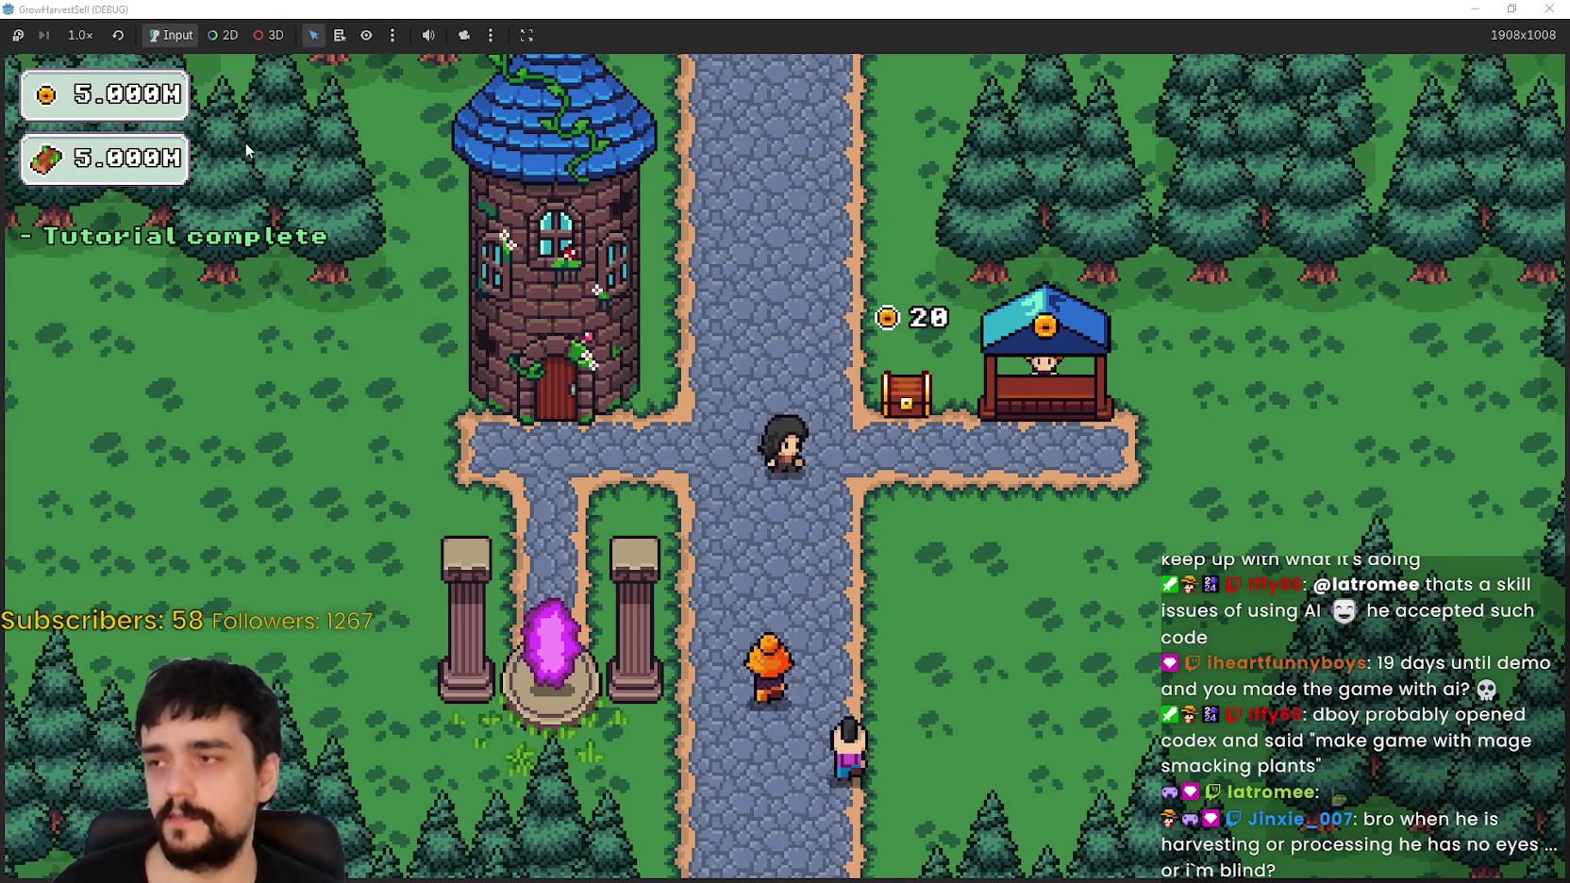
# Step: Travel from the portal to the forest stage and harvest the plants around the player
pyautogui.press('a')
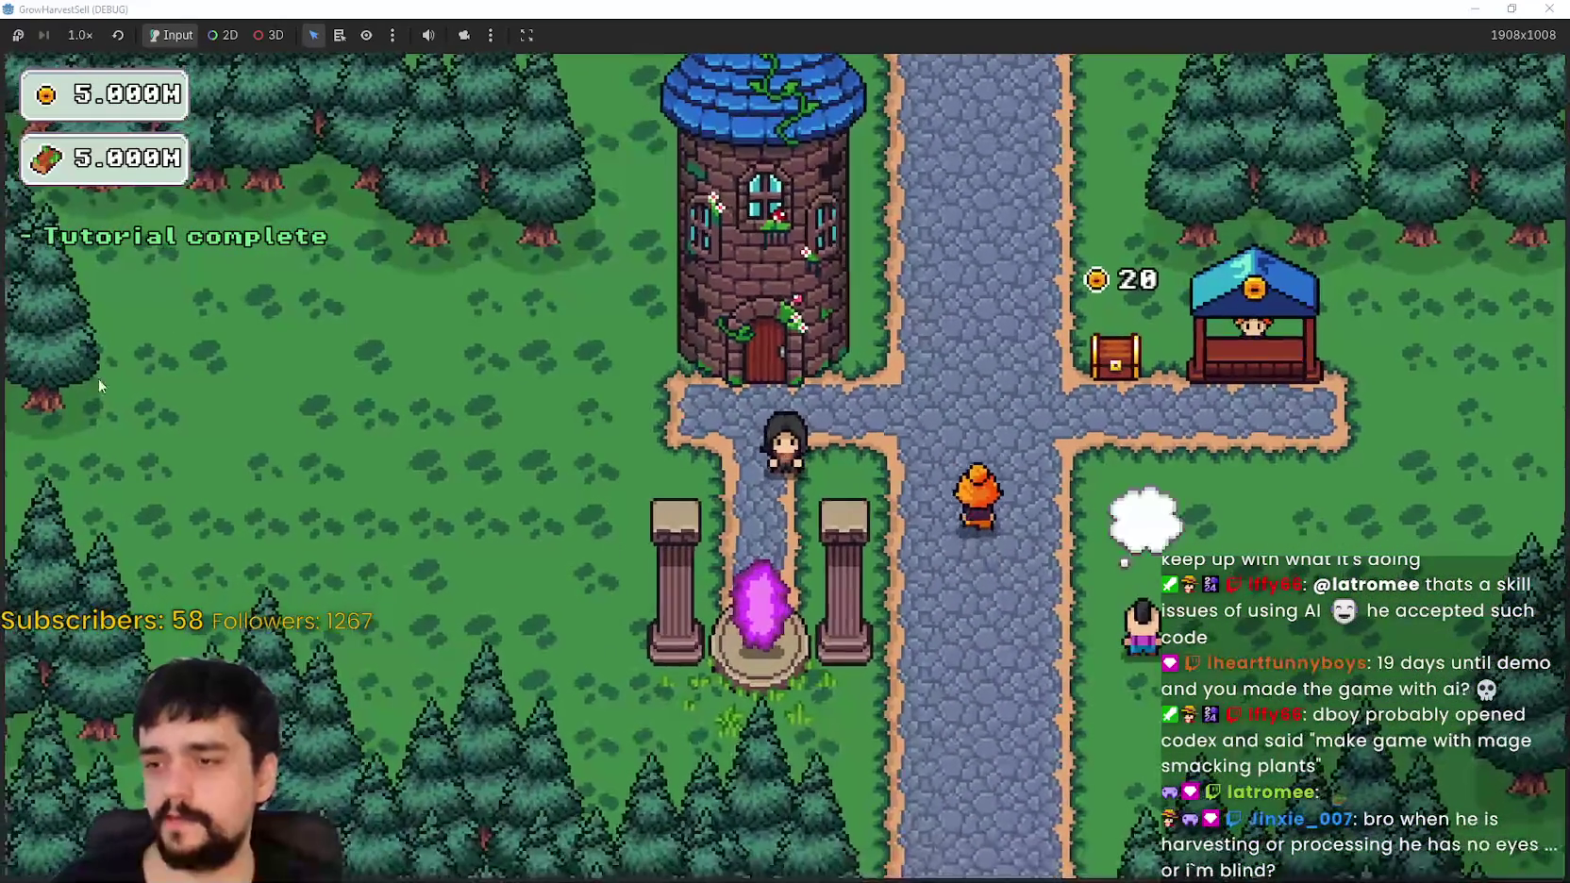
pyautogui.press('s')
pyautogui.press('Return')
pyautogui.press('w')
pyautogui.press('d')
pyautogui.press('d')
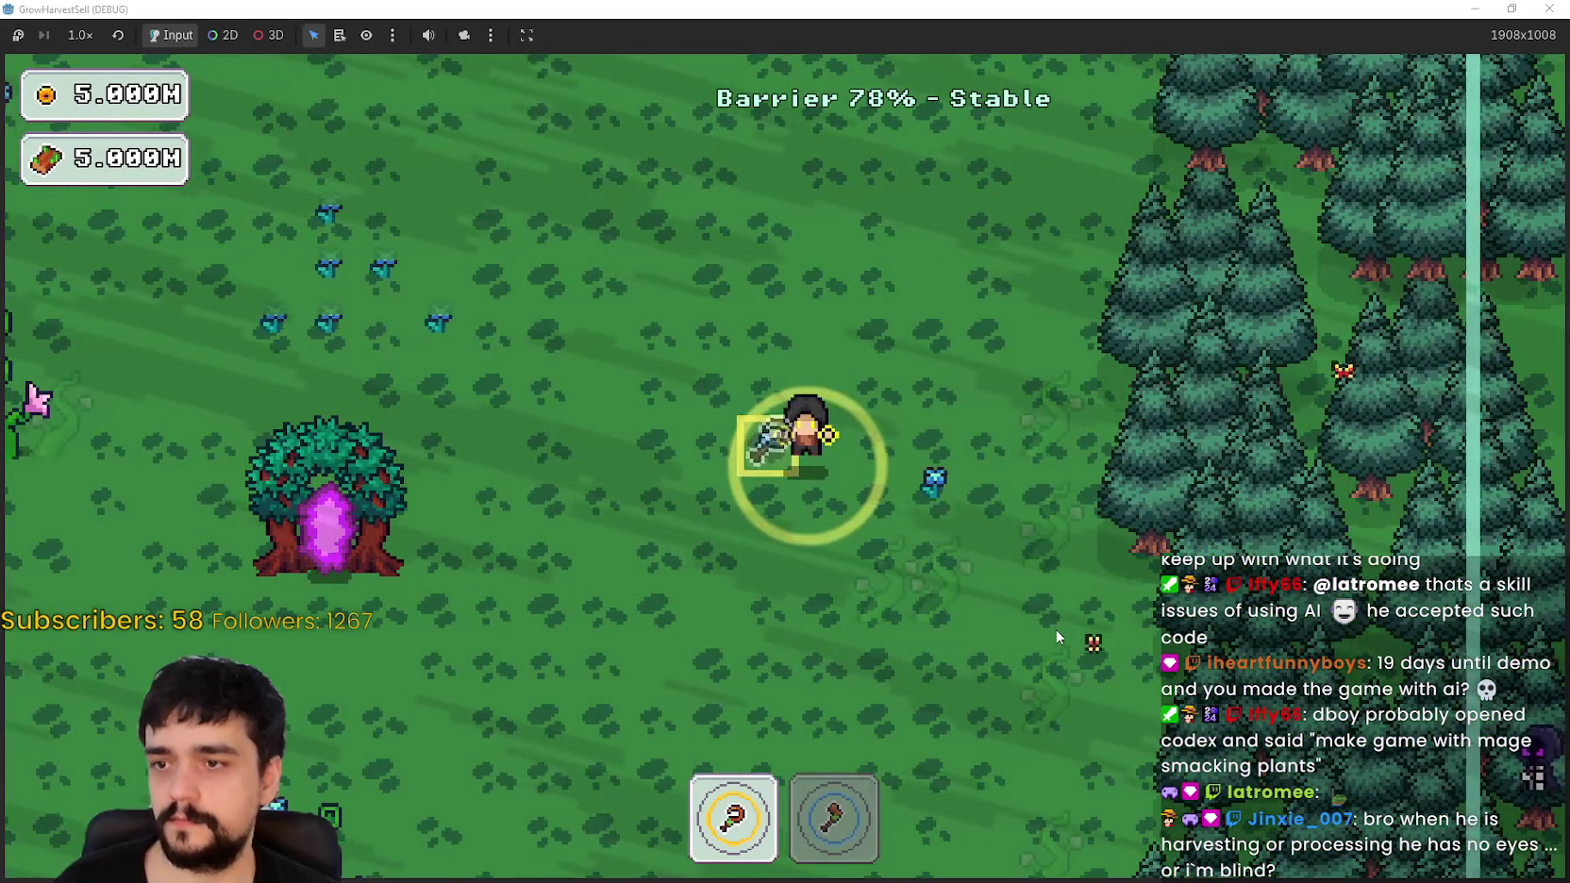
pyautogui.press('d')
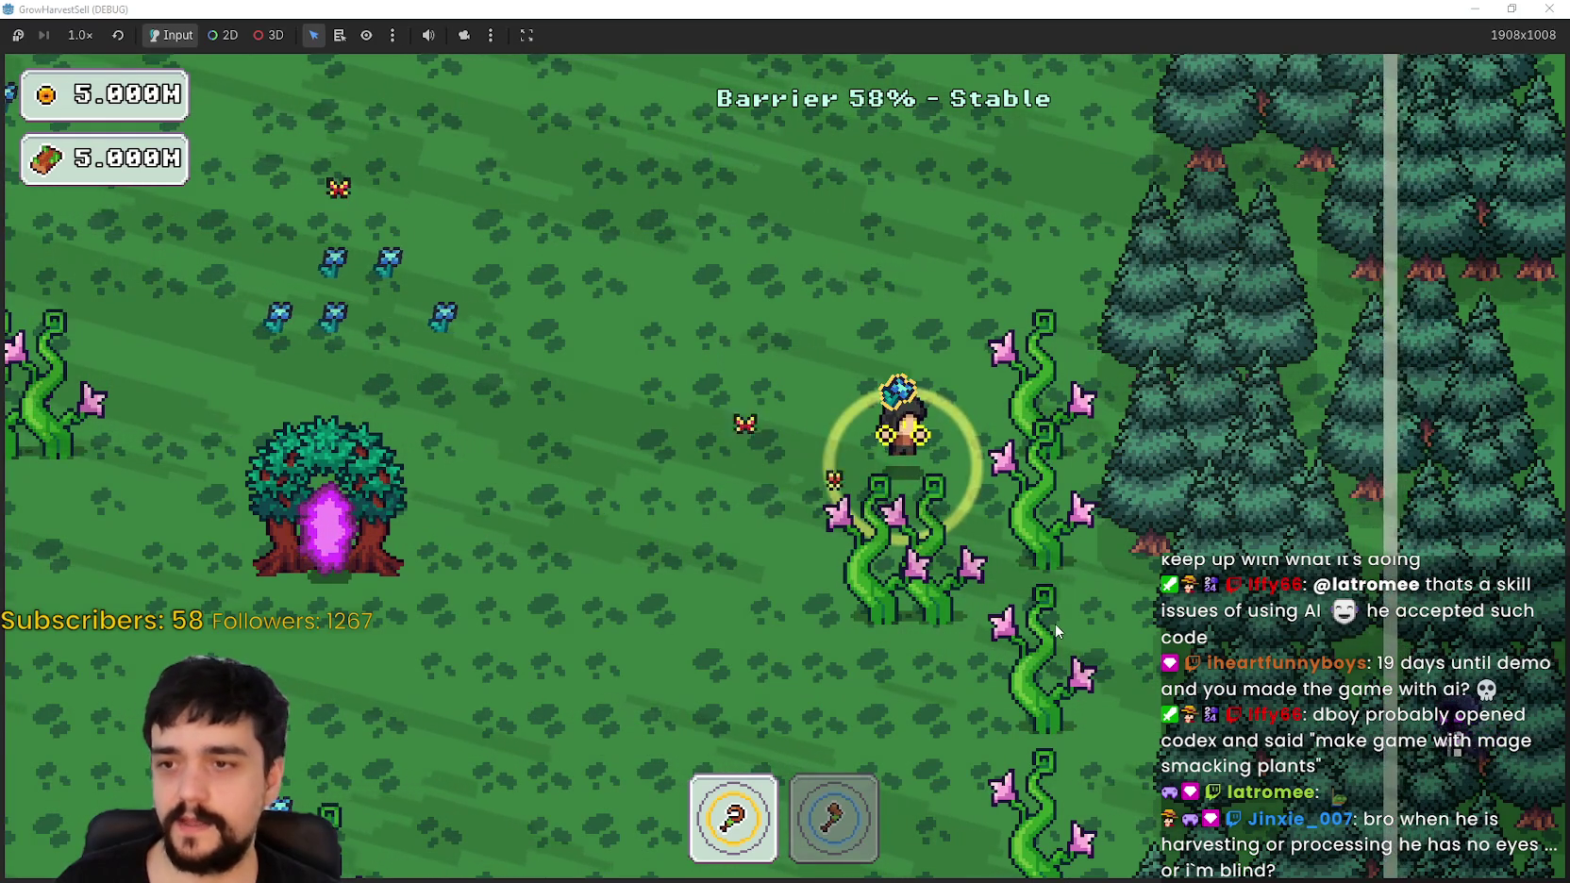
# Step: Walk left to the portal tree, enter it to reload the village, and head toward the shop
pyautogui.press('a')
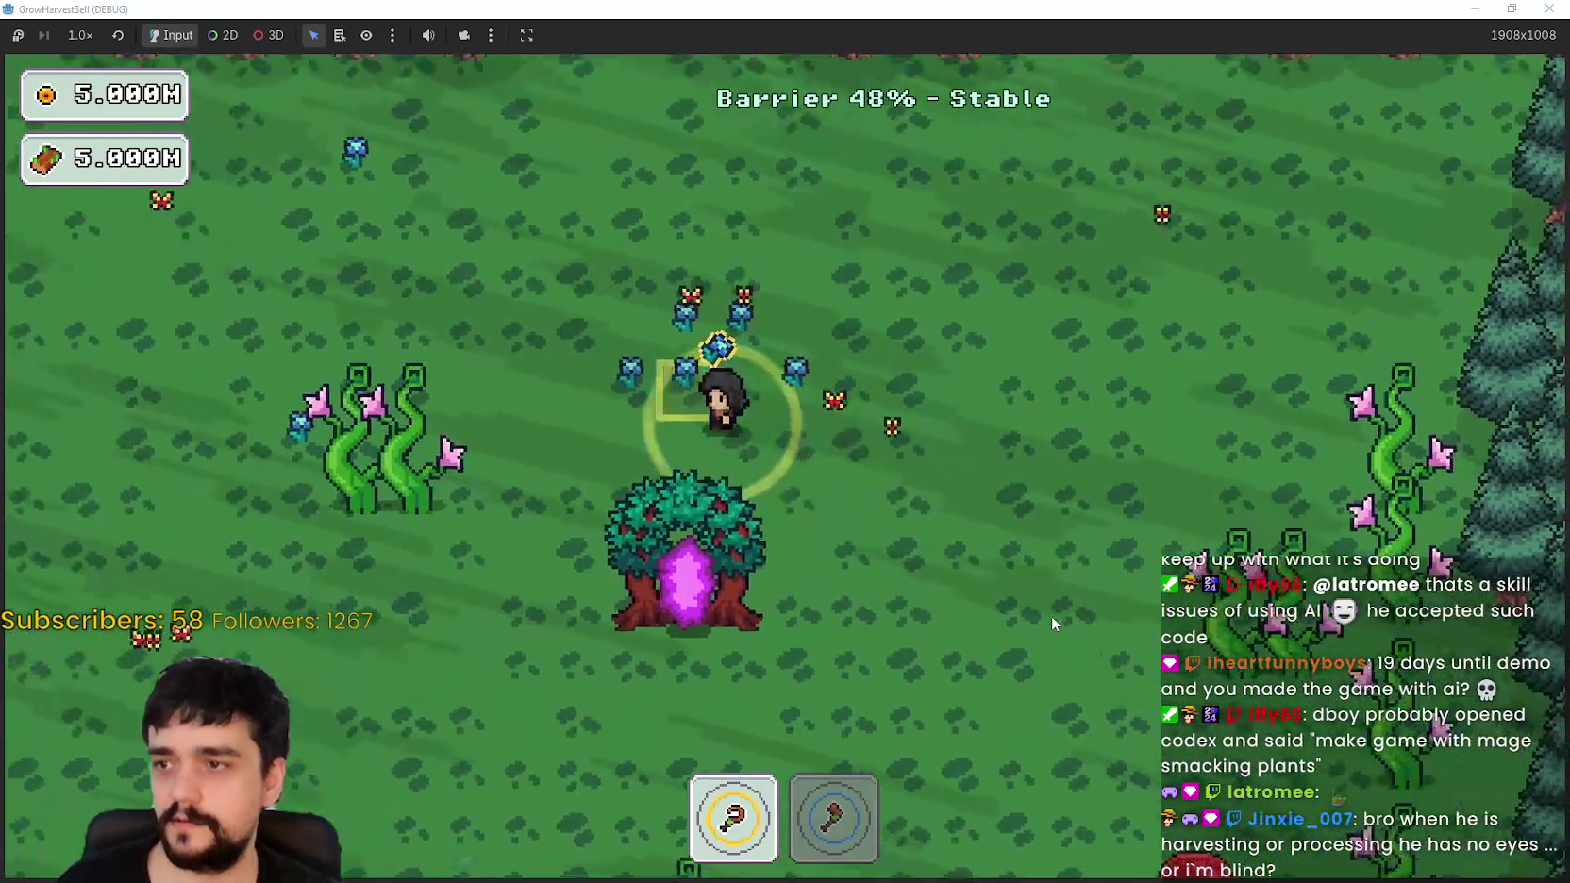
pyautogui.press('a')
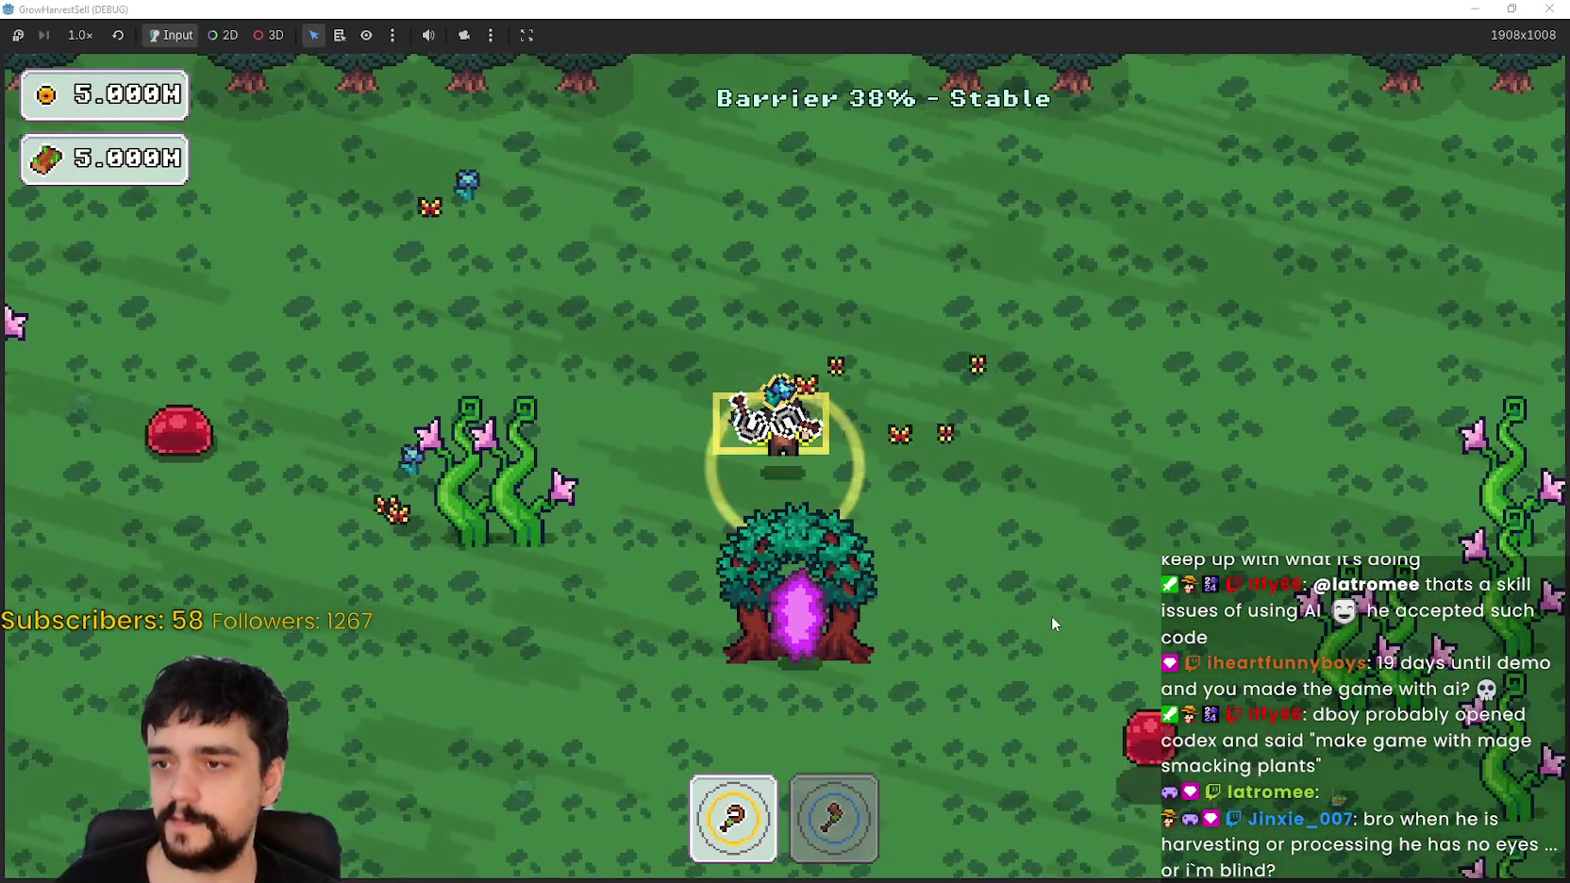
pyautogui.press('a')
pyautogui.press('s')
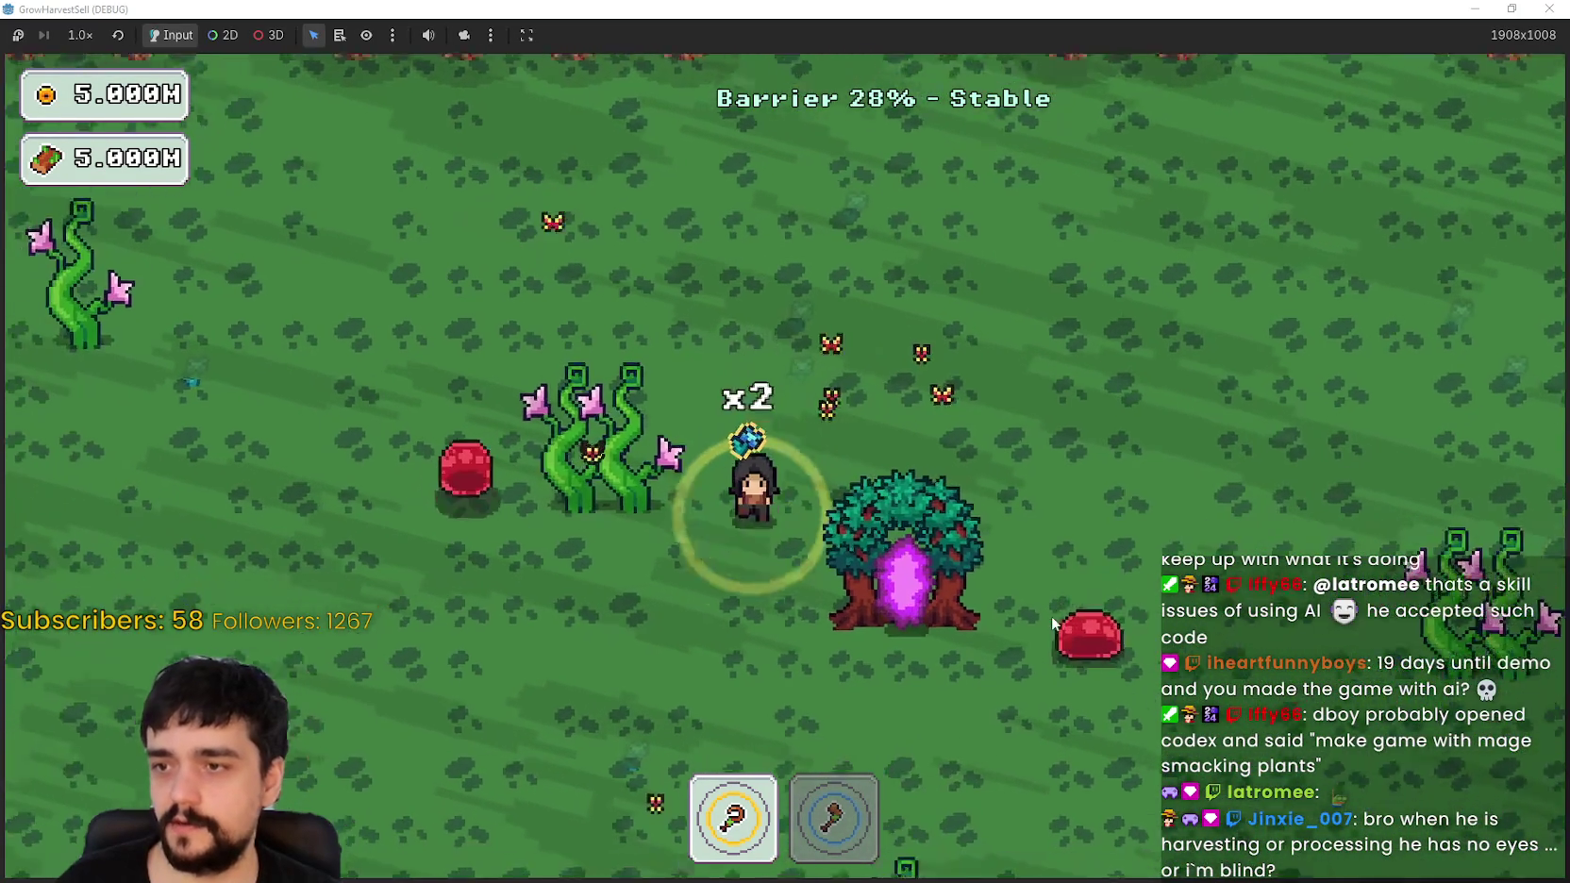
pyautogui.press('d')
pyautogui.press('e')
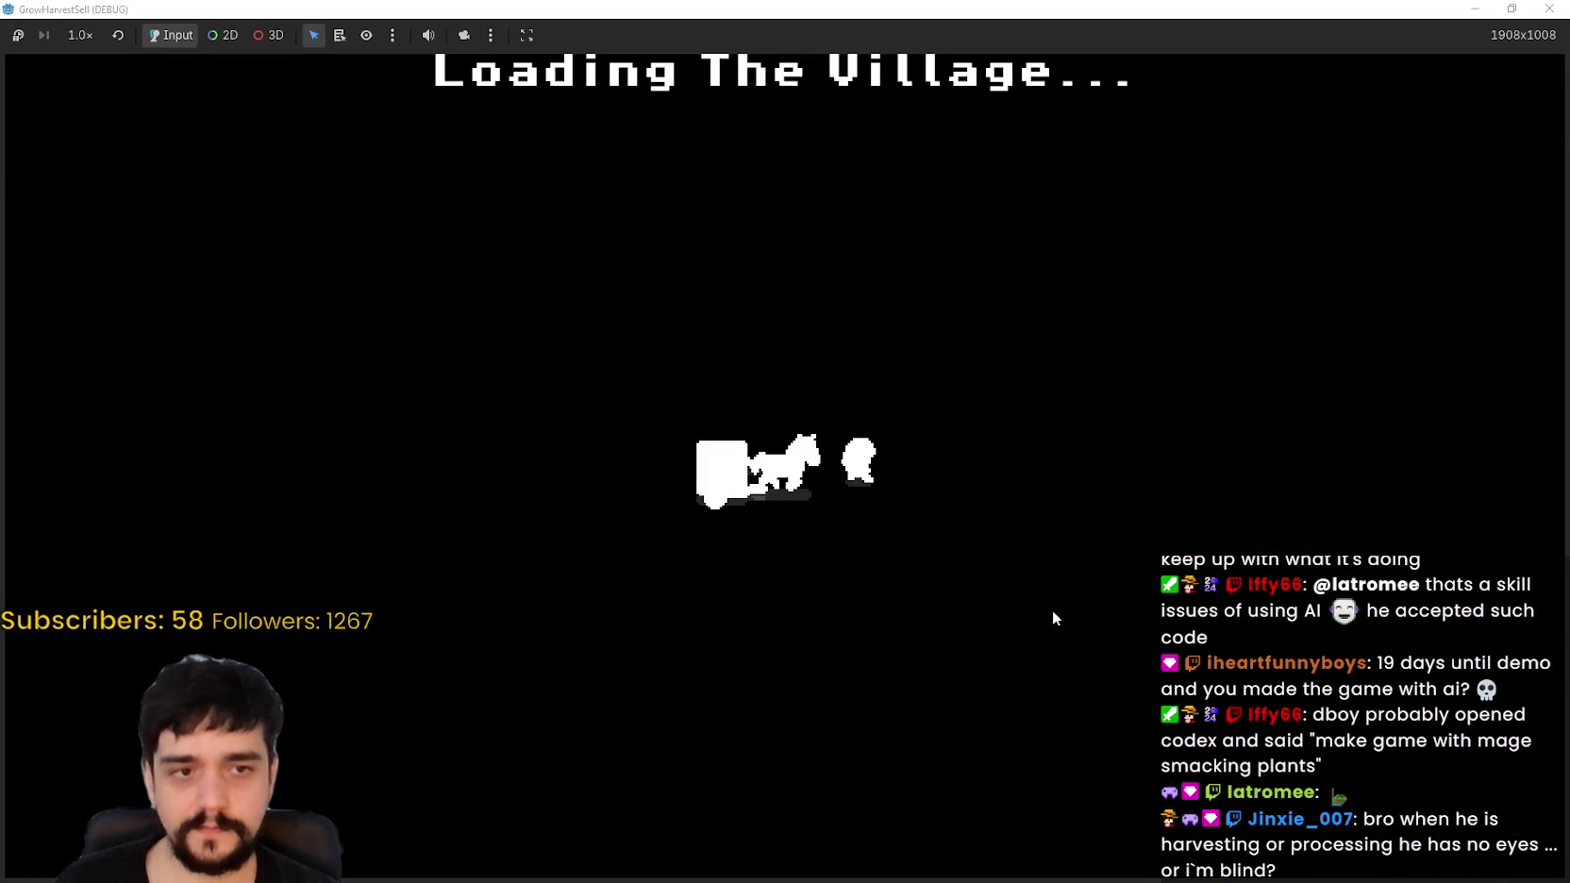
pyautogui.press('d')
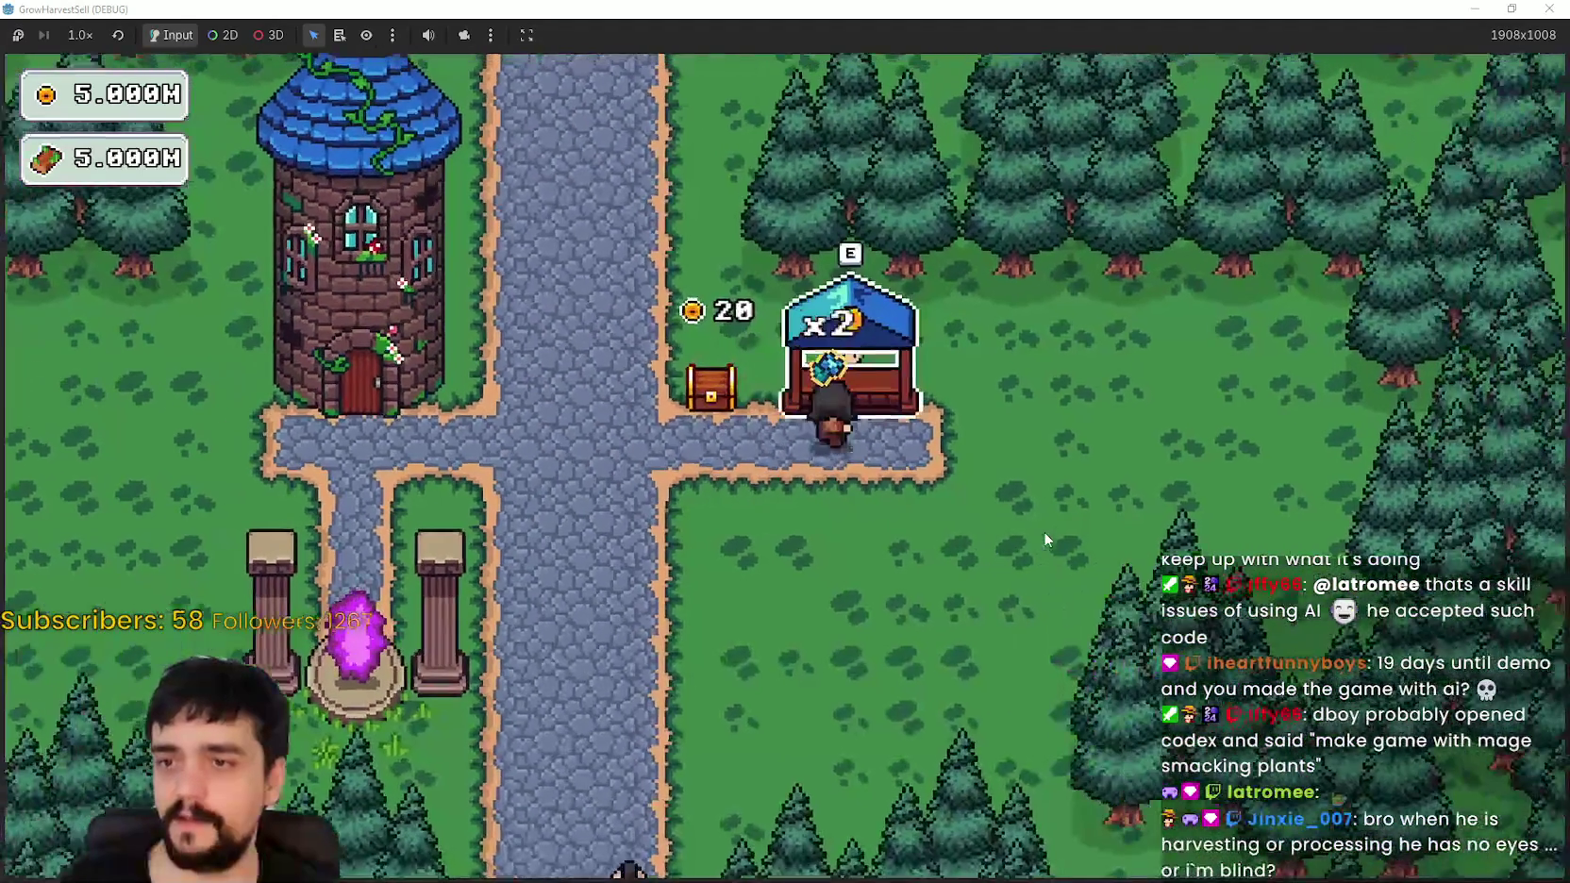
# Step: Snip the area around the player at the crossroads and switch to Aseprite's main_atlas.png
pyautogui.press('a')
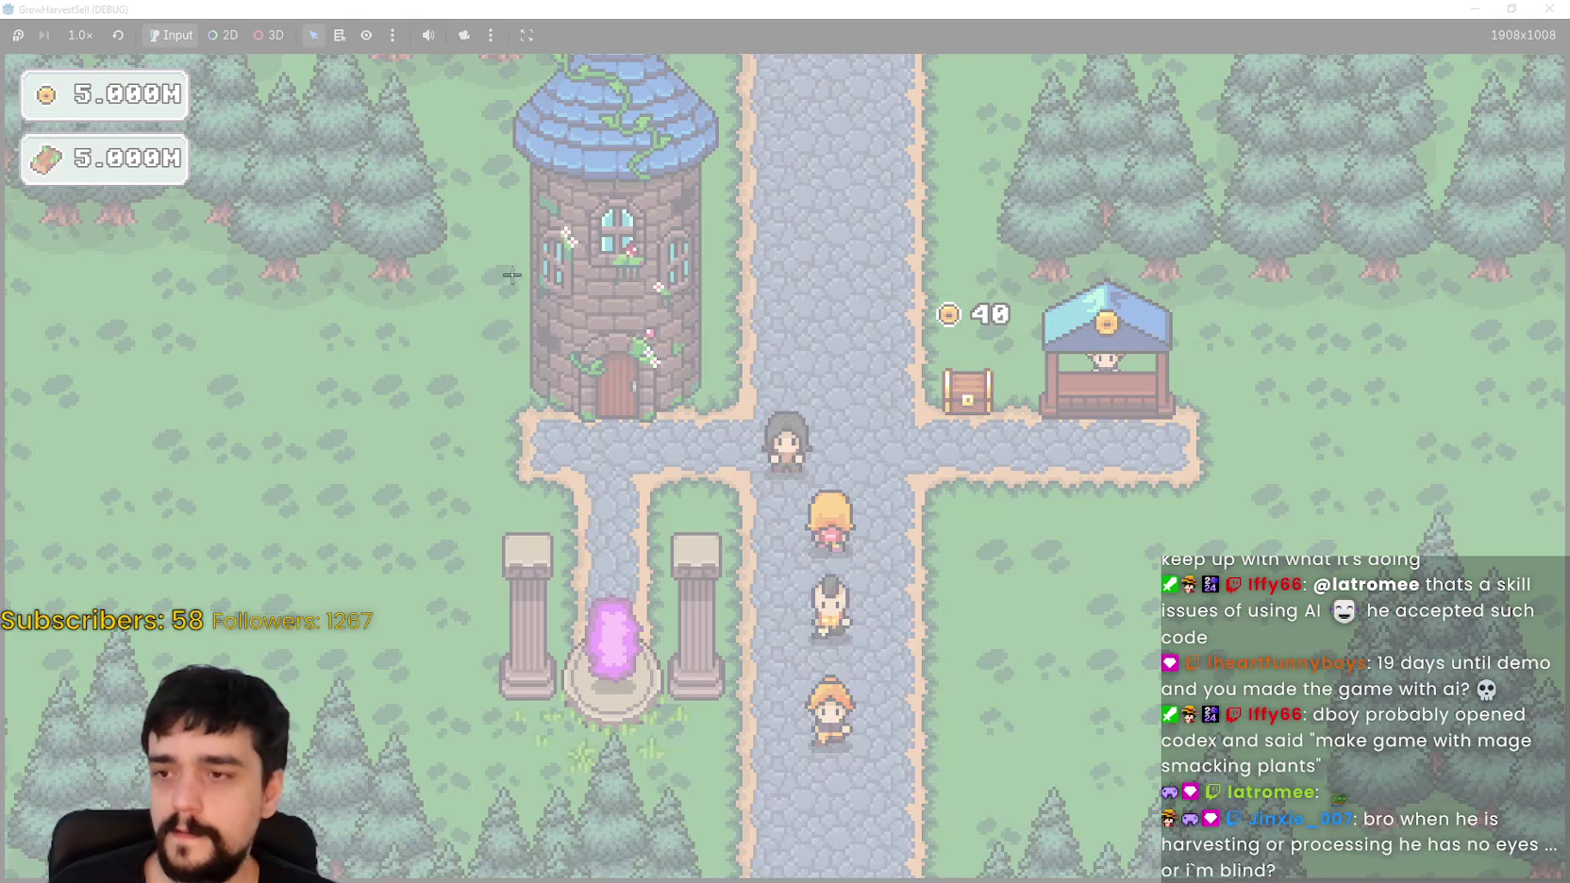
pyautogui.moveTo(506, 272); pyautogui.dragTo(1062, 686)
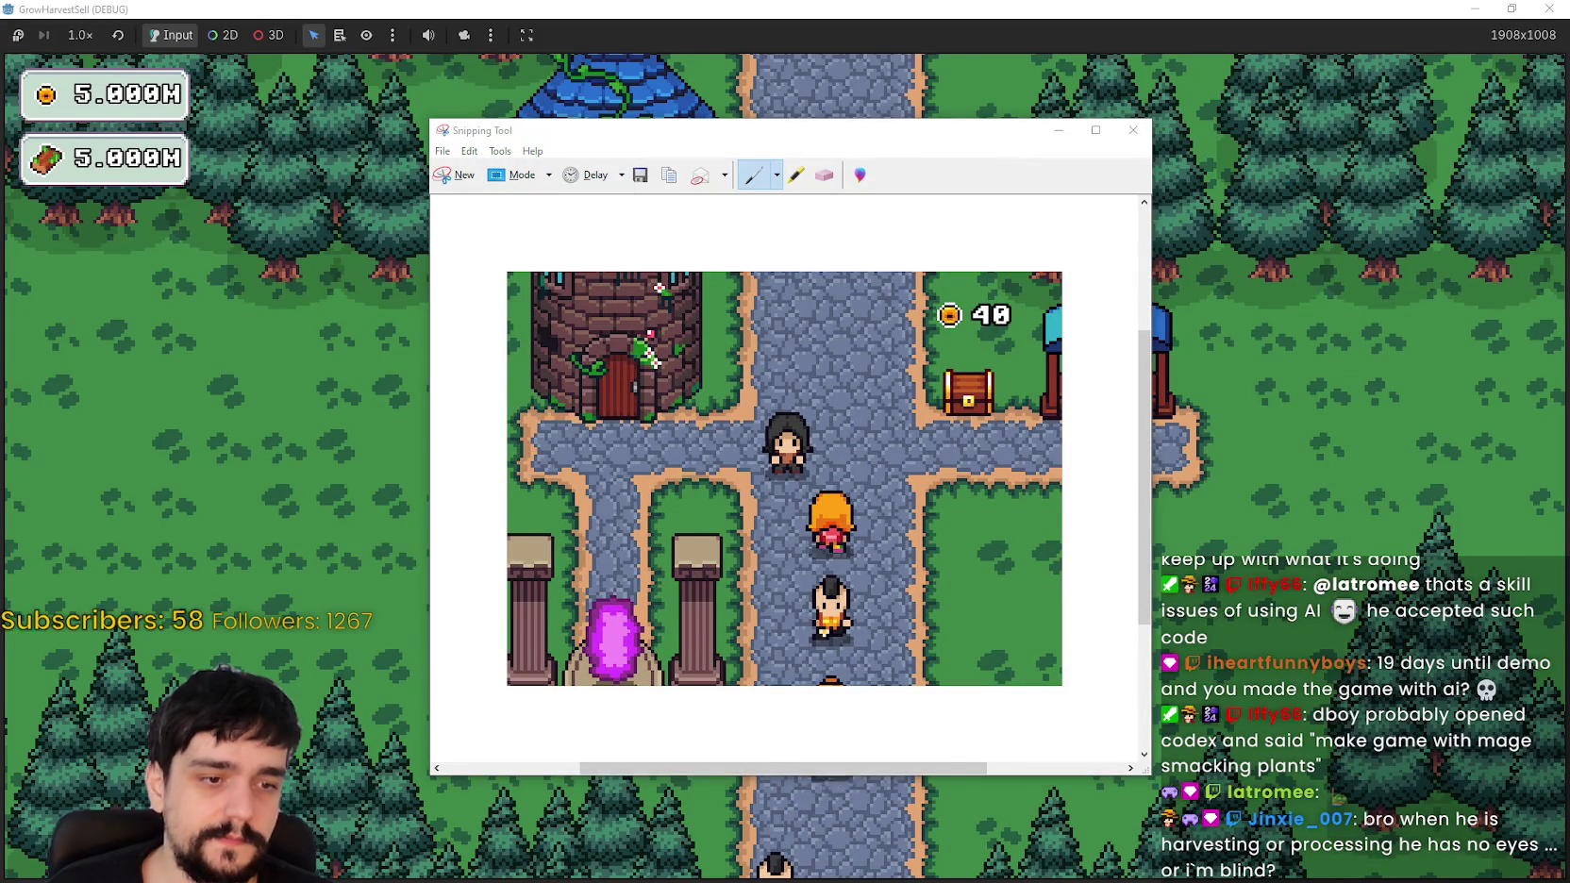
pyautogui.hotkey('alt', 'Tab')
pyautogui.click(579, 54)
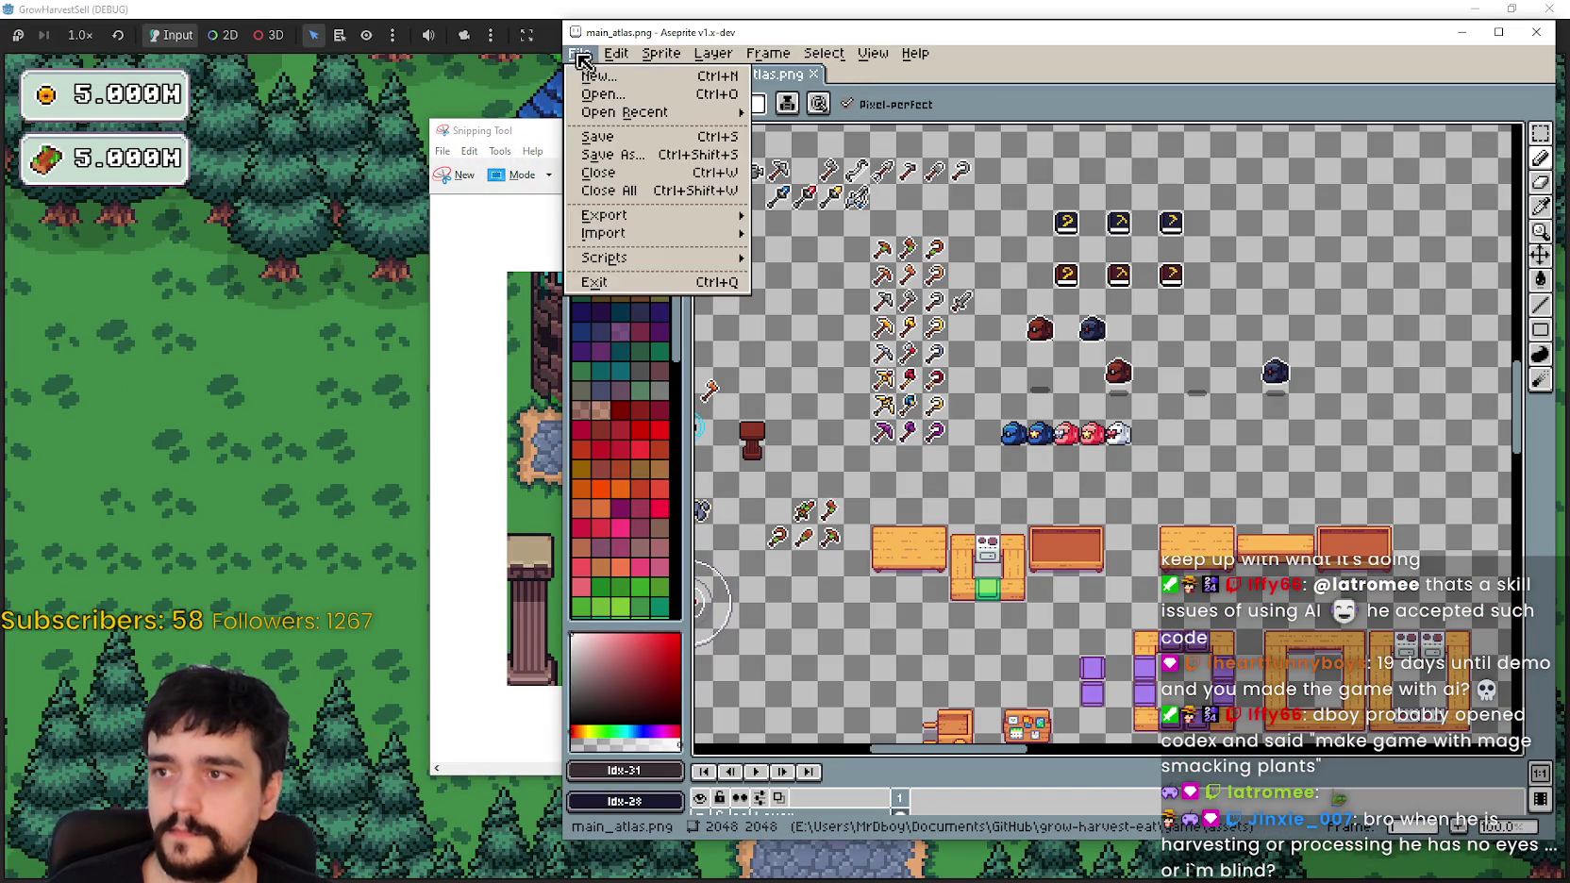
# Step: Create a new sprite and paste the captured village screenshot into it
pyautogui.click(592, 76)
pyautogui.click(1010, 591)
pyautogui.hotkey('ctrl', 'v')
pyautogui.scroll(2, 1029, 302)
pyautogui.scroll(2, 1159, 355)
pyautogui.scroll(-3, 1158, 355)
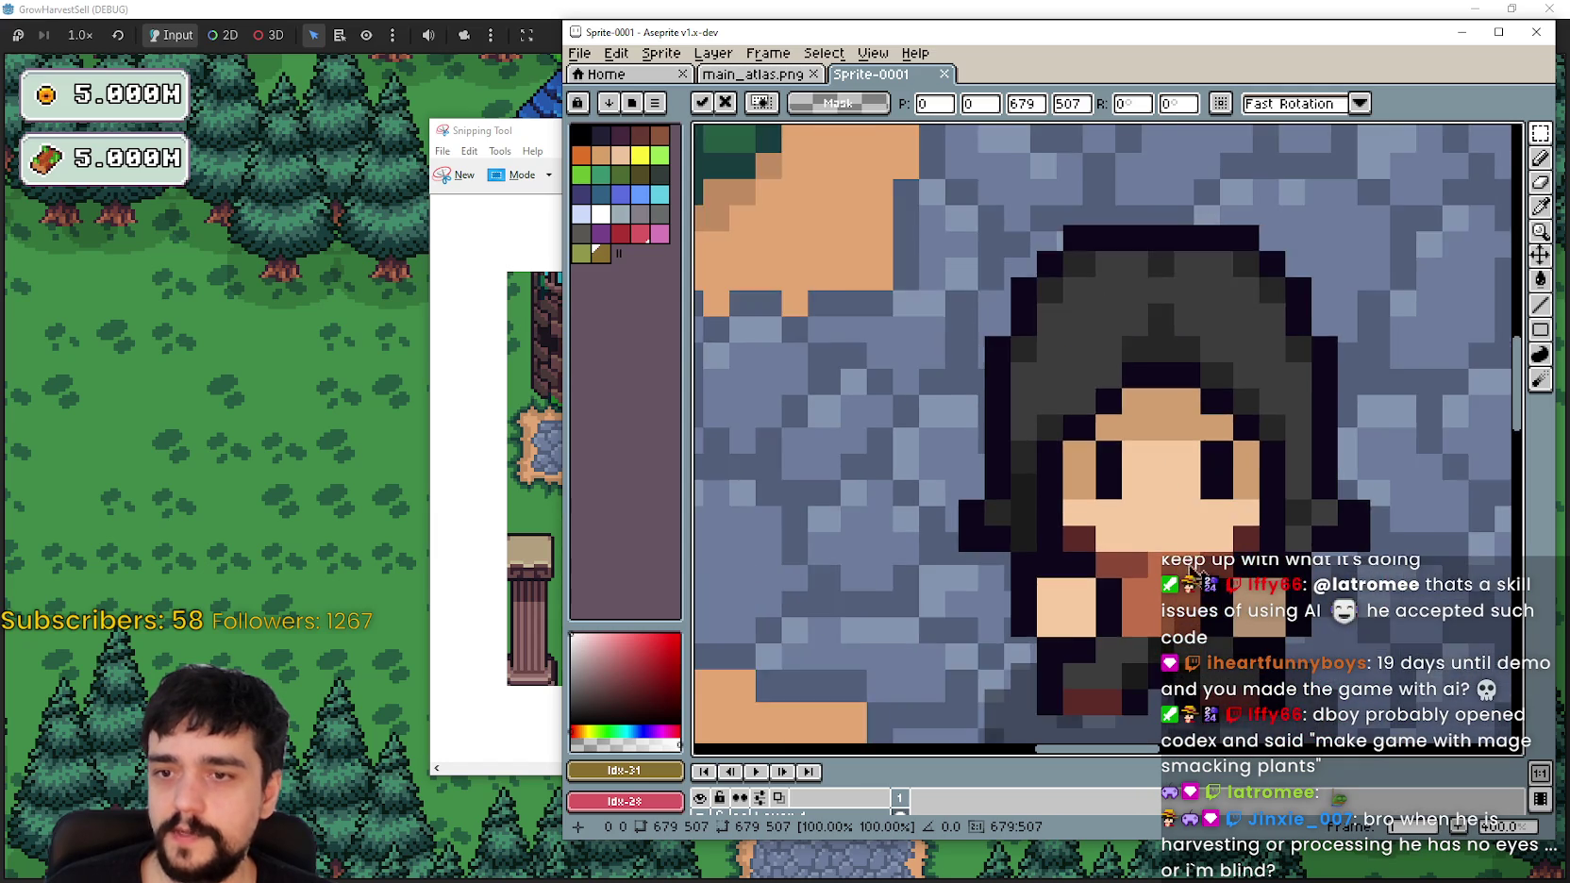
pyautogui.scroll(1, 1260, 501)
pyautogui.scroll(1, 1260, 500)
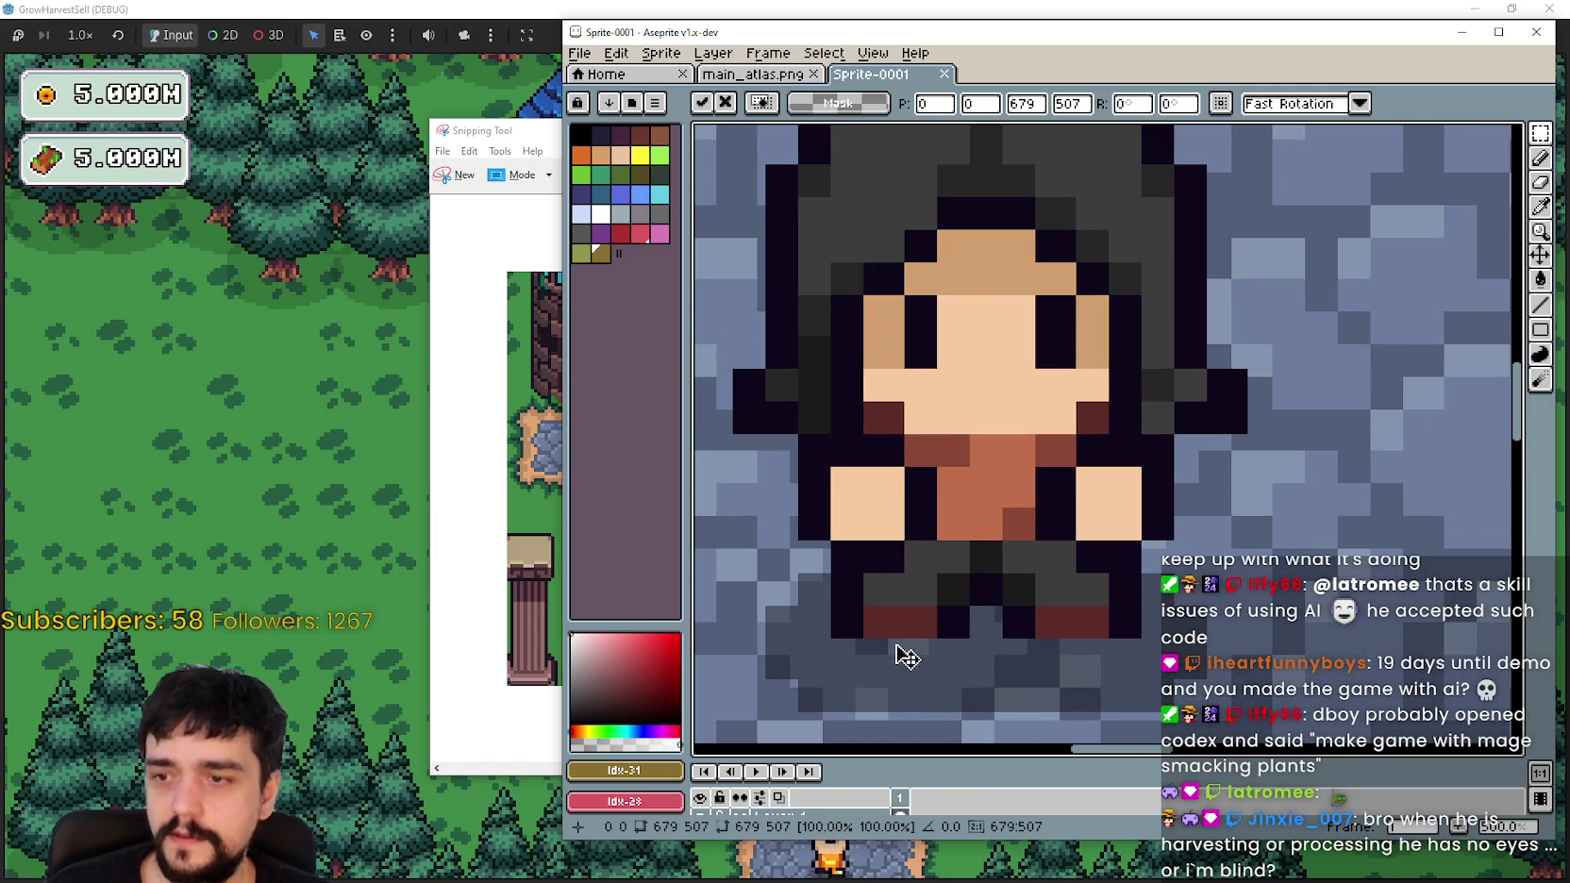
pyautogui.scroll(-1, 923, 654)
pyautogui.scroll(1, 930, 632)
pyautogui.scroll(1, 944, 509)
pyautogui.scroll(-2, 955, 425)
pyautogui.scroll(-1, 977, 335)
pyautogui.scroll(1, 1458, 282)
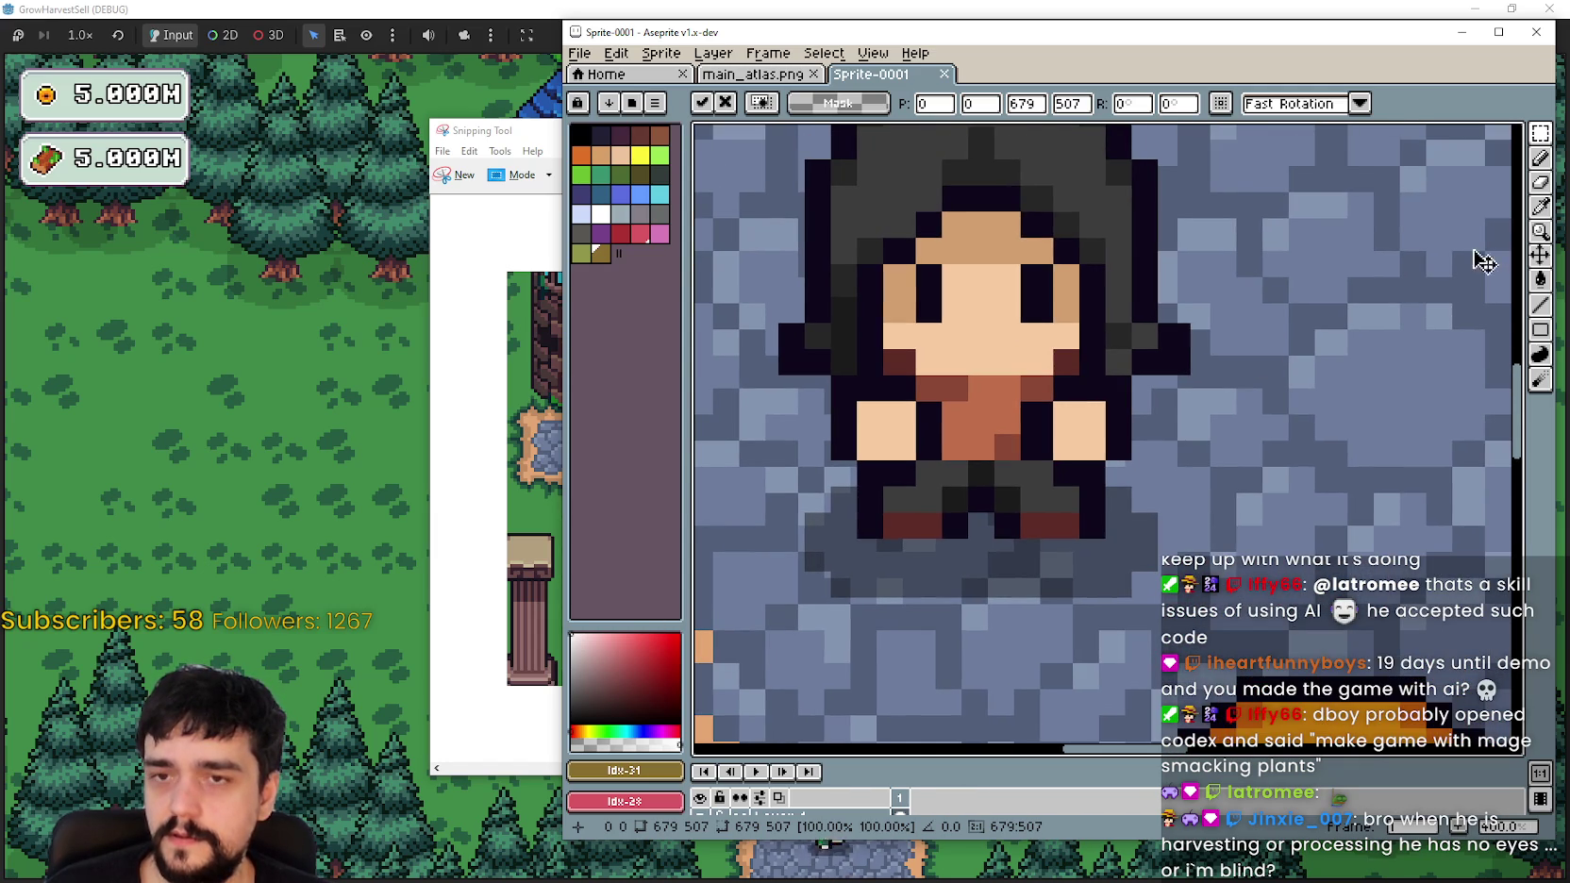
# Step: Reposition the pasted capture and select patches around the character's face and eyes
pyautogui.moveTo(1102, 360)
pyautogui.mouseDown()
pyautogui.moveTo(1122, 421)
pyautogui.moveTo(1116, 380)
pyautogui.mouseUp()
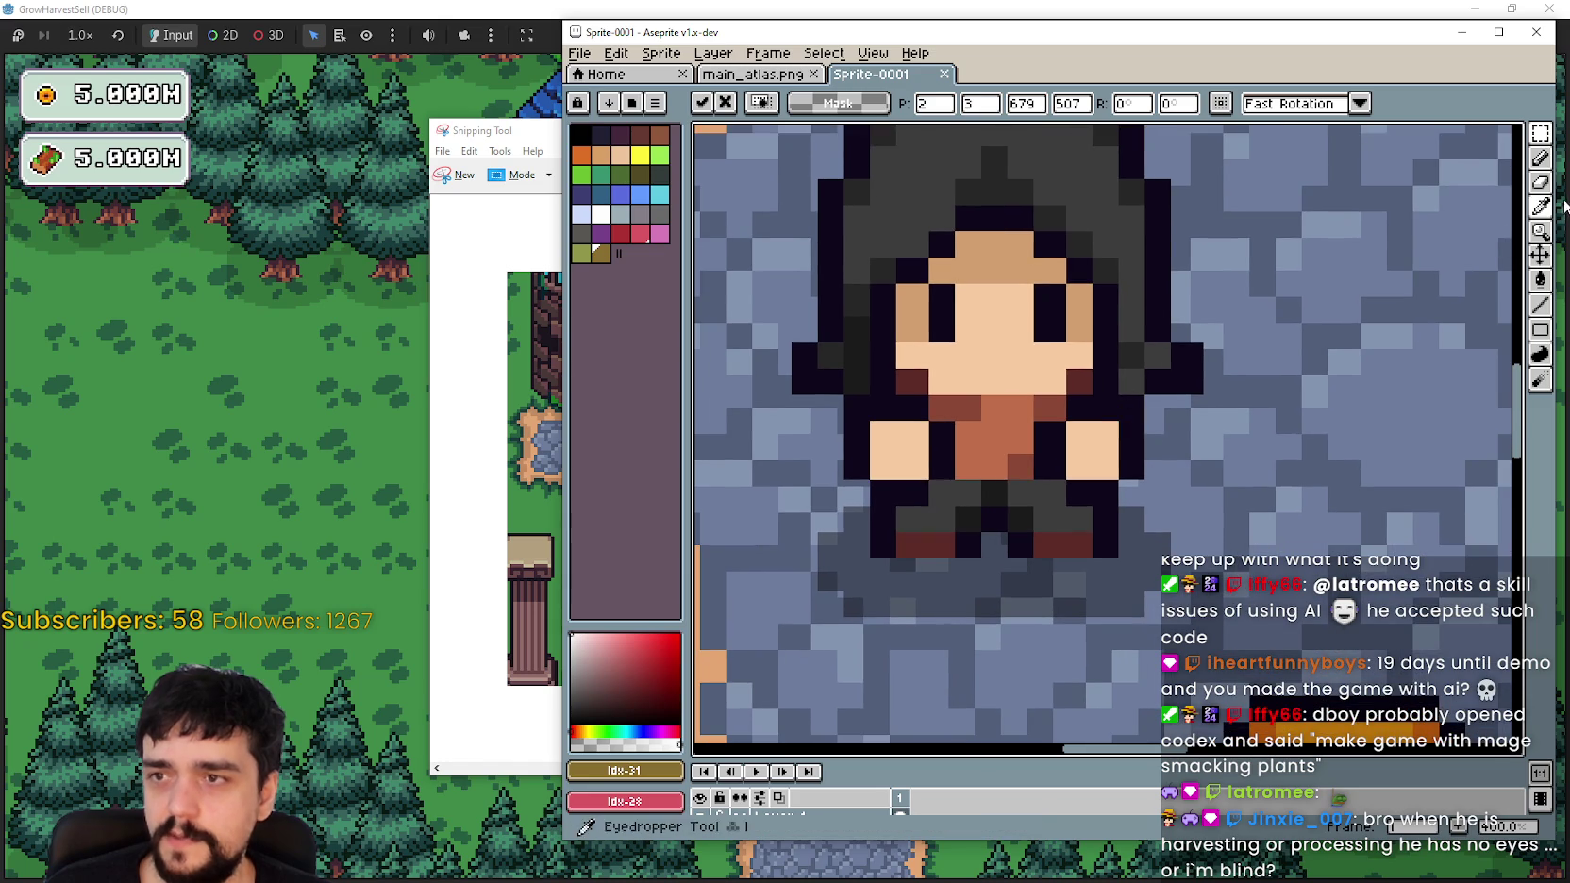
pyautogui.press('Return')
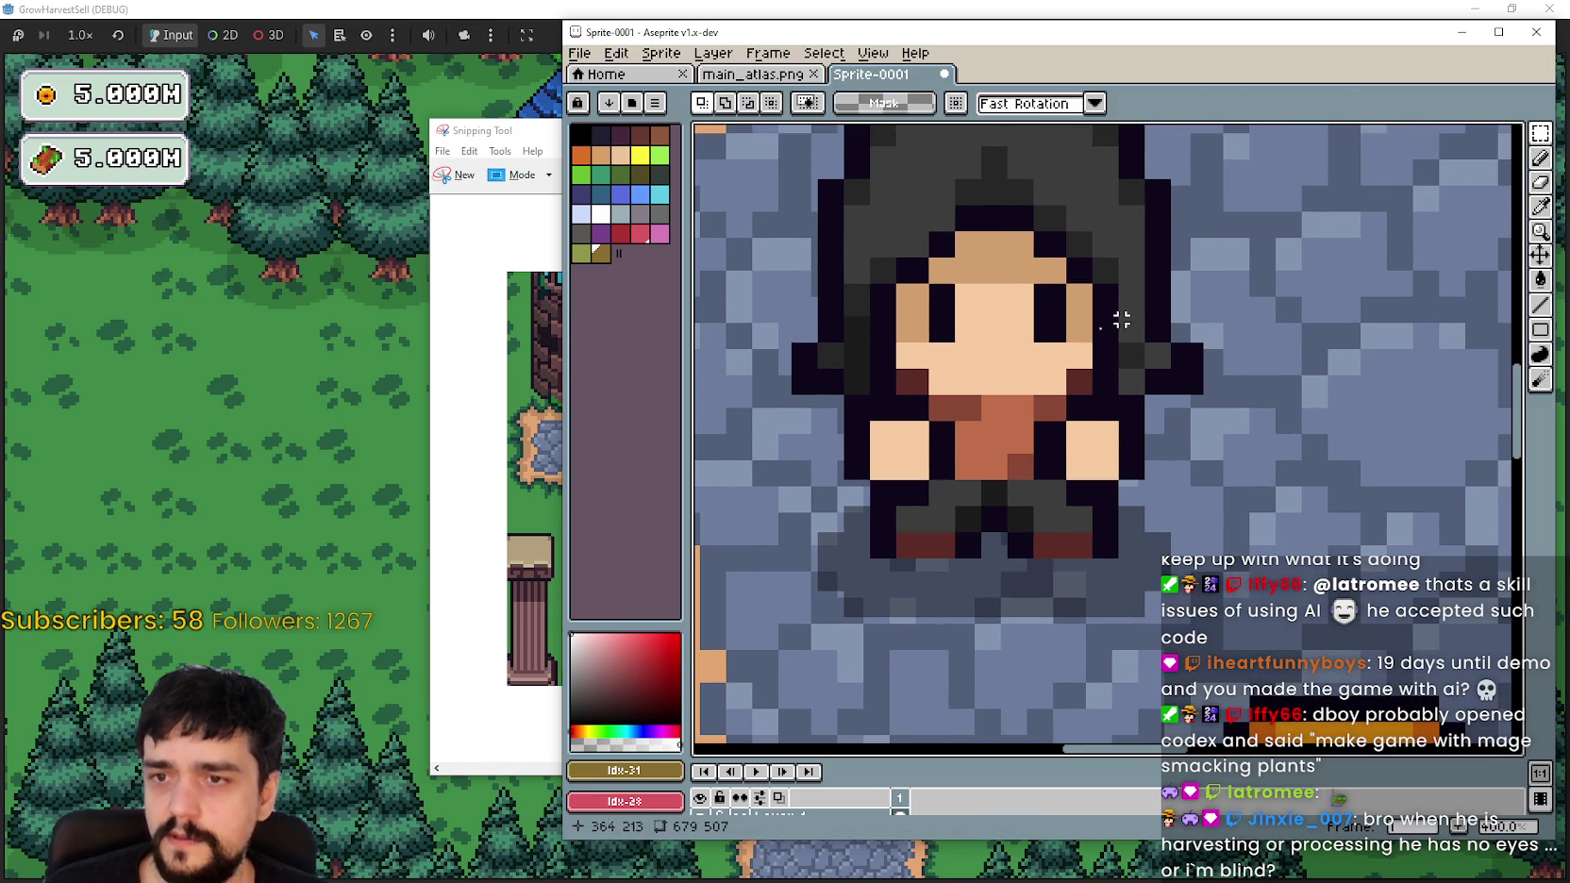
pyautogui.scroll(4, 1045, 429)
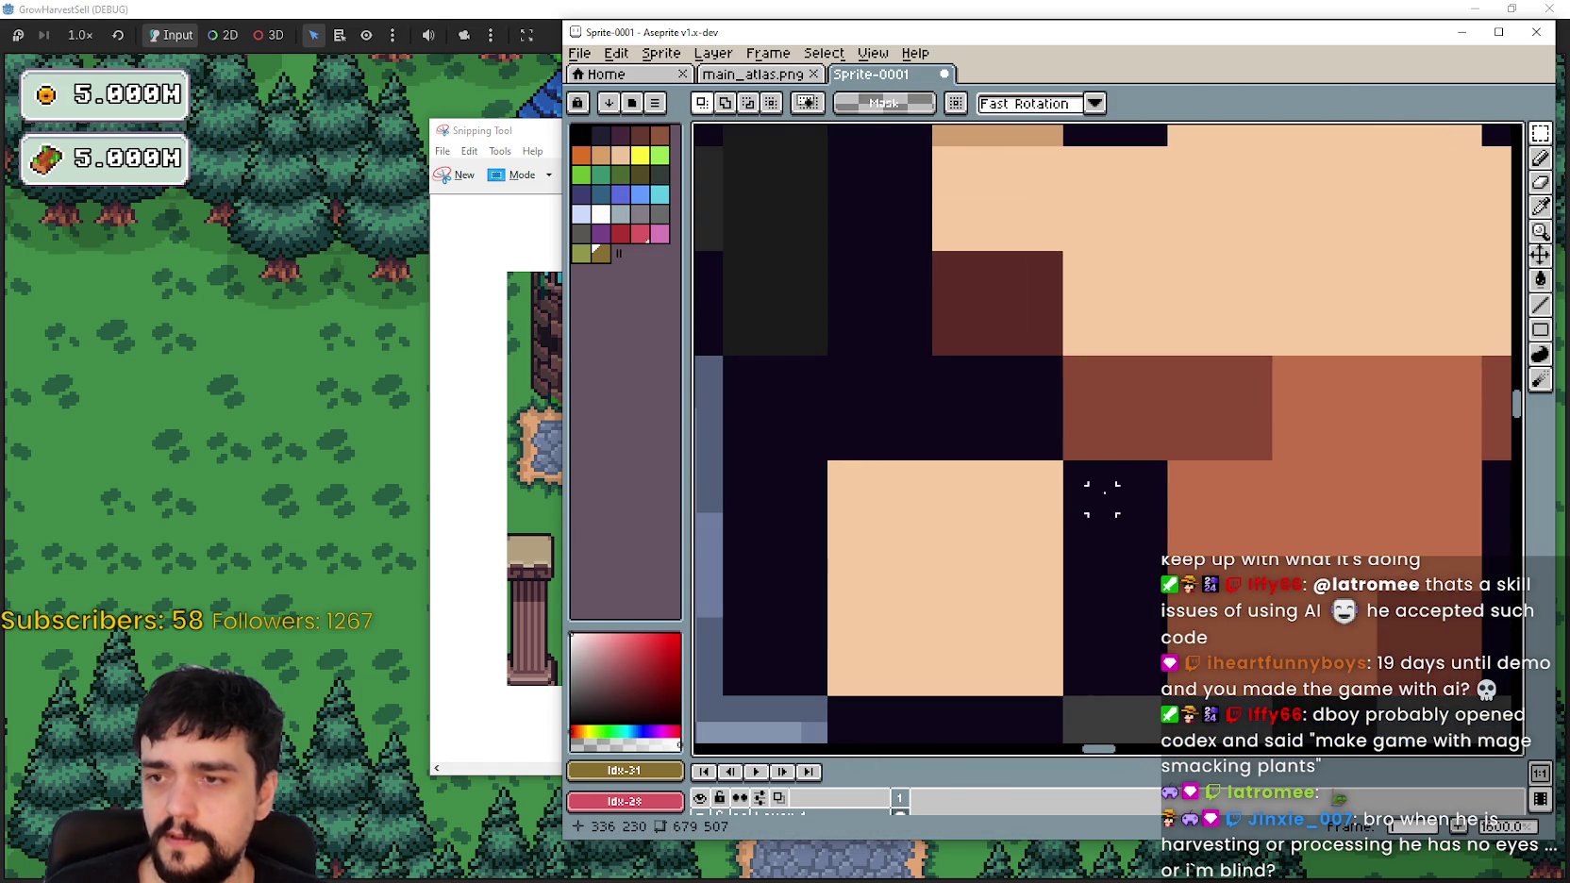
pyautogui.click(1102, 492)
pyautogui.moveTo(1105, 487)
pyautogui.mouseDown()
pyautogui.moveTo(1125, 470)
pyautogui.moveTo(1141, 511)
pyautogui.mouseUp()
pyautogui.scroll(-3, 1141, 514)
pyautogui.scroll(2, 1126, 309)
pyautogui.moveTo(1127, 308)
pyautogui.mouseDown()
pyautogui.moveTo(1139, 466)
pyautogui.moveTo(1167, 463)
pyautogui.mouseUp()
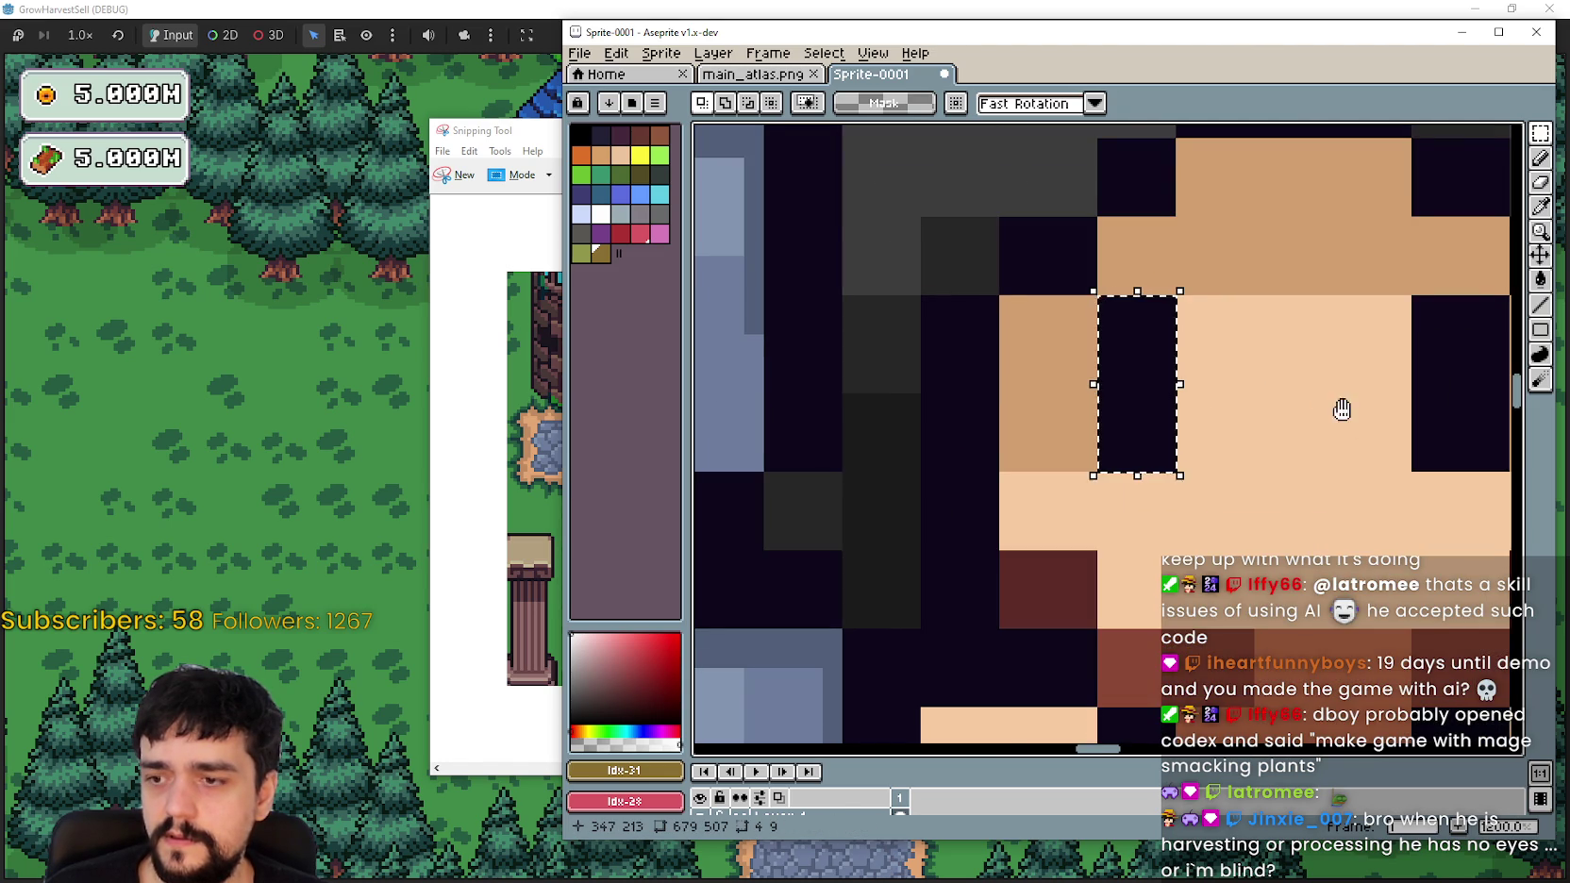
pyautogui.hscroll(3, 1127, 333)
pyautogui.moveTo(1196, 283)
pyautogui.mouseDown()
pyautogui.moveTo(1242, 425)
pyautogui.moveTo(1293, 460)
pyautogui.mouseUp()
pyautogui.scroll(-3, 1280, 456)
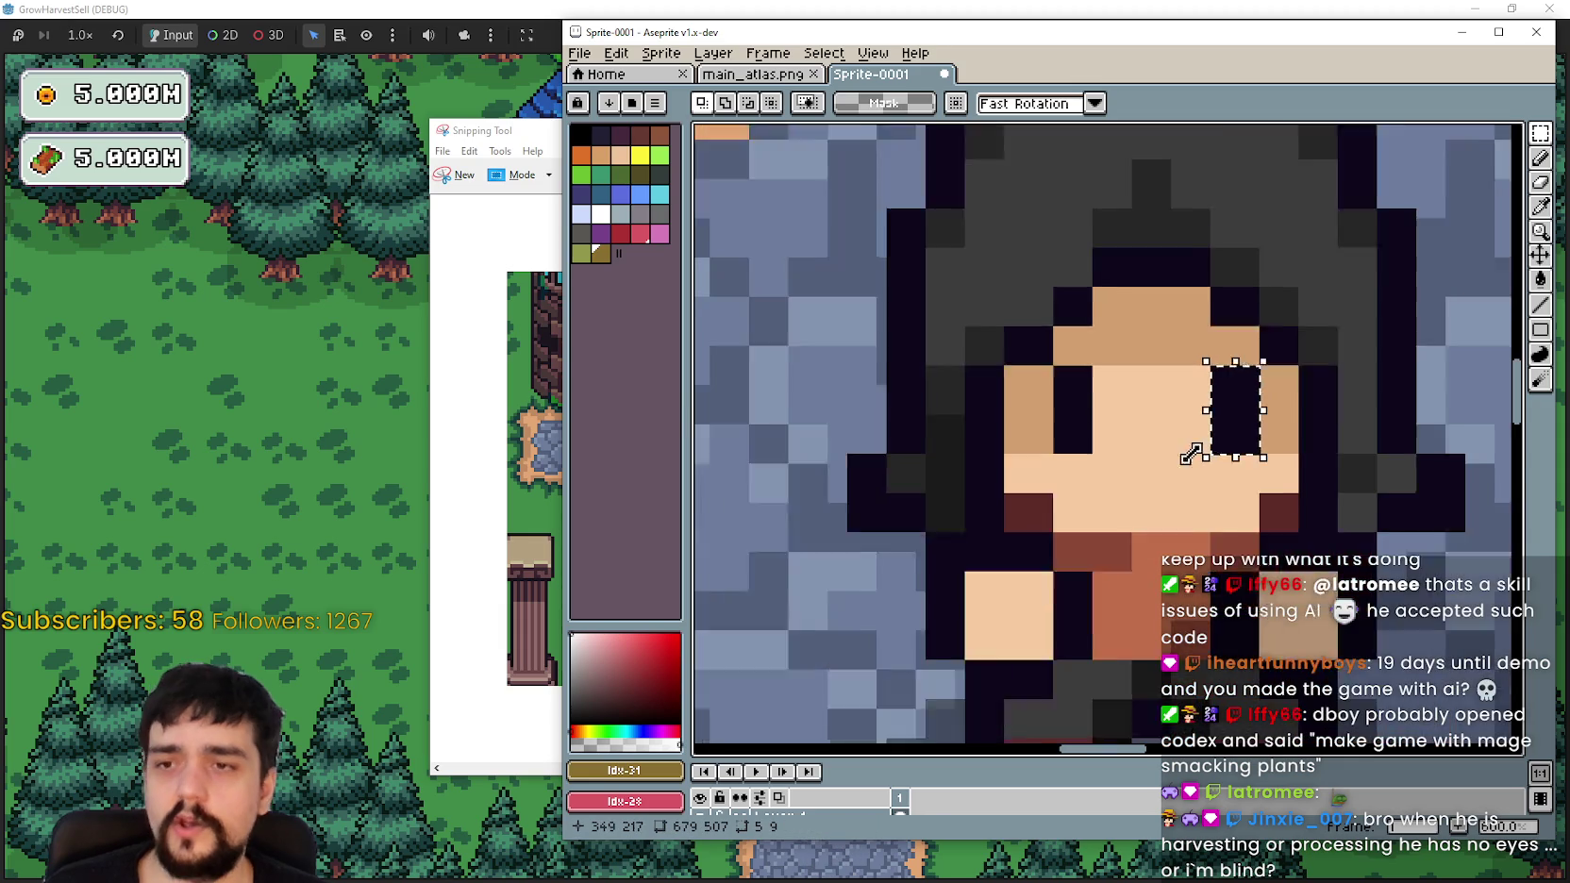
pyautogui.scroll(1, 1082, 354)
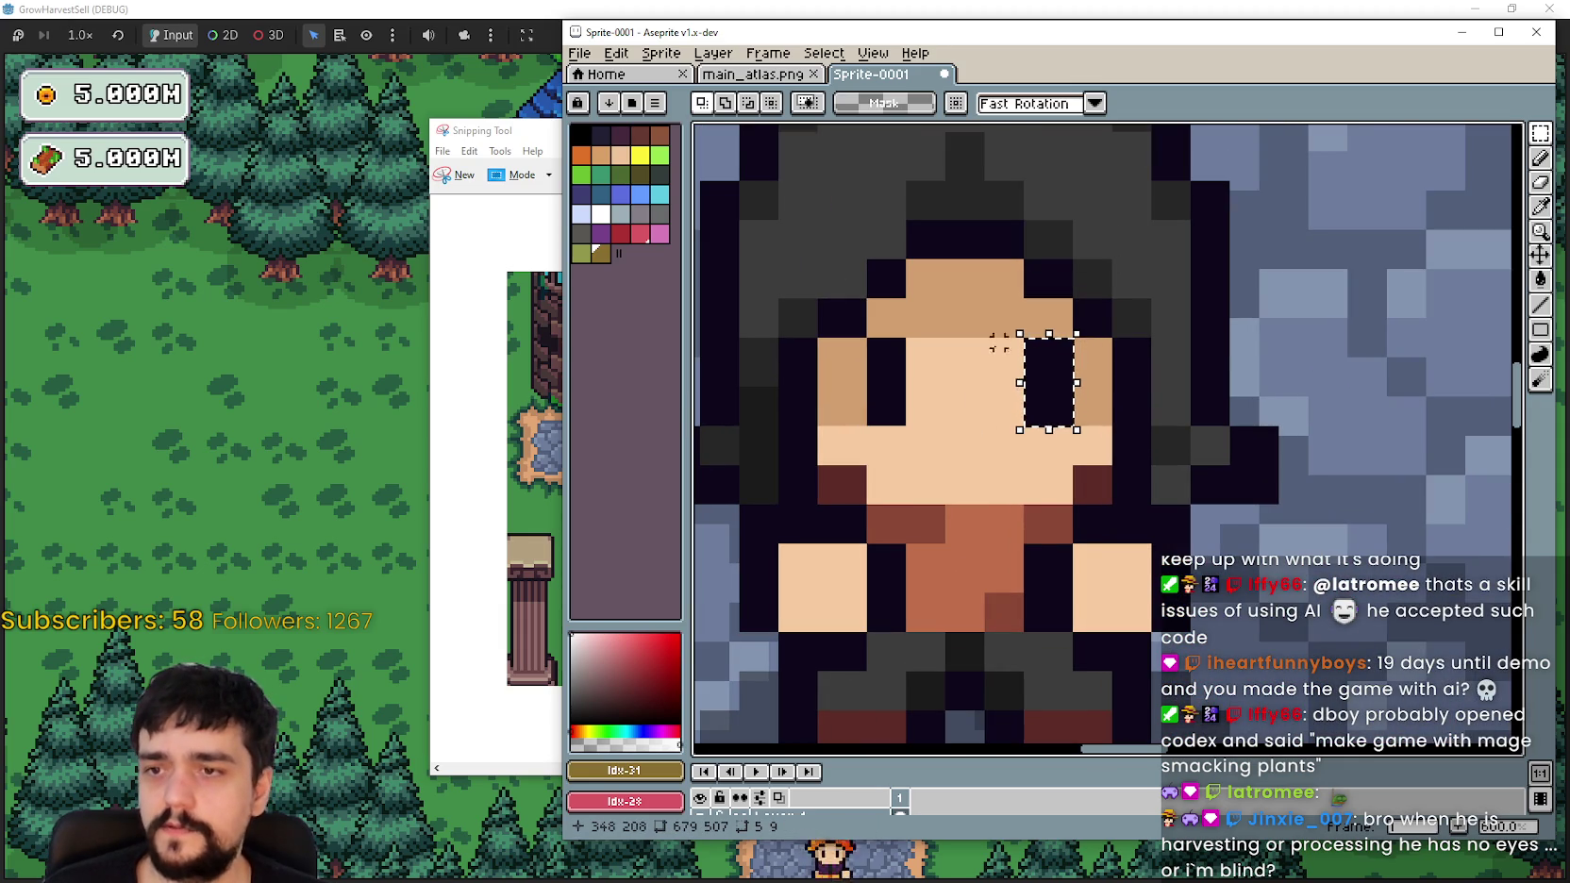
pyautogui.moveTo(834, 330); pyautogui.dragTo(947, 429)
# Step: Bring the whole small map into view, then close the Sprite-0001 tab to raise the save warning
pyautogui.scroll(-2, 959, 563)
pyautogui.scroll(-3, 958, 563)
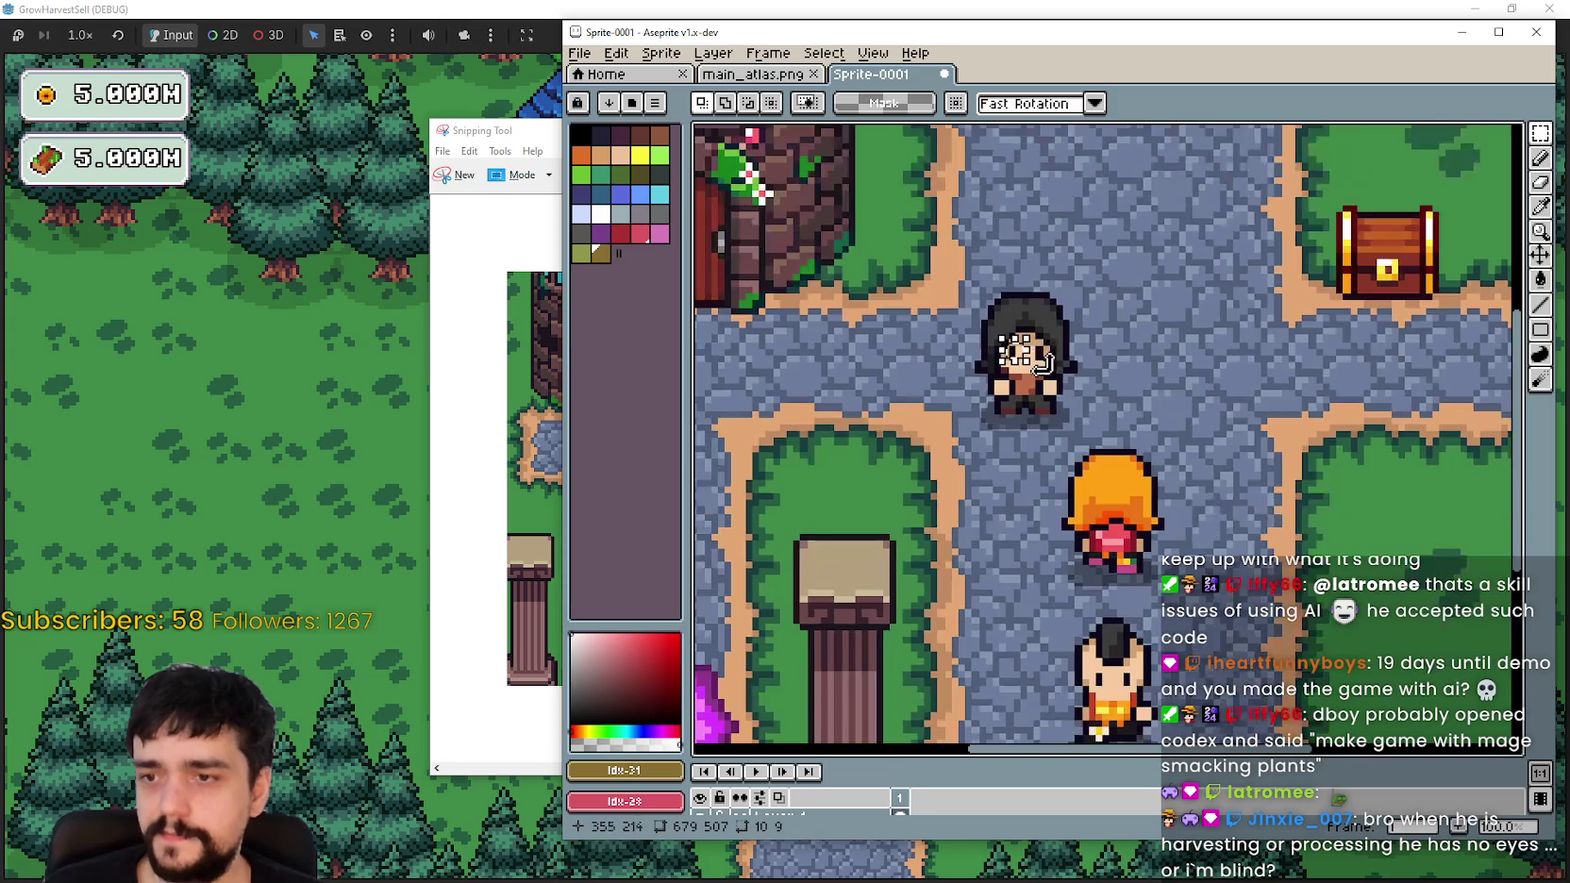
pyautogui.scroll(-2, 1078, 437)
pyautogui.scroll(5, 1078, 437)
pyautogui.scroll(-3, 1077, 437)
pyautogui.scroll(3, 1076, 330)
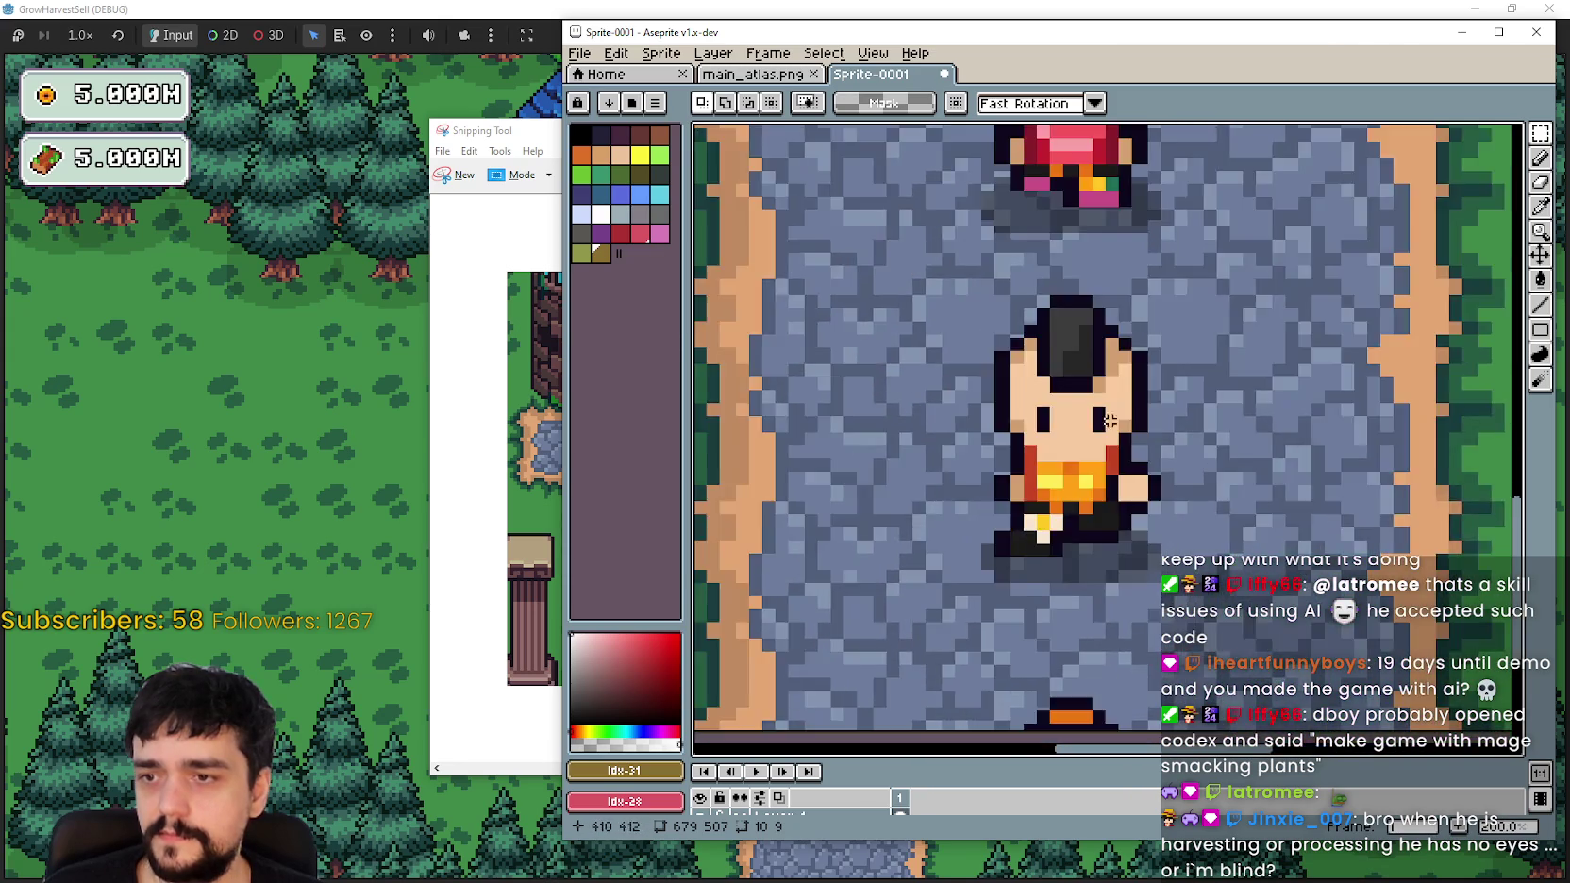
pyautogui.scroll(1, 1071, 220)
pyautogui.scroll(-4, 1071, 220)
pyautogui.scroll(3, 910, 460)
pyautogui.scroll(3, 949, 379)
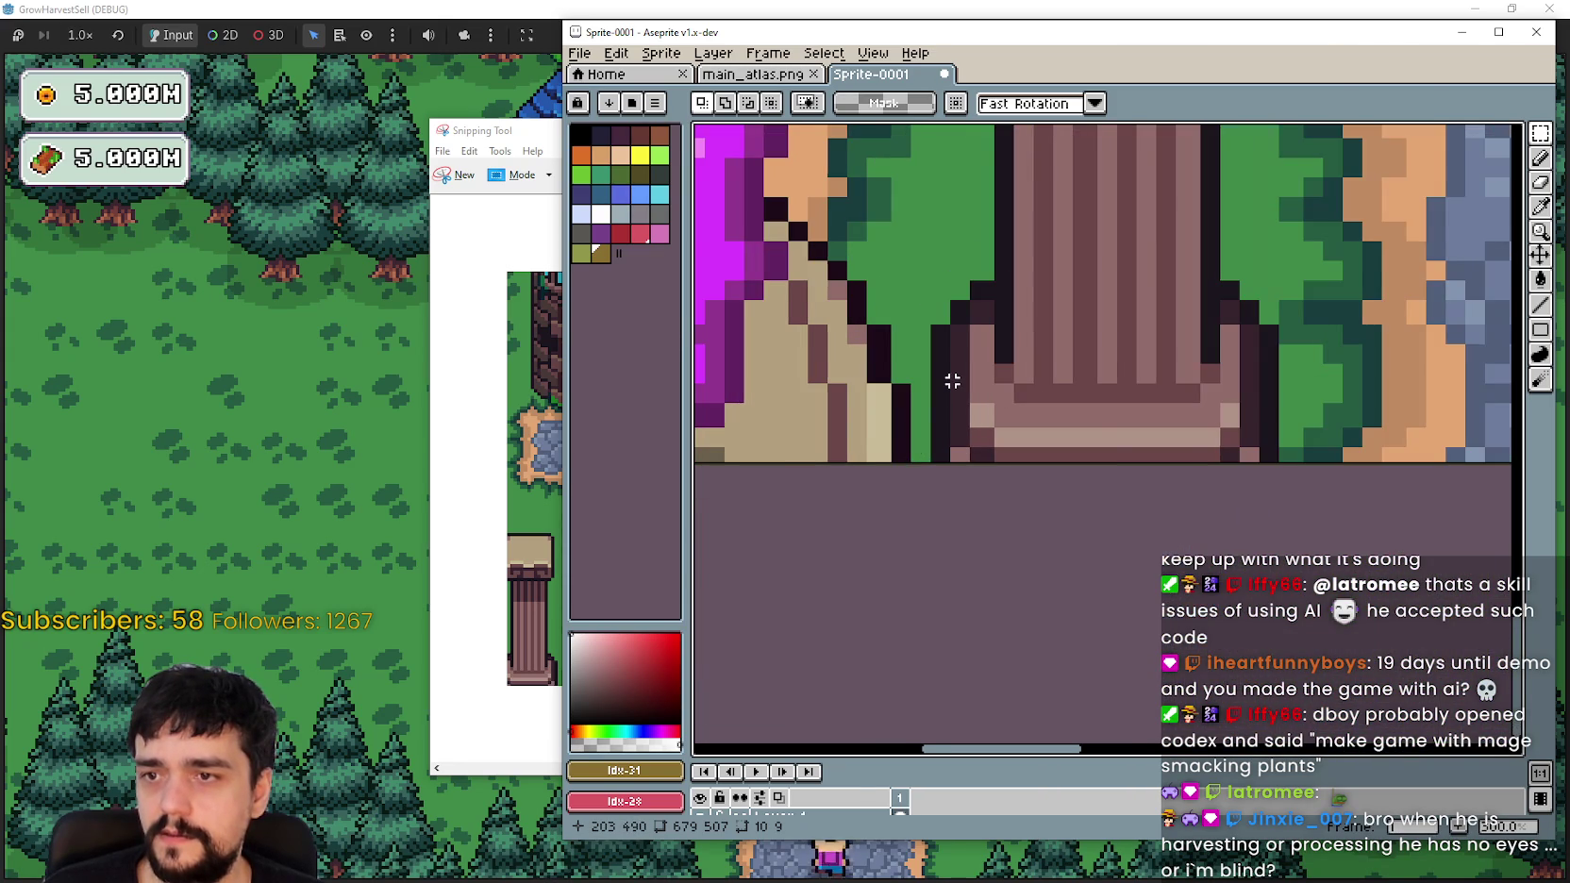
pyautogui.scroll(-5, 949, 378)
pyautogui.scroll(4, 970, 497)
pyautogui.scroll(-1, 884, 403)
pyautogui.scroll(-3, 1038, 528)
pyautogui.scroll(4, 1103, 477)
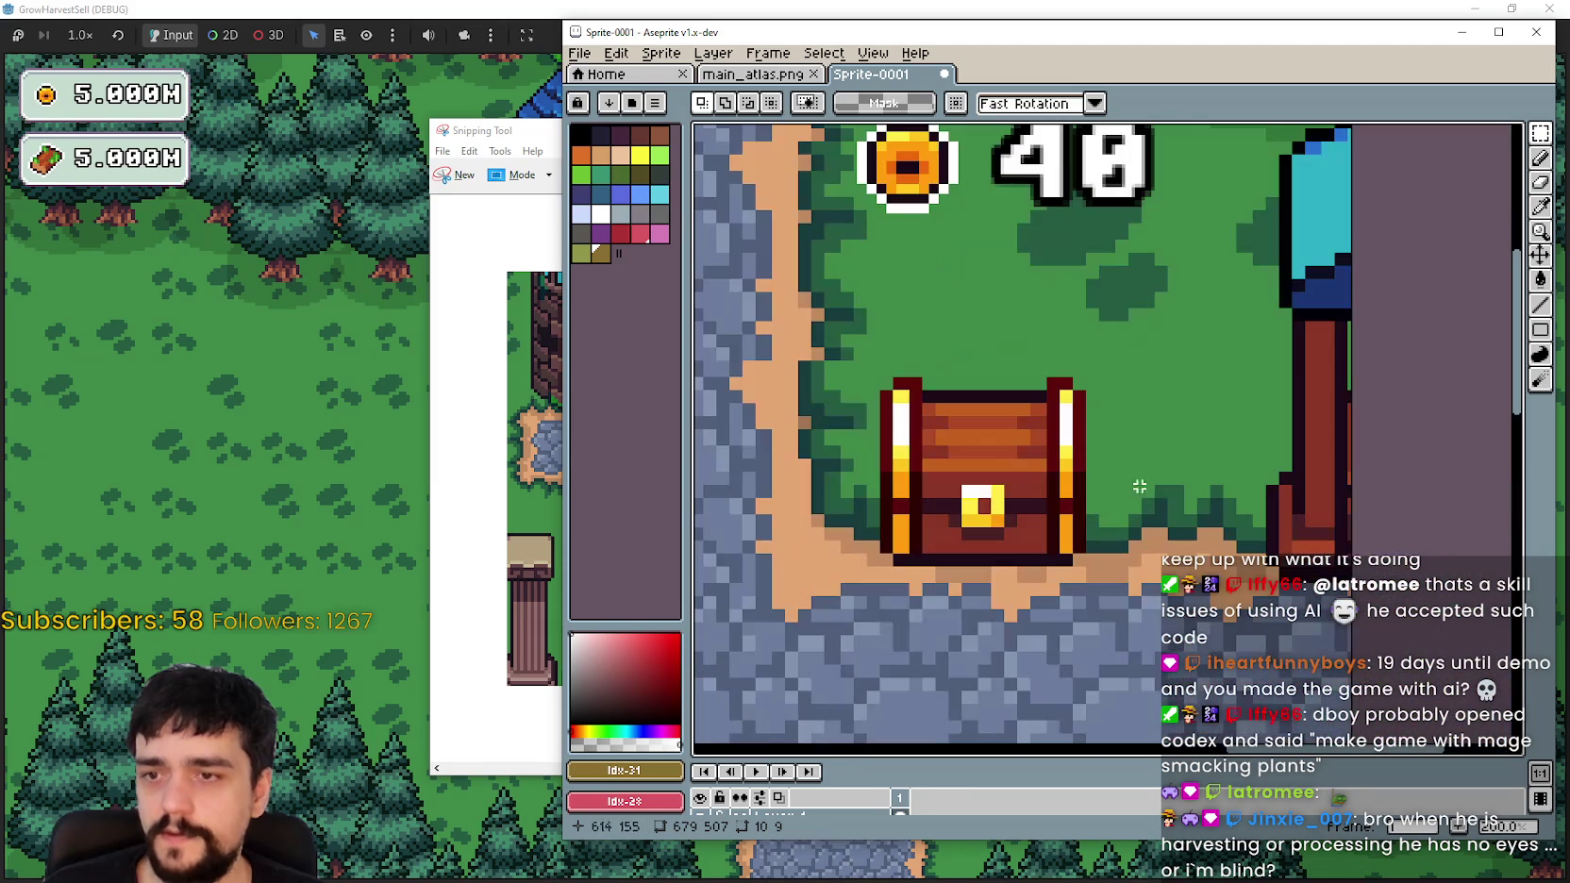
pyautogui.scroll(-5, 1162, 515)
pyautogui.moveTo(1210, 548); pyautogui.dragTo(1274, 373)
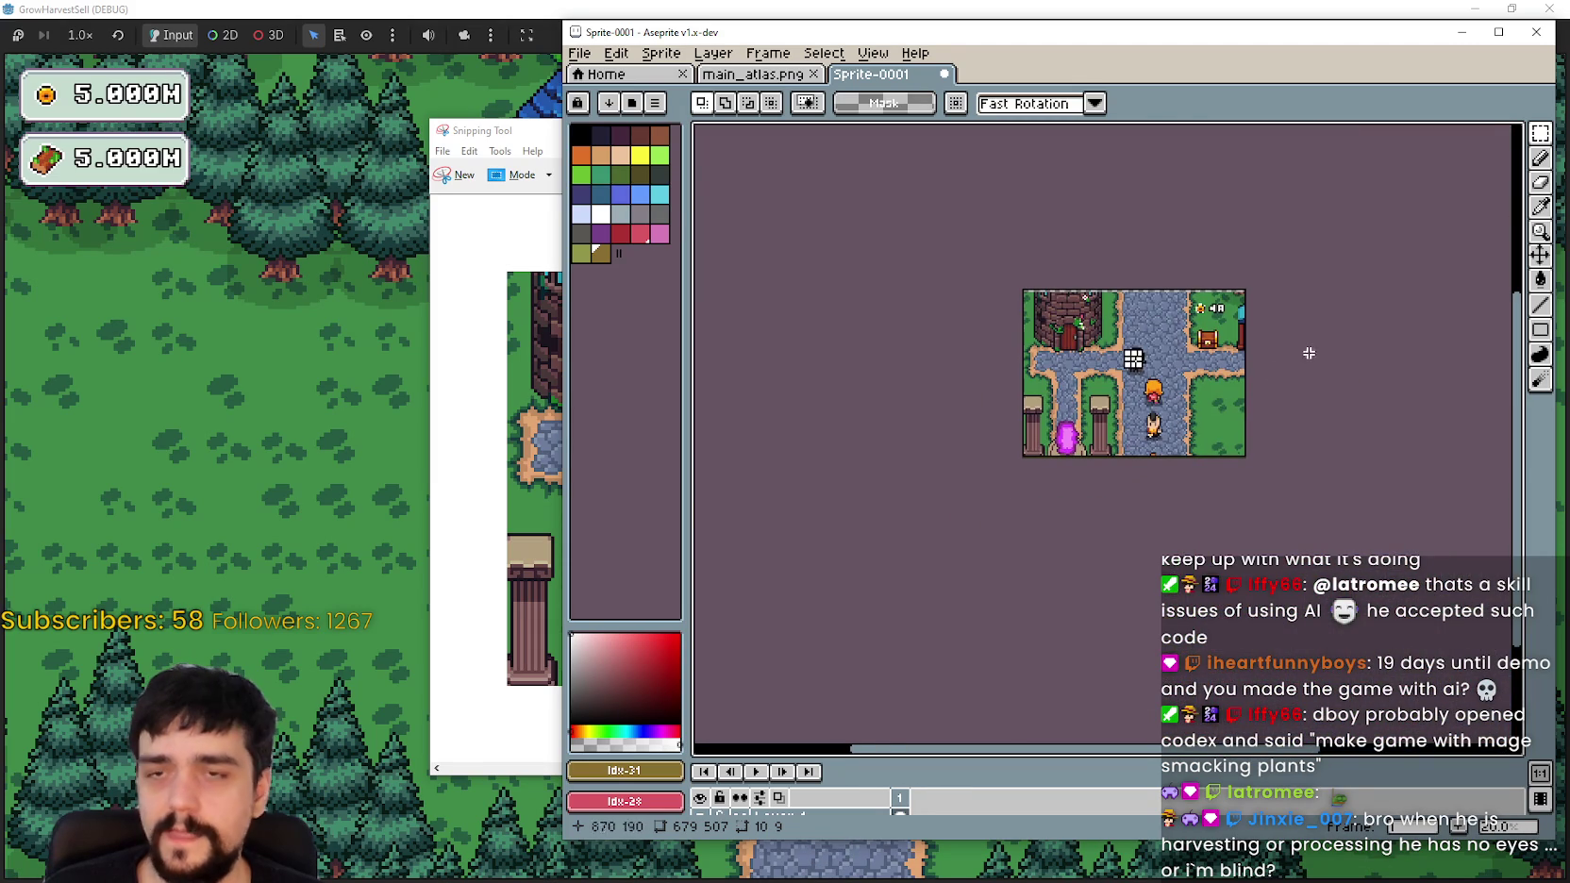
pyautogui.click(948, 73)
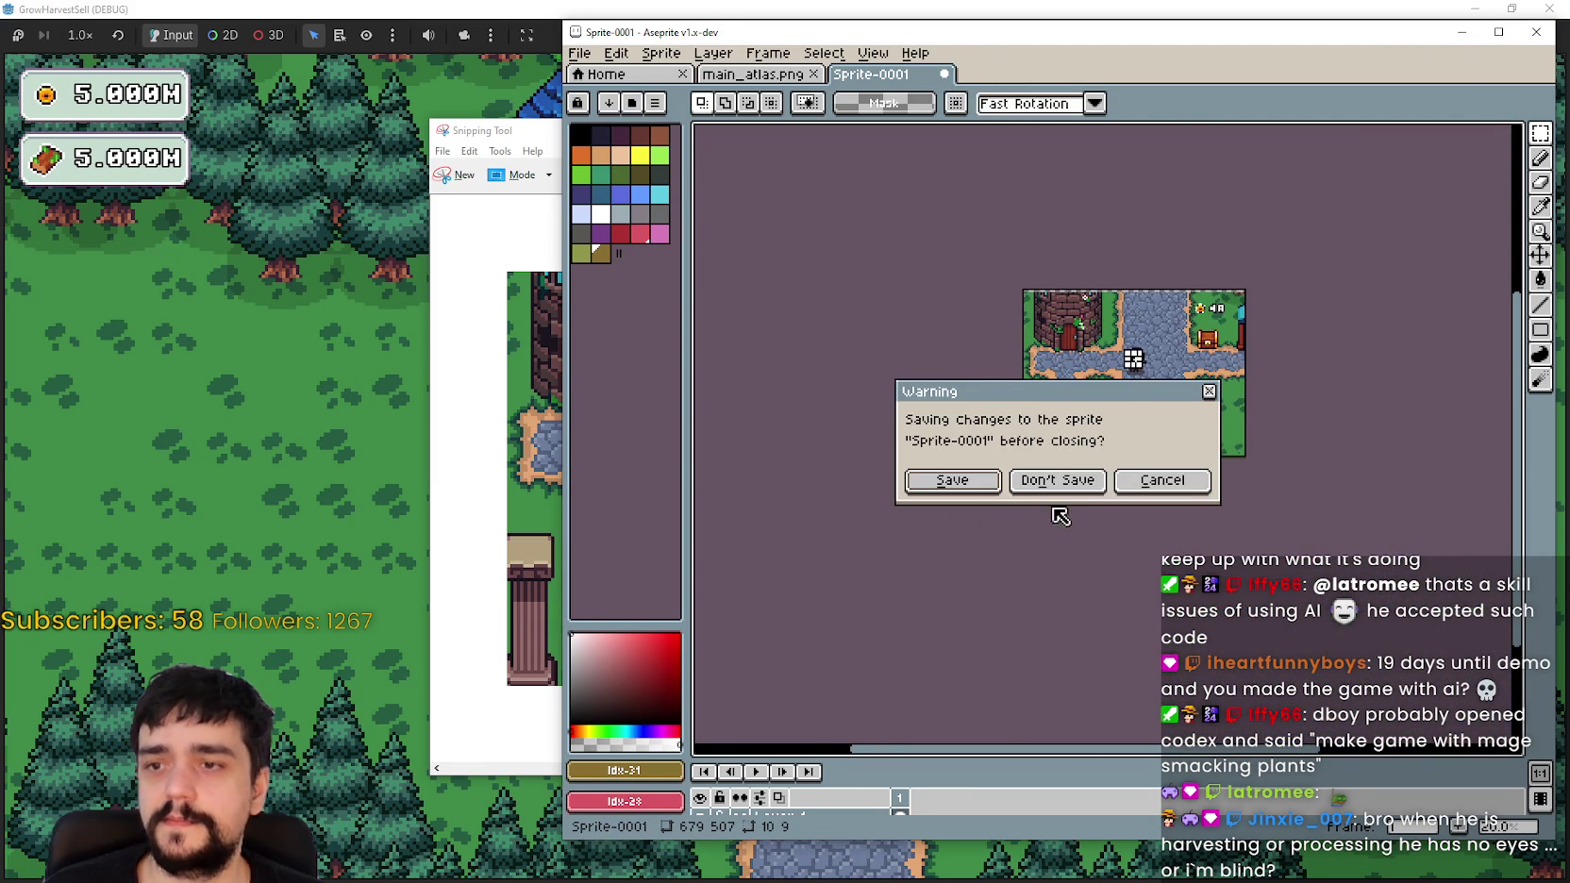
# Step: Discard Sprite-0001 without saving and open the Player.png sprite sheet
pyautogui.click(1058, 481)
pyautogui.moveTo(1321, 236); pyautogui.dragTo(1124, 376)
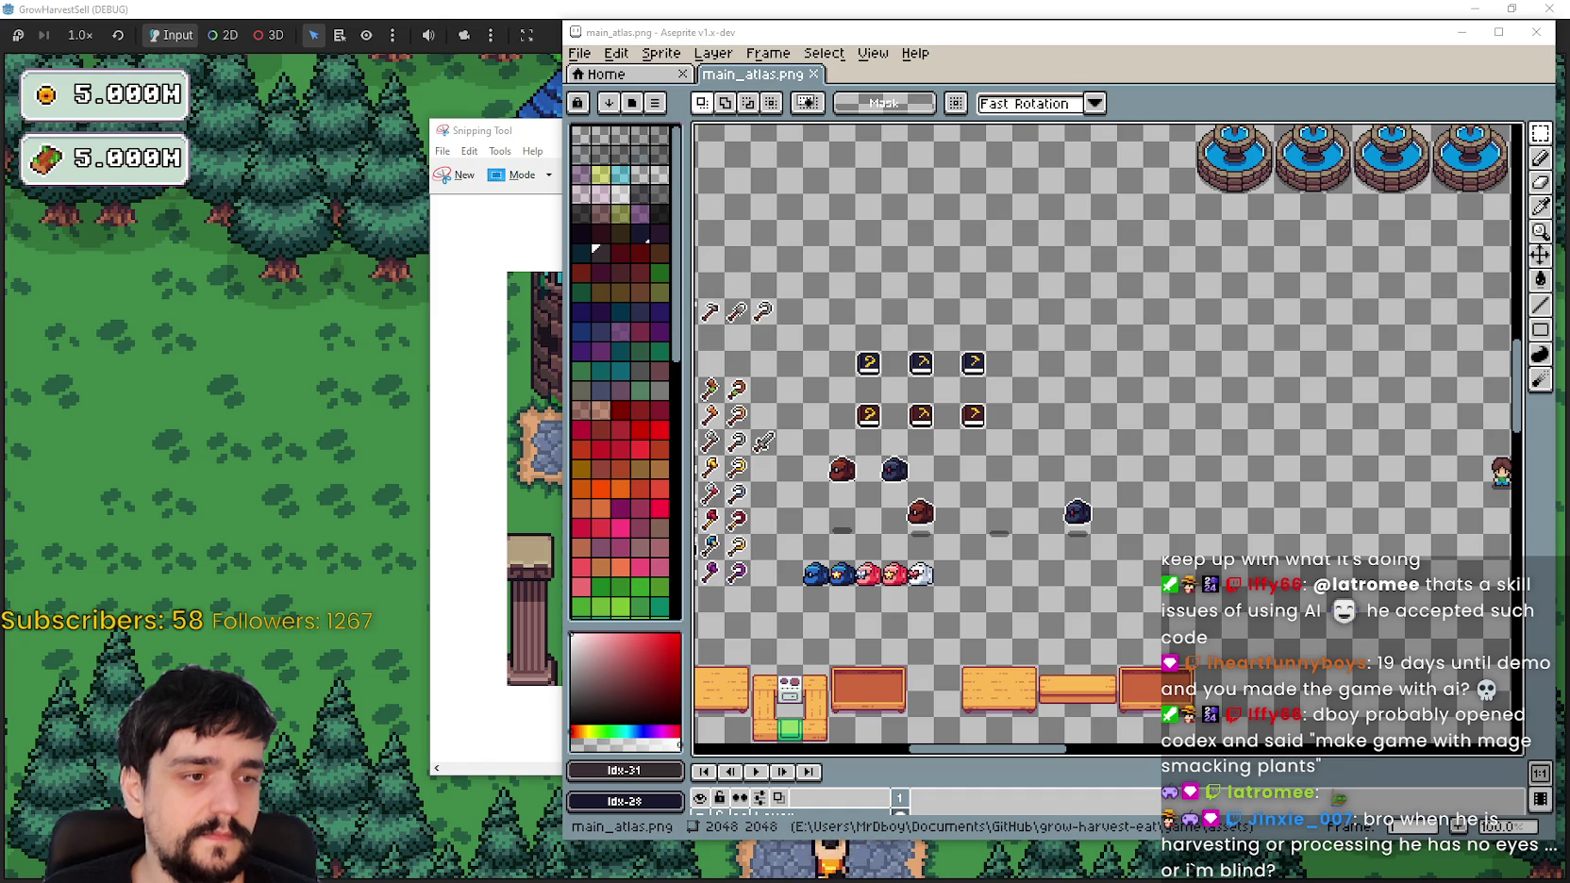
pyautogui.hotkey('ctrl', 'o')
pyautogui.press('Return')
# Step: Switch to the Rectangular Marquee and inspect Player.png's green and purple sprite block
pyautogui.scroll(-3, 1117, 269)
pyautogui.moveTo(1117, 269); pyautogui.dragTo(815, 429)
pyautogui.press('m')
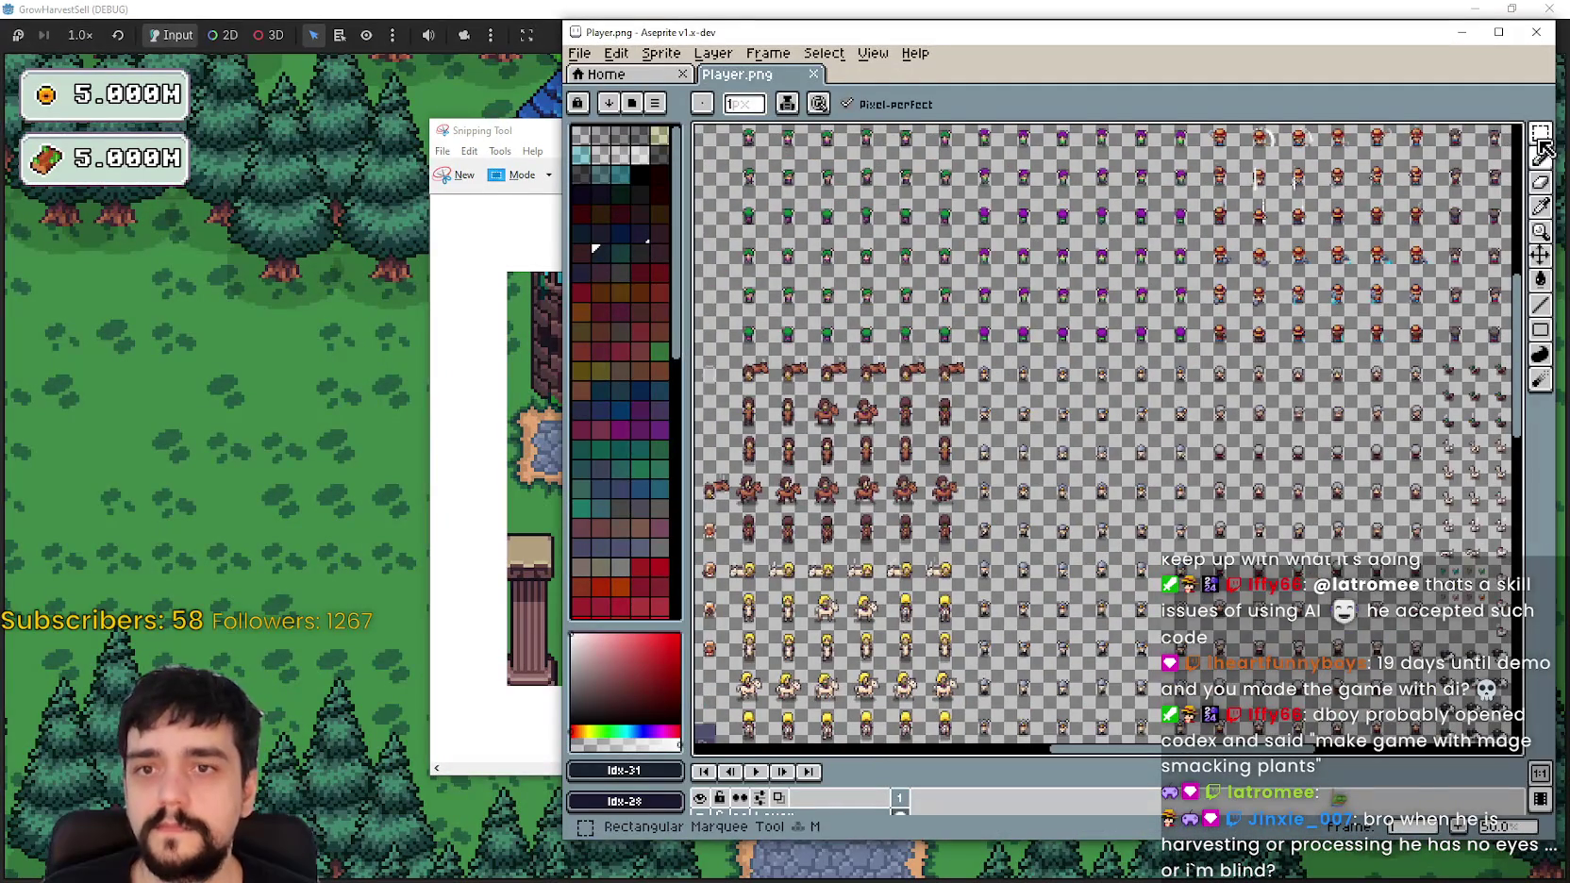
pyautogui.scroll(5, 994, 248)
pyautogui.scroll(-1, 994, 248)
pyautogui.scroll(3, 944, 425)
pyautogui.scroll(-1, 937, 462)
pyautogui.scroll(-2, 937, 462)
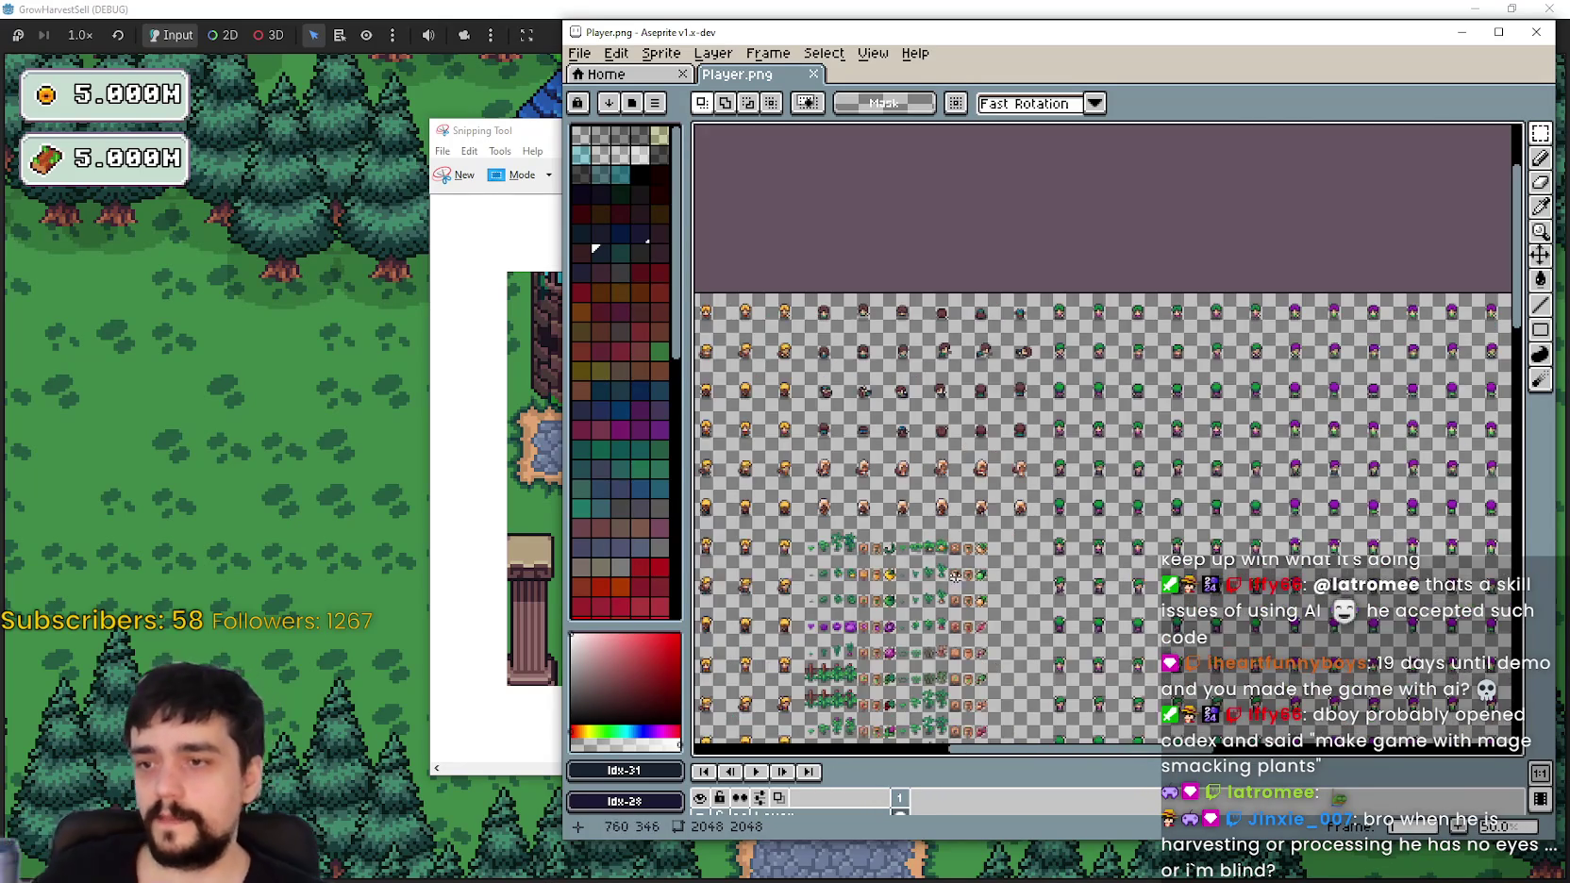
pyautogui.scroll(5, 1052, 503)
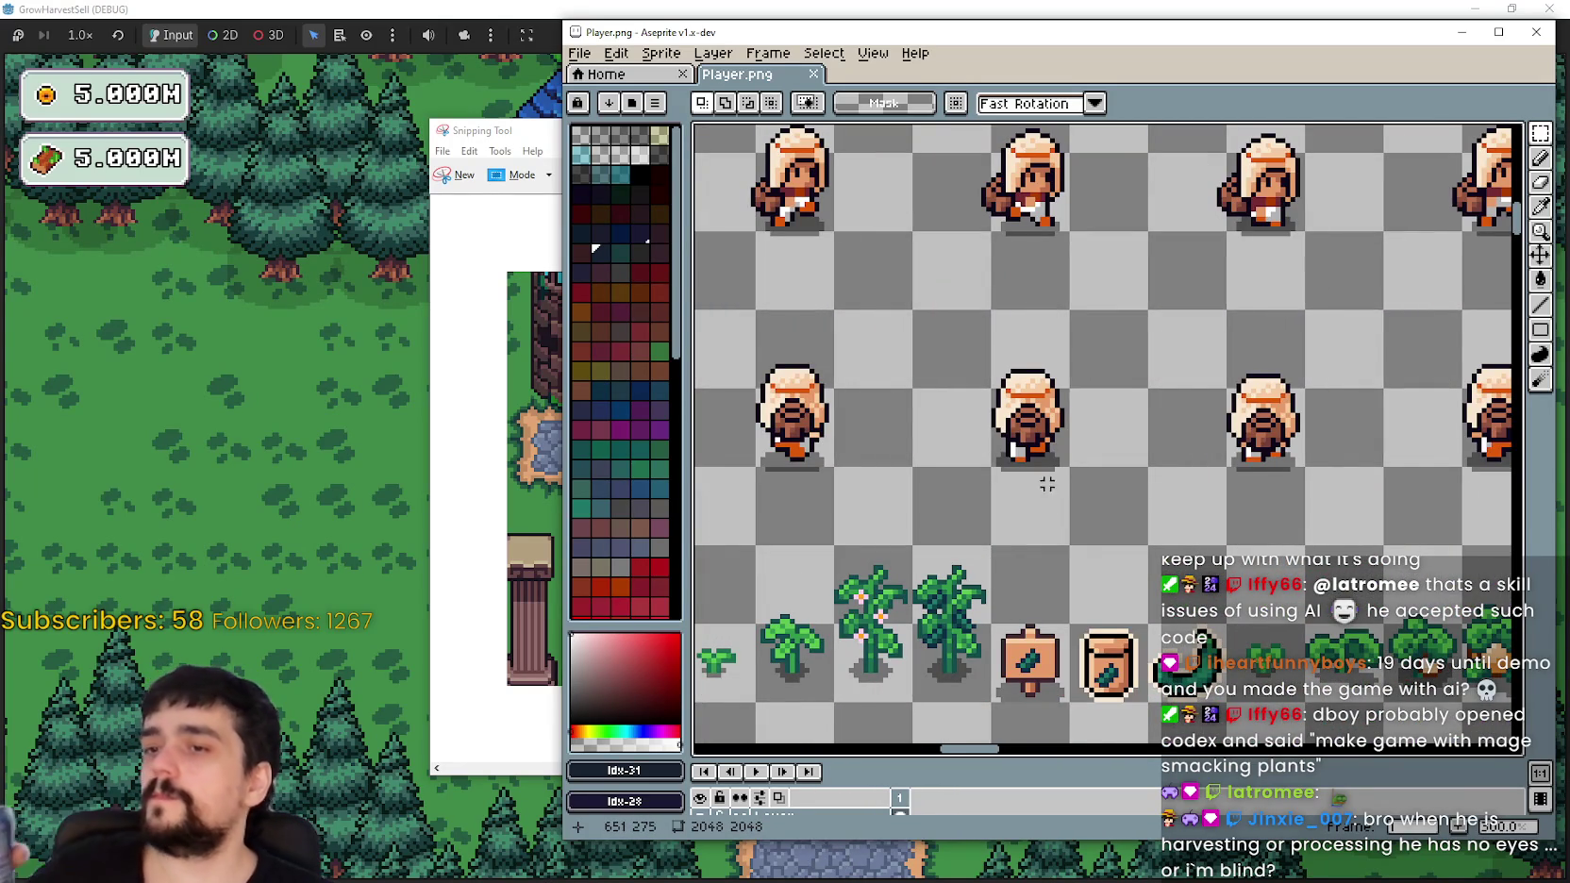
pyautogui.scroll(-4, 1055, 463)
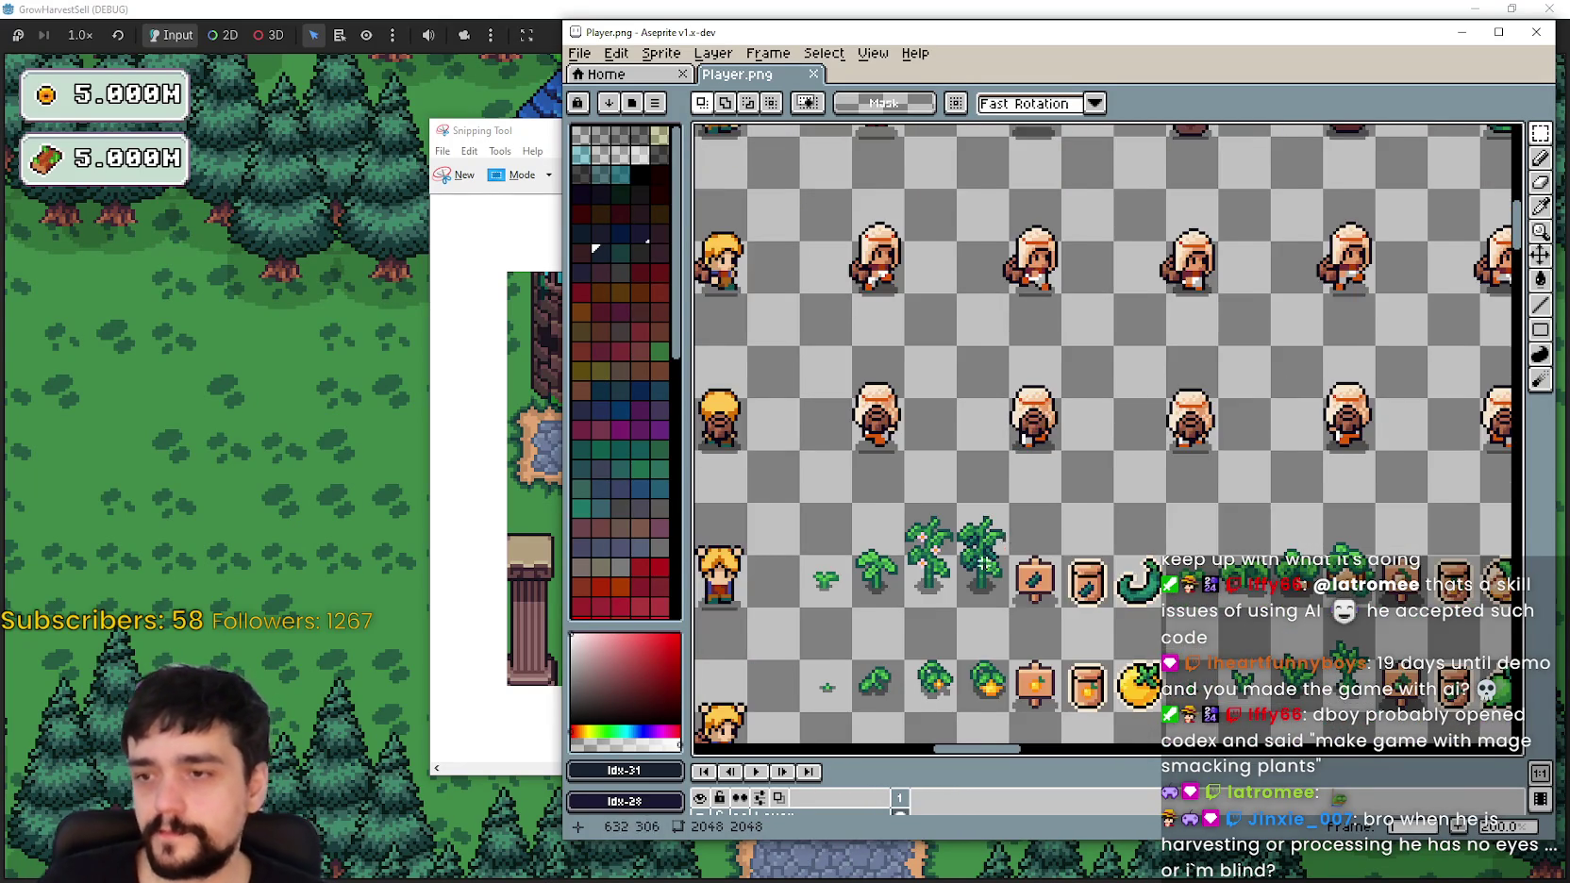
# Step: Pan Player.png past the houses area to locate the item icons
pyautogui.moveTo(850, 736); pyautogui.dragTo(932, 370)
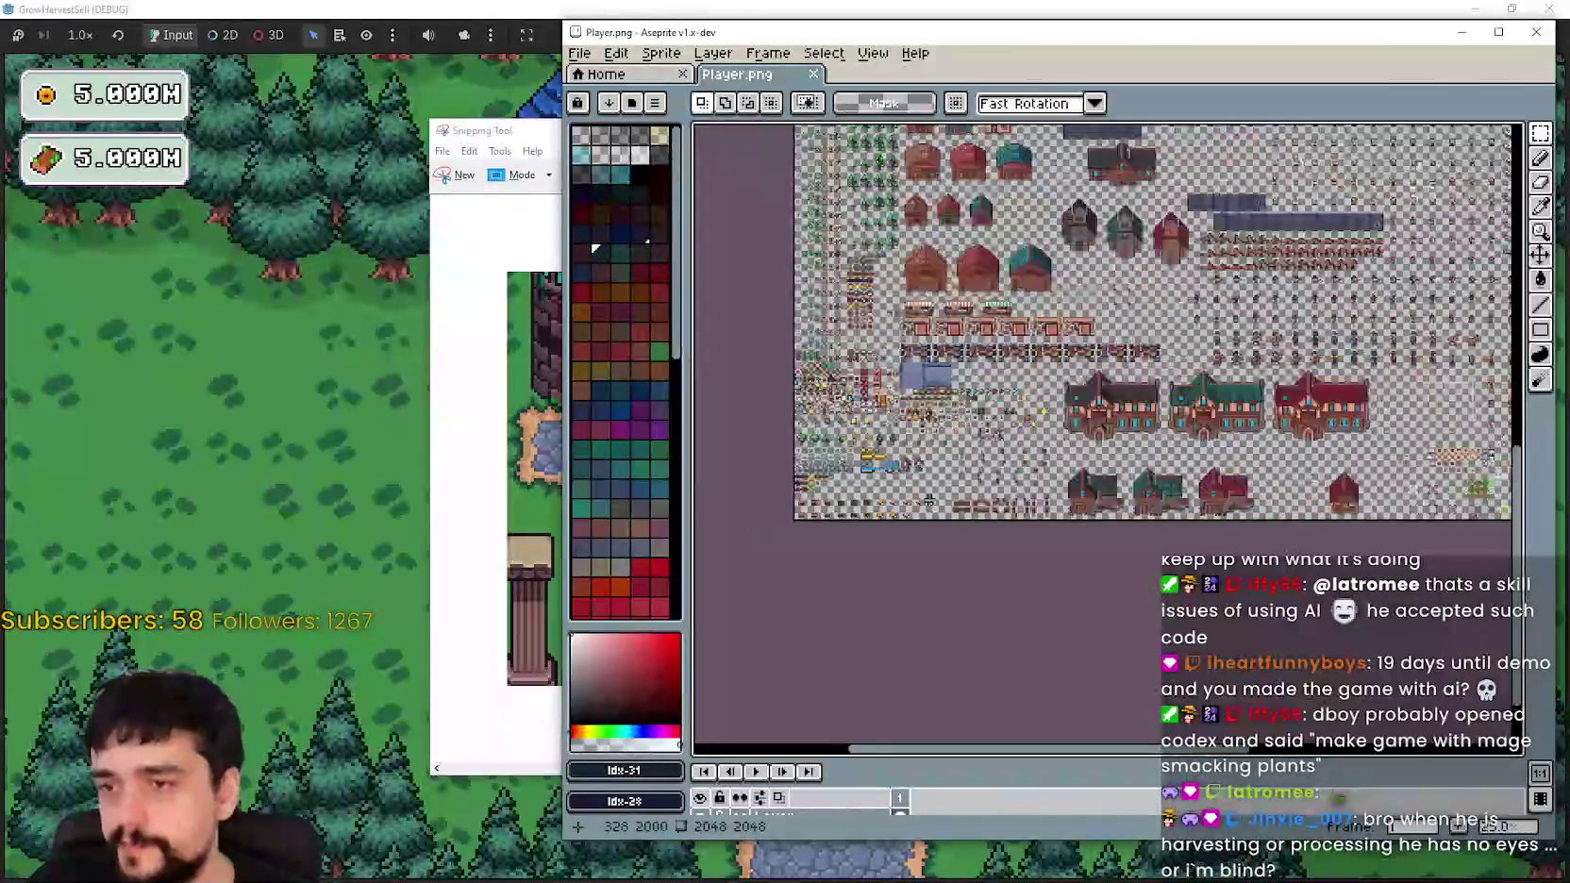
pyautogui.scroll(3, 821, 578)
pyautogui.moveTo(821, 578); pyautogui.dragTo(876, 486)
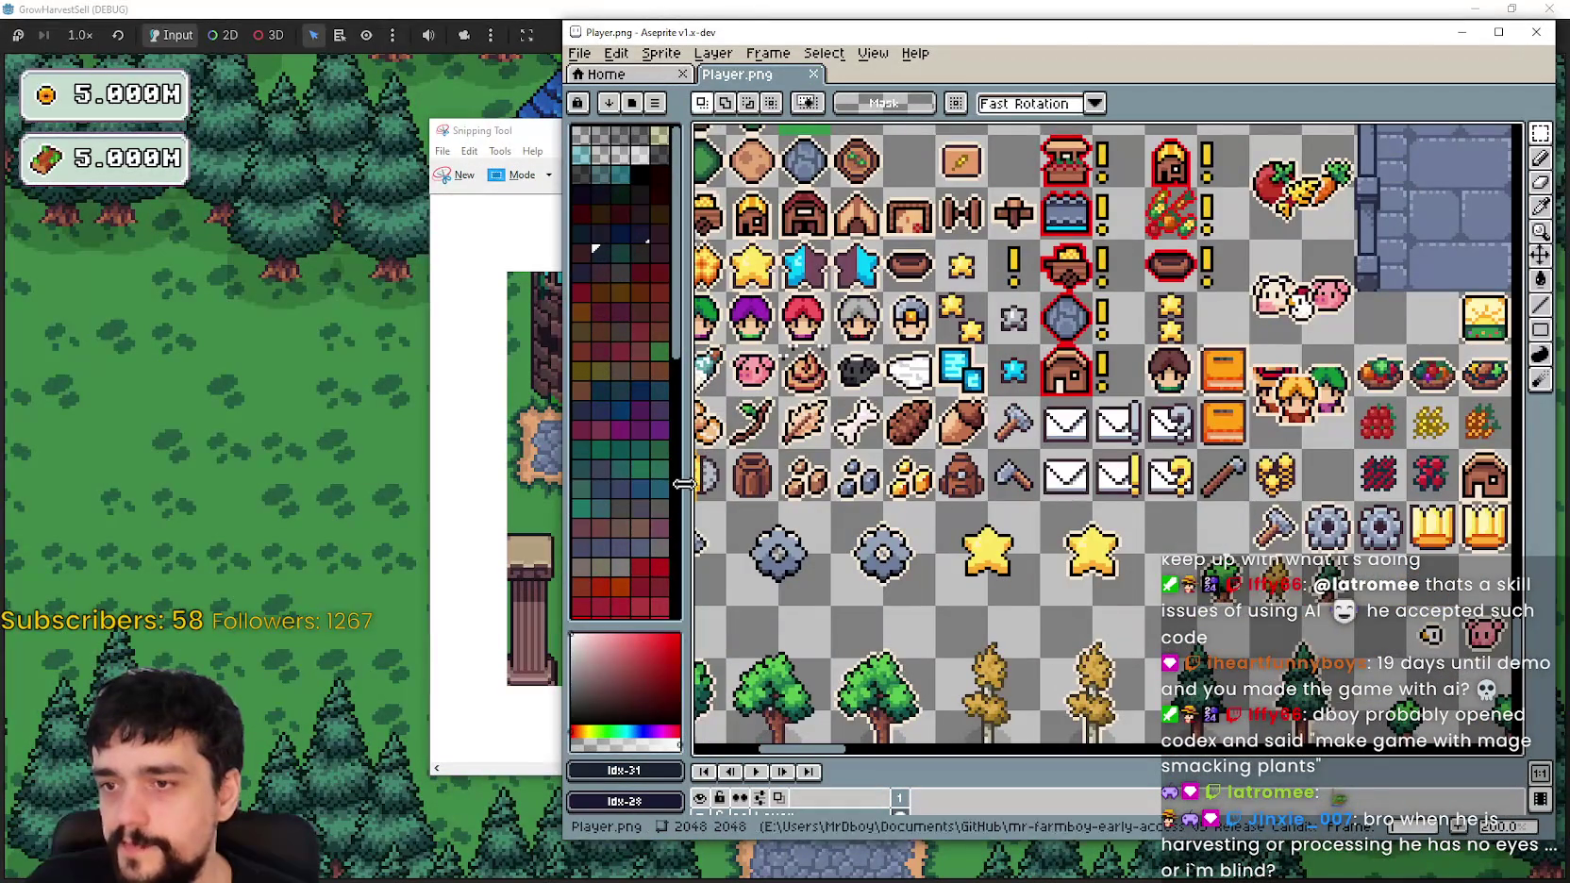
pyautogui.scroll(1, 854, 529)
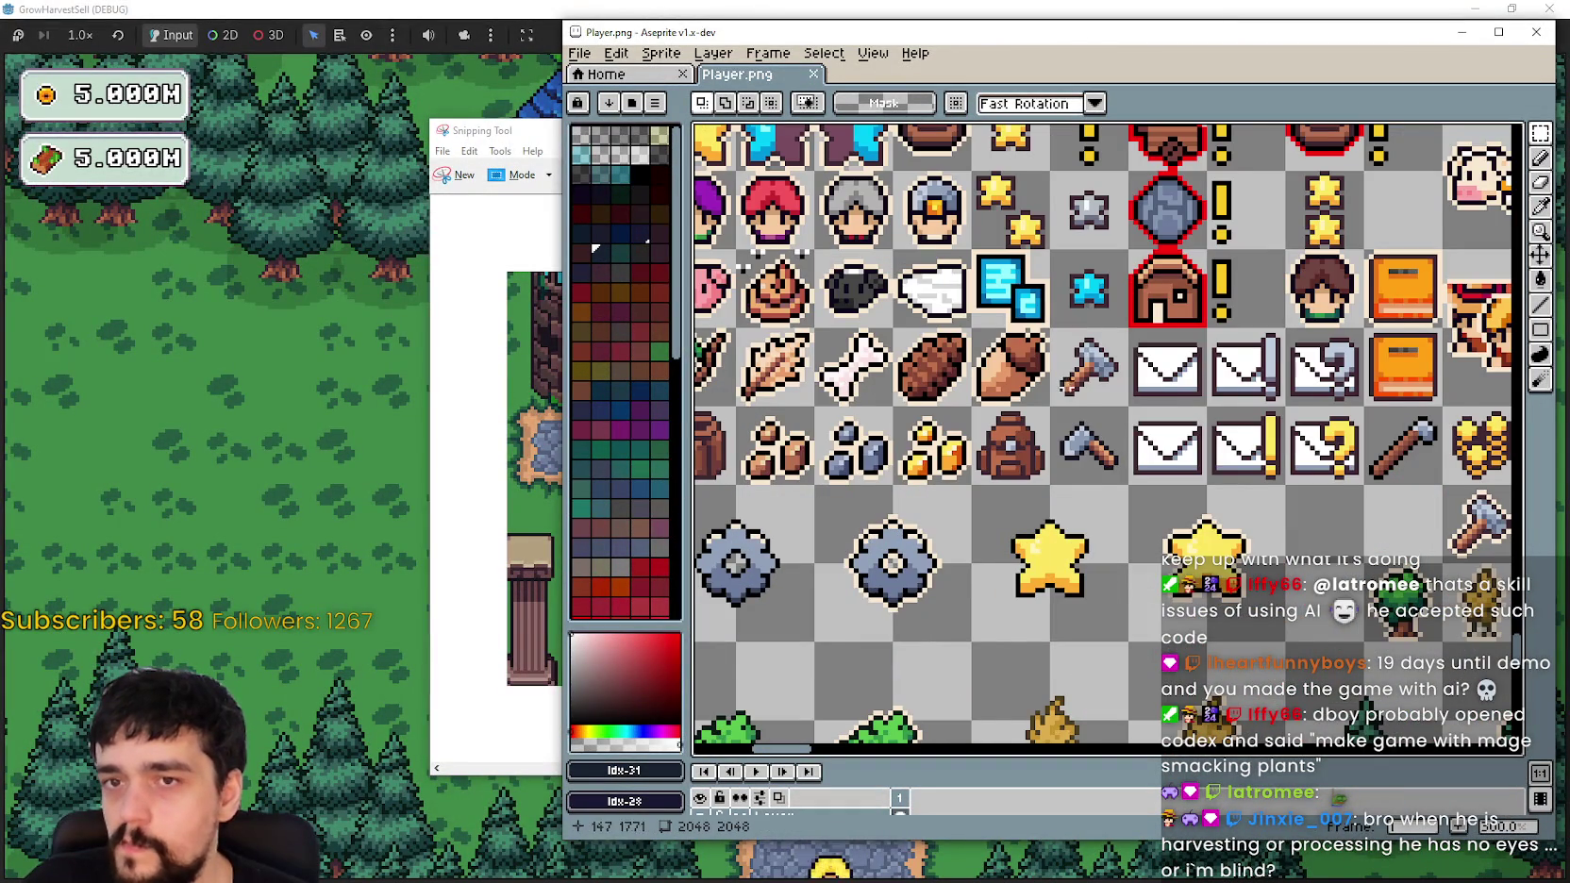
pyautogui.scroll(1, 953, 493)
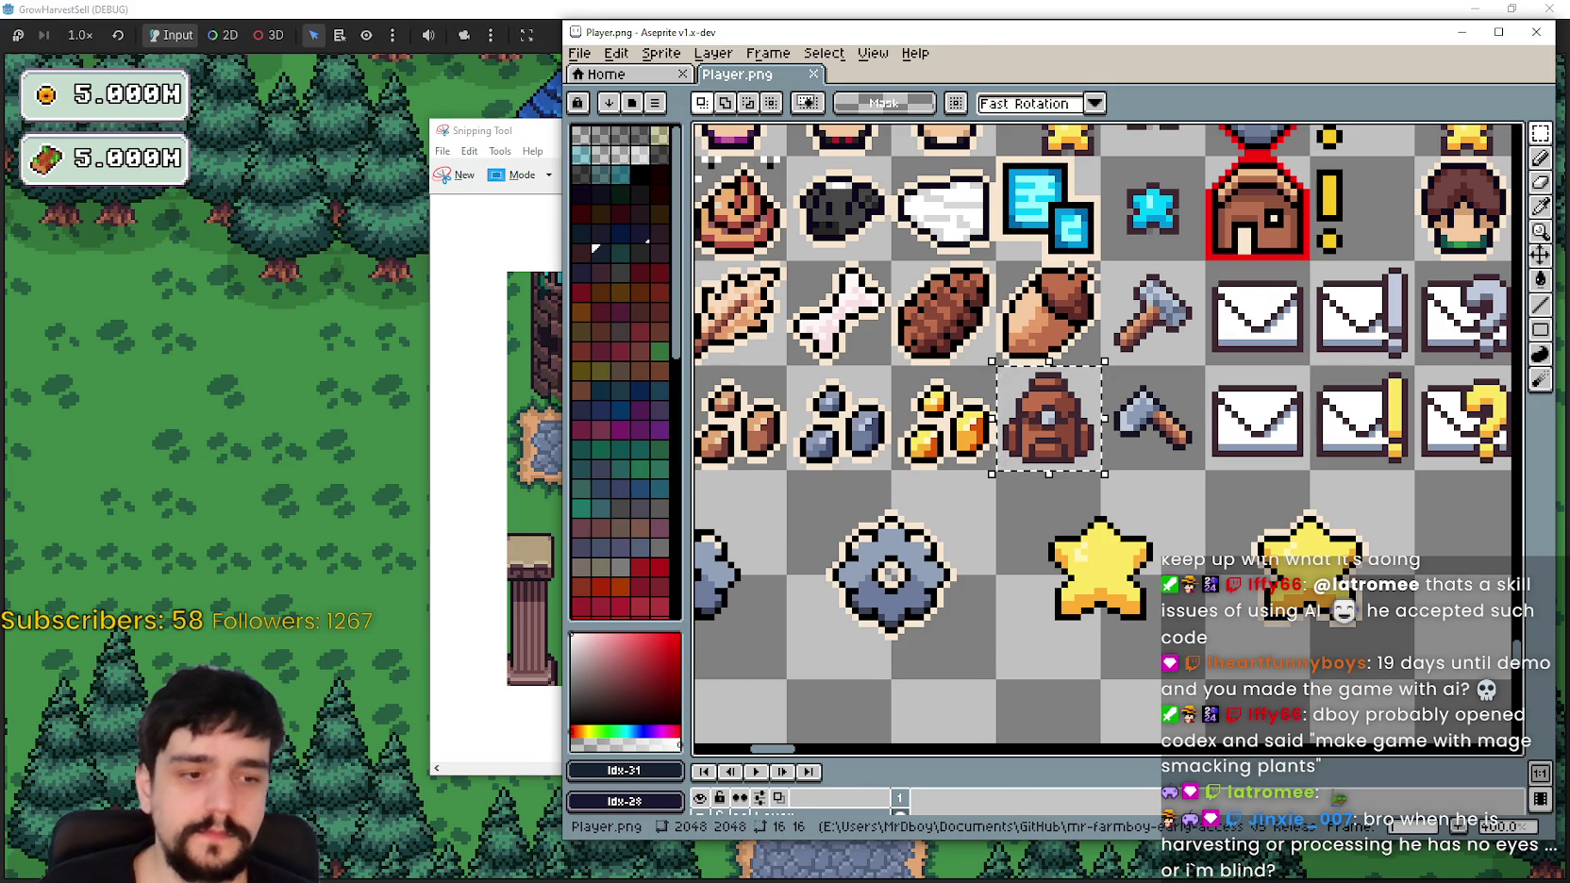
pyautogui.scroll(-2, 1307, 311)
pyautogui.scroll(4, 1307, 312)
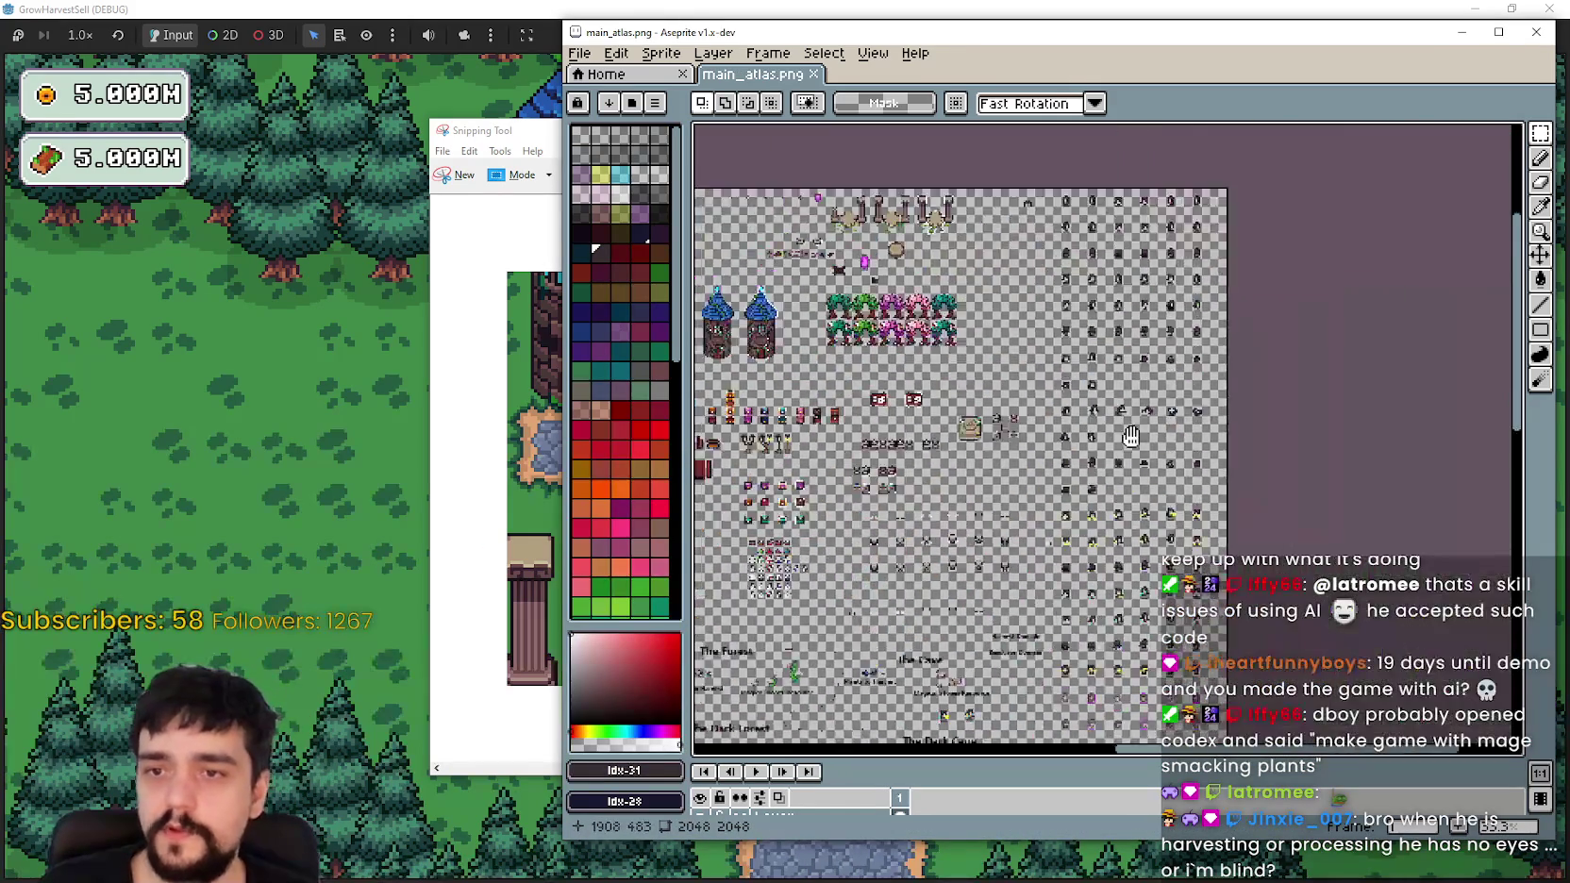
# Step: Paste the copied backpack onto main_atlas.png and place it beside the character sprite
pyautogui.scroll(10, 875, 422)
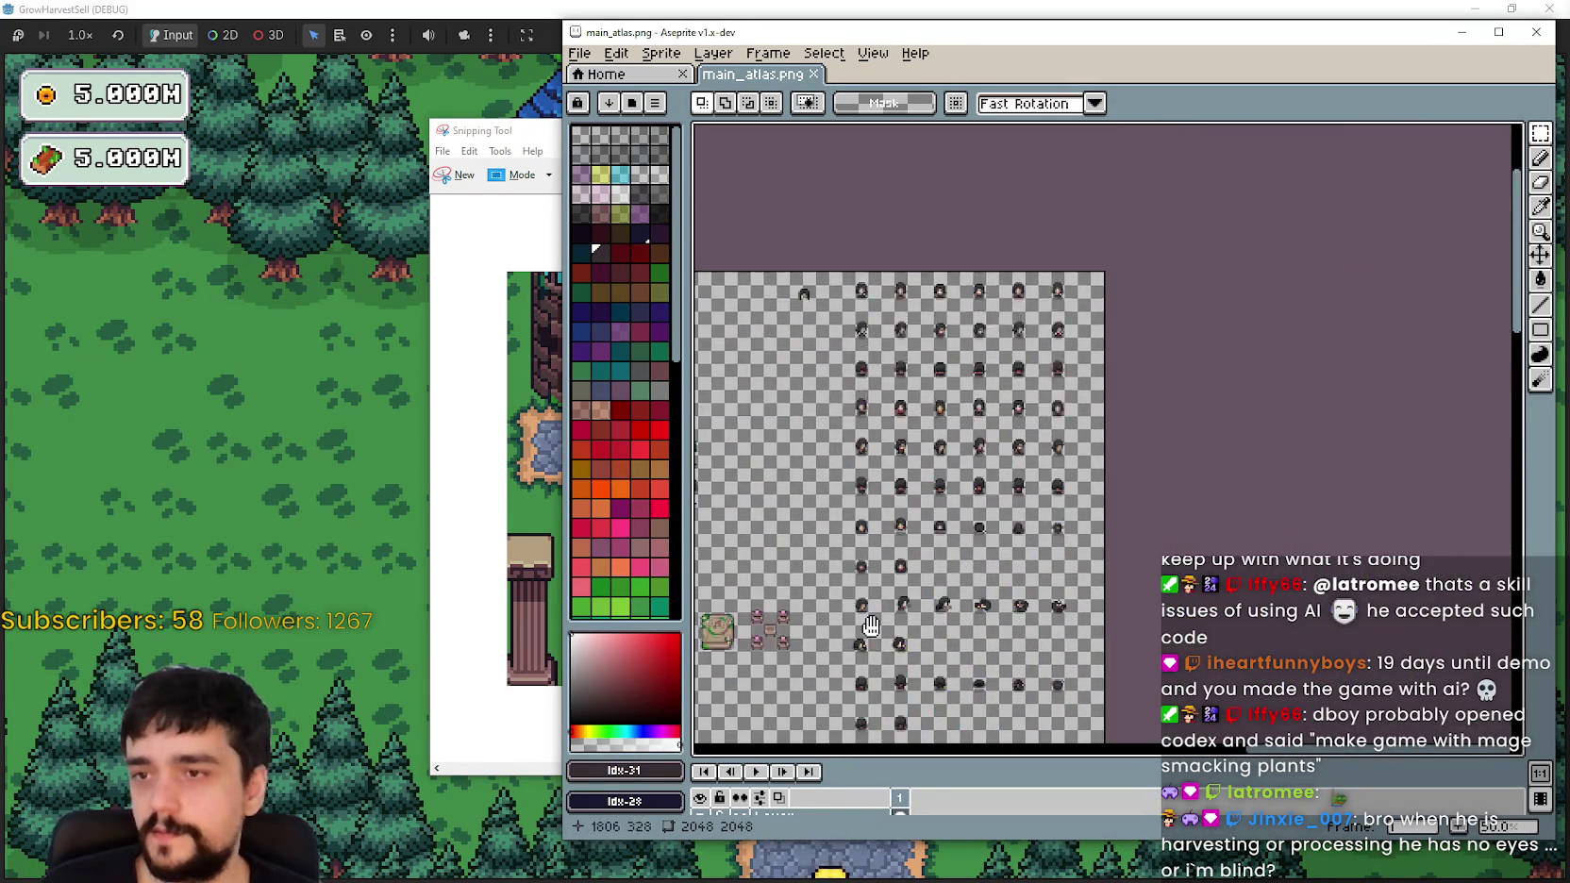
pyautogui.scroll(2, 876, 422)
pyautogui.scroll(-2, 876, 423)
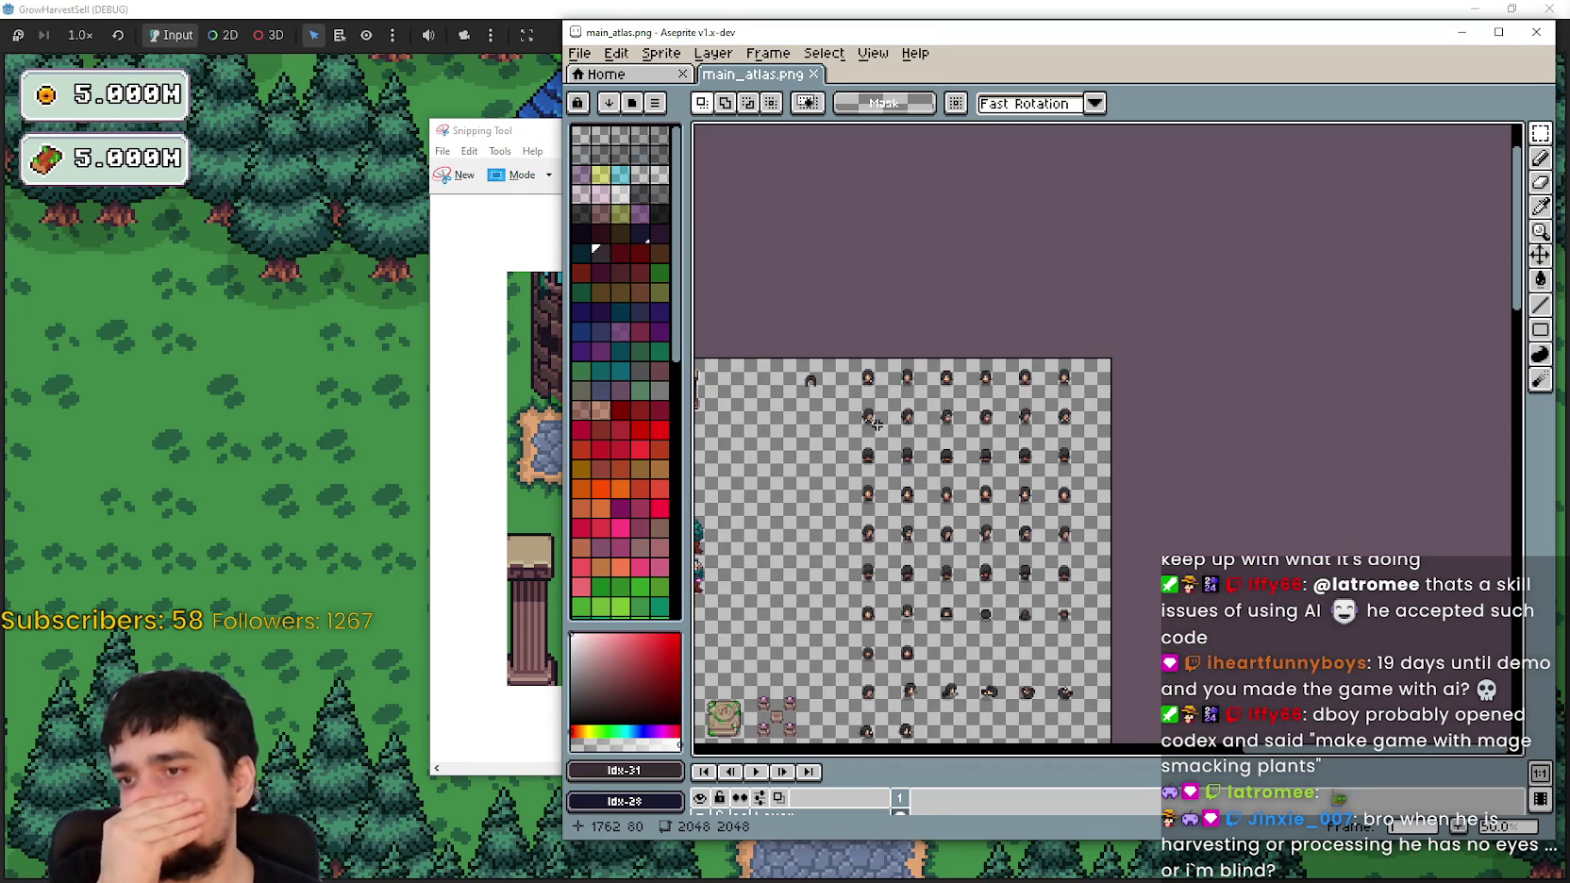
pyautogui.scroll(2, 878, 425)
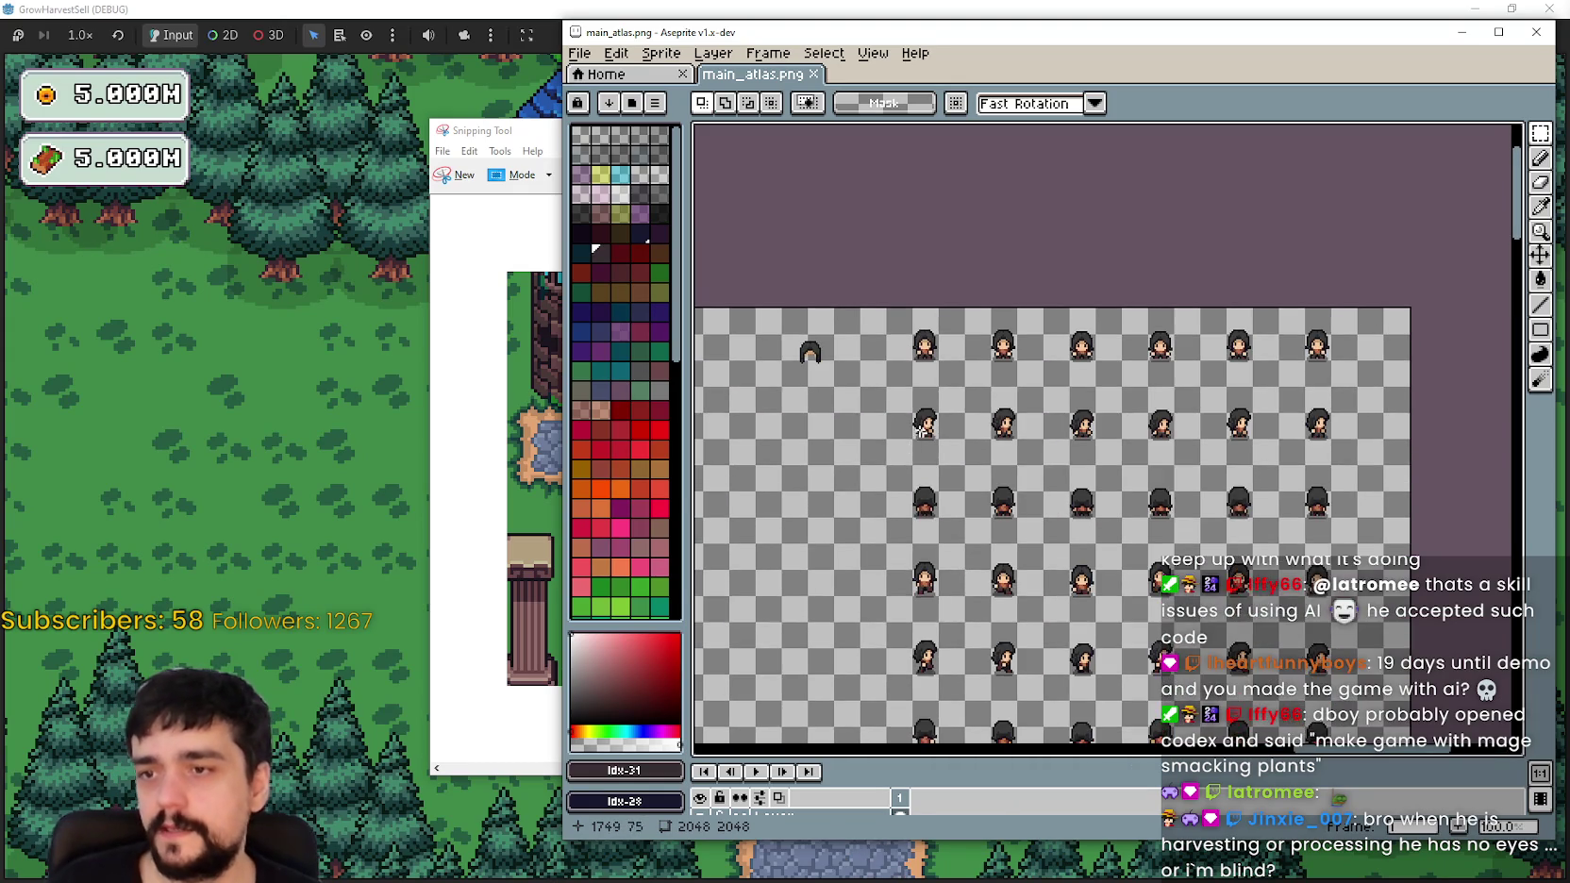
pyautogui.scroll(2, 1014, 426)
pyautogui.hotkey('ctrl', 'v')
pyautogui.scroll(2, 1086, 421)
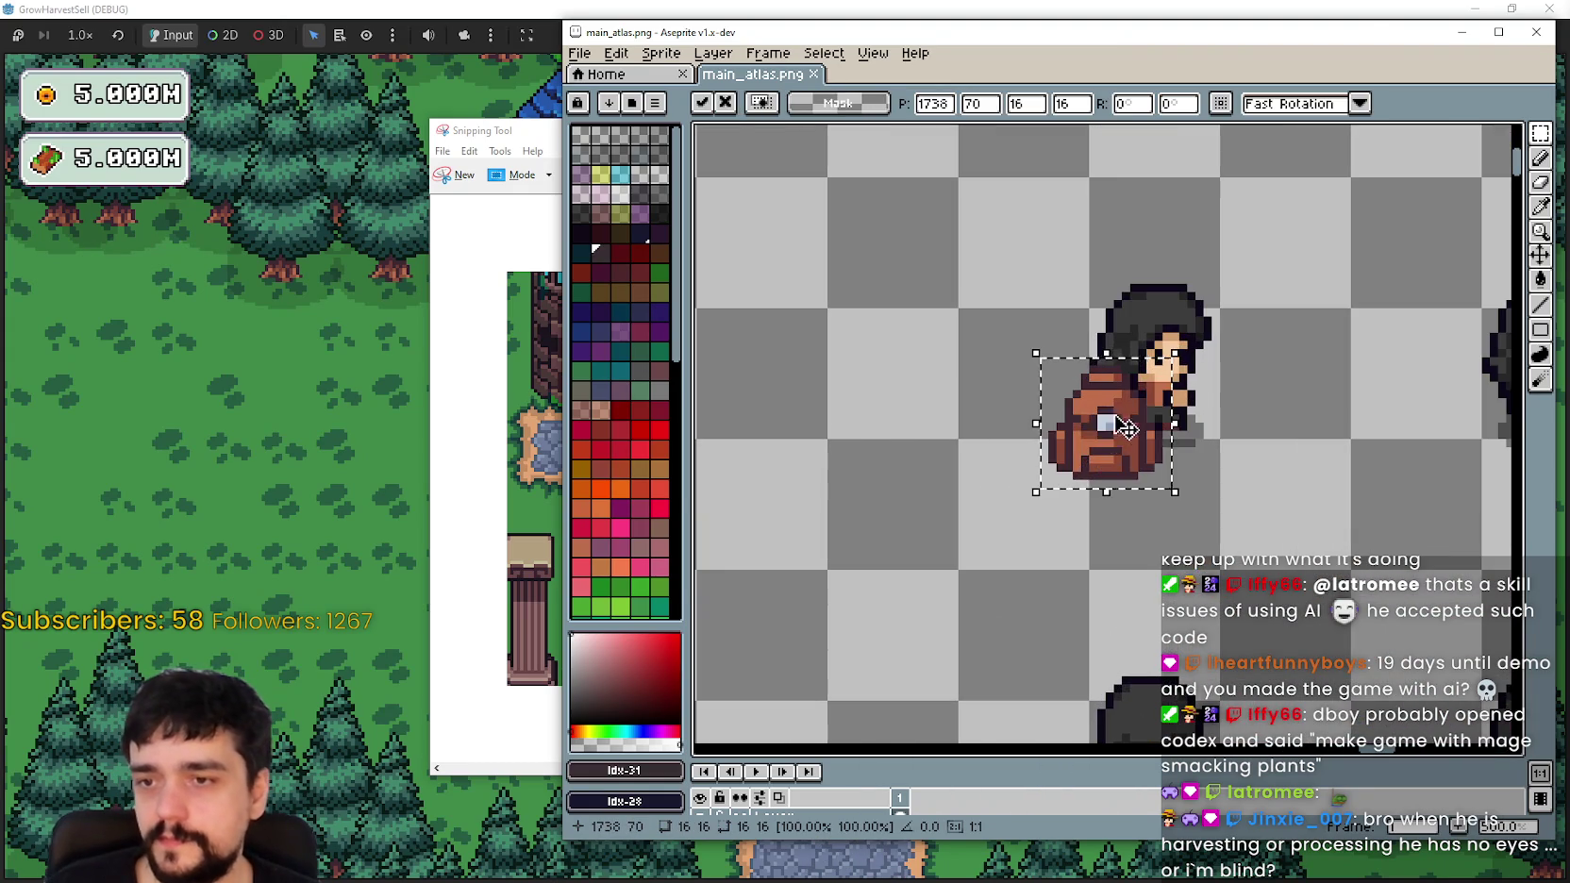
pyautogui.moveTo(1123, 375)
pyautogui.mouseDown()
pyautogui.moveTo(920, 373)
pyautogui.moveTo(1000, 397)
pyautogui.moveTo(1025, 387)
pyautogui.mouseUp()
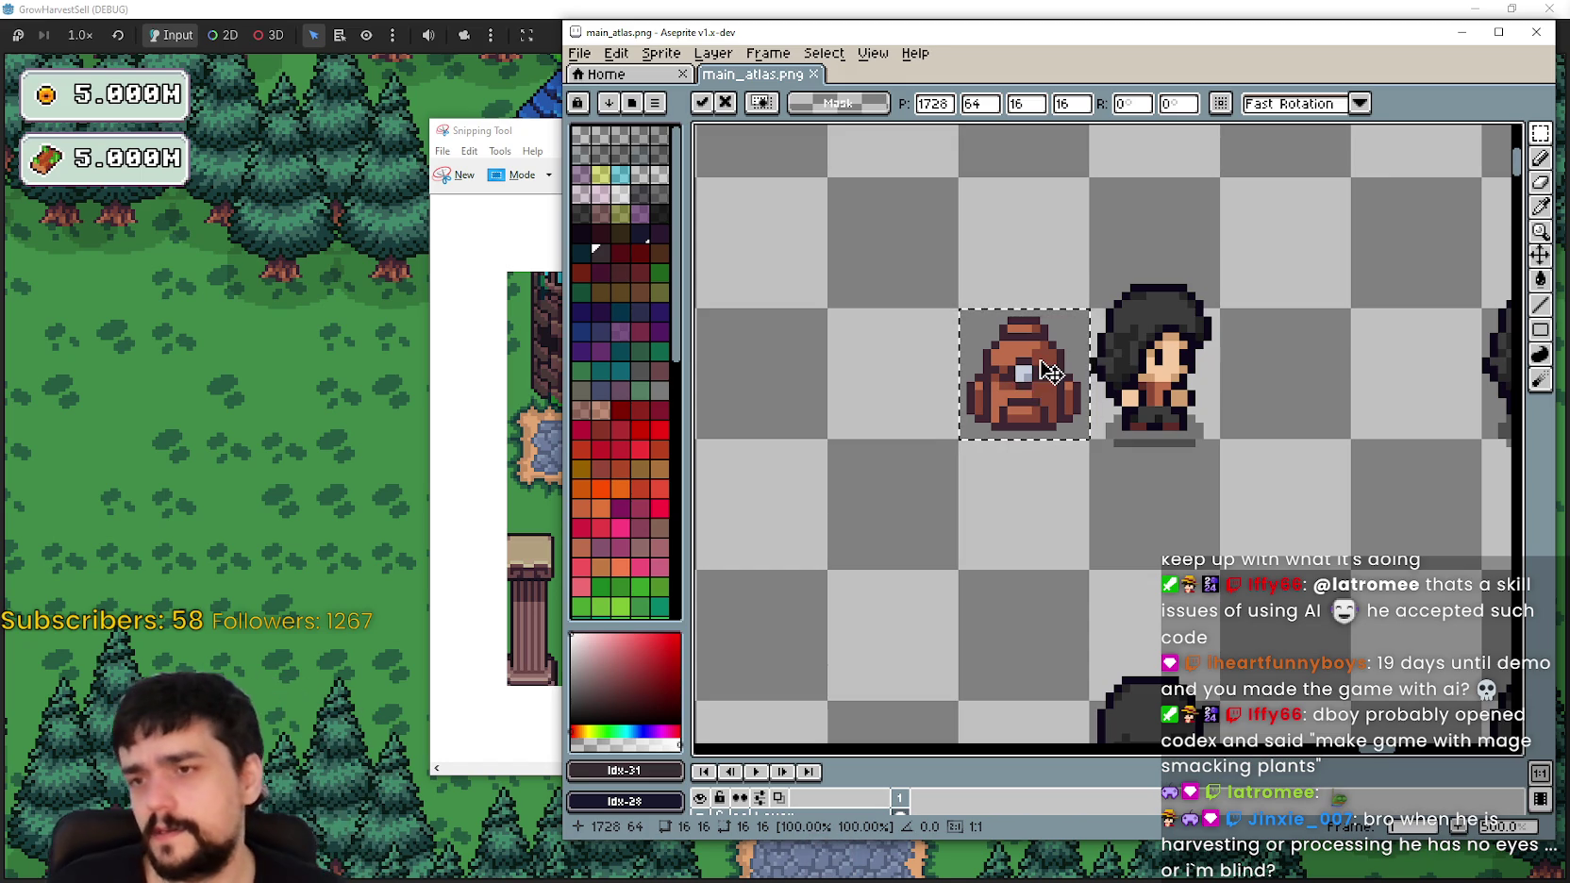
# Step: Move the pasted backpack lower and to the left, shifting it 32 pixels left
pyautogui.moveTo(1048, 386)
pyautogui.mouseDown()
pyautogui.moveTo(1142, 412)
pyautogui.moveTo(1011, 357)
pyautogui.moveTo(987, 364)
pyautogui.moveTo(1137, 682)
pyautogui.moveTo(1097, 550)
pyautogui.moveTo(1079, 559)
pyautogui.moveTo(1096, 554)
pyautogui.mouseUp()
pyautogui.scroll(-1, 1010, 357)
pyautogui.scroll(3, 1078, 559)
pyautogui.scroll(-2, 1026, 449)
pyautogui.moveTo(1123, 451)
pyautogui.mouseDown()
pyautogui.moveTo(1245, 442)
pyautogui.moveTo(821, 451)
pyautogui.moveTo(791, 436)
pyautogui.mouseUp()
pyautogui.scroll(-3, 1236, 436)
pyautogui.scroll(1, 1042, 461)
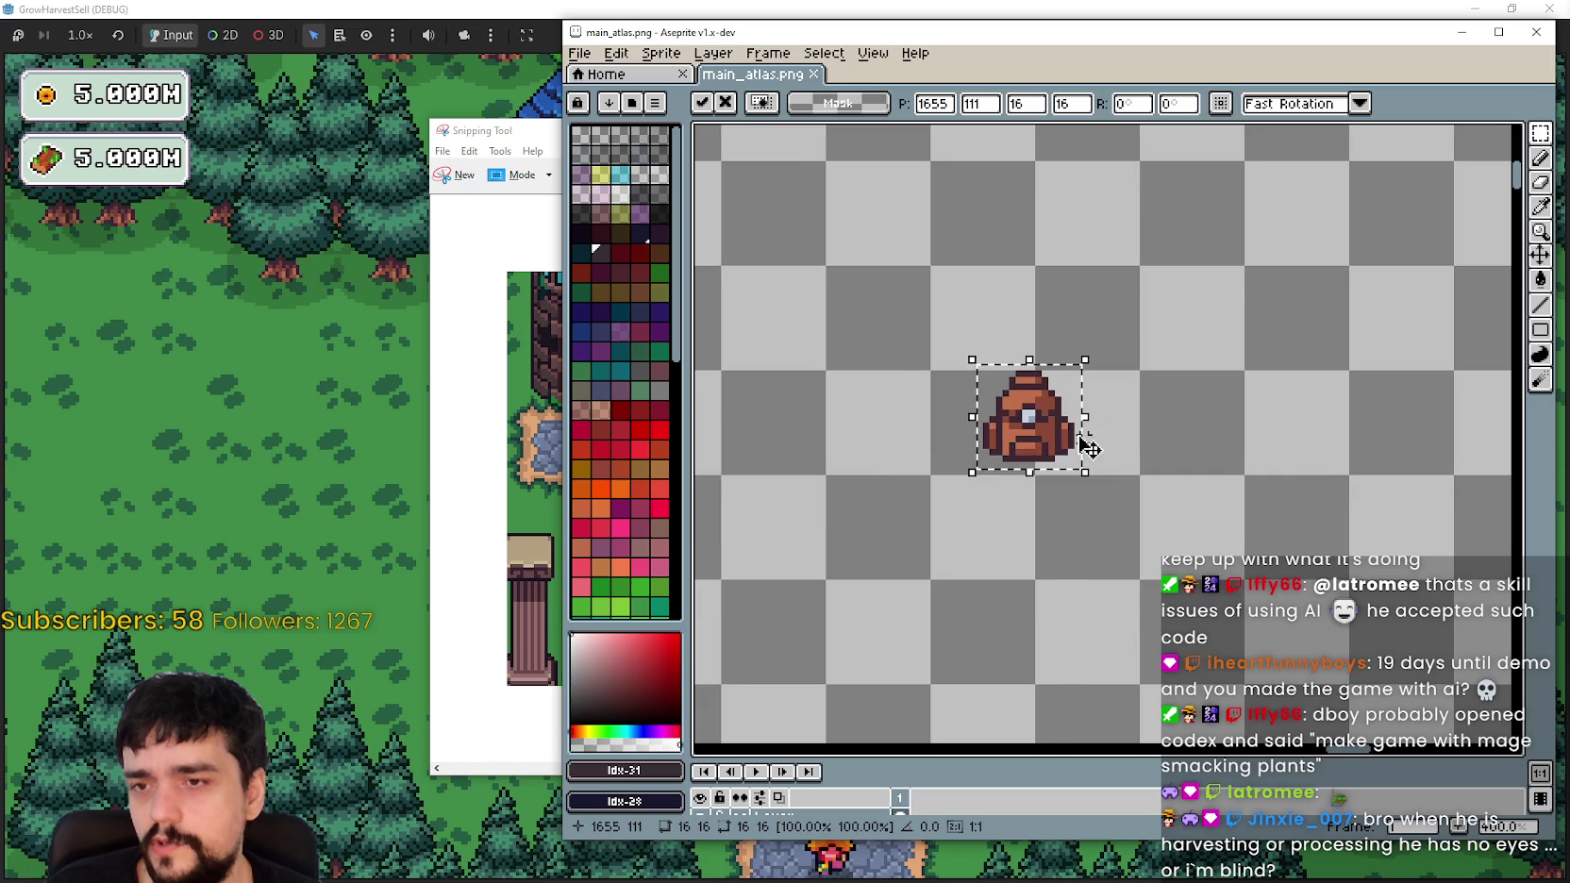
pyautogui.moveTo(974, 465); pyautogui.dragTo(815, 465)
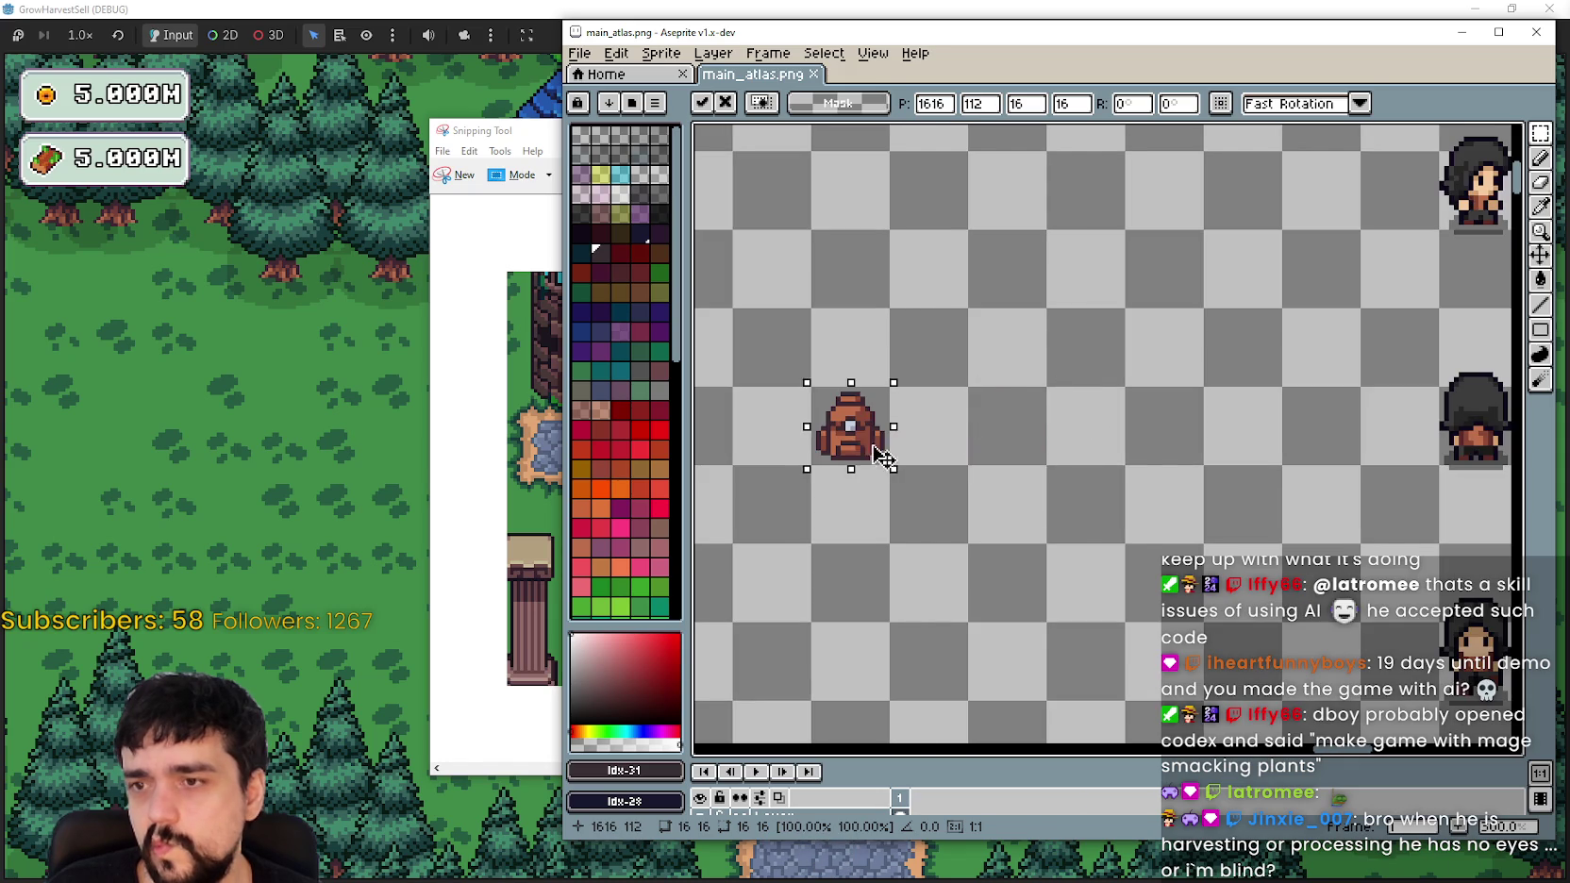
pyautogui.scroll(-3, 816, 466)
# Step: Pan among the pillars and trees and select the existing brown bag sprite
pyautogui.moveTo(1038, 453); pyautogui.dragTo(822, 424)
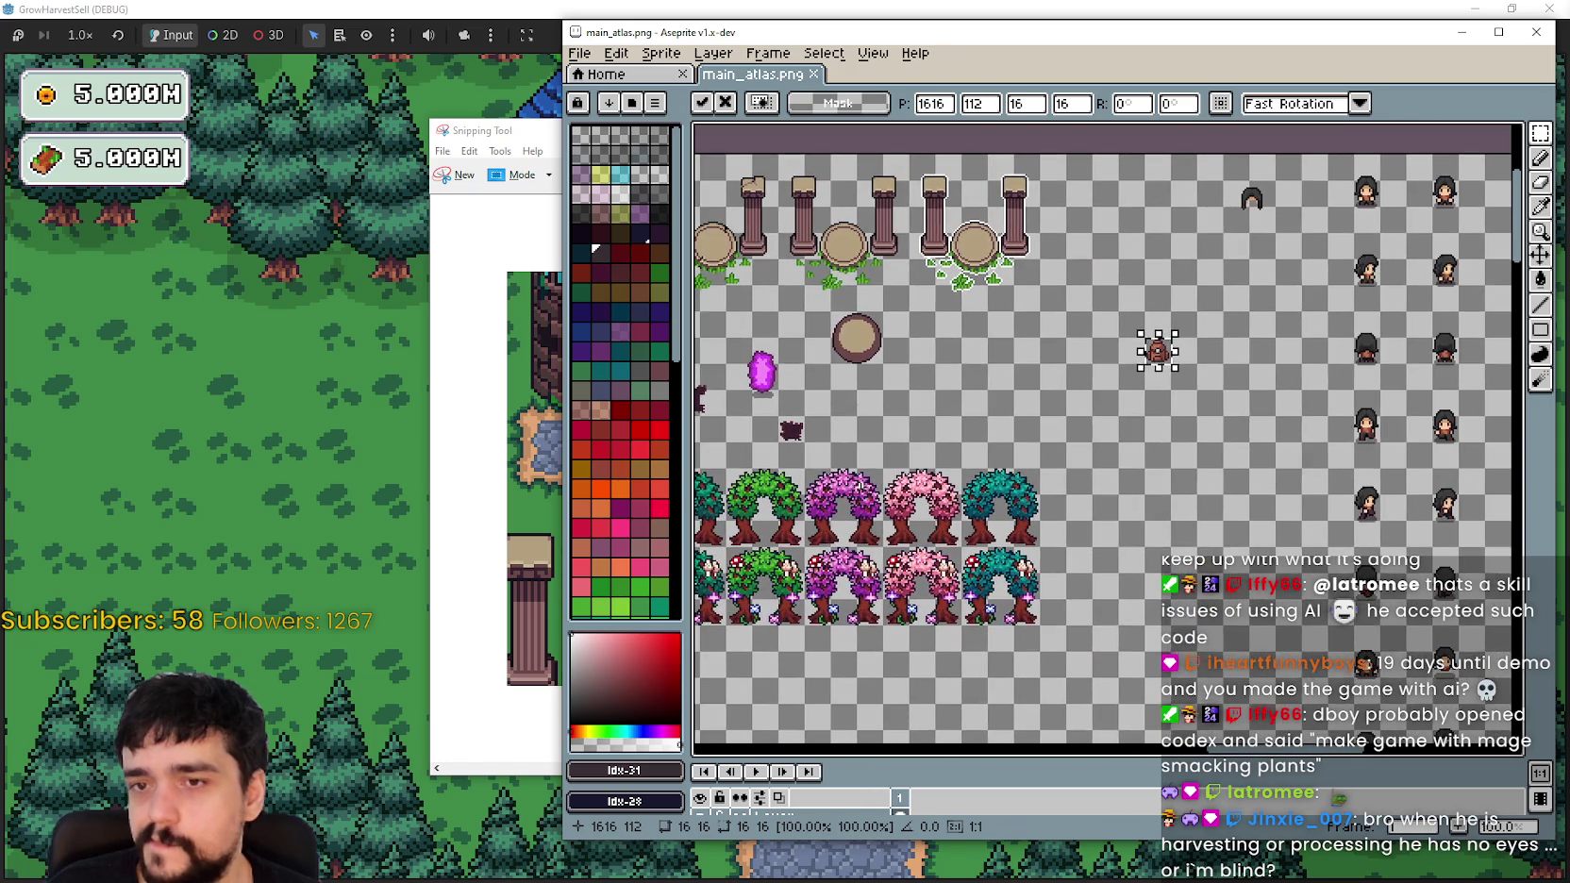
pyautogui.scroll(-3, 989, 498)
pyautogui.hscroll(-6, 989, 498)
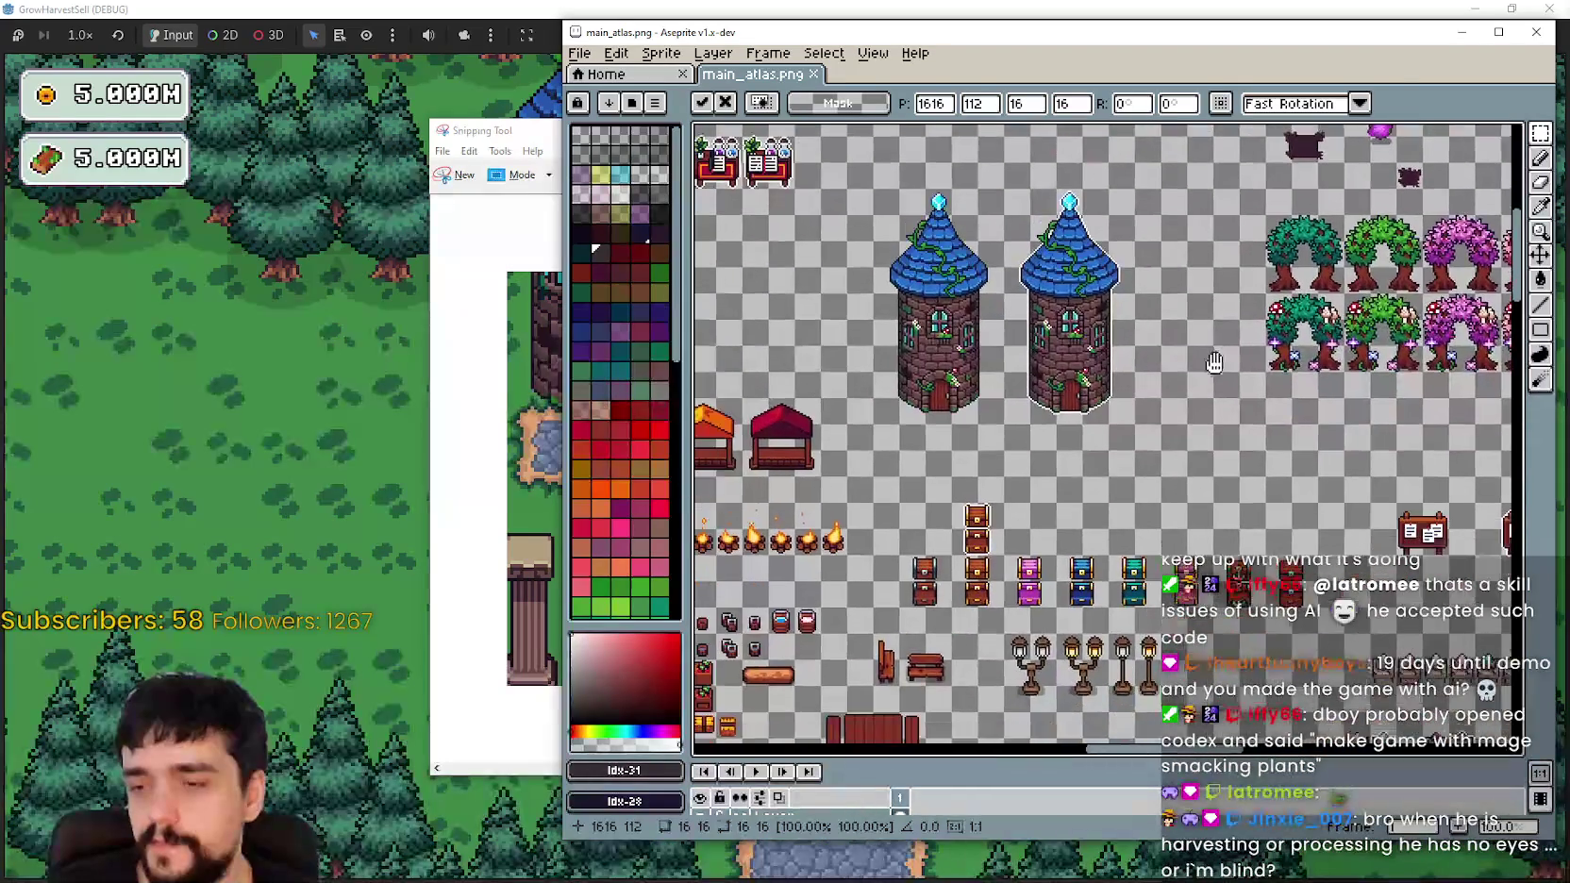
pyautogui.scroll(-3, 1054, 589)
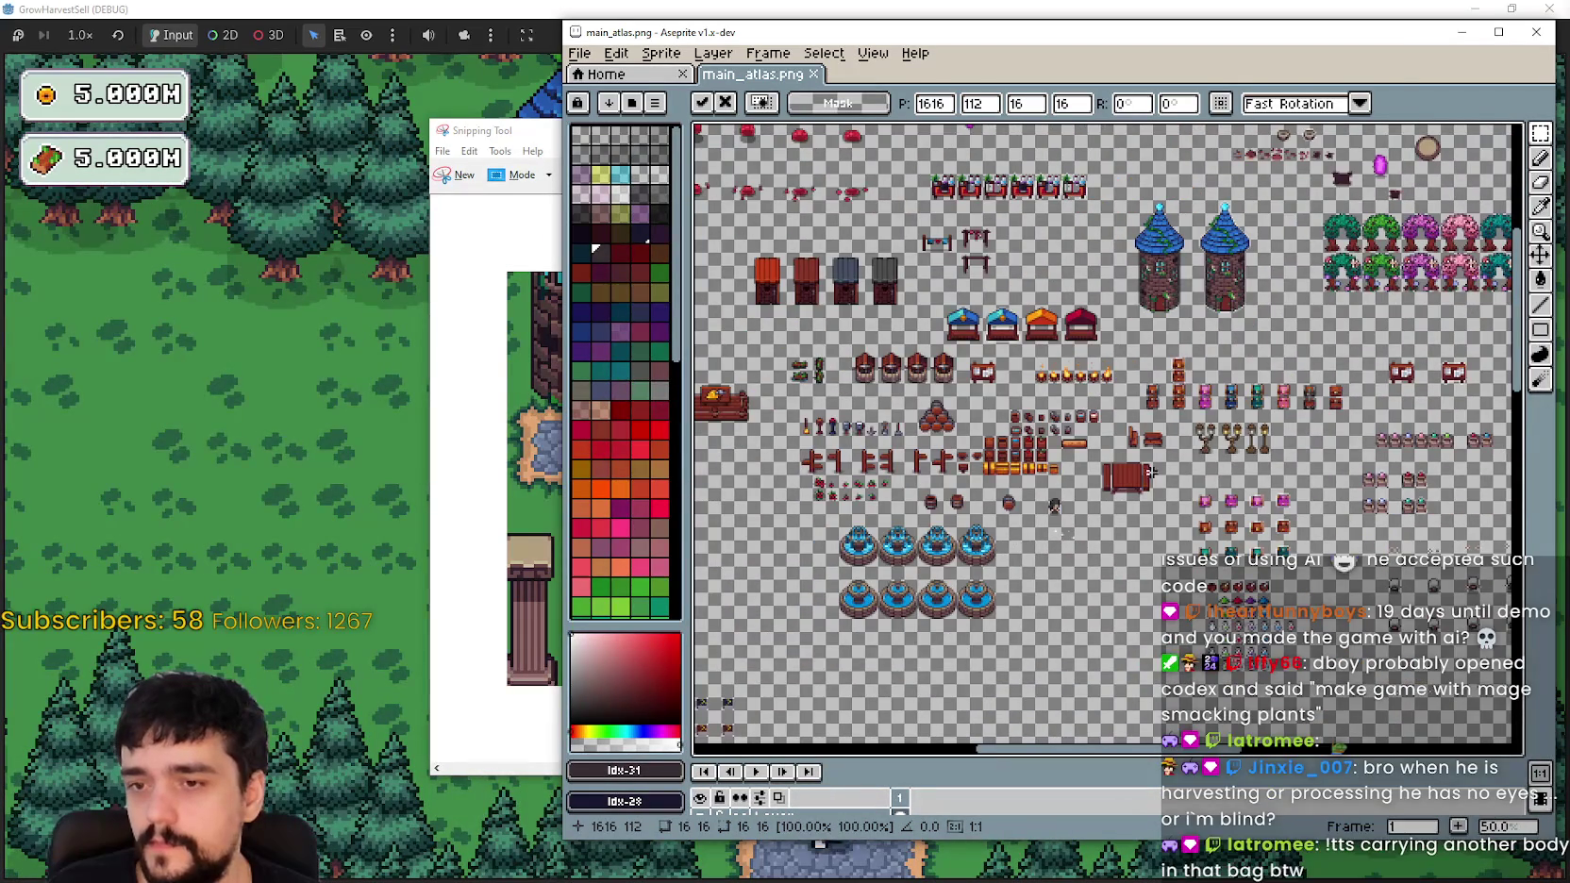
pyautogui.hscroll(-4, 1081, 342)
pyautogui.scroll(-5, 1038, 358)
pyautogui.scroll(2, 930, 398)
pyautogui.scroll(3, 930, 399)
pyautogui.hscroll(4, 1026, 447)
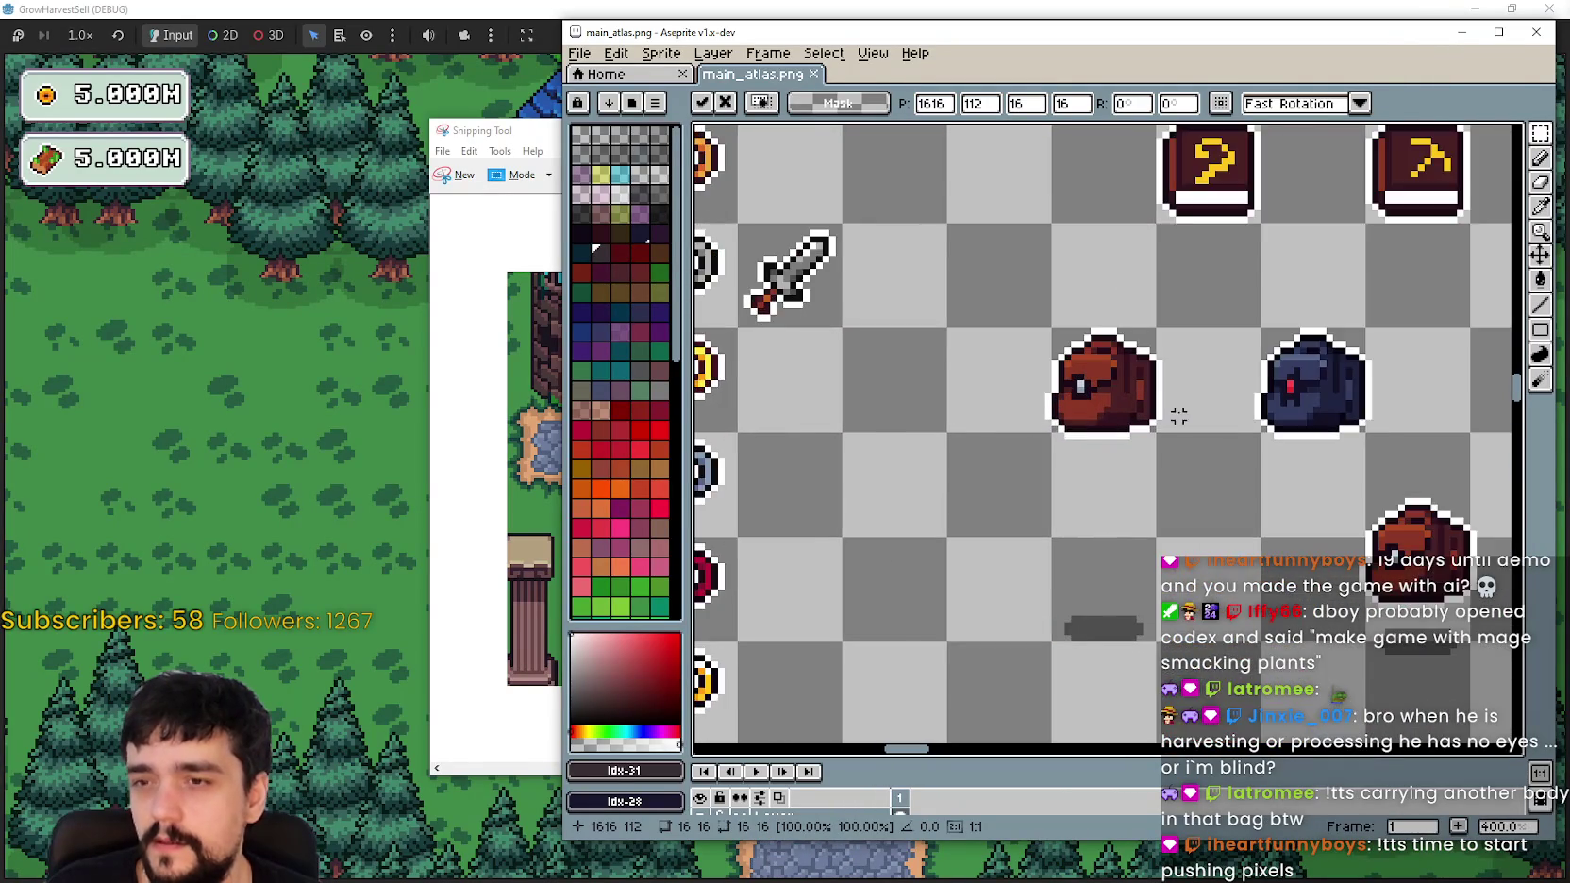
pyautogui.hscroll(2, 1026, 447)
pyautogui.moveTo(897, 481); pyautogui.dragTo(1027, 361)
pyautogui.scroll(-4, 1015, 422)
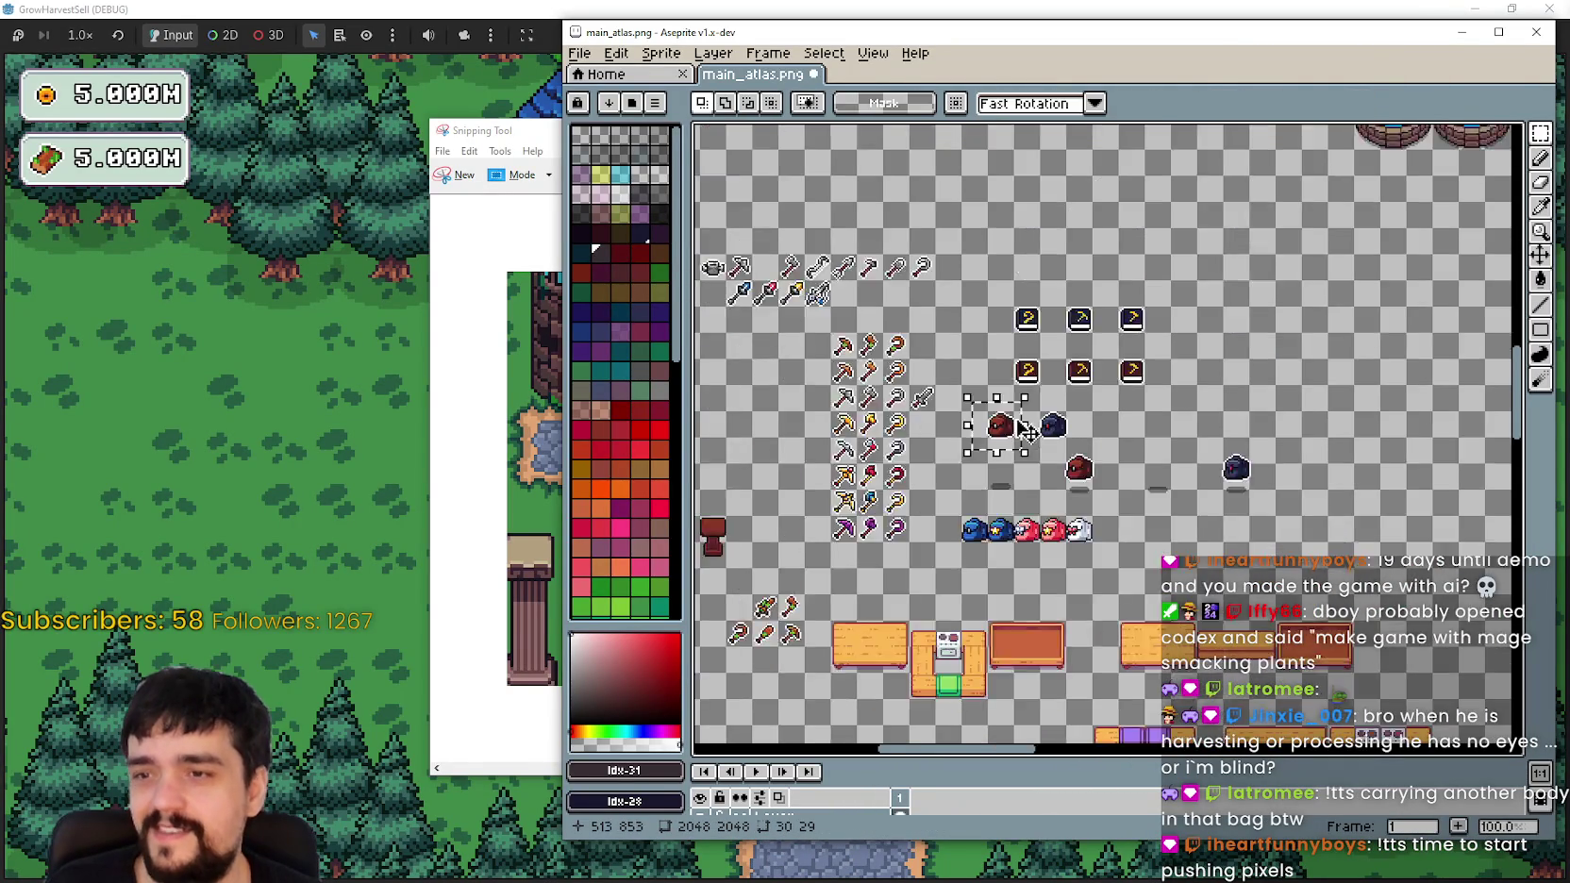
pyautogui.moveTo(1246, 331)
pyautogui.mouseDown()
pyautogui.moveTo(744, 567)
pyautogui.moveTo(727, 708)
pyautogui.mouseUp()
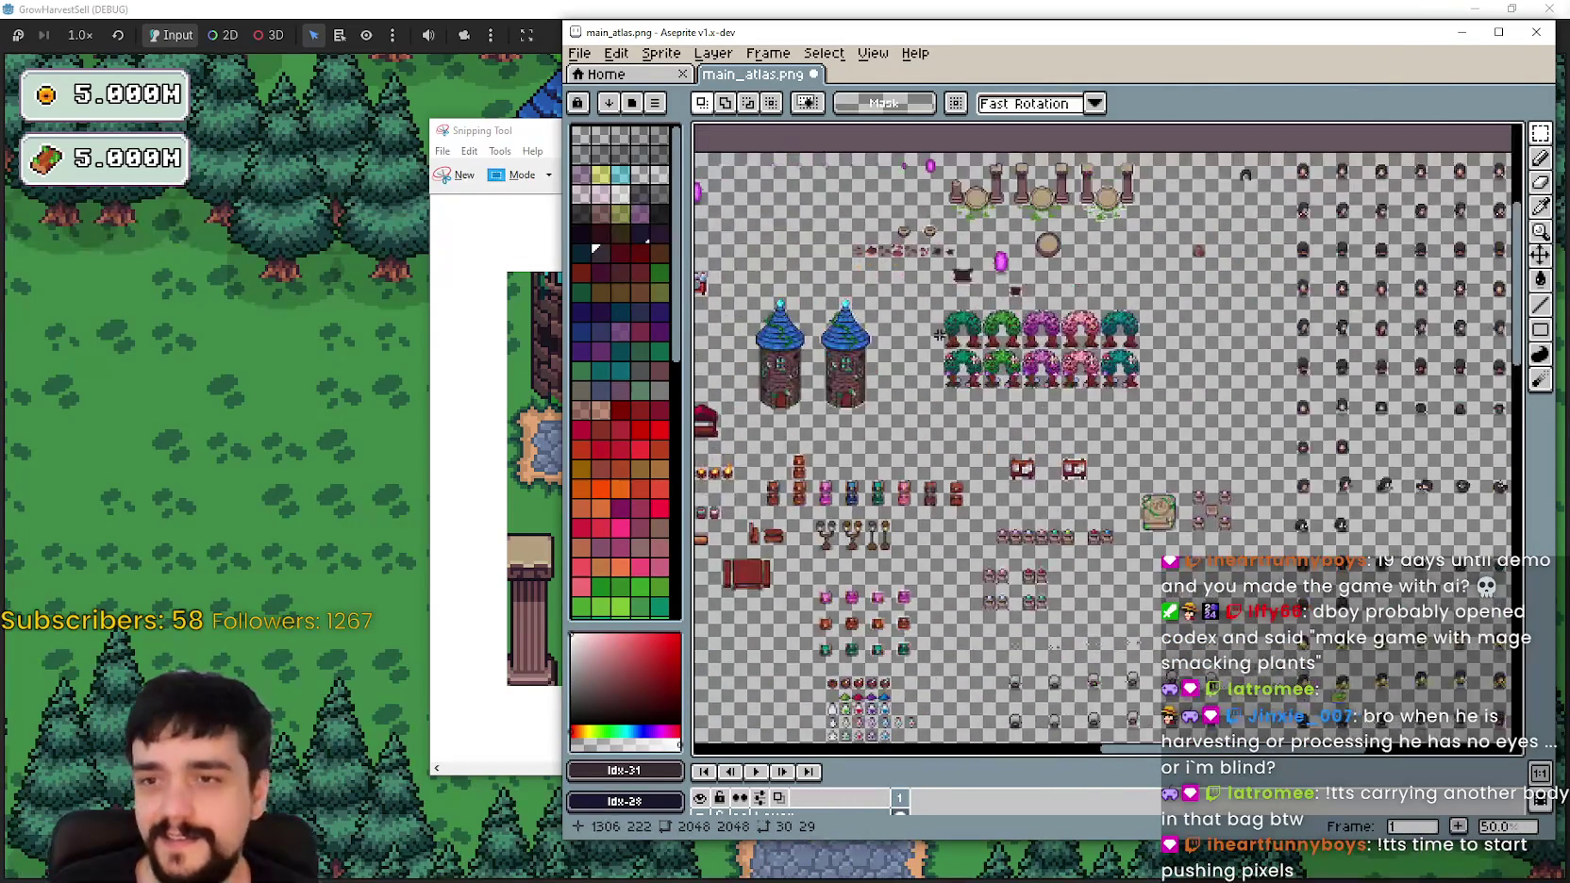
pyautogui.moveTo(823, 288); pyautogui.dragTo(890, 378)
pyautogui.scroll(4, 943, 378)
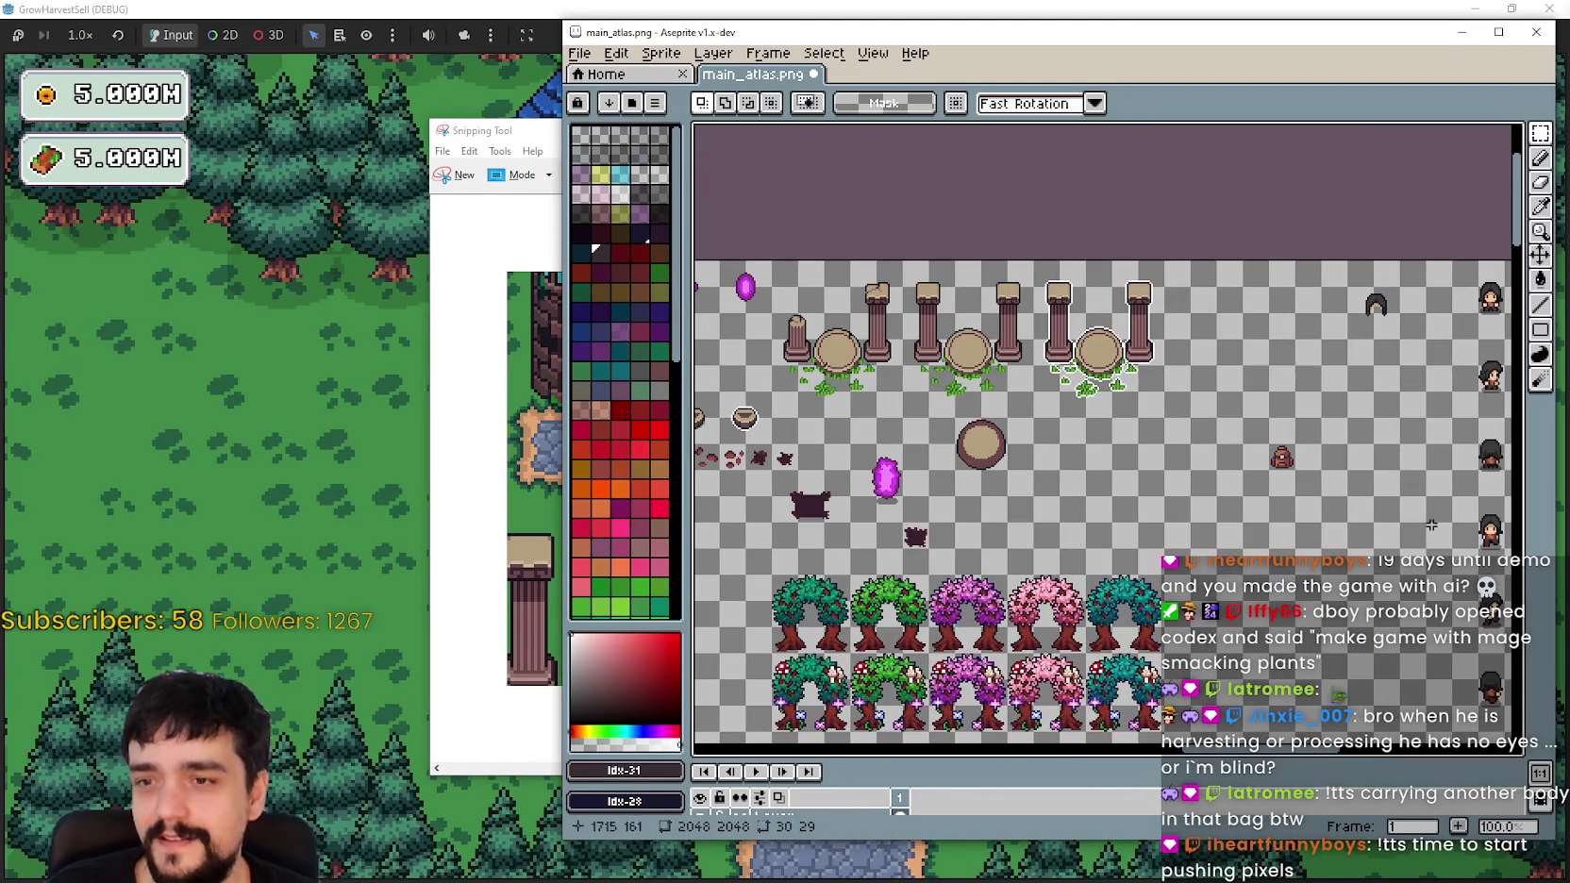
pyautogui.scroll(3, 1137, 457)
pyautogui.moveTo(1132, 465)
pyautogui.mouseDown()
pyautogui.moveTo(1292, 475)
pyautogui.moveTo(1307, 456)
pyautogui.moveTo(1297, 475)
pyautogui.mouseUp()
pyautogui.scroll(-1, 1226, 458)
pyautogui.scroll(-2, 1297, 475)
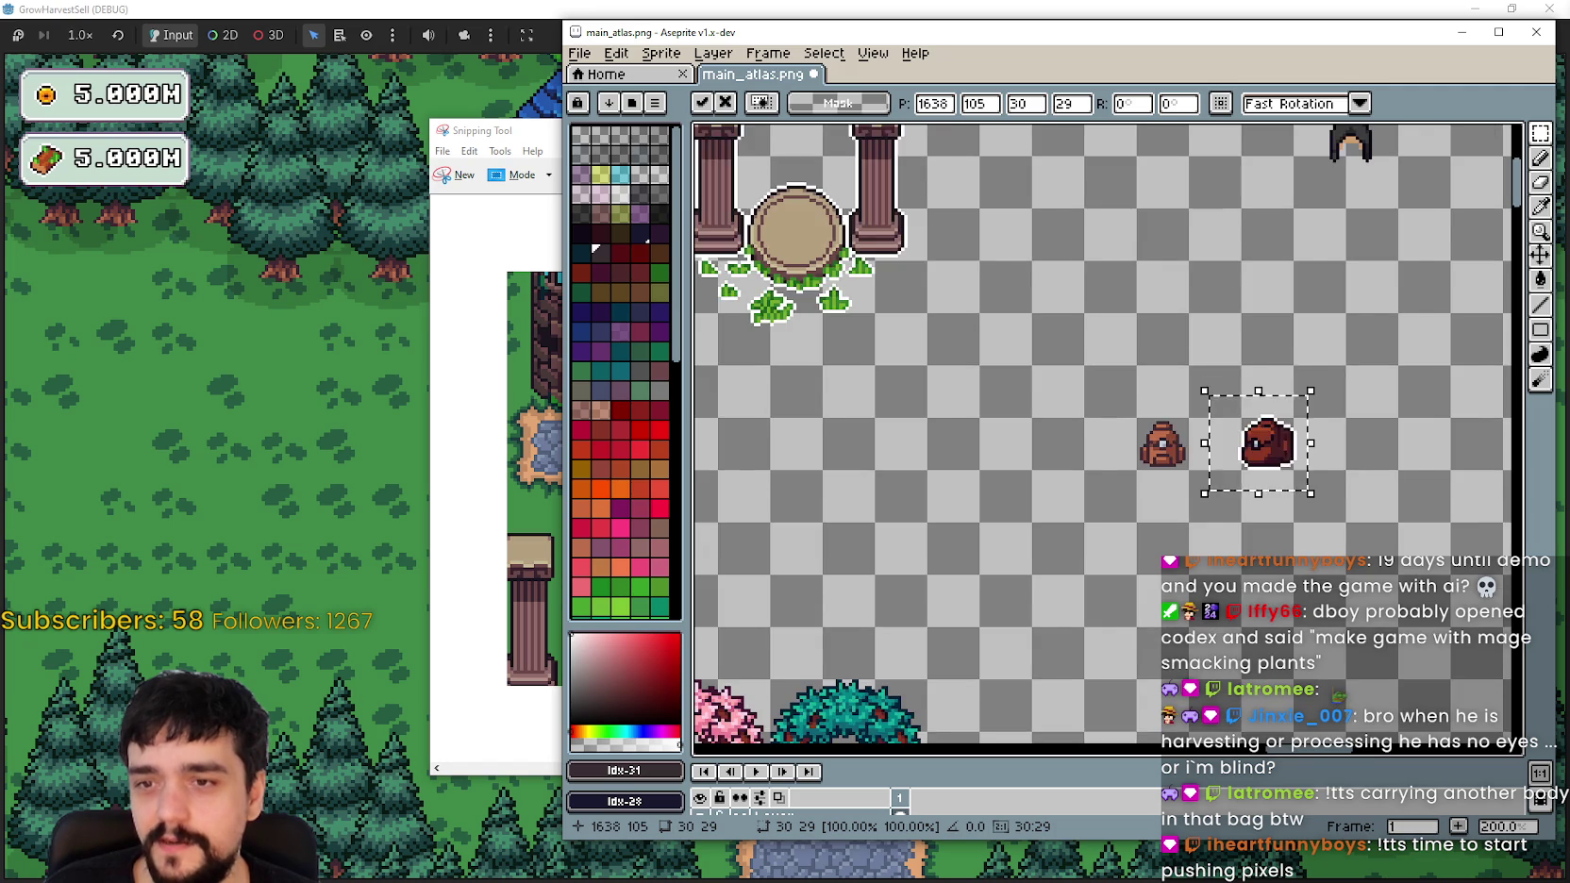
pyautogui.scroll(1, 1041, 434)
pyautogui.scroll(-1, 1041, 434)
pyautogui.scroll(2, 1040, 434)
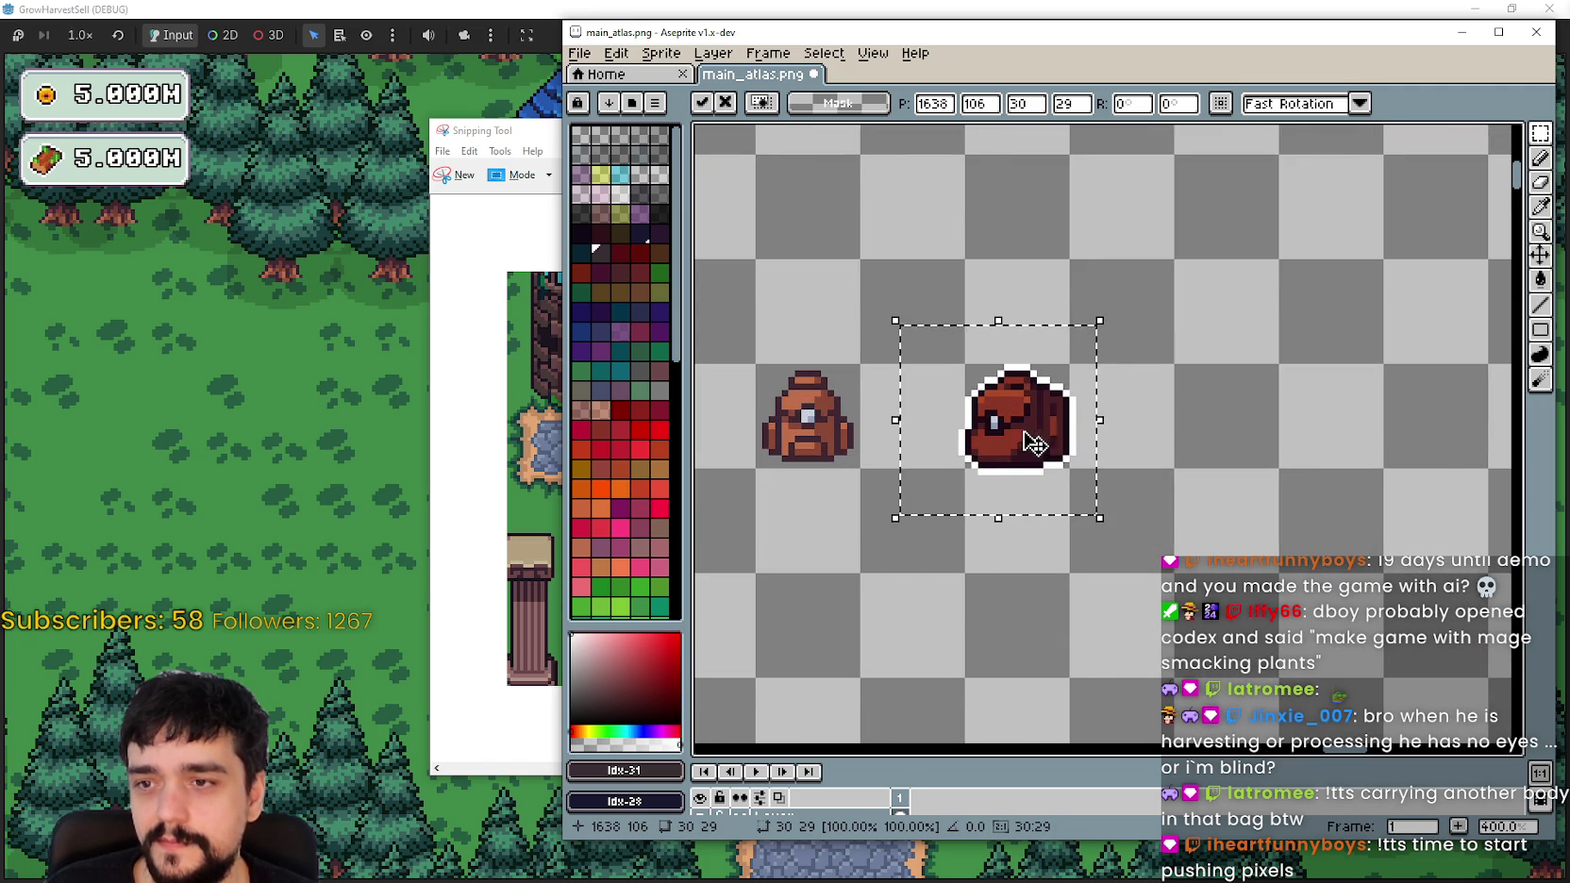
pyautogui.scroll(-1, 1036, 443)
pyautogui.scroll(-1, 1031, 443)
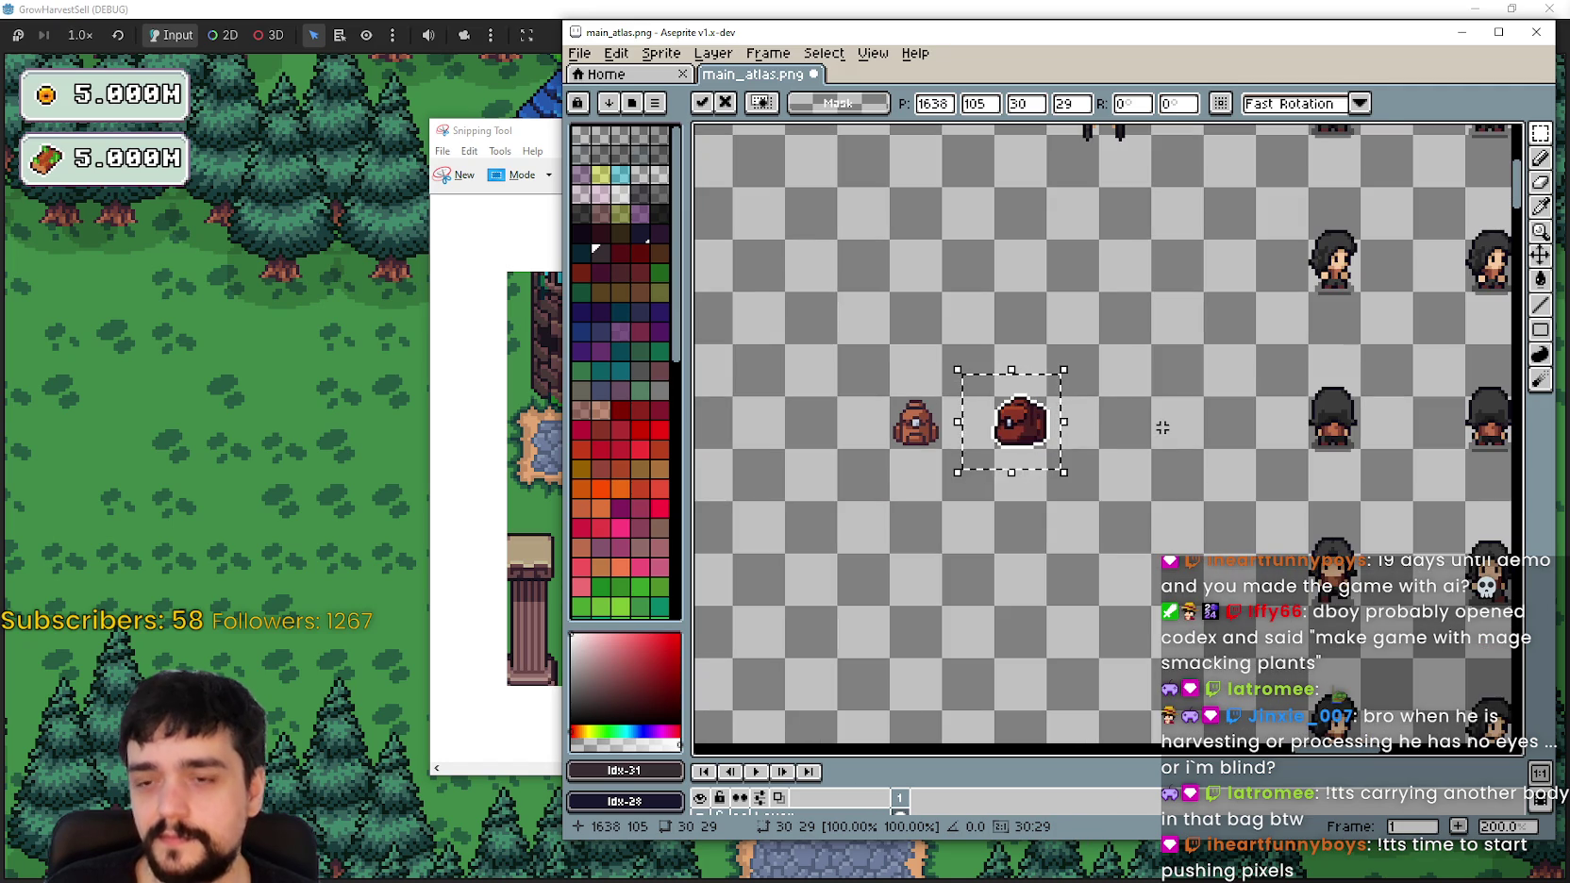
pyautogui.scroll(-1, 1104, 424)
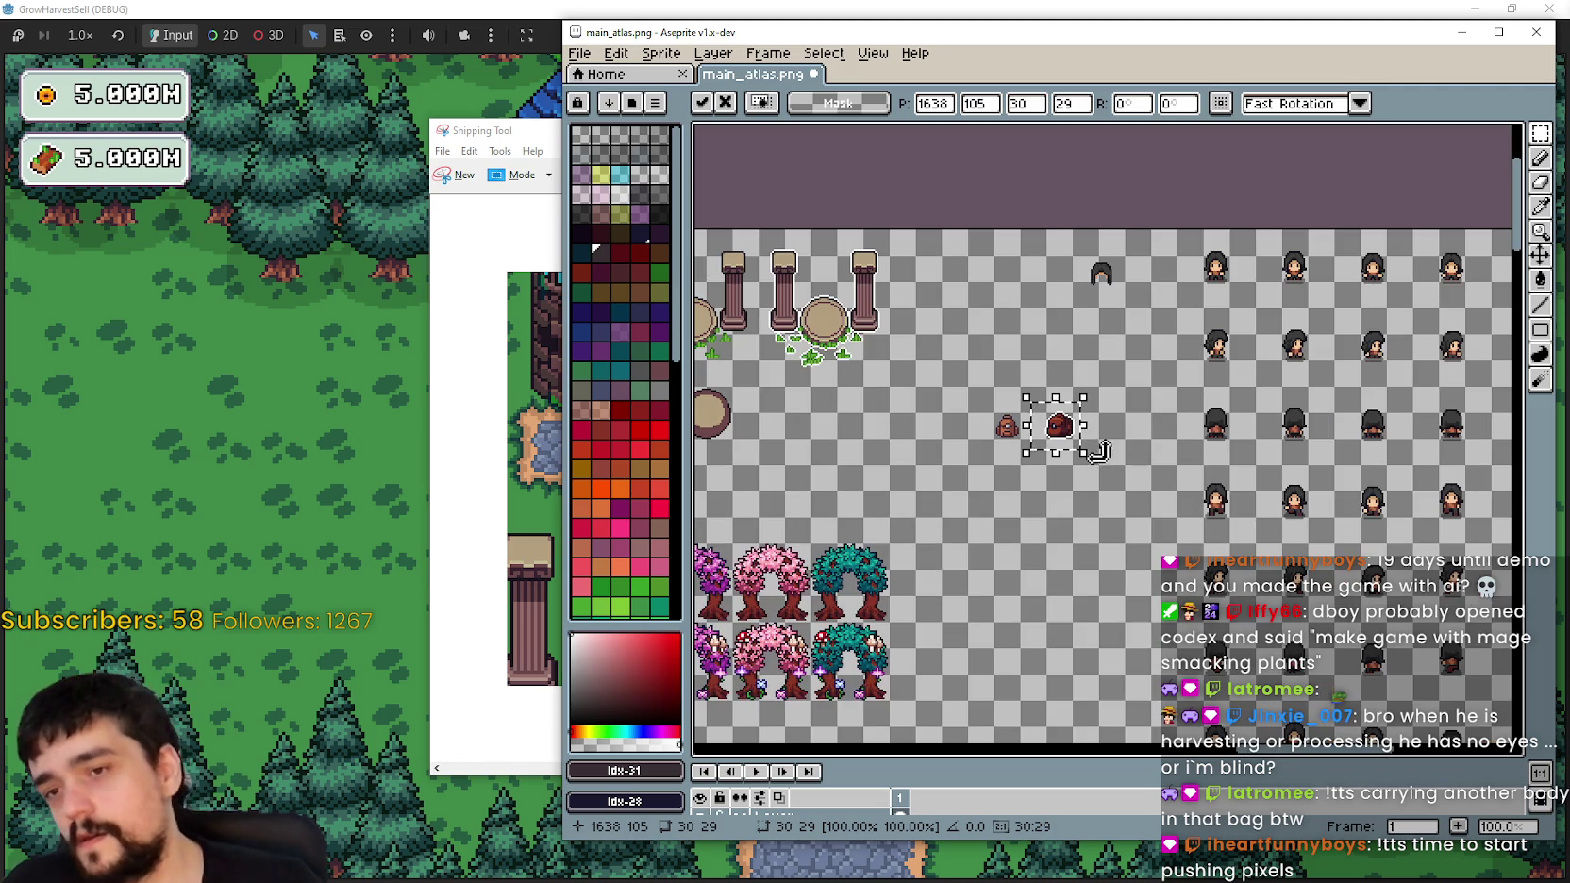
pyautogui.scroll(3, 1043, 420)
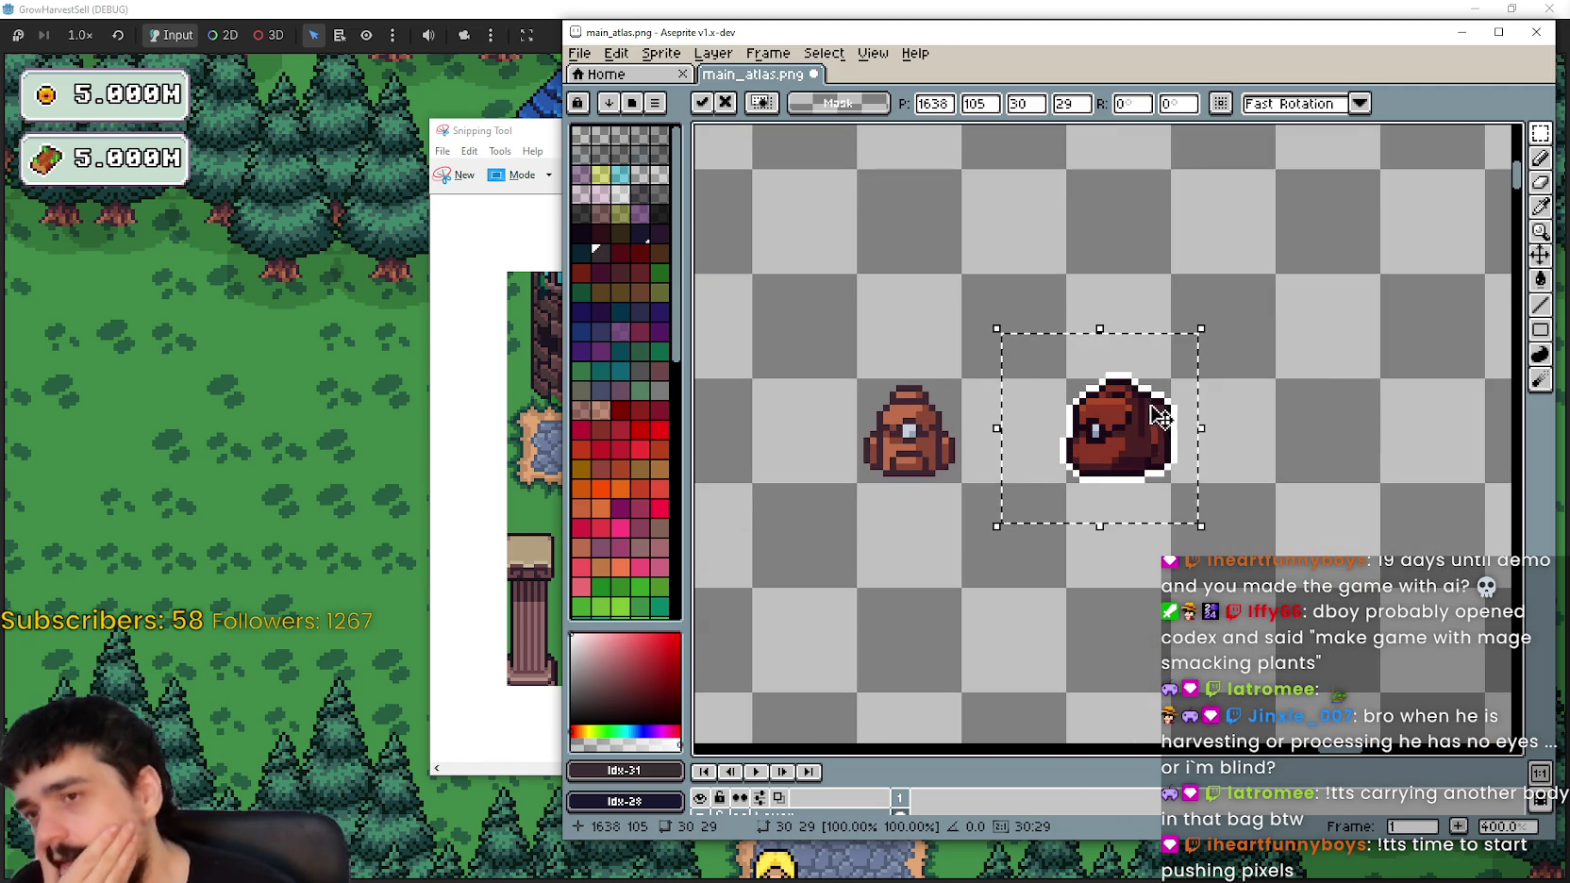
pyautogui.scroll(-2, 1185, 503)
pyautogui.moveTo(1180, 491)
pyautogui.mouseDown()
pyautogui.moveTo(1269, 403)
pyautogui.moveTo(1066, 414)
pyautogui.moveTo(885, 347)
pyautogui.mouseUp()
pyautogui.scroll(-1, 1008, 377)
pyautogui.moveTo(753, 539)
pyautogui.mouseDown()
pyautogui.moveTo(929, 538)
pyautogui.moveTo(1044, 616)
pyautogui.moveTo(1077, 608)
pyautogui.mouseUp()
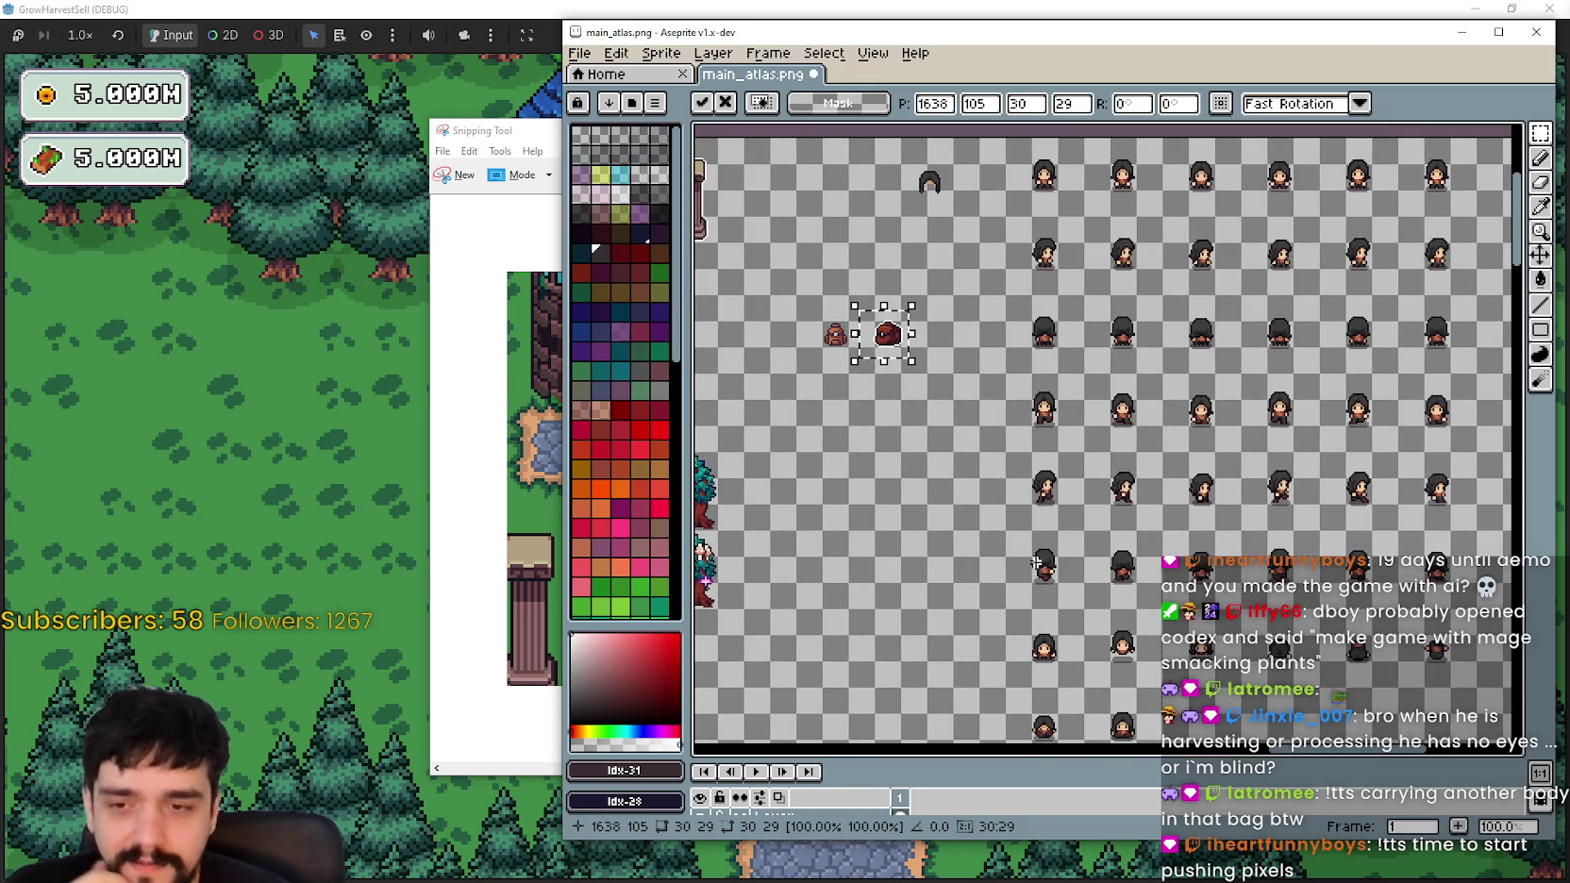
pyautogui.scroll(2, 1077, 608)
pyautogui.scroll(-2, 1078, 584)
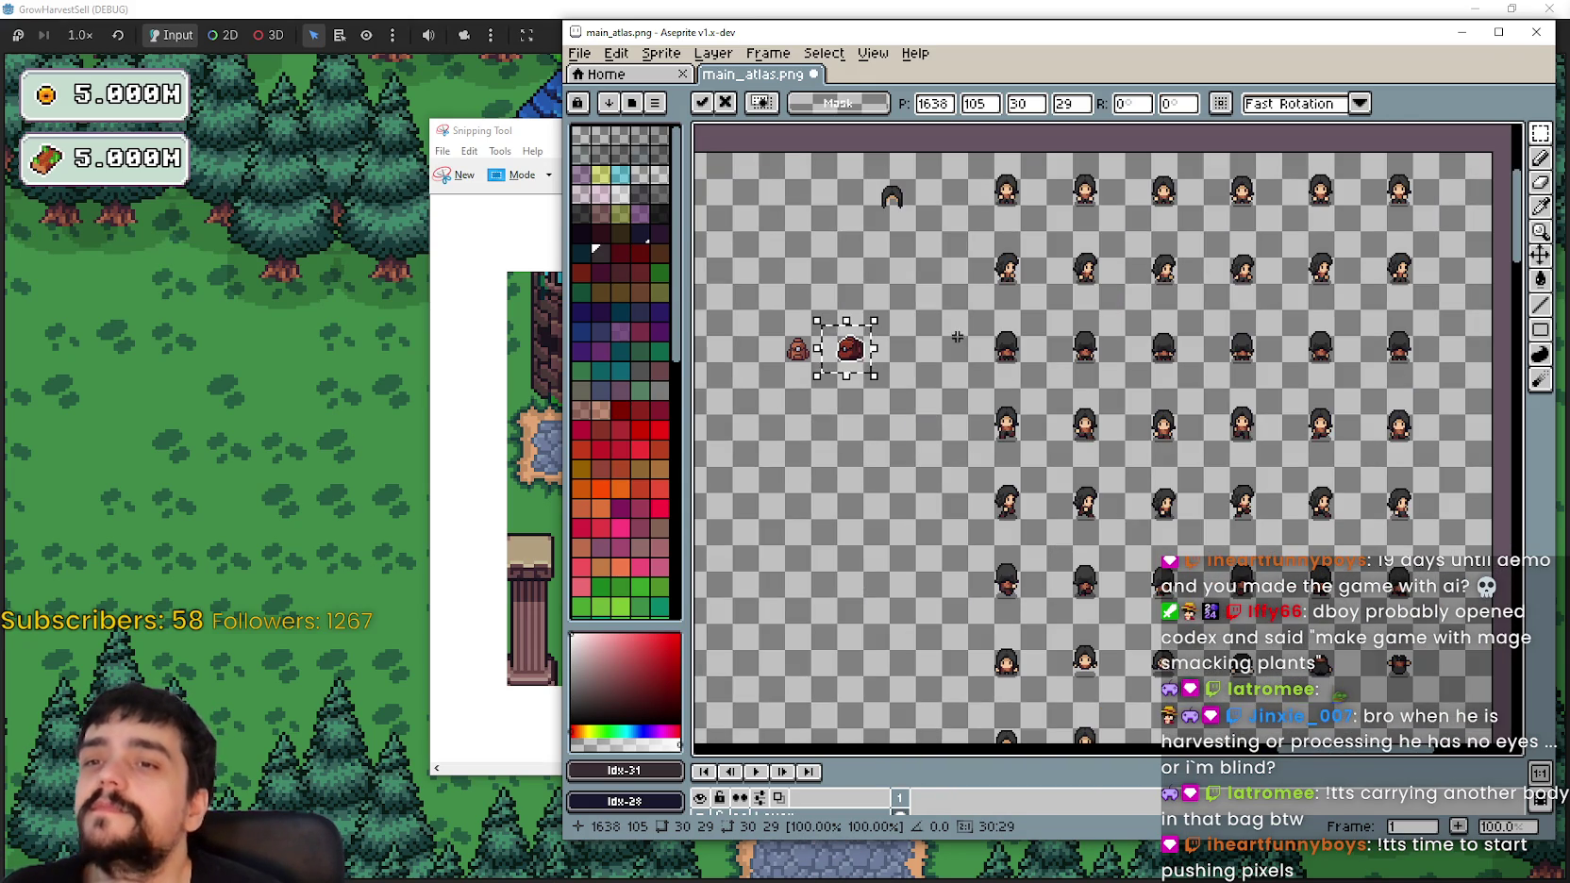
pyautogui.scroll(2, 1081, 179)
pyautogui.scroll(-2, 1066, 509)
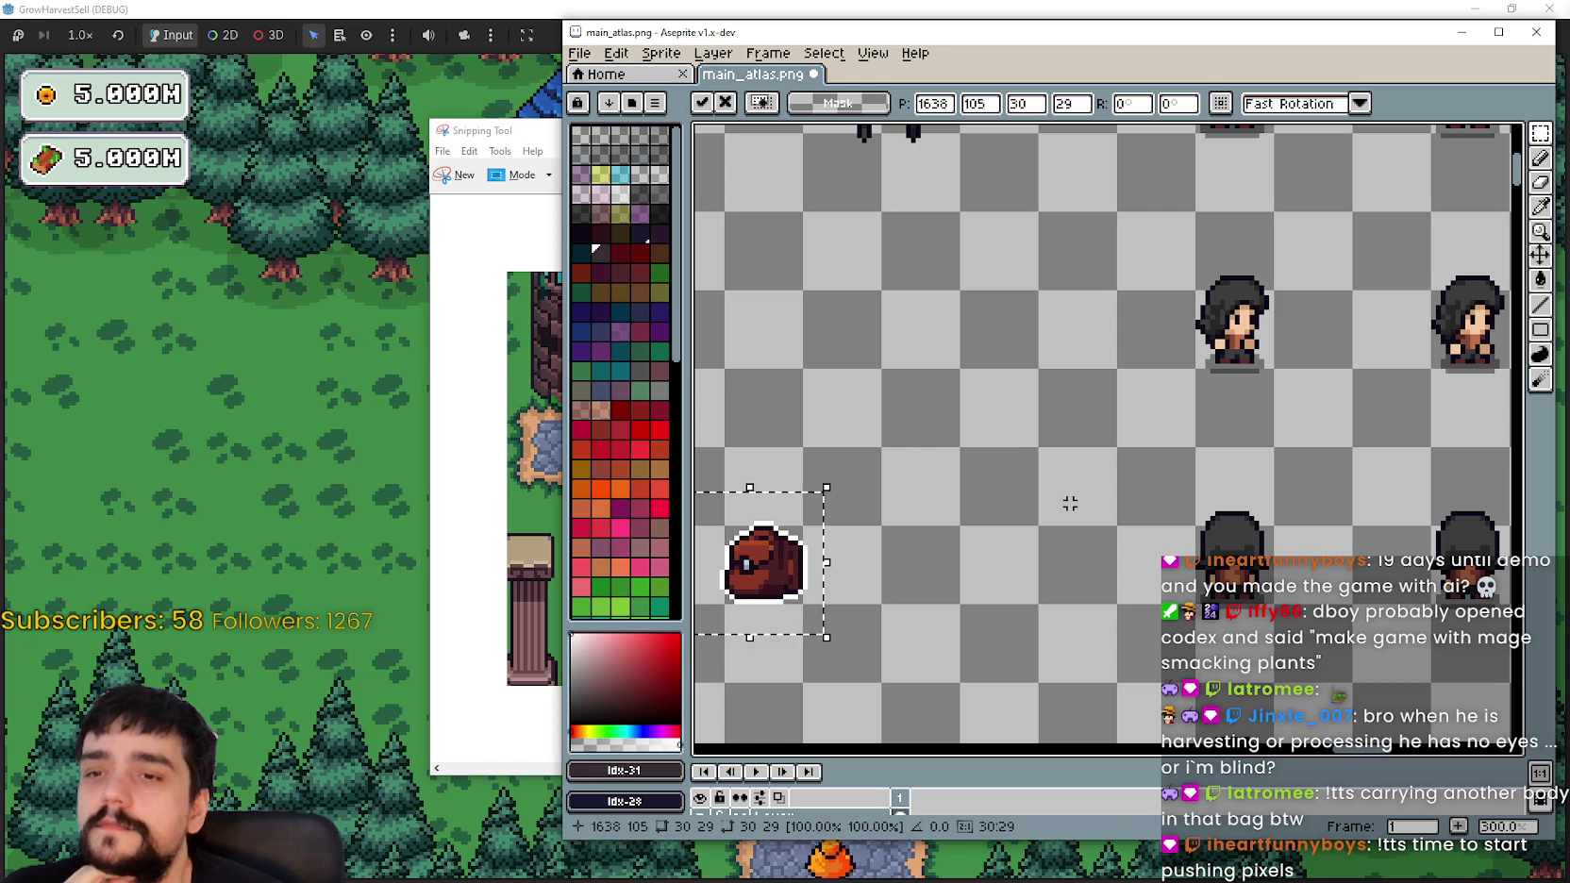
pyautogui.hscroll(-1, 1010, 486)
pyautogui.scroll(-2, 954, 470)
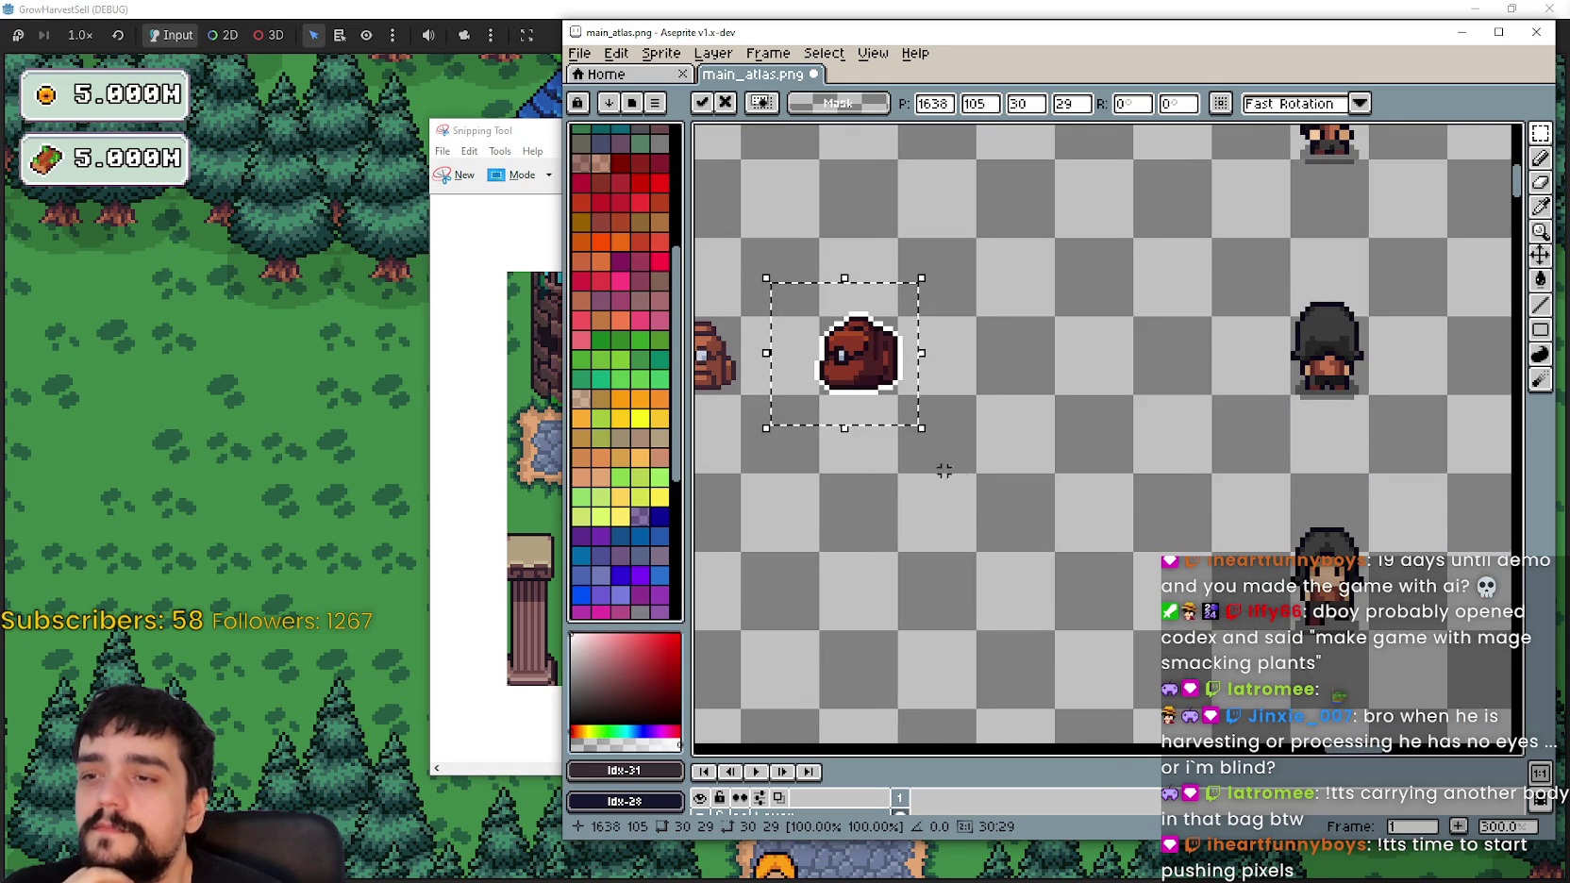
pyautogui.scroll(-1, 954, 470)
pyautogui.scroll(2, 906, 453)
pyautogui.scroll(-2, 824, 454)
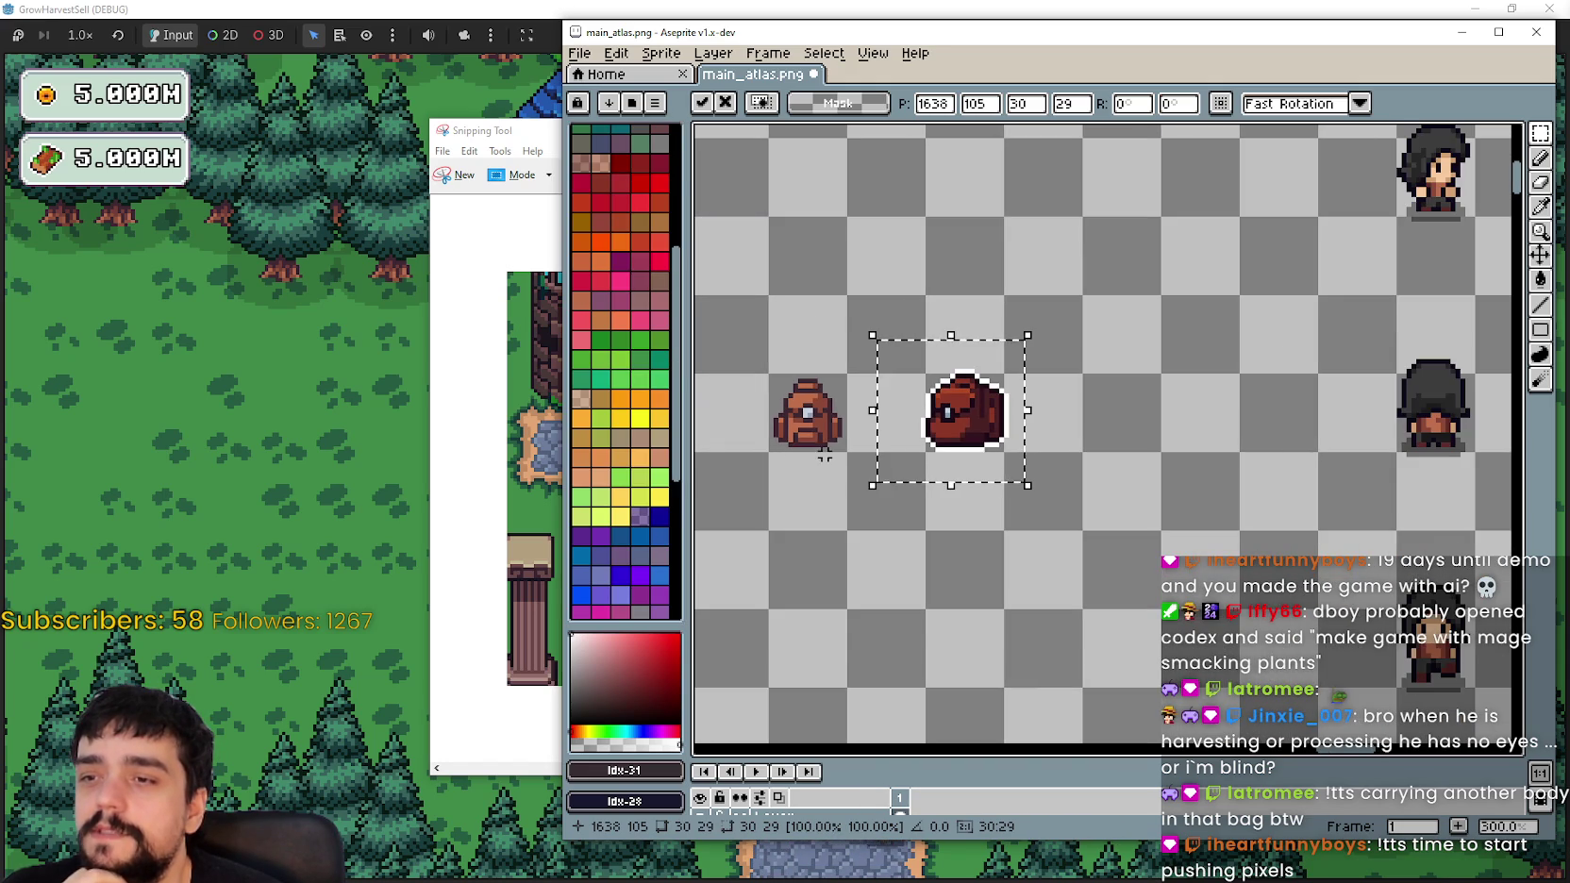
pyautogui.click(805, 455)
# Step: Select the brown backpack, try it 12 pixels wide on a character's back, then return it to its spot
pyautogui.moveTo(851, 456); pyautogui.dragTo(764, 370)
pyautogui.hotkey('ctrl', 't')
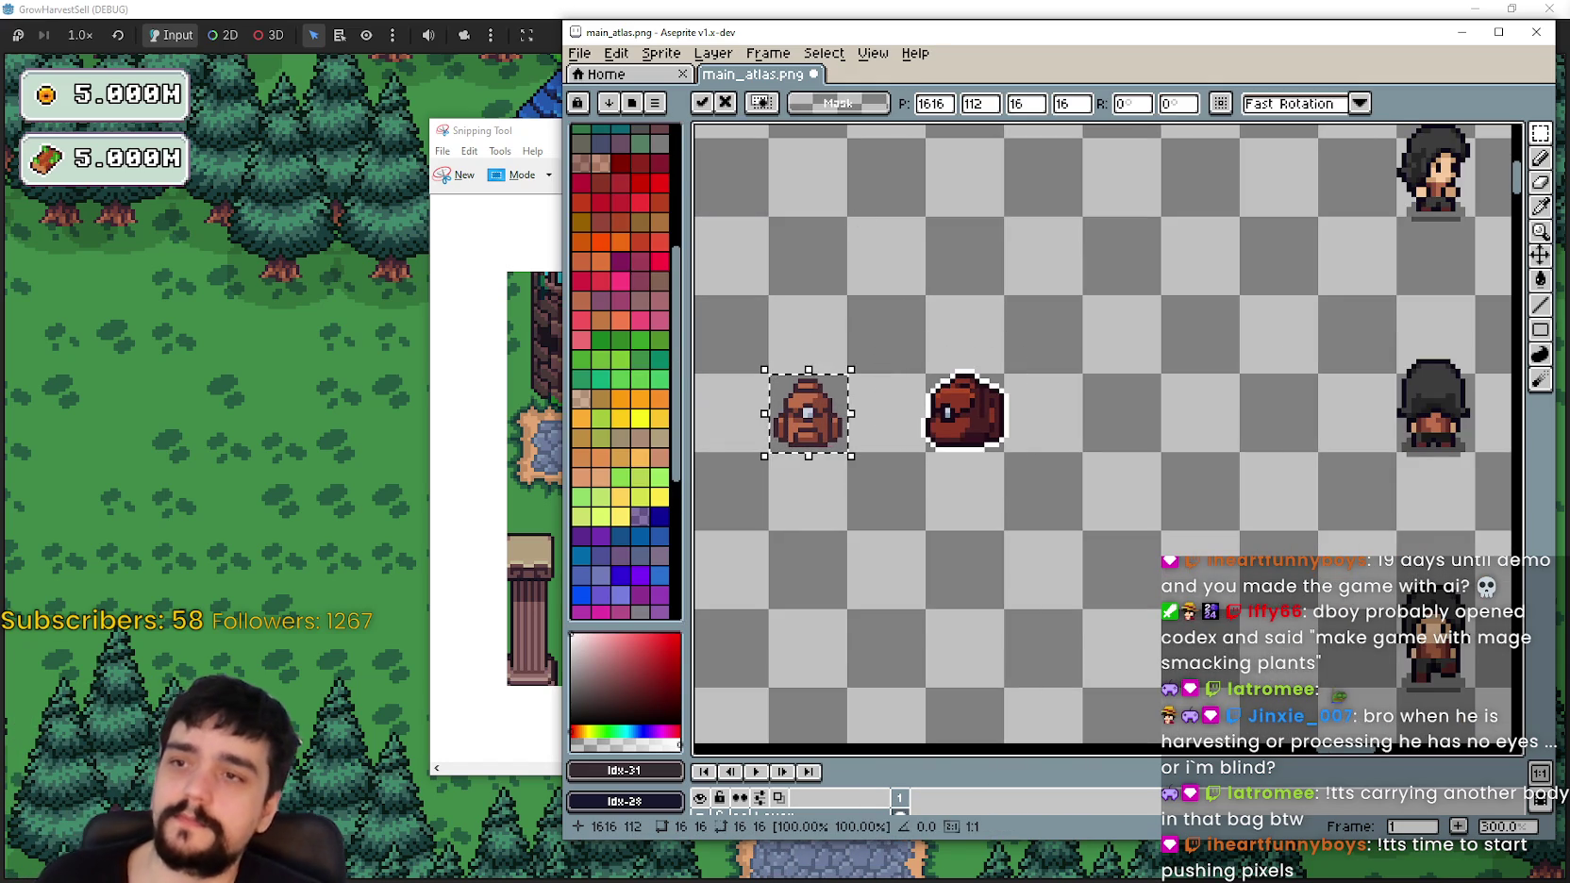
pyautogui.press('BackSpace')
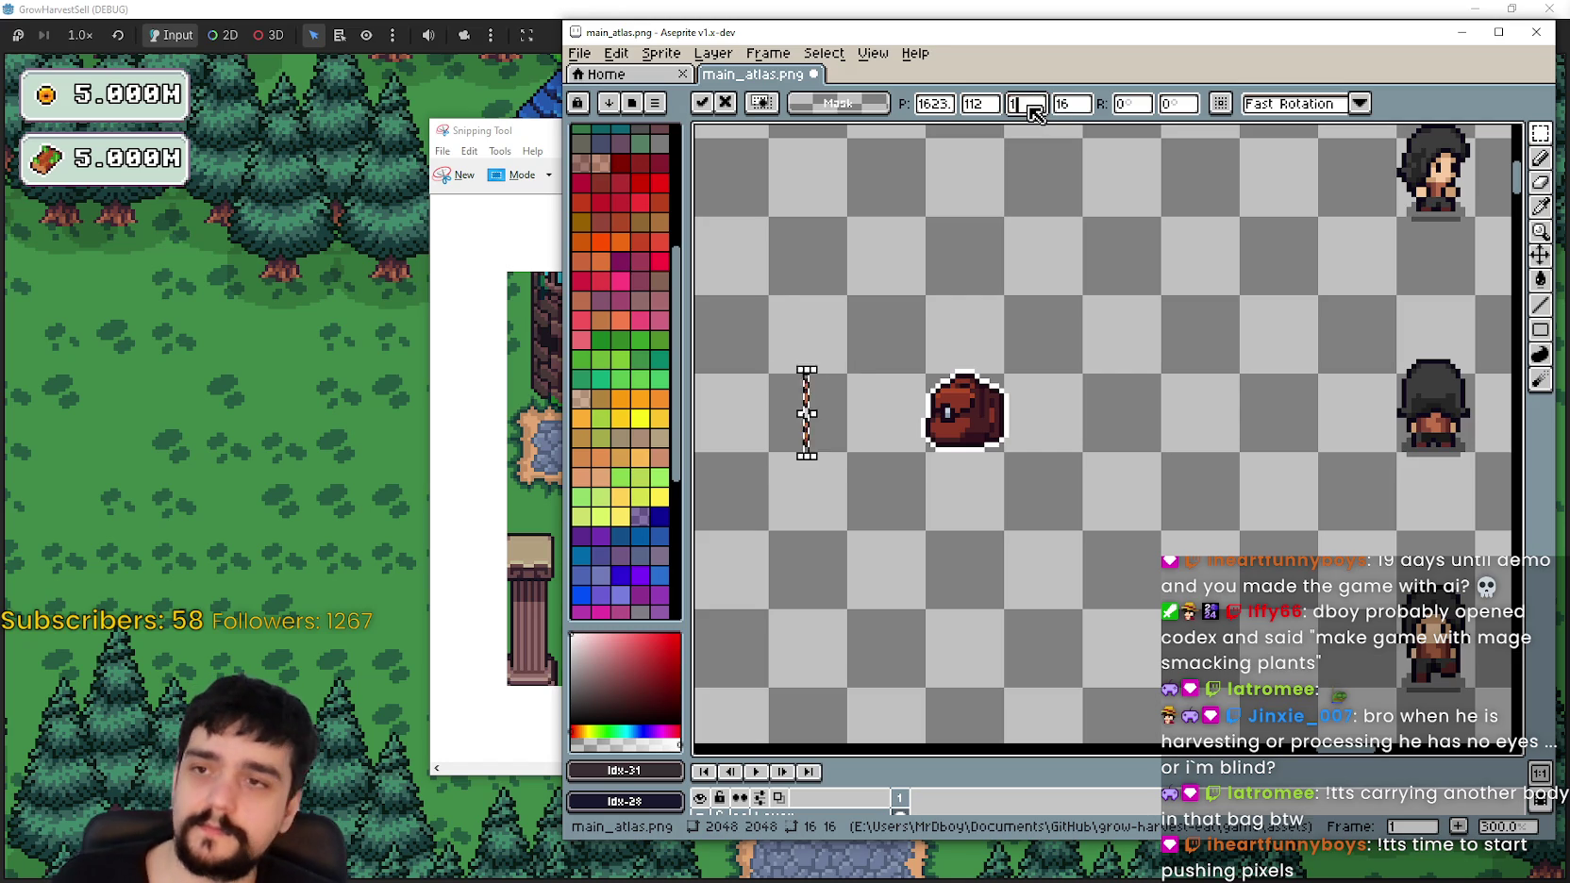
pyautogui.write('12')
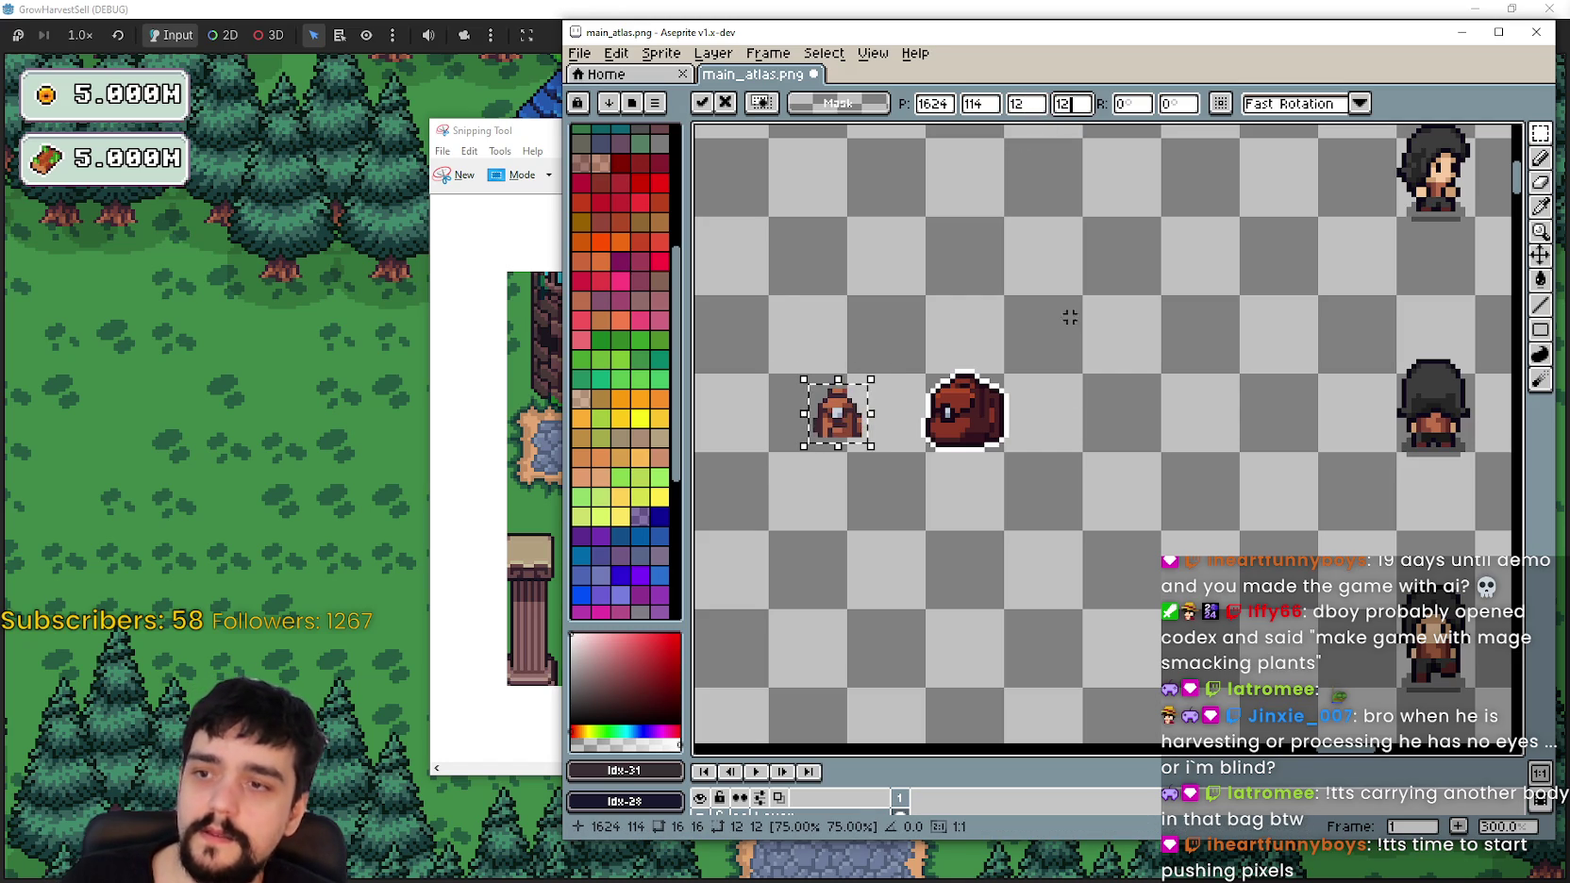
pyautogui.moveTo(861, 449)
pyautogui.mouseDown()
pyautogui.moveTo(1175, 477)
pyautogui.moveTo(1443, 450)
pyautogui.mouseUp()
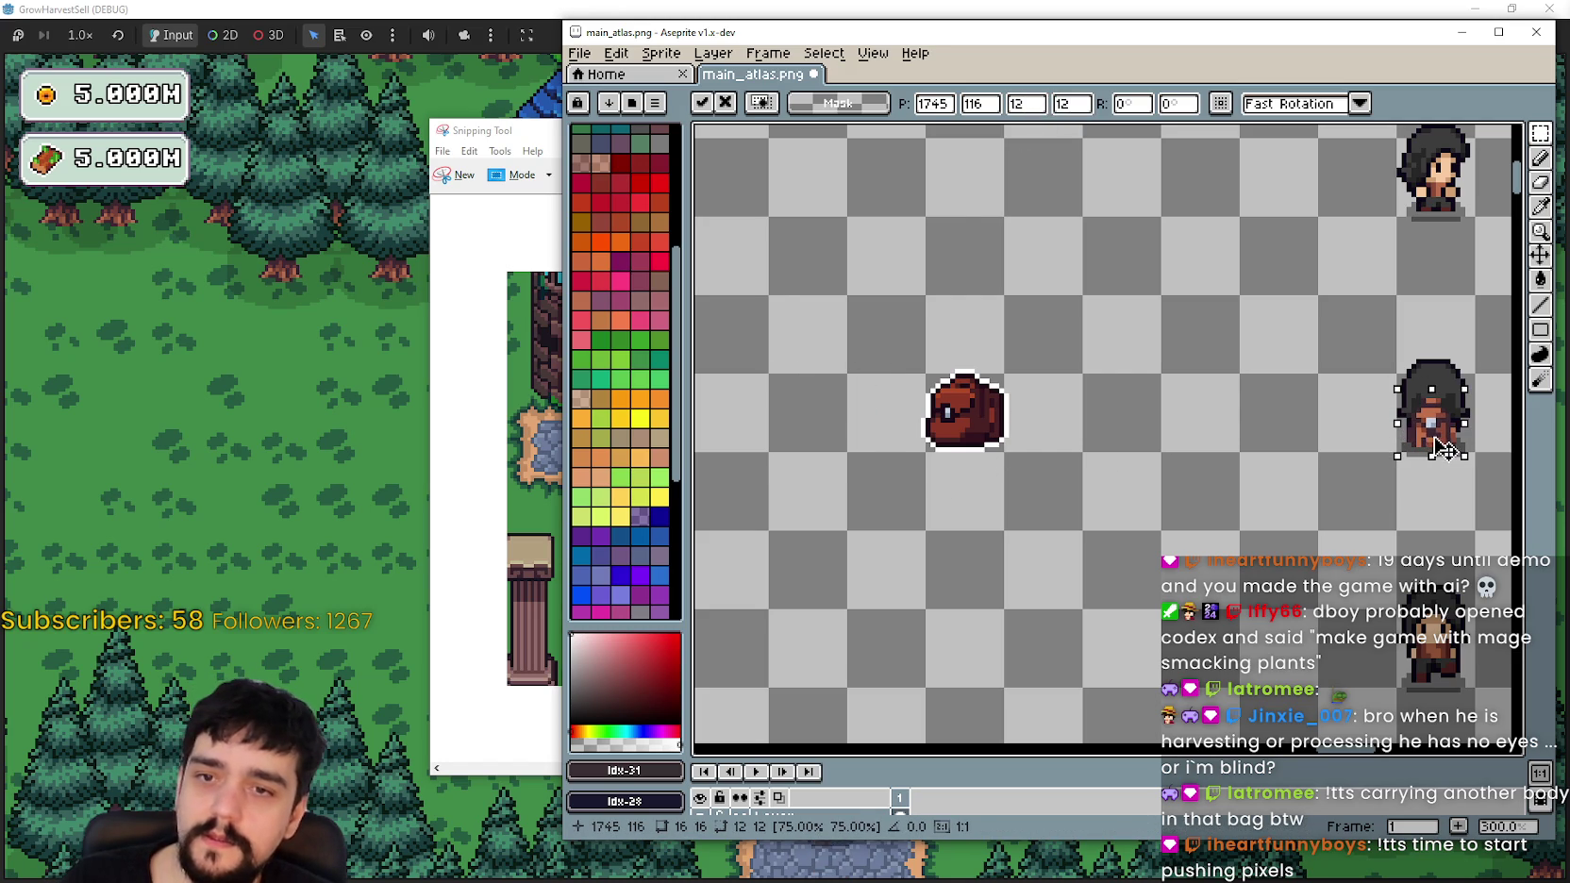
pyautogui.scroll(3, 1444, 449)
pyautogui.moveTo(1132, 401)
pyautogui.mouseDown()
pyautogui.moveTo(1098, 412)
pyautogui.moveTo(1160, 380)
pyautogui.moveTo(887, 396)
pyautogui.mouseUp()
pyautogui.scroll(-1, 1161, 380)
pyautogui.scroll(-2, 1122, 413)
pyautogui.hscroll(-3, 1289, 436)
pyautogui.moveTo(1289, 436)
pyautogui.mouseDown()
pyautogui.moveTo(866, 427)
pyautogui.moveTo(828, 456)
pyautogui.mouseUp()
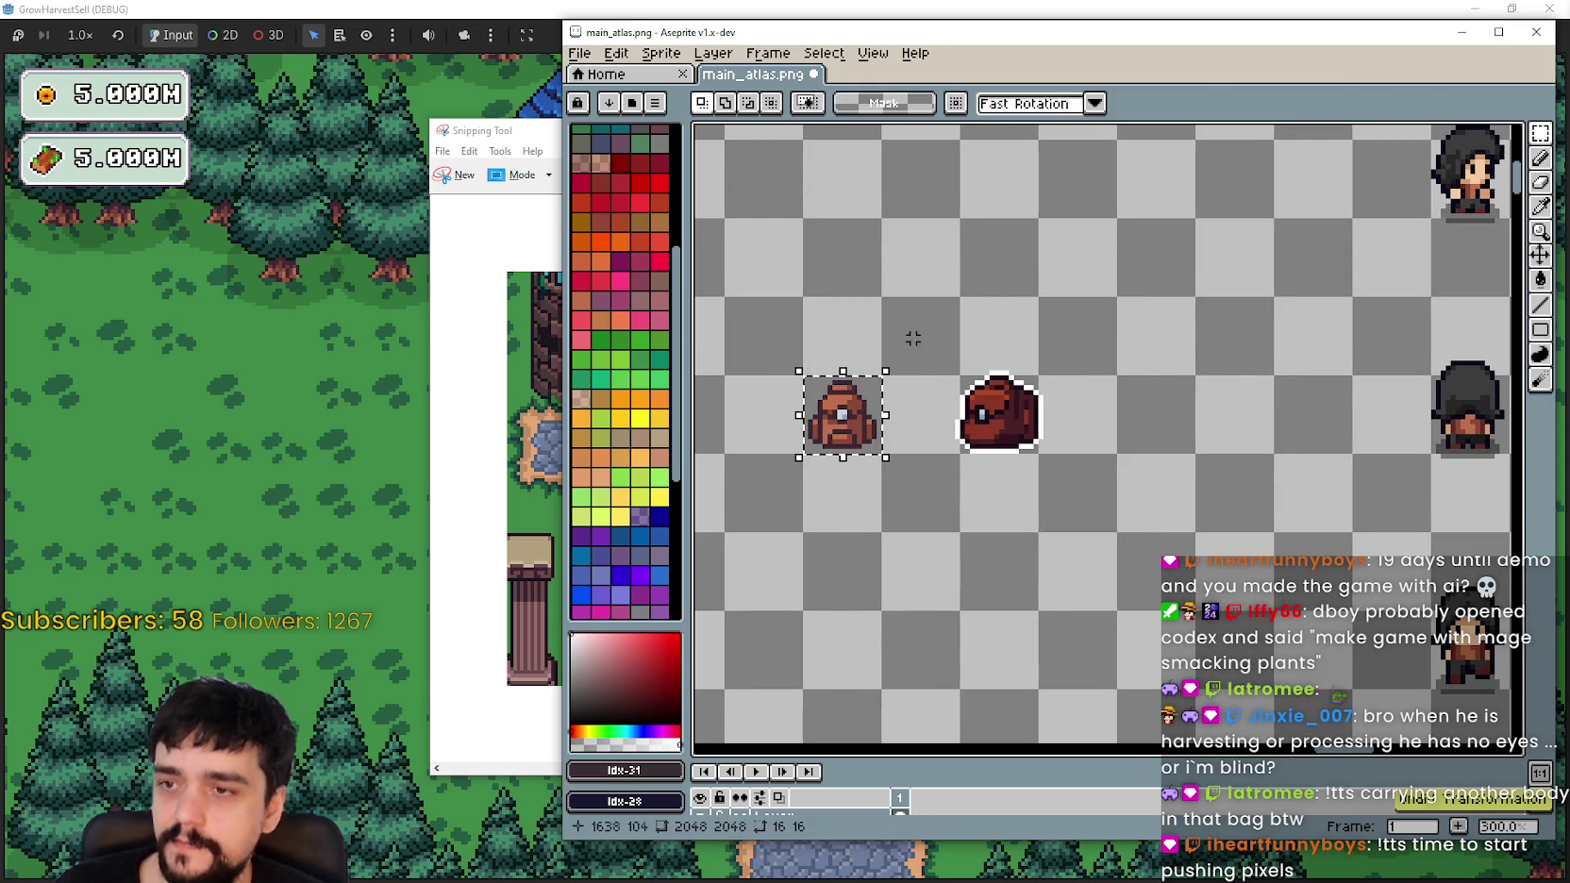
# Step: Resize the backpack to 8×8 pixels, place it on the character's back and confirm the transform
pyautogui.hotkey('ctrl', 't')
pyautogui.click(1019, 104)
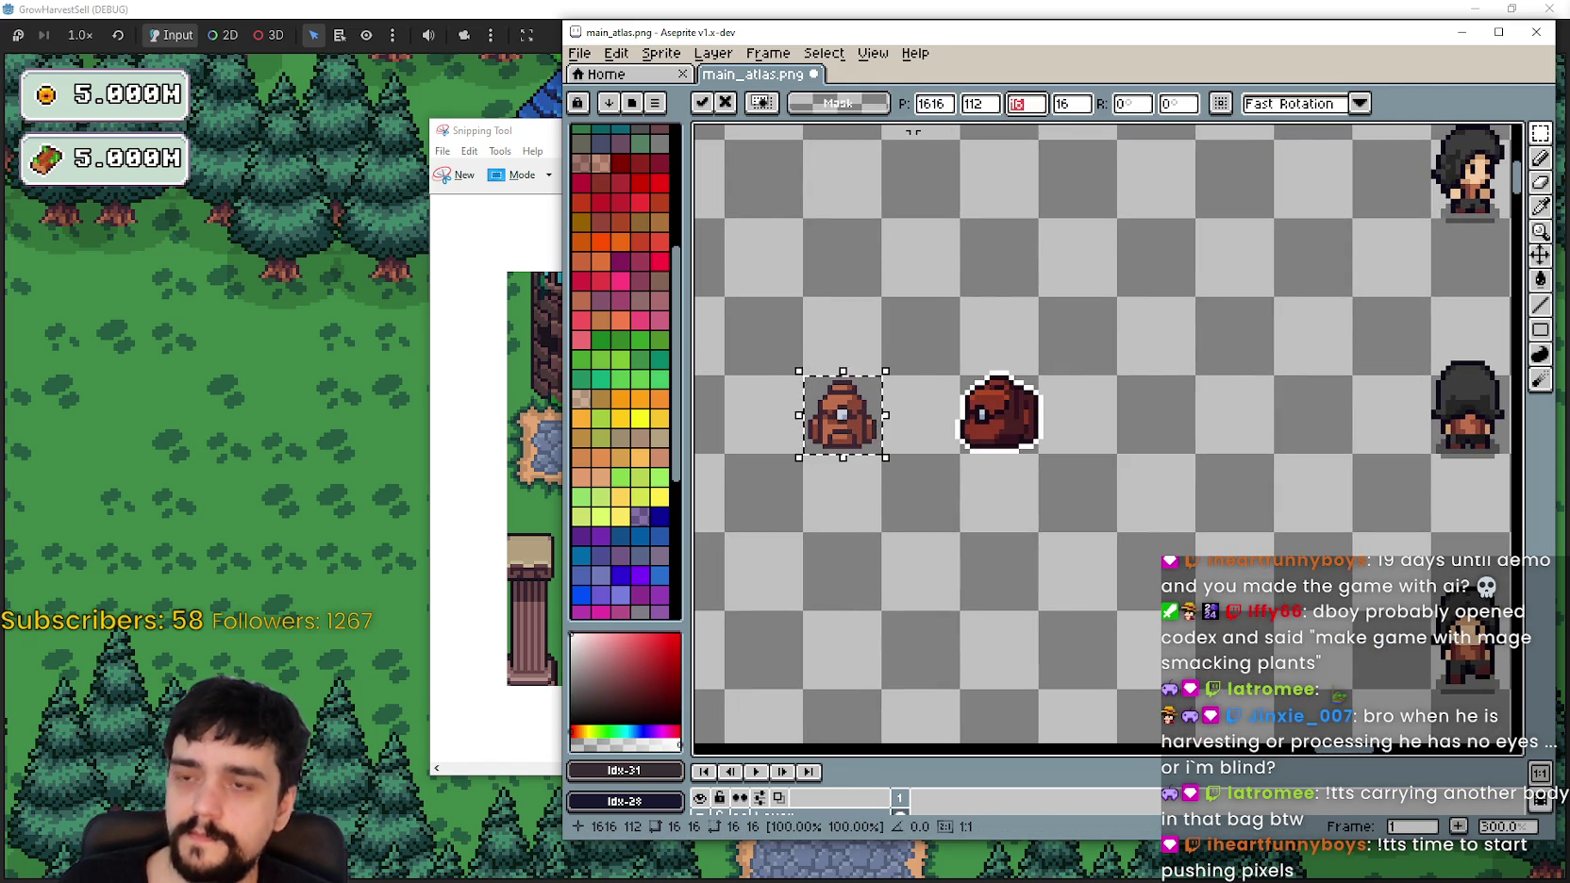
pyautogui.doubleClick(1071, 104)
pyautogui.write('8')
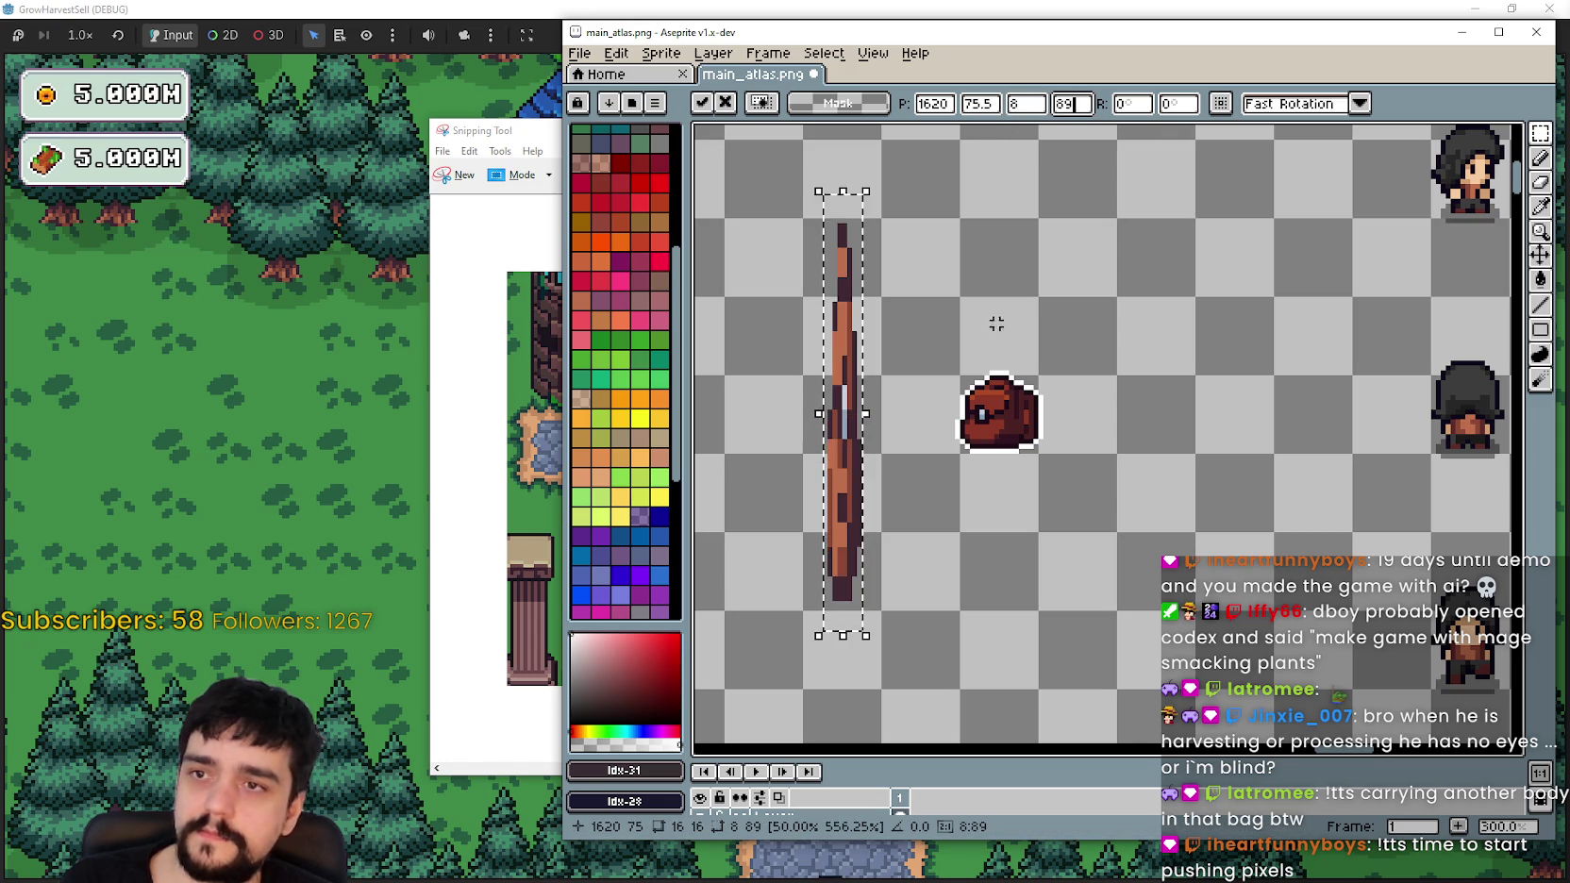
pyautogui.moveTo(860, 432)
pyautogui.mouseDown()
pyautogui.moveTo(1439, 451)
pyautogui.moveTo(1193, 436)
pyautogui.mouseUp()
pyautogui.scroll(3, 1368, 455)
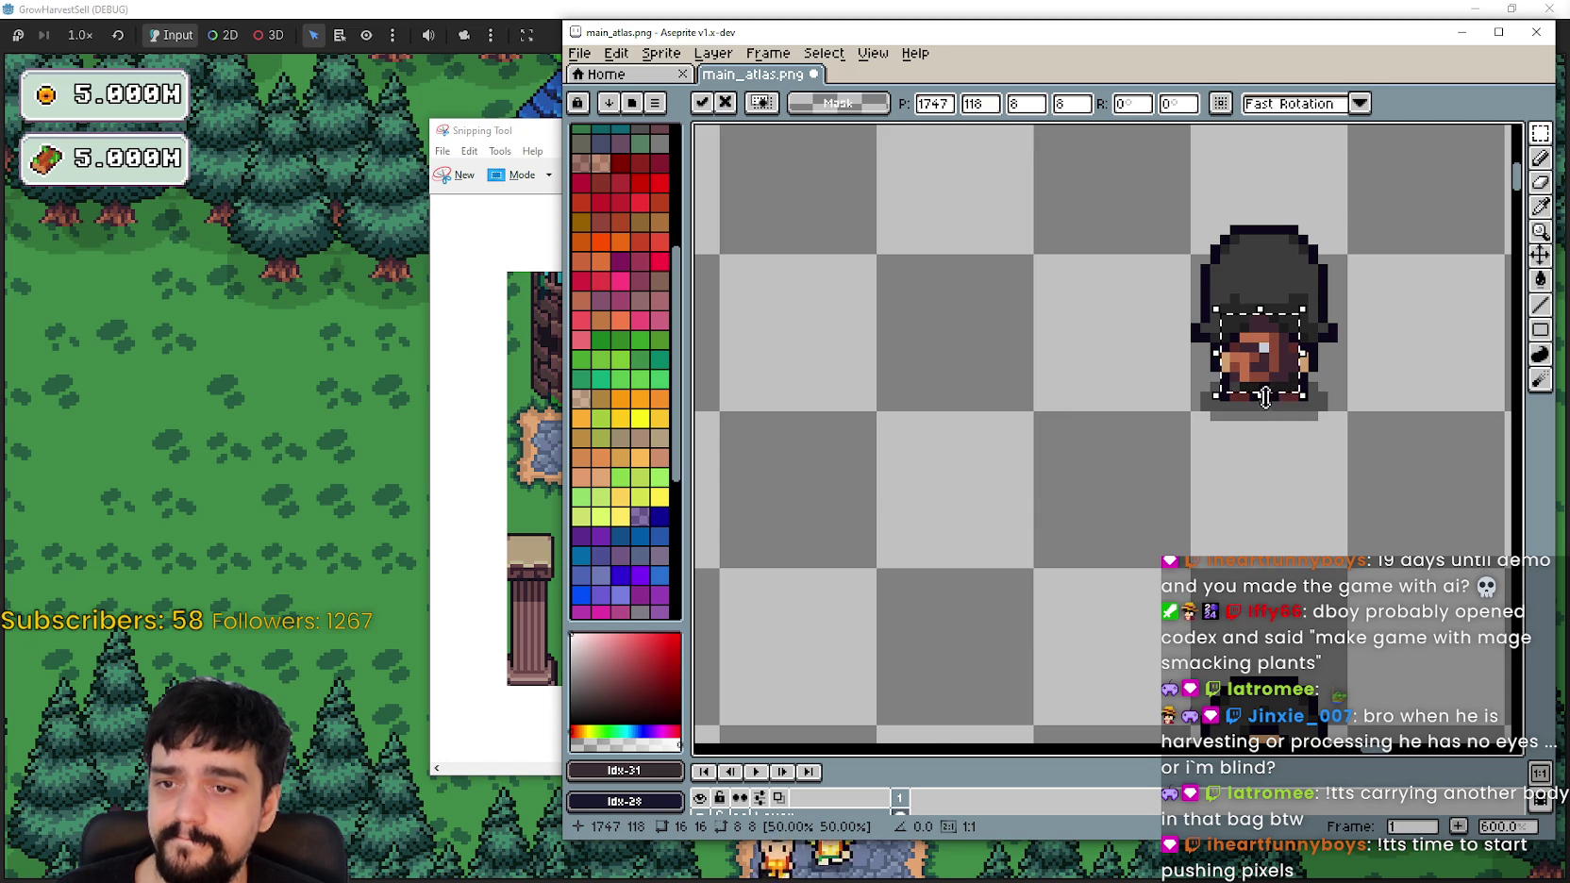
pyautogui.click(851, 413)
# Step: Resize the backpack again, shift it two pixels left on the character and mirror it horizontally
pyautogui.scroll(-2, 851, 413)
pyautogui.scroll(1, 1050, 427)
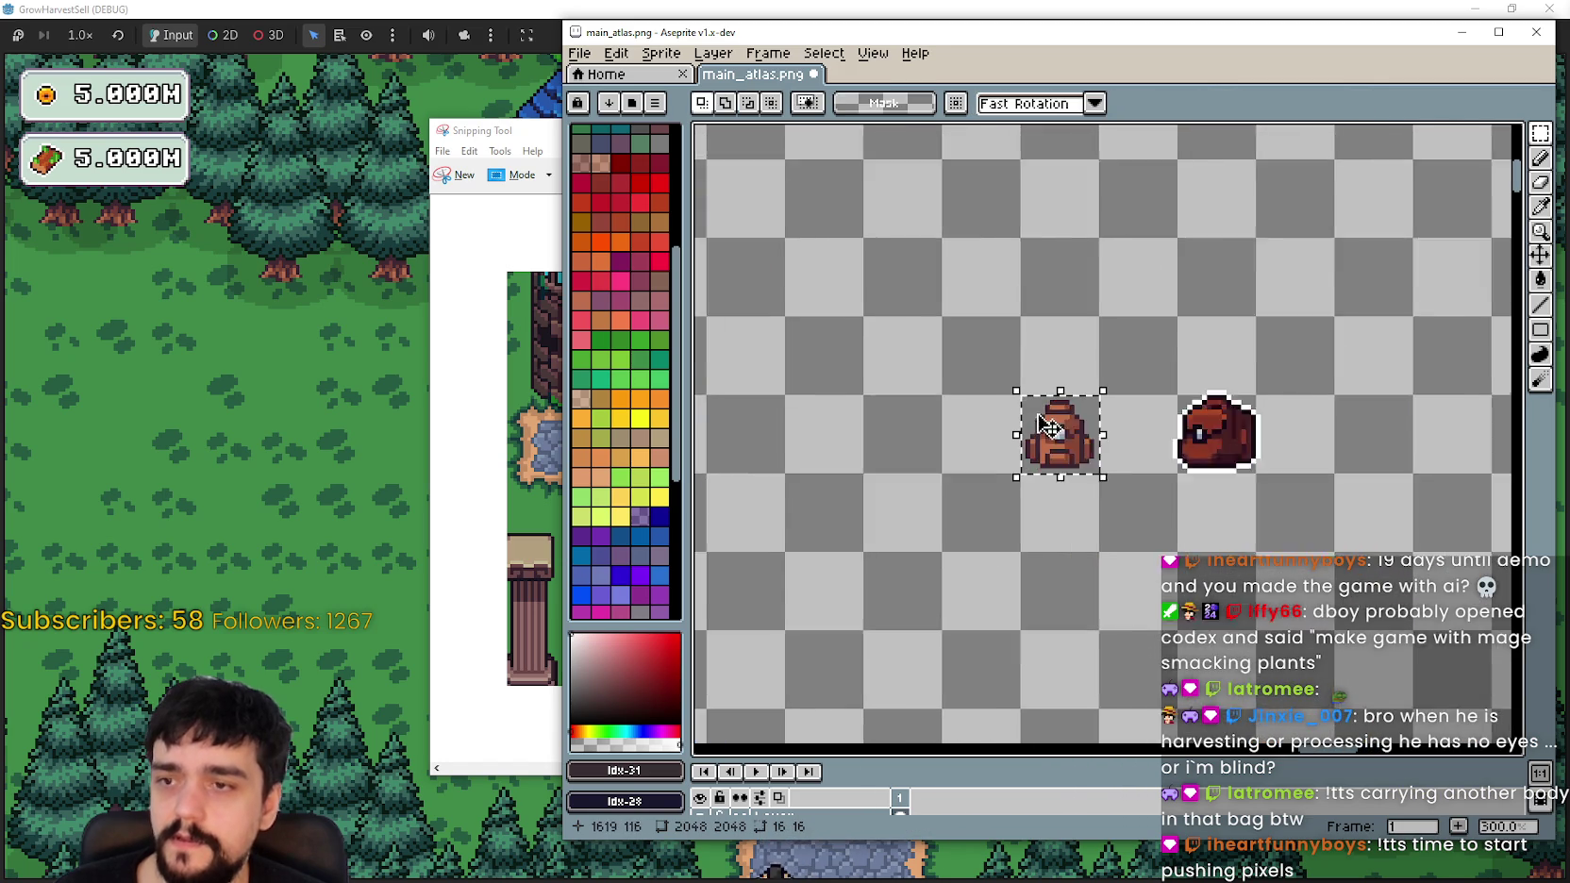
pyautogui.scroll(1, 1050, 427)
pyautogui.click(1083, 461)
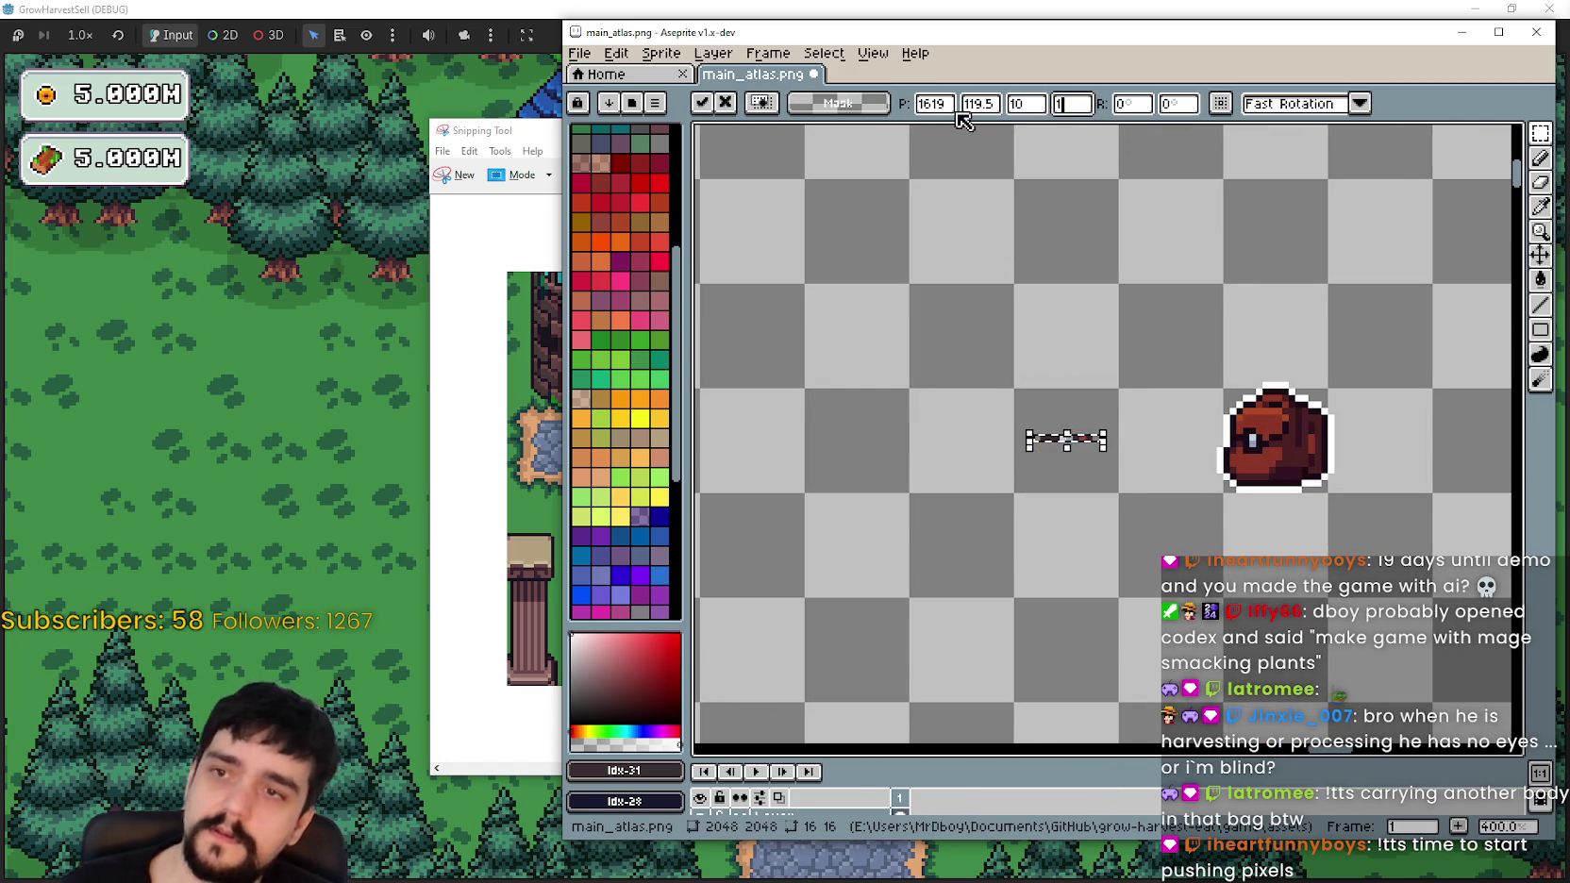
pyautogui.scroll(-2, 1134, 477)
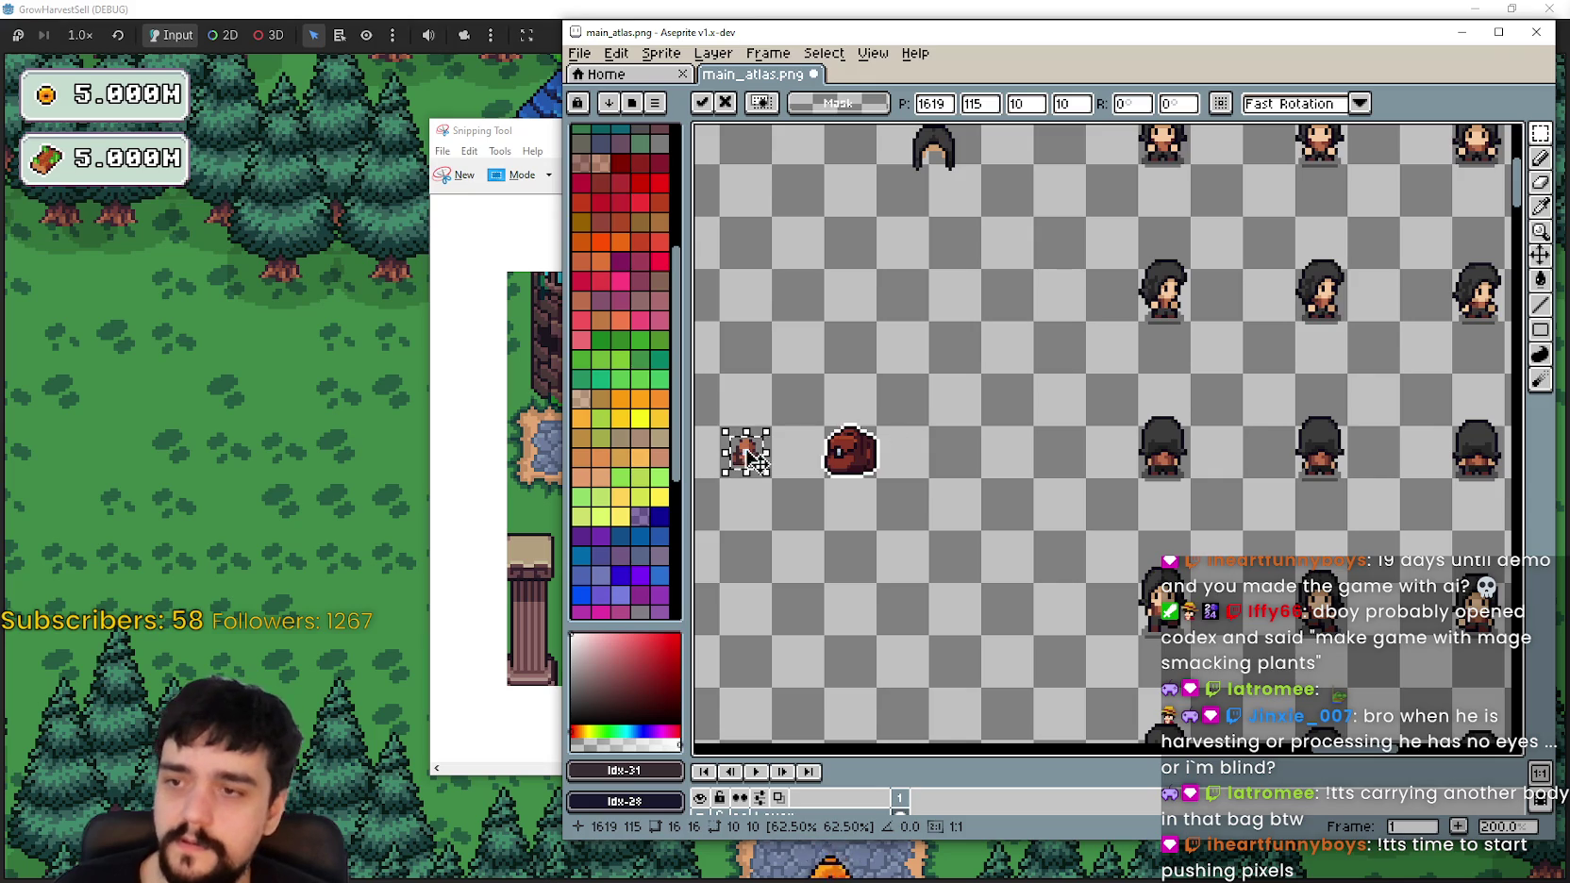
pyautogui.scroll(5, 1161, 481)
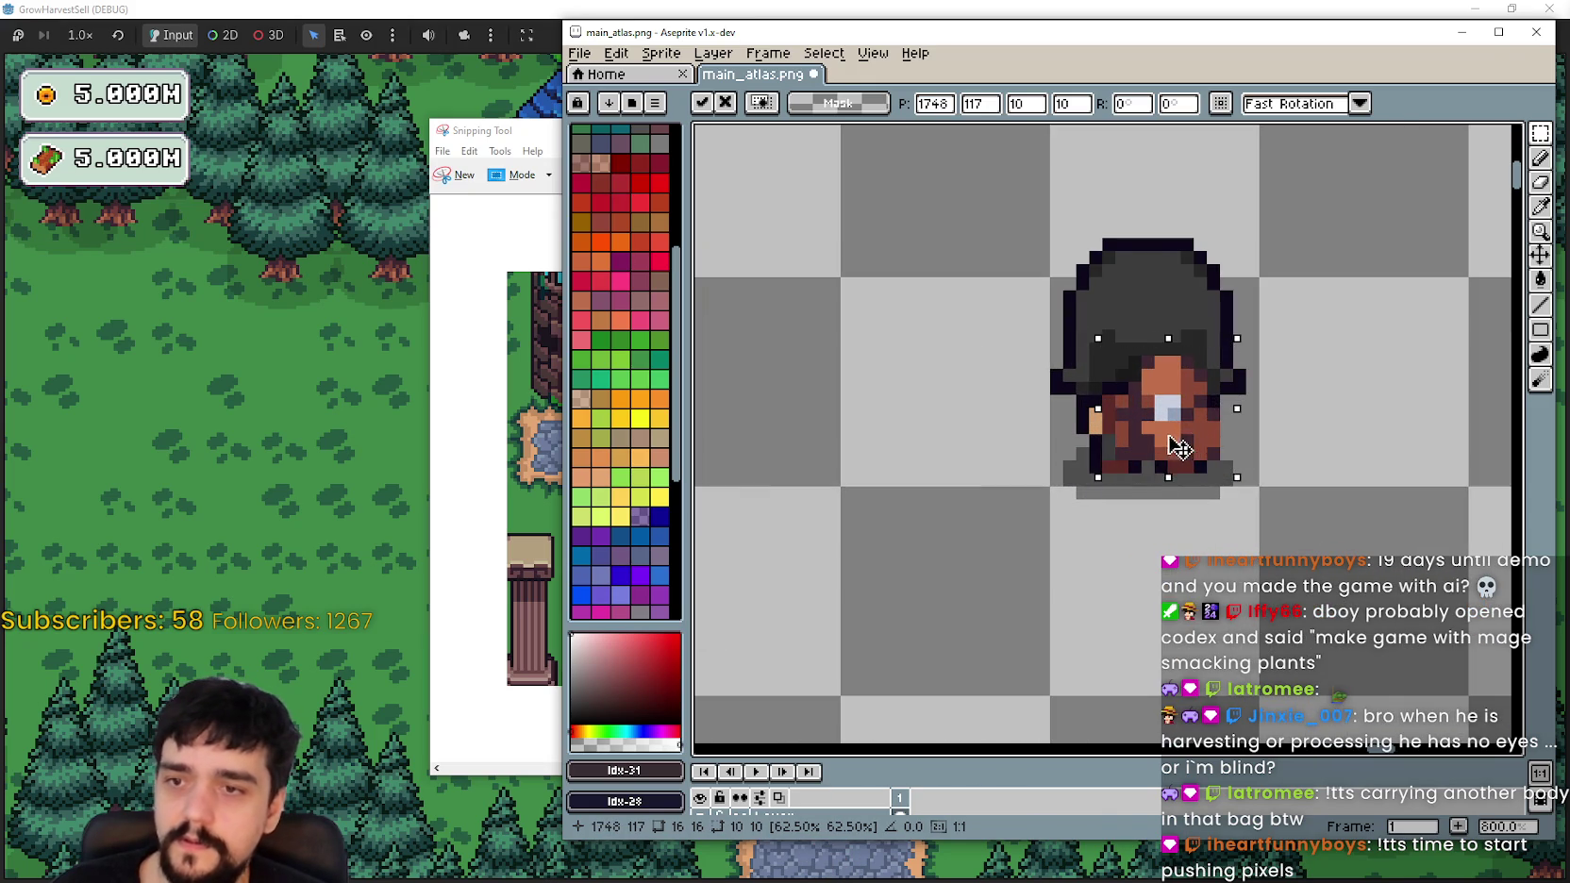
pyautogui.moveTo(1179, 449); pyautogui.dragTo(1163, 452)
pyautogui.hotkey('shift', 'h')
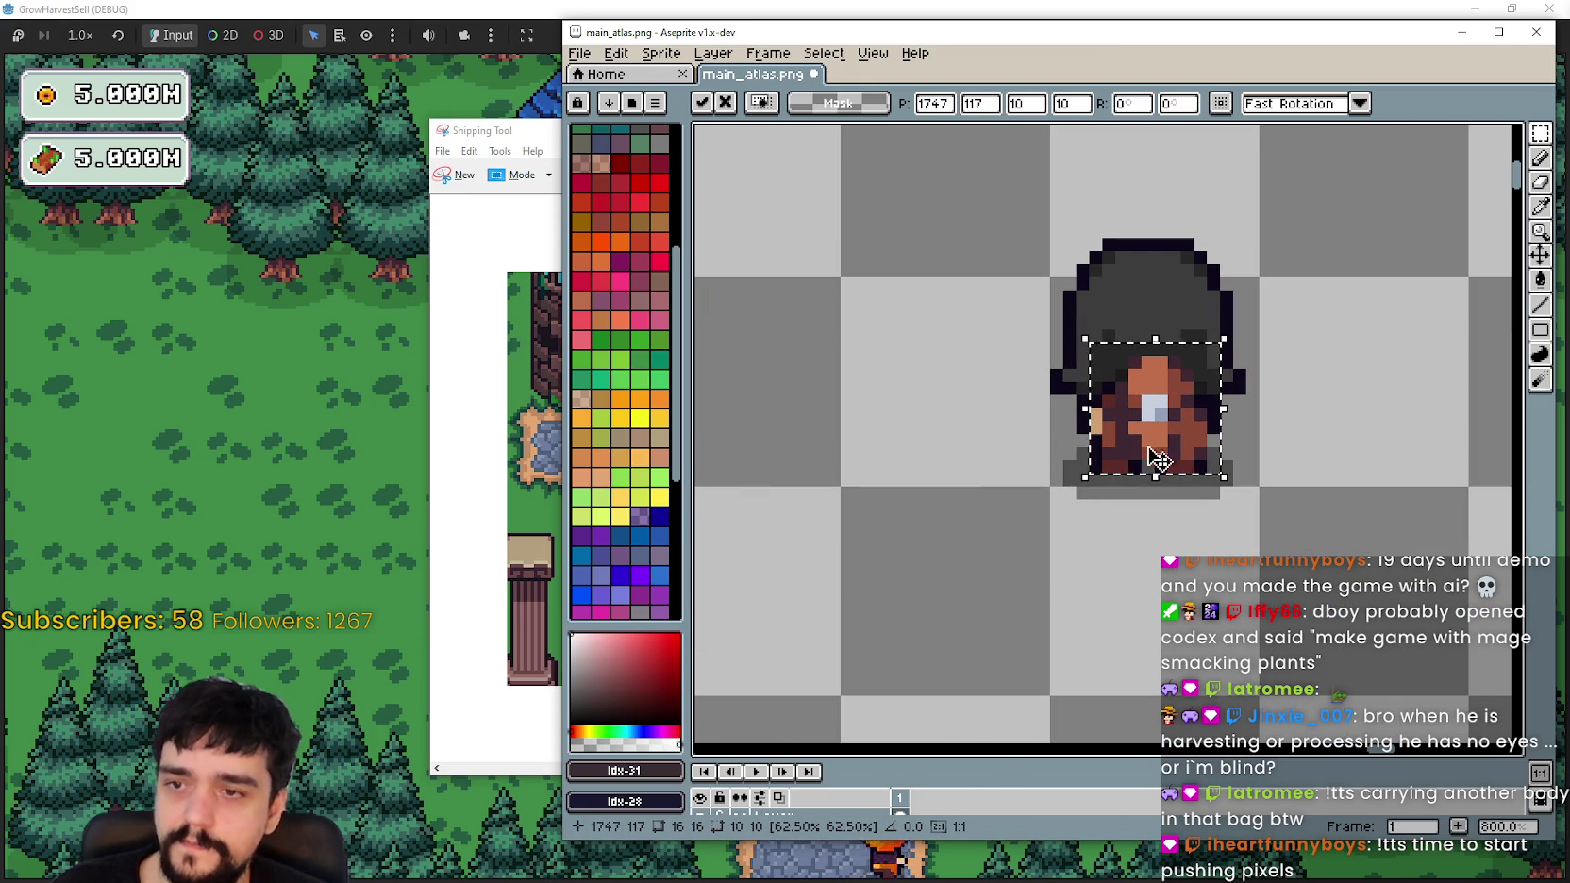
# Step: Check the neighbouring character frames, then switch to the running Godot game window
pyautogui.scroll(-6, 1166, 449)
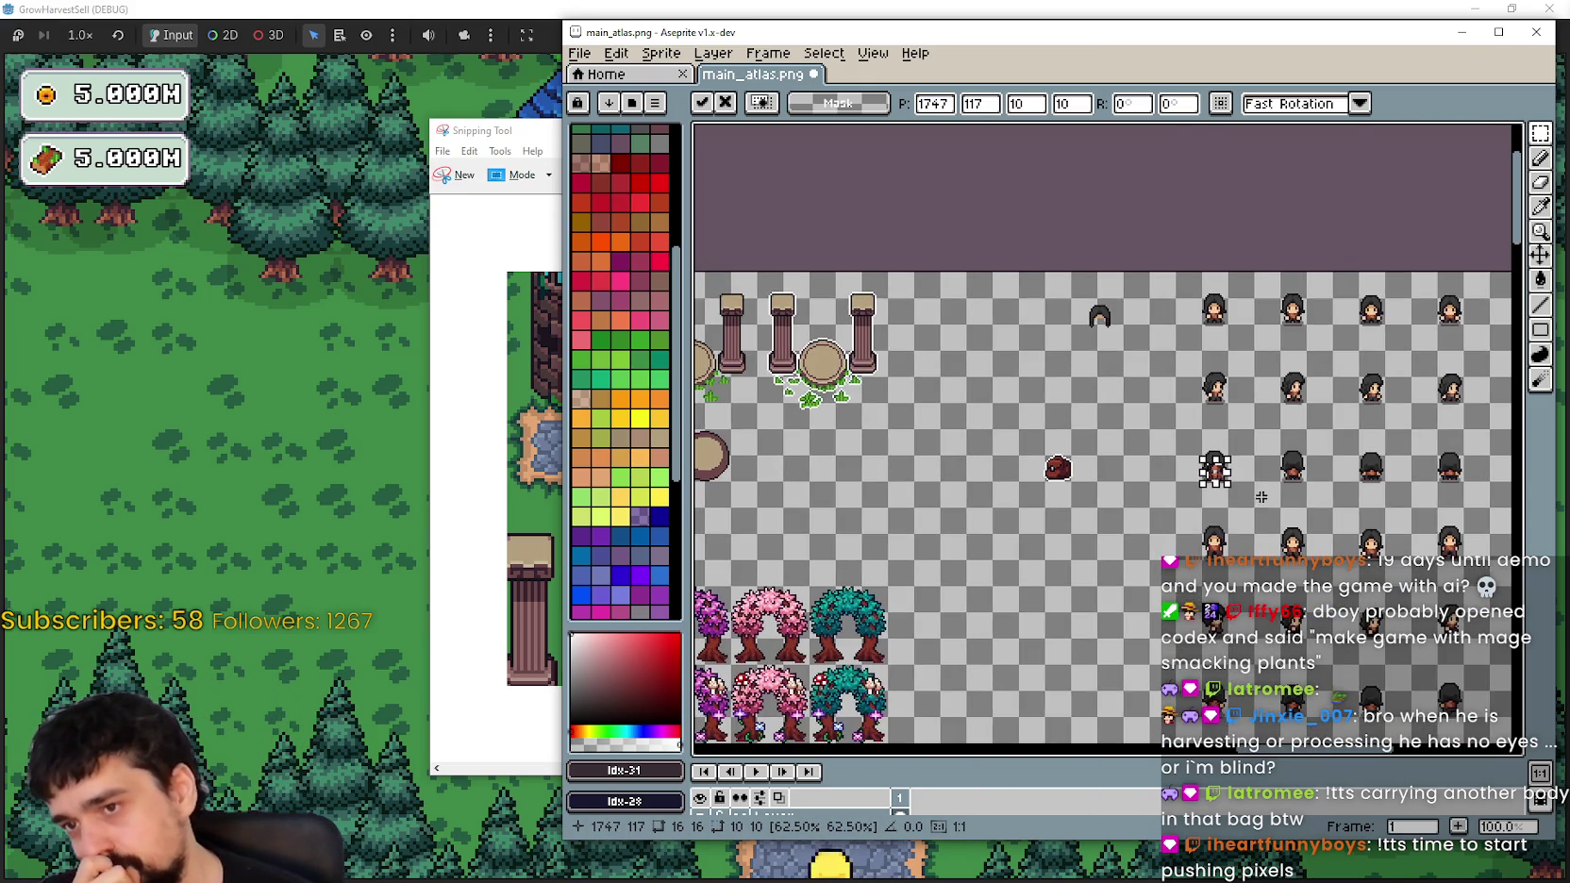
pyautogui.scroll(2, 1173, 482)
pyautogui.scroll(2, 1129, 447)
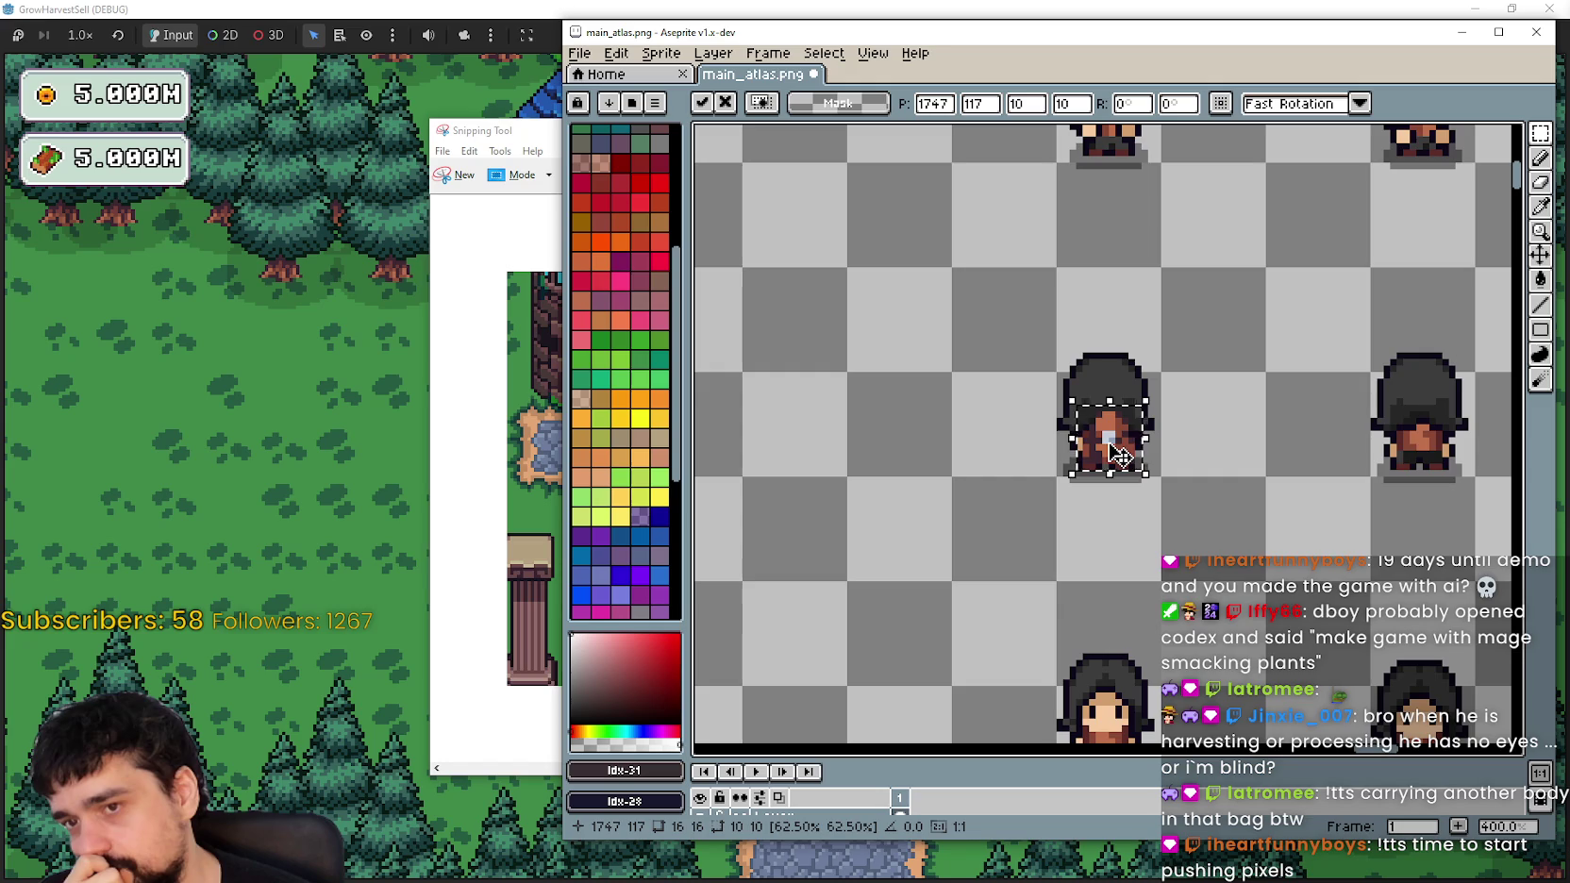
pyautogui.moveTo(1121, 453); pyautogui.dragTo(1135, 632)
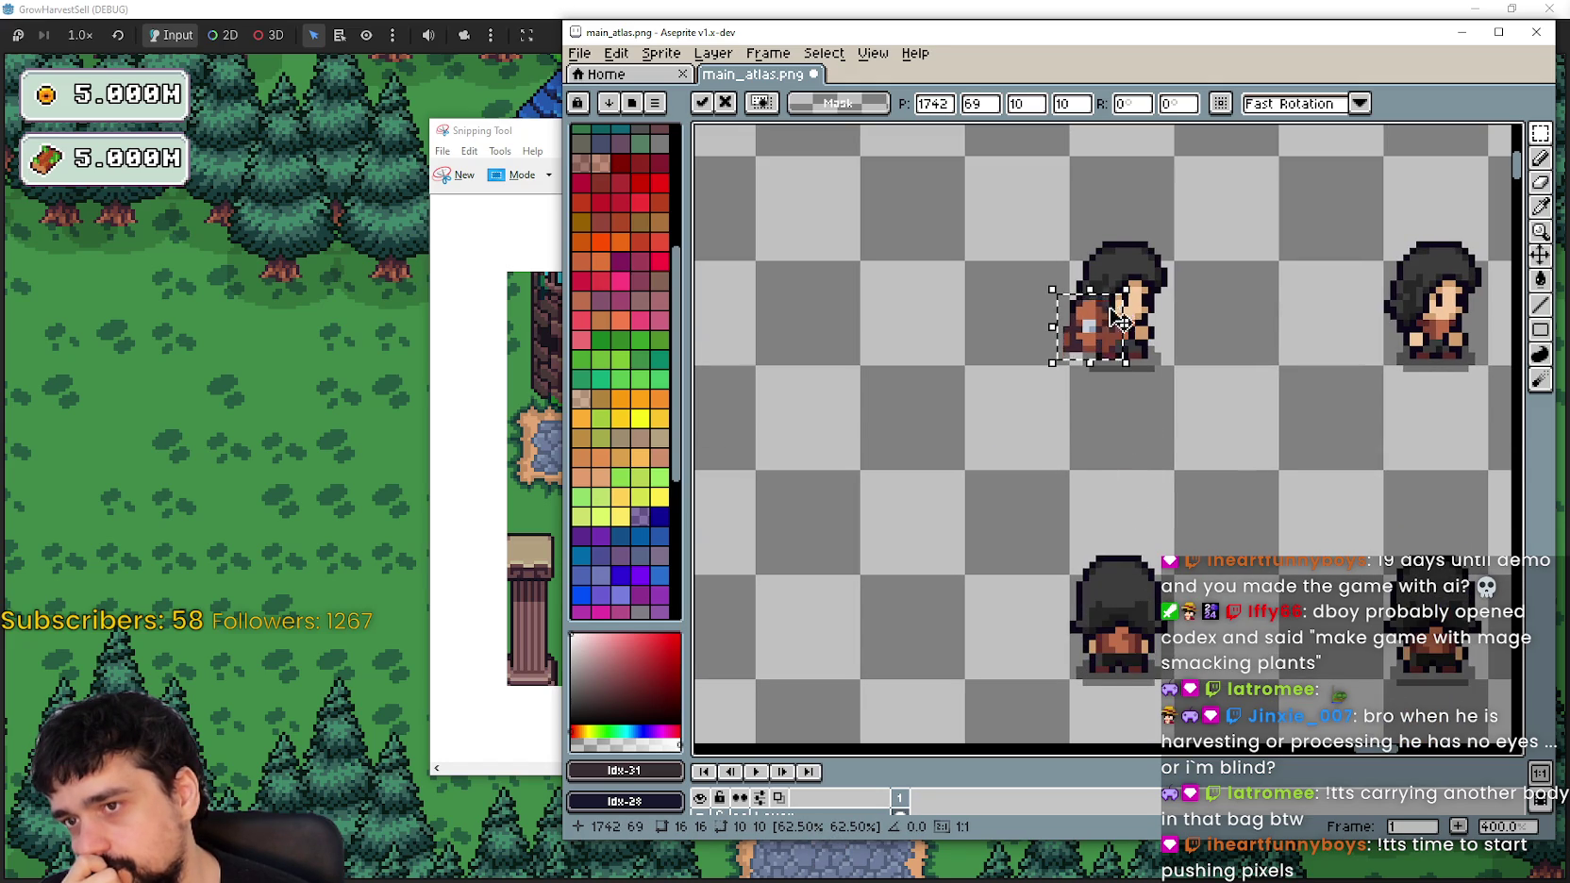
pyautogui.scroll(-4, 1123, 417)
pyautogui.scroll(3, 1117, 412)
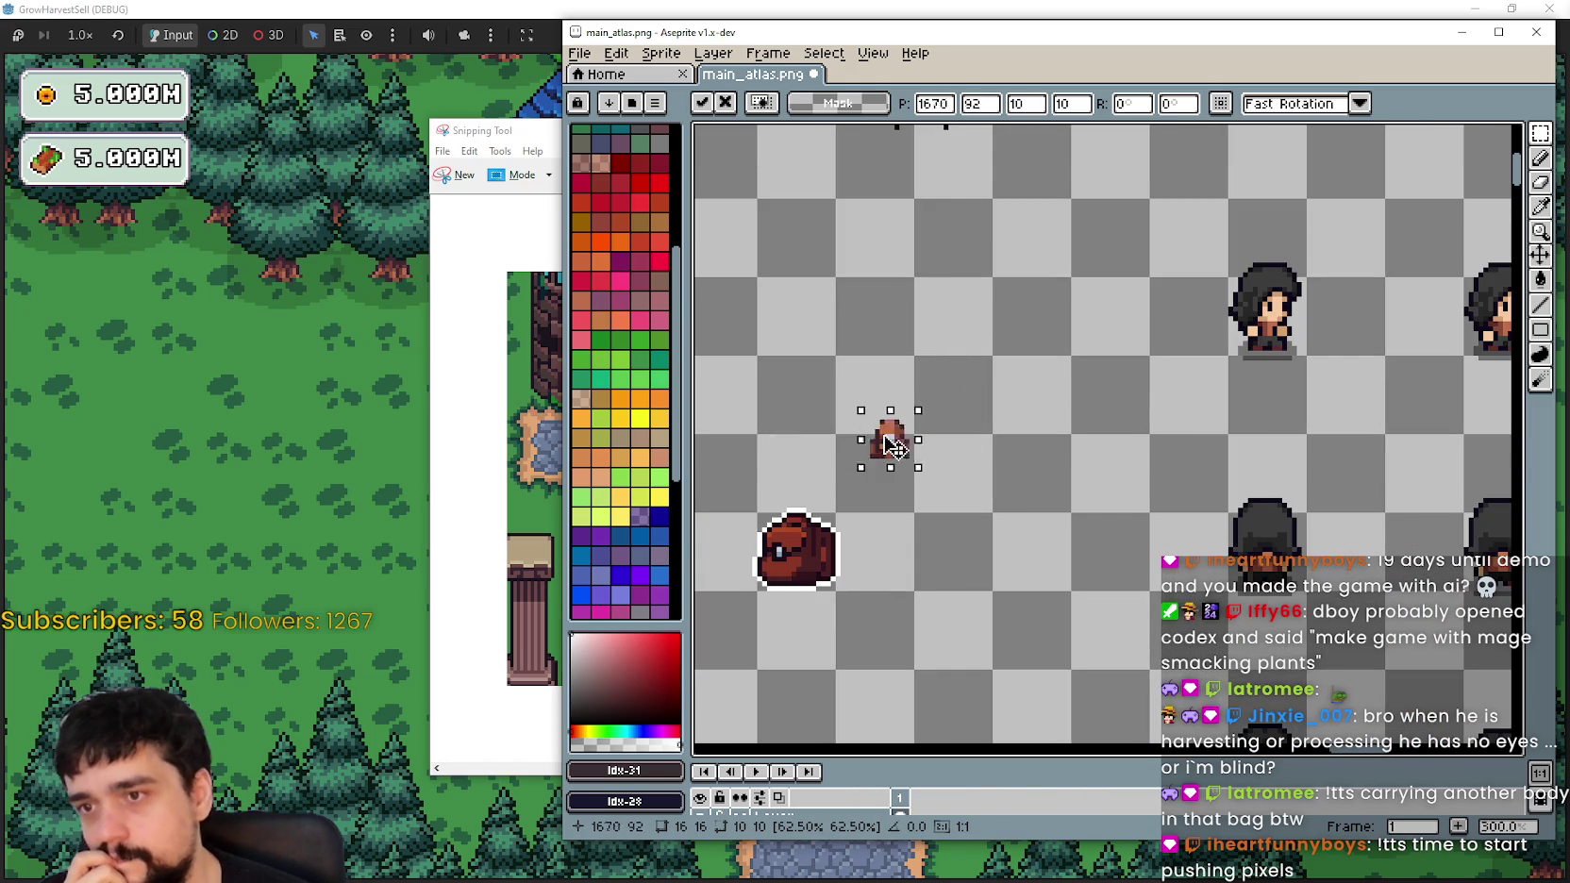
pyautogui.click(401, 373)
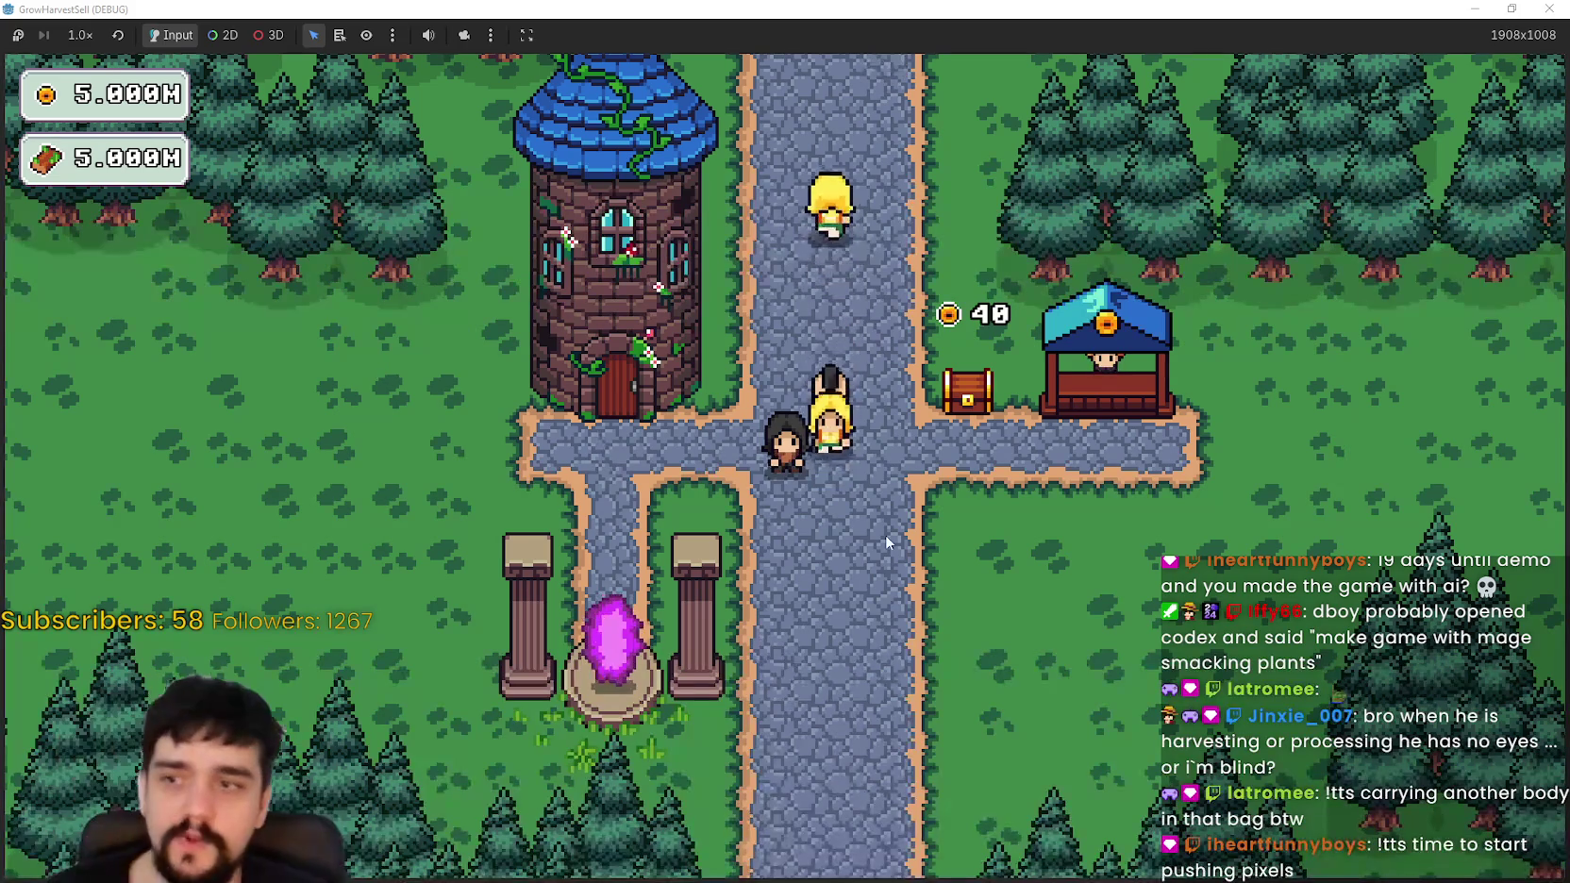
# Step: Walk to the tower and open, then close, the Prestige skill tree twice
pyautogui.press('a')
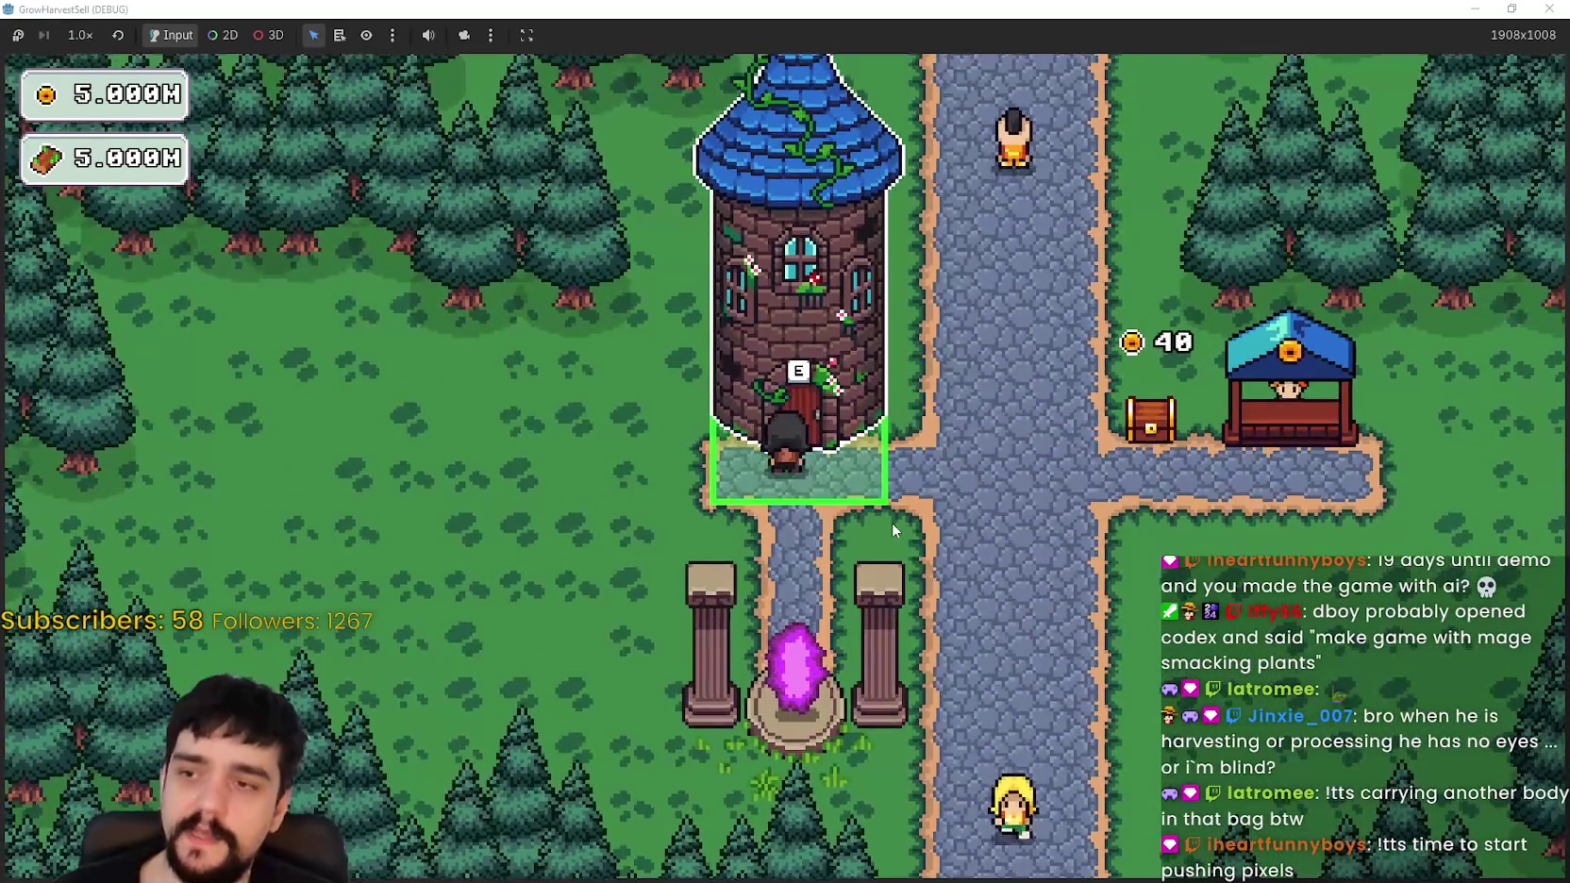
pyautogui.press('e')
pyautogui.press('Escape')
pyautogui.press('s')
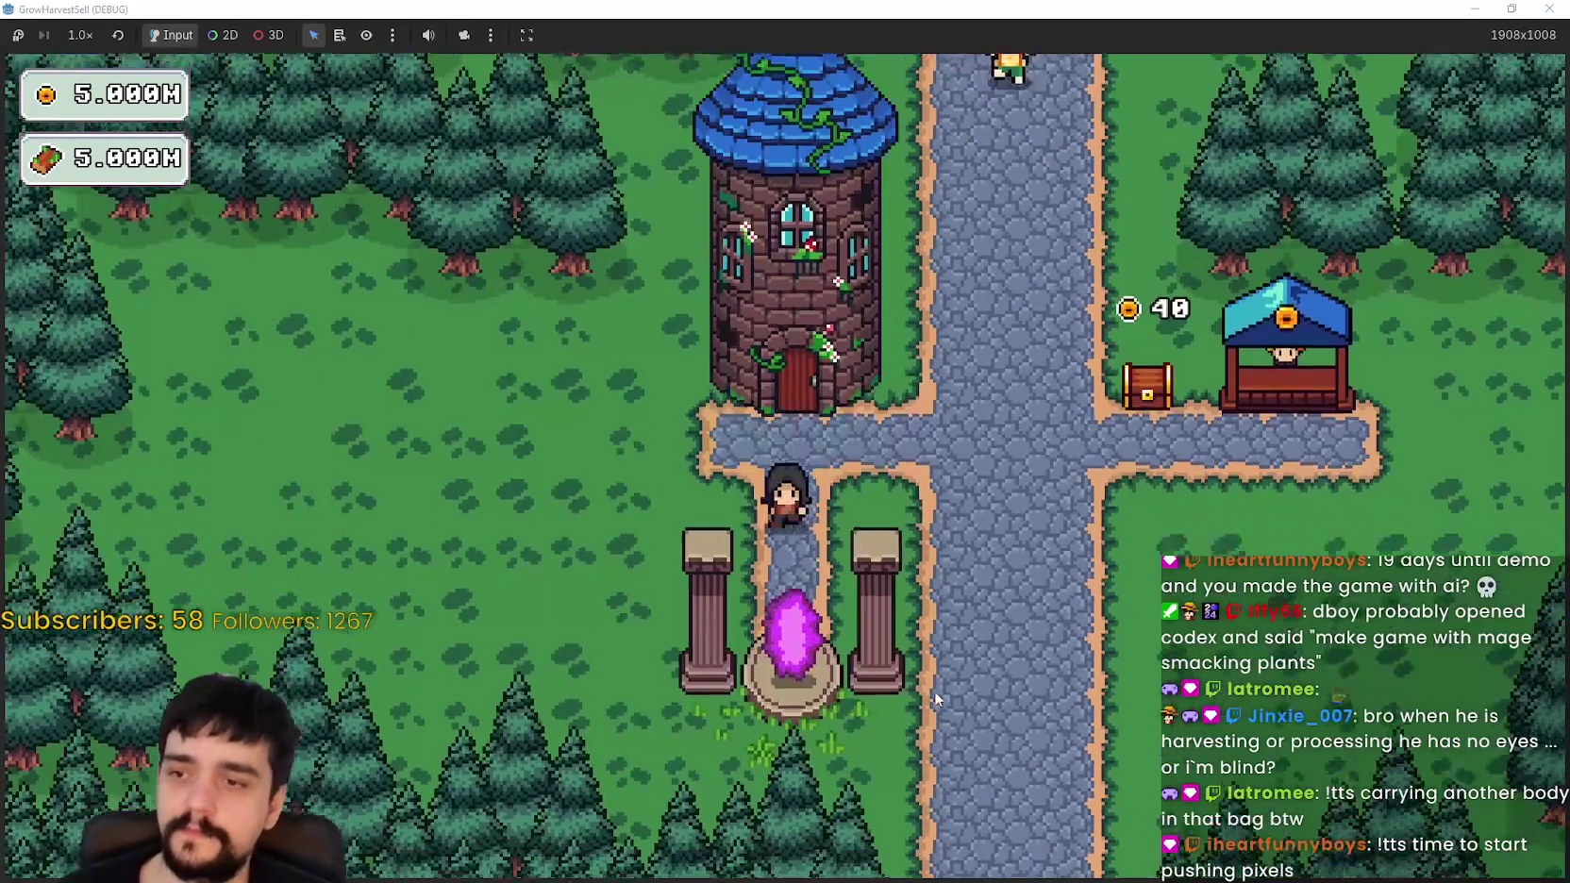
pyautogui.press('w')
pyautogui.press('e')
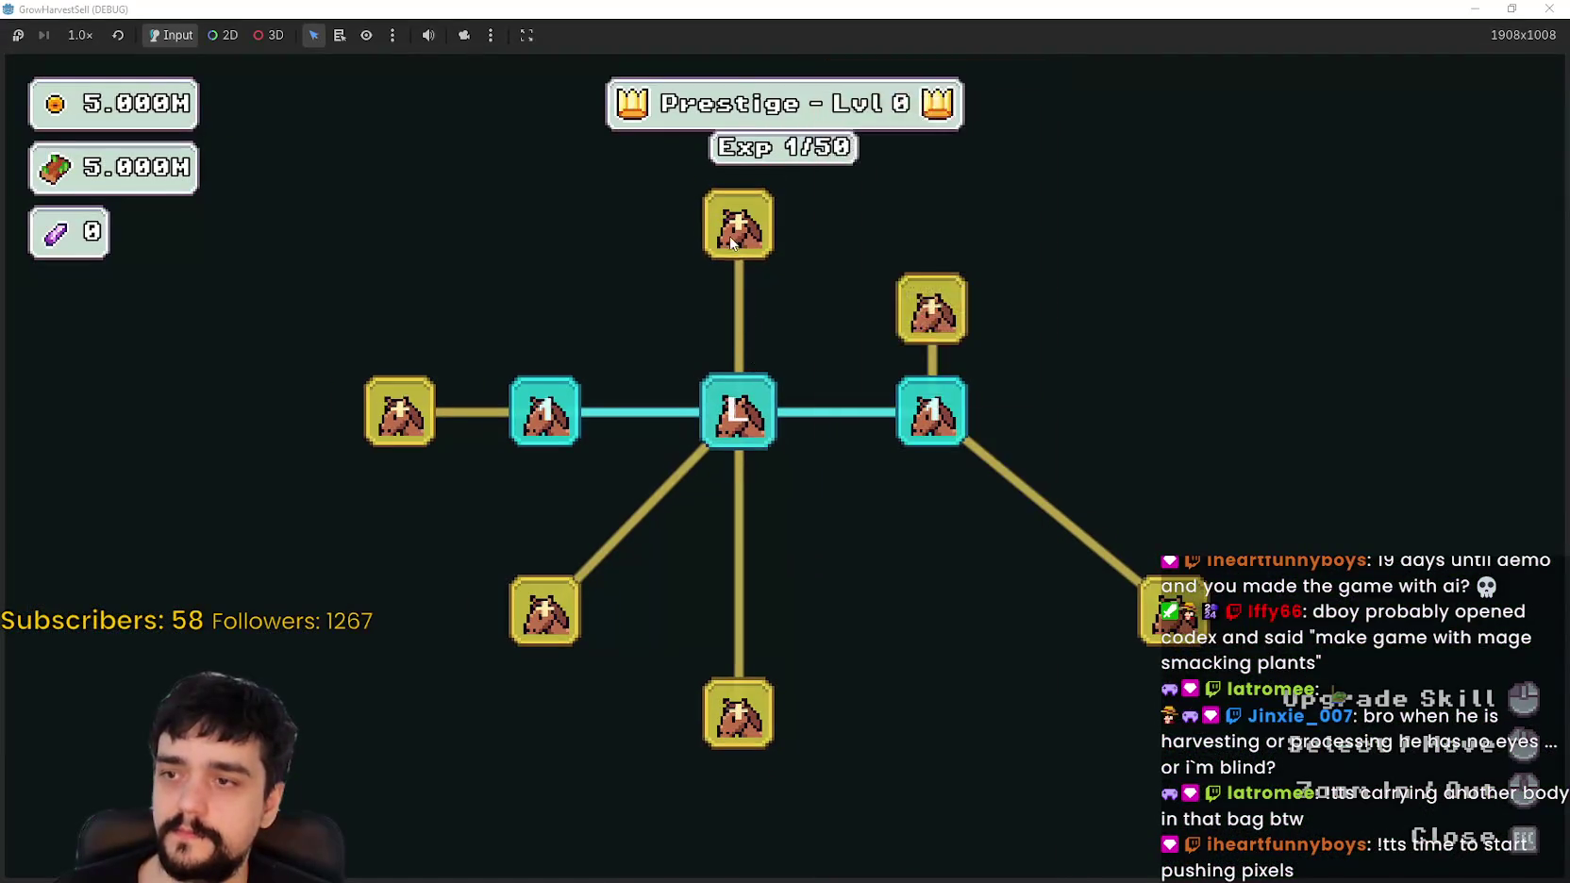
pyautogui.press('Escape')
# Step: Walk to the portal and travel to forest stage 1
pyautogui.press('s')
pyautogui.press('e')
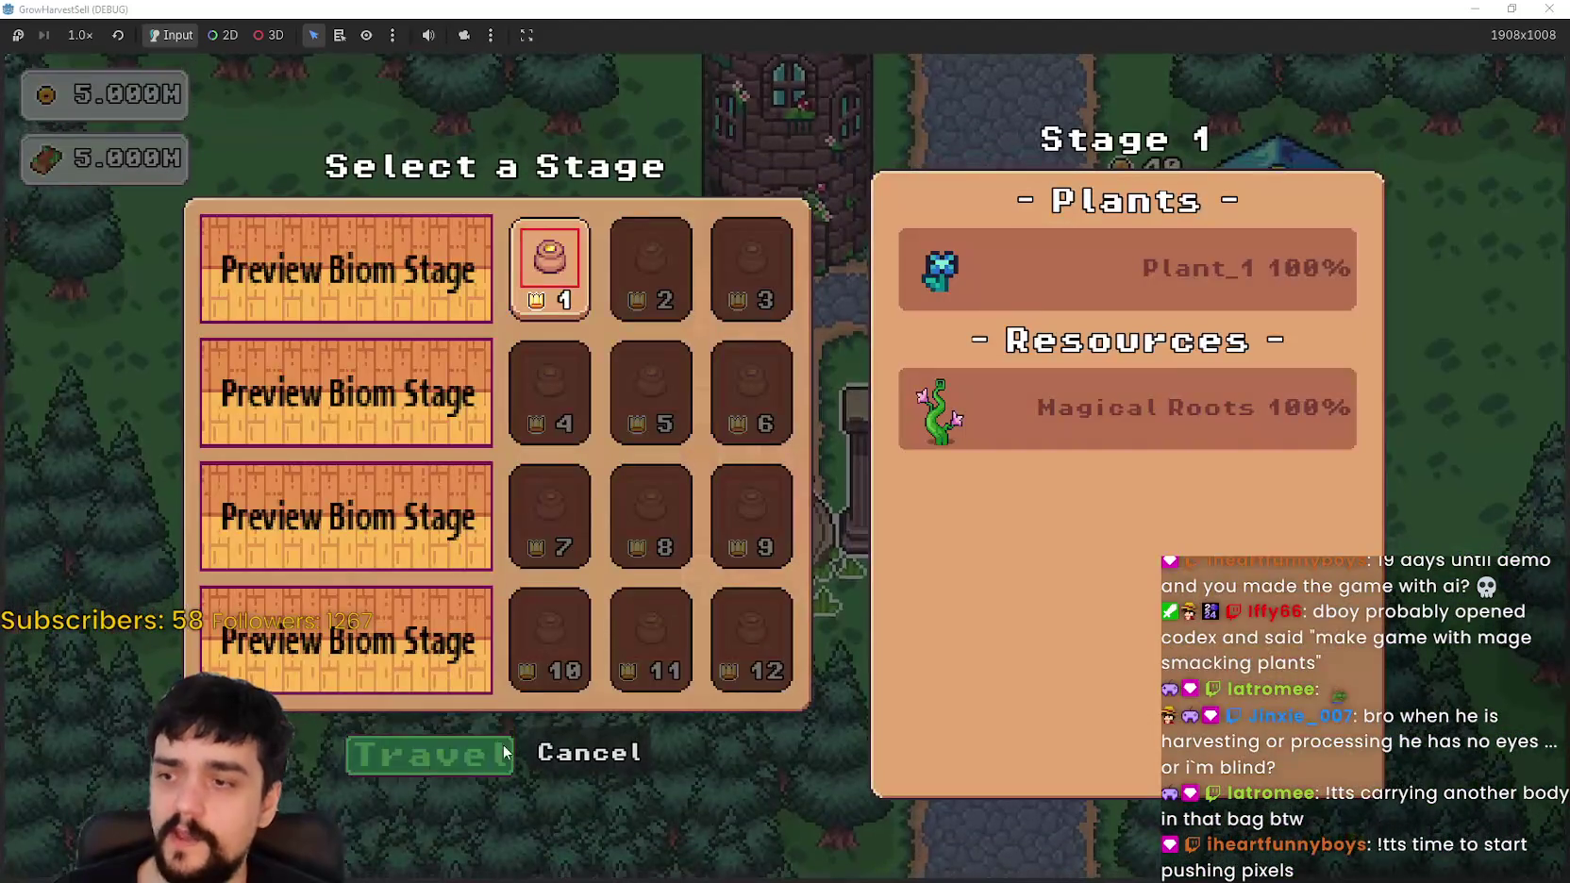
pyautogui.click(430, 760)
# Step: Walk through the forest harvesting nearby plants and the flowering vines
pyautogui.press('a')
pyautogui.press('s')
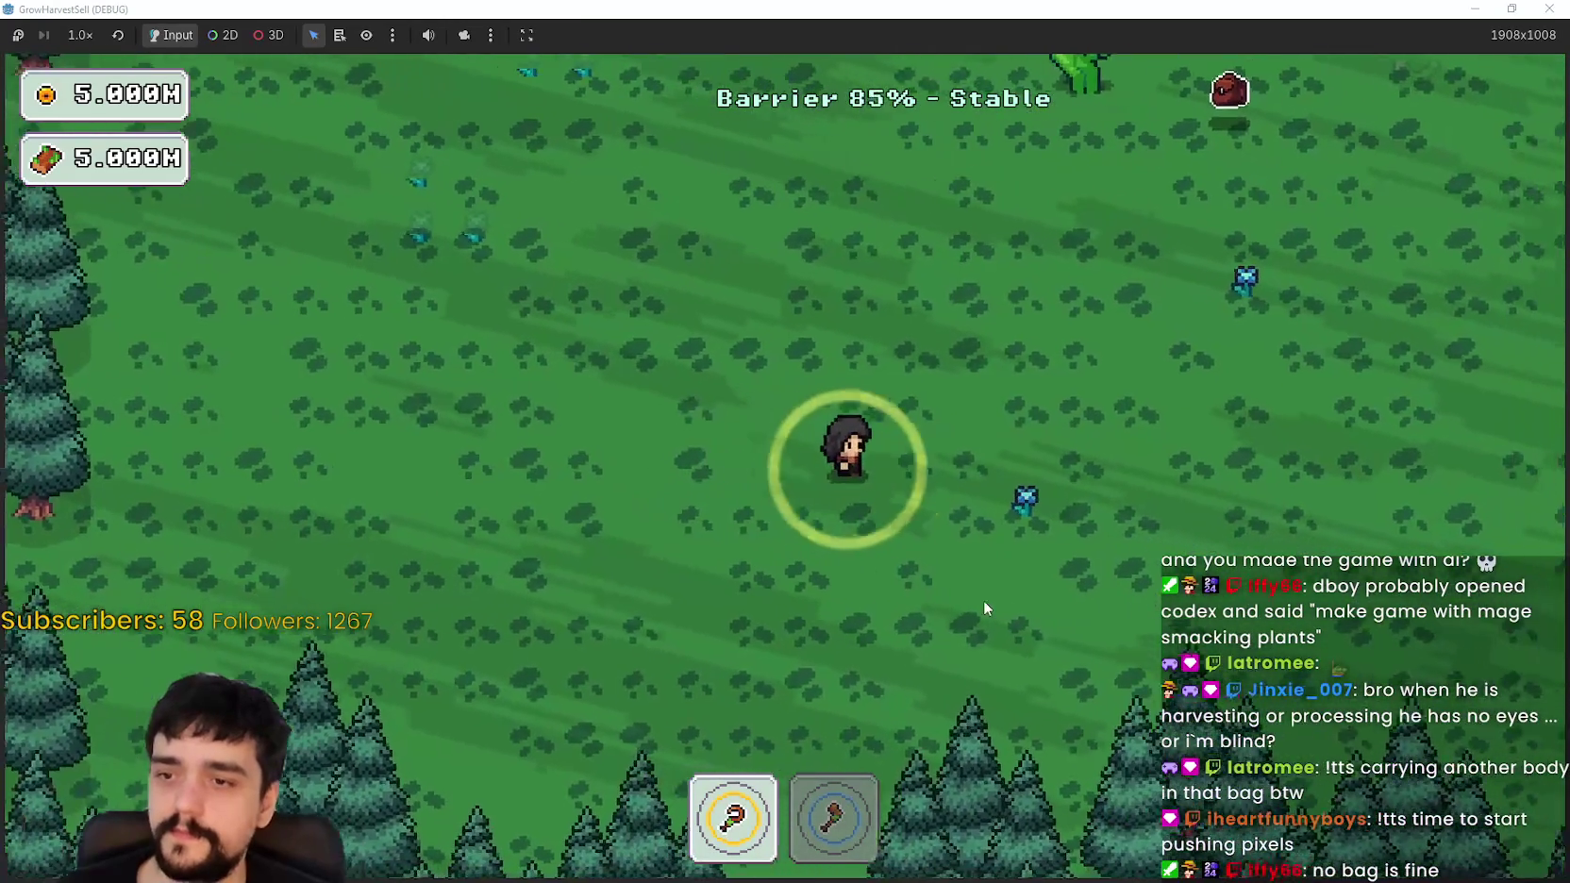
pyautogui.press('d')
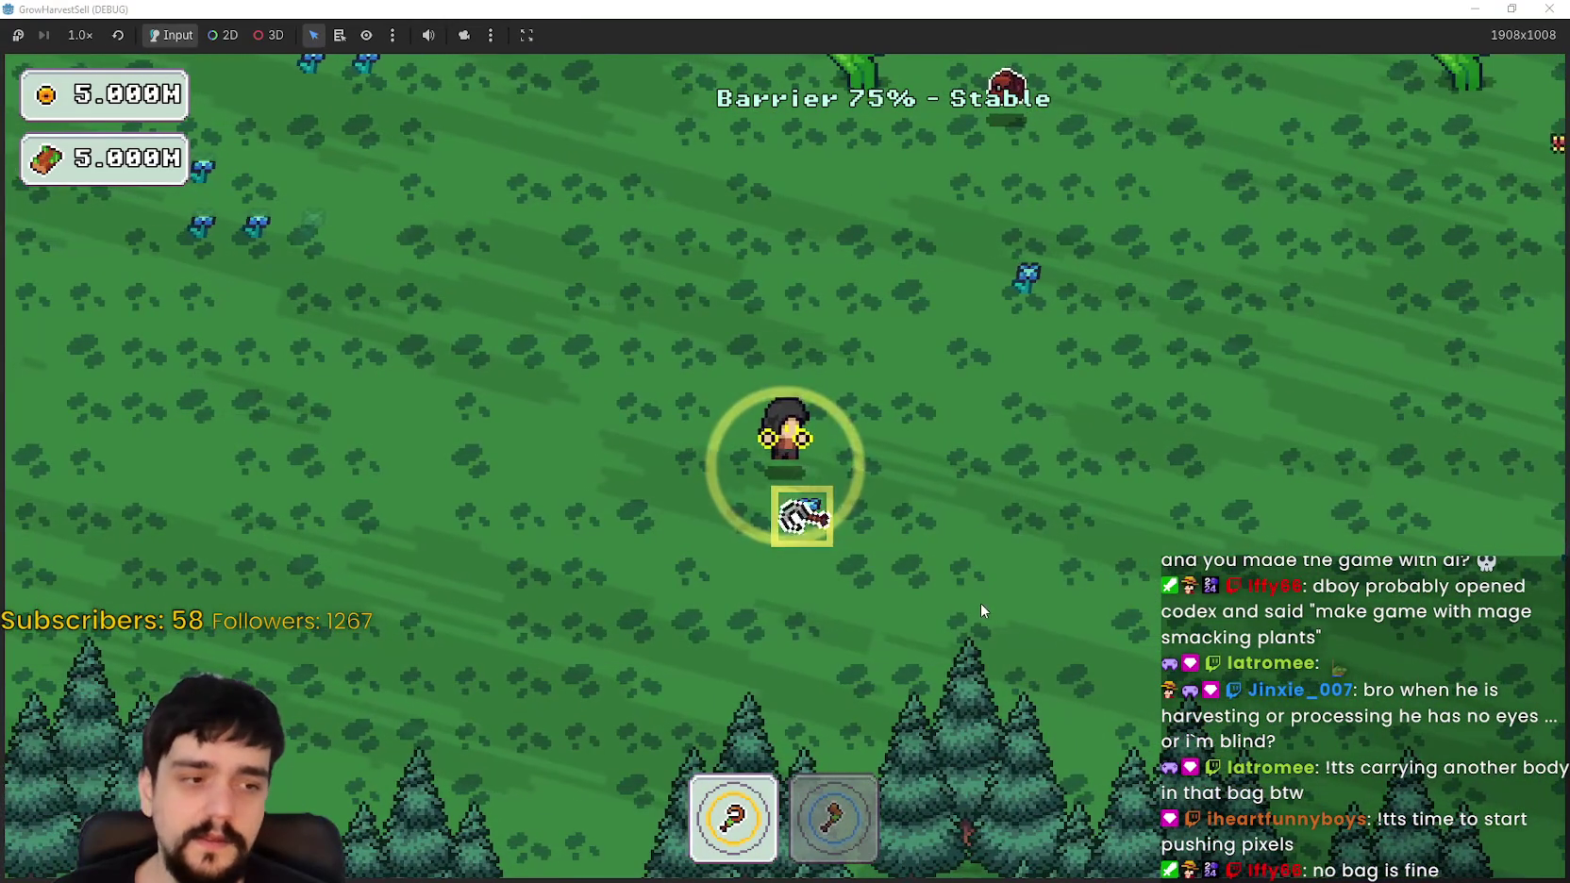
pyautogui.press('s')
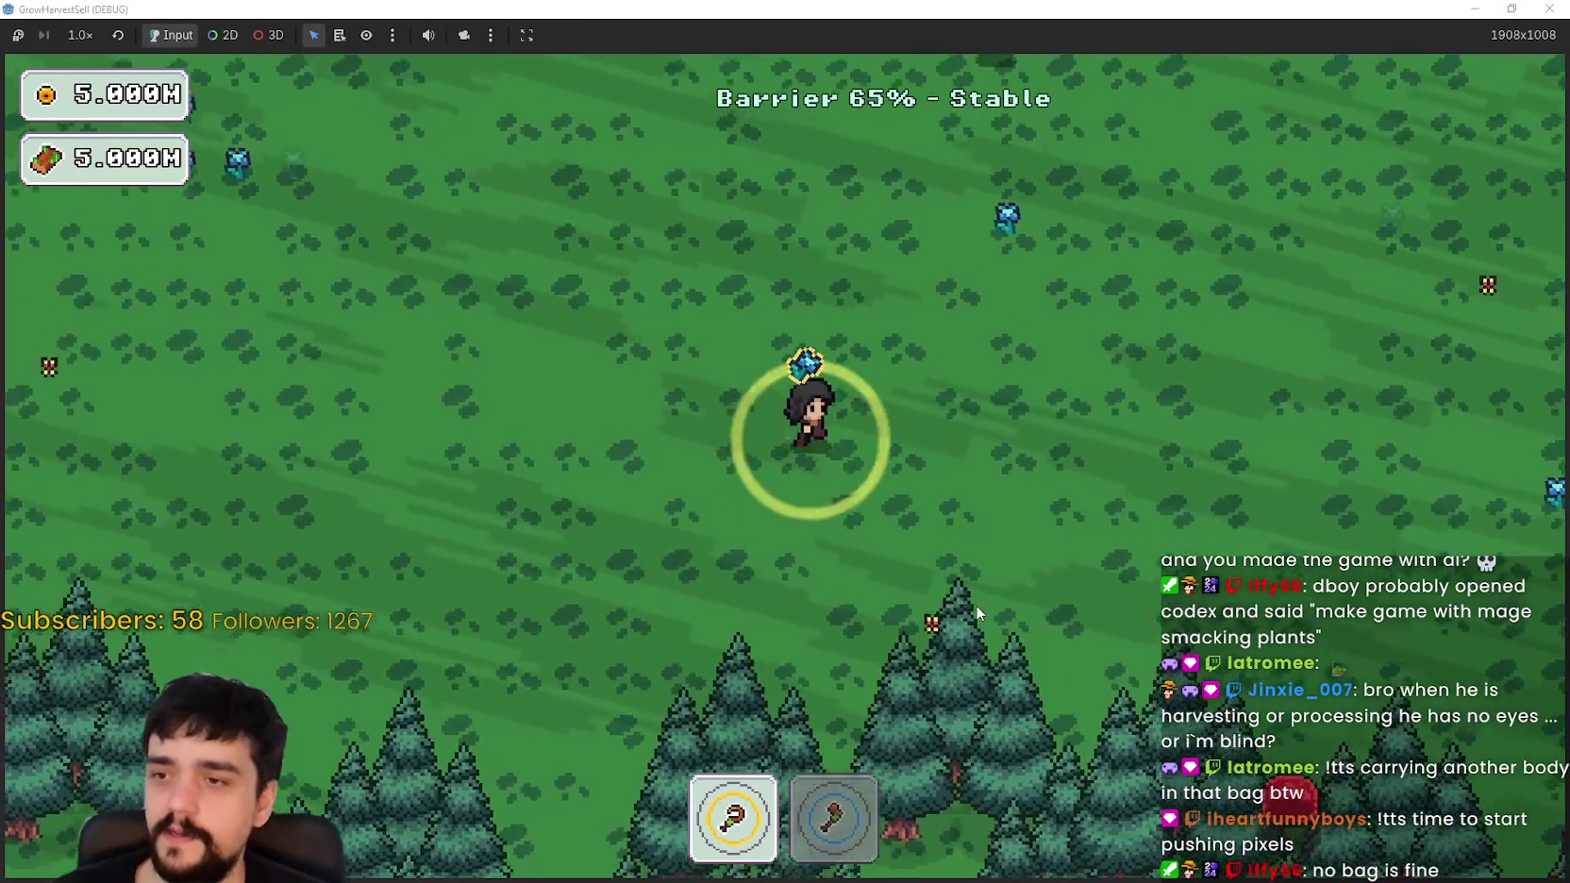
pyautogui.press('w')
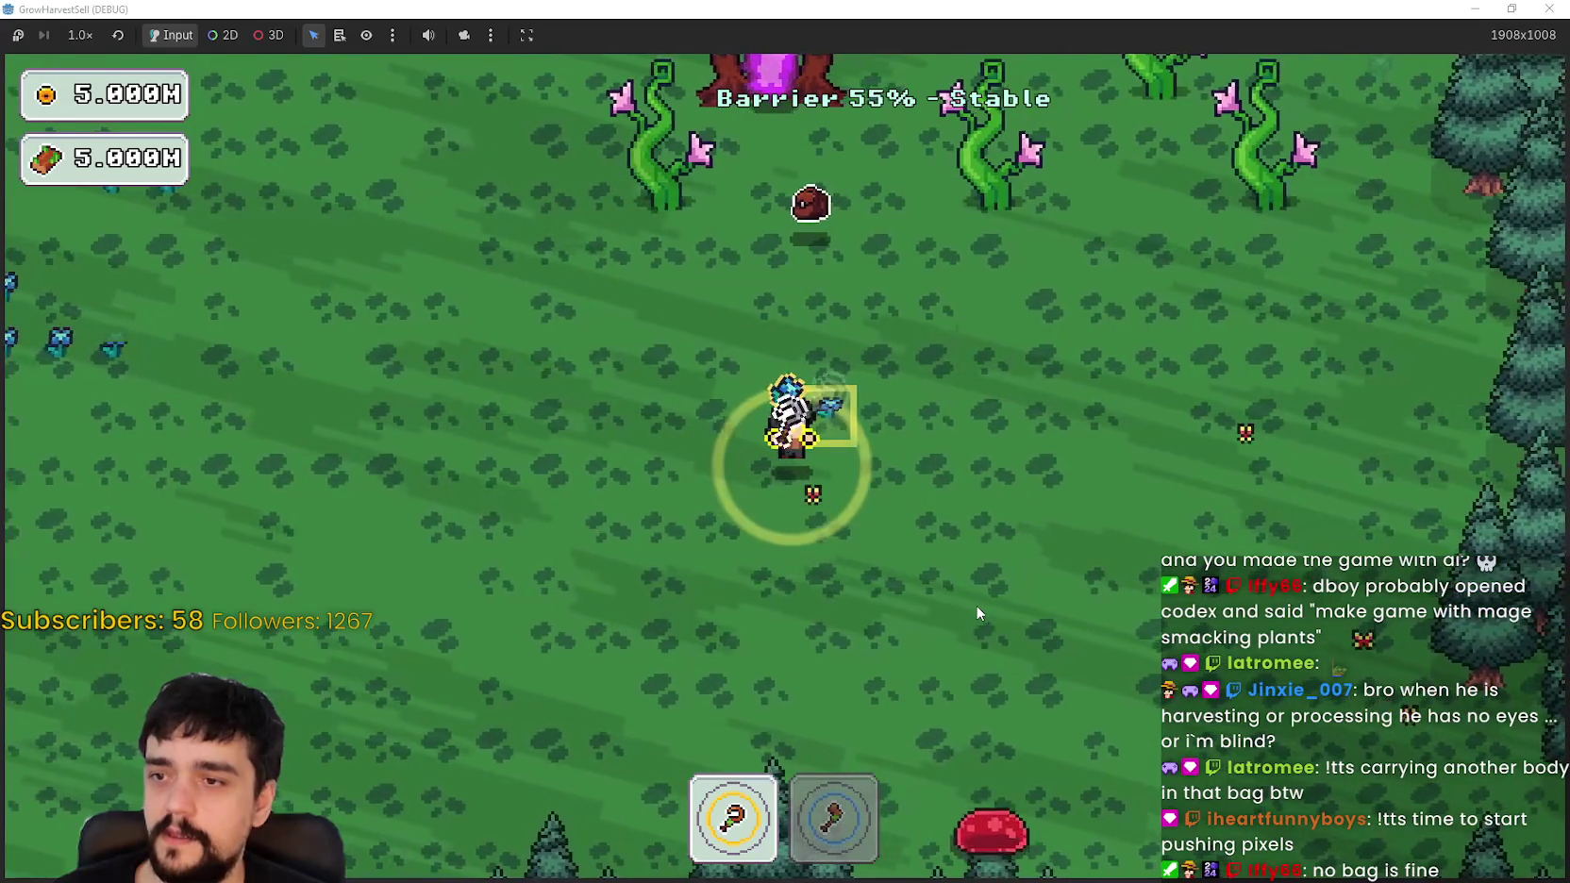
pyautogui.press('a')
pyautogui.press('w')
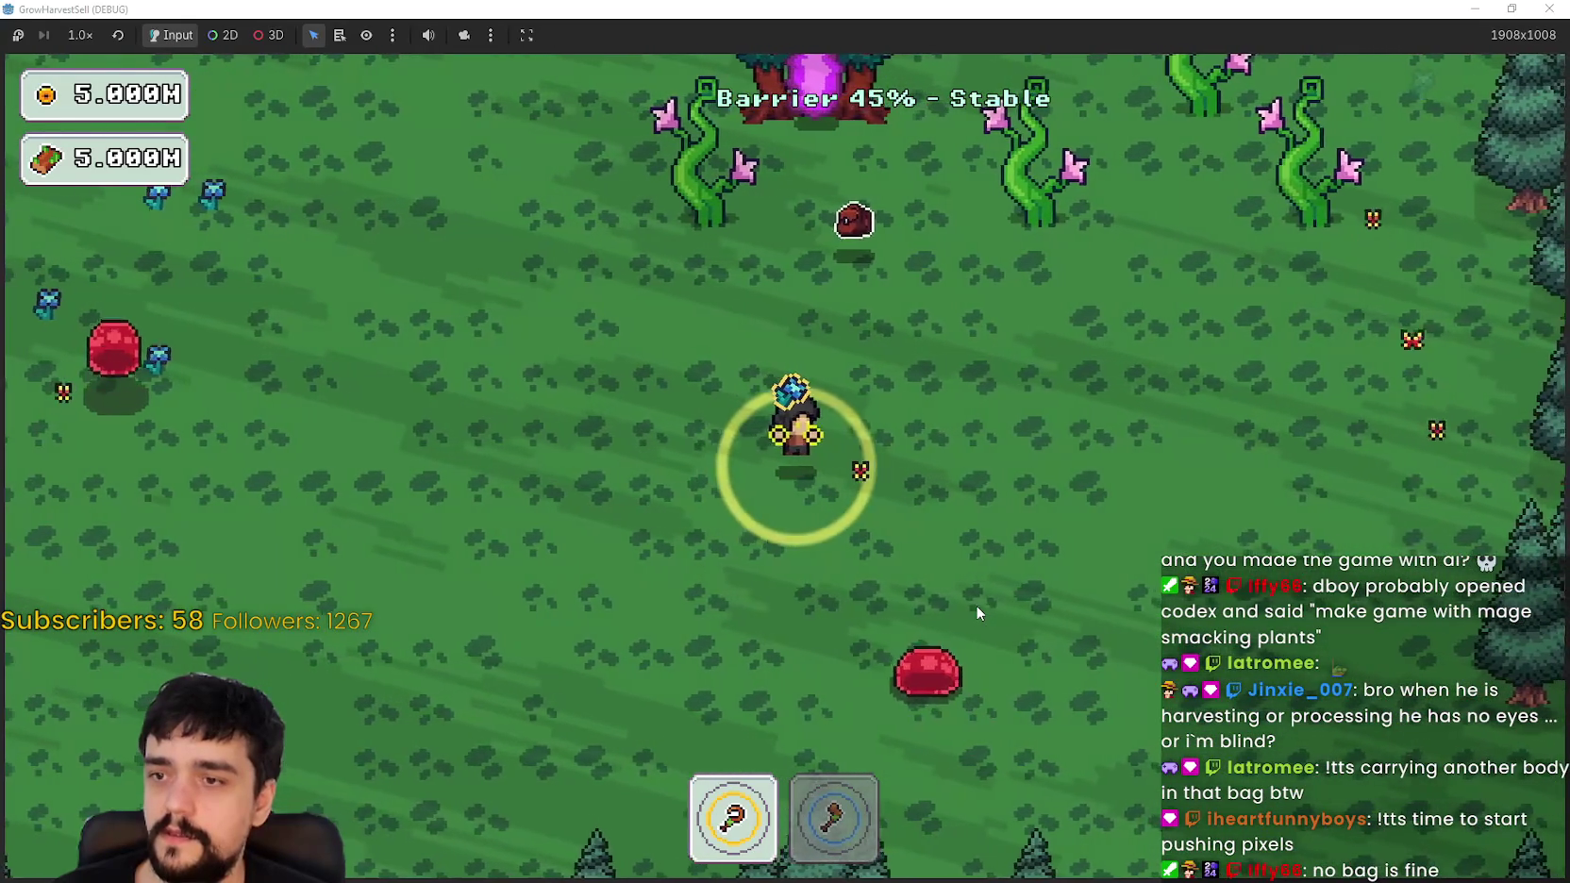
pyautogui.press('a')
pyautogui.press('w')
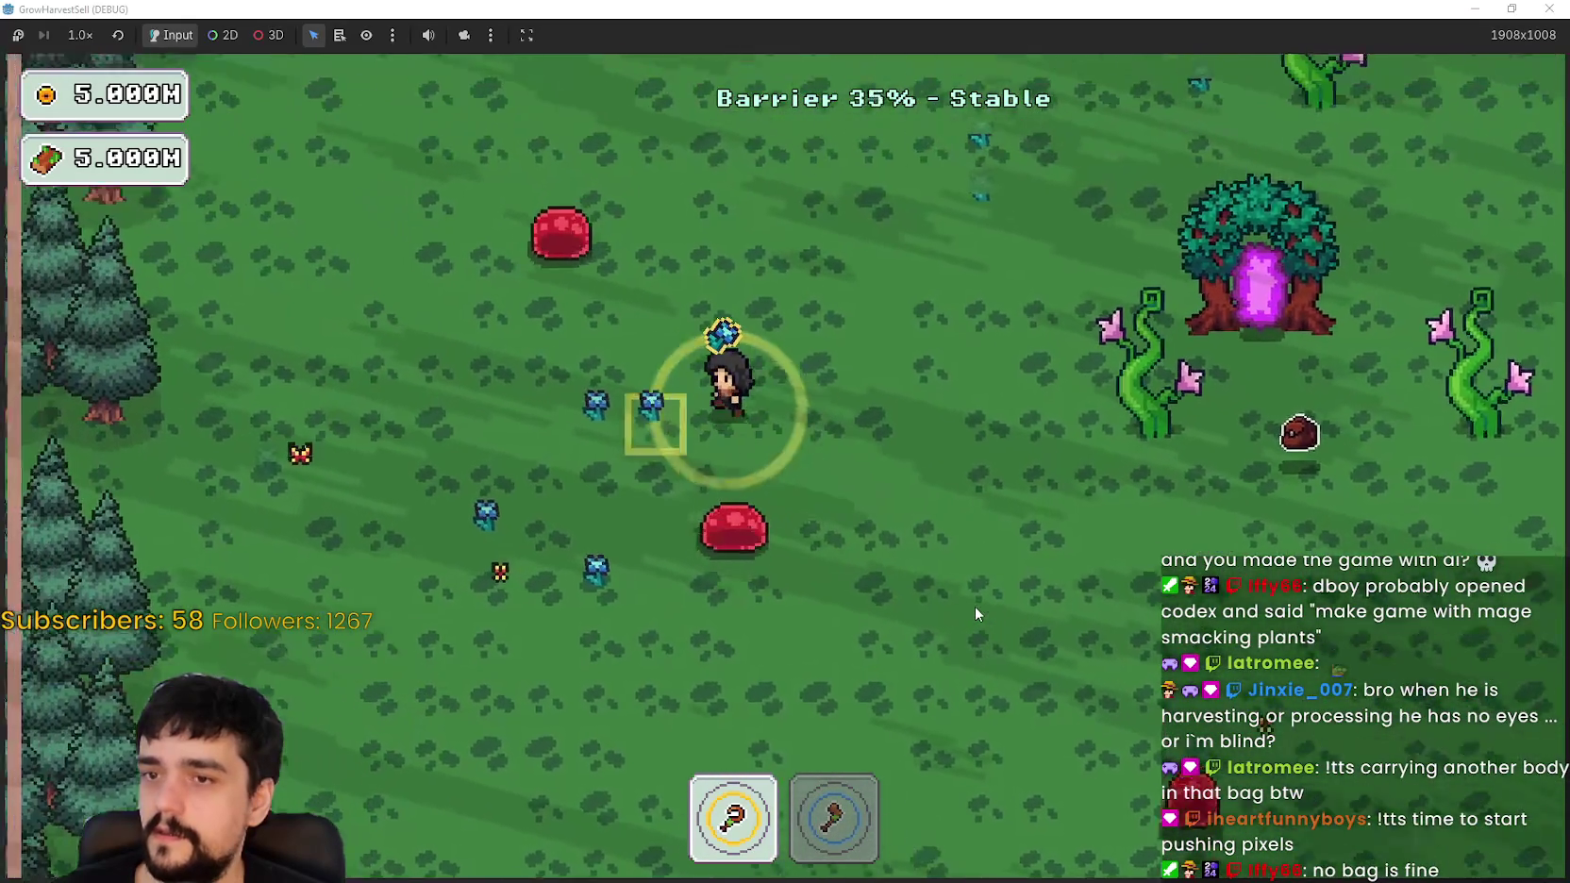
pyautogui.press('a')
pyautogui.press('w')
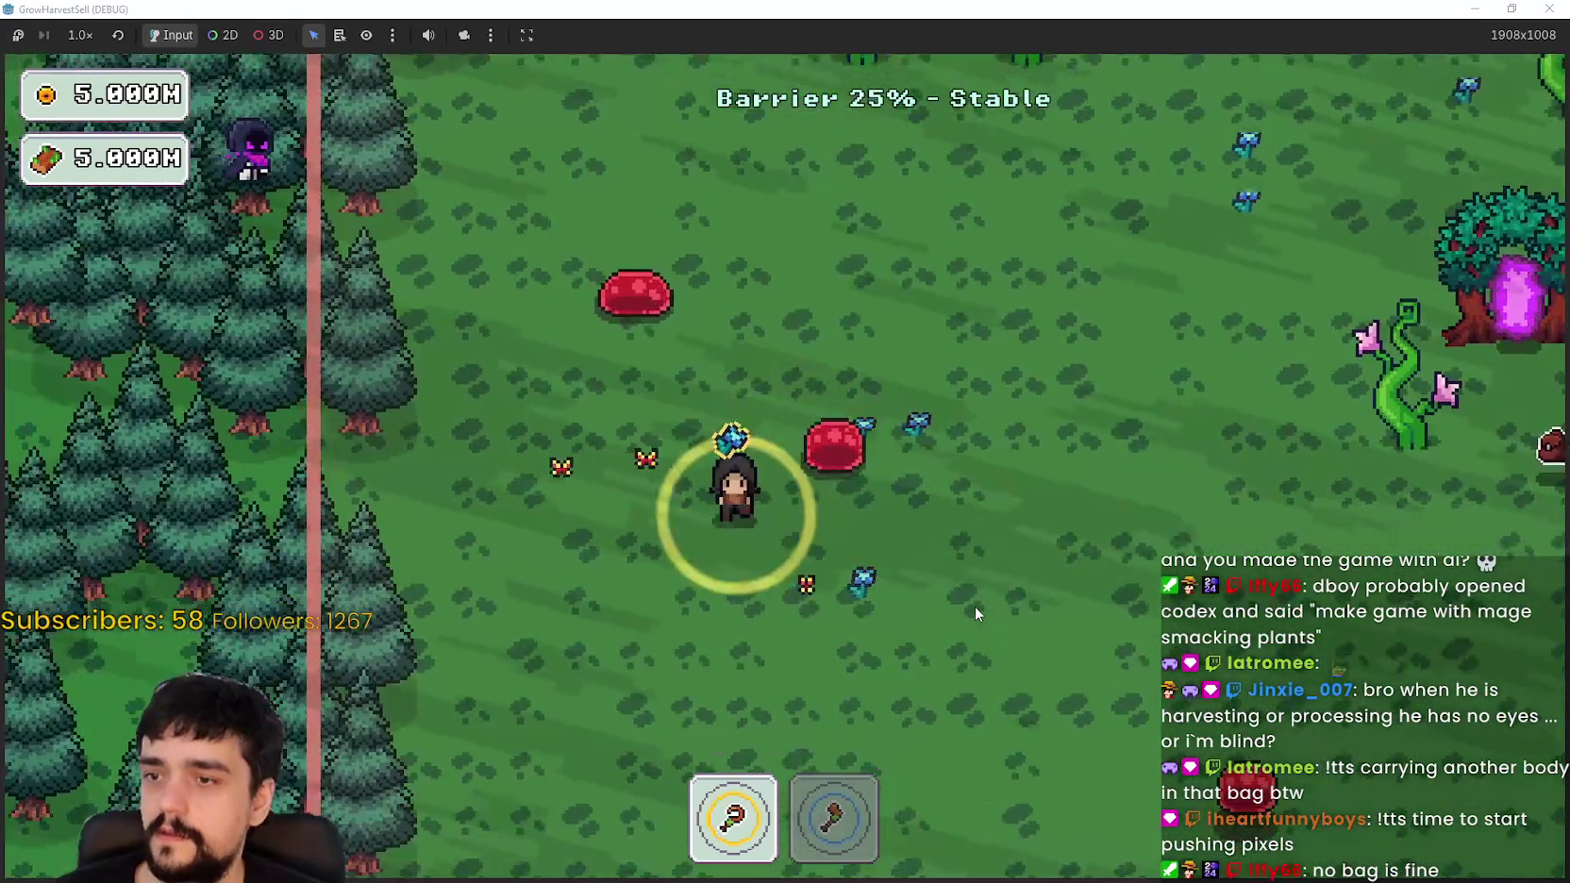
# Step: Cross the clearing and enter the portal tree back to the village
pyautogui.press('s')
pyautogui.press('d')
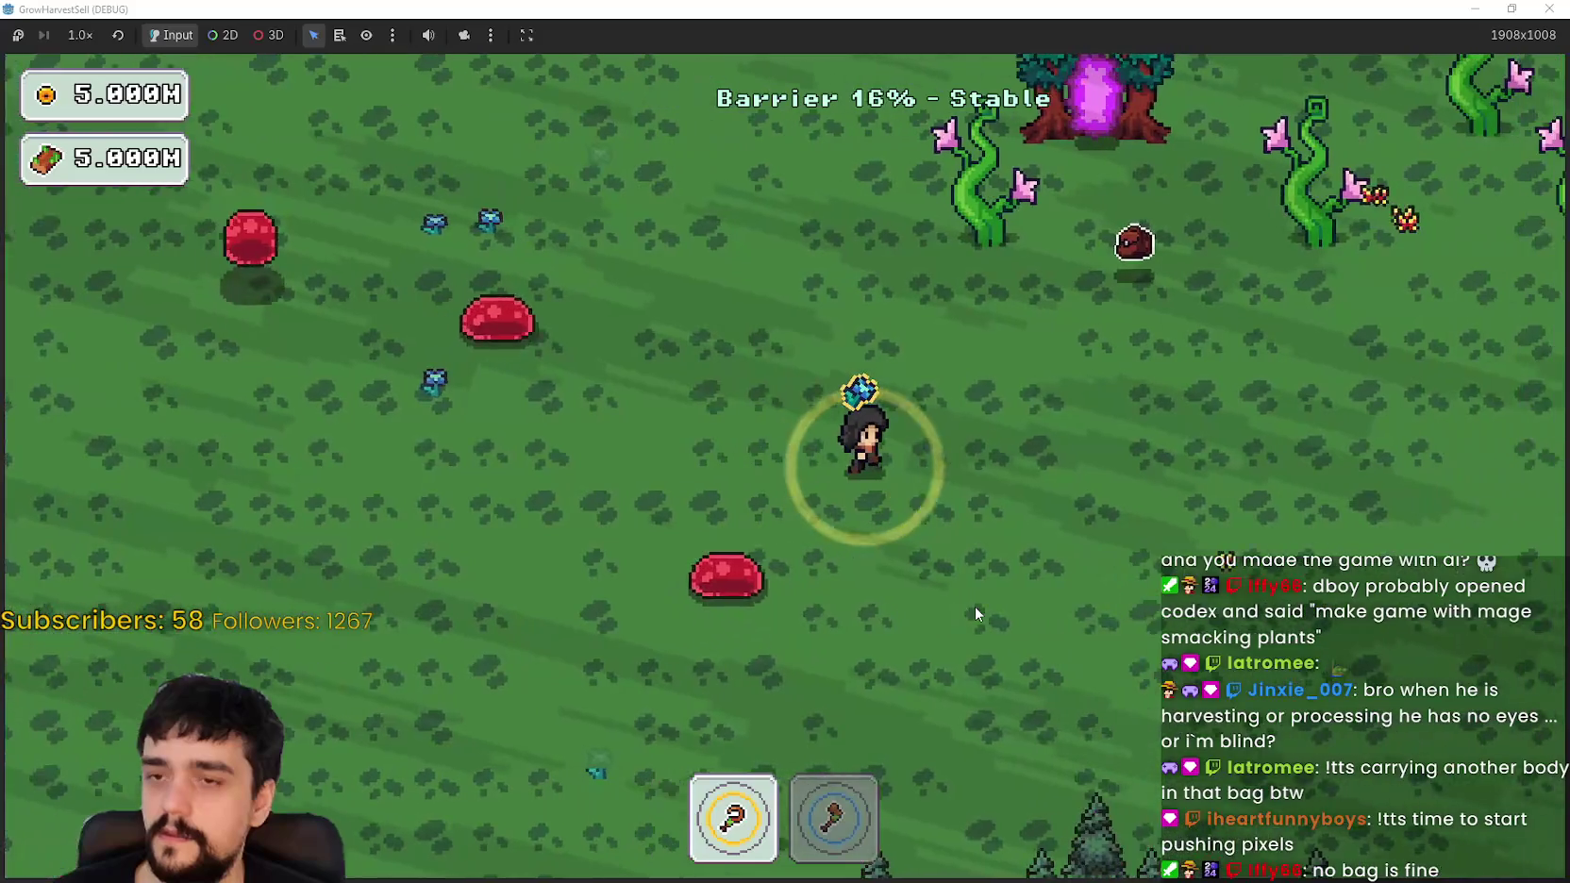
pyautogui.press('d')
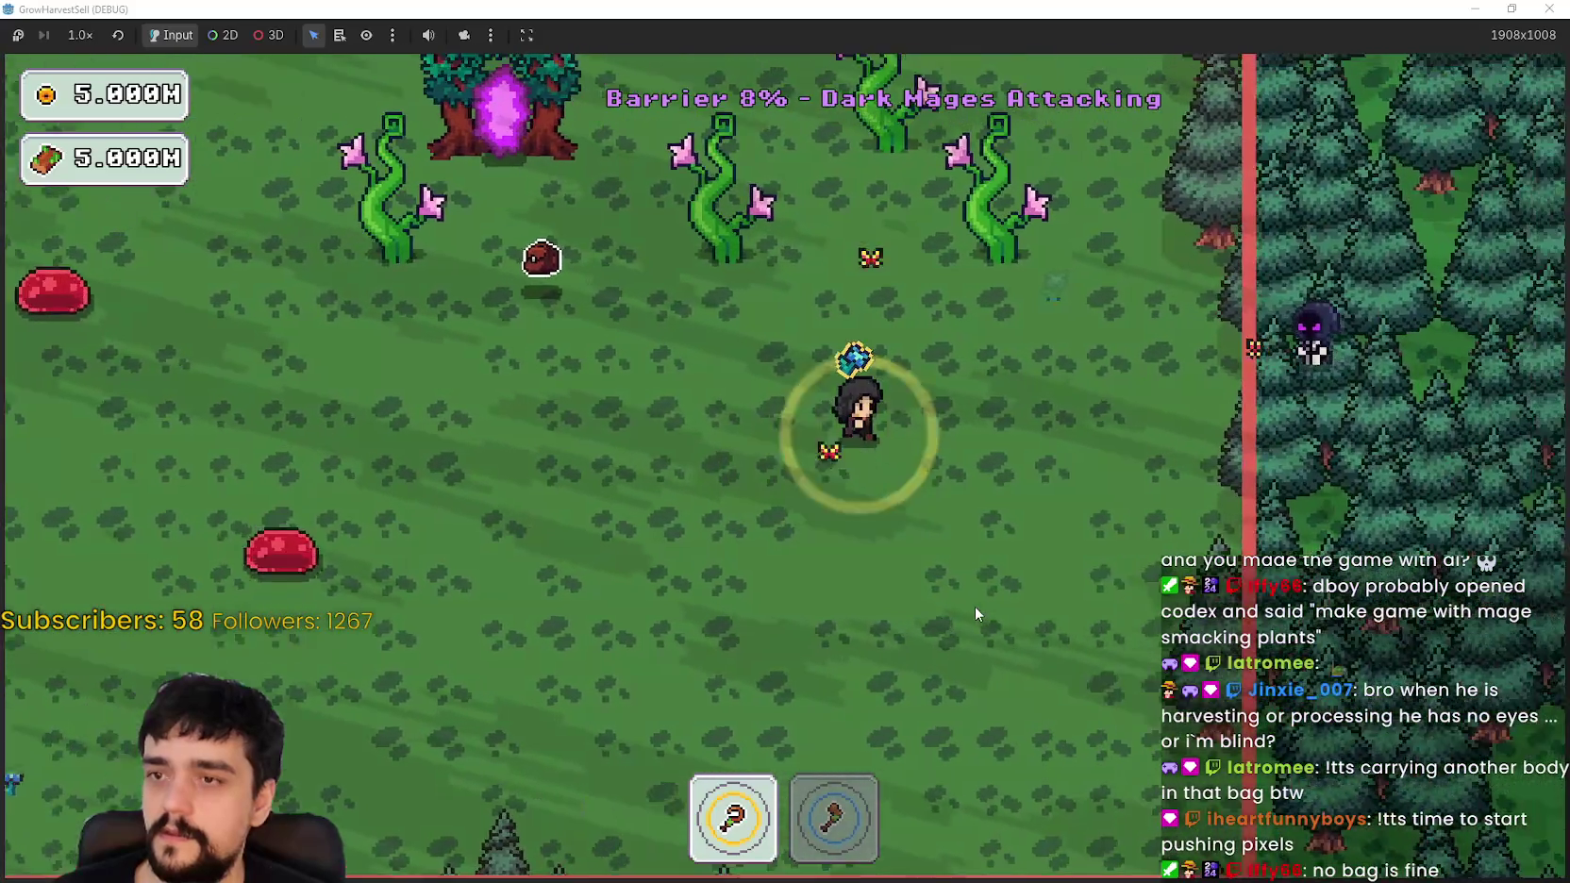
pyautogui.press('w')
pyautogui.press('a')
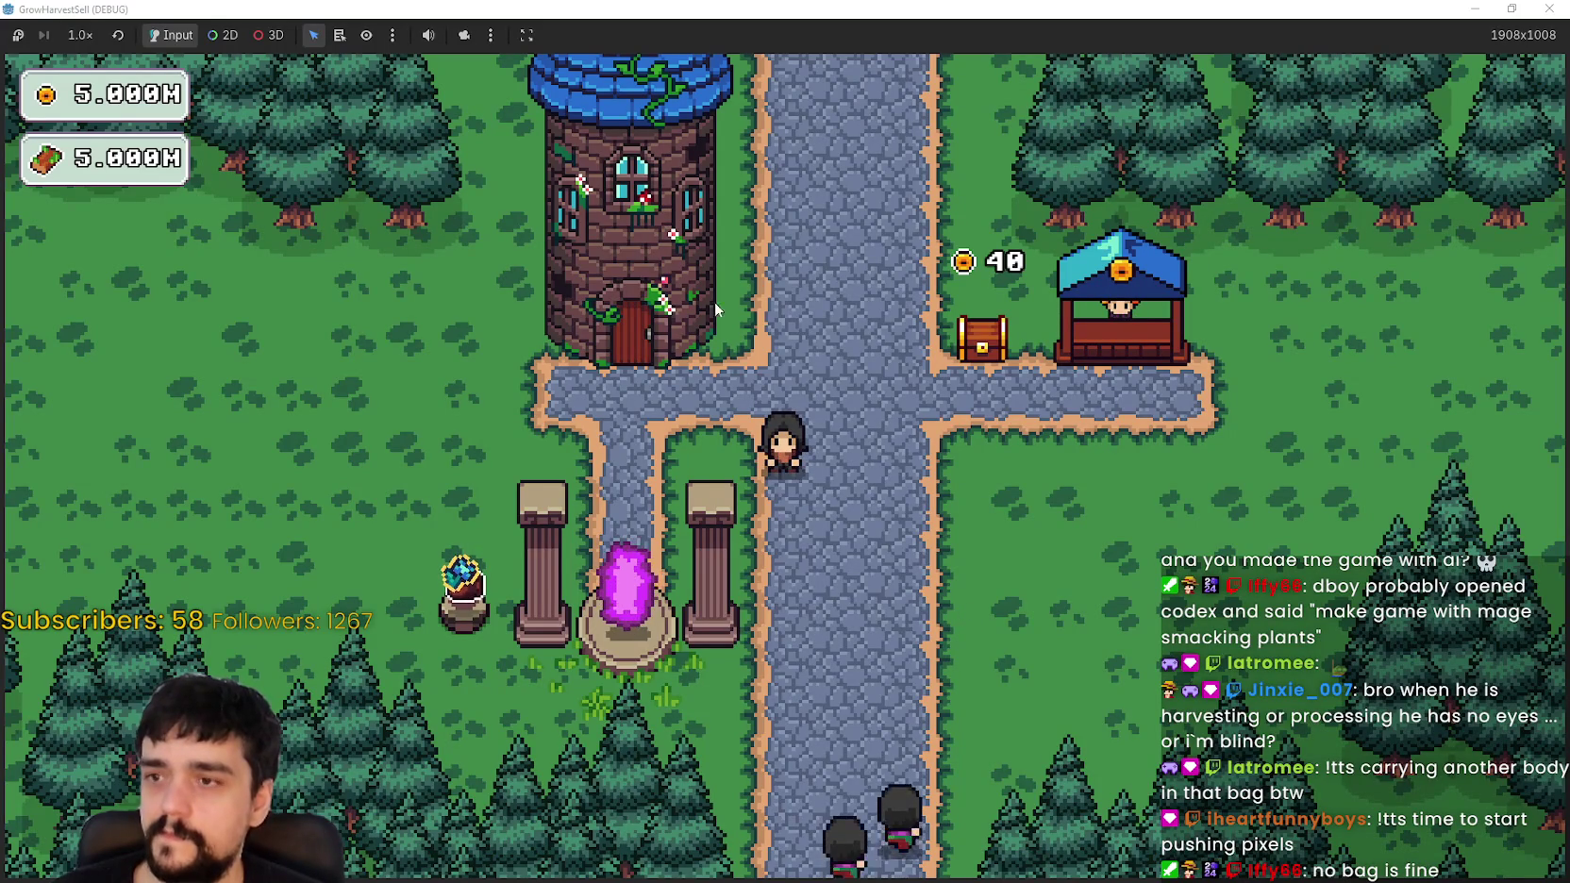
# Step: Walk around the village past the pillars and tower onto the road
pyautogui.press('a')
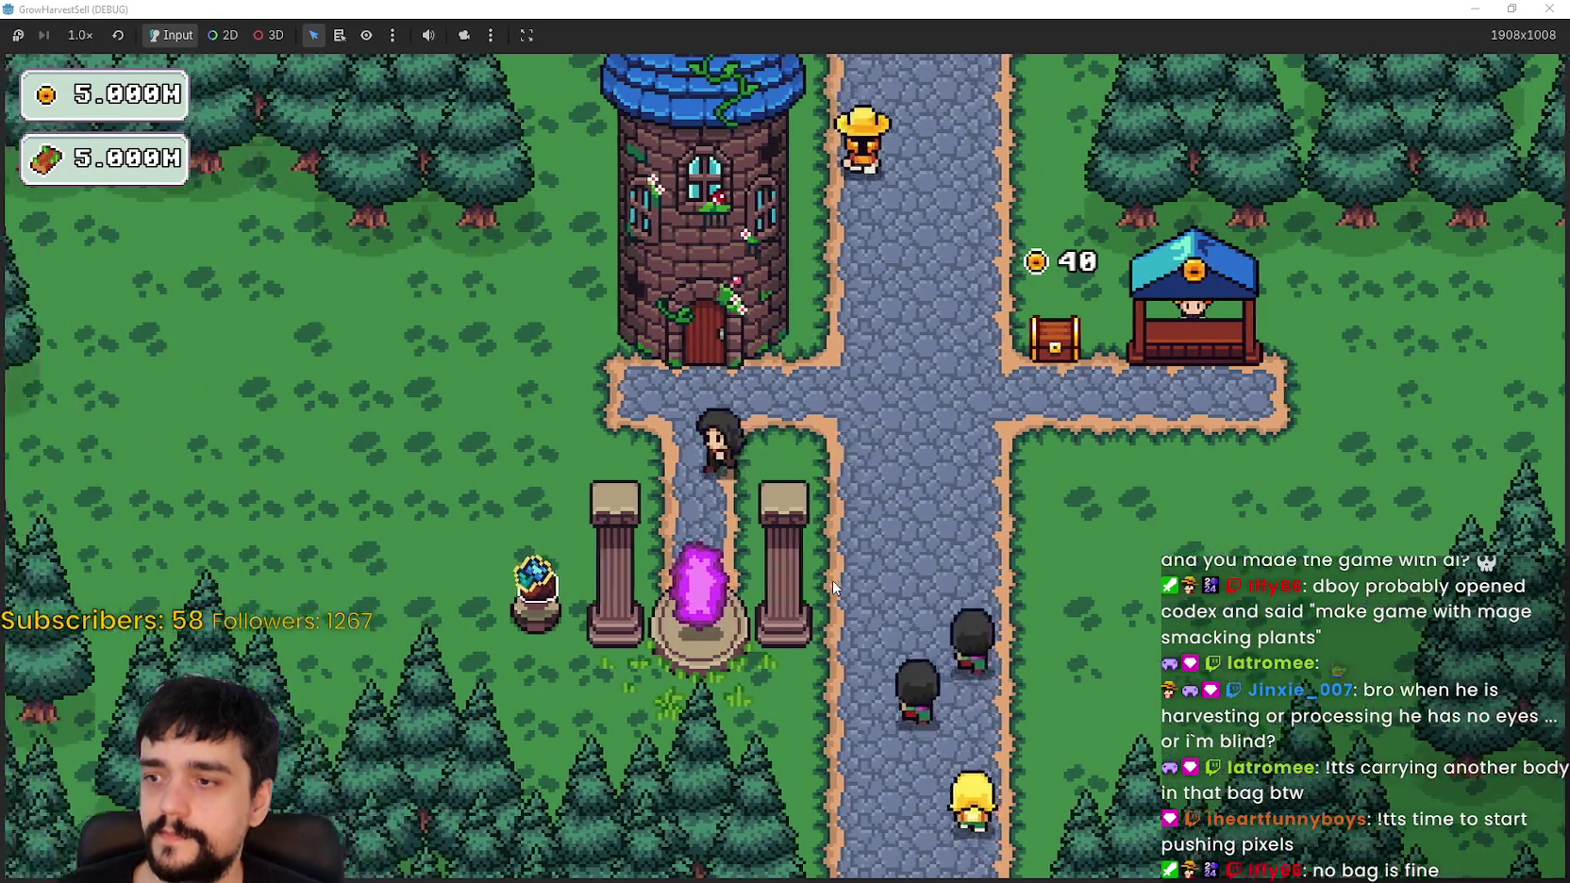
pyautogui.press('d')
pyautogui.press('w')
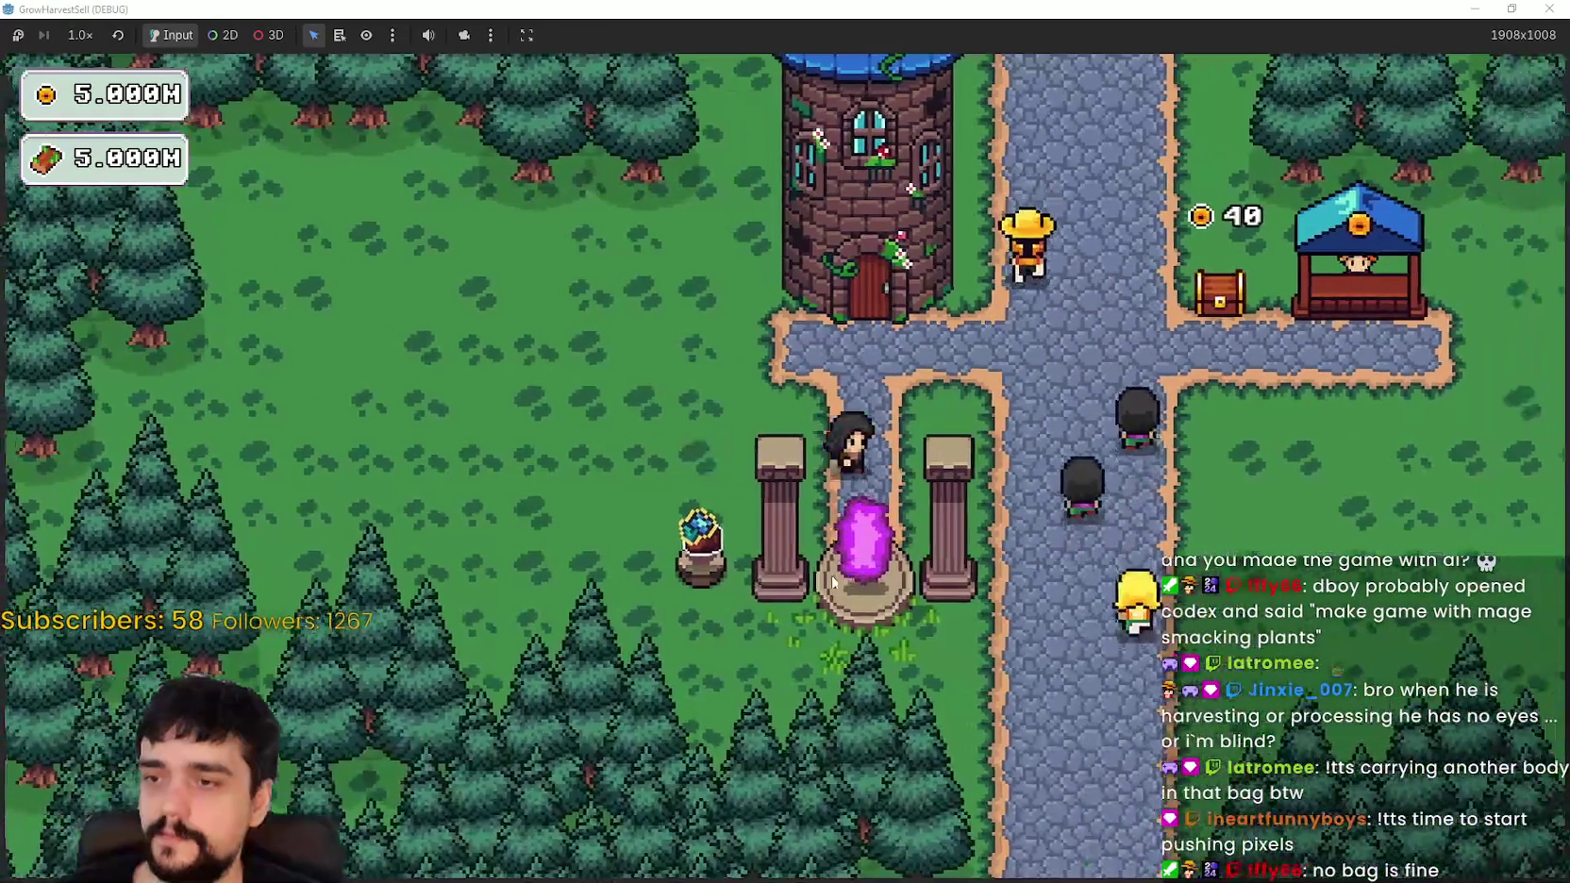
pyautogui.press('s')
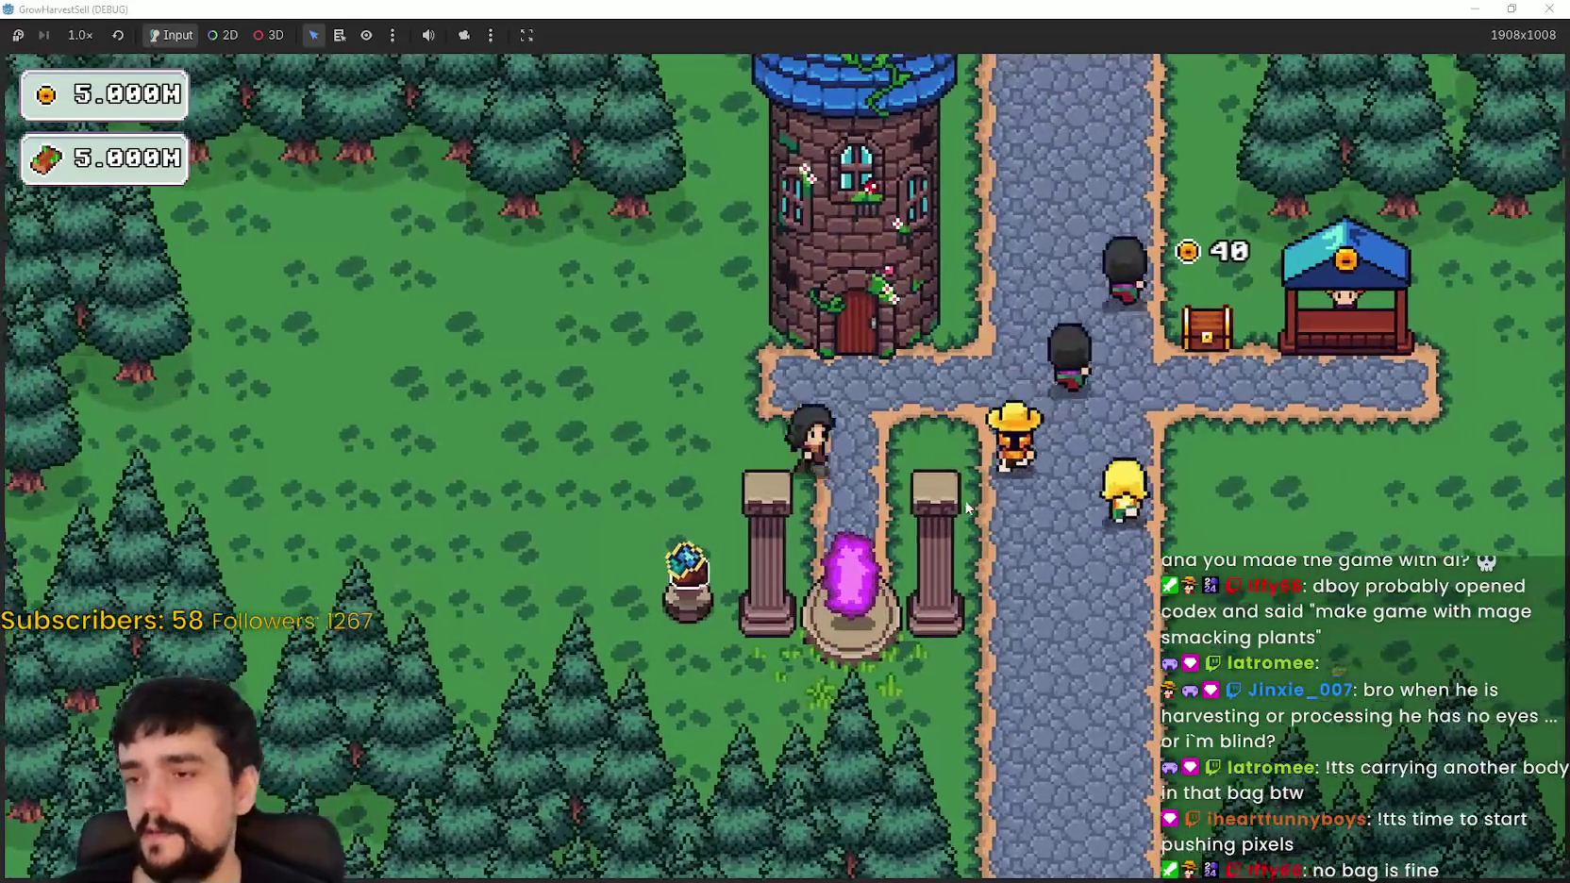
pyautogui.press('s')
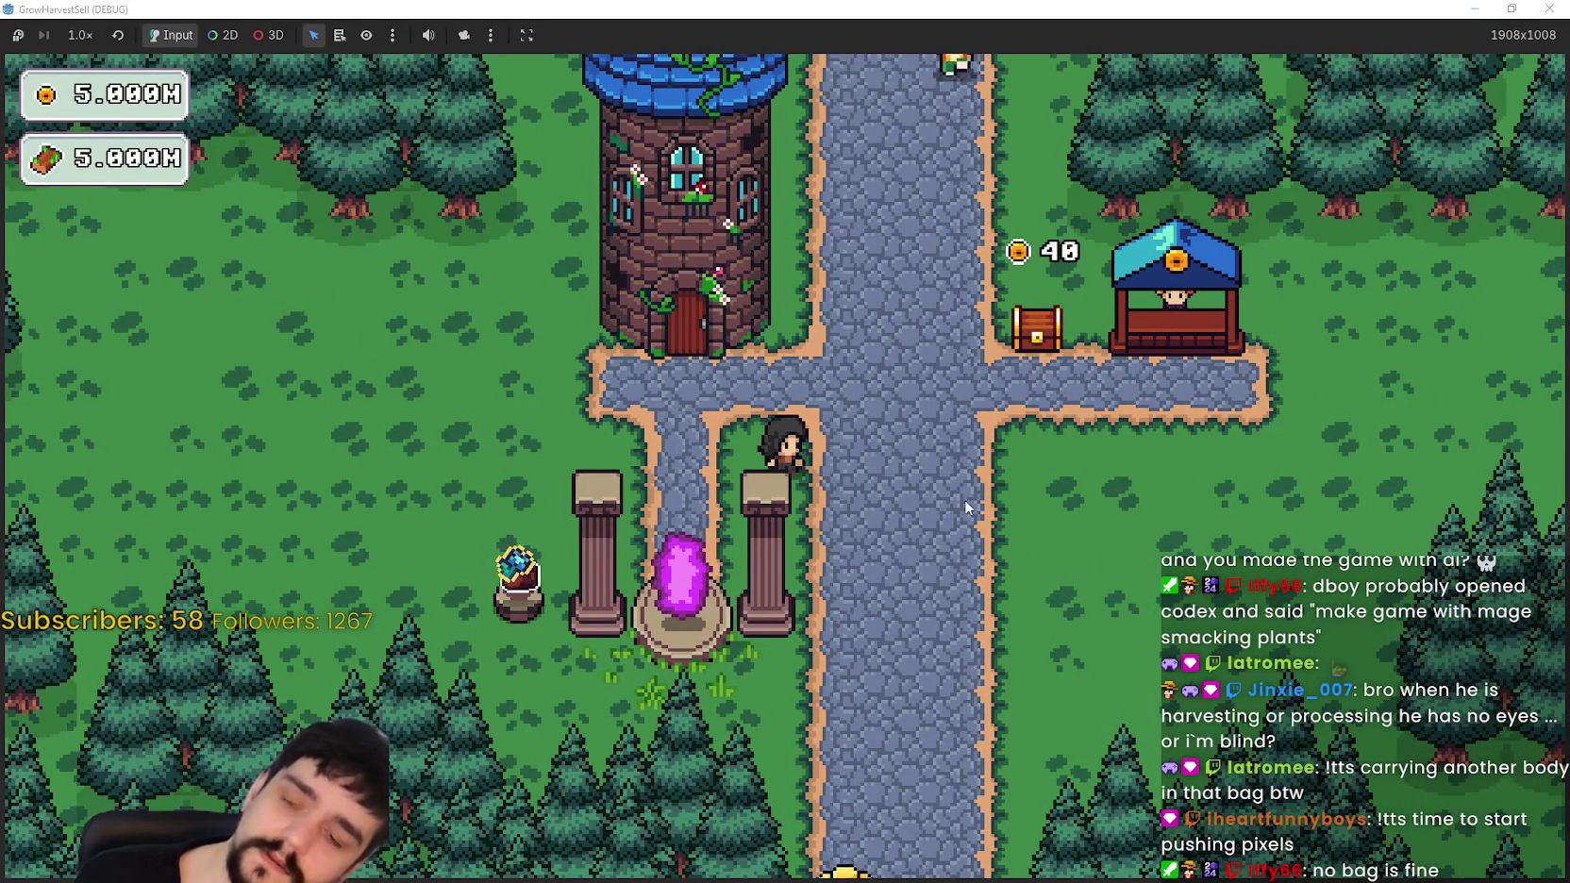
pyautogui.press('w')
pyautogui.press('a')
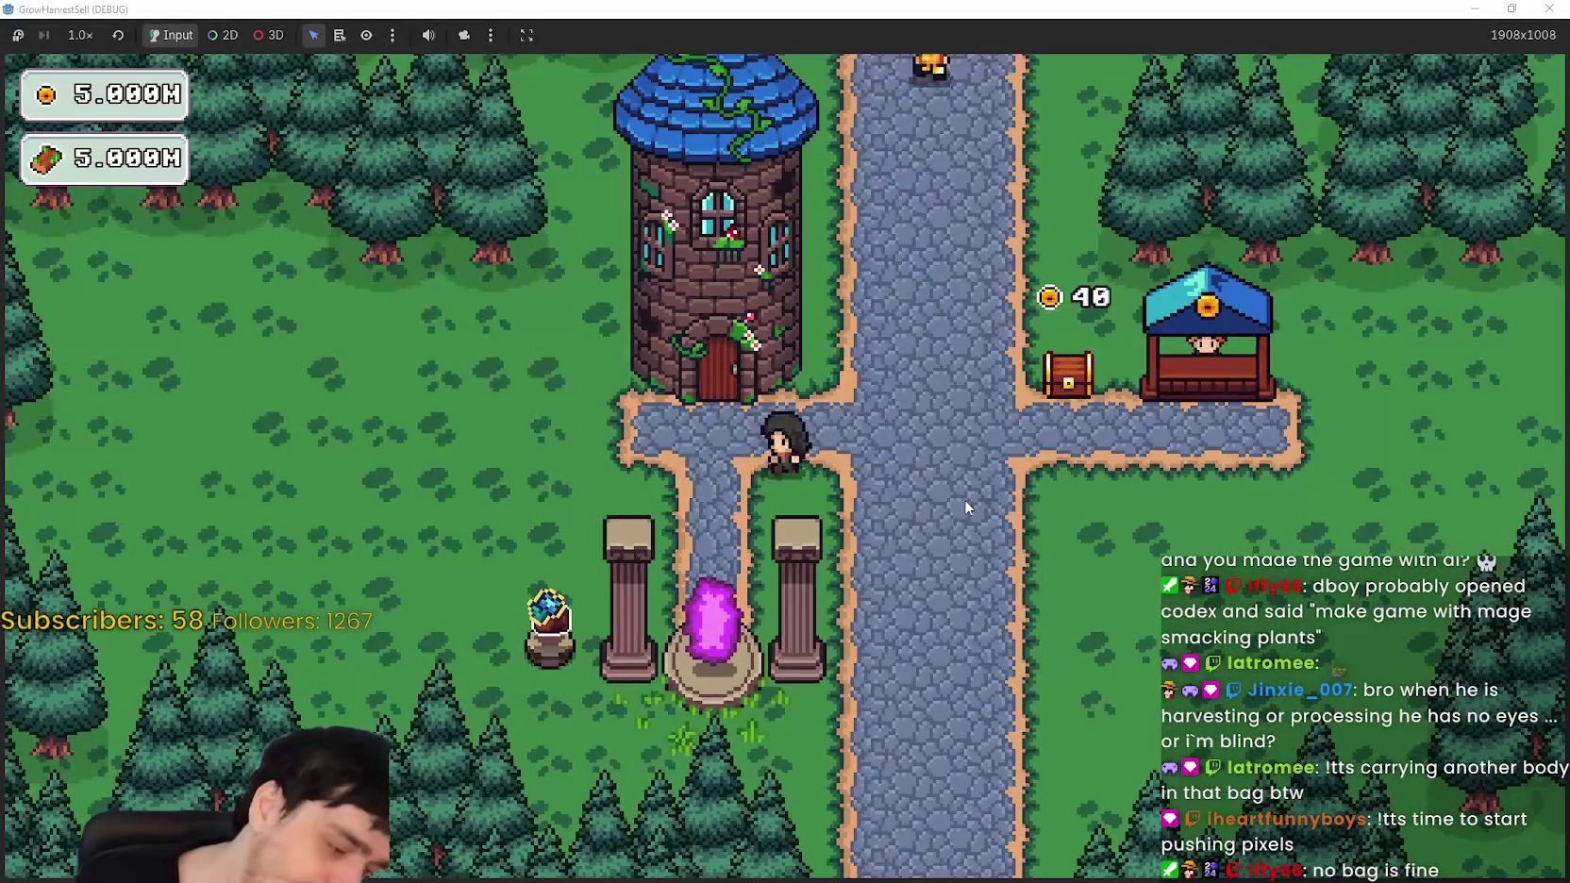
pyautogui.press('a')
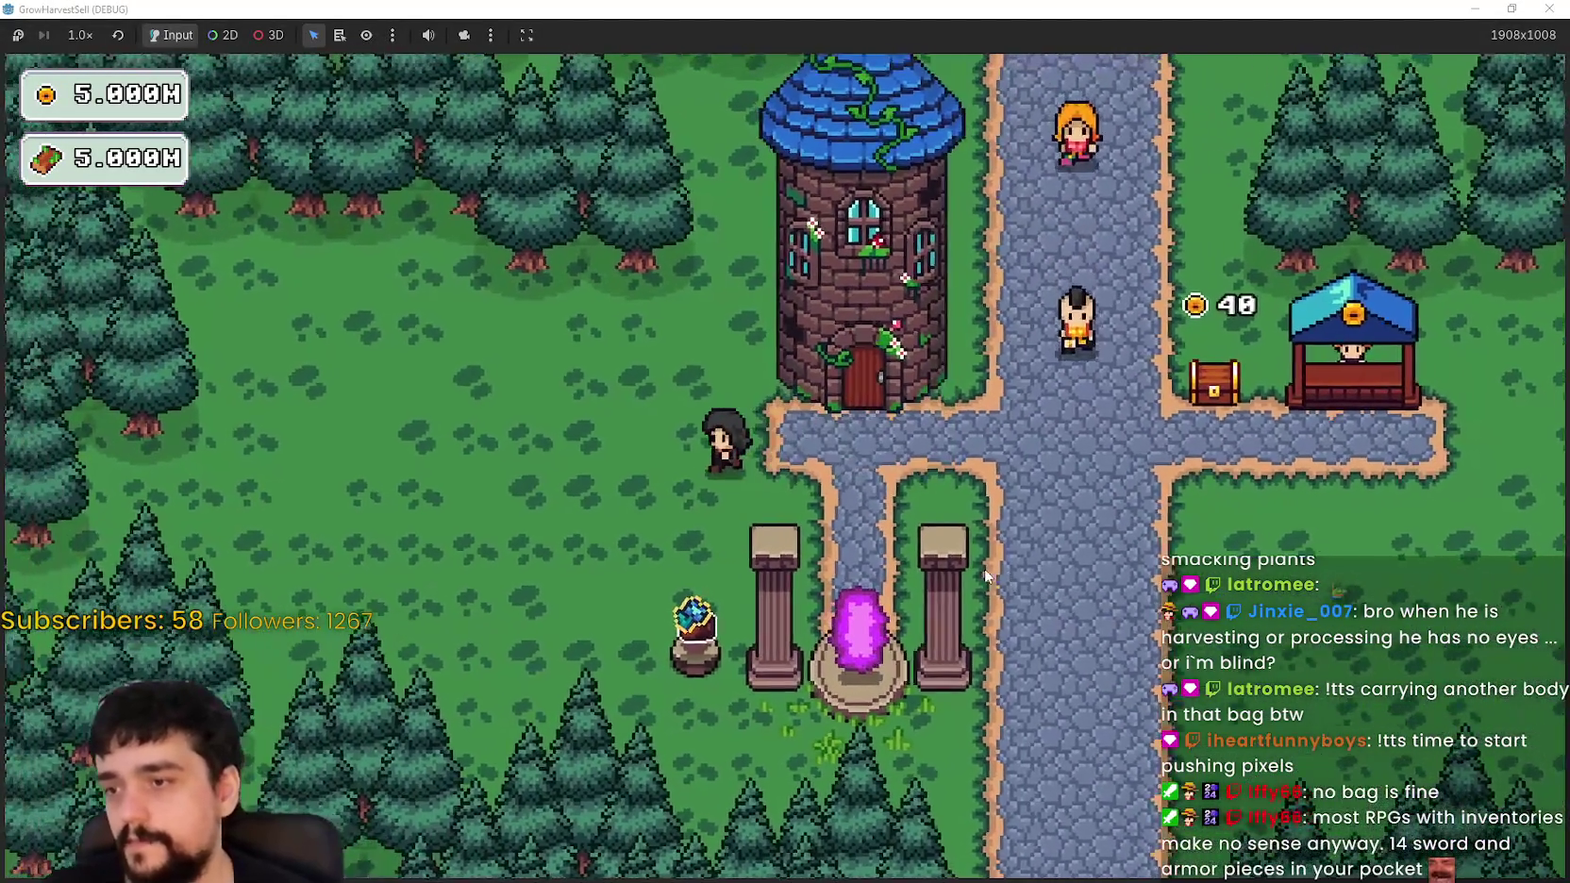
pyautogui.press('d')
pyautogui.press('s')
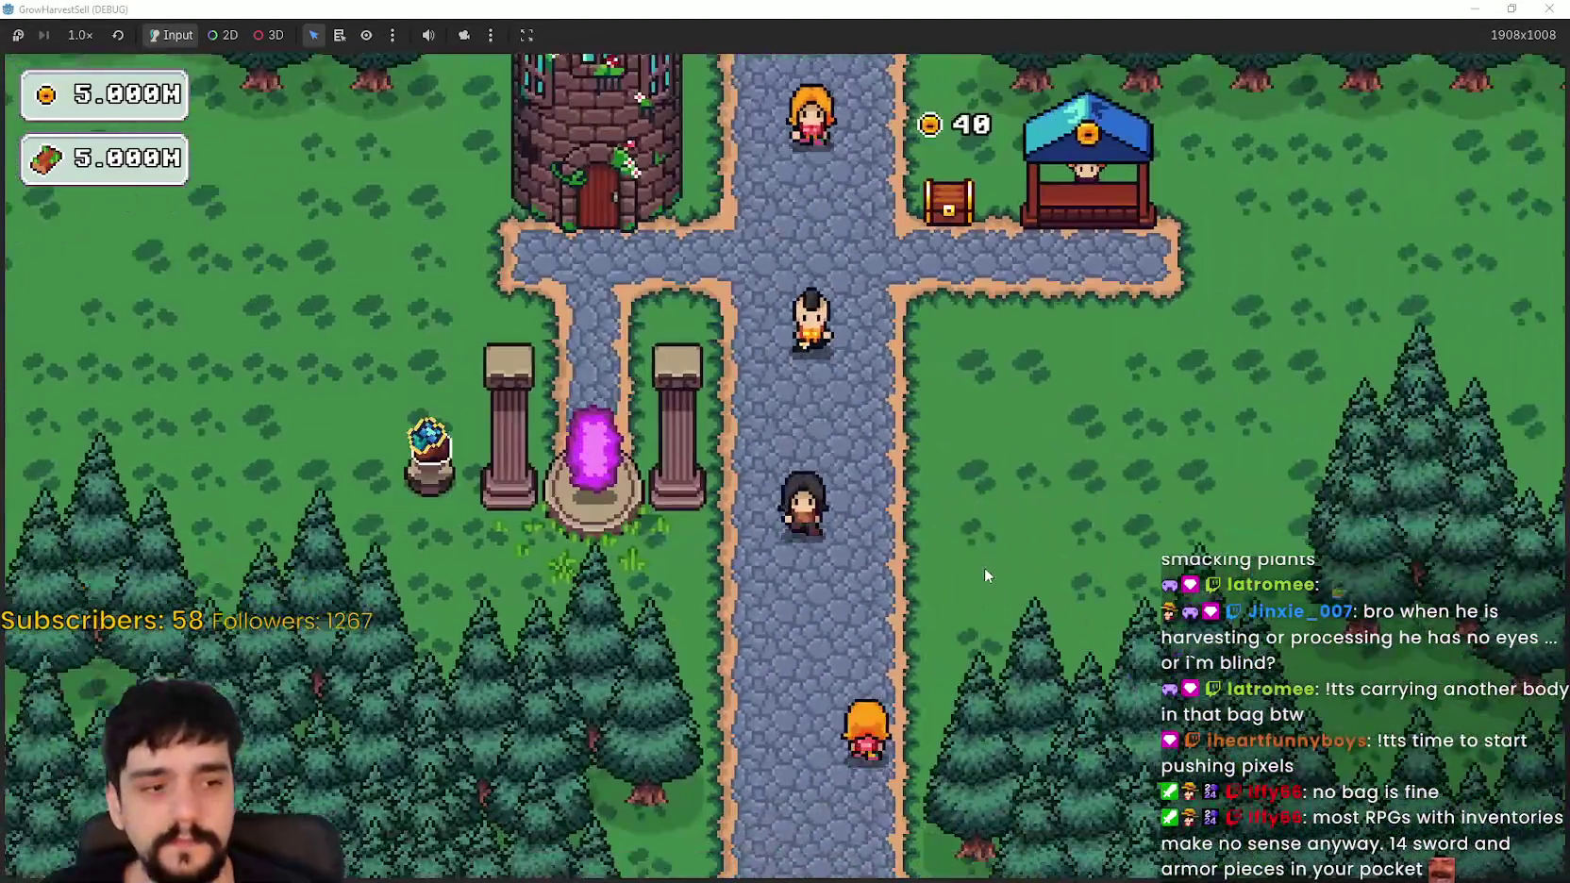
# Step: Walk up the road to the treasure chest and collect its coins
pyautogui.press('s')
pyautogui.press('w')
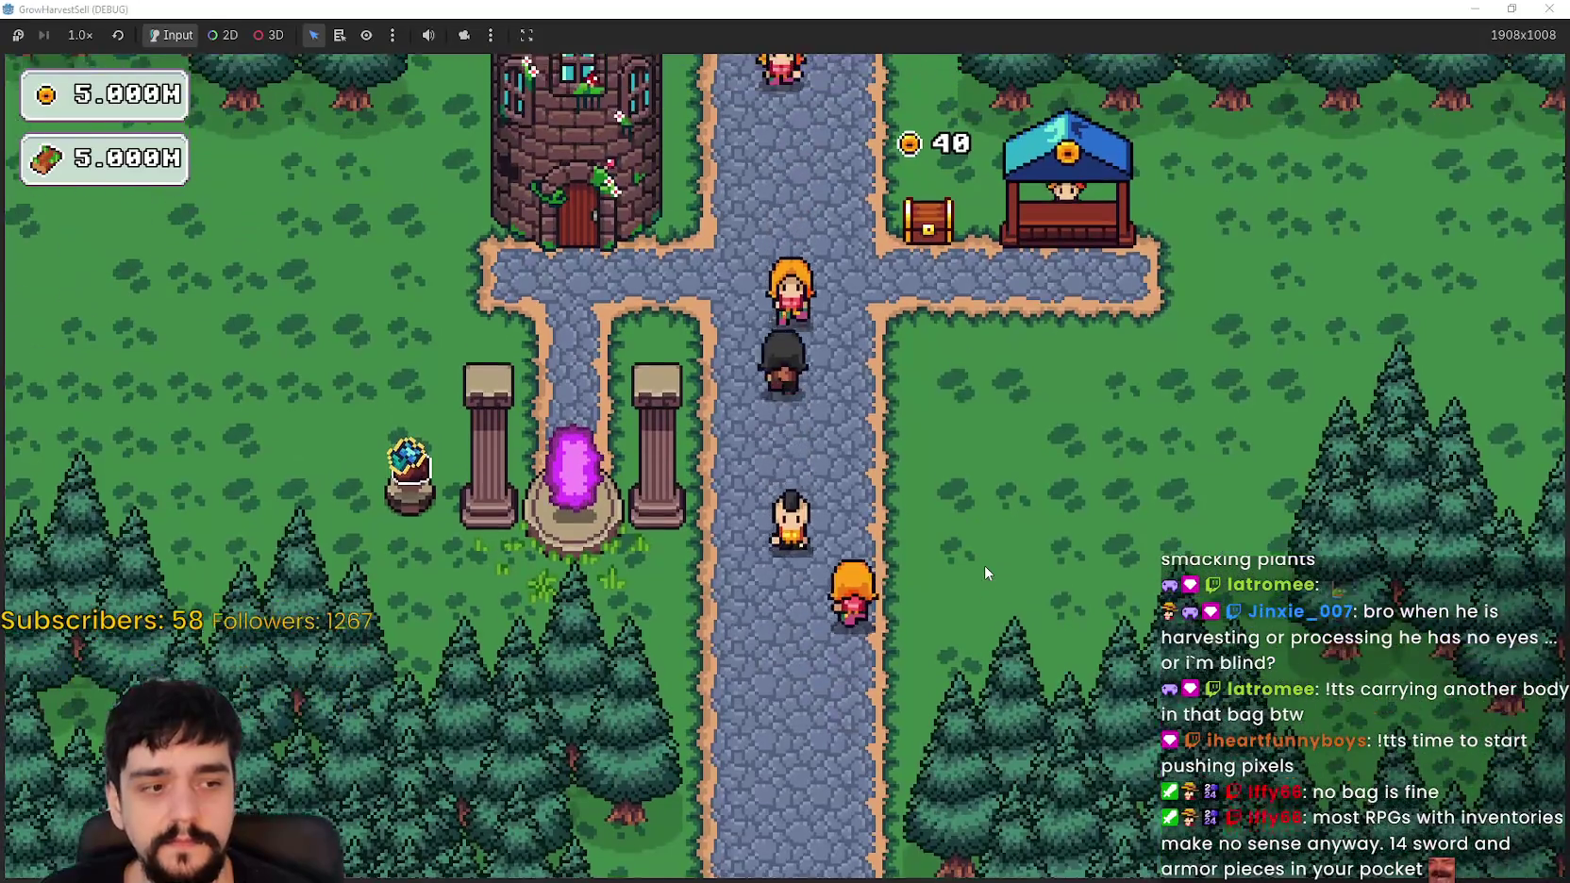
pyautogui.press('w')
pyautogui.press('a')
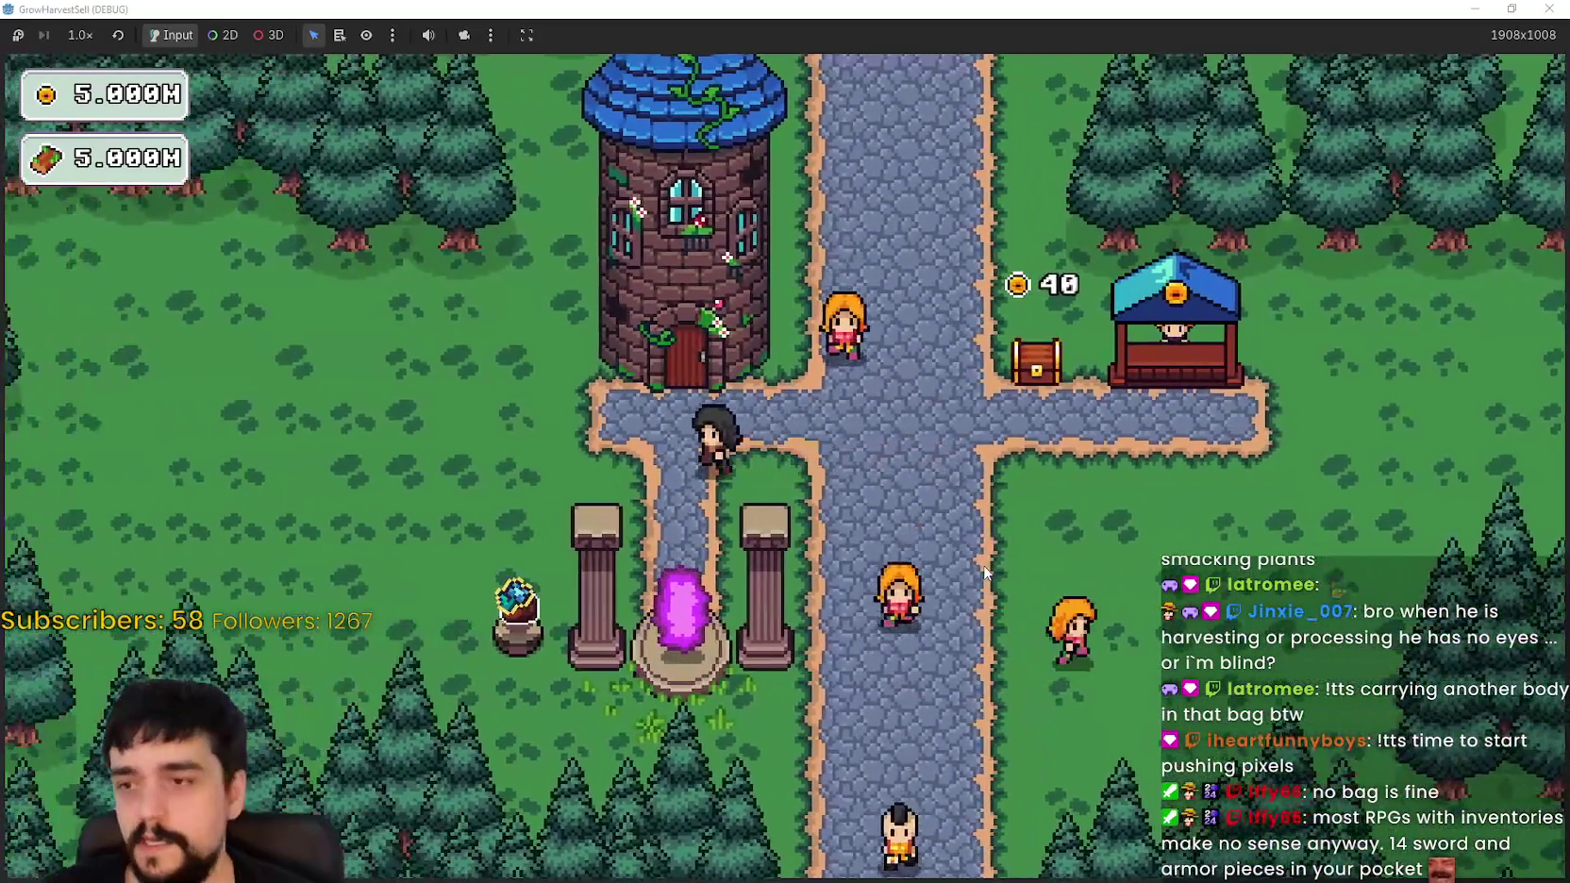
pyautogui.press('d')
pyautogui.press('w')
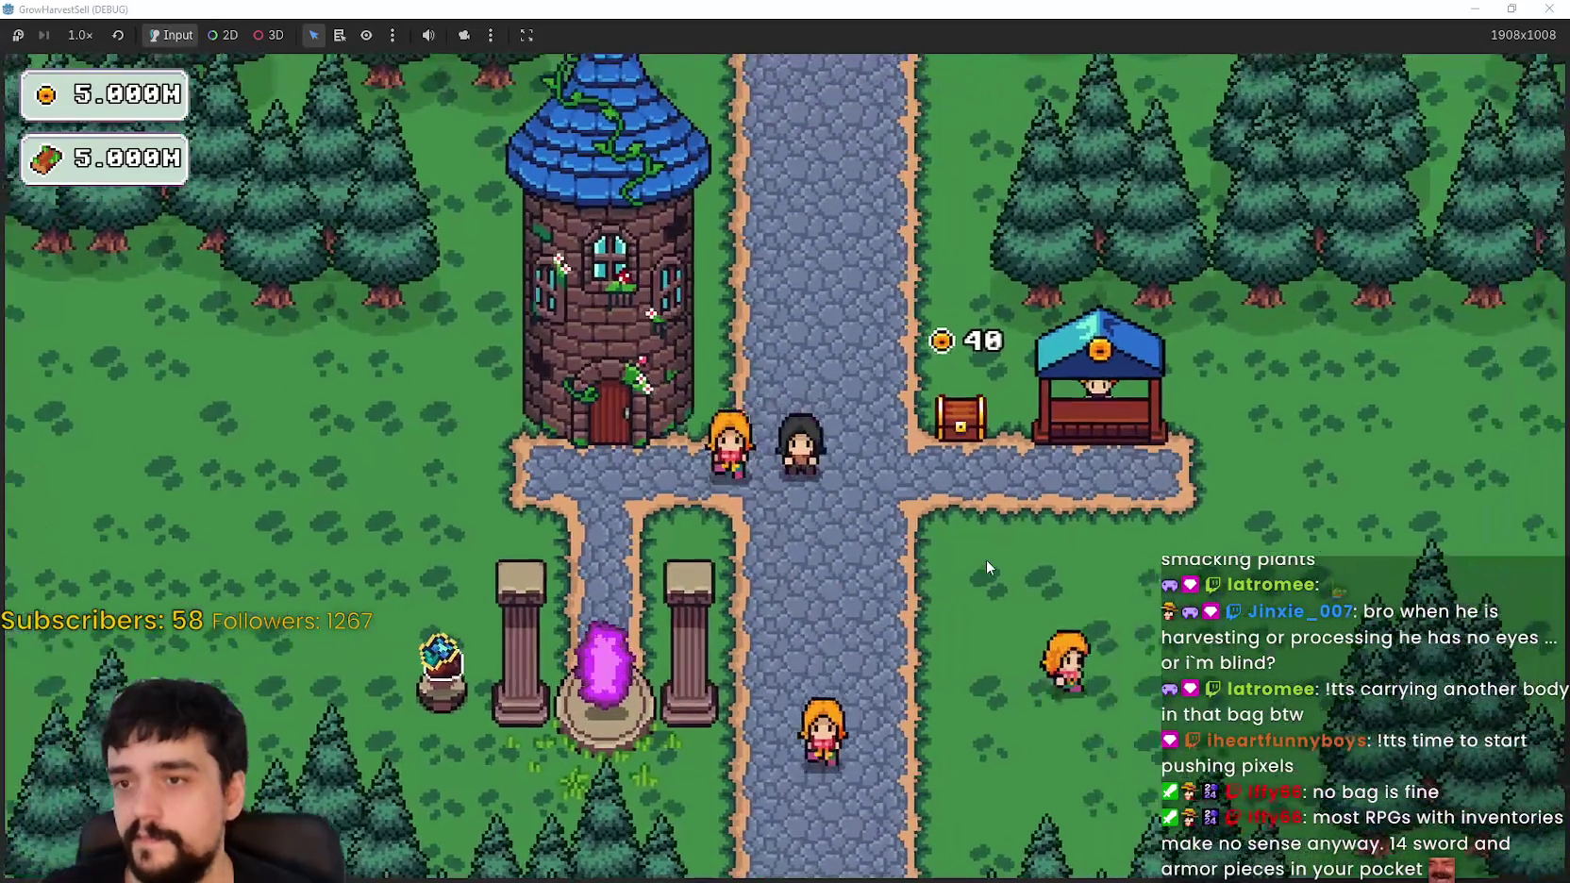
pyautogui.press('e')
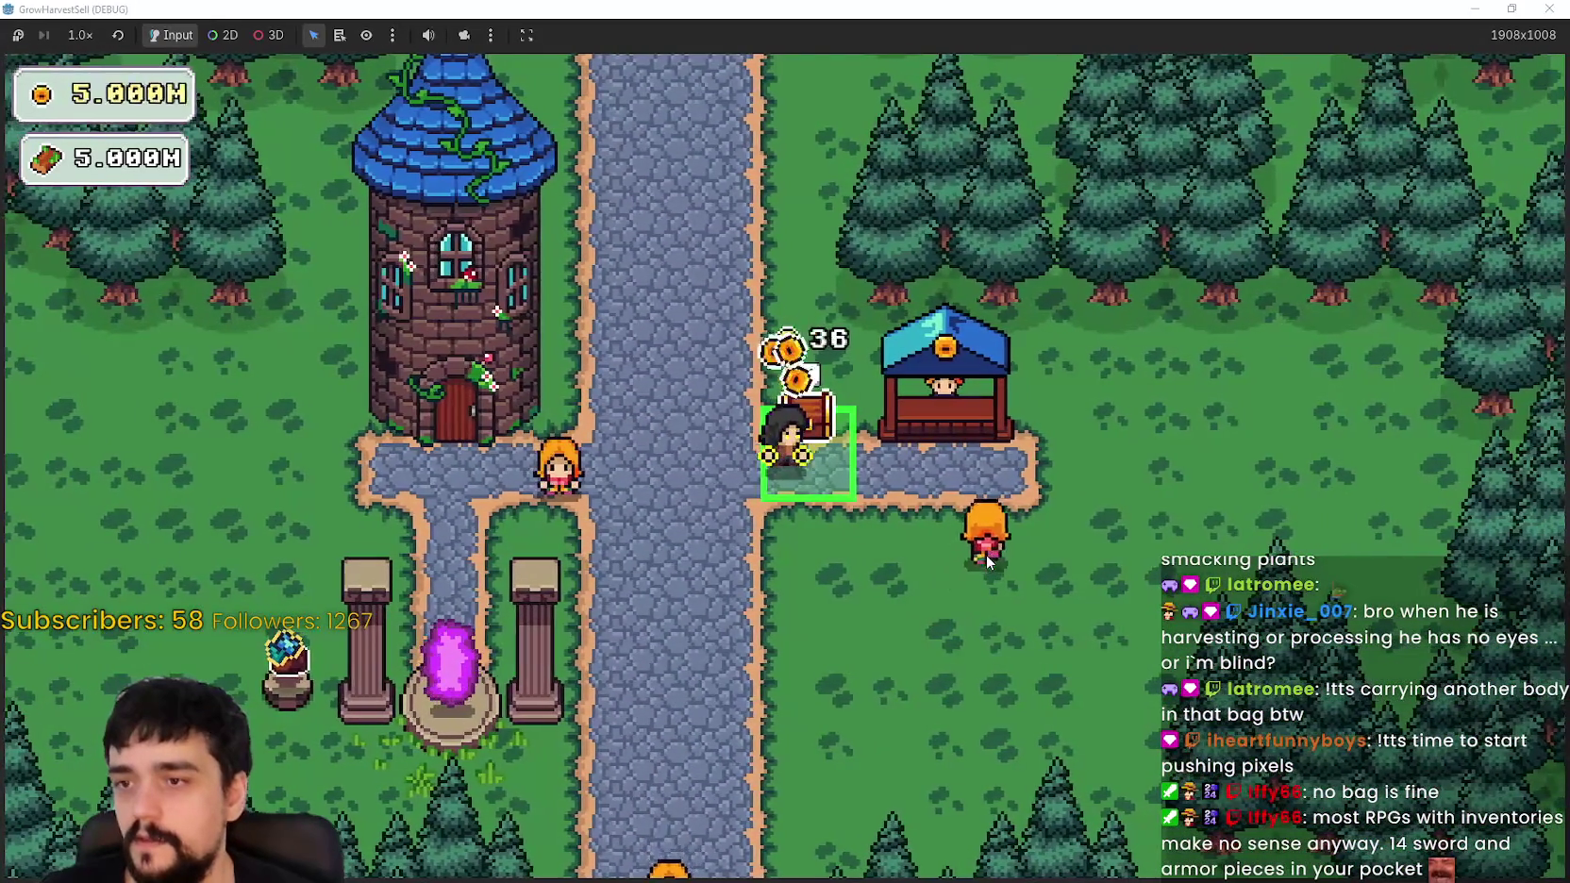
# Step: In the Prestige tree, buy Item Capacity I, Item Capacity II and Magical Bags II
pyautogui.press('a')
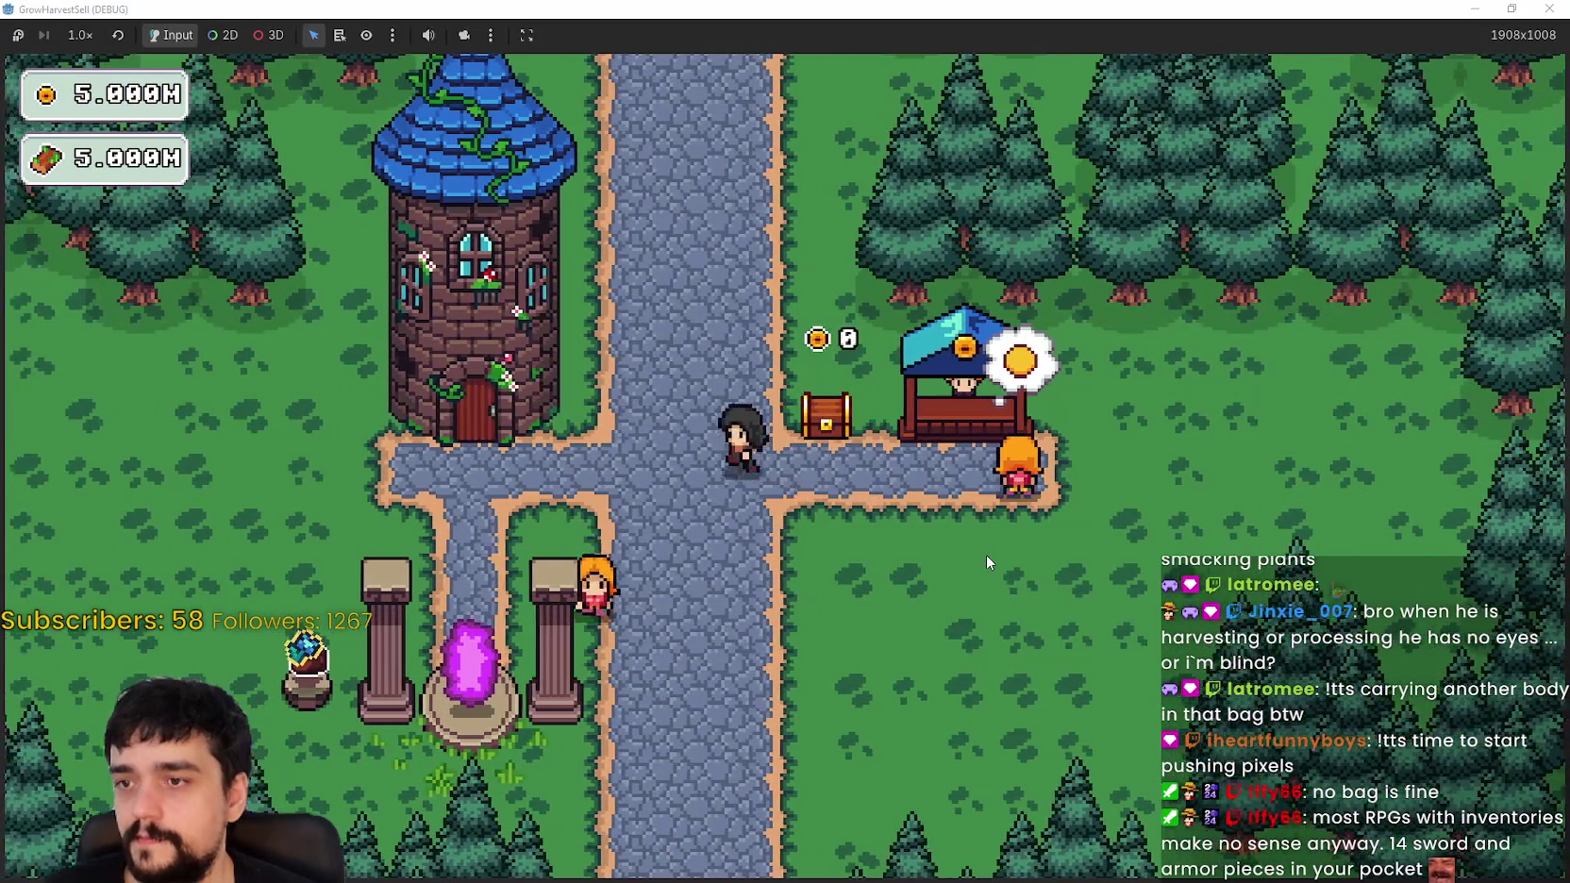
pyautogui.press('p')
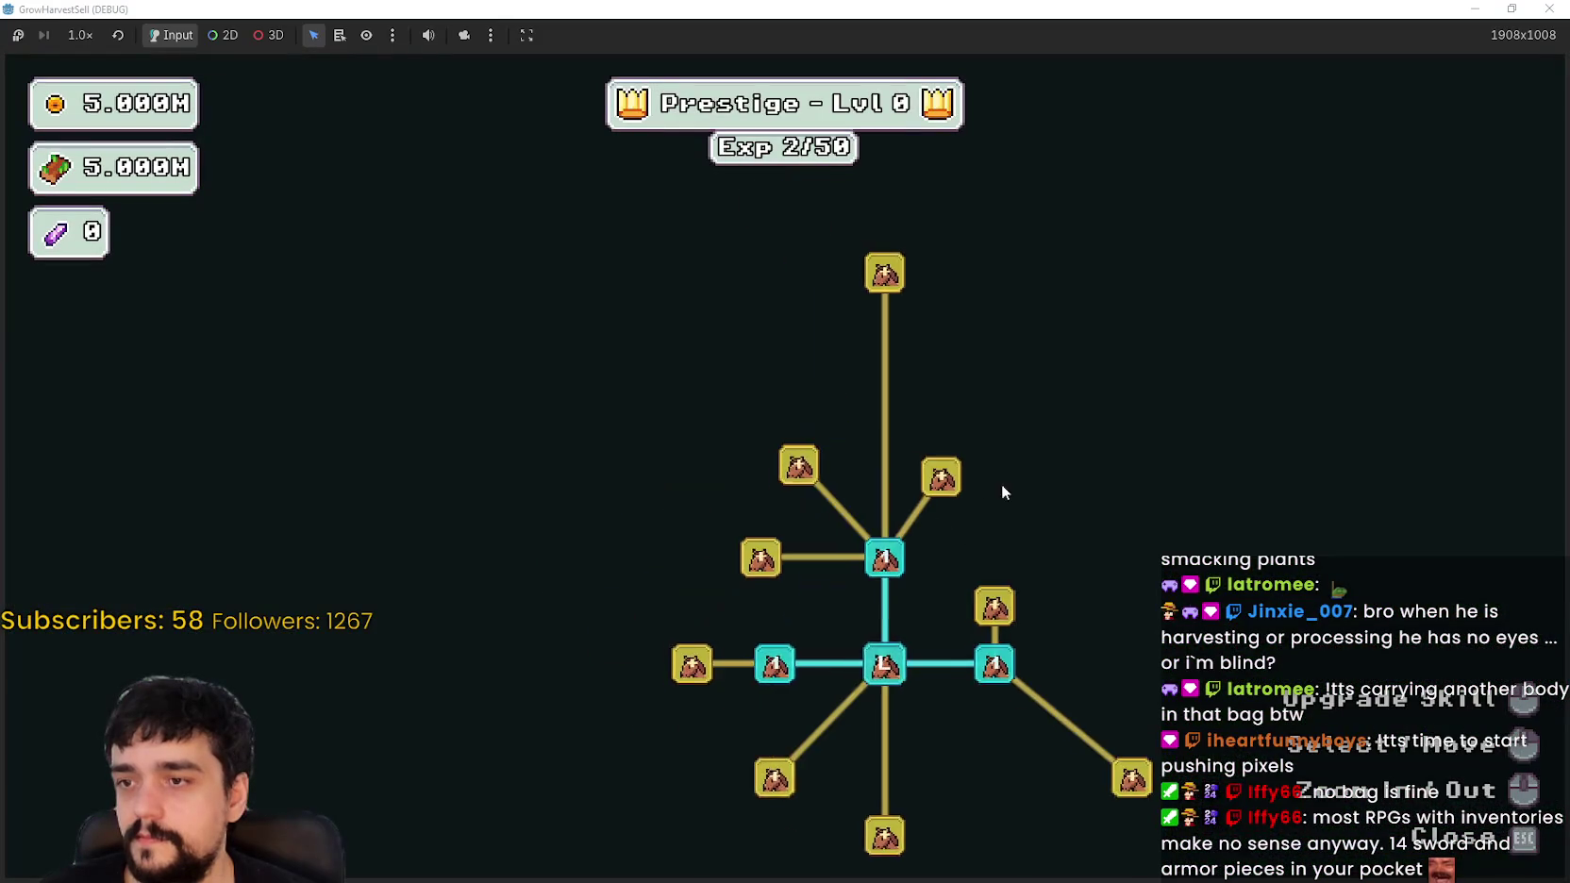
pyautogui.click(776, 457)
pyautogui.click(734, 561)
pyautogui.click(652, 452)
pyautogui.click(706, 397)
pyautogui.press('p')
# Step: Walk past the pots along the road to the shop and back to the tower entrance
pyautogui.press('s')
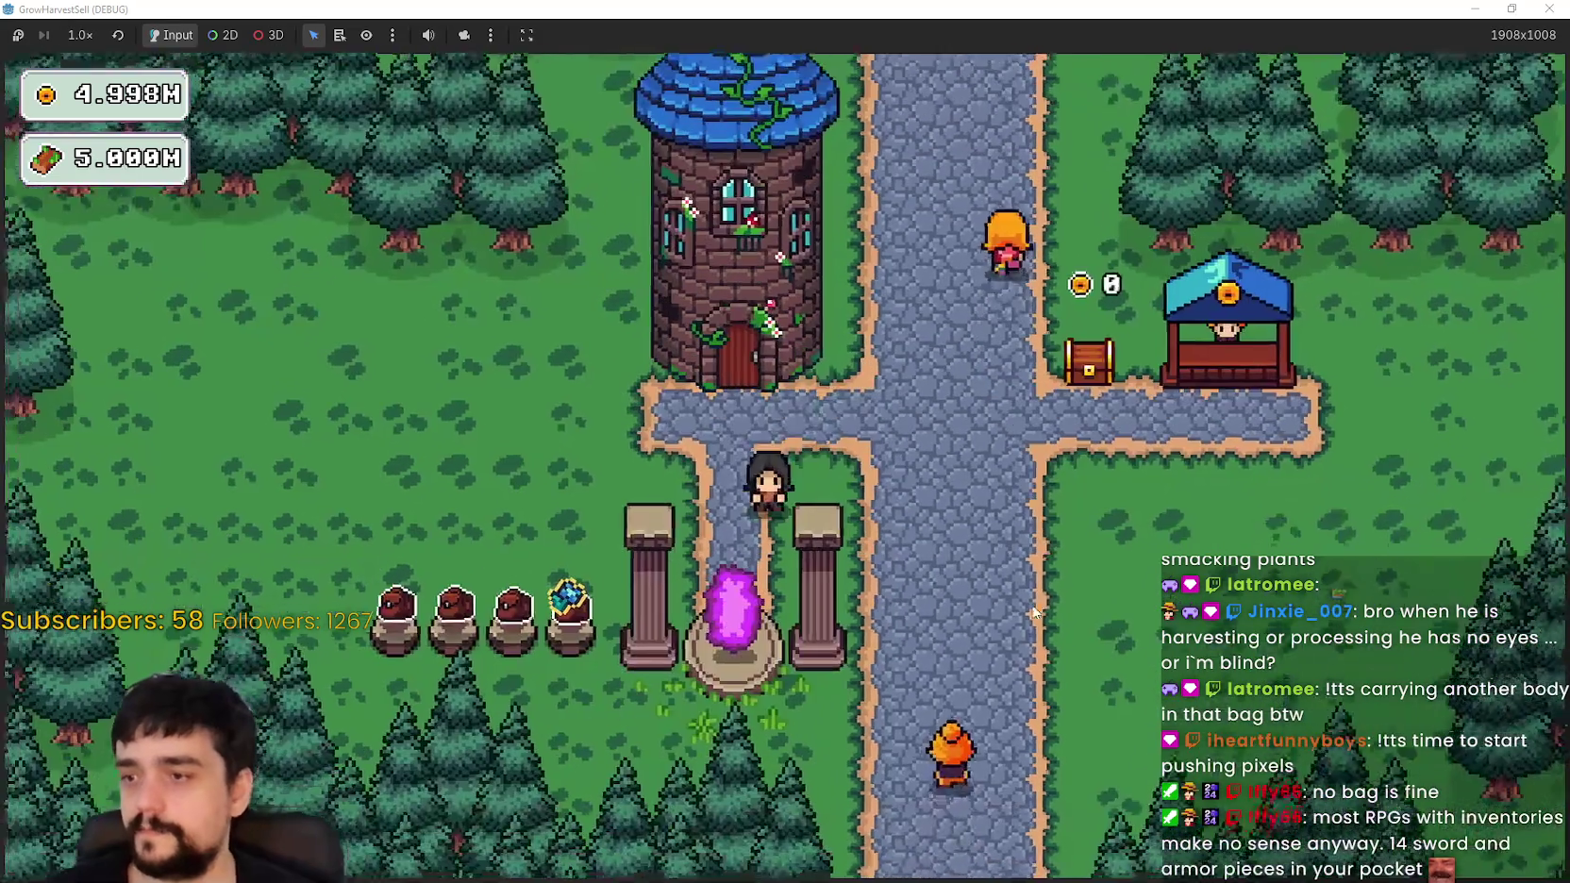
pyautogui.press('a')
pyautogui.press('d')
pyautogui.press('w')
pyautogui.press('d')
pyautogui.press('a')
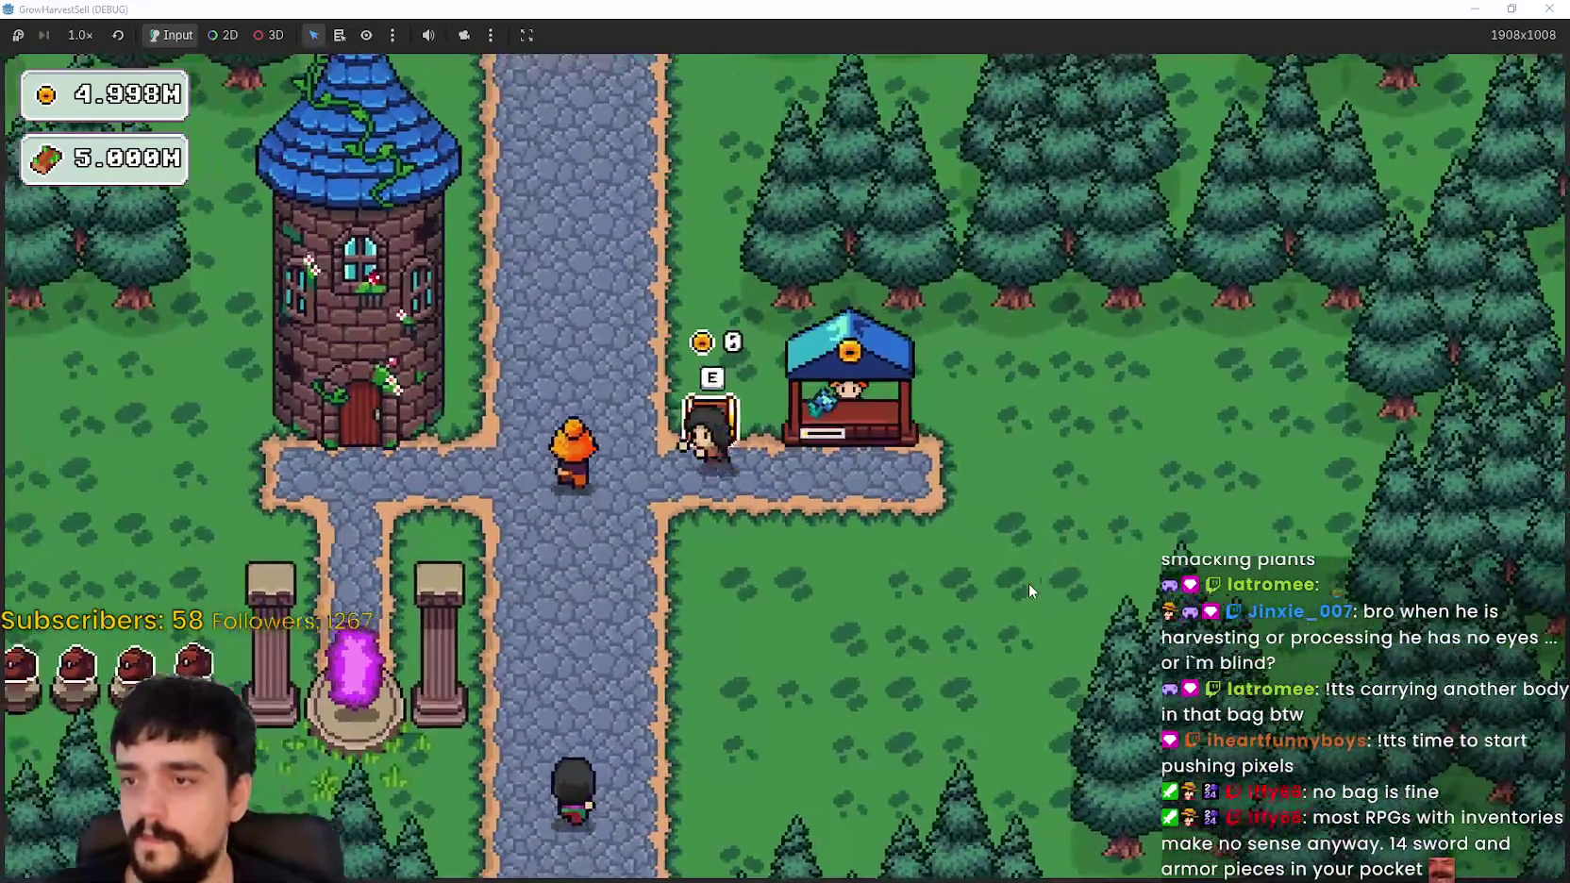
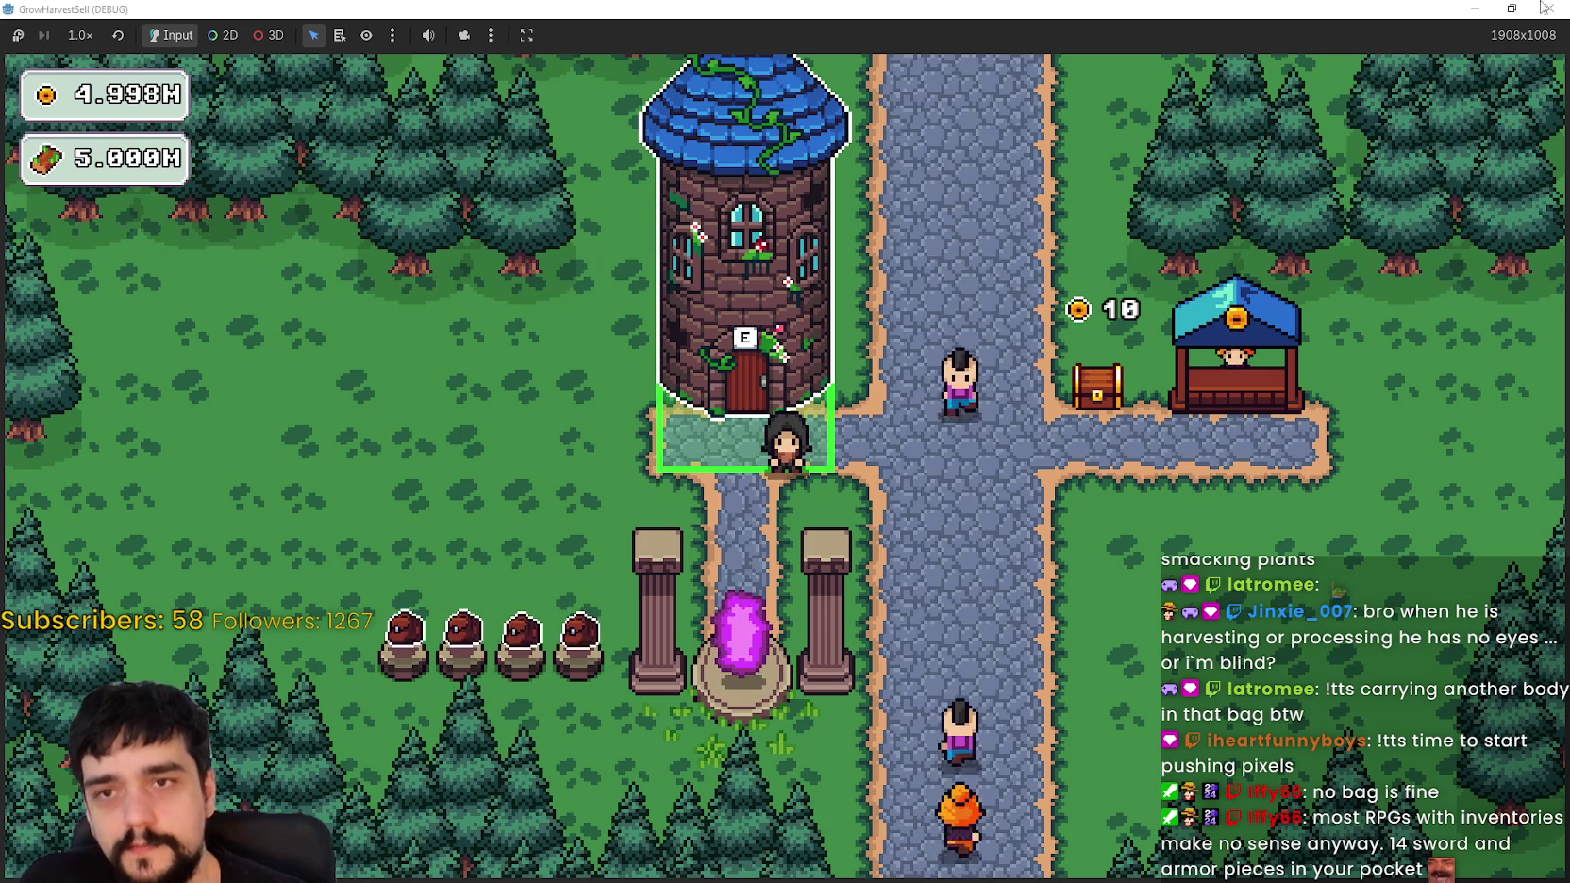
# Step: Return to the editor and open the Debugger's Errors list
pyautogui.doubleClick(1004, 8)
pyautogui.click(1004, 8)
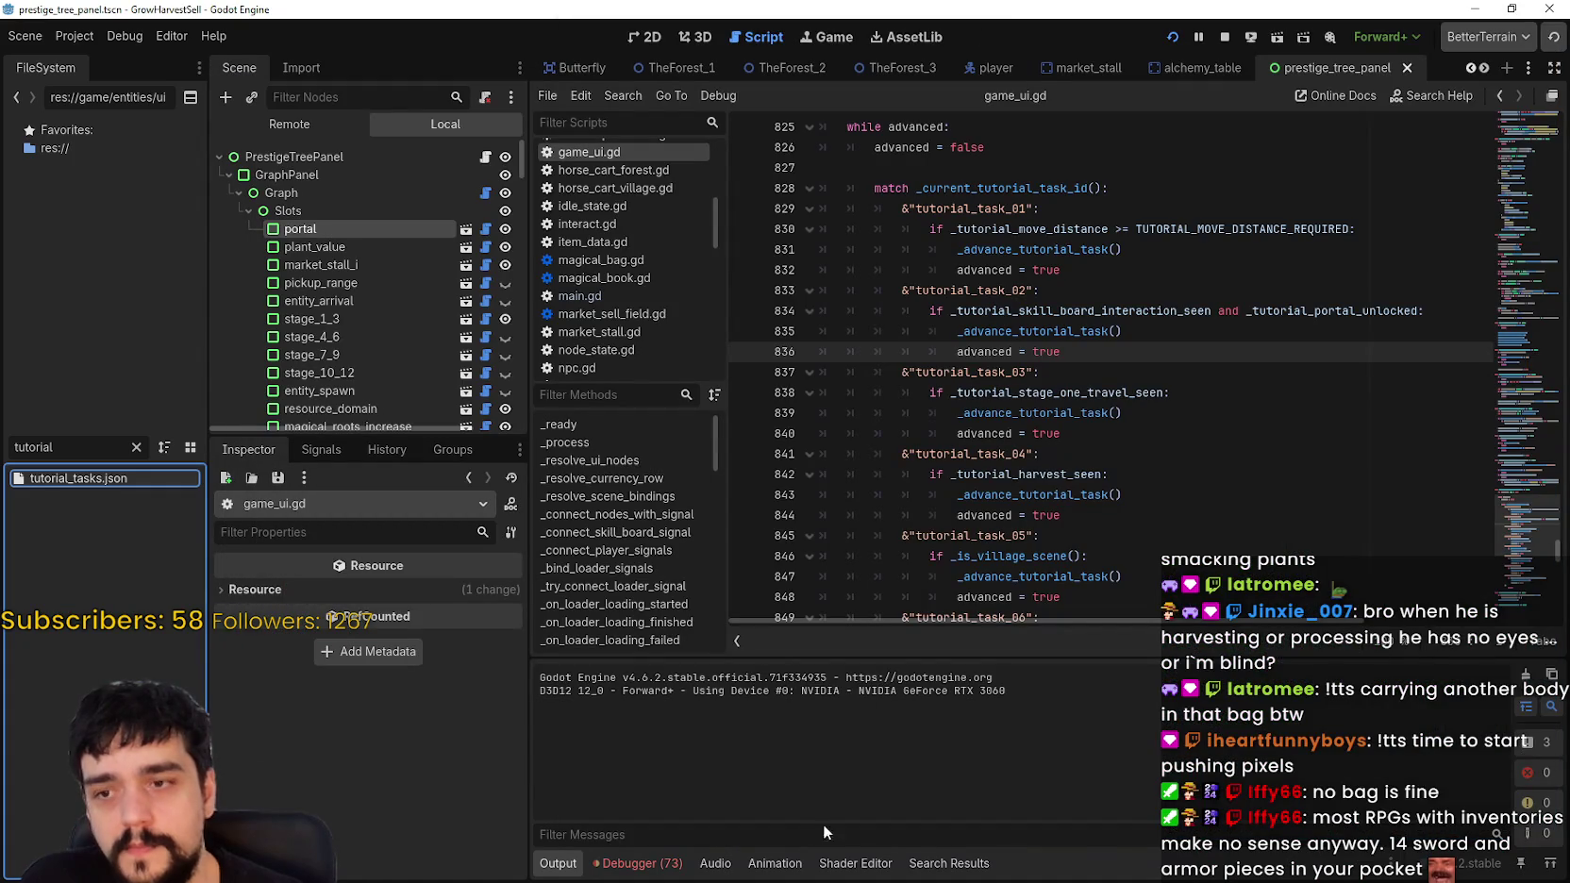
pyautogui.click(664, 870)
pyautogui.click(668, 658)
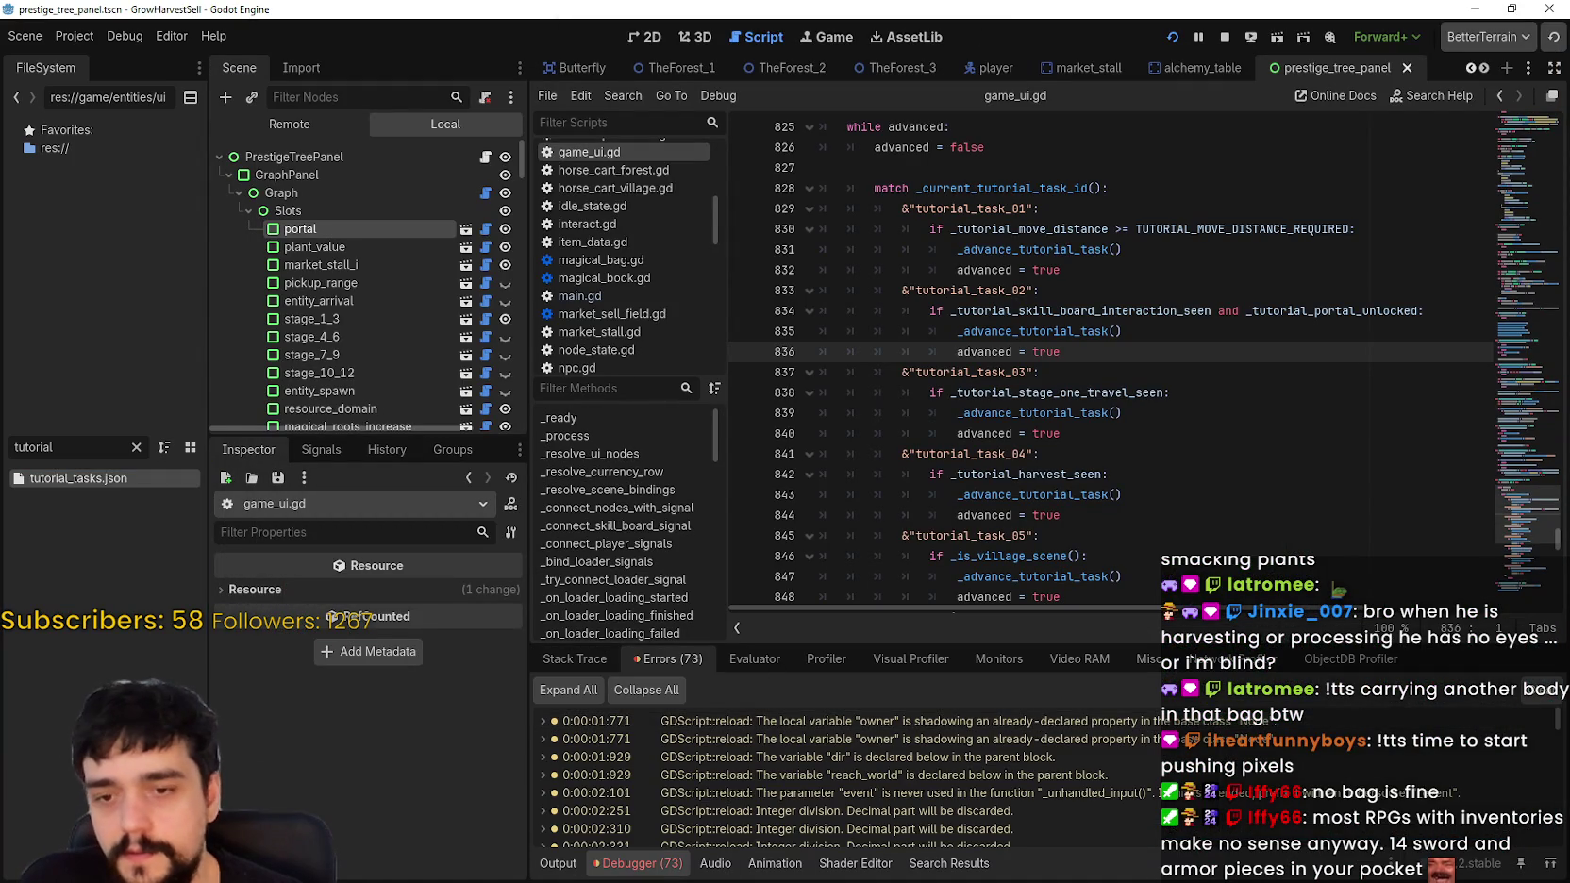
pyautogui.moveTo(1559, 723)
pyautogui.mouseDown()
pyautogui.moveTo(1547, 868)
pyautogui.moveTo(1552, 802)
pyautogui.moveTo(1464, 875)
pyautogui.mouseUp()
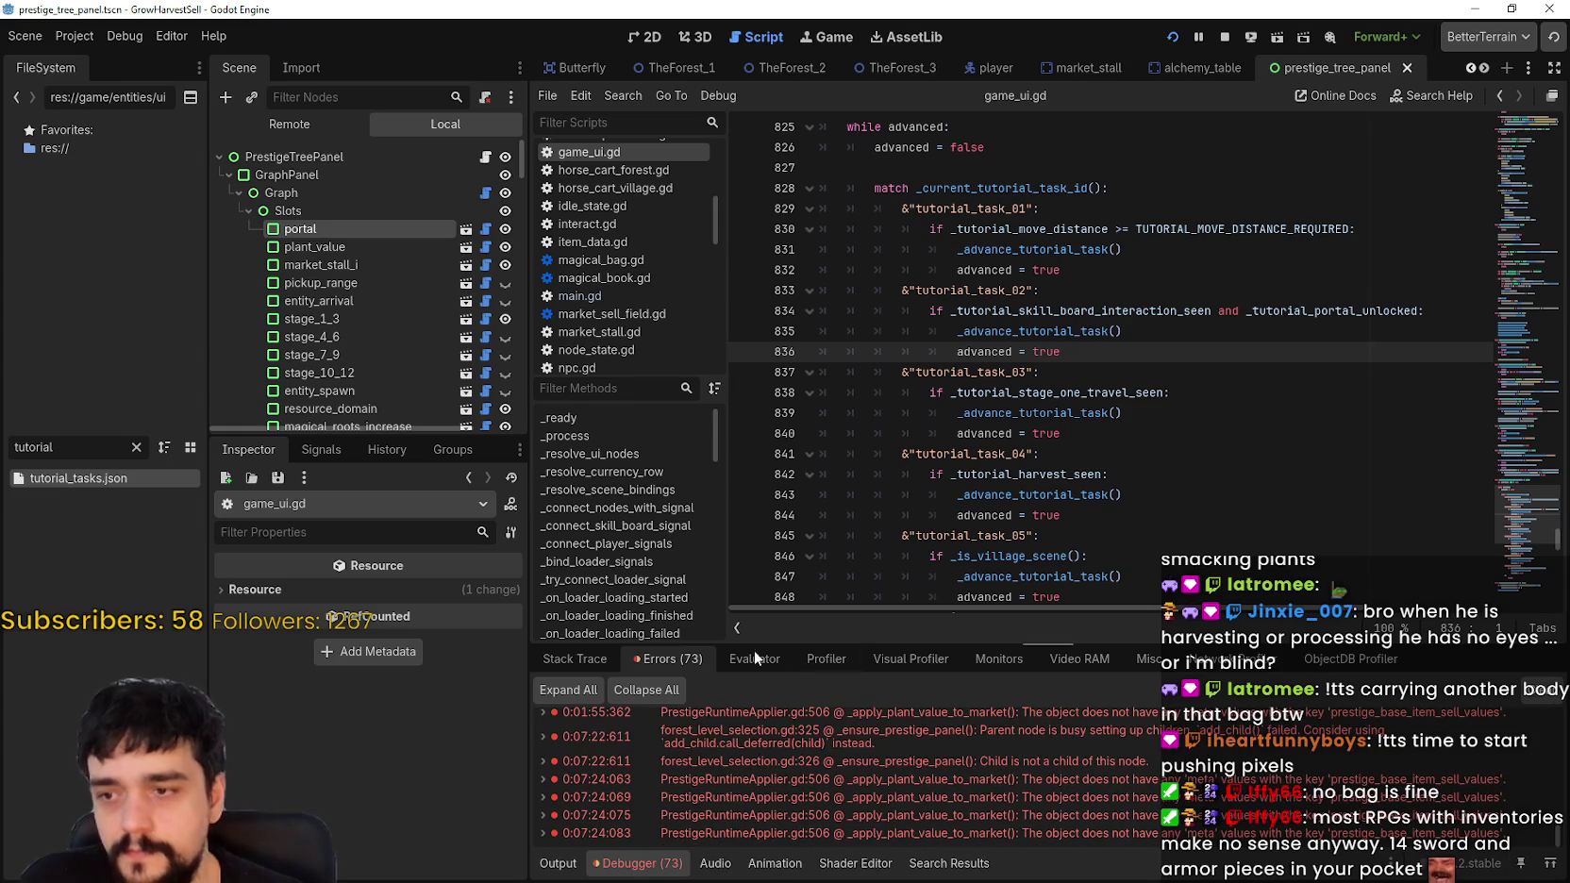
# Step: Record a Profiler capture in an enlarged debugger panel, stop the game, and open Project Settings
pyautogui.click(825, 658)
pyautogui.click(562, 689)
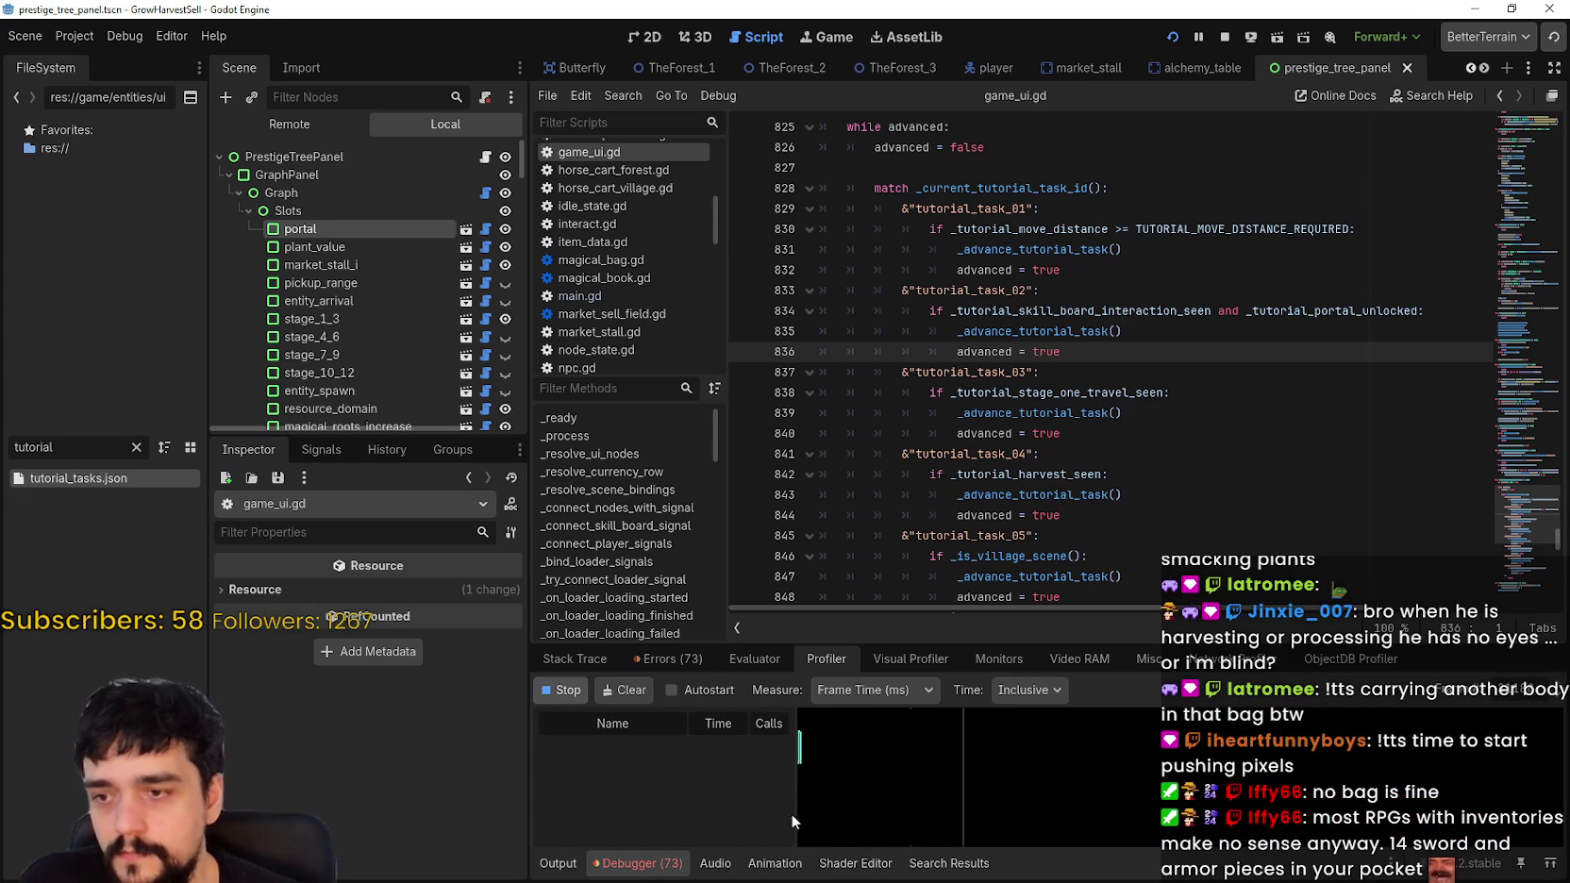
pyautogui.moveTo(883, 638); pyautogui.dragTo(920, 506)
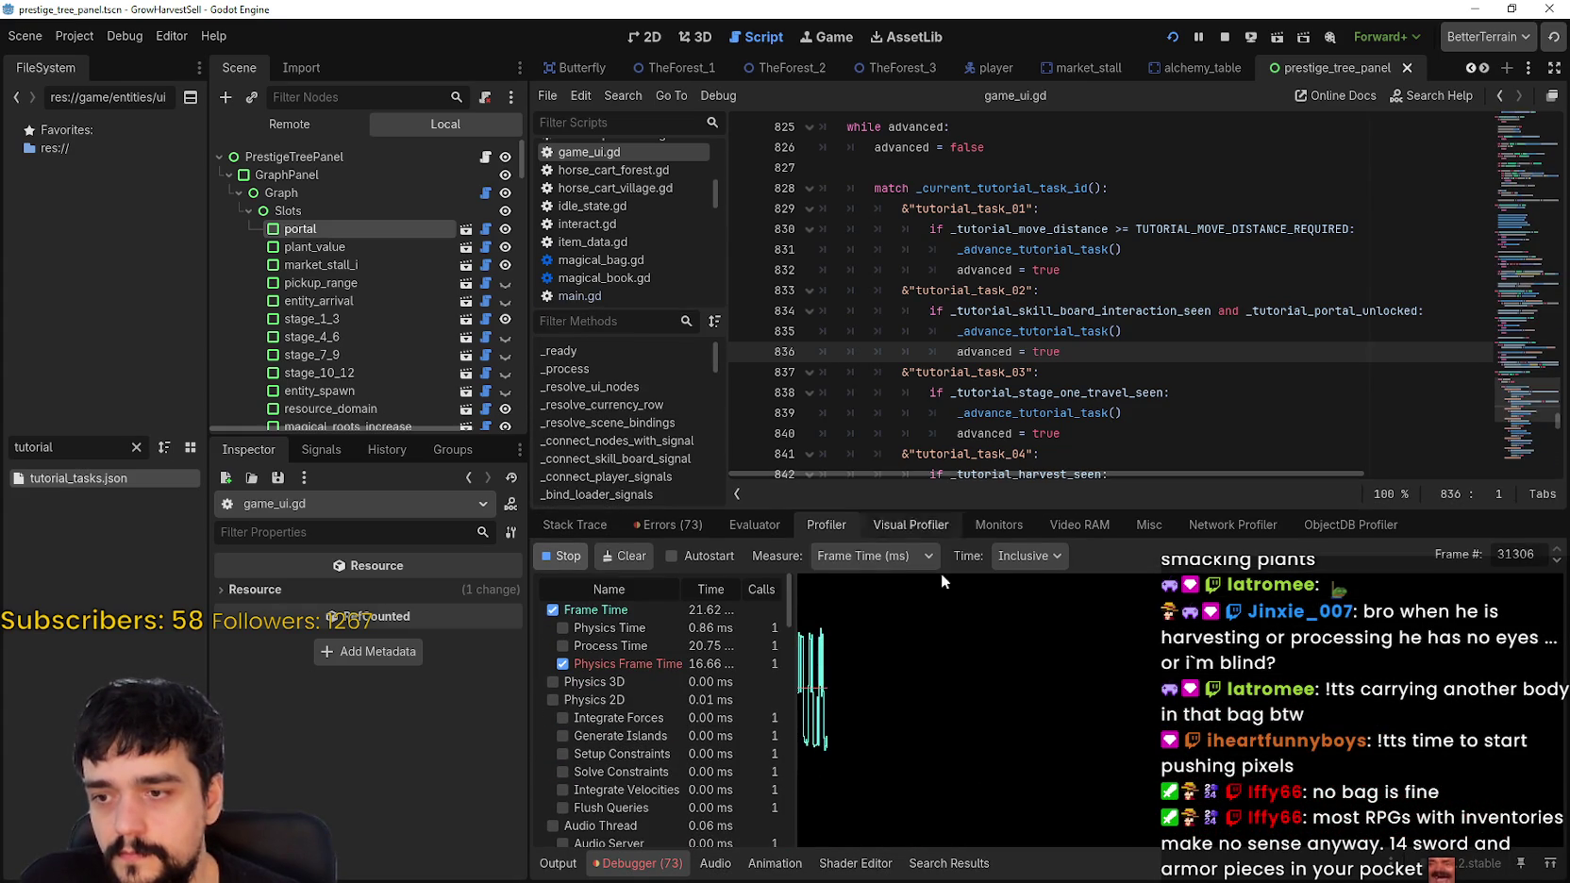
pyautogui.click(1227, 36)
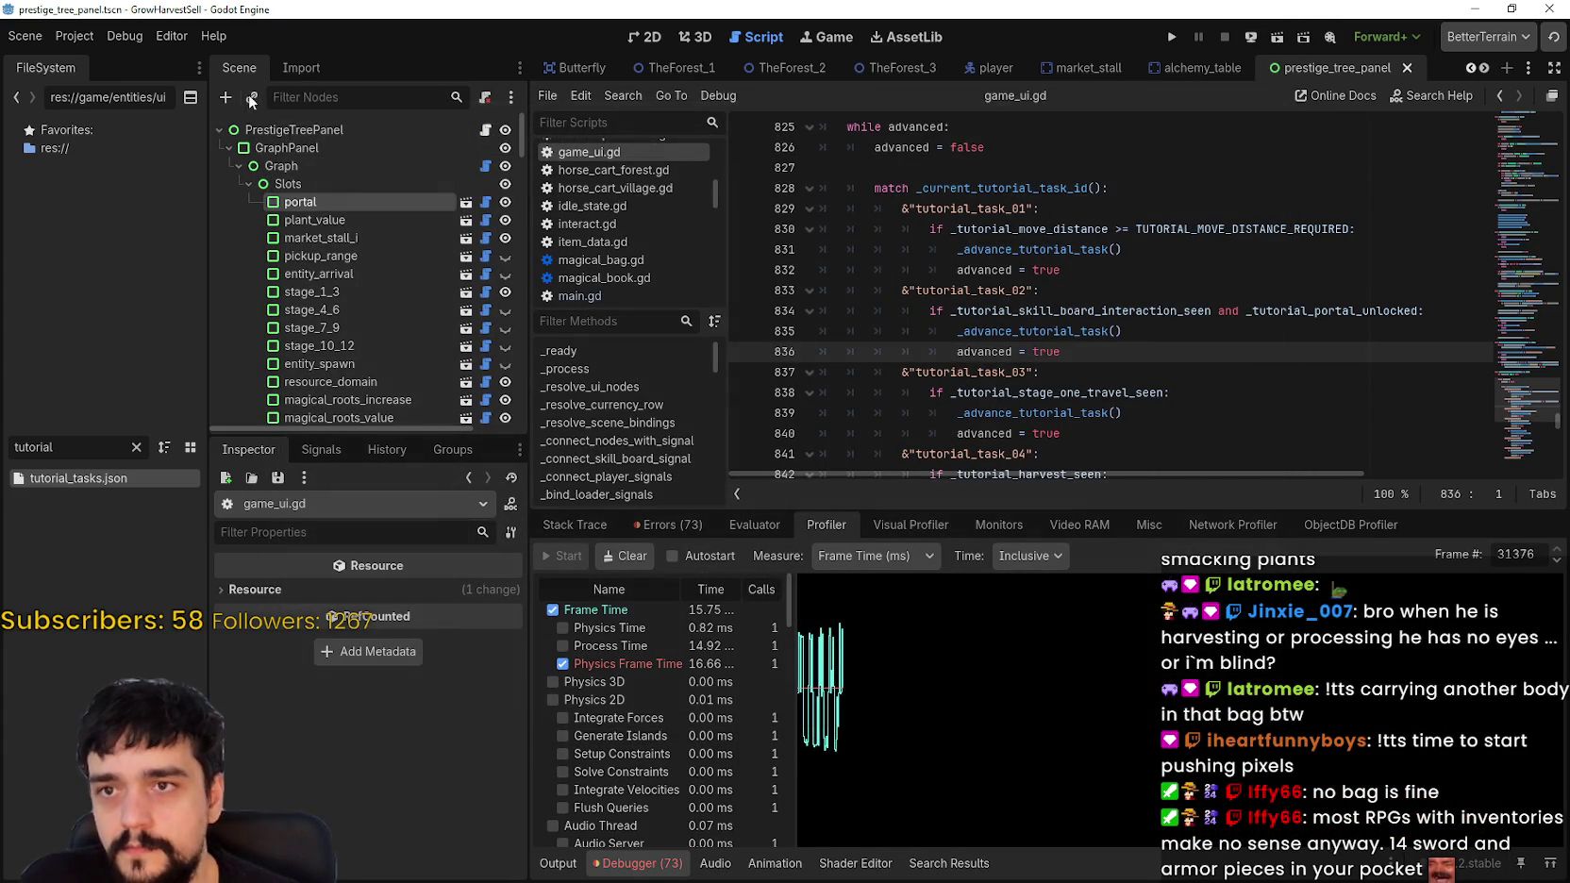
pyautogui.click(90, 41)
pyautogui.click(99, 59)
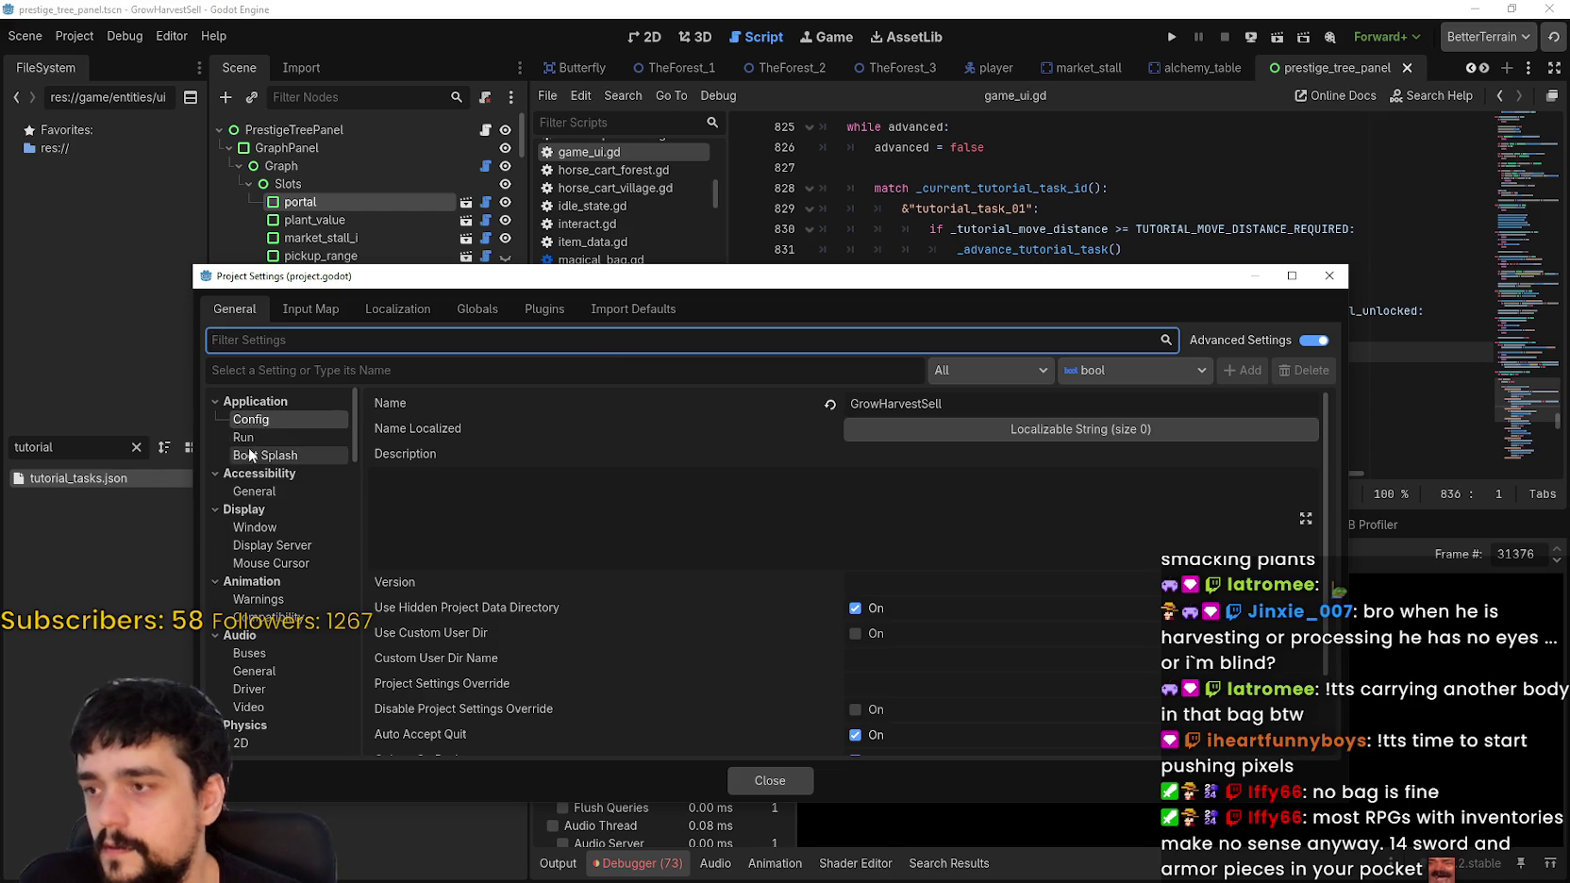
# Step: Browse the Application Run and Display Window settings in Project Settings
pyautogui.click(251, 436)
pyautogui.scroll(-1, 289, 491)
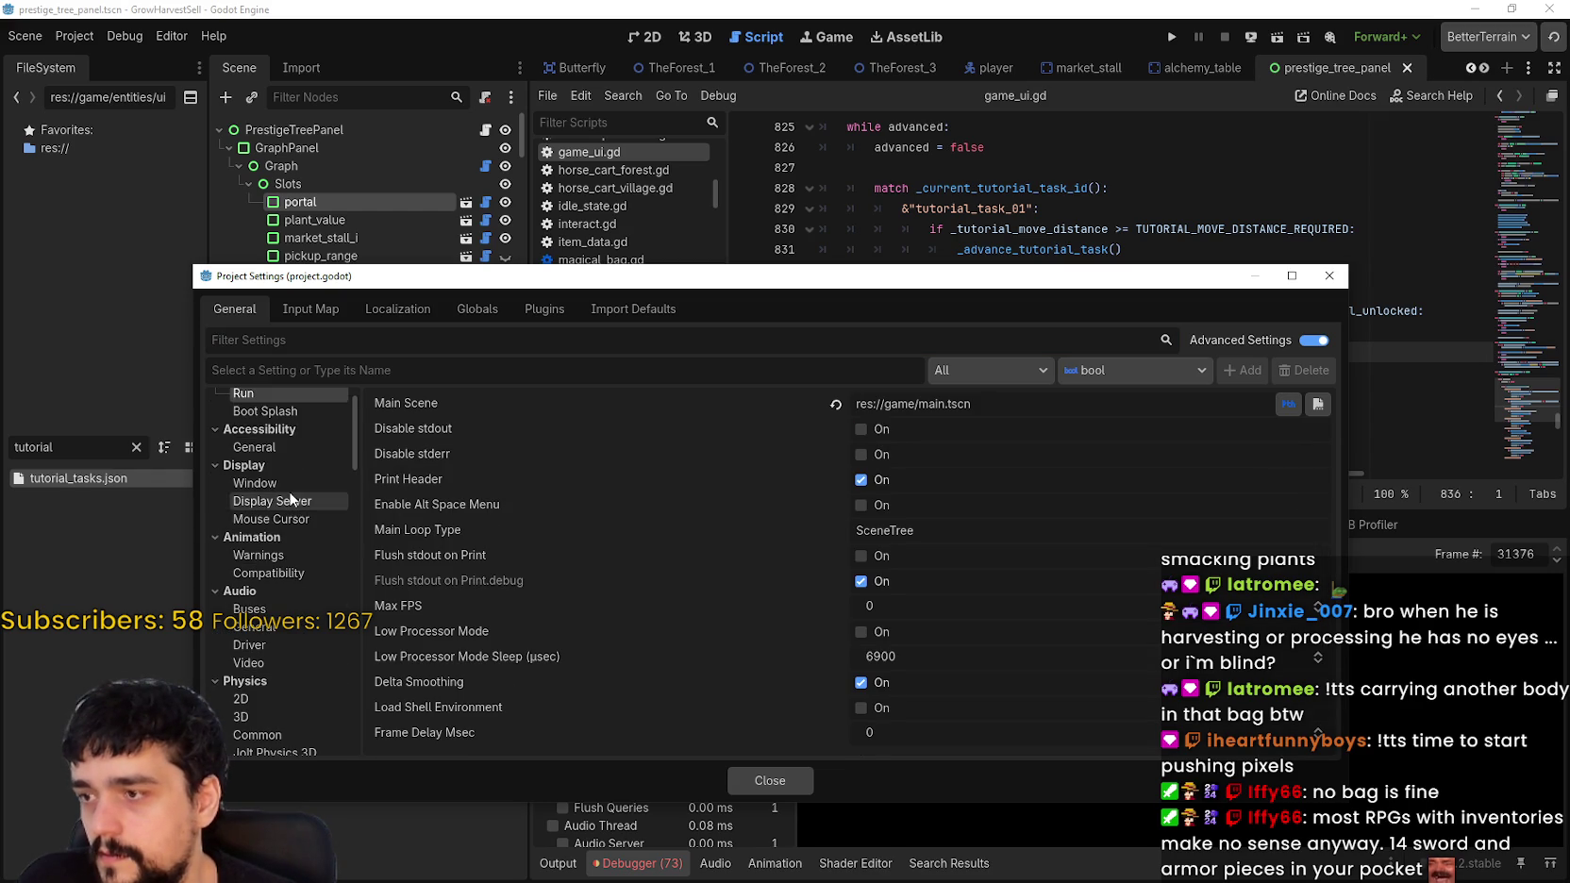
pyautogui.click(289, 485)
pyautogui.scroll(-3, 572, 593)
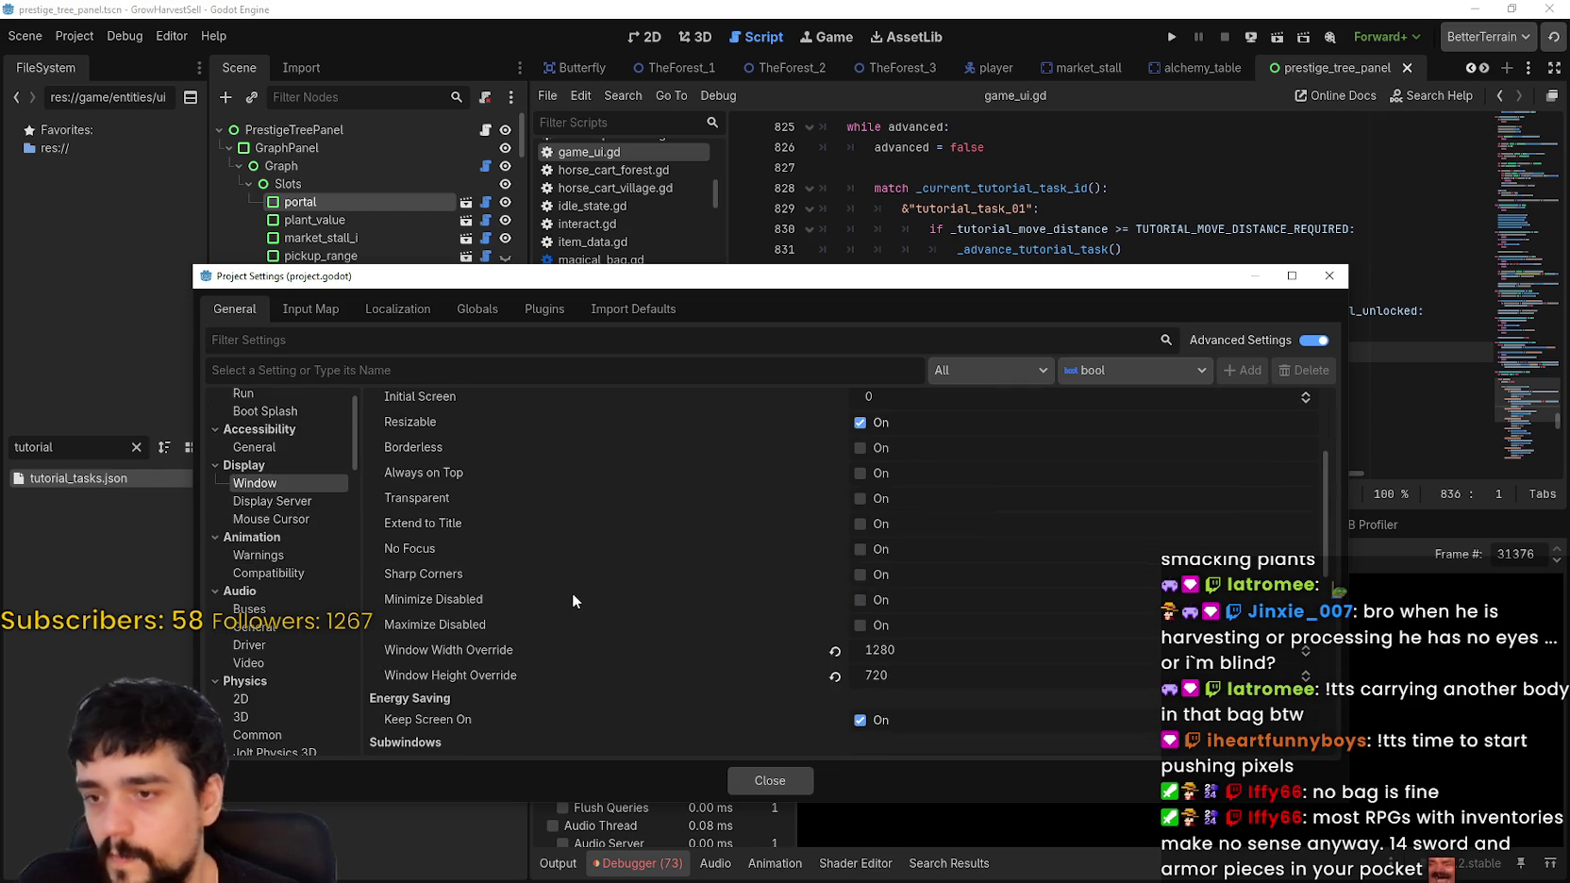
pyautogui.click(283, 392)
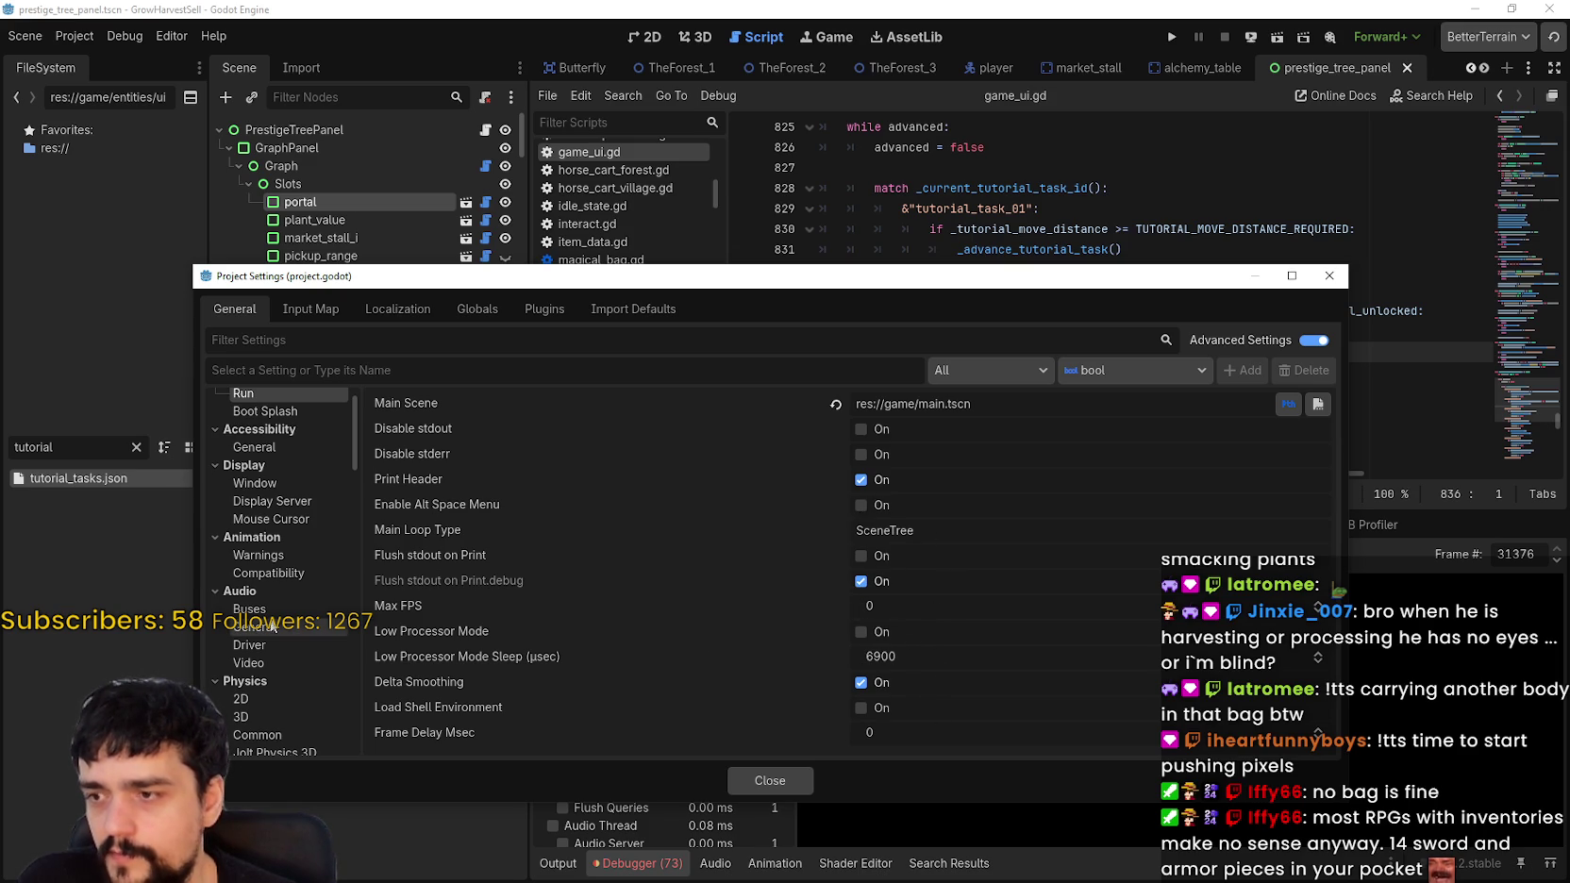
pyautogui.scroll(2, 286, 439)
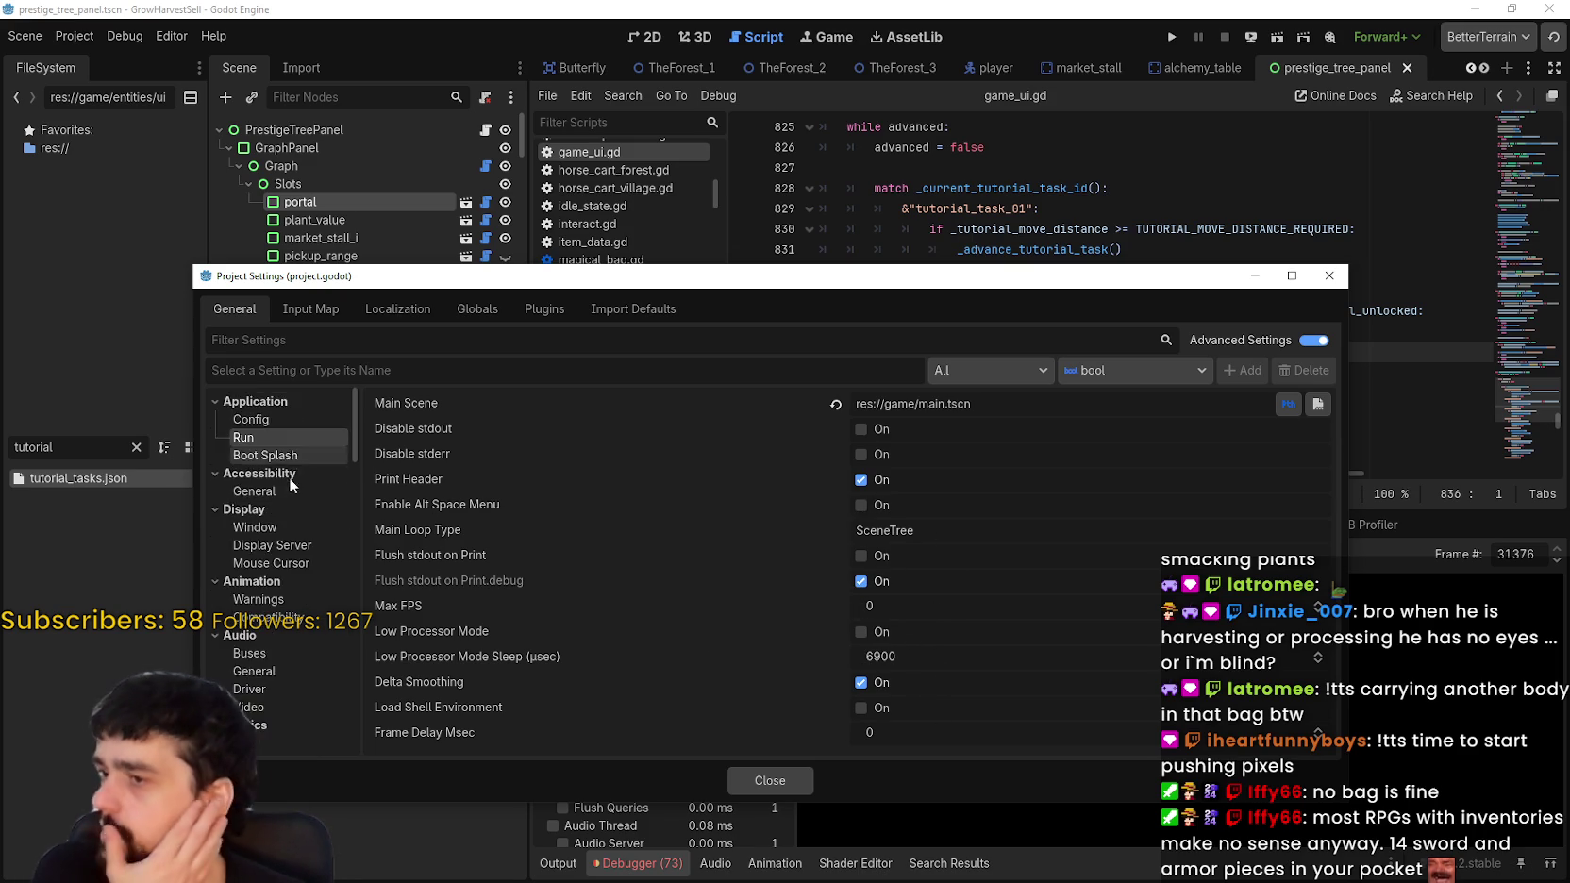
# Step: Set V-Sync Mode under Display > Window to Disabled and close Project Settings
pyautogui.click(296, 528)
pyautogui.scroll(-5, 864, 614)
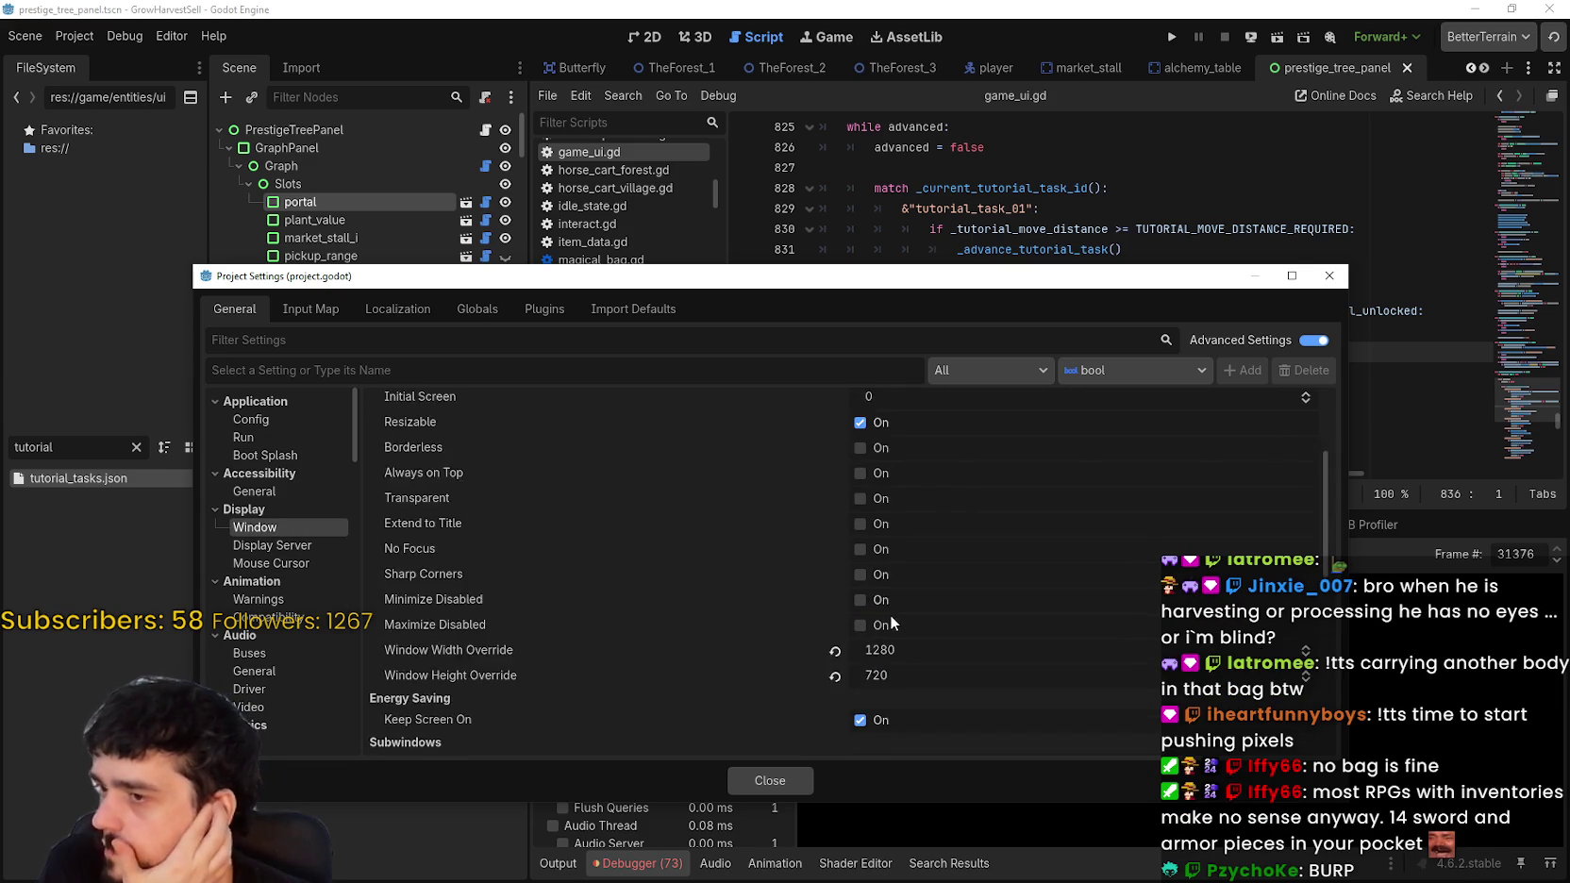
pyautogui.scroll(-5, 865, 680)
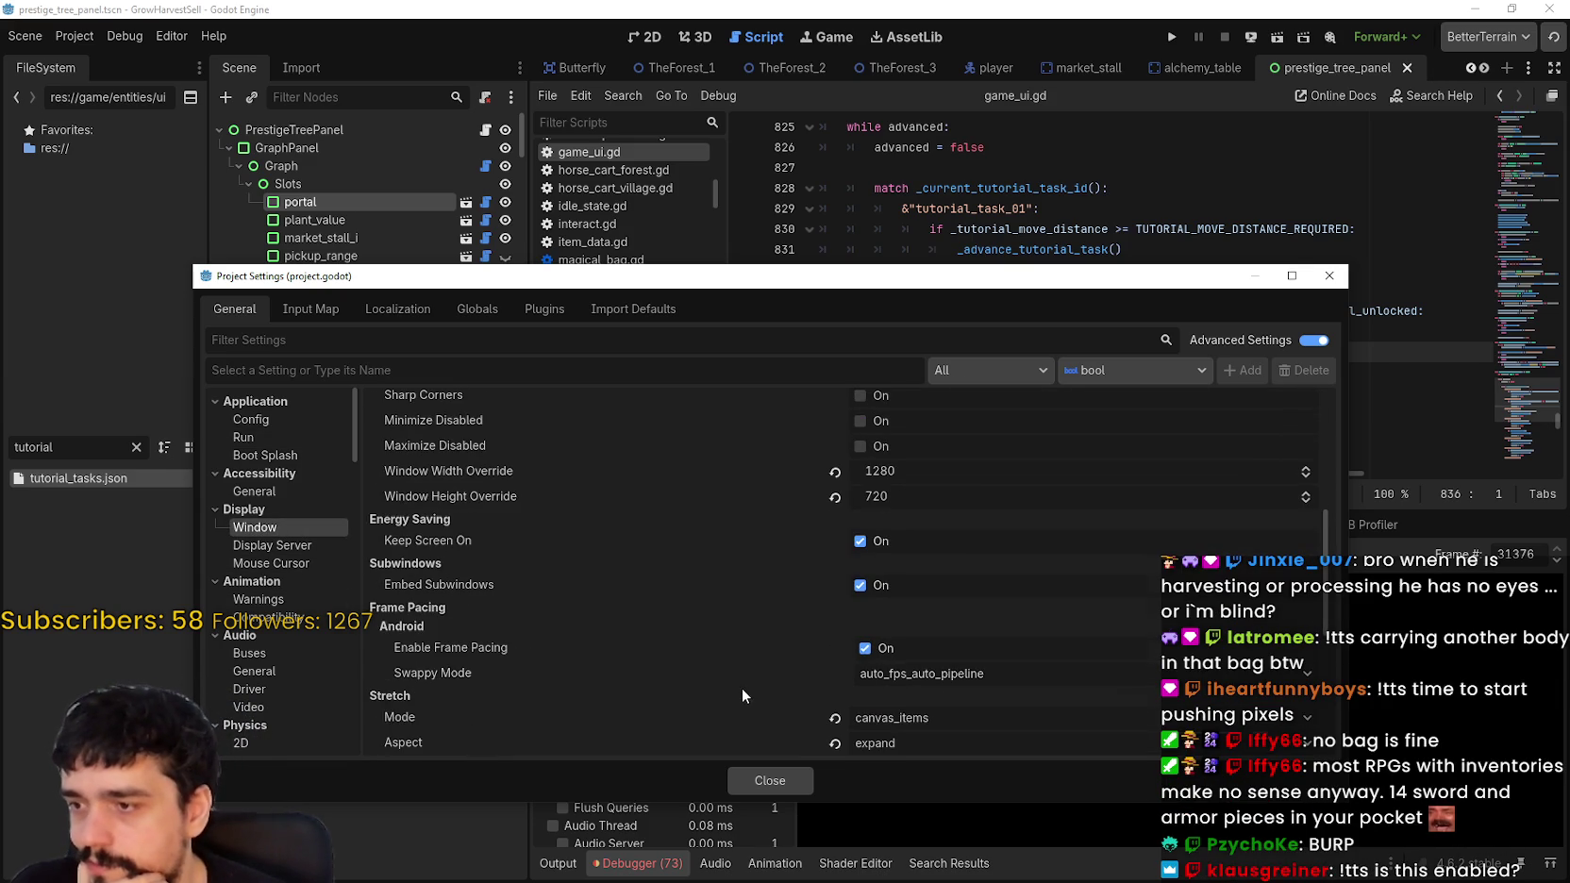
pyautogui.scroll(-5, 756, 695)
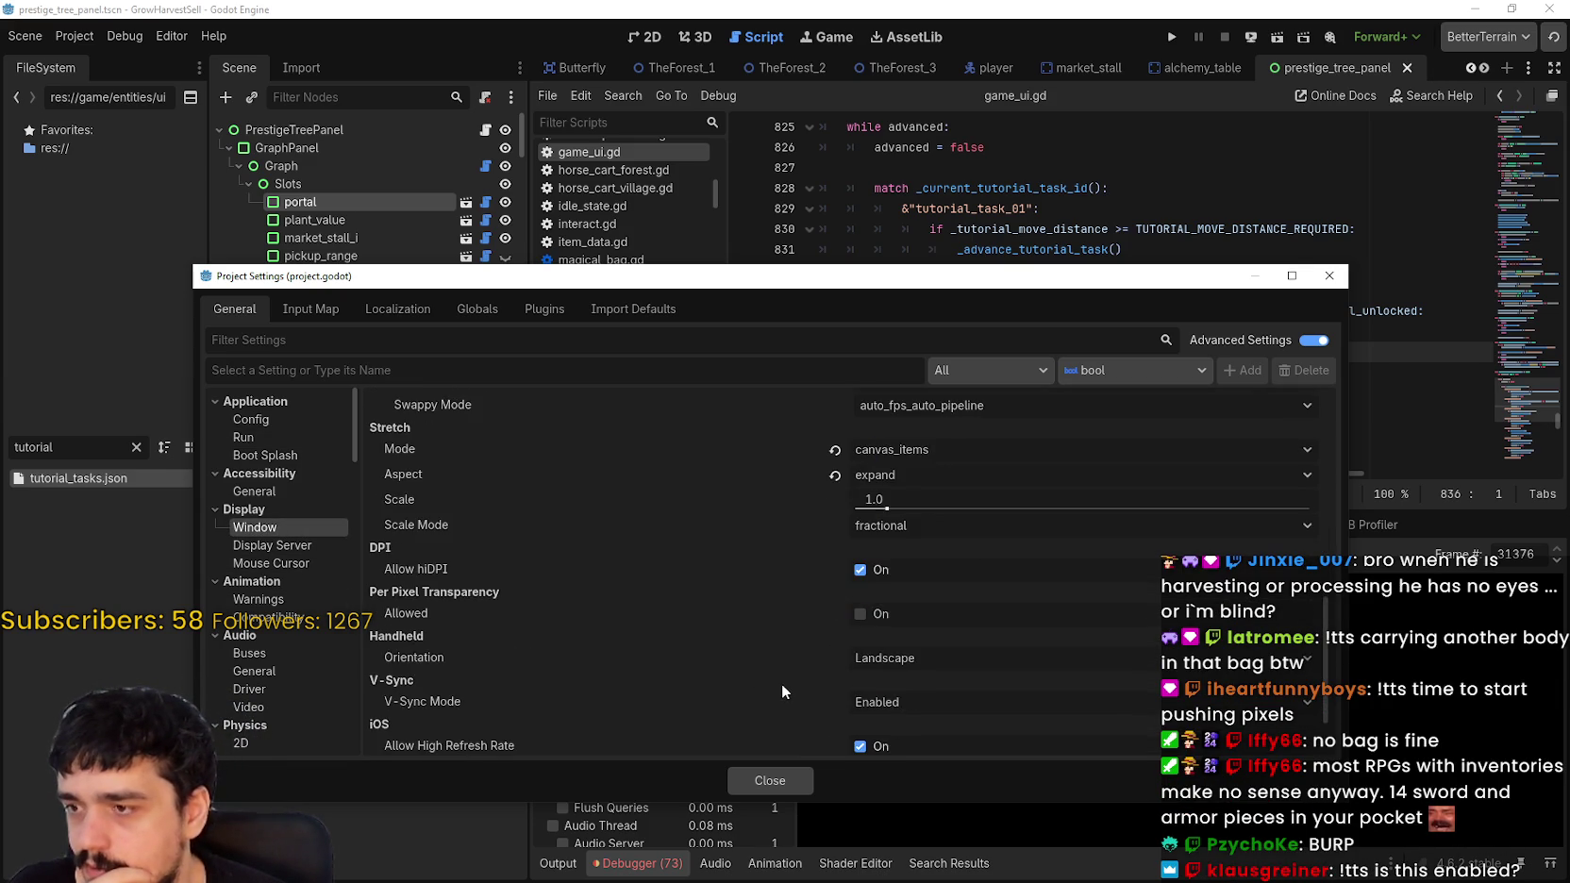
pyautogui.click(914, 616)
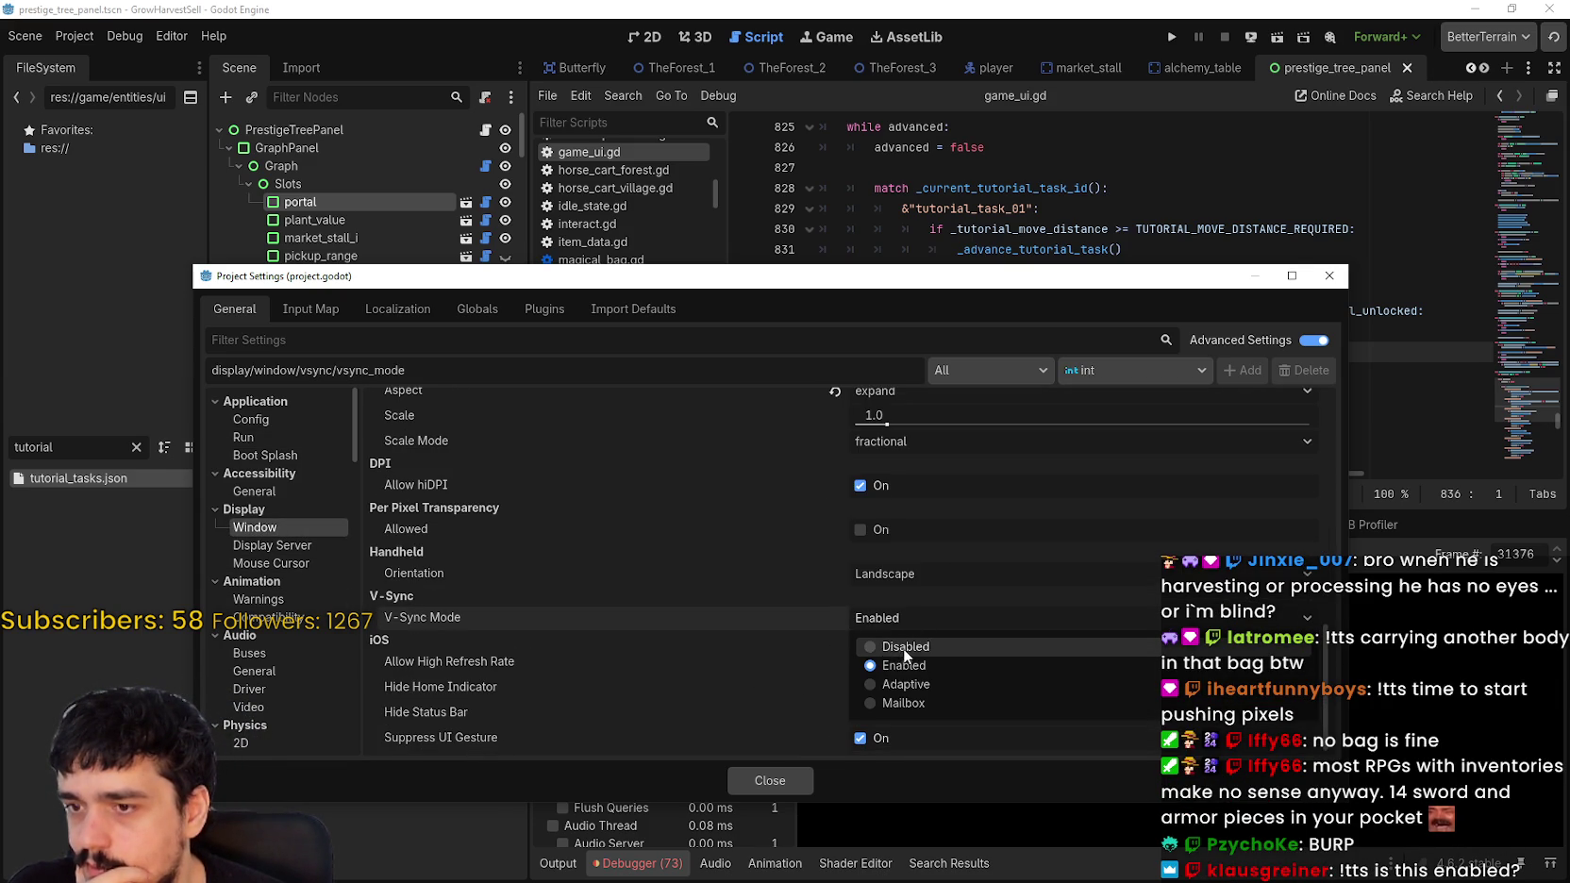
pyautogui.click(903, 647)
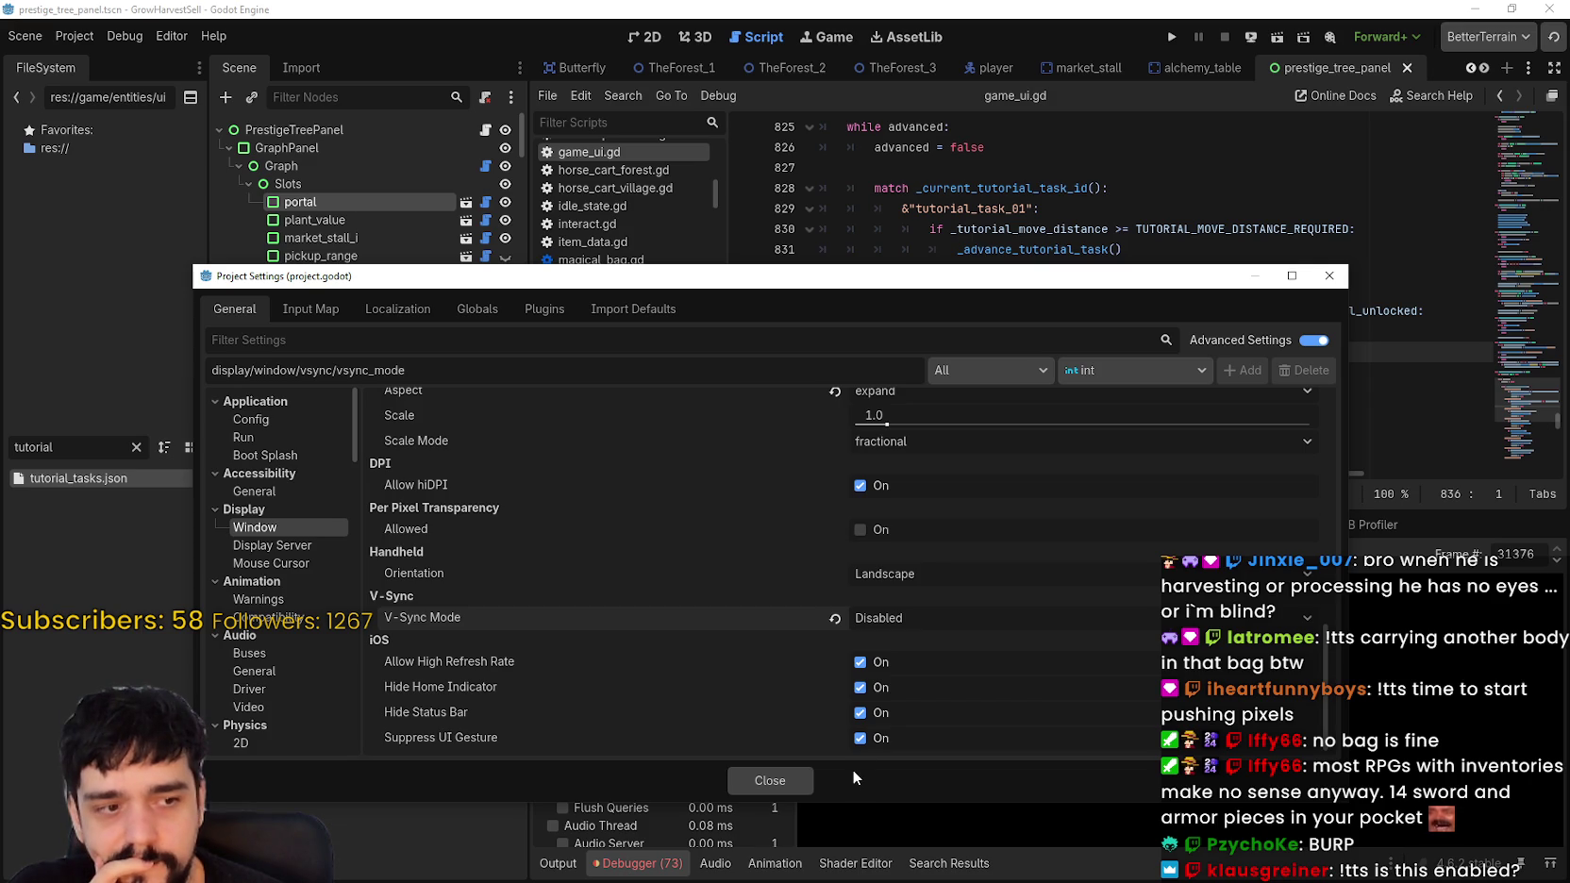
pyautogui.click(793, 779)
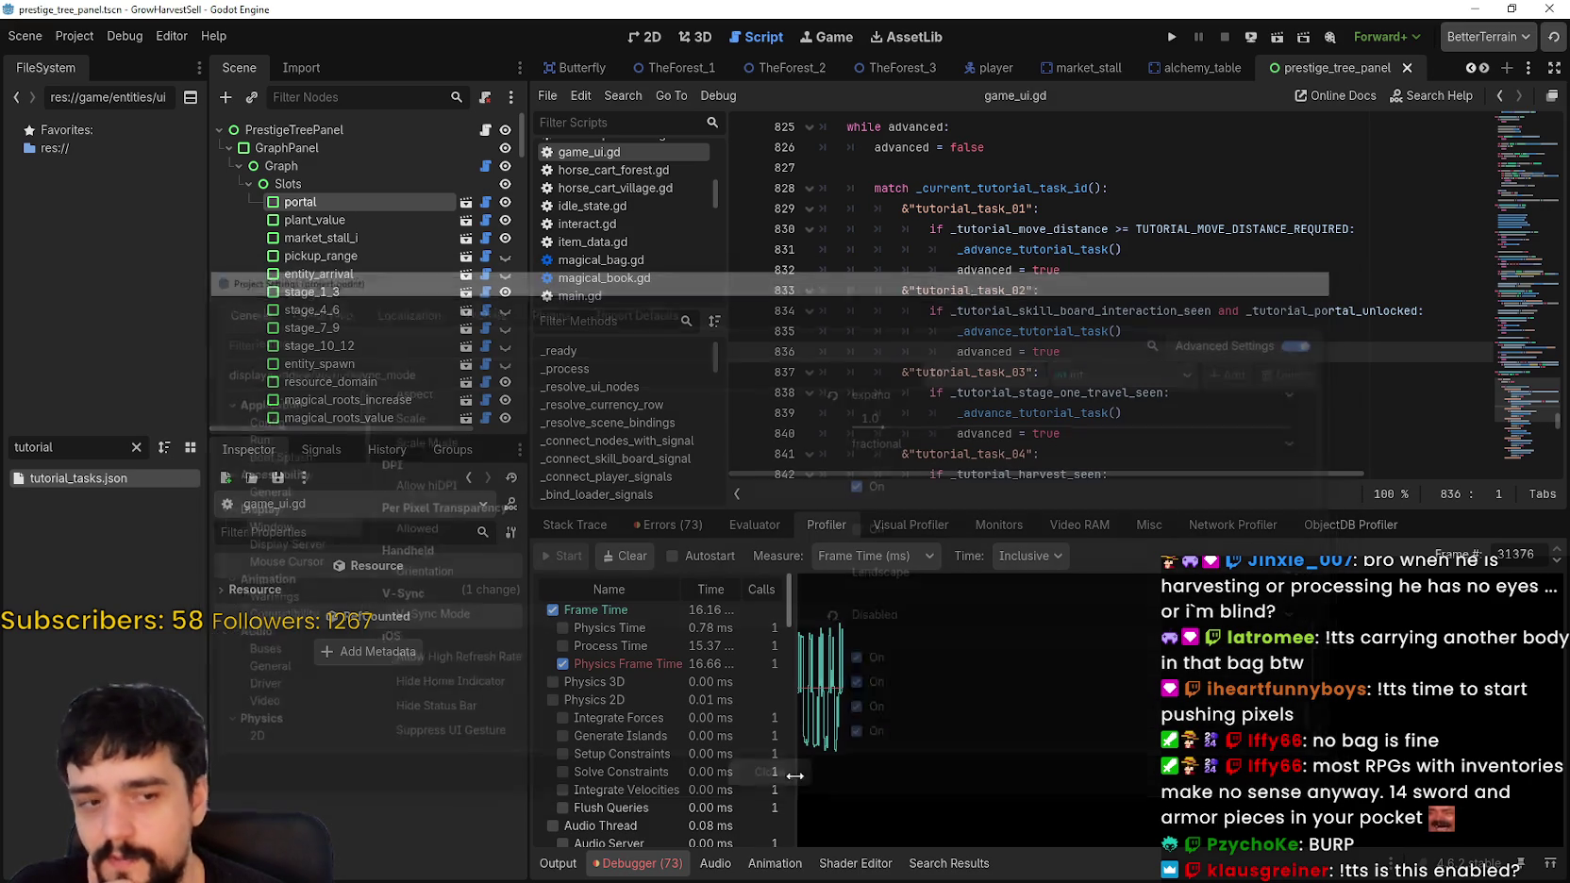
# Step: Run the game and start it with the loaded save data
pyautogui.click(1147, 304)
pyautogui.click(1142, 355)
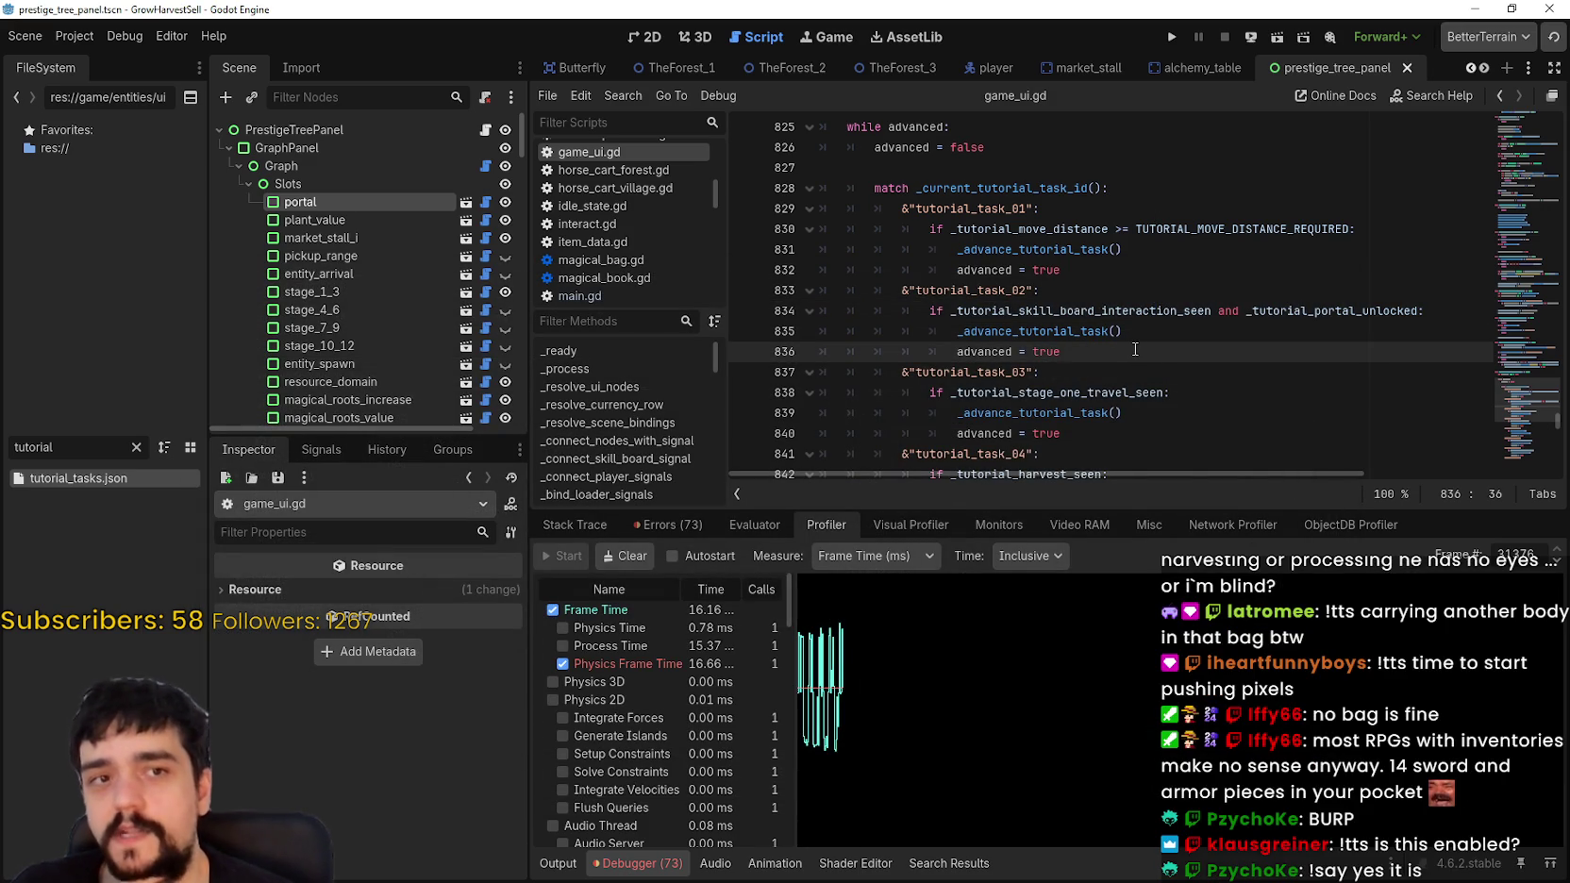
pyautogui.click(1175, 32)
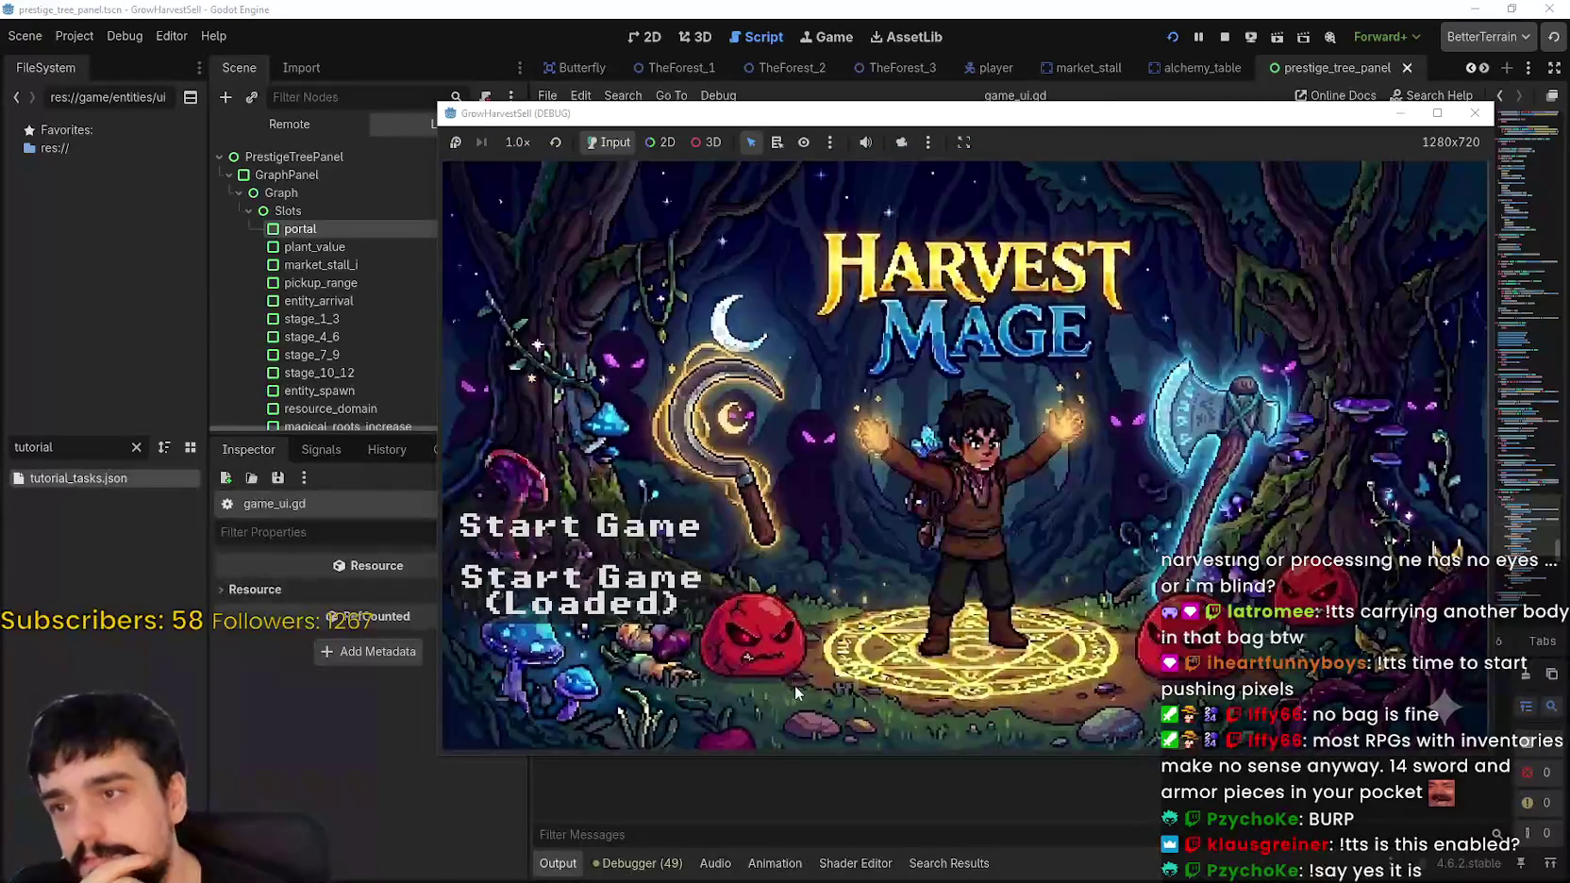
pyautogui.click(595, 584)
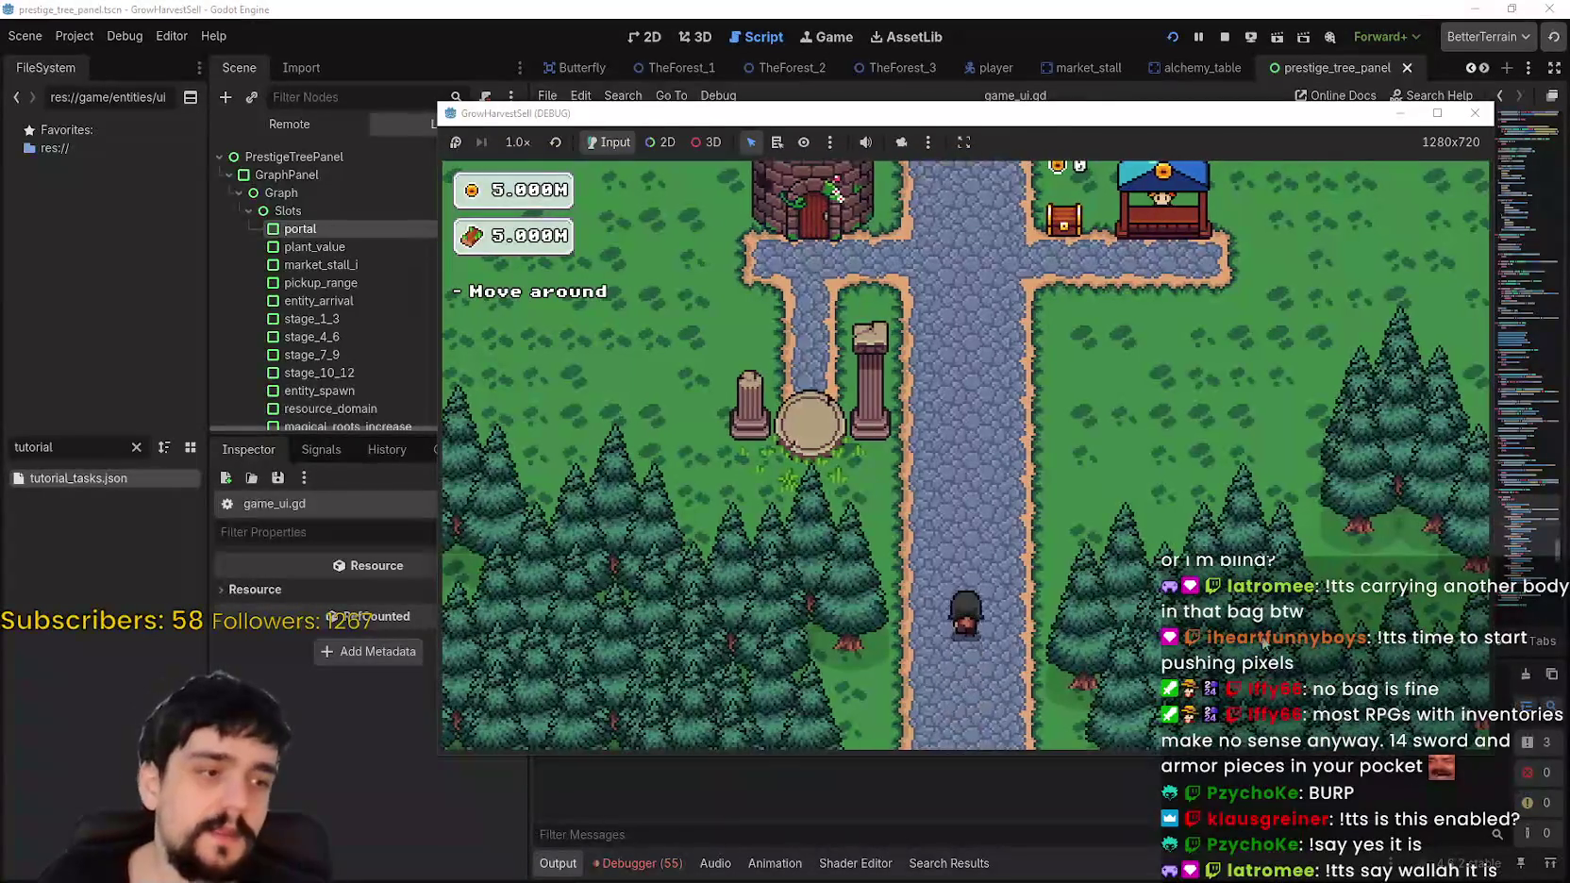
# Step: Walk the player around the crossroads with the game window maximized
pyautogui.press('w')
pyautogui.press('a')
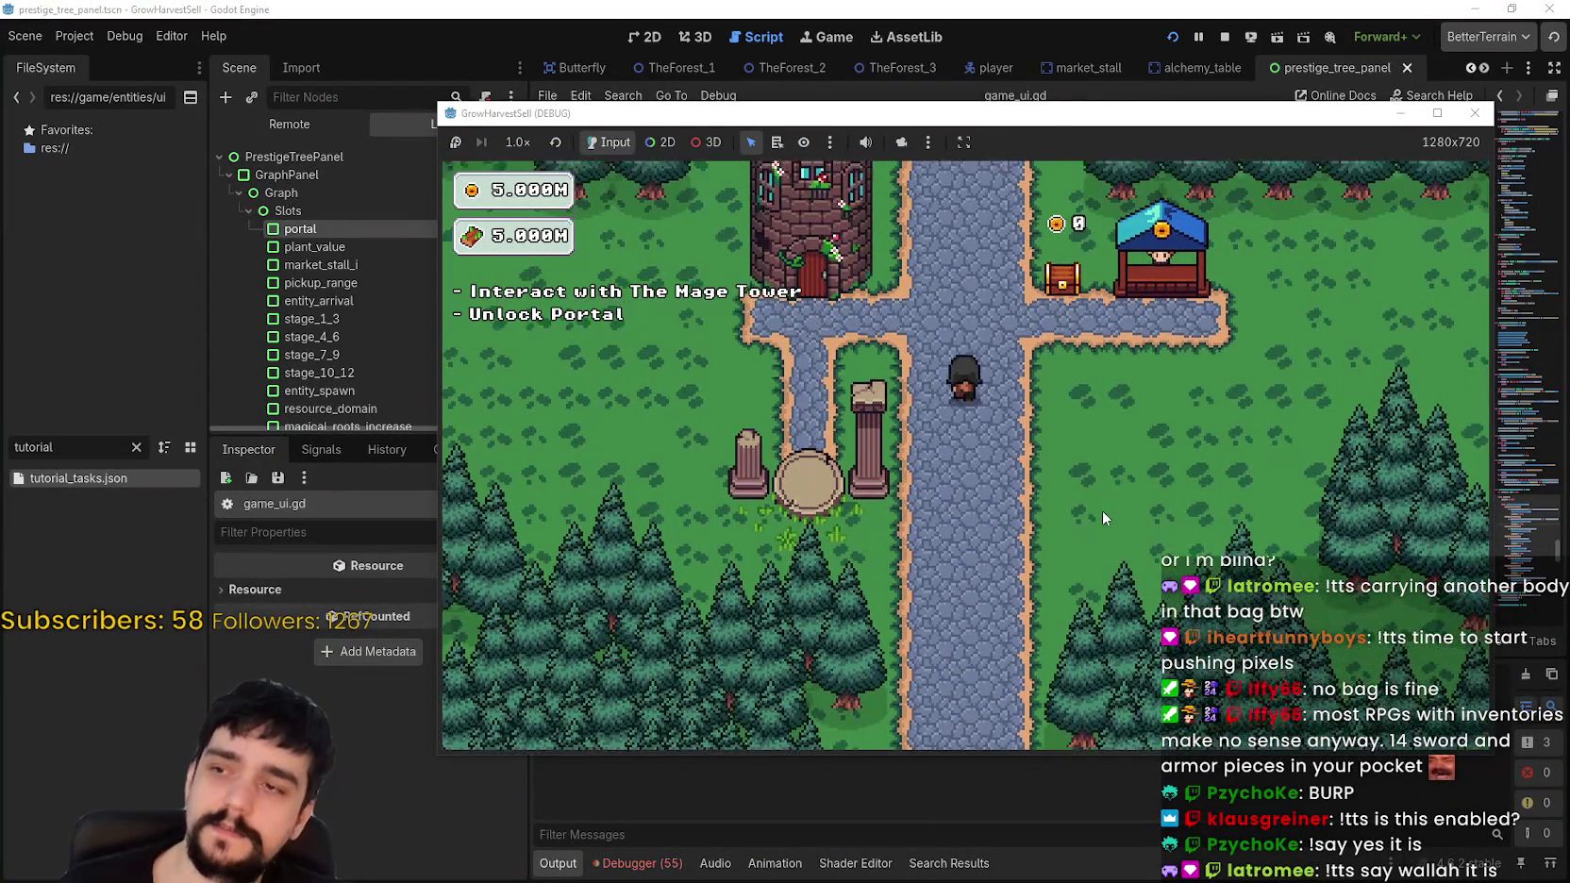
pyautogui.press('s')
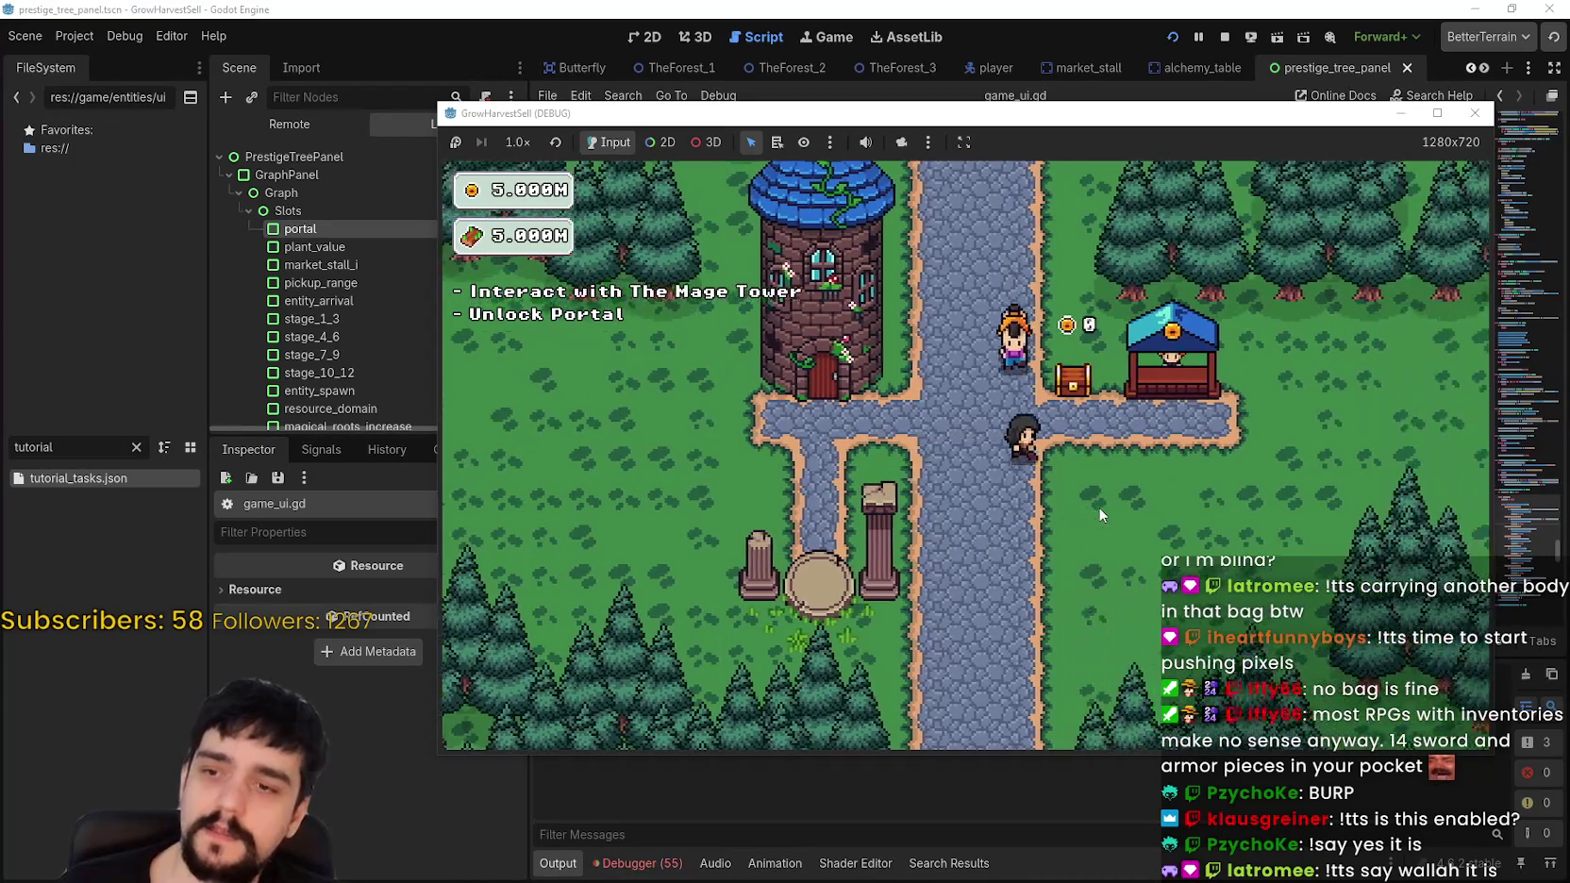
pyautogui.click(1437, 112)
pyautogui.press('s')
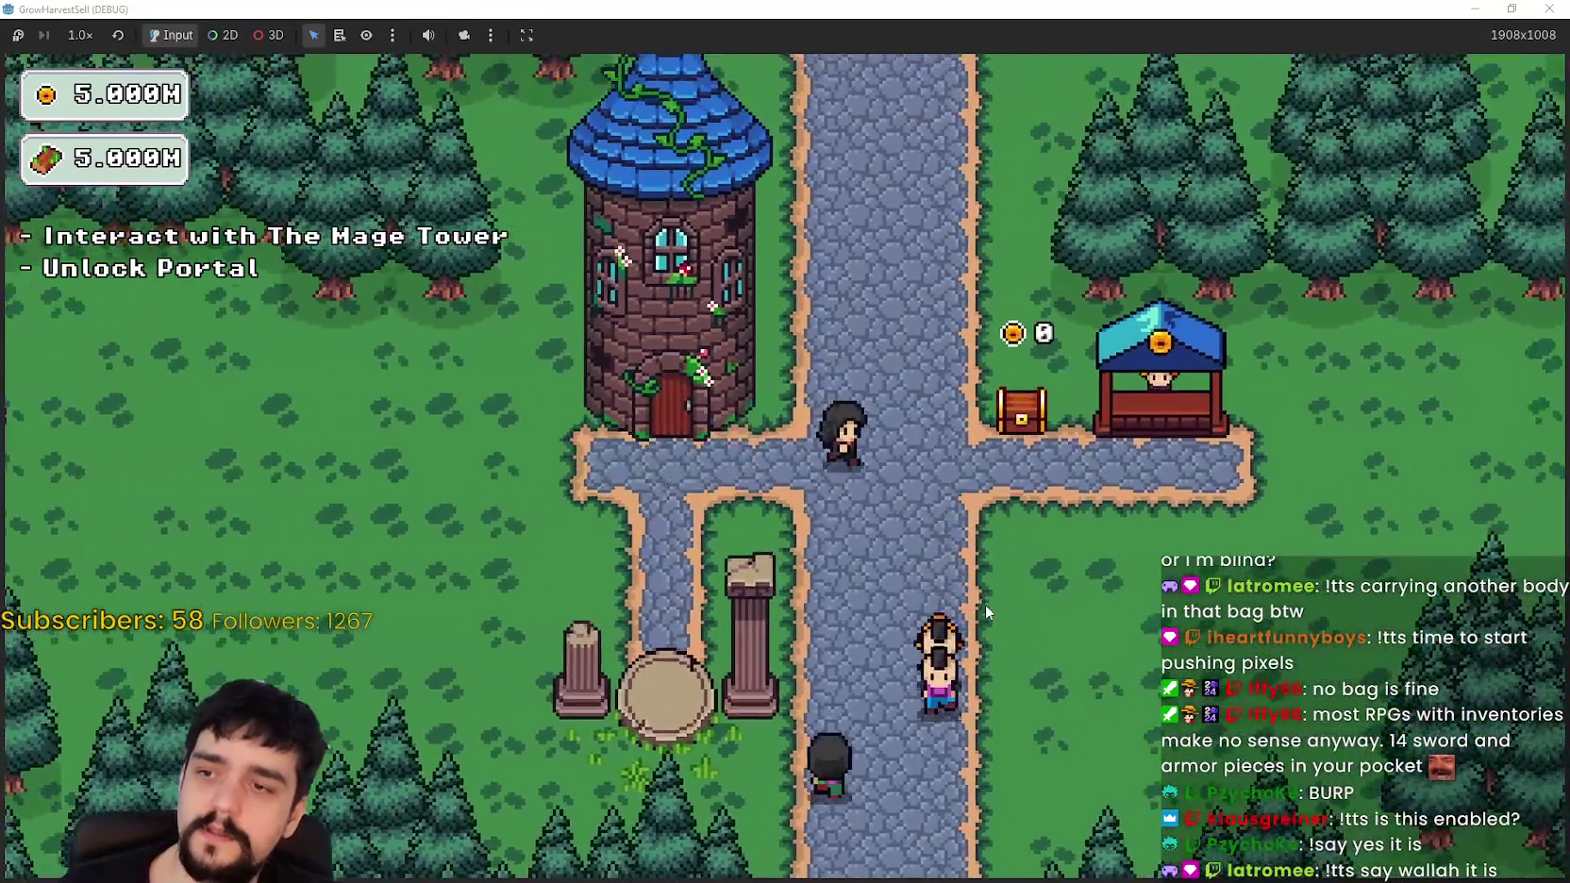
pyautogui.press('w')
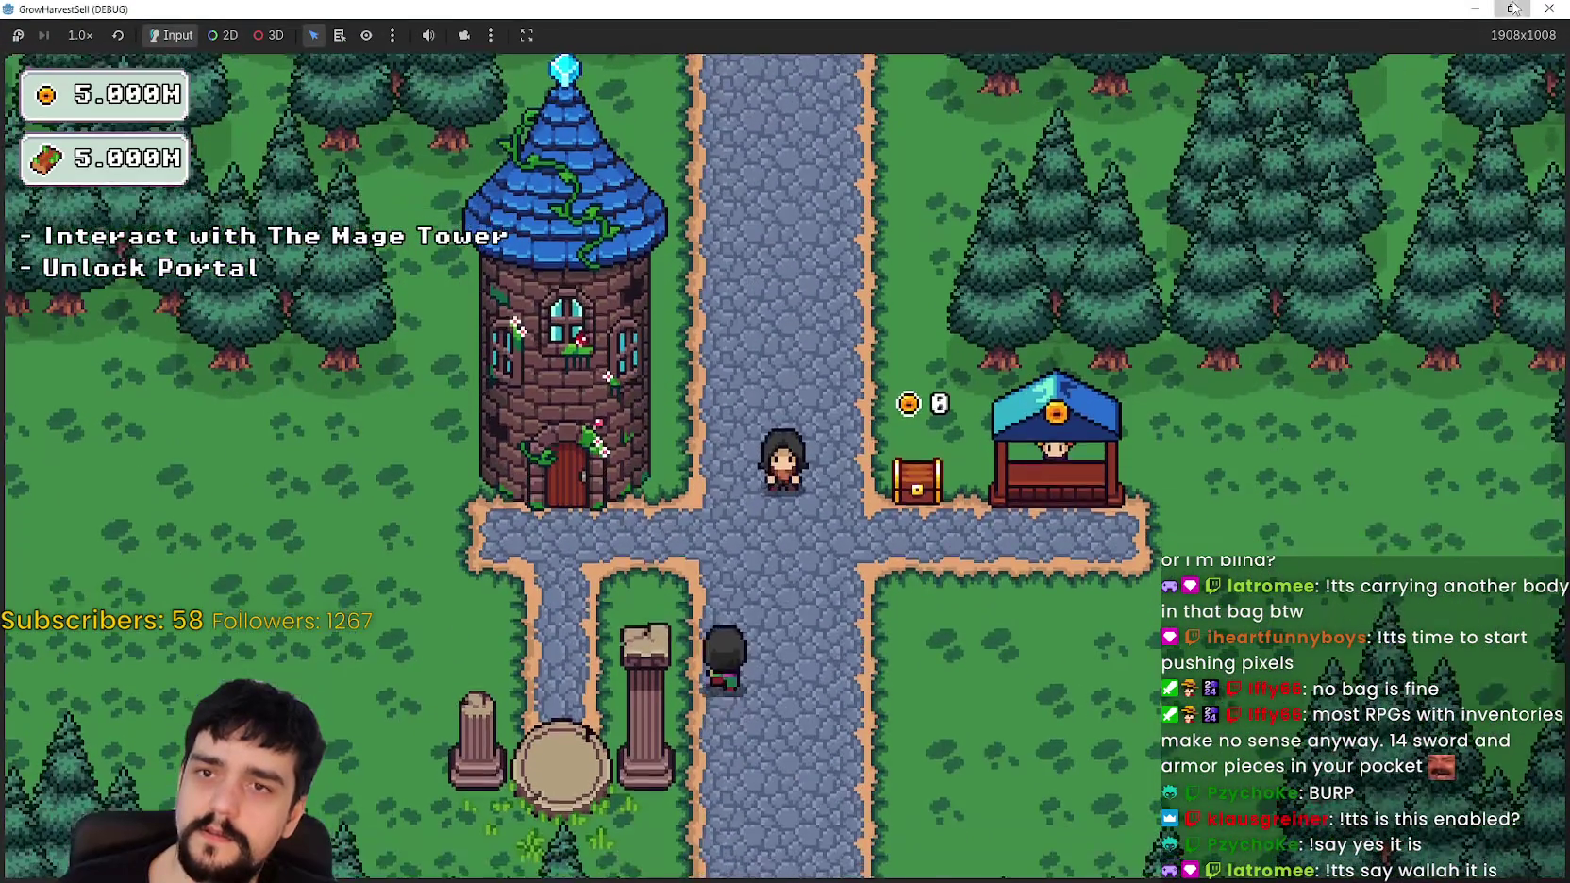
# Step: Minimize the game and view the profiler results in the editor's debugger
pyautogui.click(1484, 7)
pyautogui.click(686, 871)
pyautogui.click(686, 872)
pyautogui.click(686, 872)
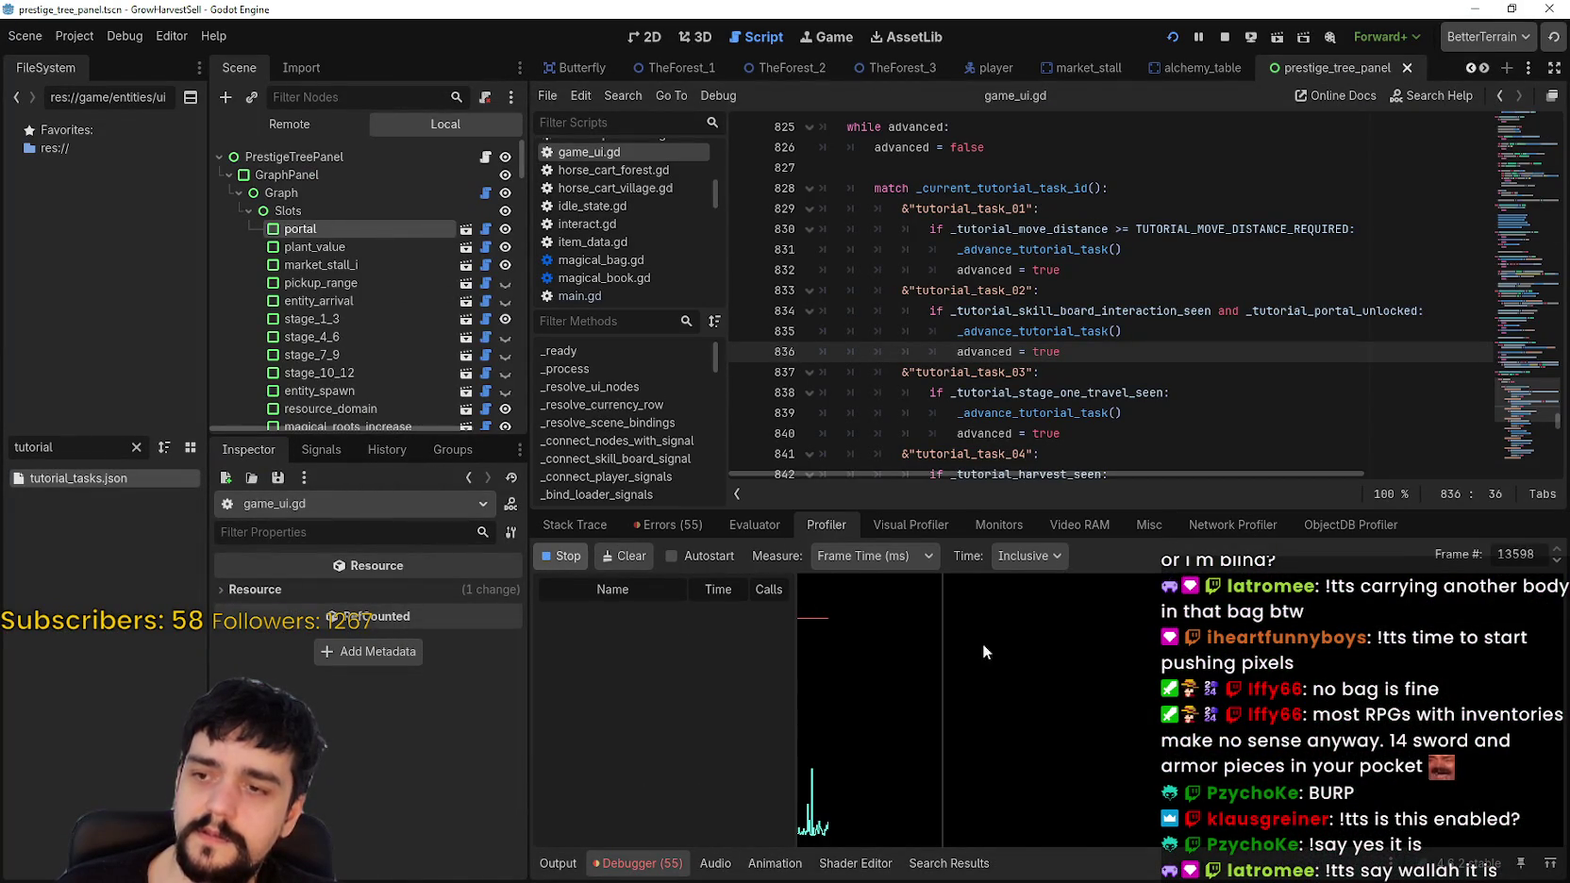
# Step: Walk the player back toward the Mage Tower, then switch back to the editor
pyautogui.hotkey('alt', 'Tab')
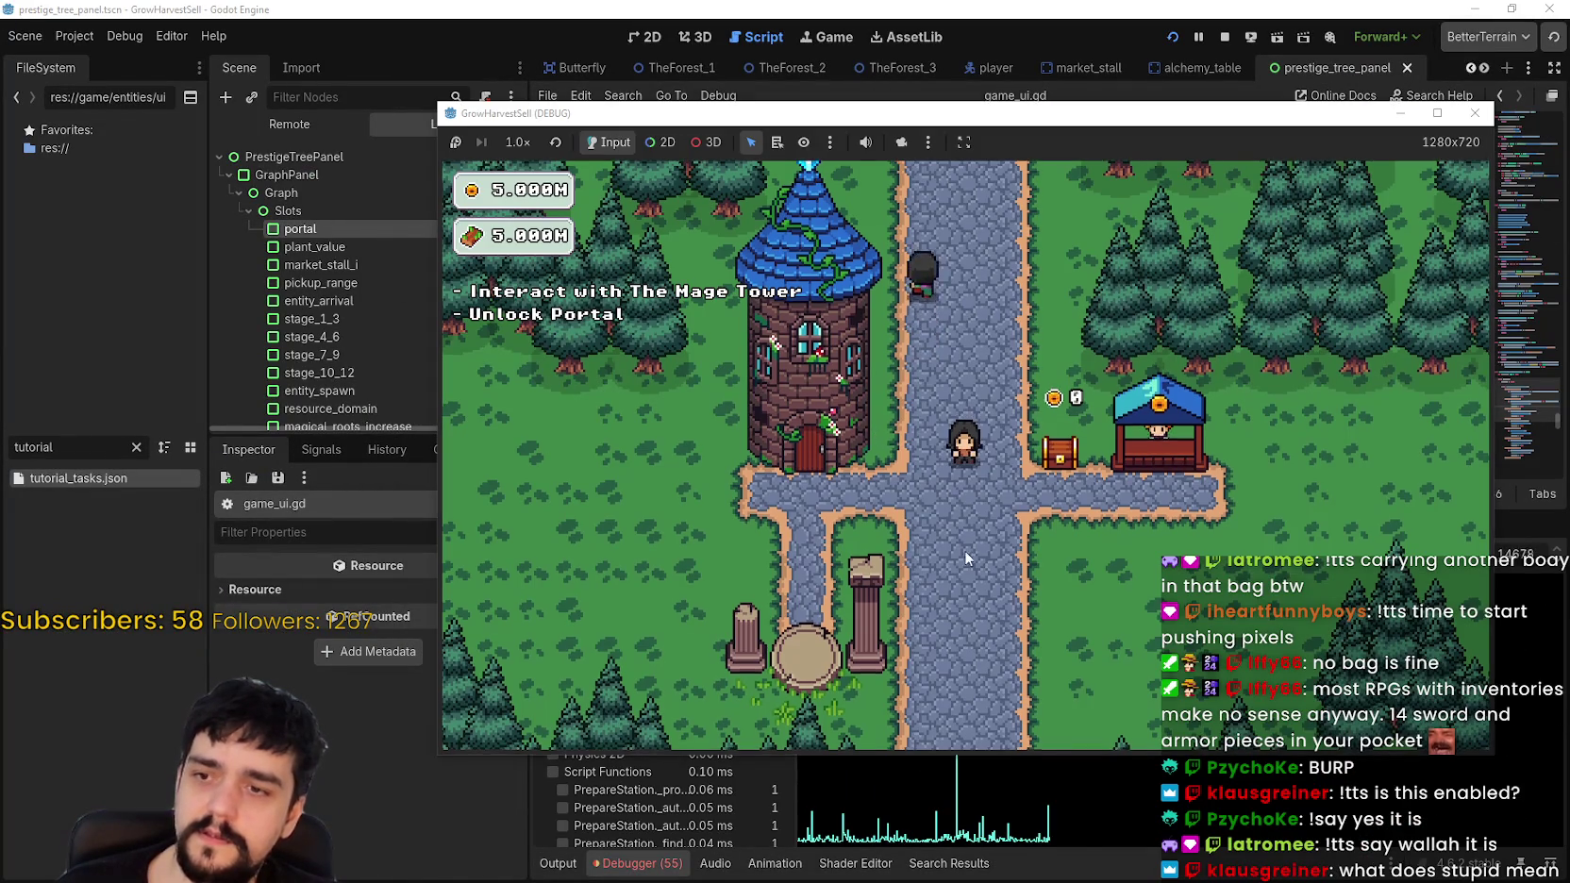
pyautogui.press('s')
pyautogui.press('d')
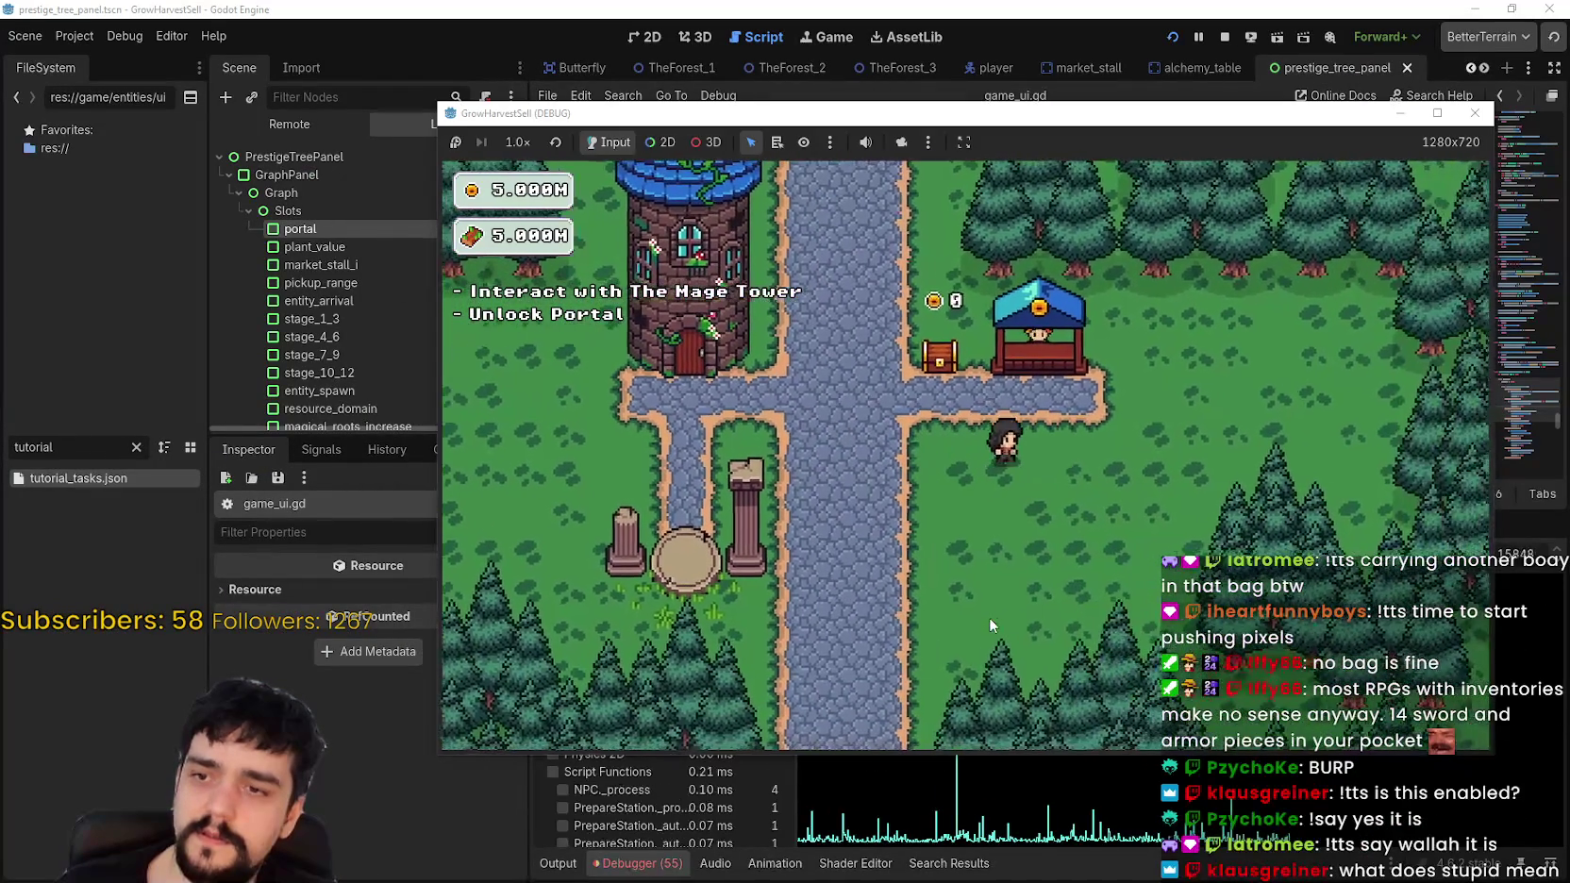
pyautogui.press('d')
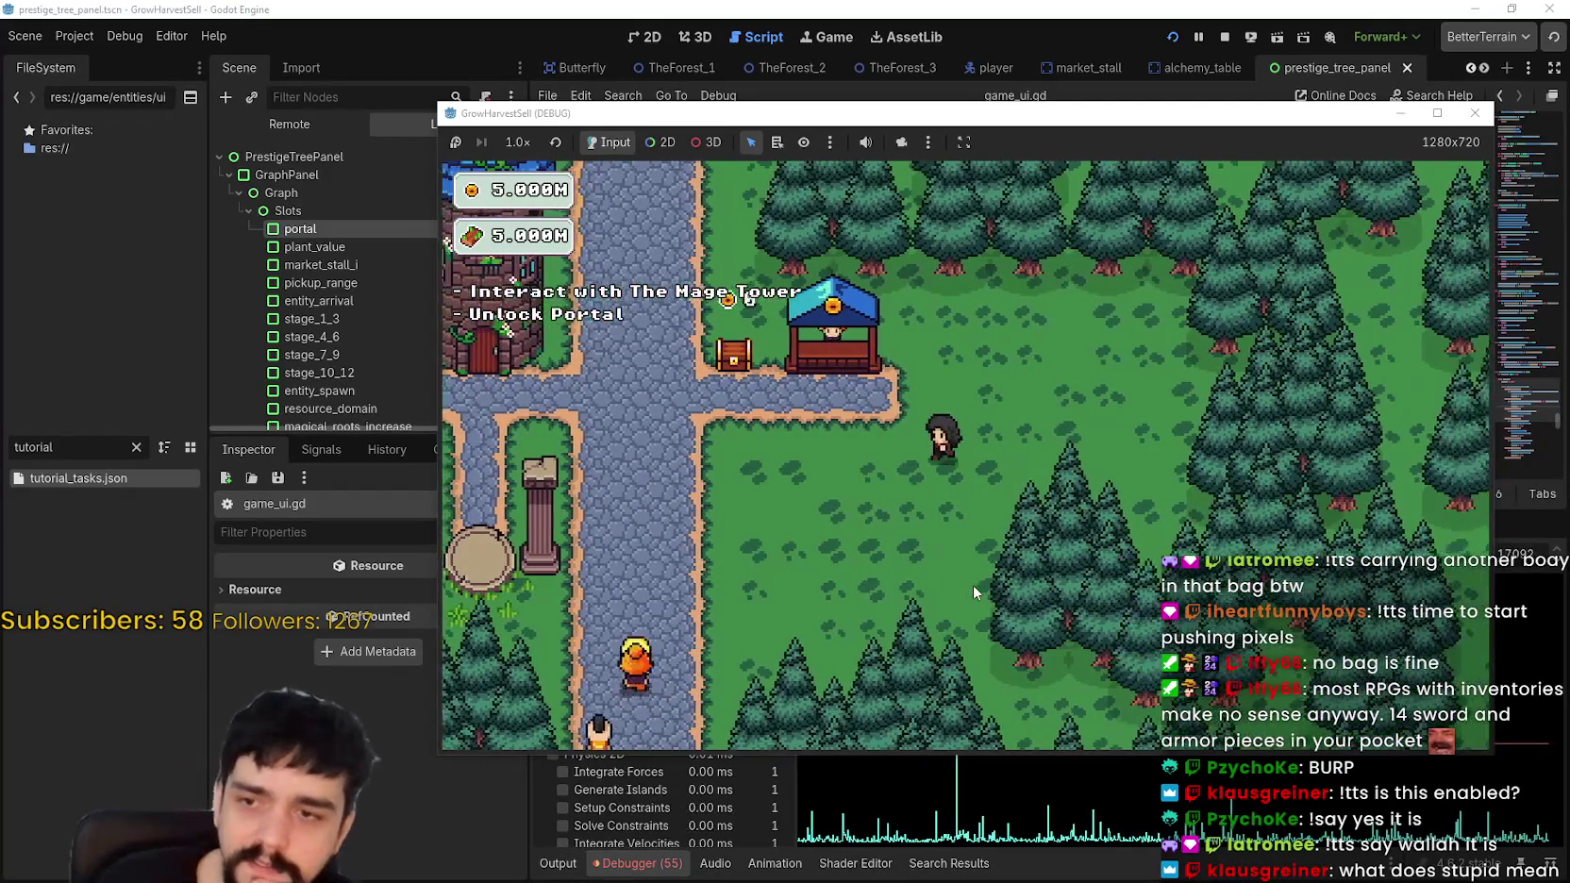
pyautogui.press('w')
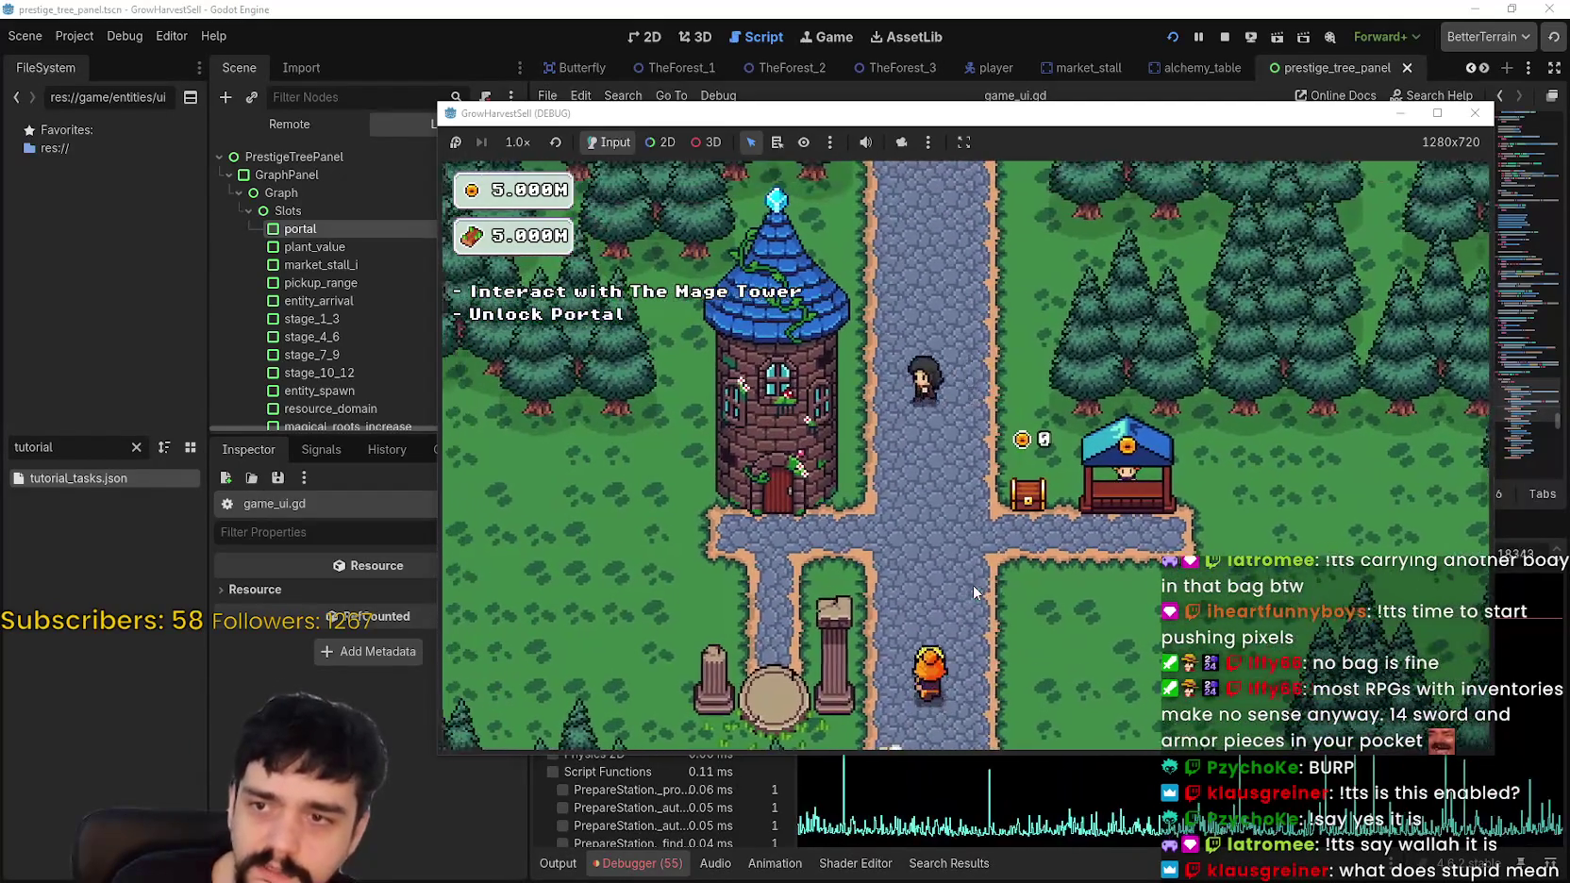
pyautogui.press('w')
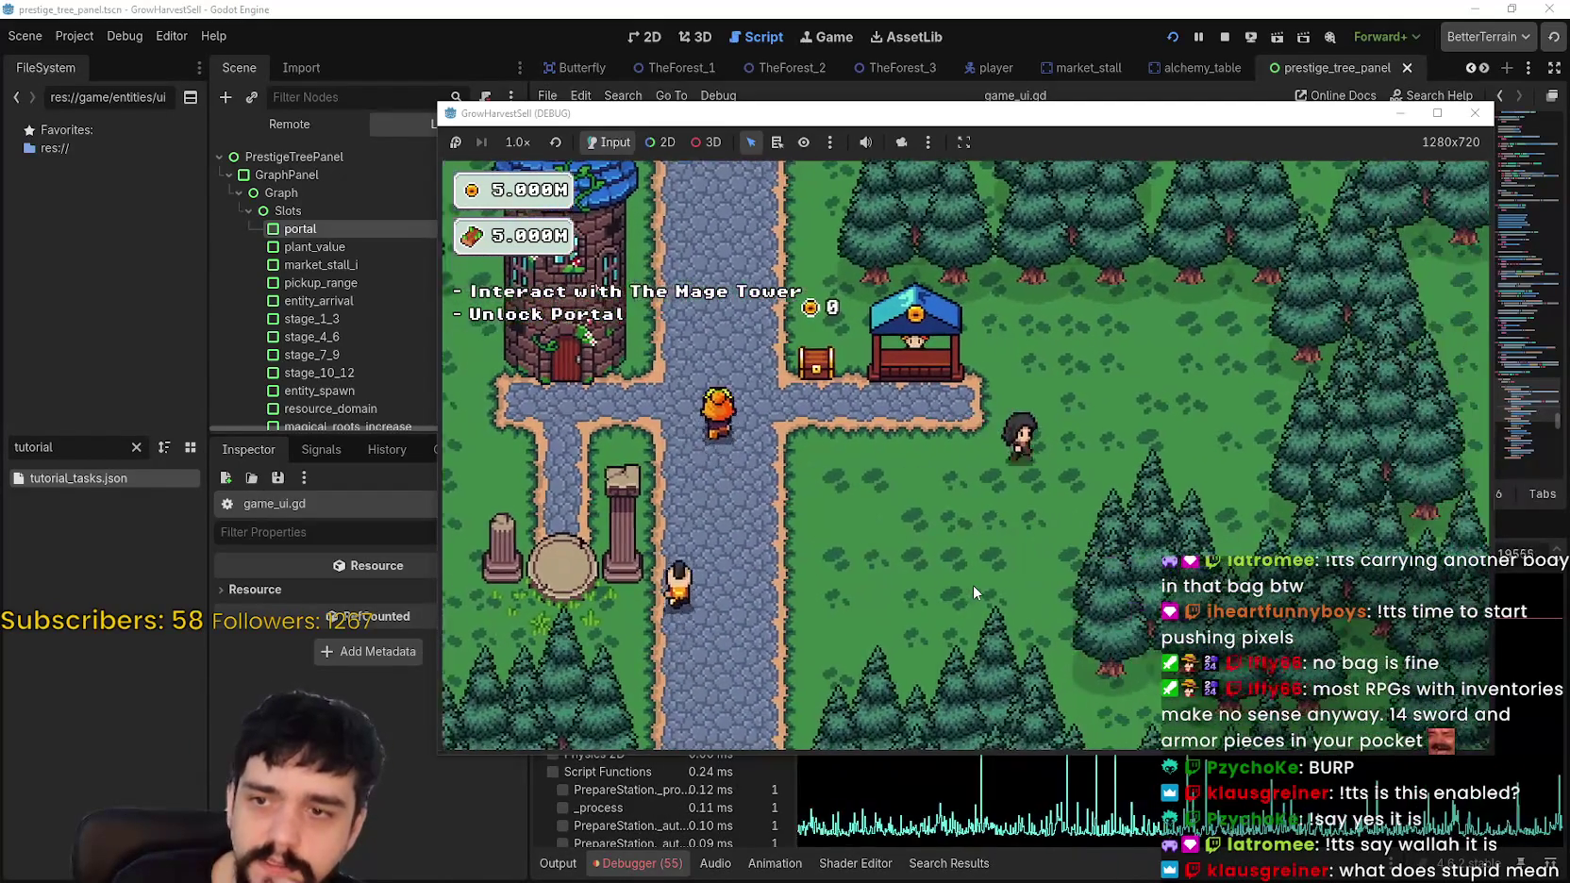
pyautogui.press('a')
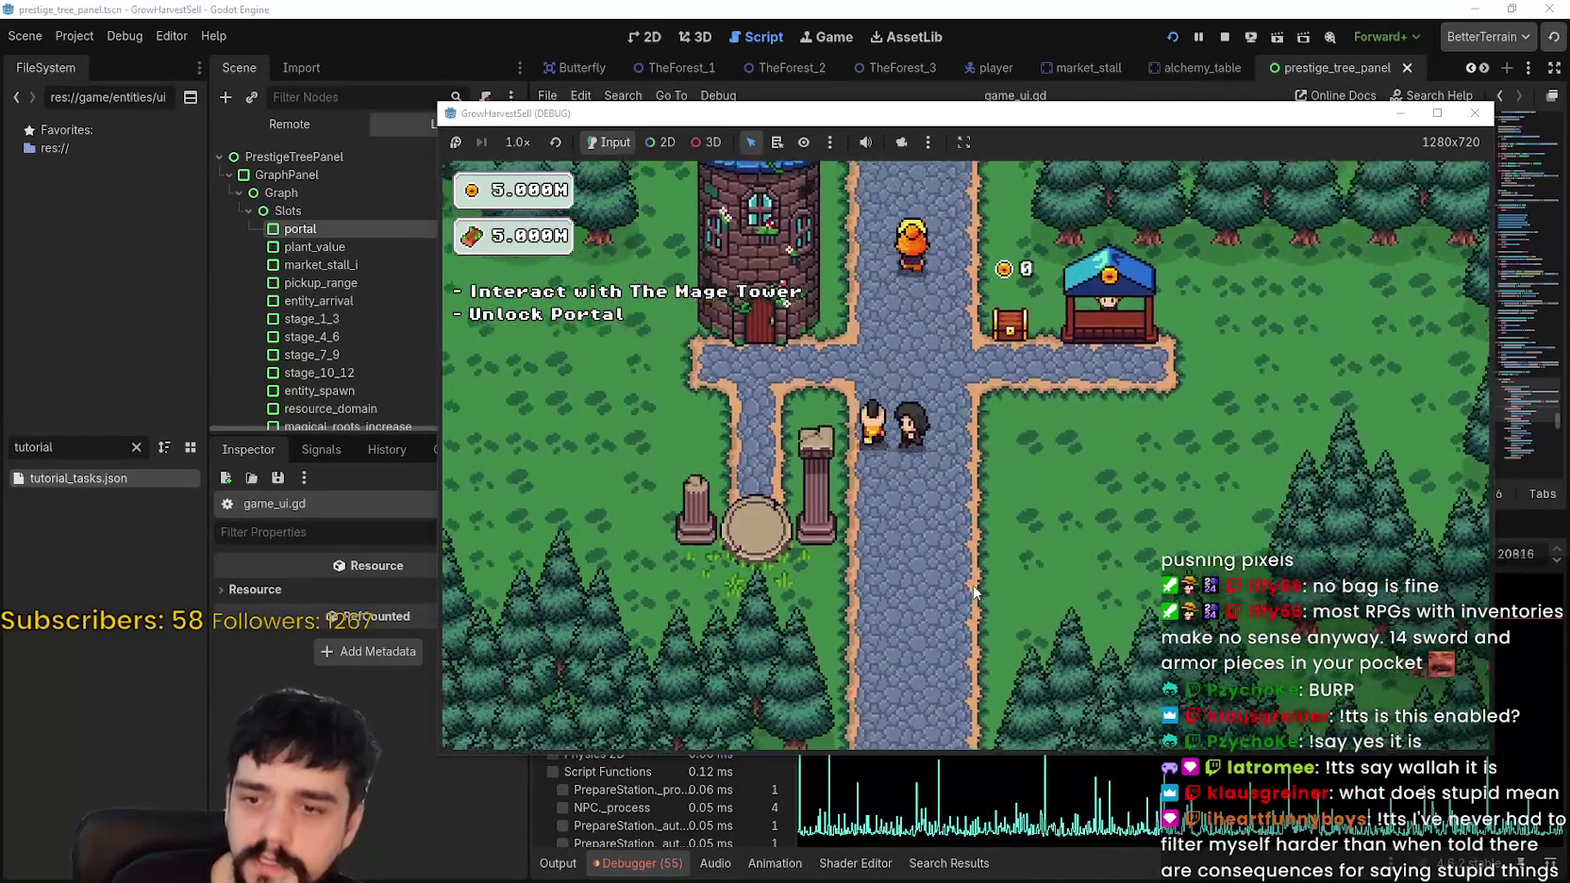
pyautogui.hotkey('alt', 'Tab')
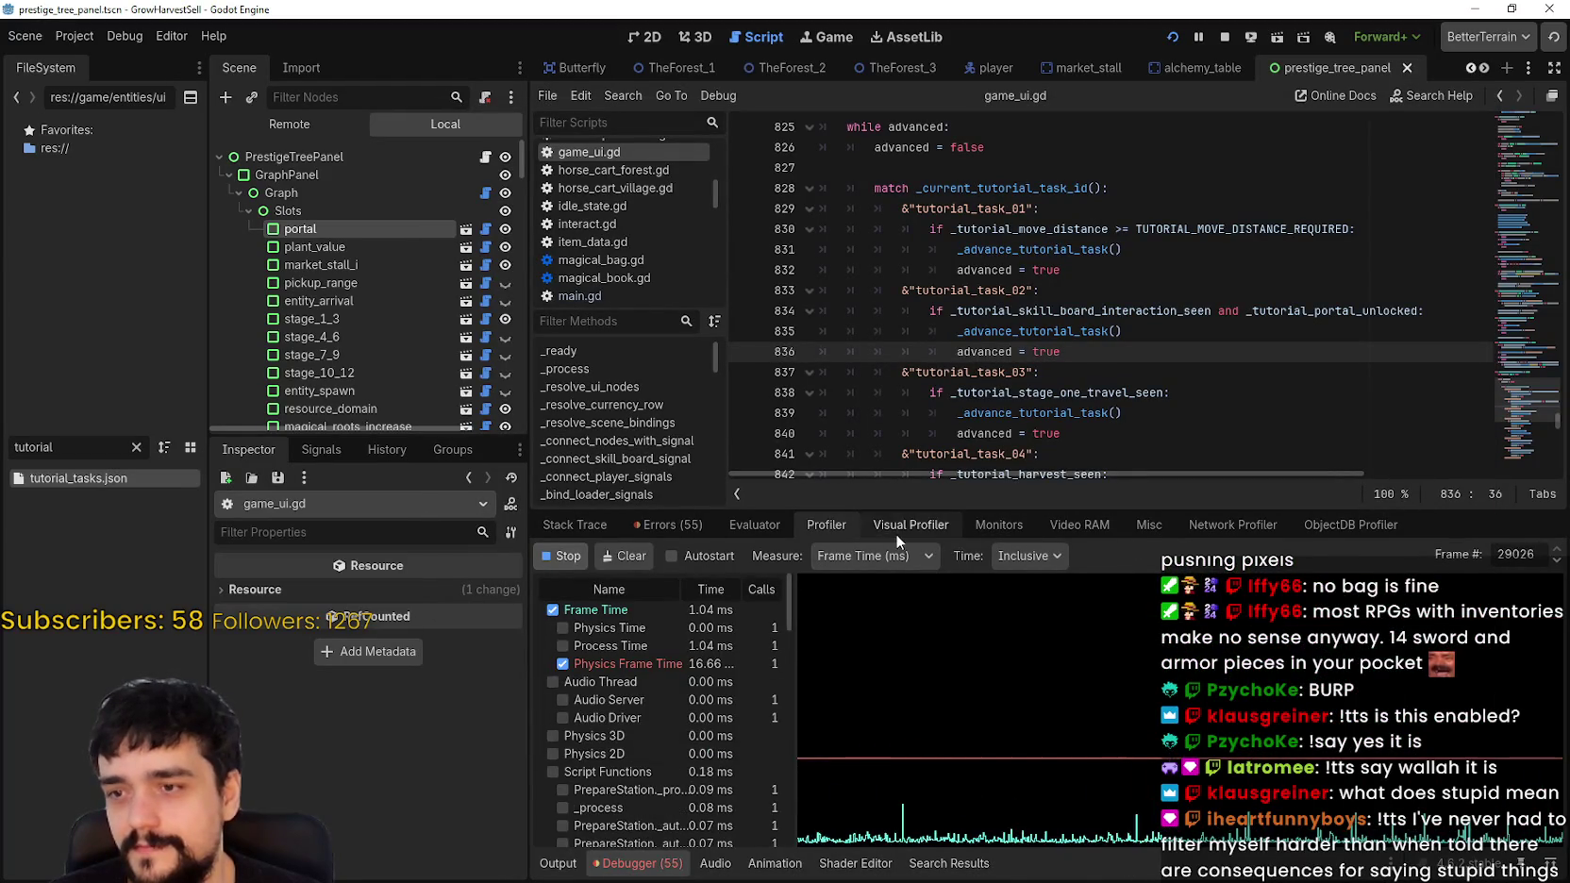
# Step: Add the Physics Process graph to the Monitors and give the code editor more room above the debugger
pyautogui.click(998, 525)
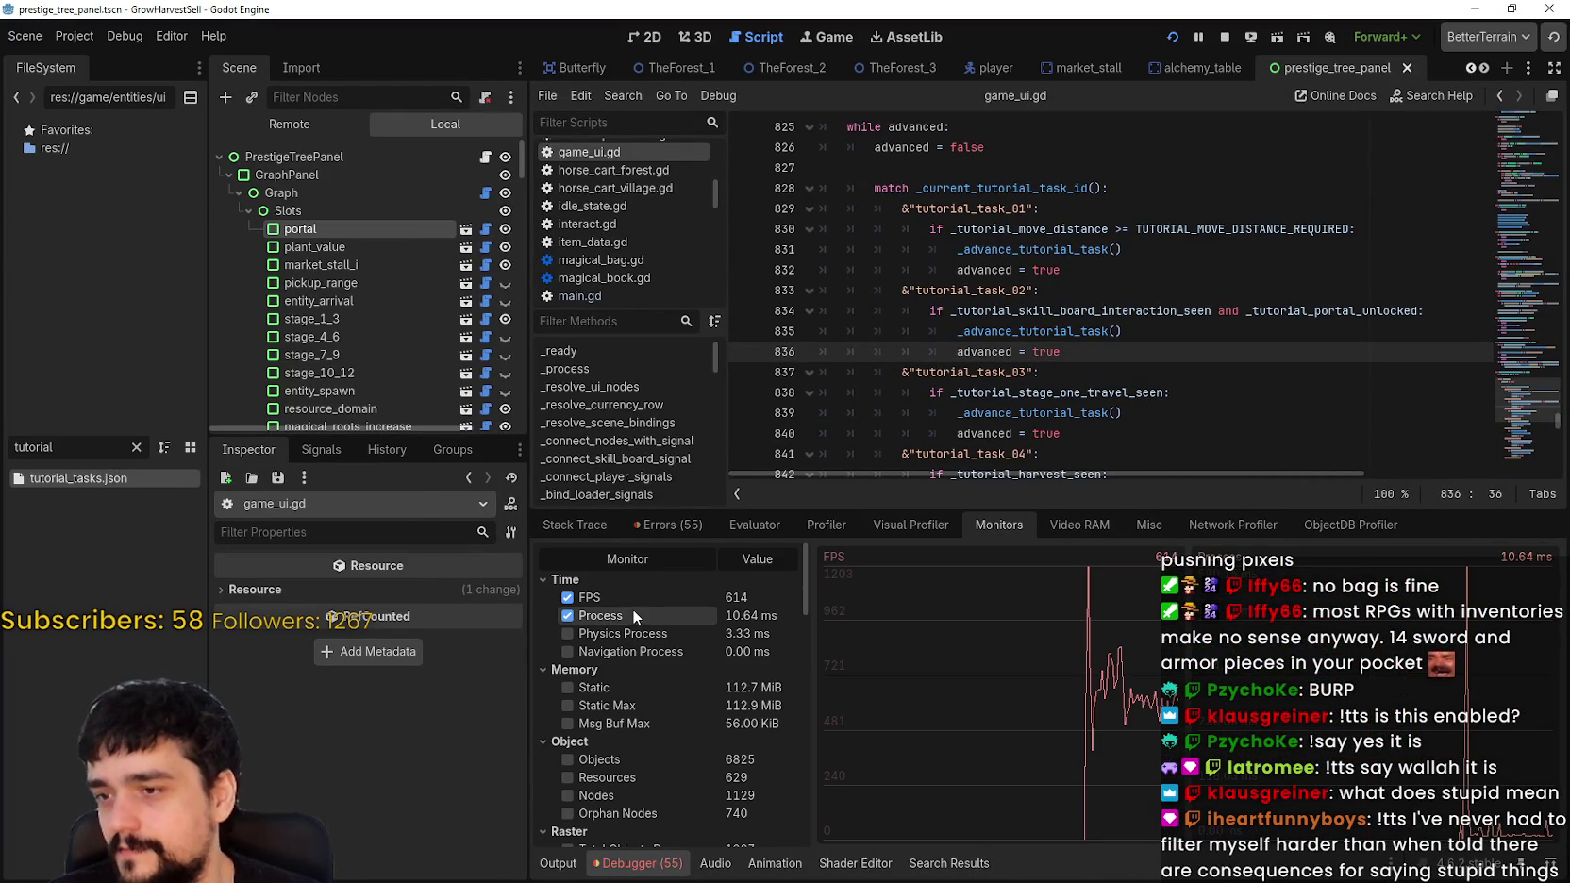
pyautogui.click(642, 630)
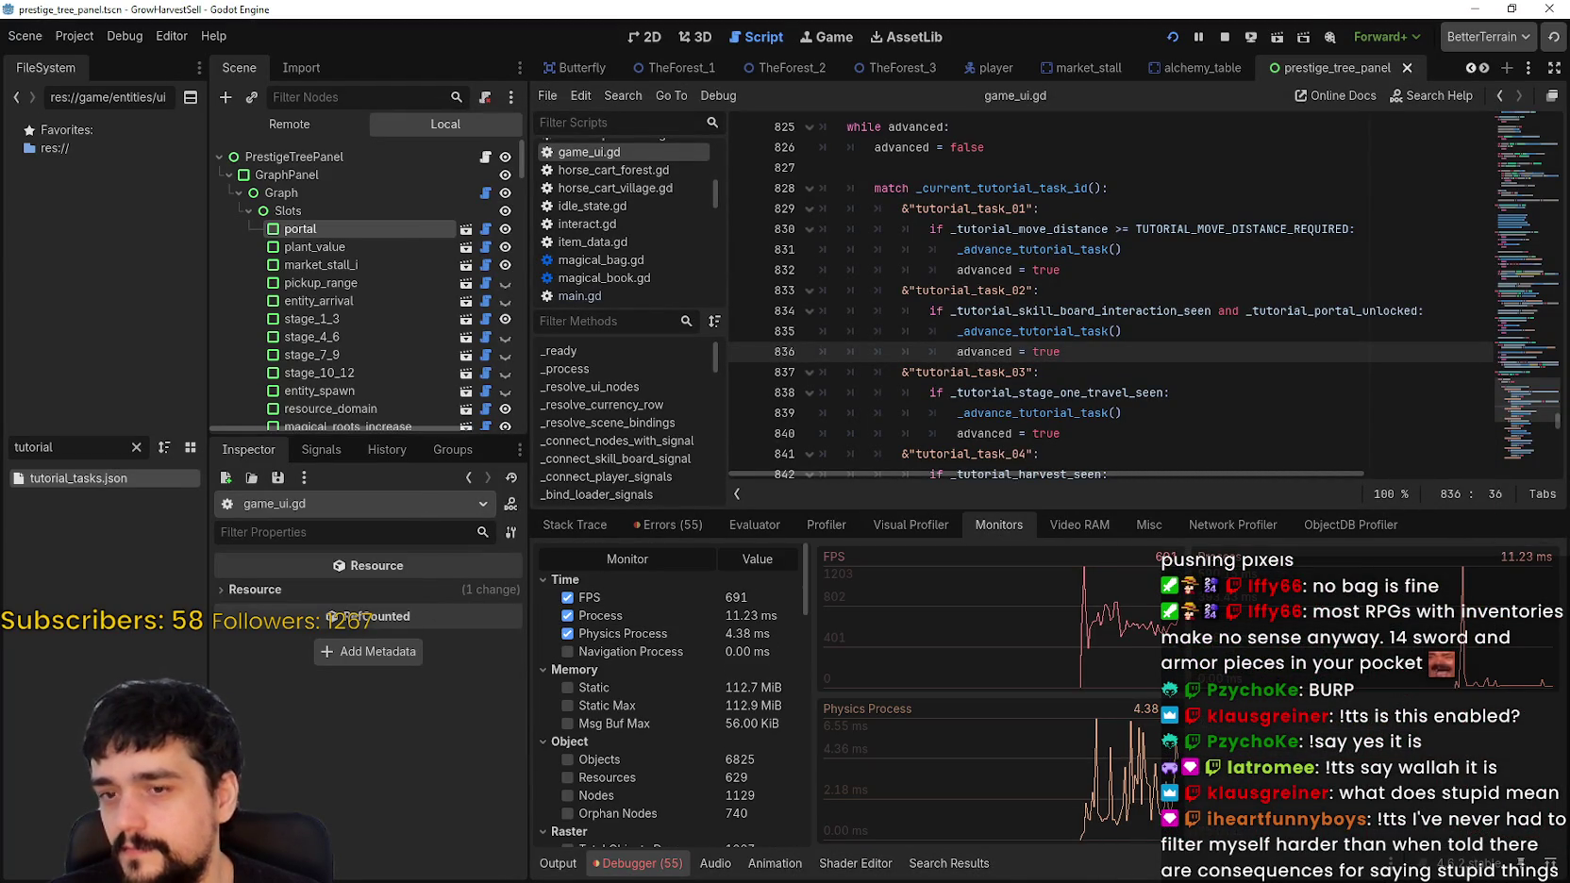
pyautogui.hotkey('alt', 'Tab')
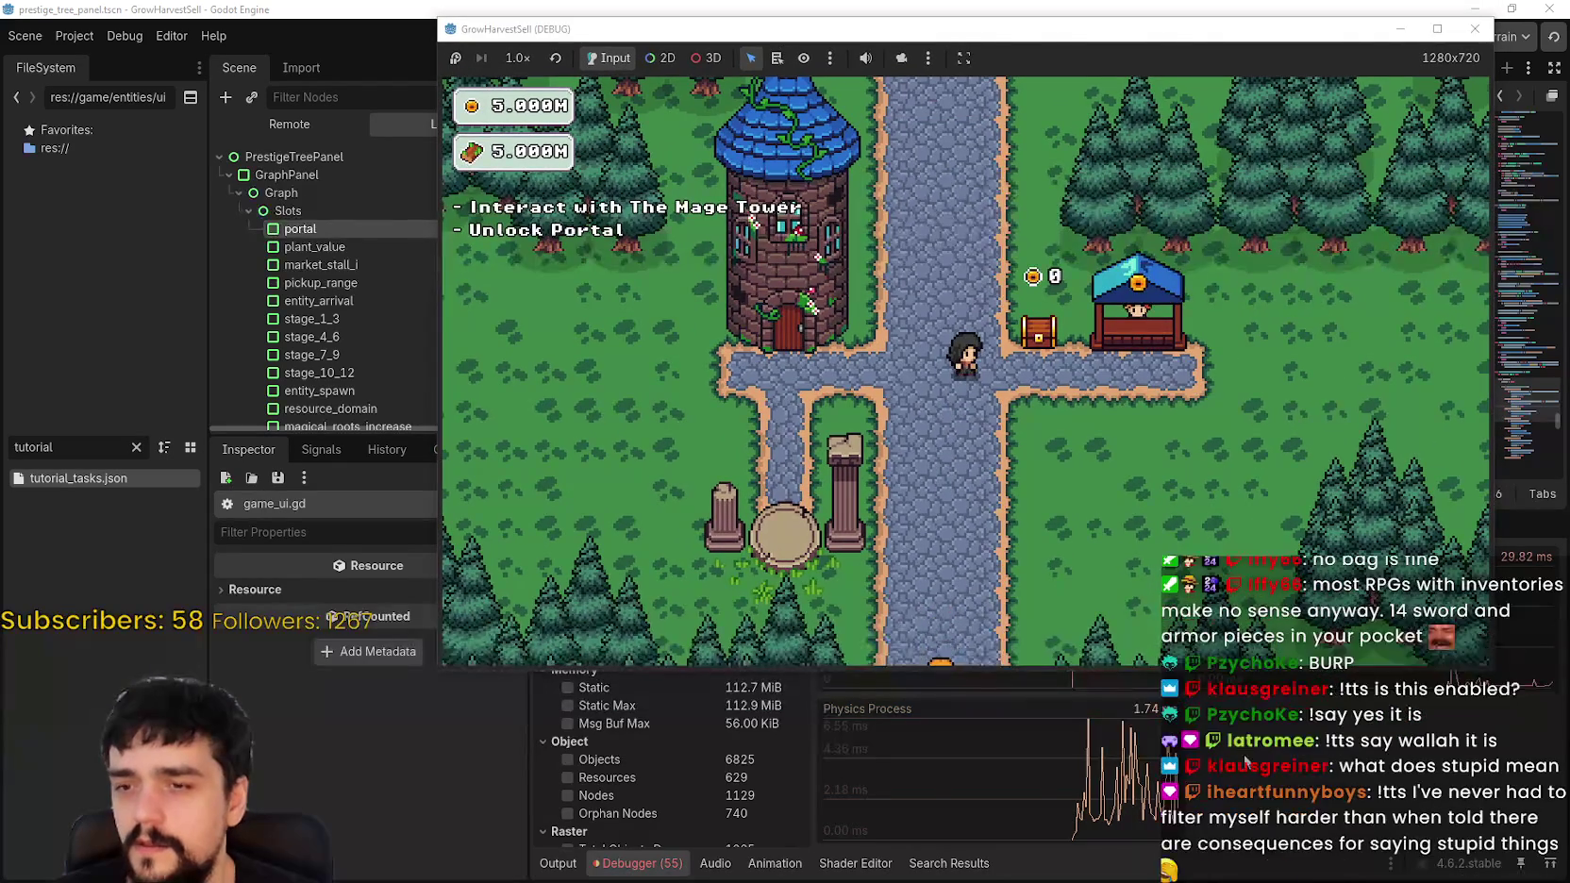
pyautogui.hotkey('alt', 'Tab')
pyautogui.moveTo(1191, 504); pyautogui.dragTo(1187, 876)
pyautogui.hotkey('alt', 'Tab')
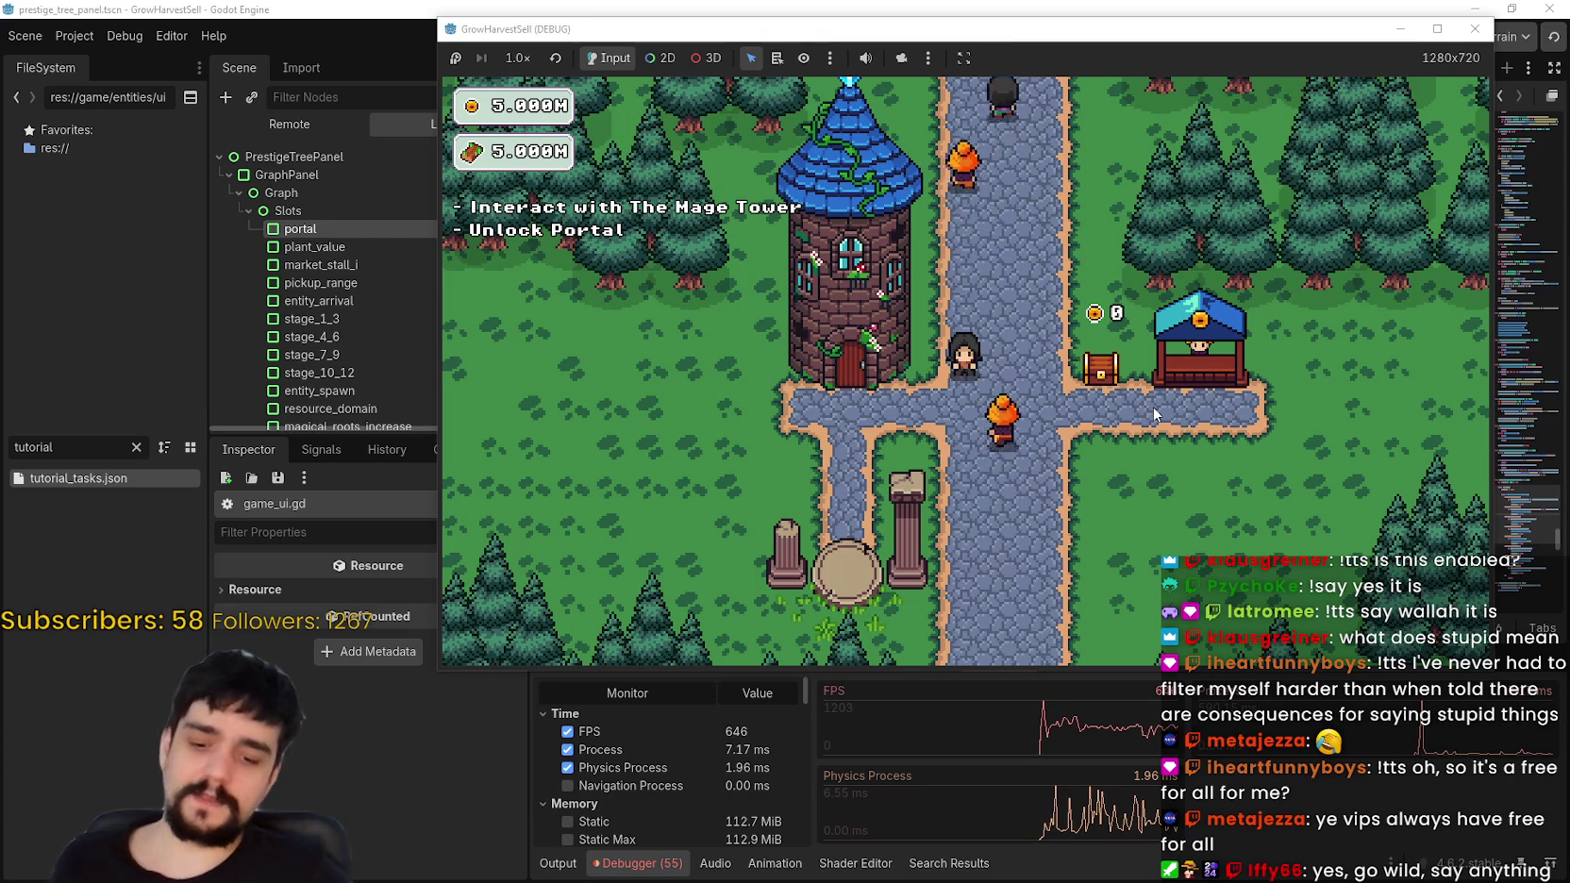
# Step: Playtest by walking the player around the chest, market stall and tower path, then stop with F8
pyautogui.press('d')
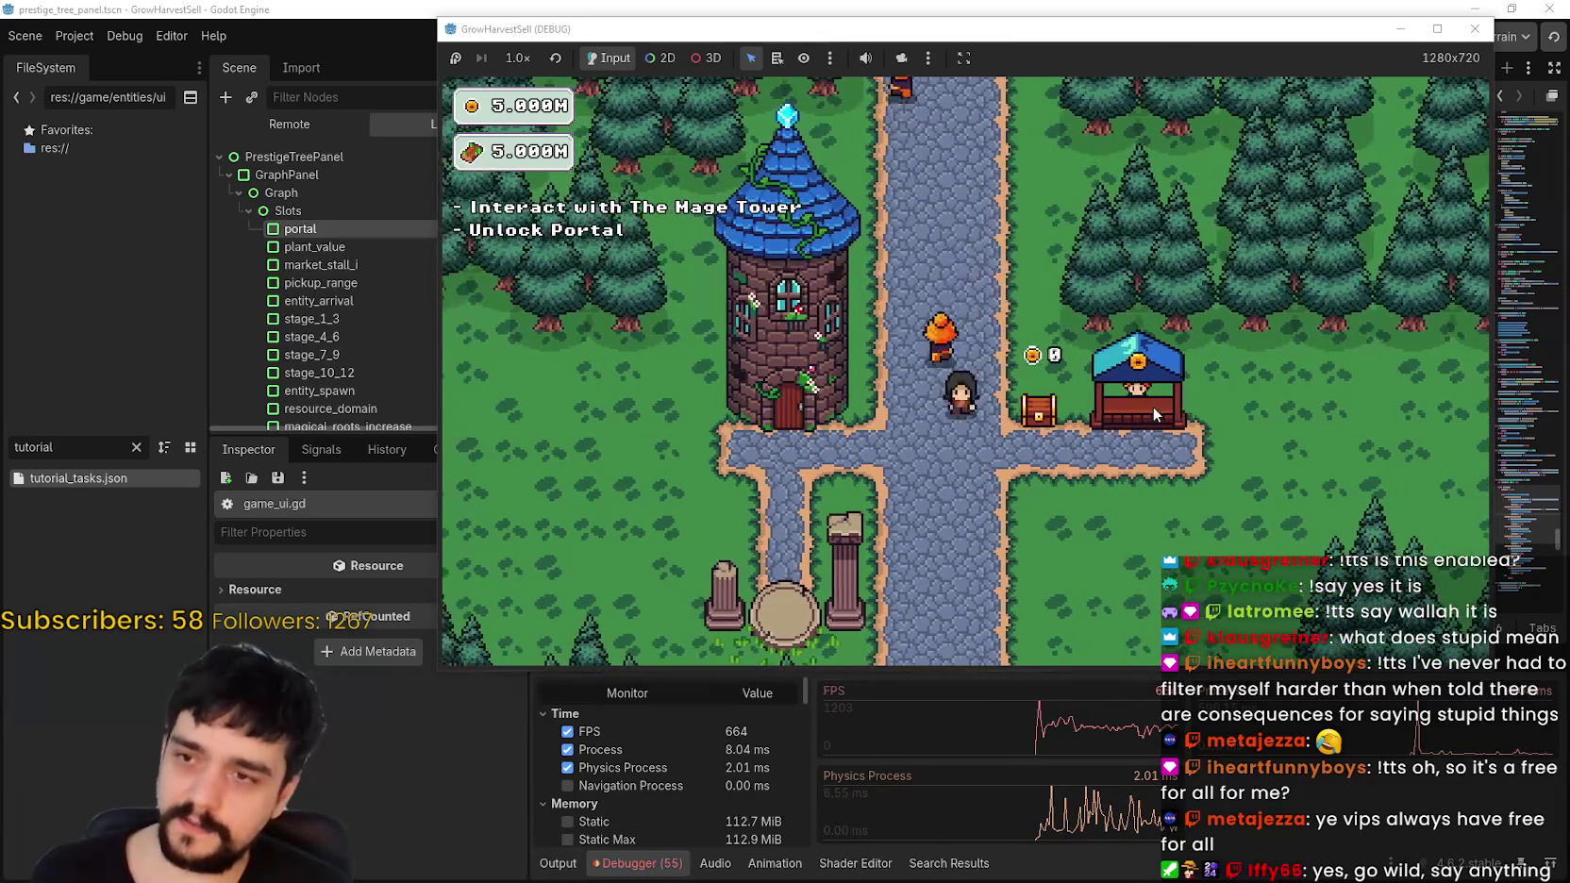
pyautogui.press('d')
pyautogui.press('a')
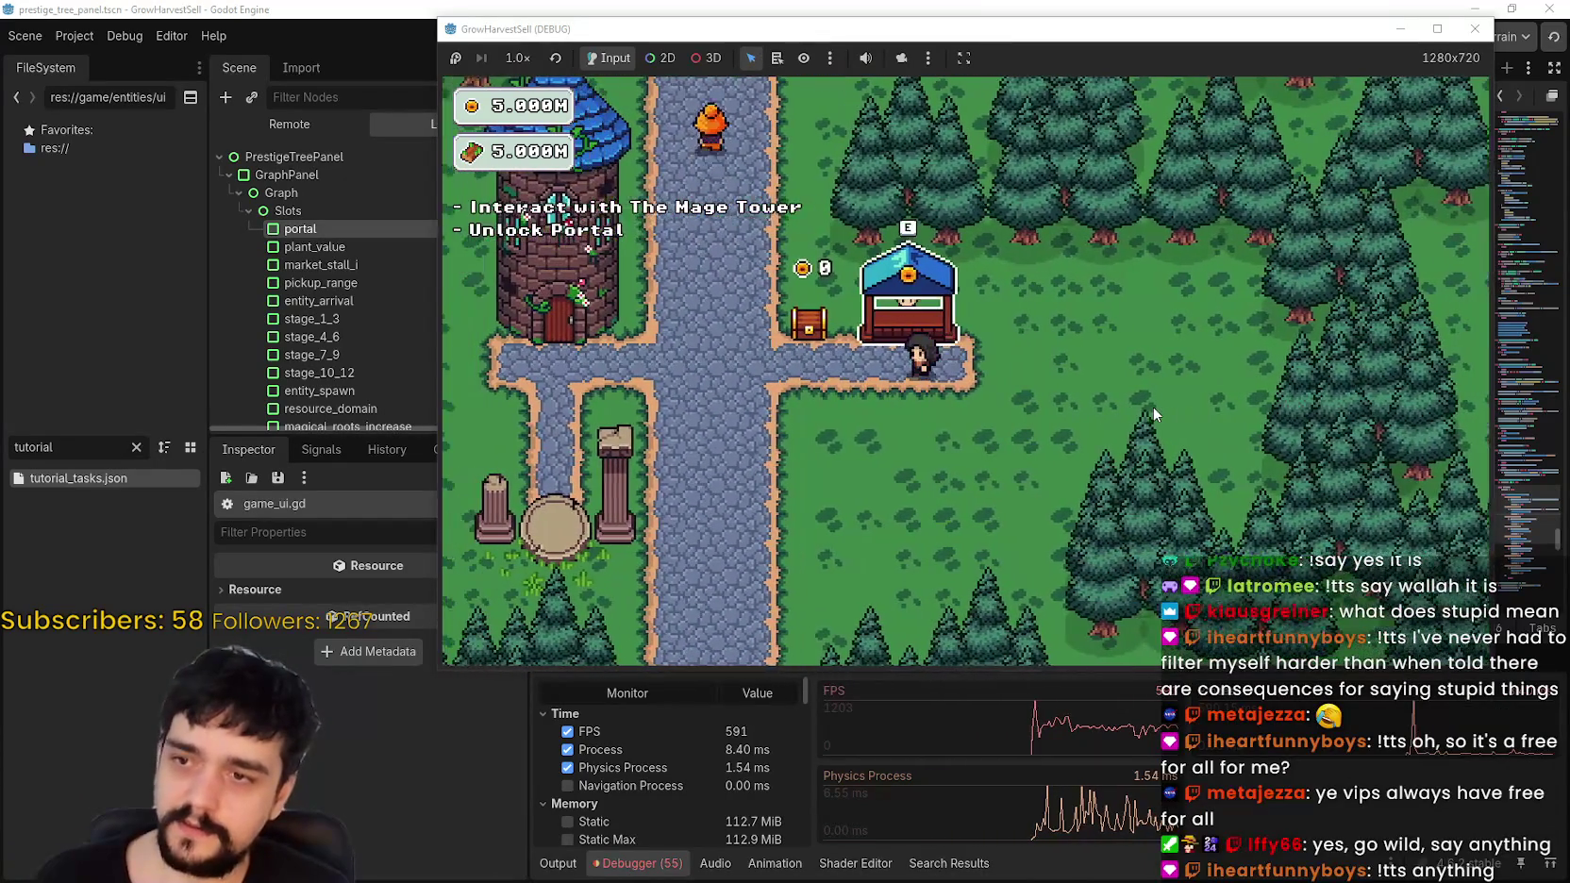
pyautogui.press('a')
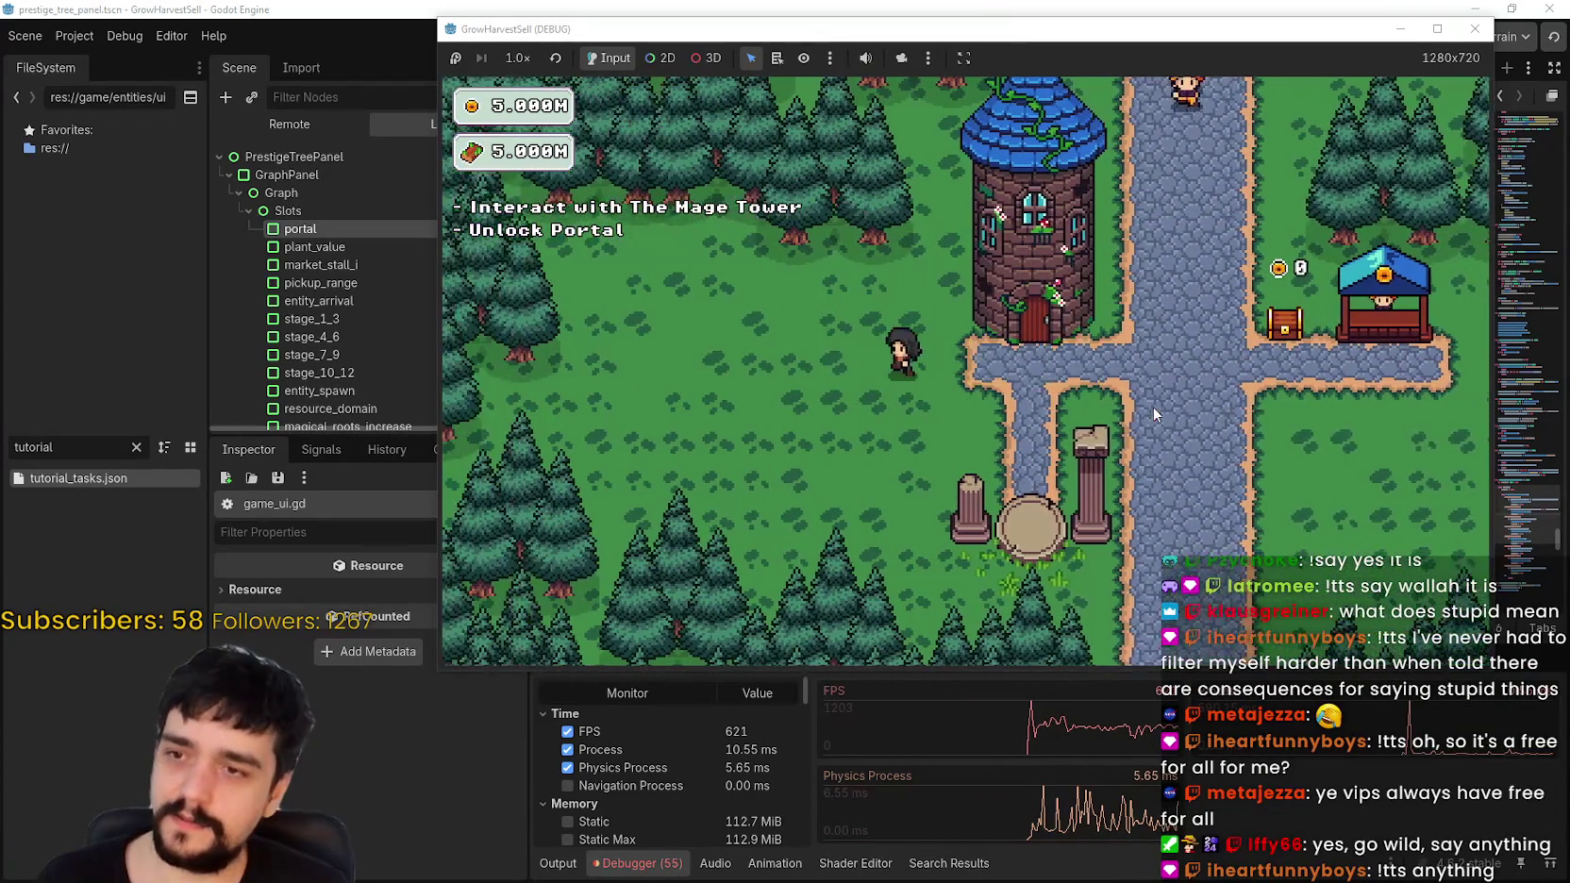
pyautogui.press('a')
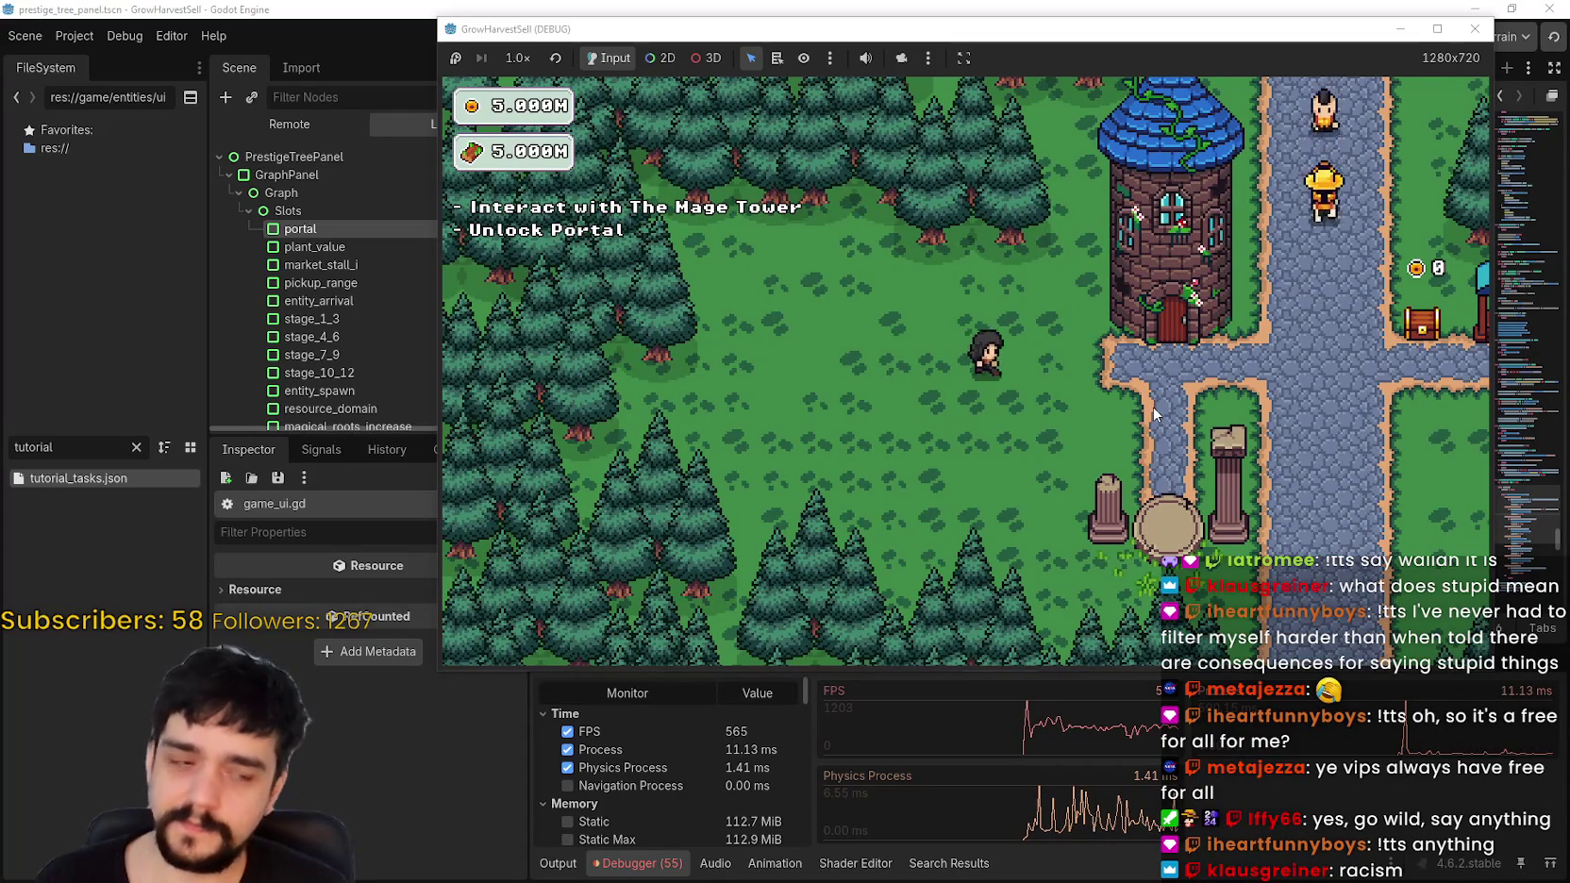
pyautogui.press('d')
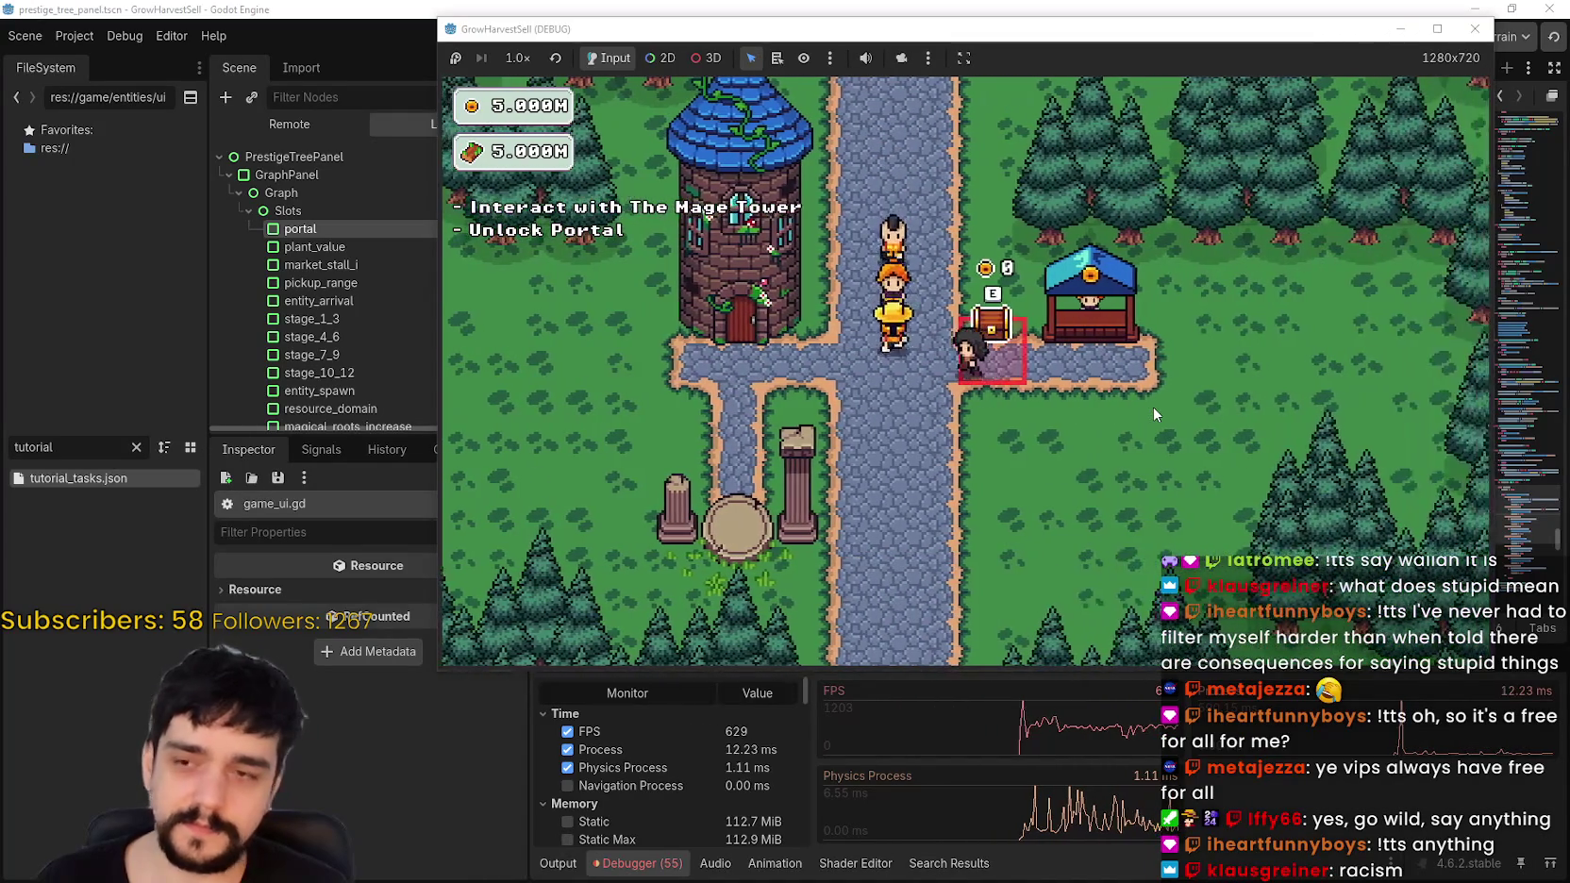
pyautogui.press('d')
pyautogui.press('s')
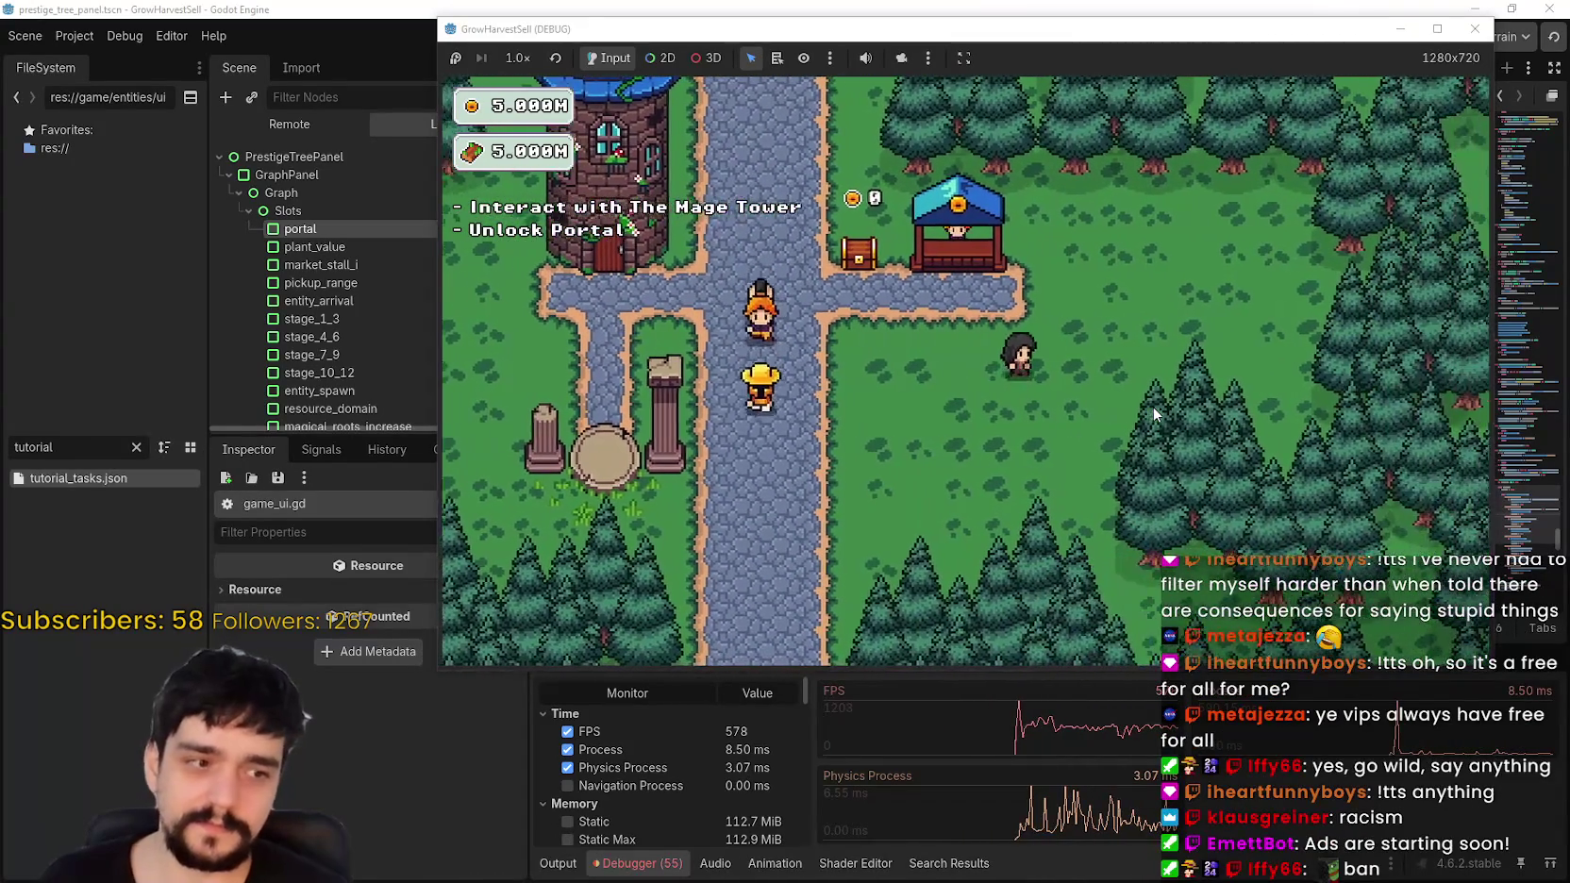
pyautogui.press('a')
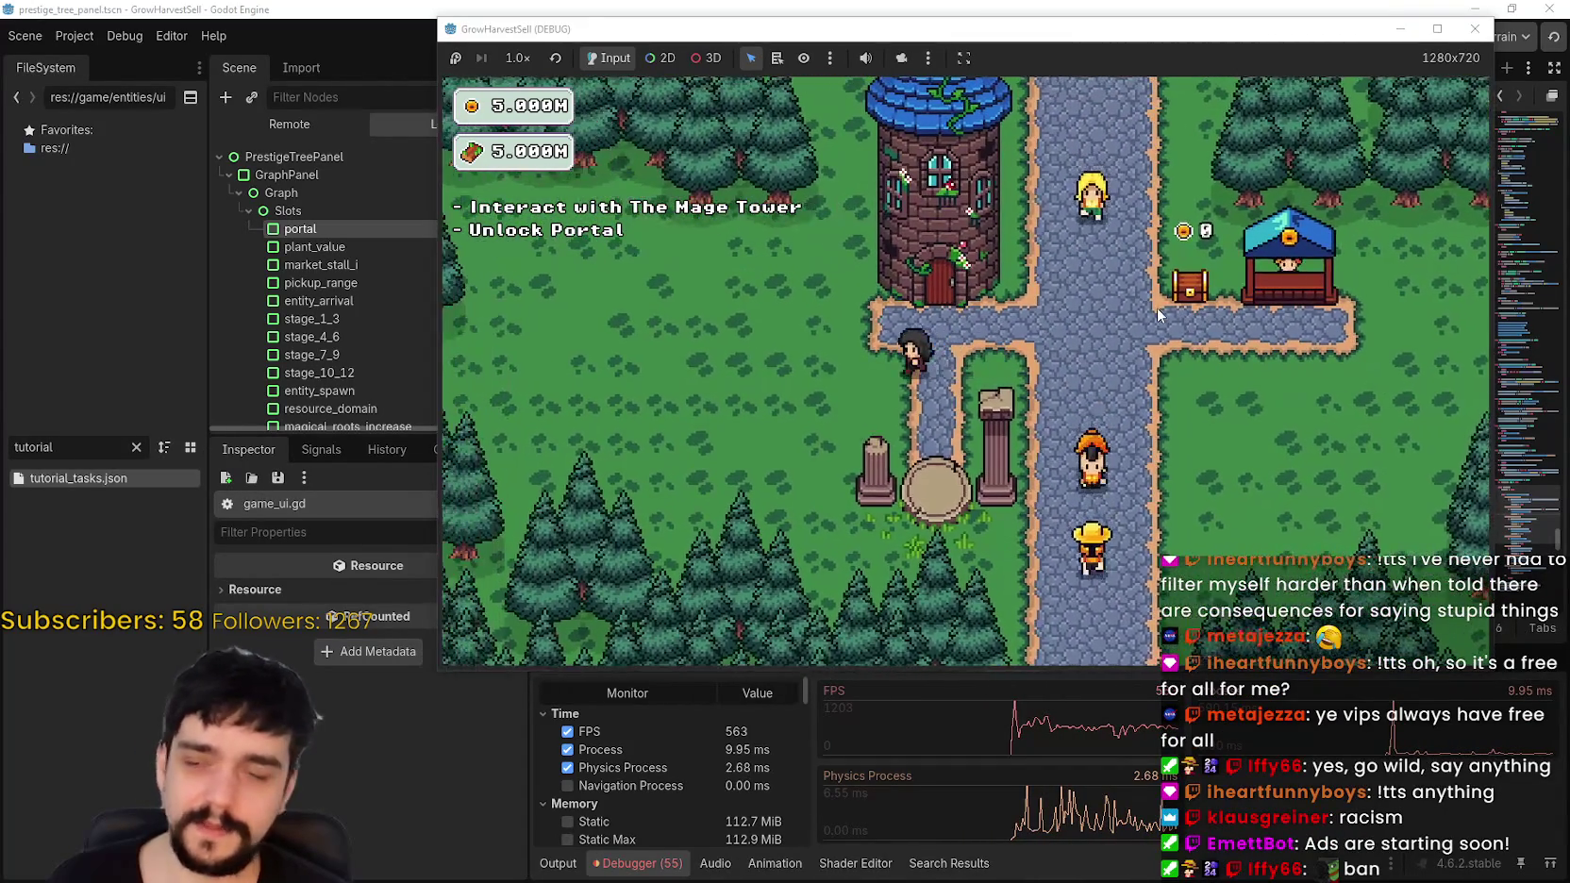
pyautogui.press('a')
pyautogui.press('d')
pyautogui.press('d')
pyautogui.press('a')
pyautogui.press('a')
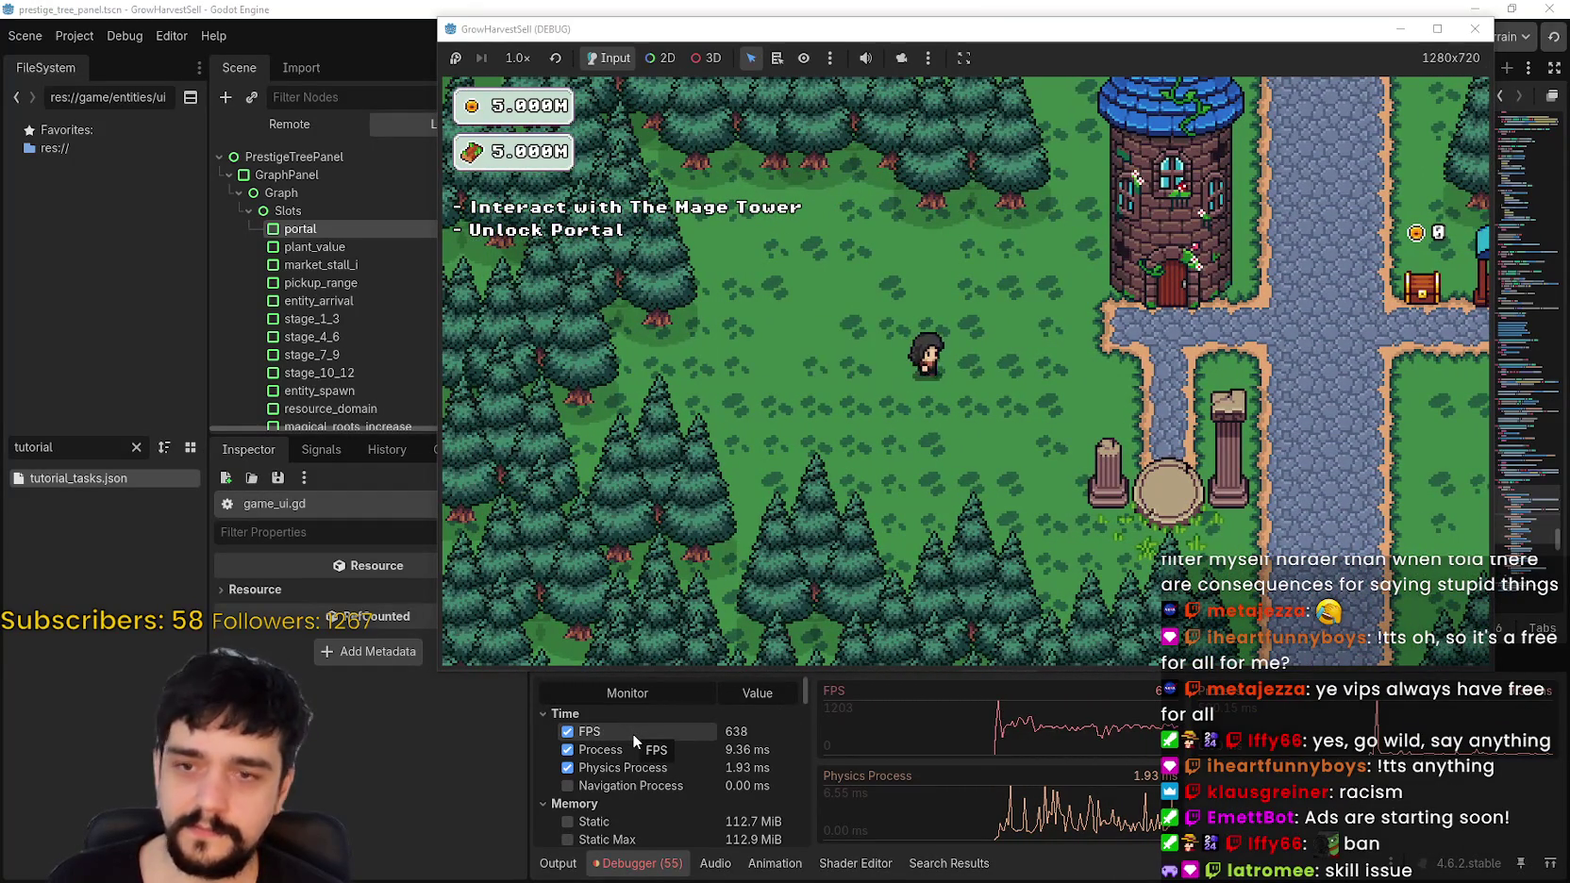
pyautogui.press('d')
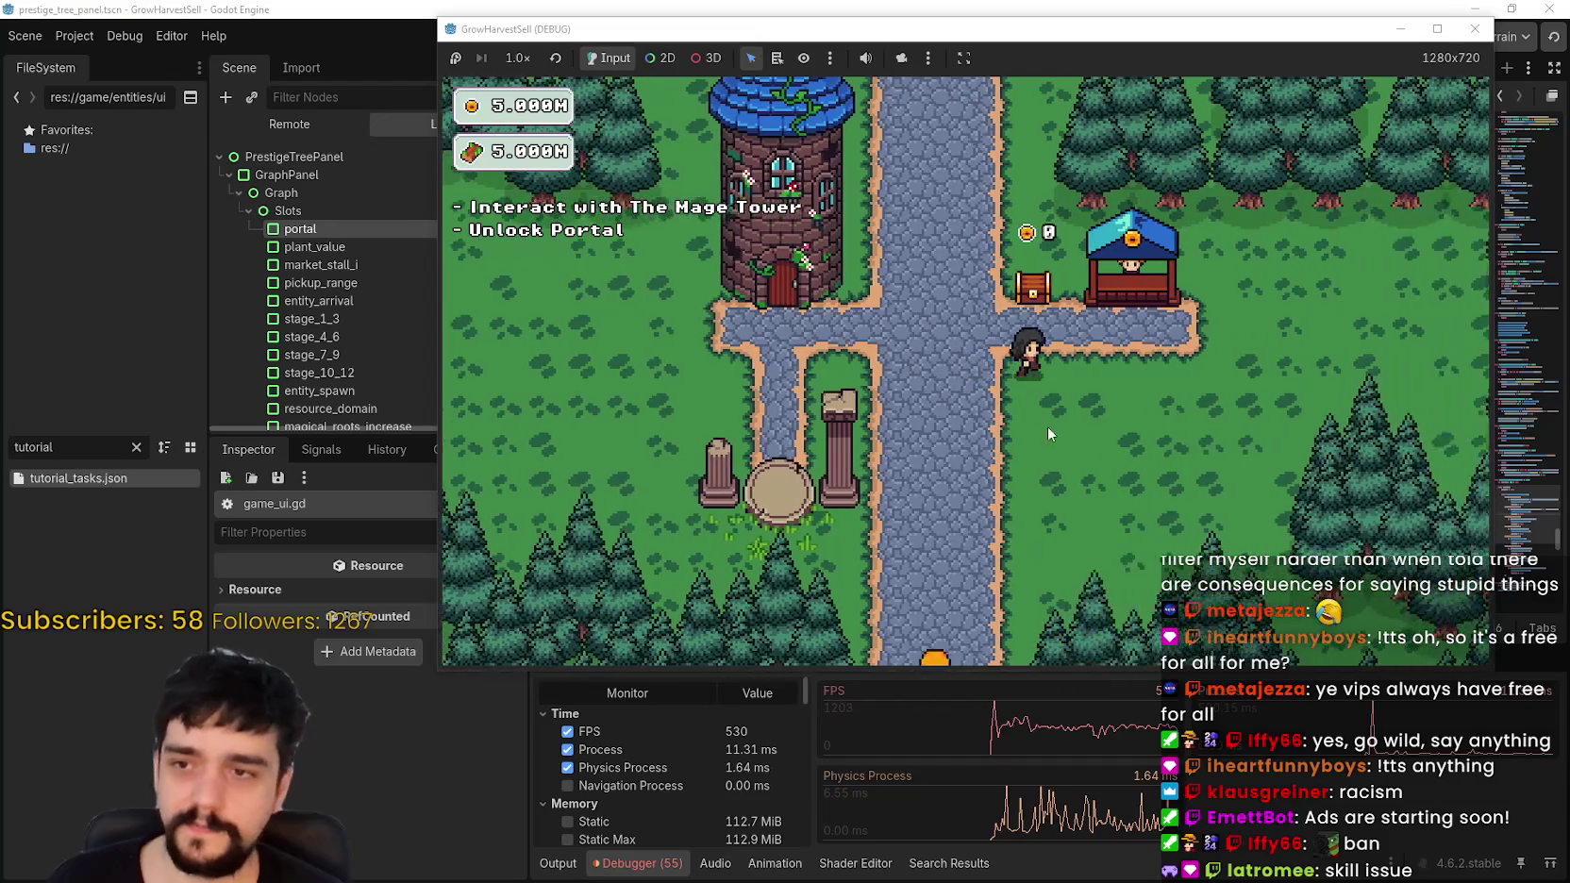
pyautogui.press('a')
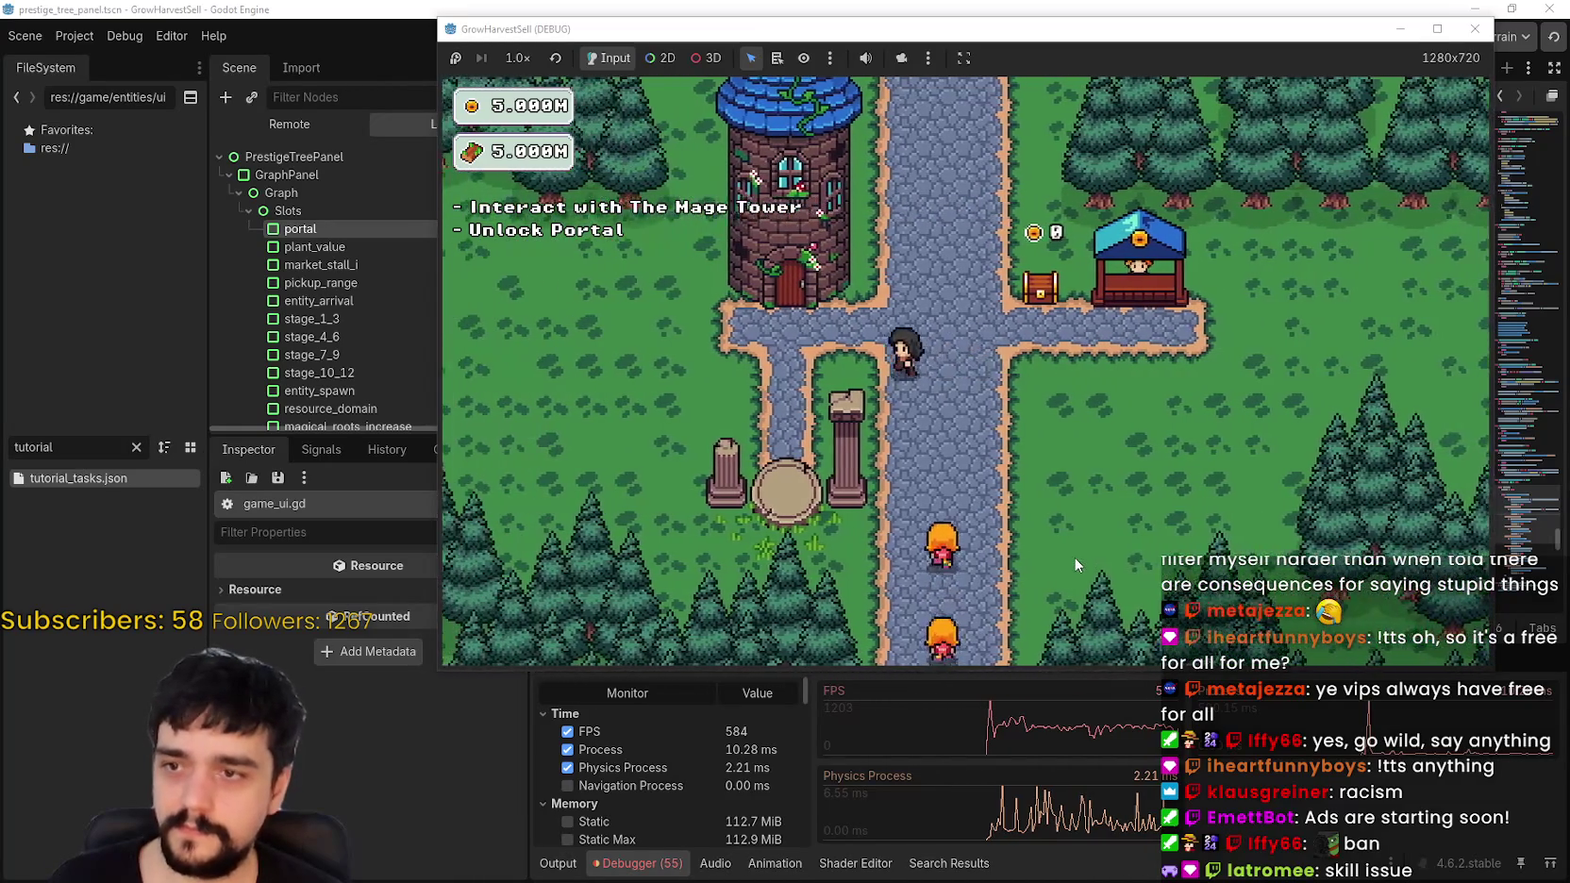
pyautogui.press('d')
pyautogui.press('a')
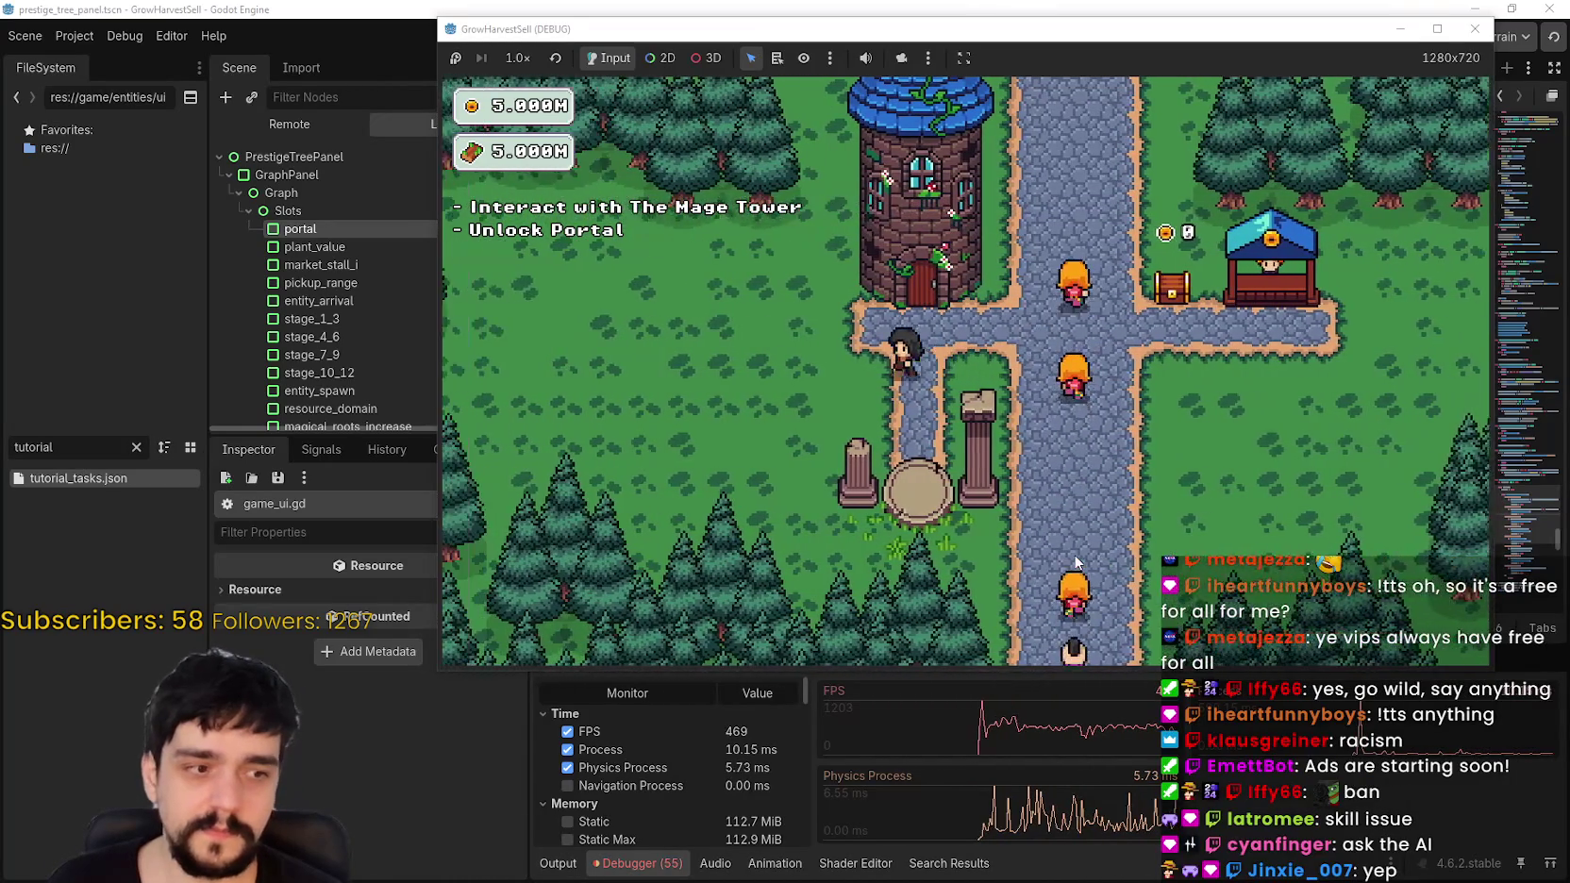
pyautogui.press('d')
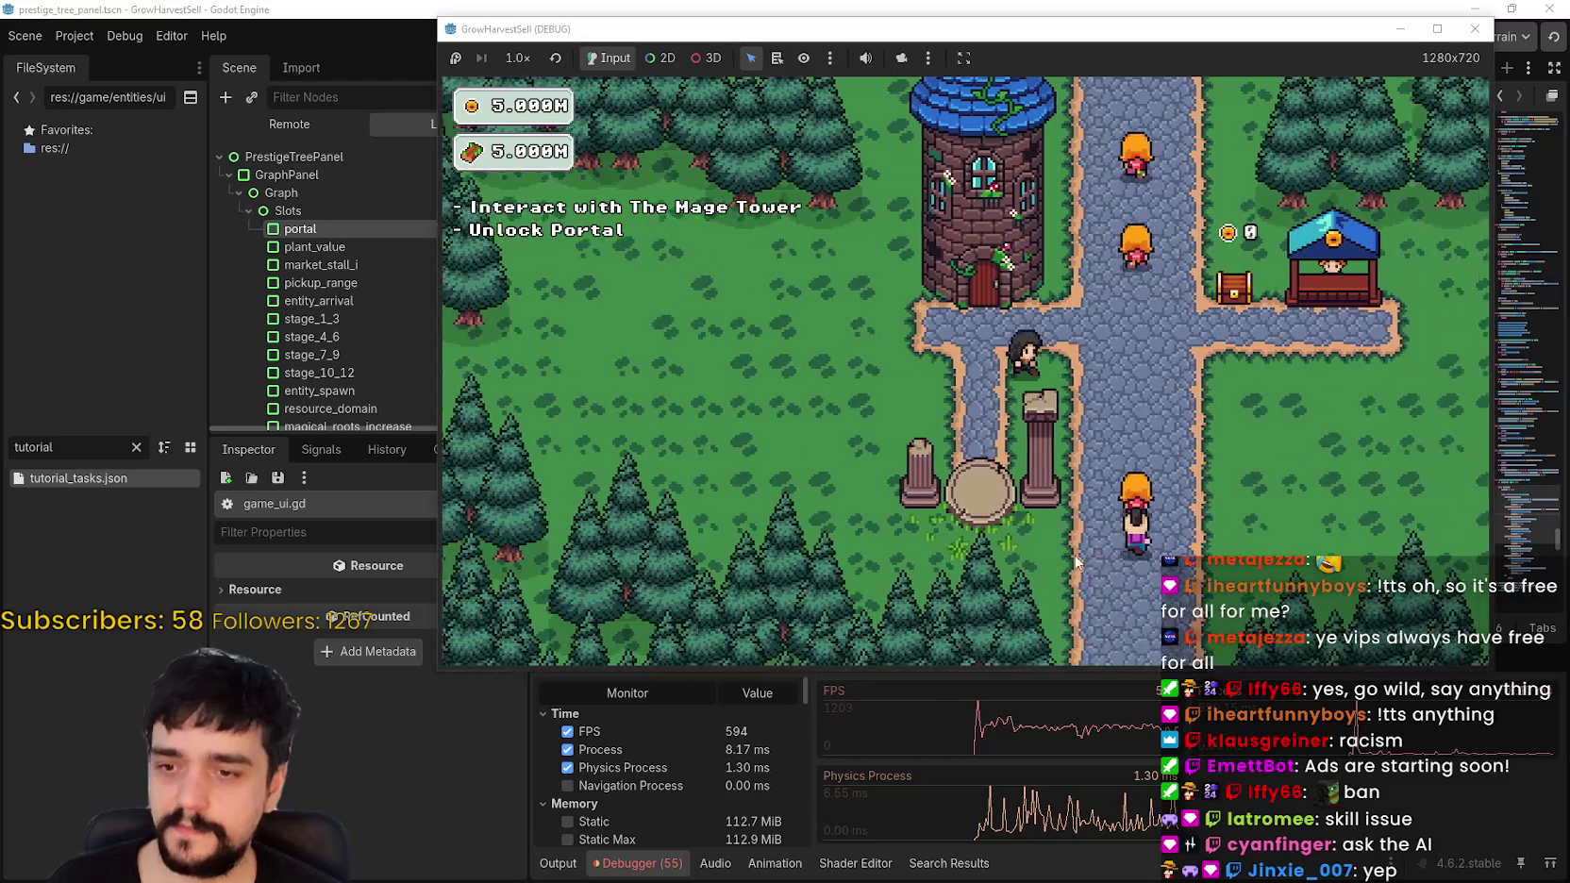
pyautogui.press('d')
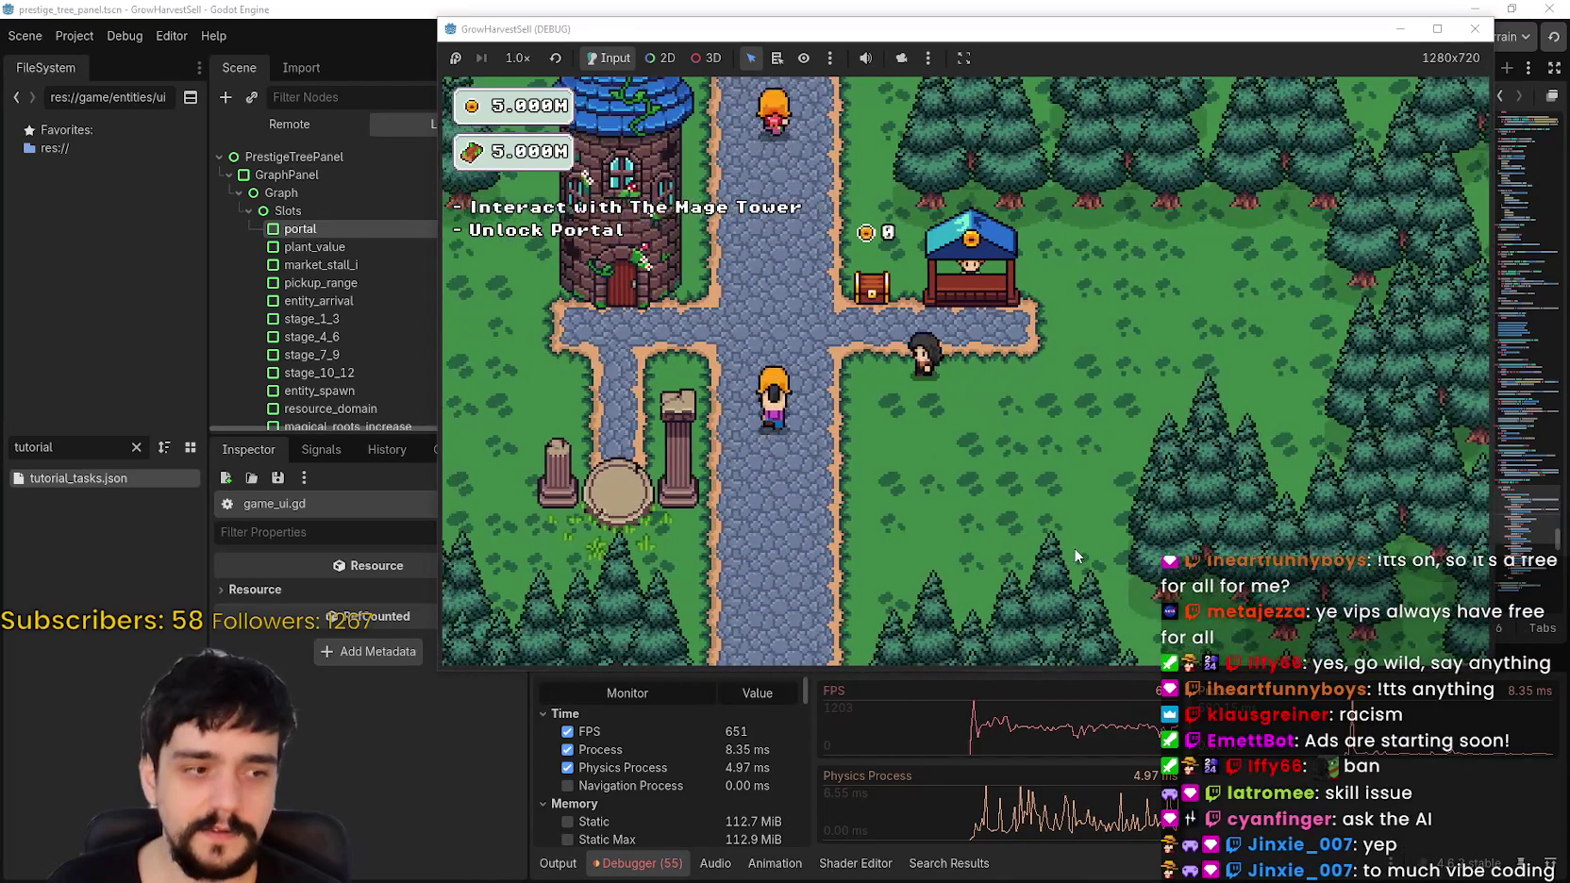
pyautogui.press('a')
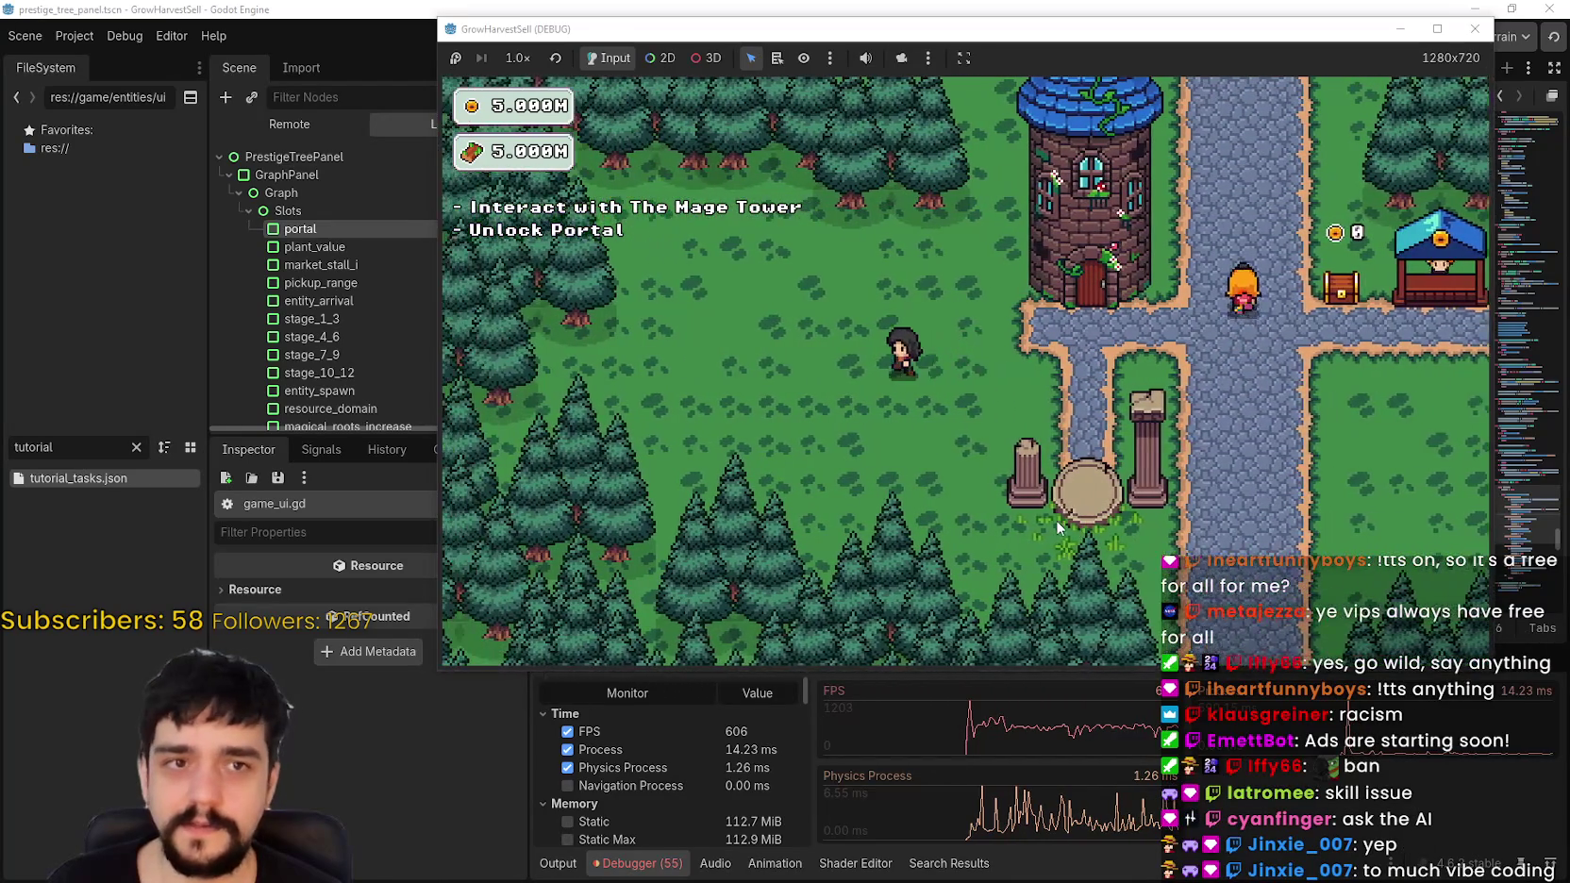
pyautogui.press('d')
pyautogui.press('a')
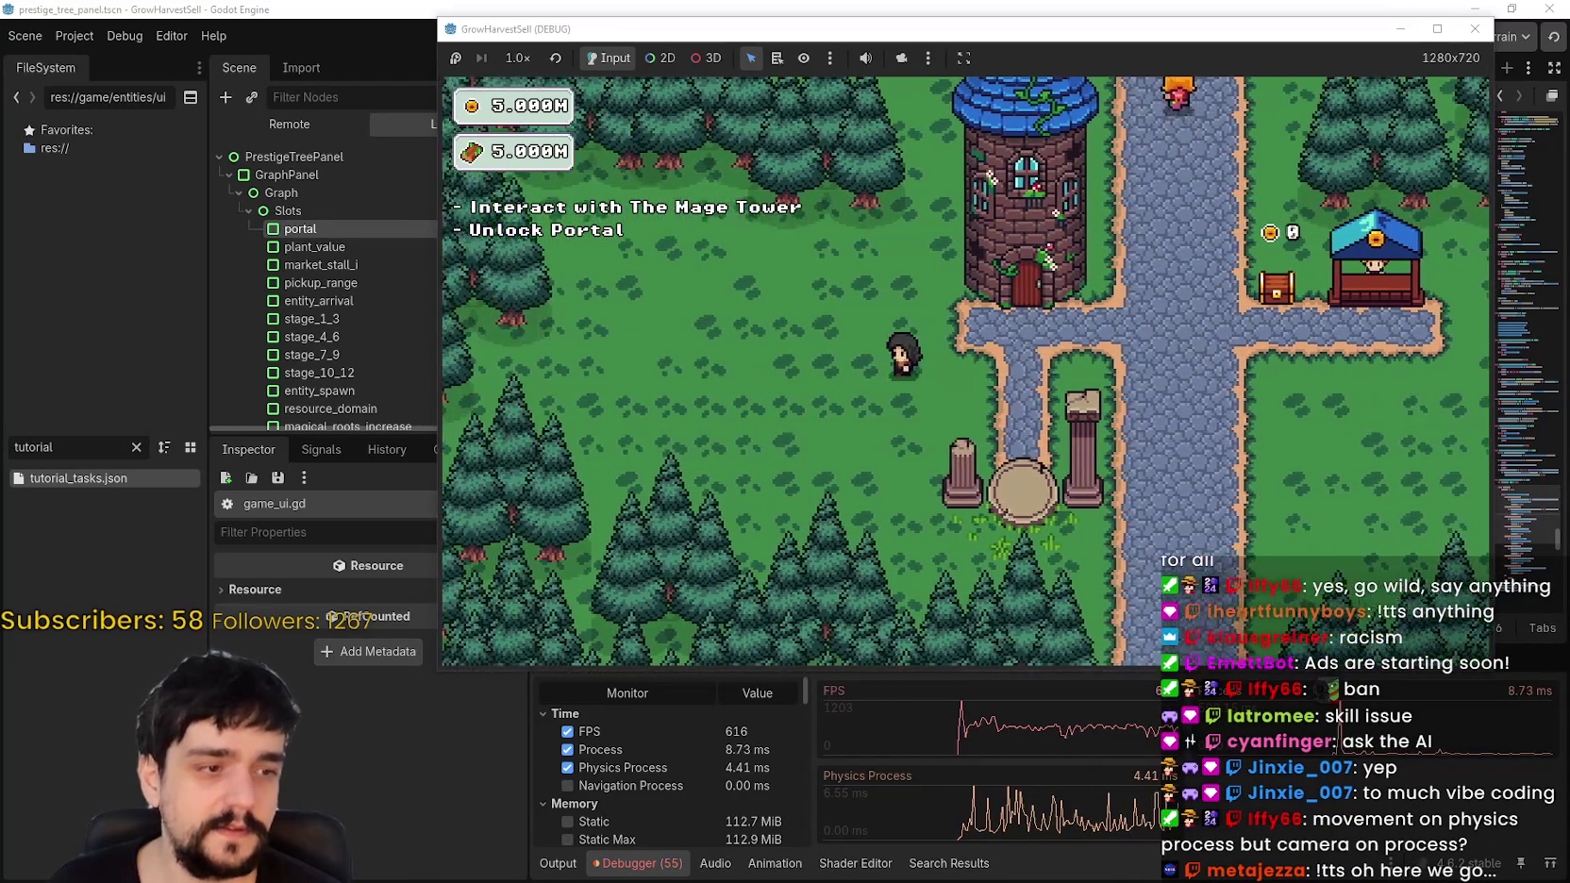
pyautogui.press('d')
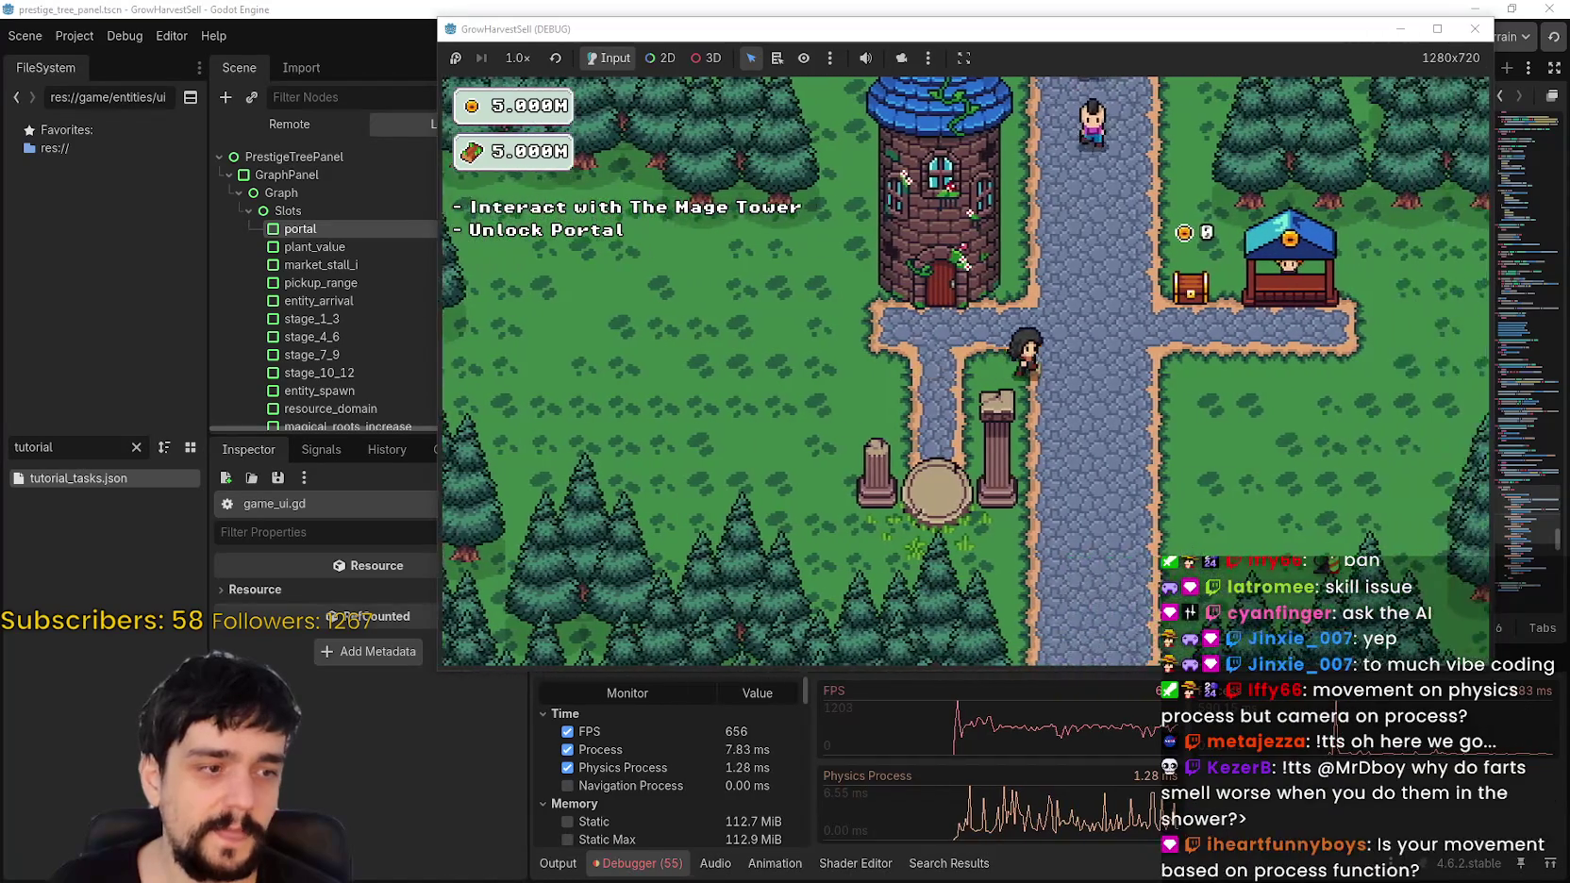
pyautogui.press('a')
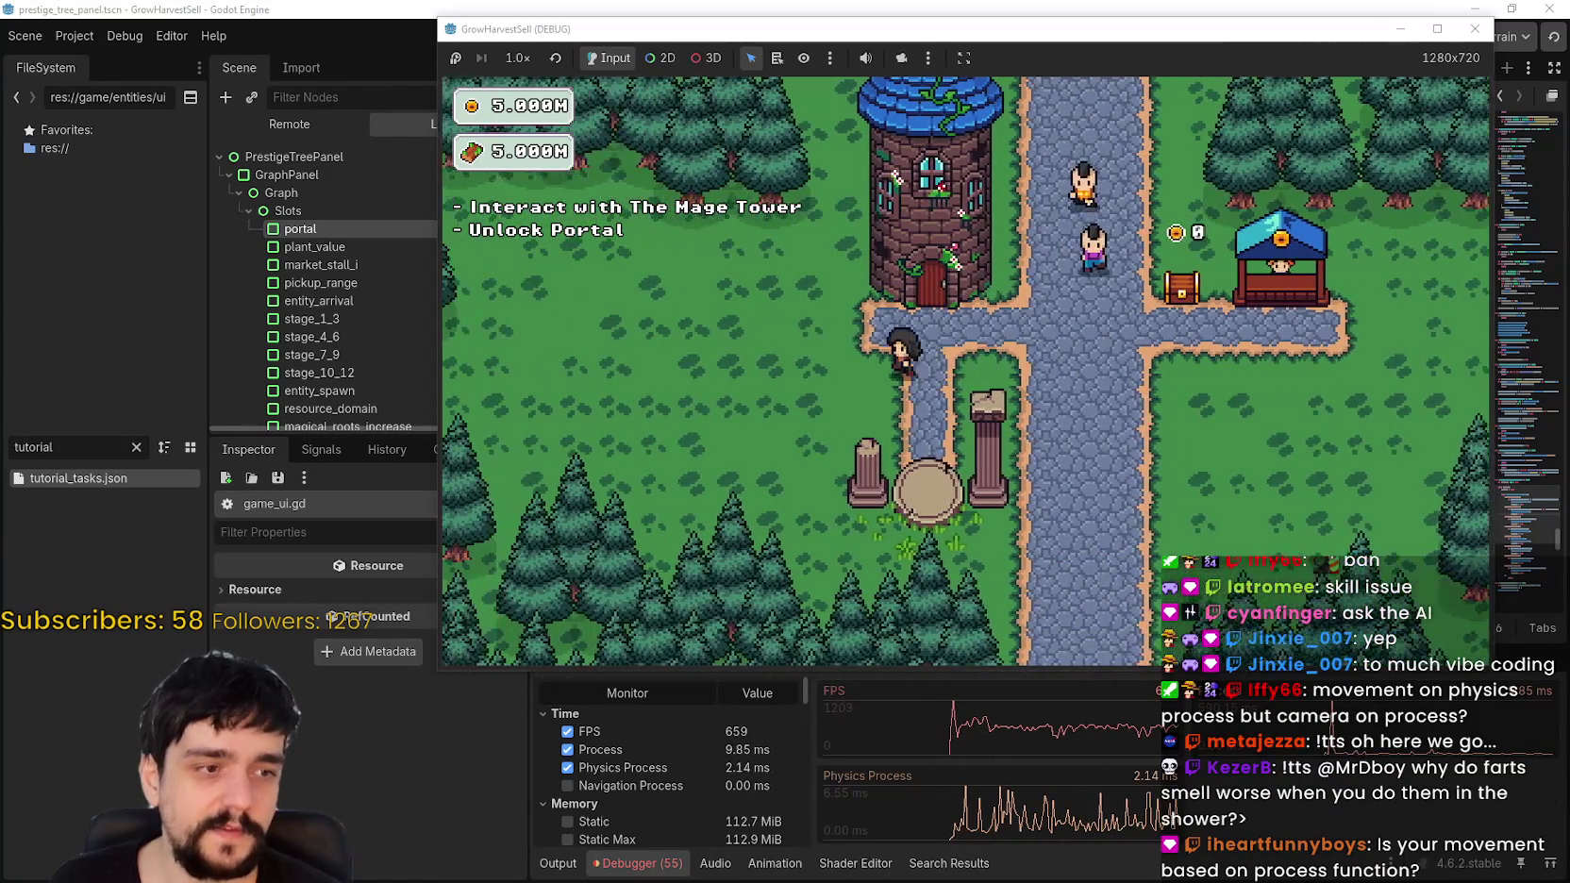
pyautogui.press('F8')
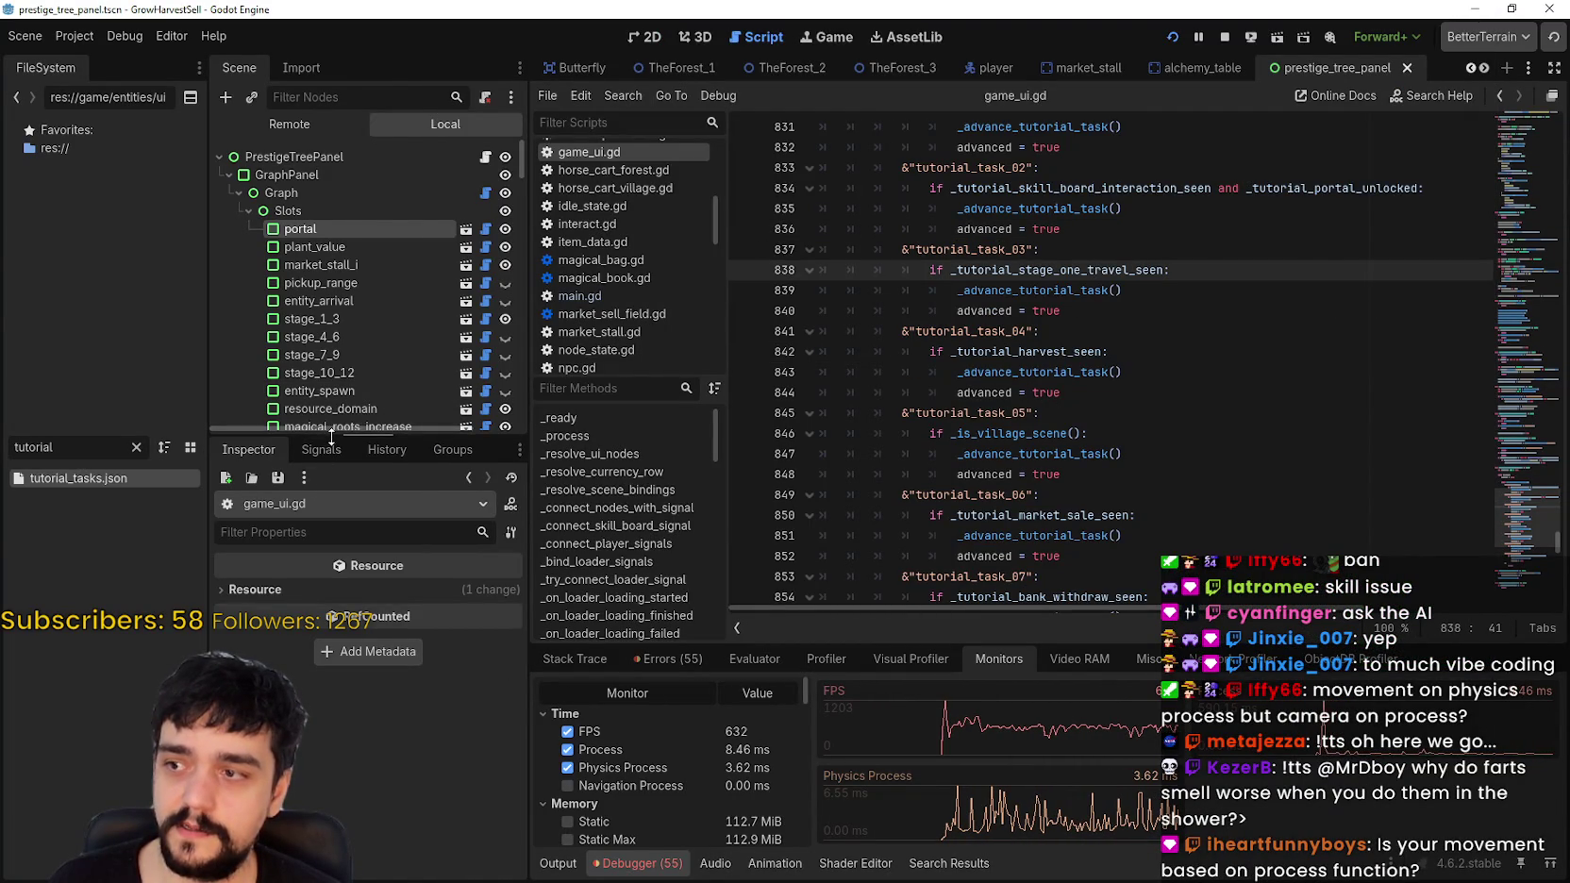
# Step: Open TheVillage_2, inspect the WorldCamera's Camera2D properties, and open world_camera.gd
pyautogui.moveTo(328, 430); pyautogui.dragTo(326, 596)
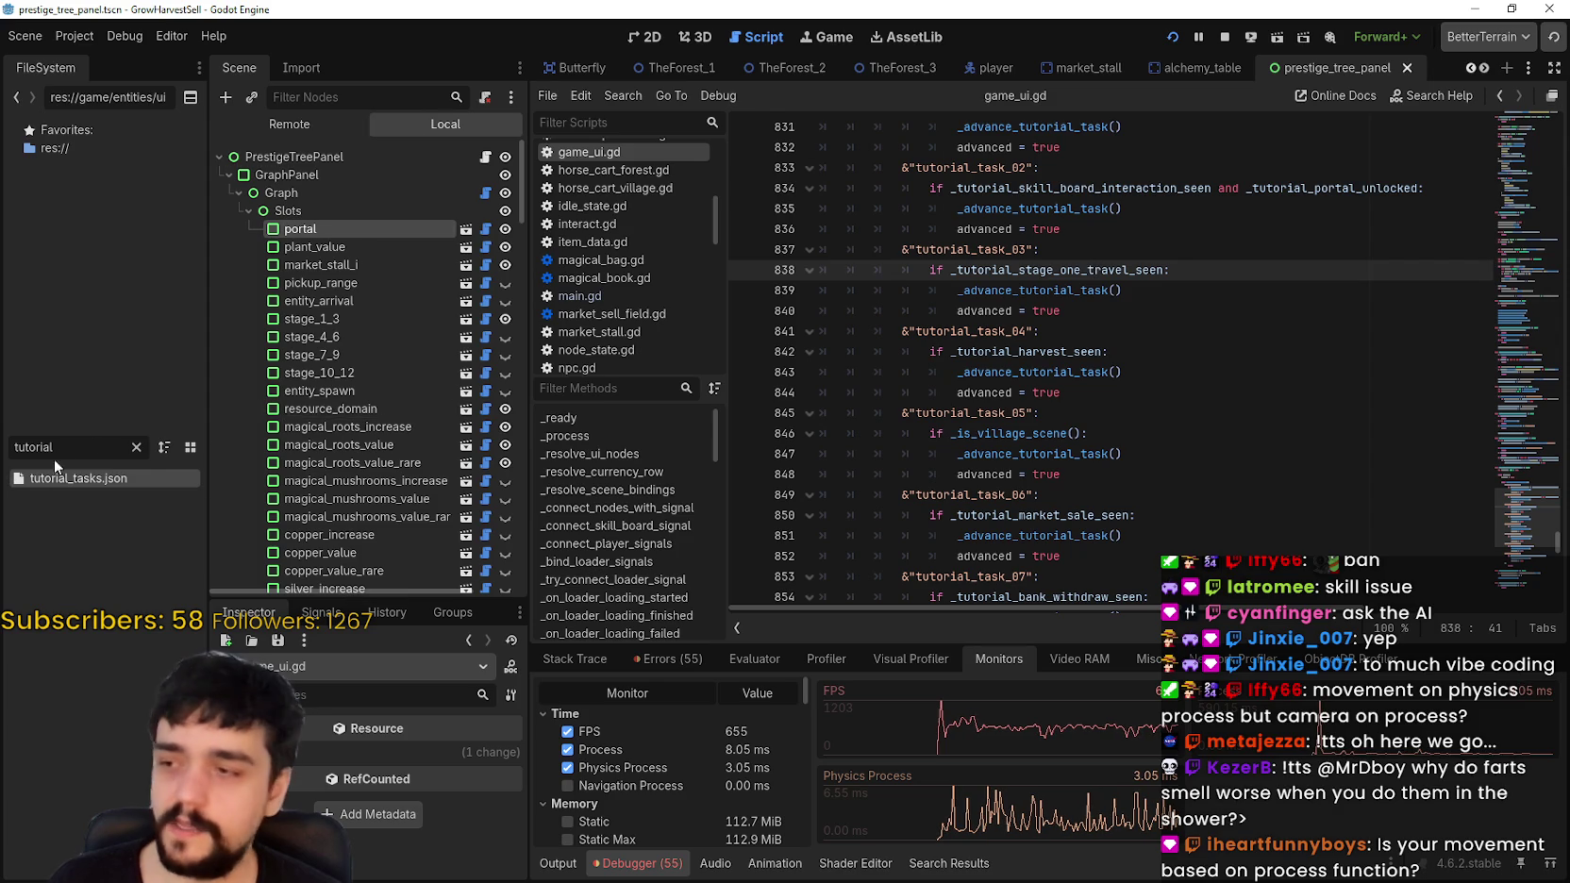
pyautogui.write('player')
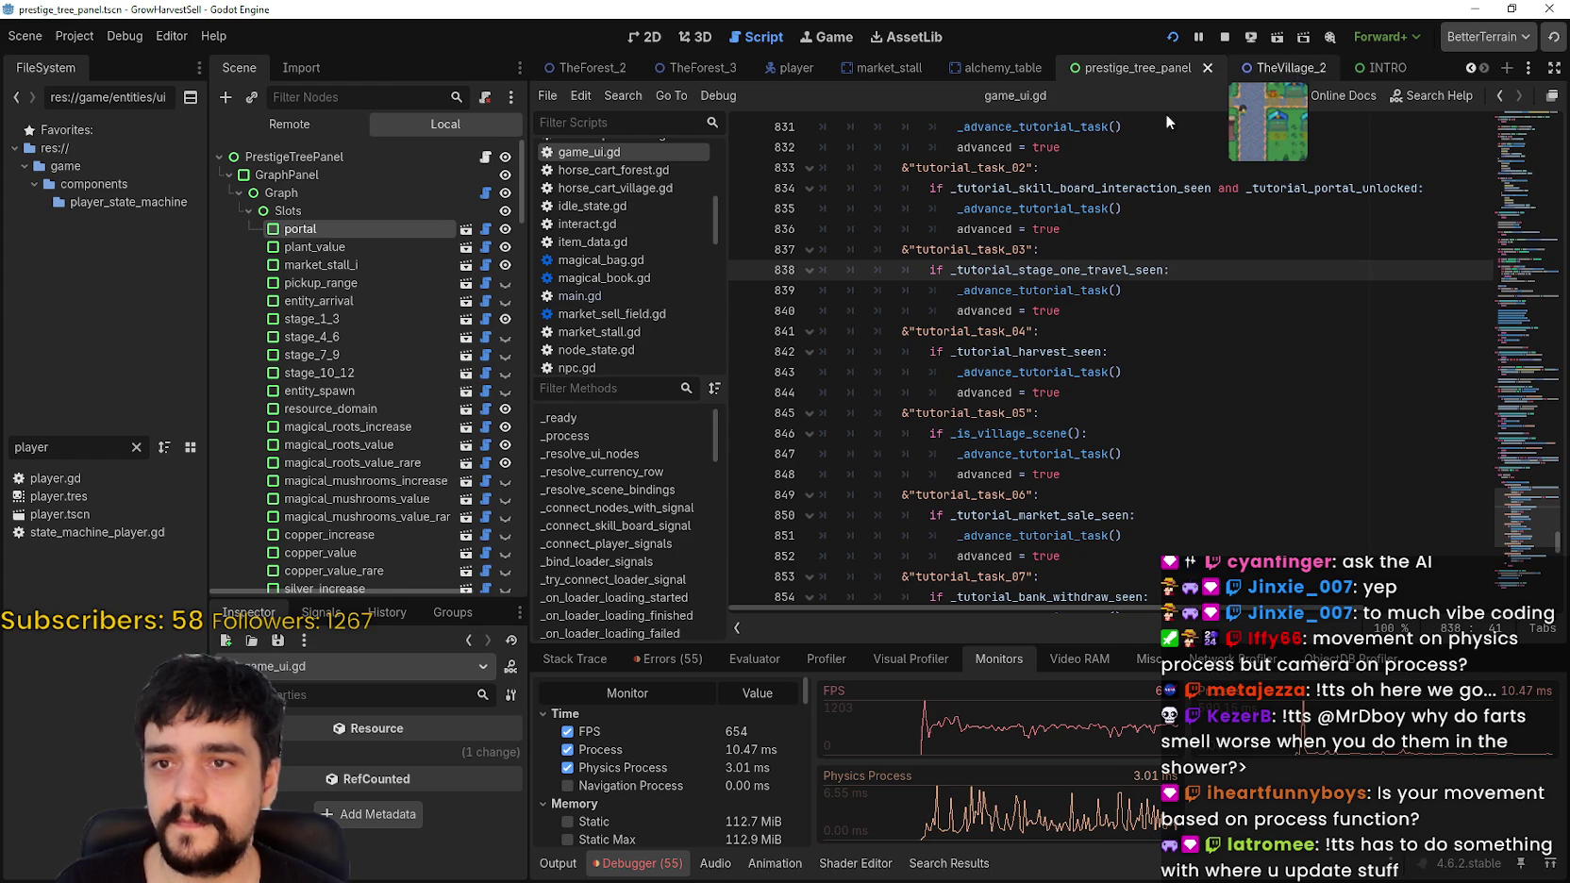
pyautogui.click(1269, 68)
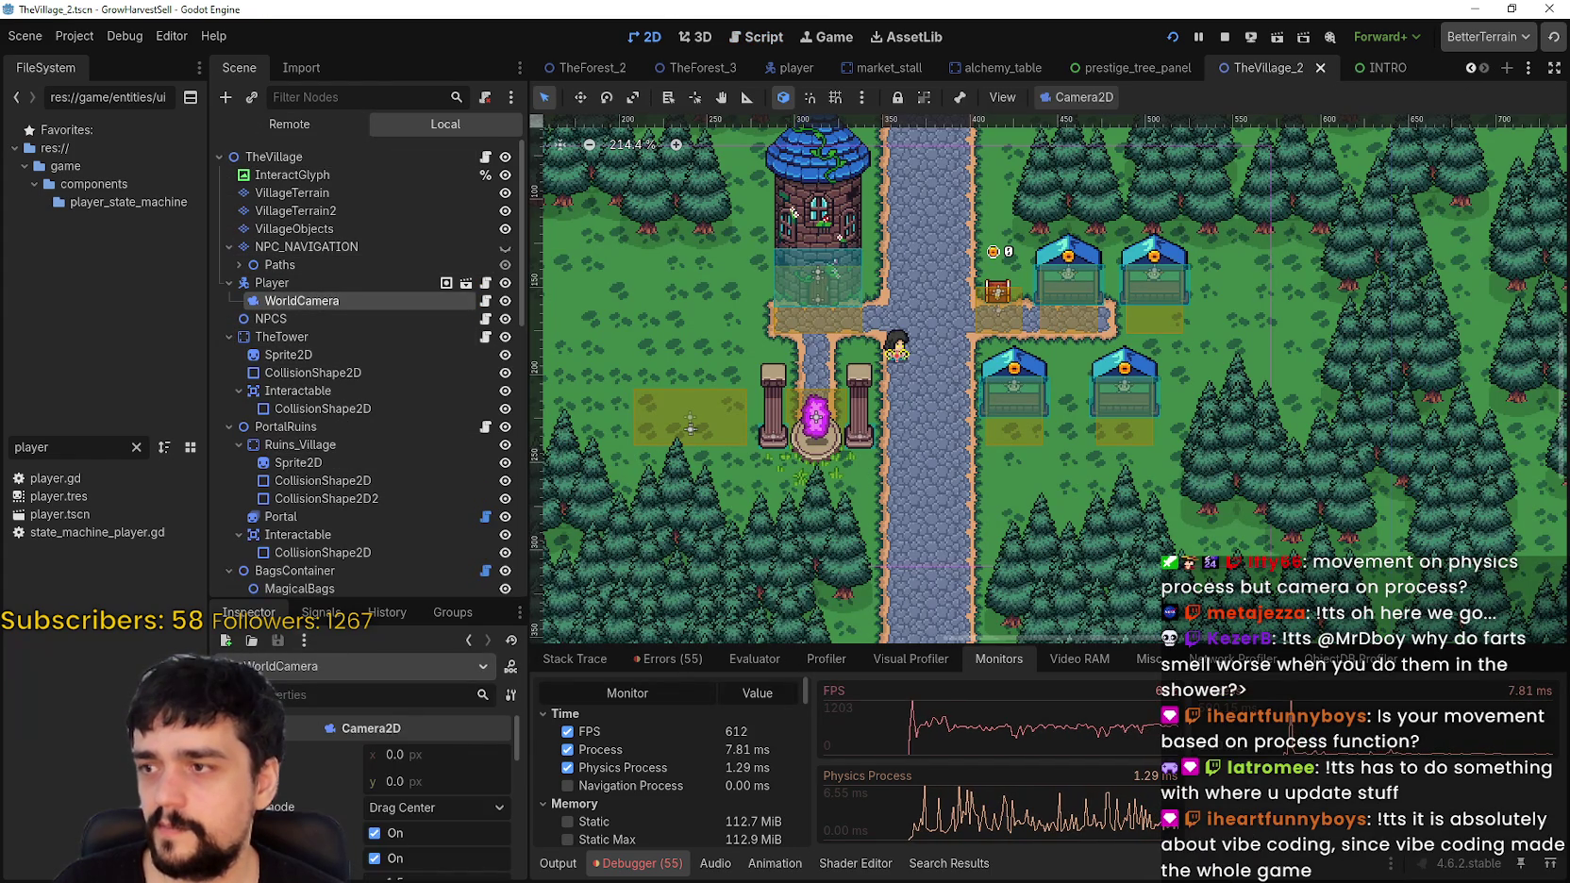
pyautogui.moveTo(384, 600); pyautogui.dragTo(377, 385)
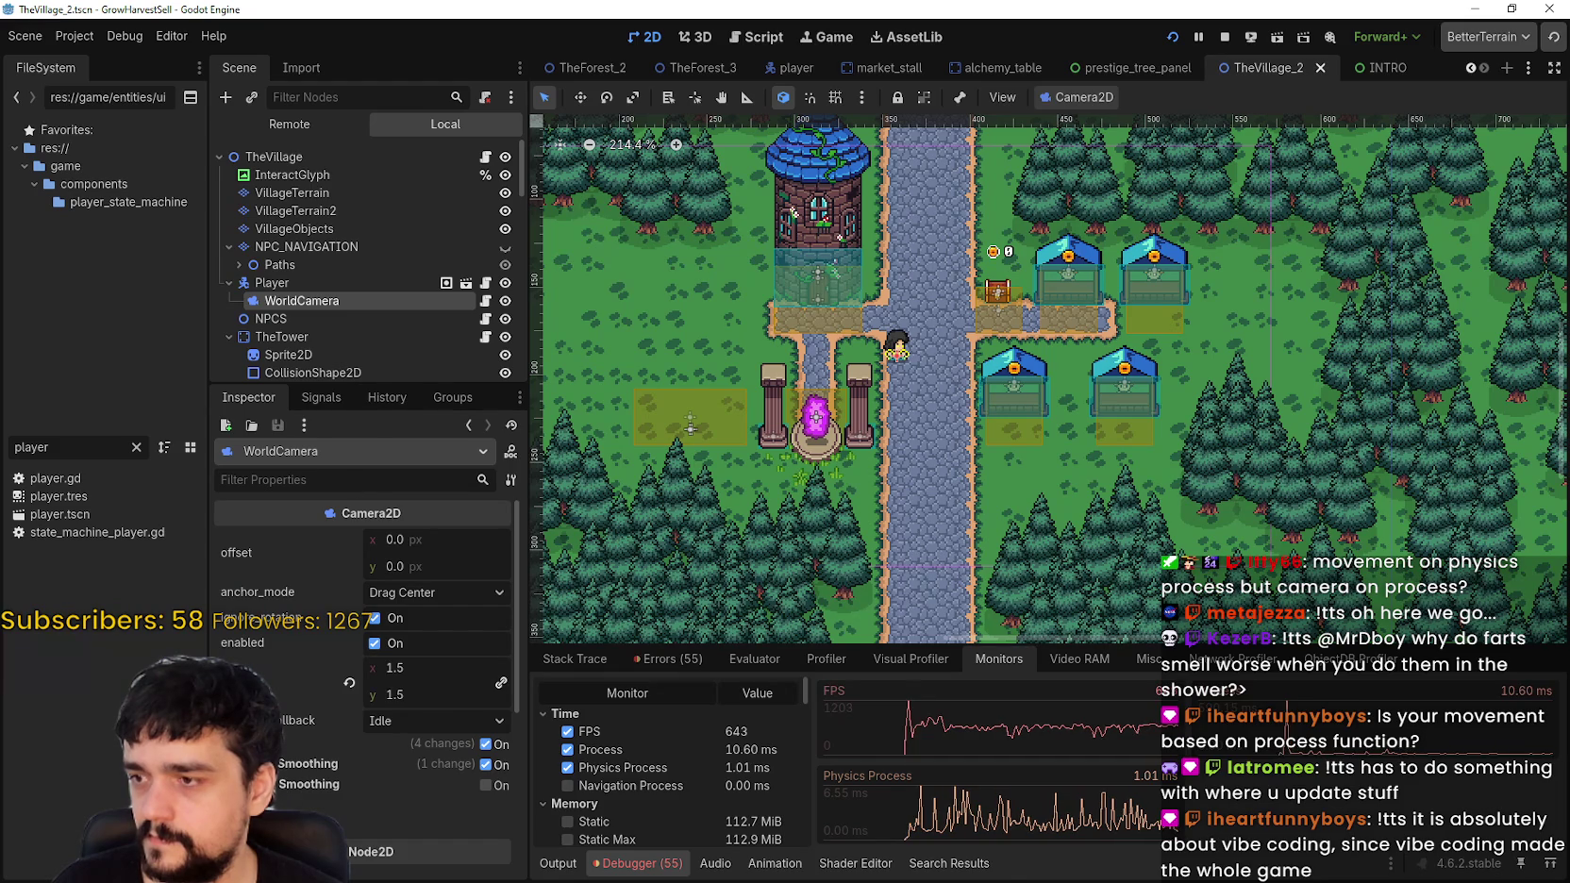
pyautogui.scroll(-2, 403, 737)
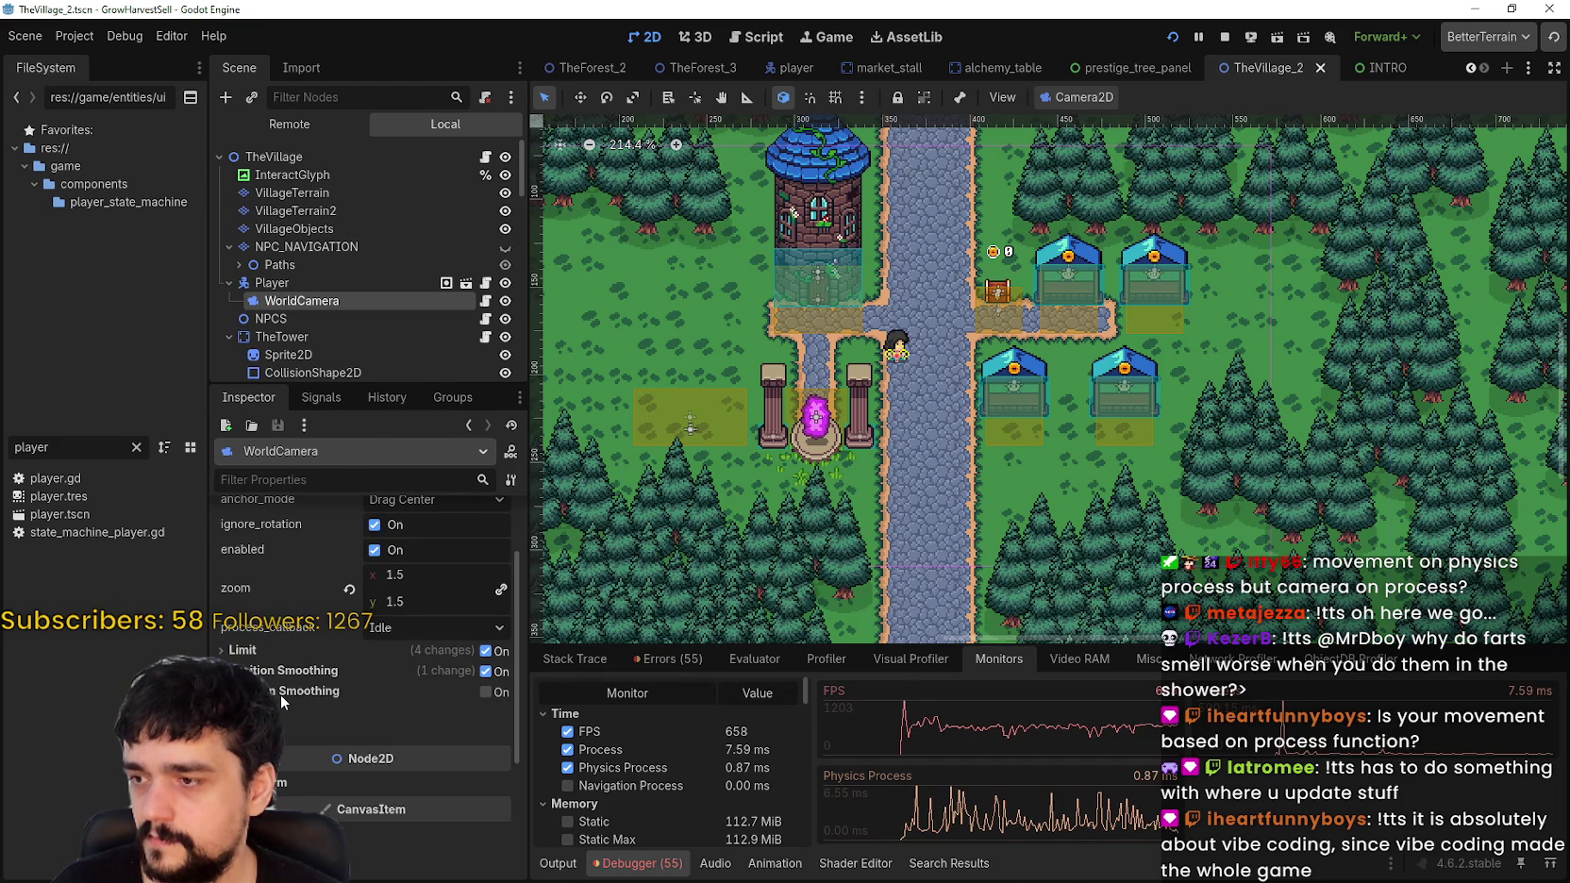
pyautogui.scroll(2, 293, 680)
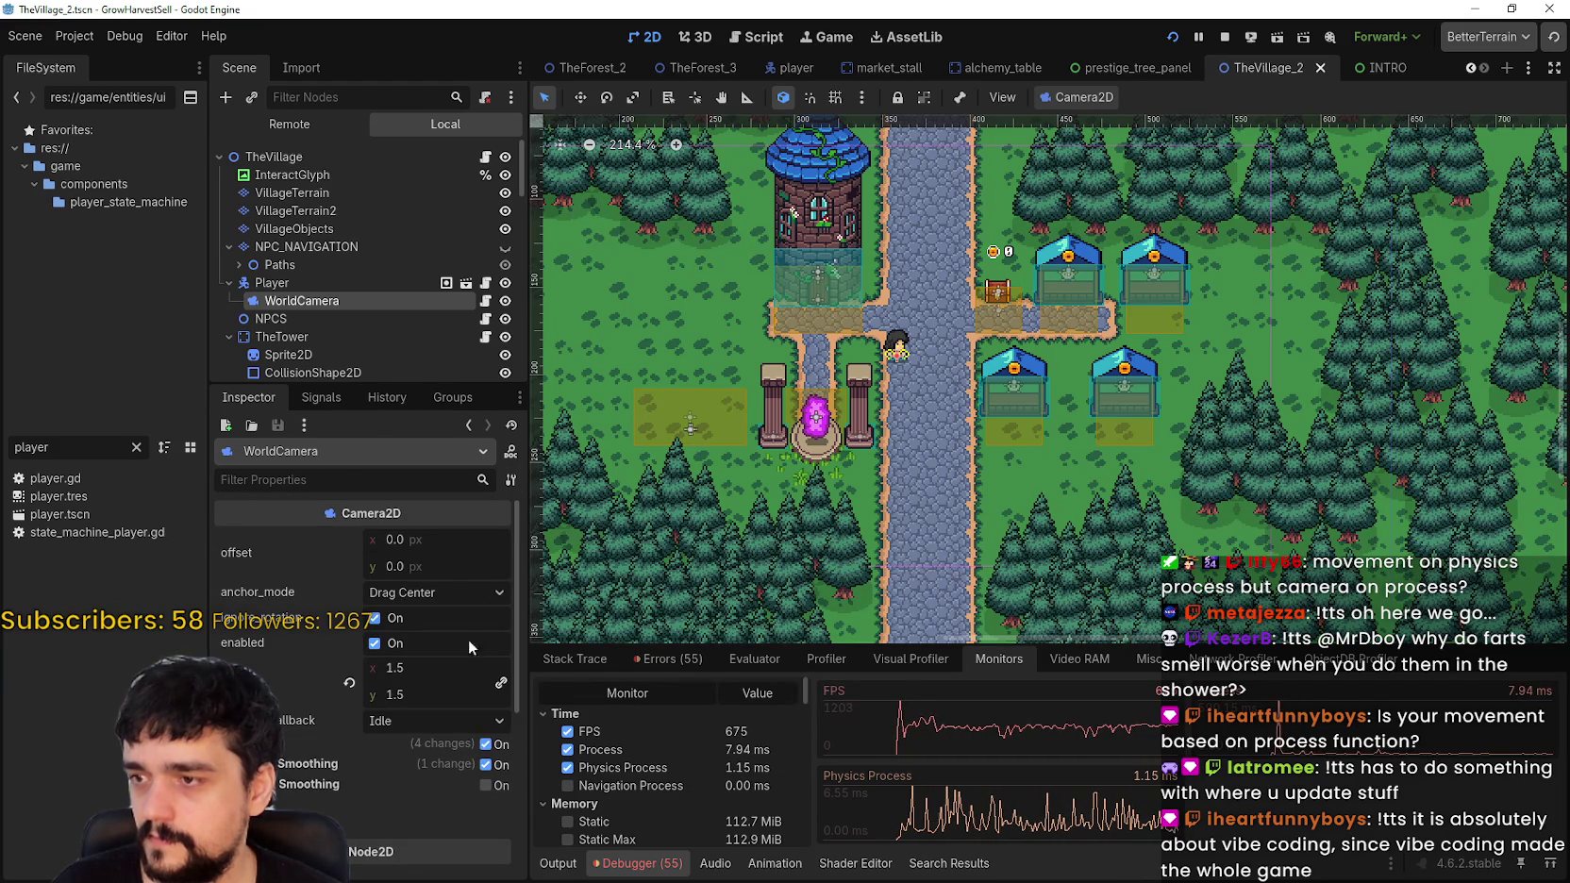
pyautogui.click(486, 301)
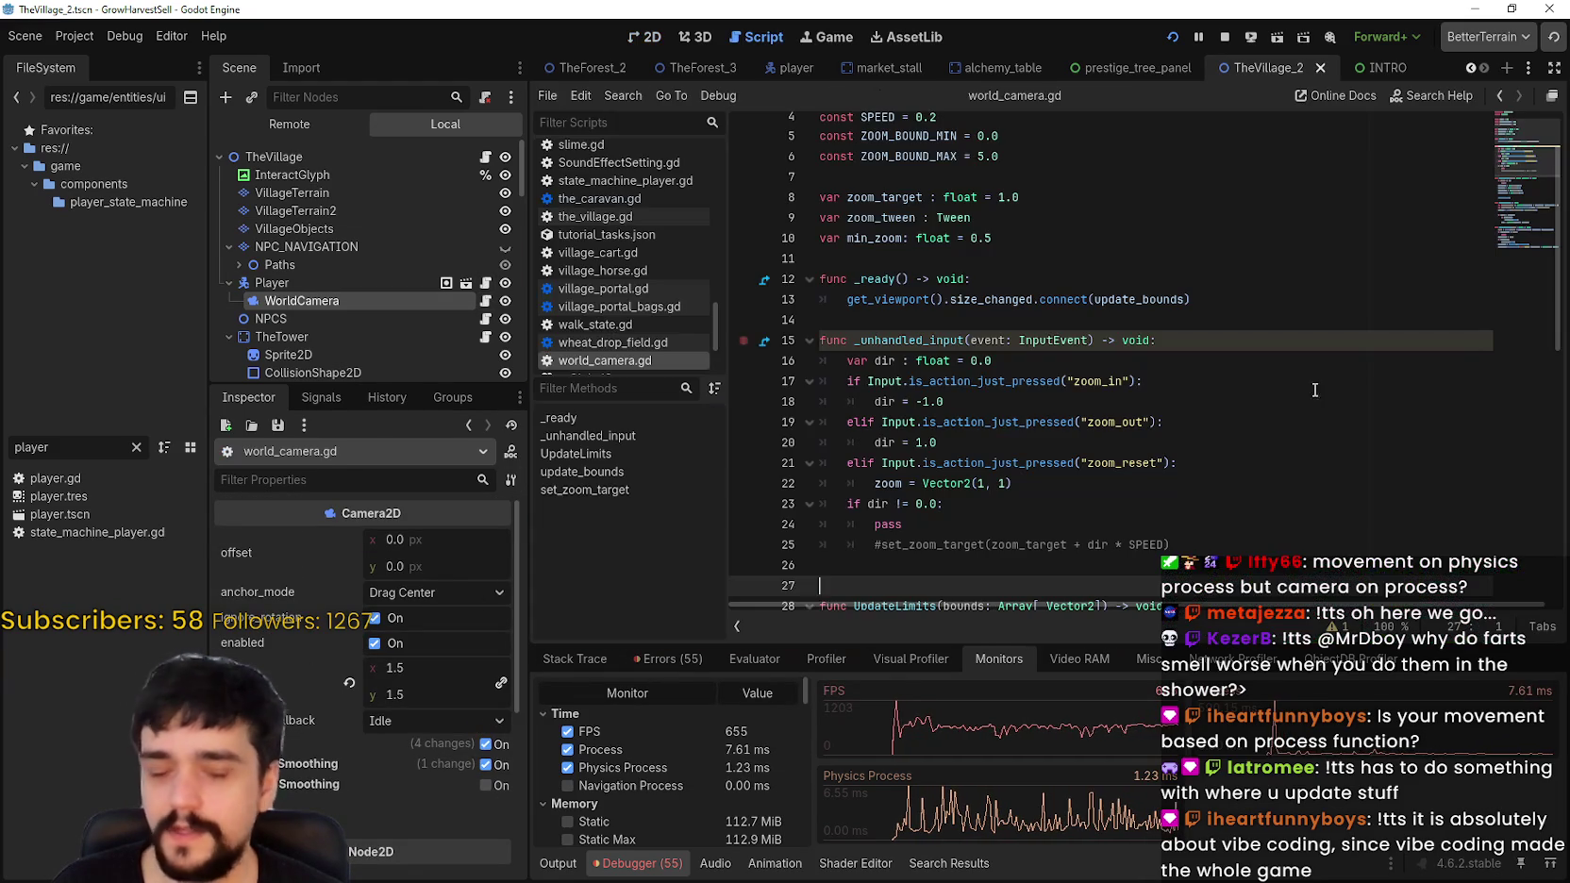
pyautogui.click(1236, 299)
pyautogui.scroll(2, 1282, 215)
pyautogui.scroll(-5, 1244, 283)
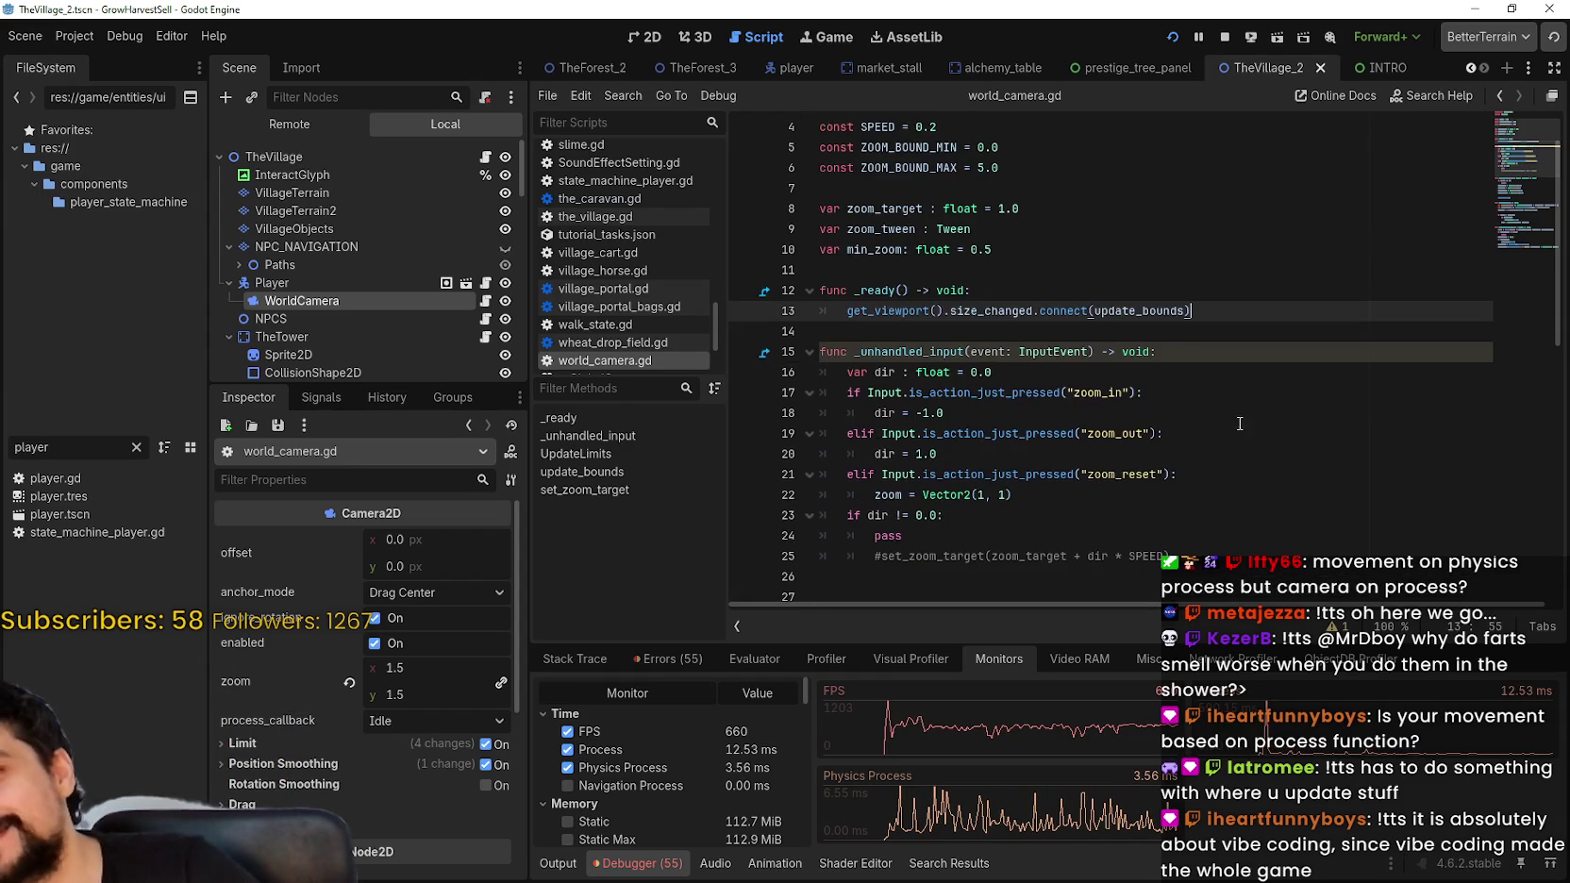
pyautogui.moveTo(1241, 377); pyautogui.dragTo(1248, 350)
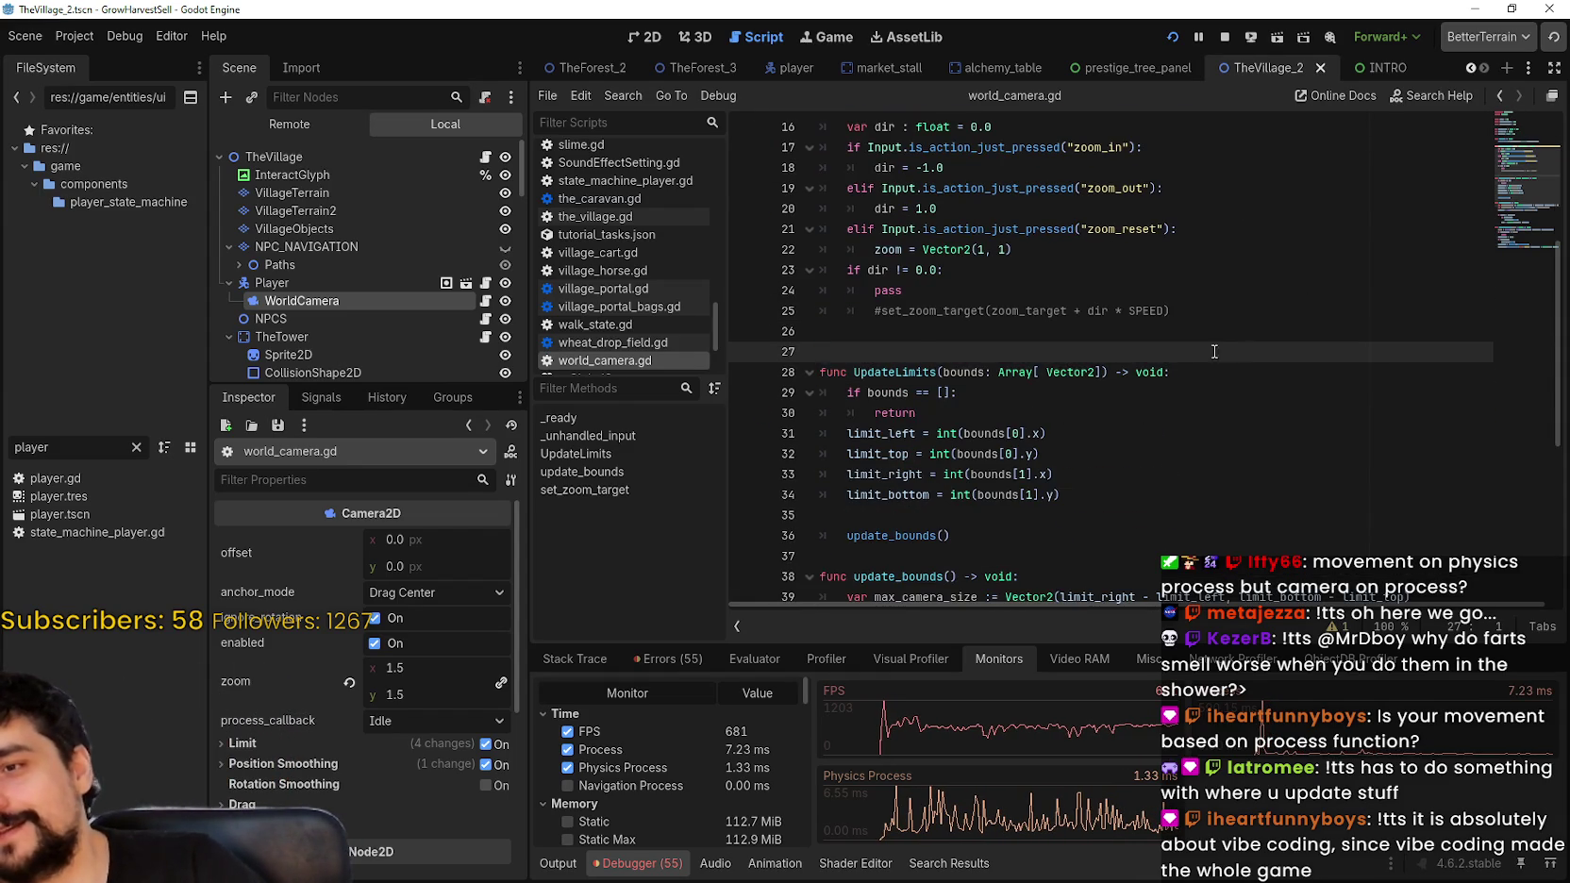
pyautogui.scroll(-4, 1223, 350)
pyautogui.click(1150, 310)
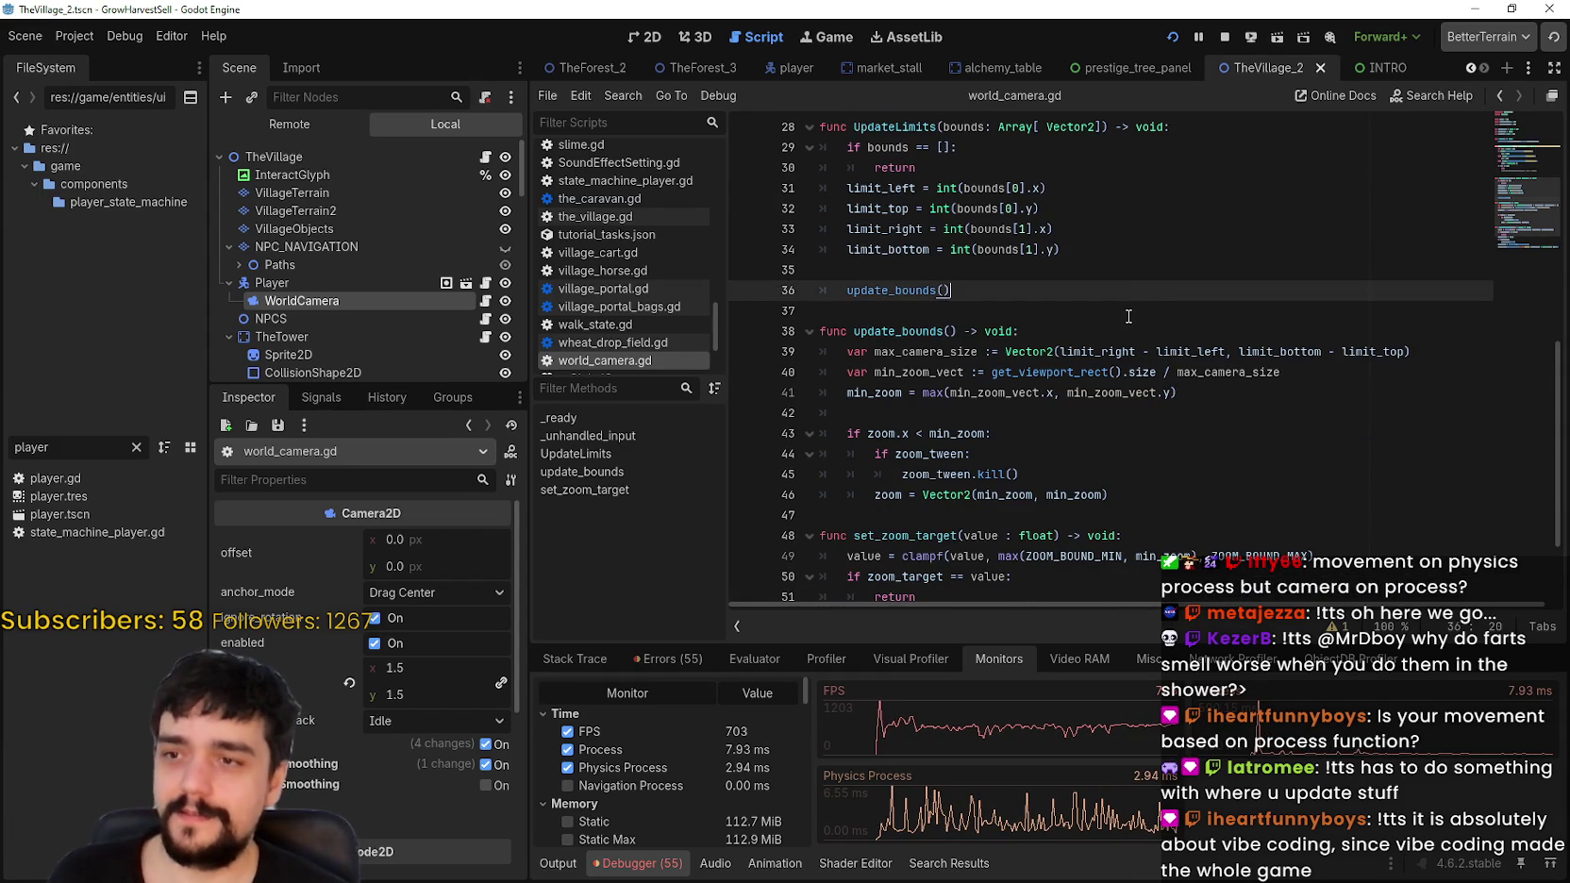
pyautogui.scroll(-2, 1111, 321)
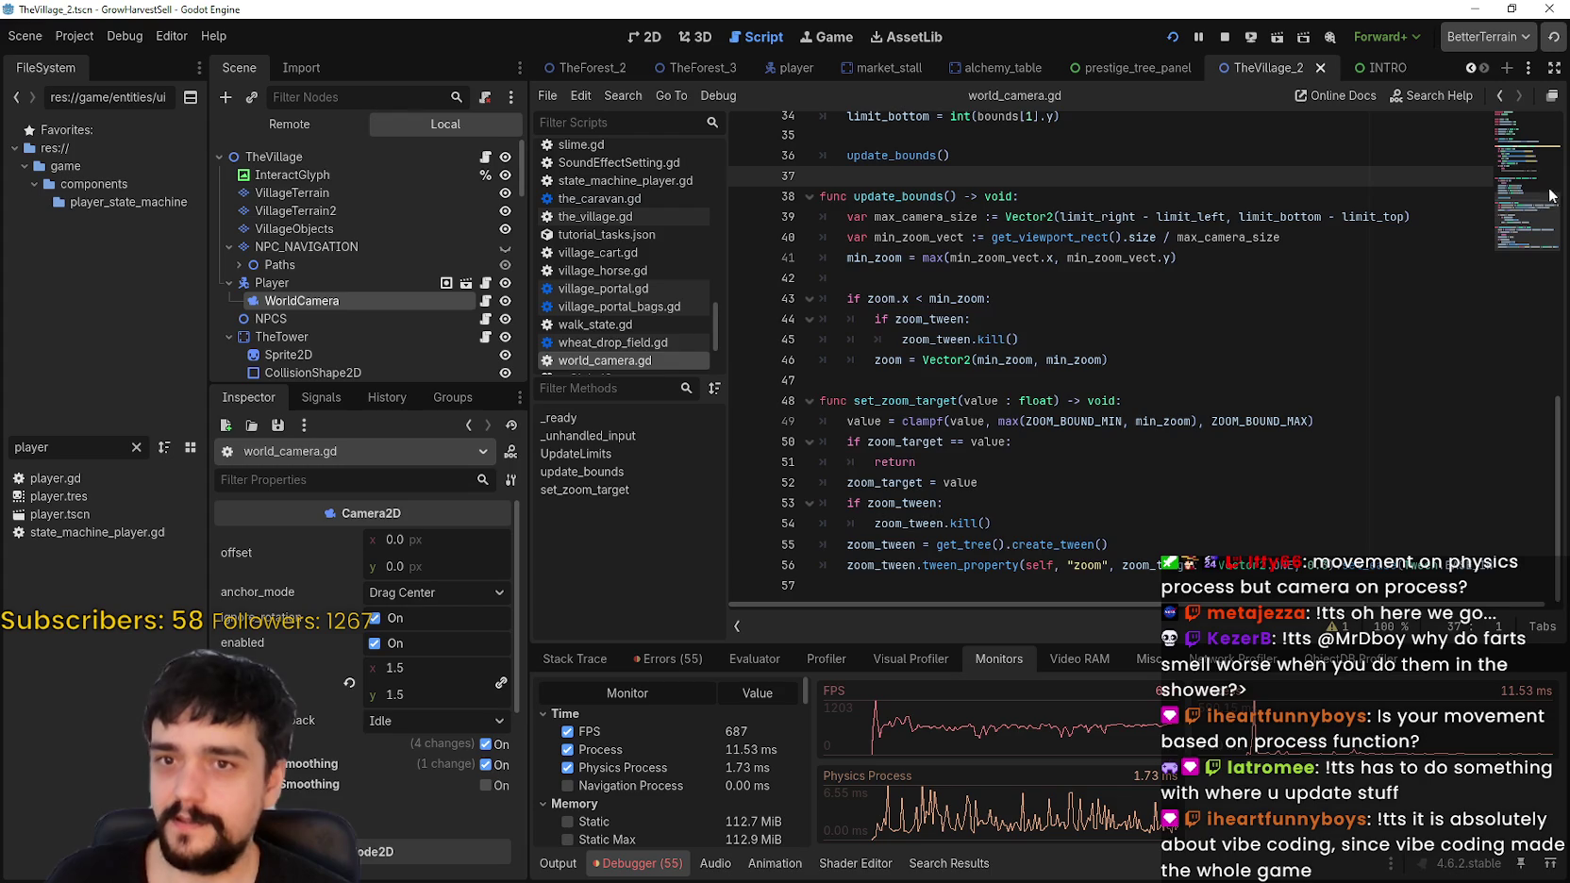
pyautogui.moveTo(1534, 227)
pyautogui.mouseDown()
pyautogui.moveTo(1508, 144)
pyautogui.moveTo(1477, 211)
pyautogui.moveTo(1477, 277)
pyautogui.mouseUp()
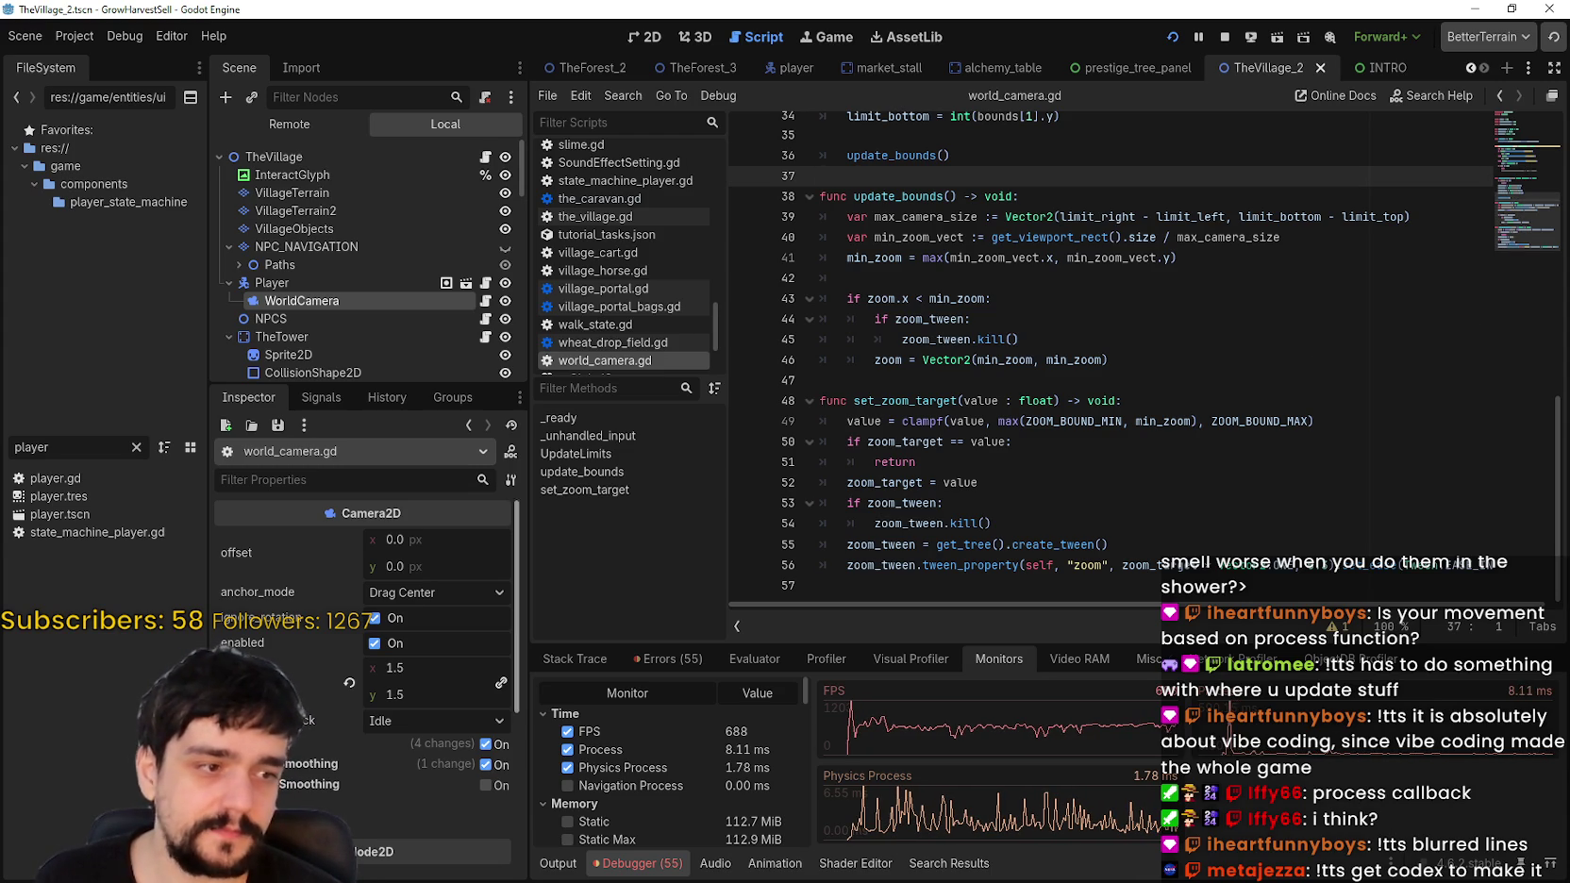
pyautogui.scroll(-2, 523, 756)
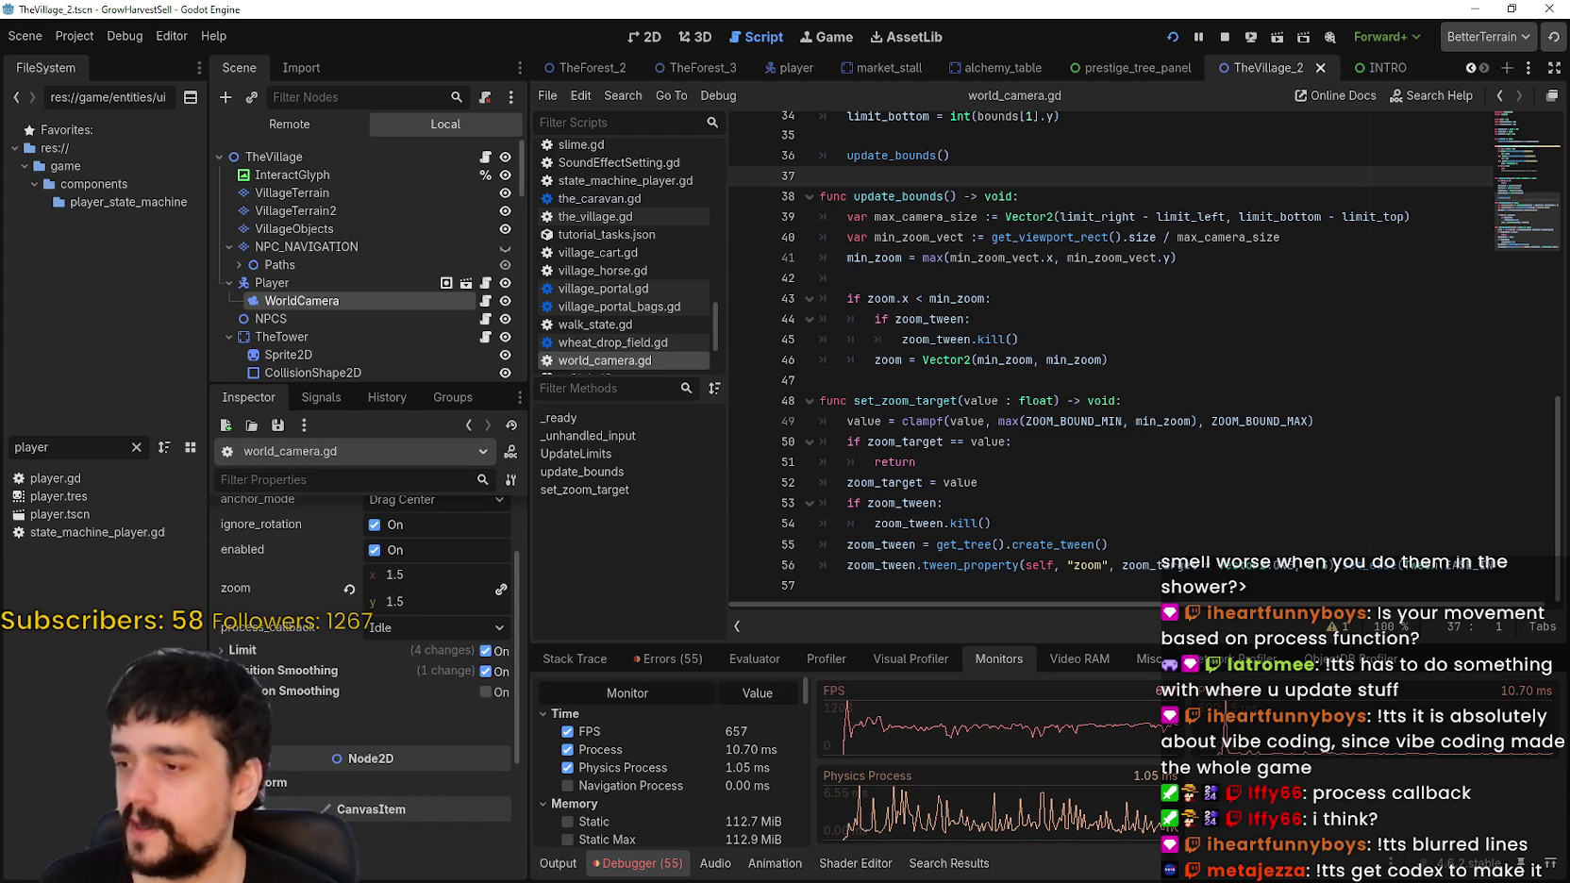
pyautogui.scroll(-4, 310, 714)
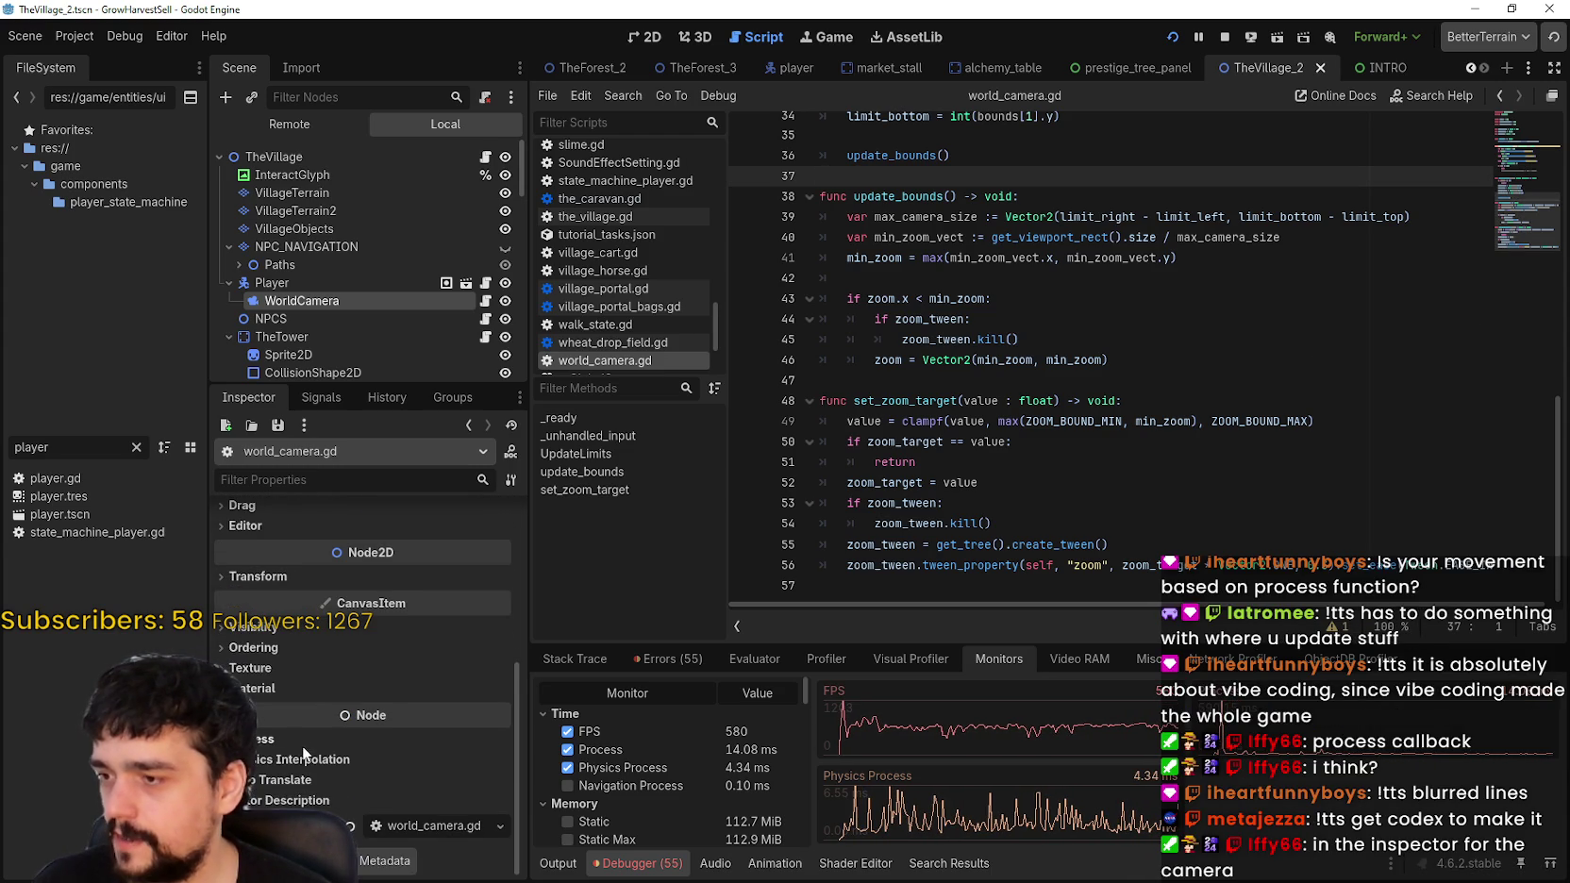
pyautogui.scroll(-2, 290, 774)
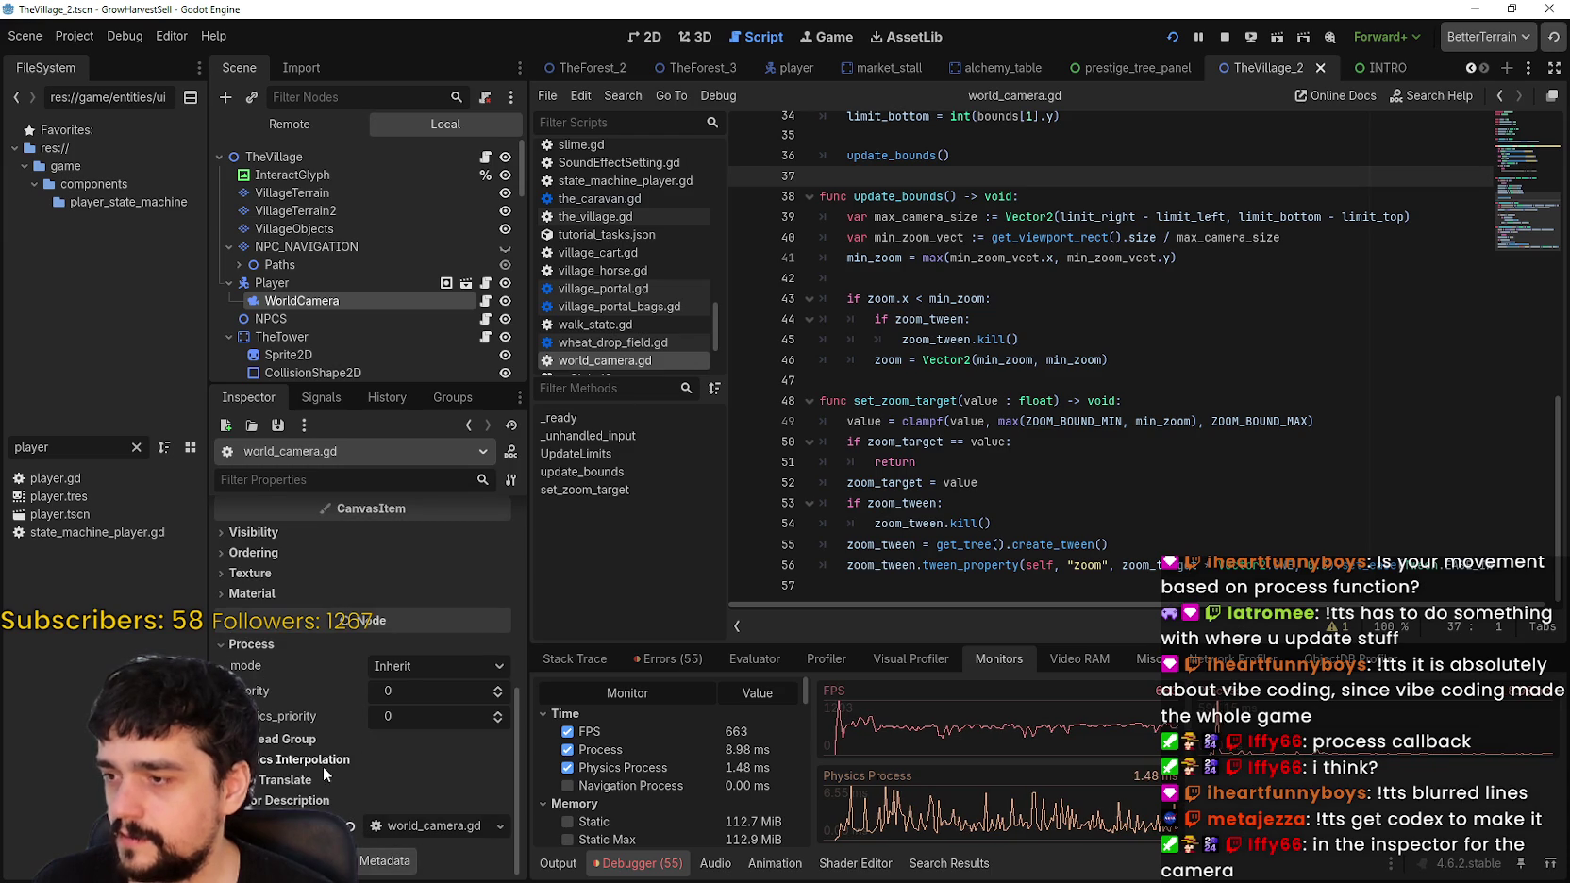
pyautogui.scroll(-1, 298, 804)
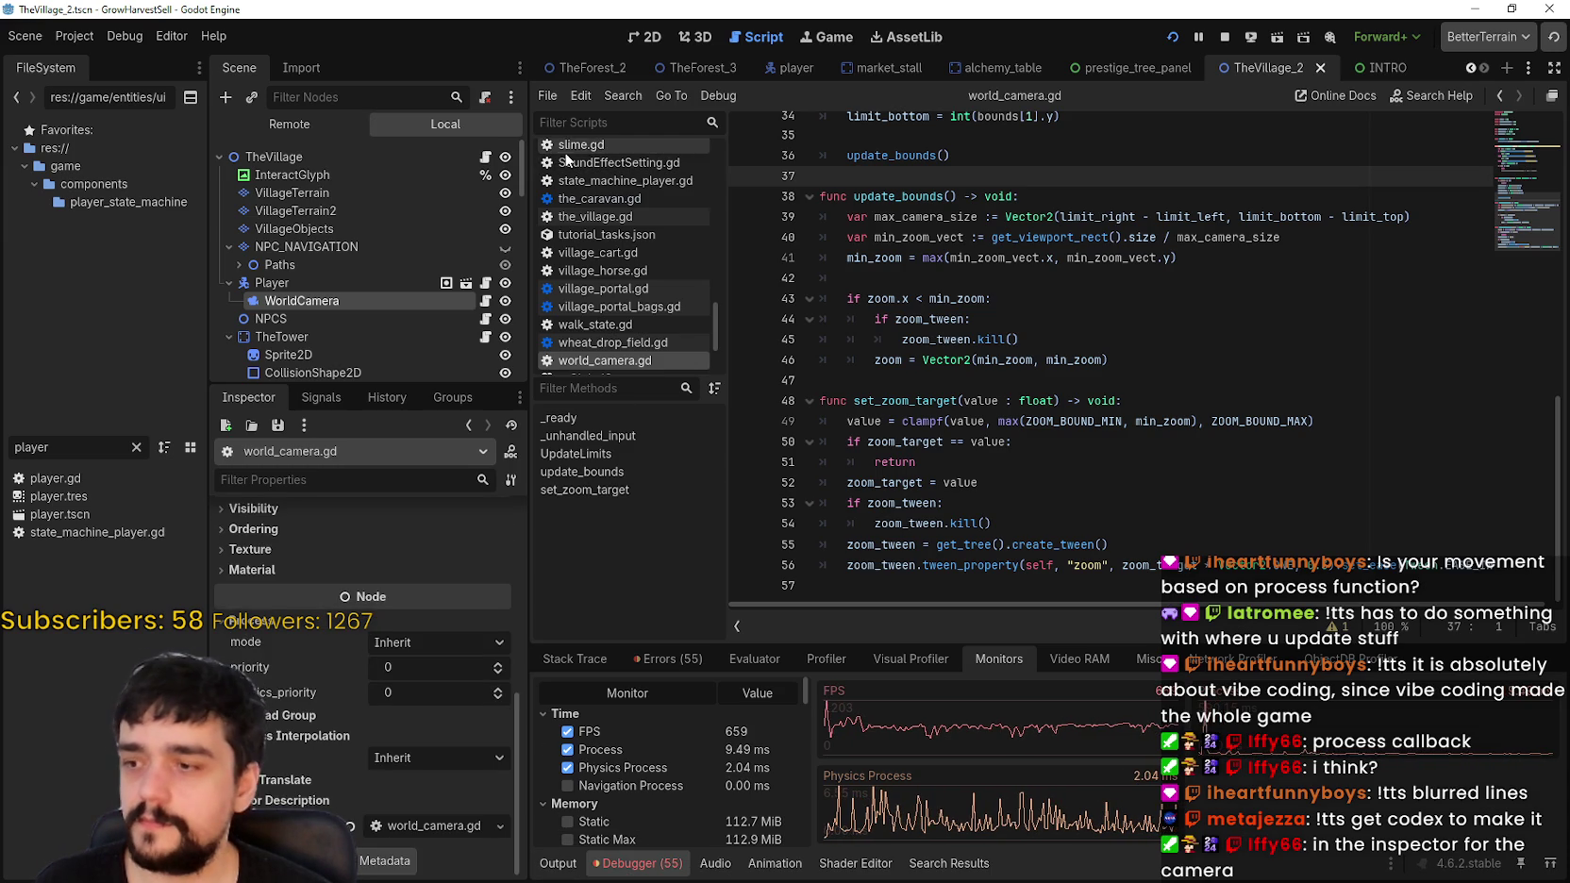
pyautogui.moveTo(380, 371); pyautogui.dragTo(379, 318)
# Step: Set the WorldCamera's Camera2D process_callback to Physics in the Inspector
pyautogui.moveTo(311, 654)
pyautogui.scroll(8, 341, 727)
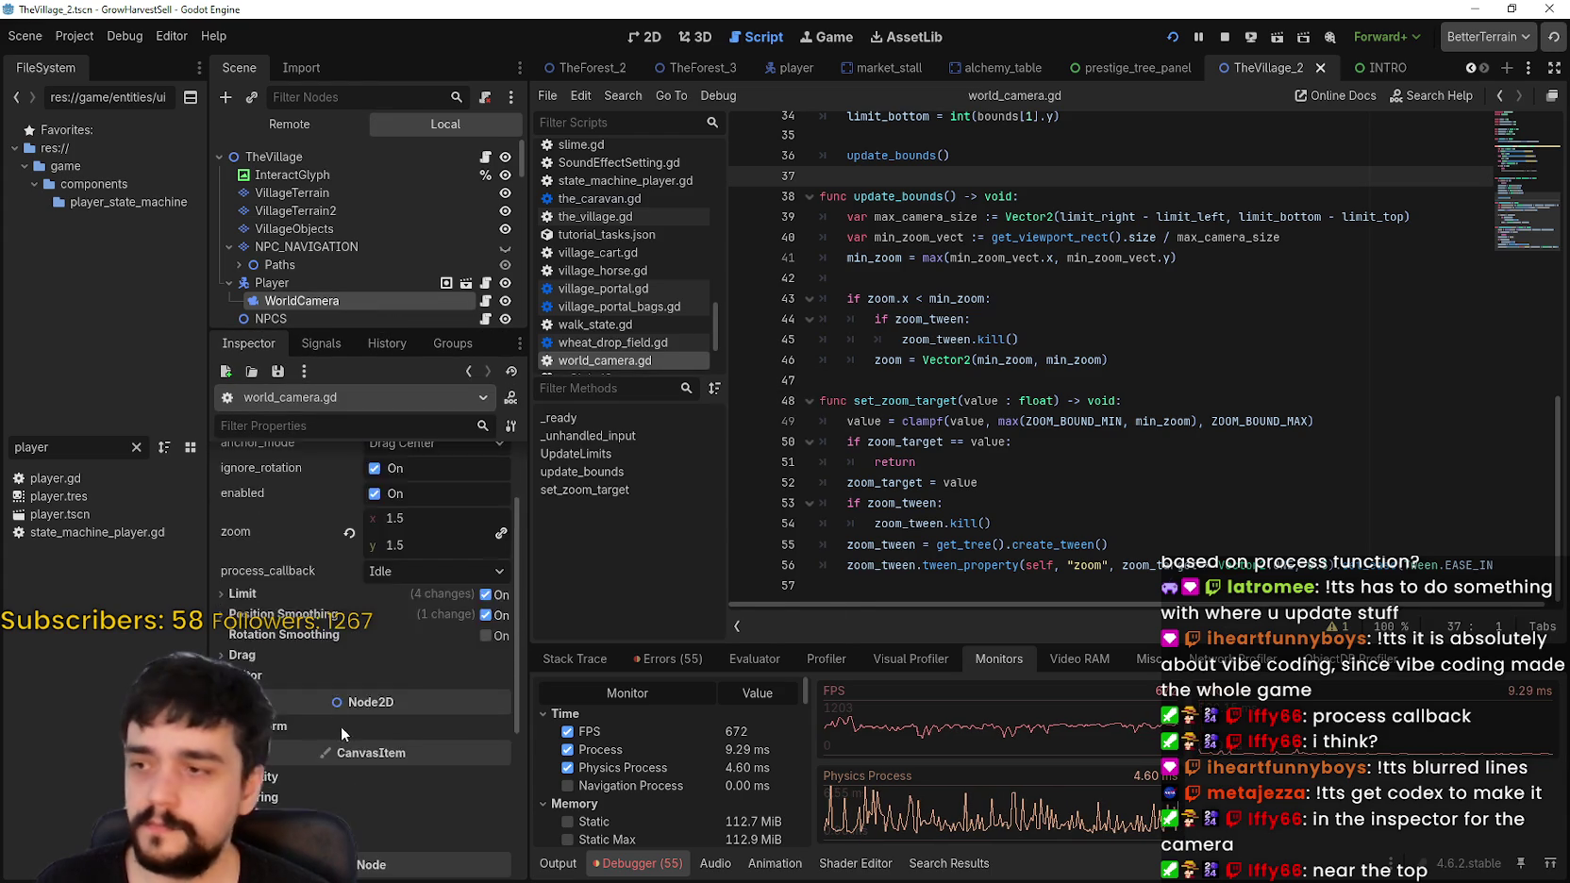
pyautogui.moveTo(461, 860)
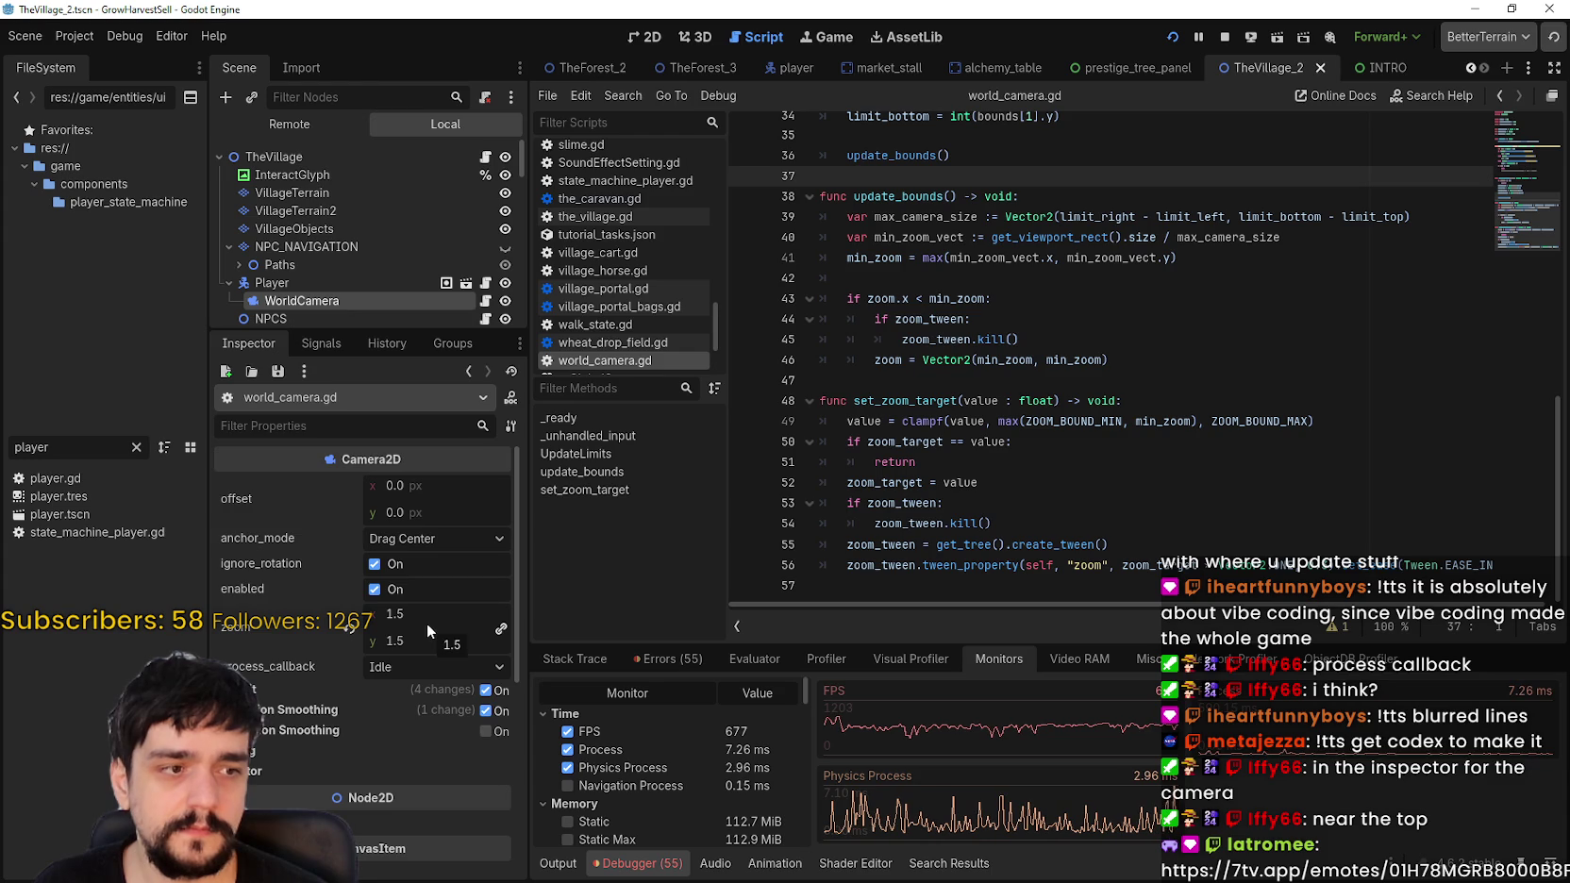
pyautogui.click(402, 665)
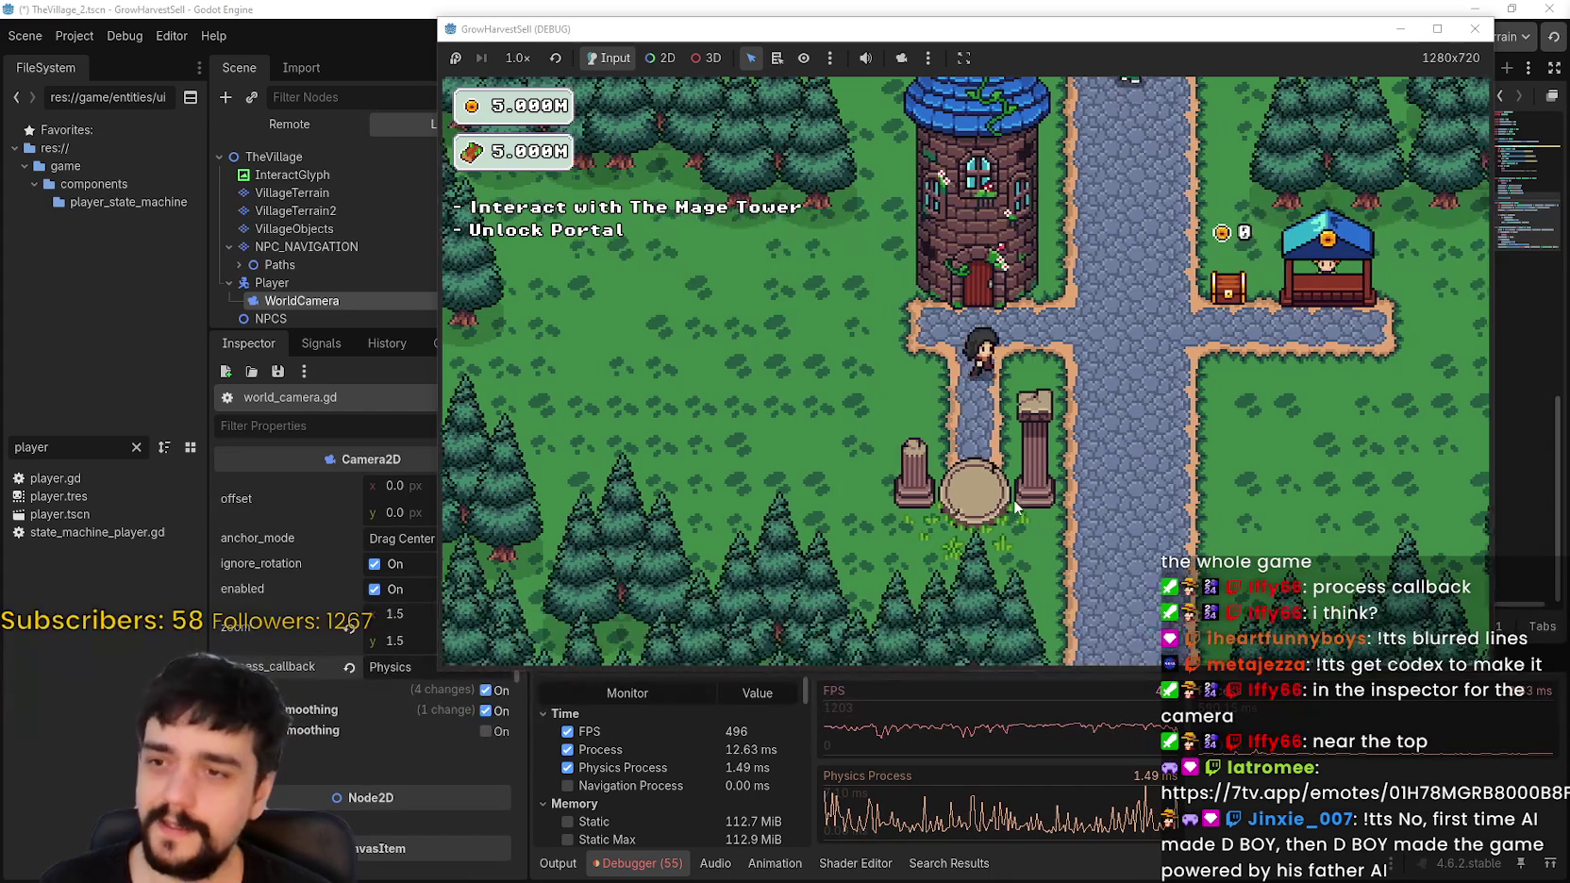
# Step: Walk the player around the village paths in a maximized game window to watch the camera follow
pyautogui.press('a')
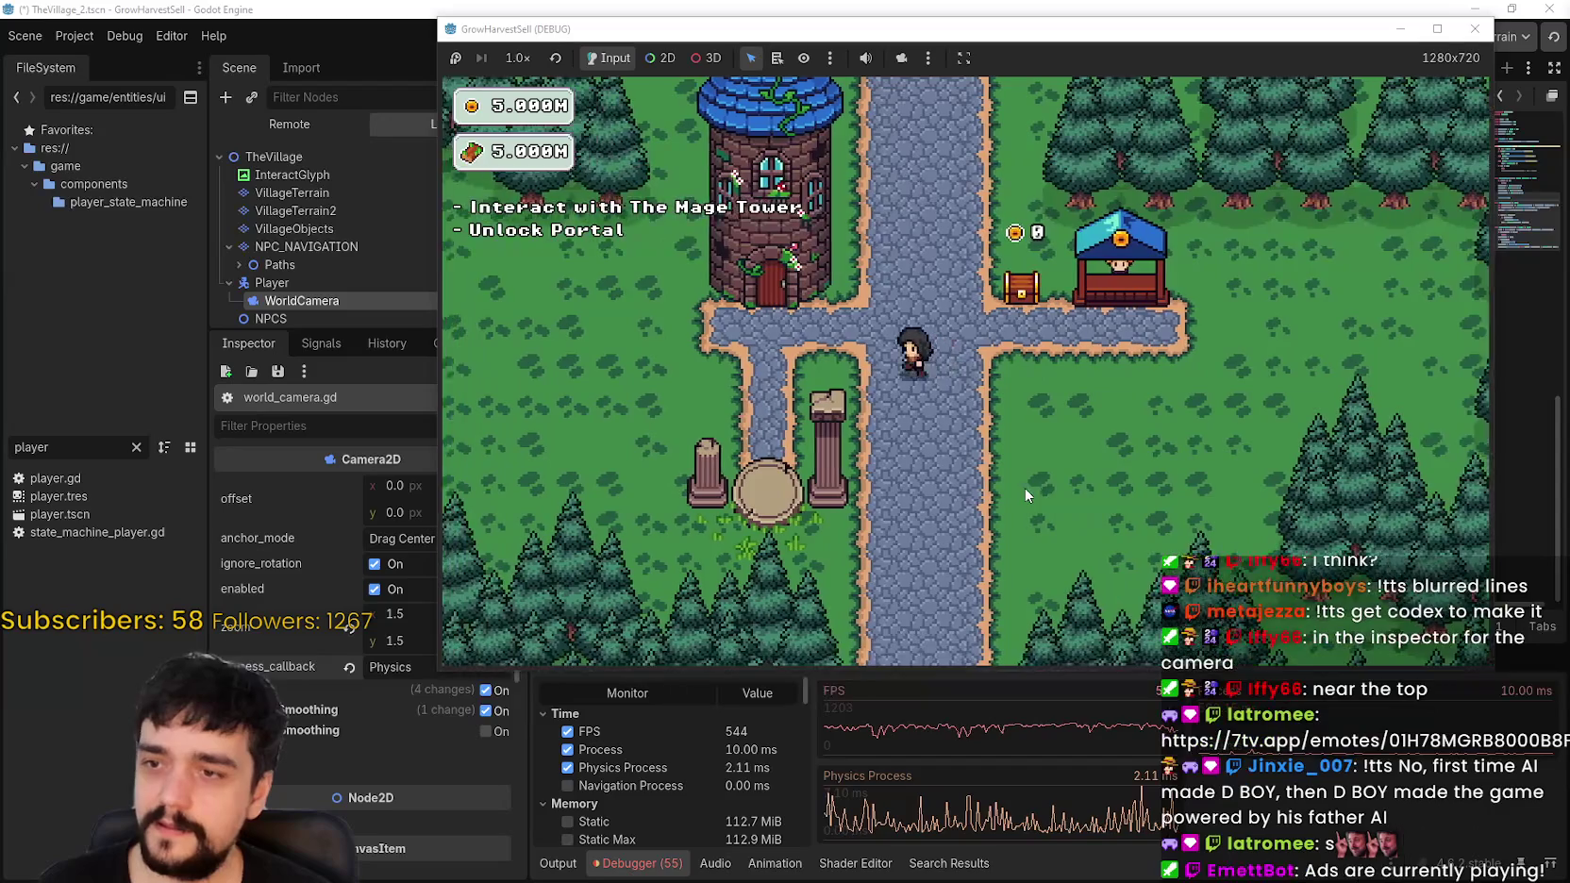
pyautogui.press('d')
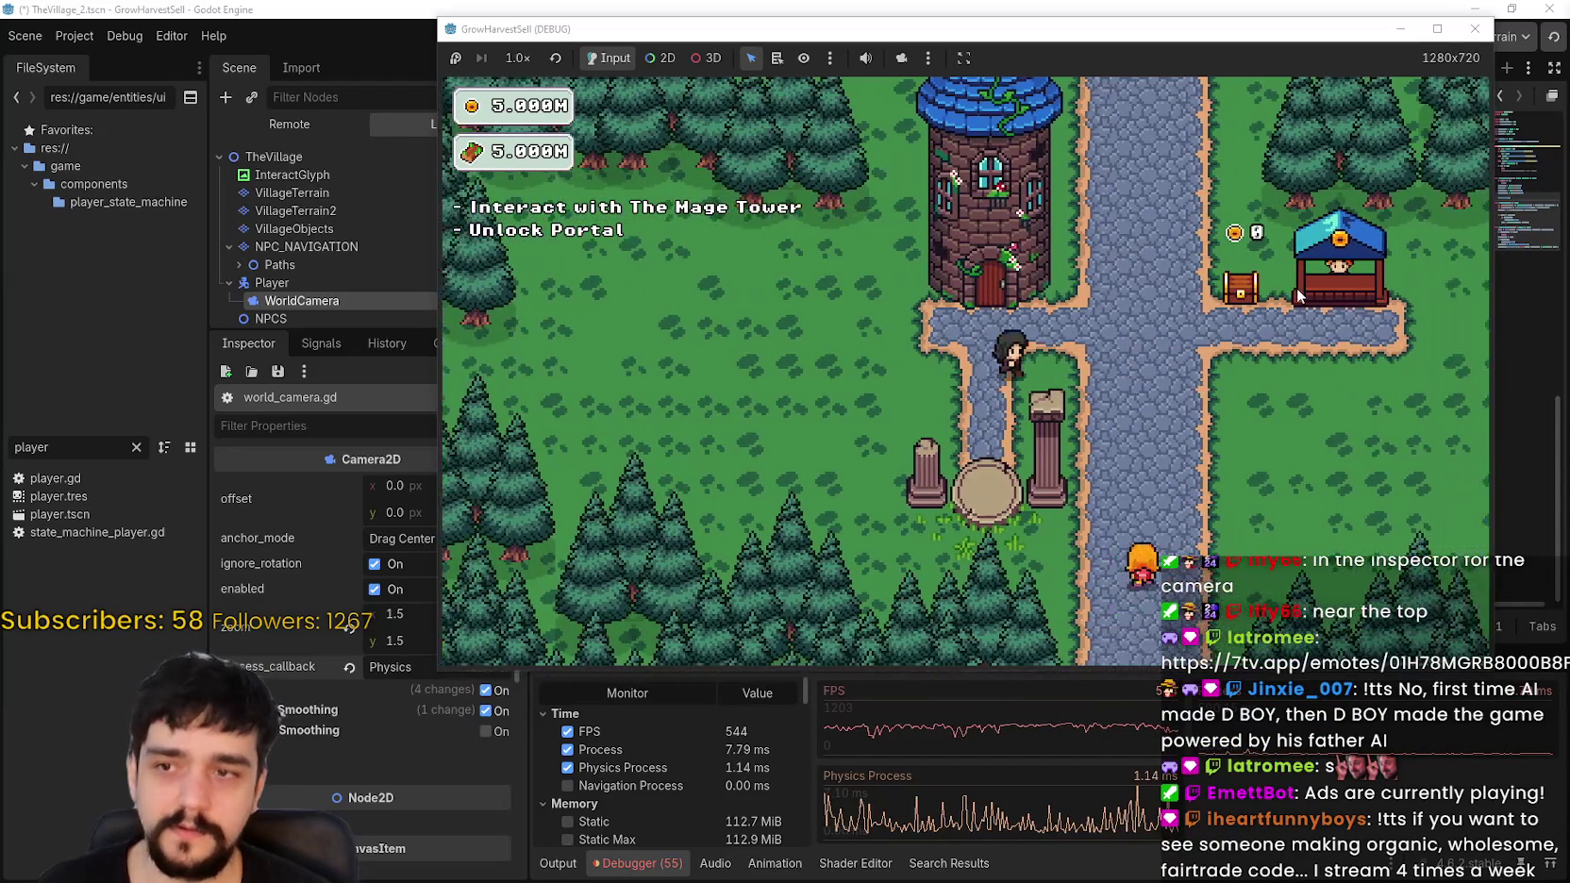
pyautogui.press('a')
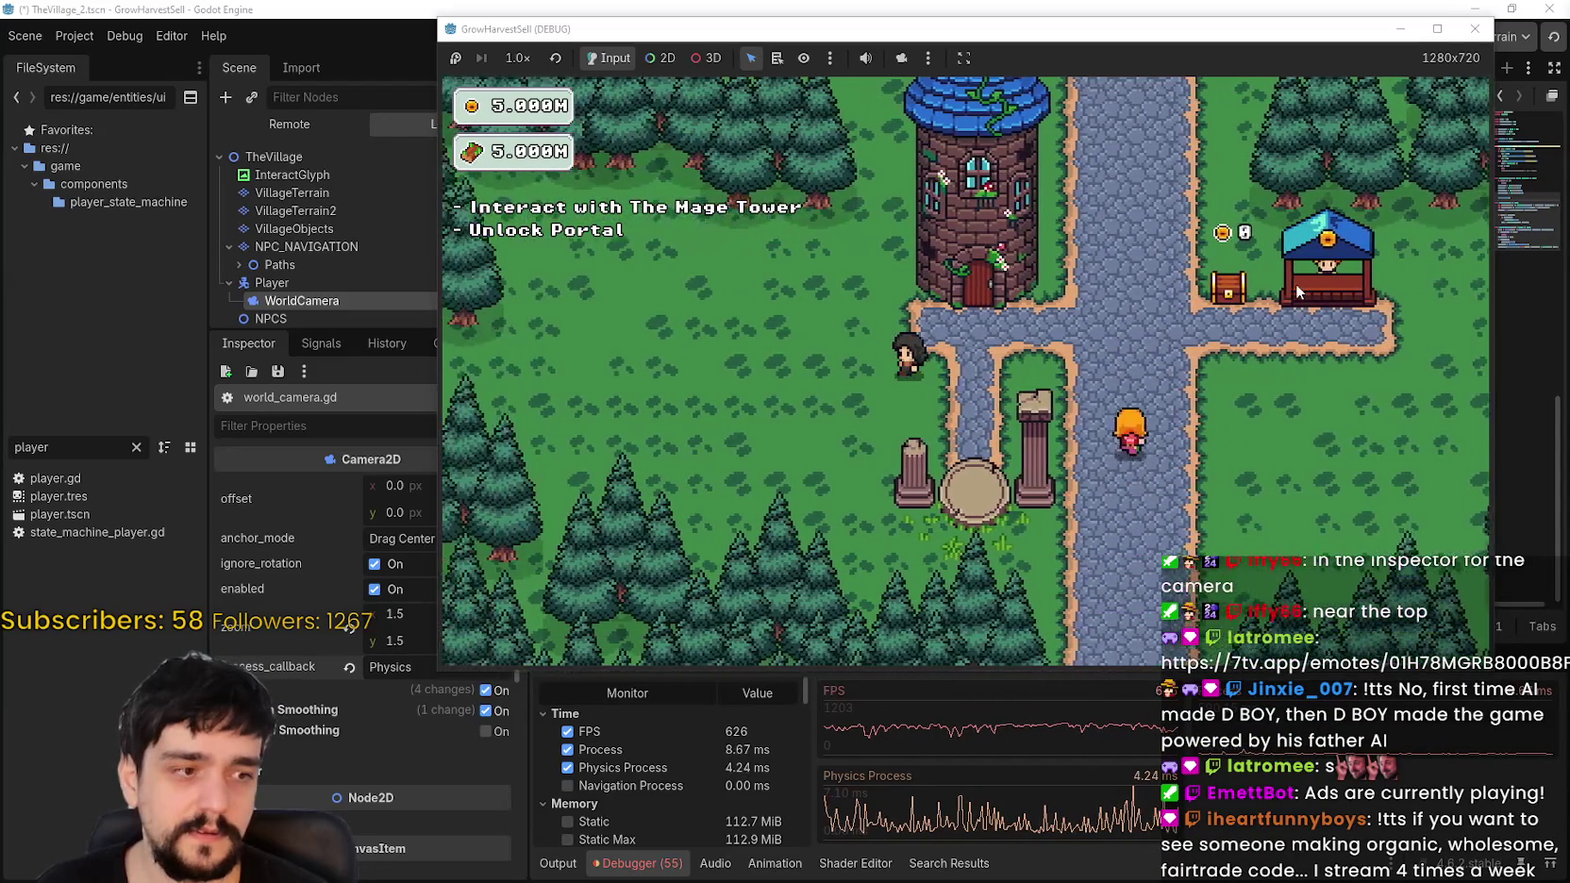
pyautogui.press('d')
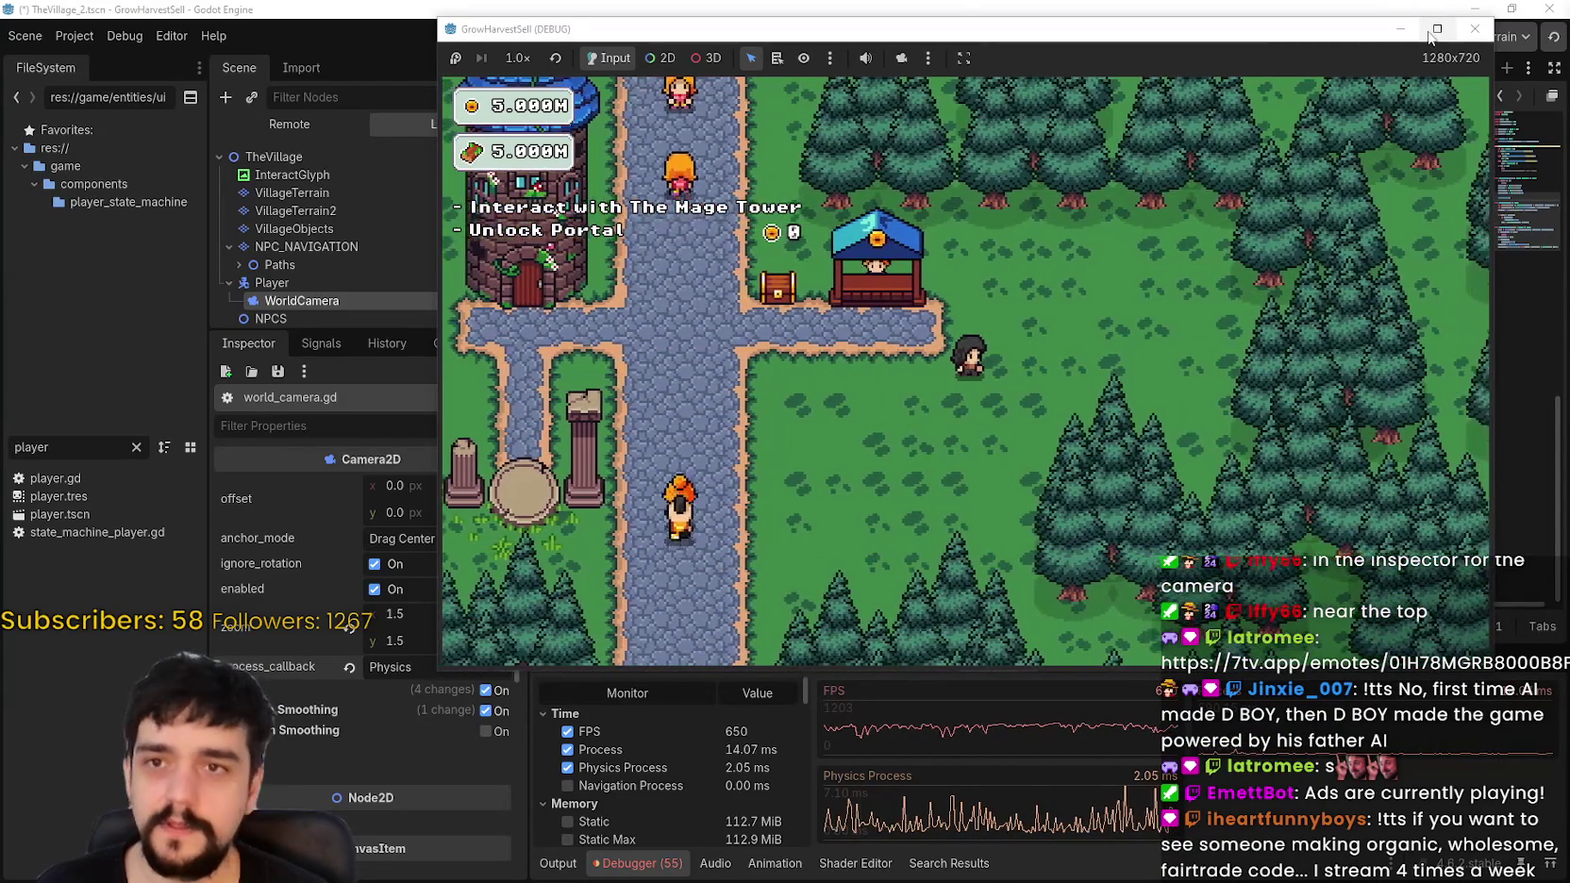
pyautogui.click(1437, 29)
pyautogui.press('a')
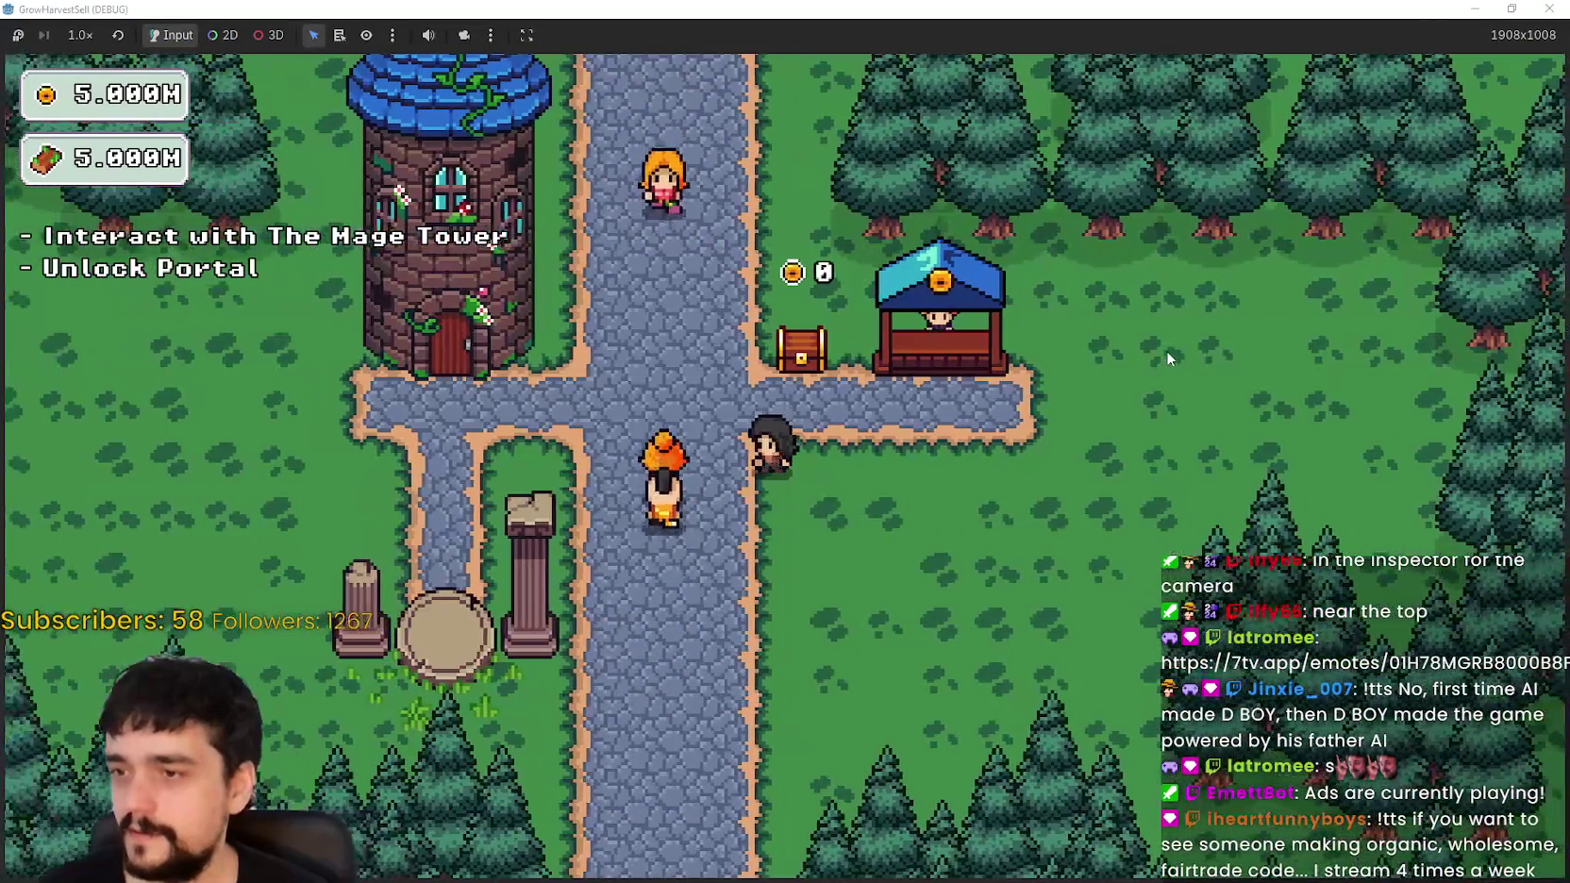
pyautogui.press('a')
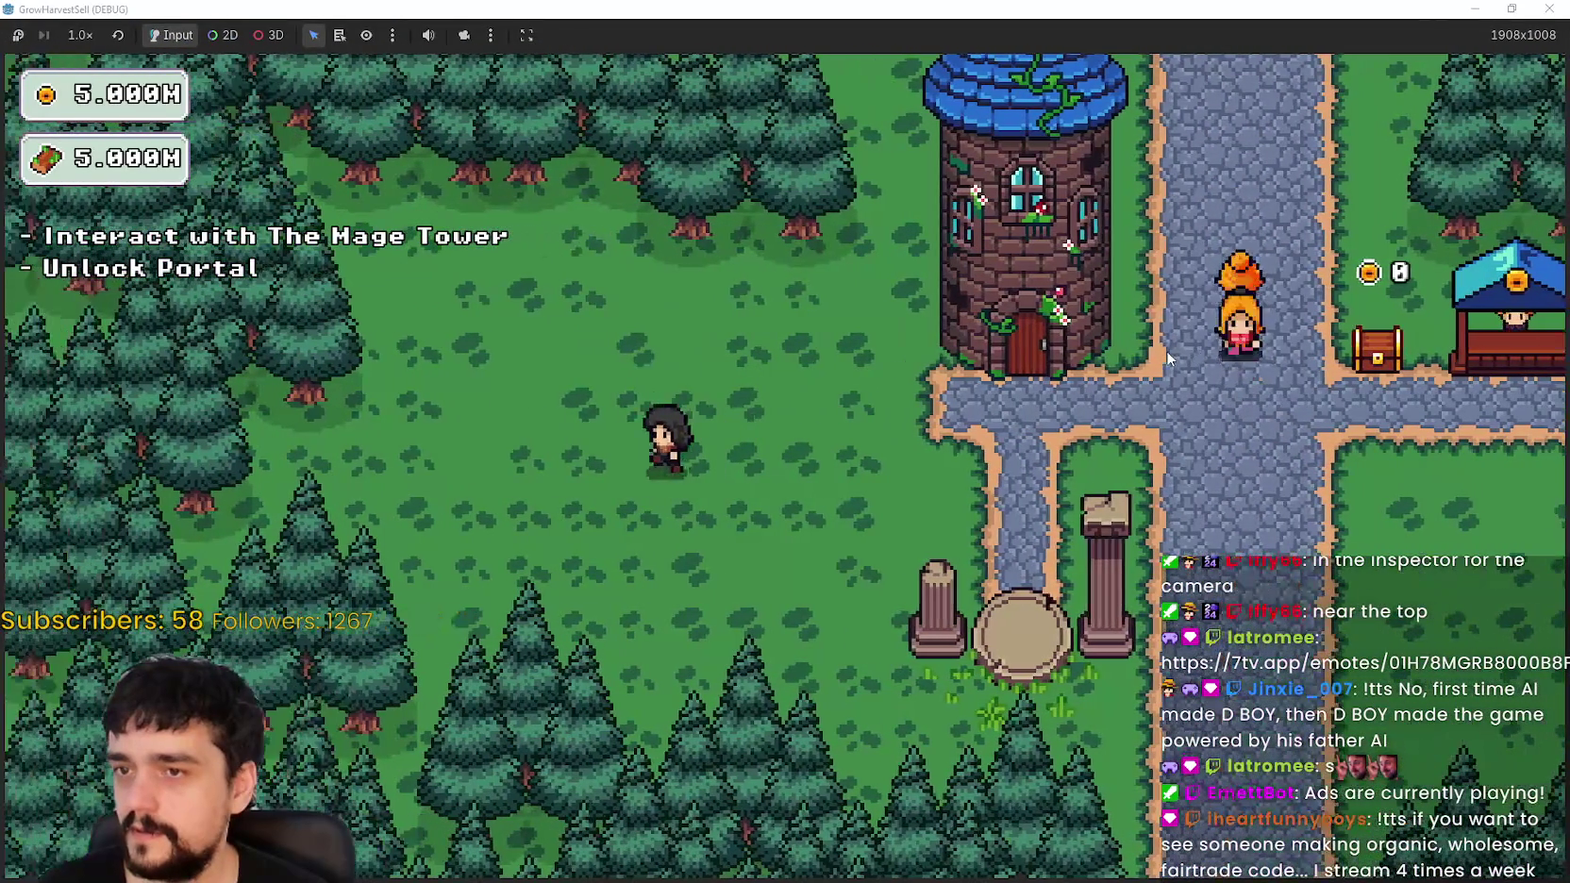
pyautogui.press('d')
pyautogui.press('w')
pyautogui.press('s')
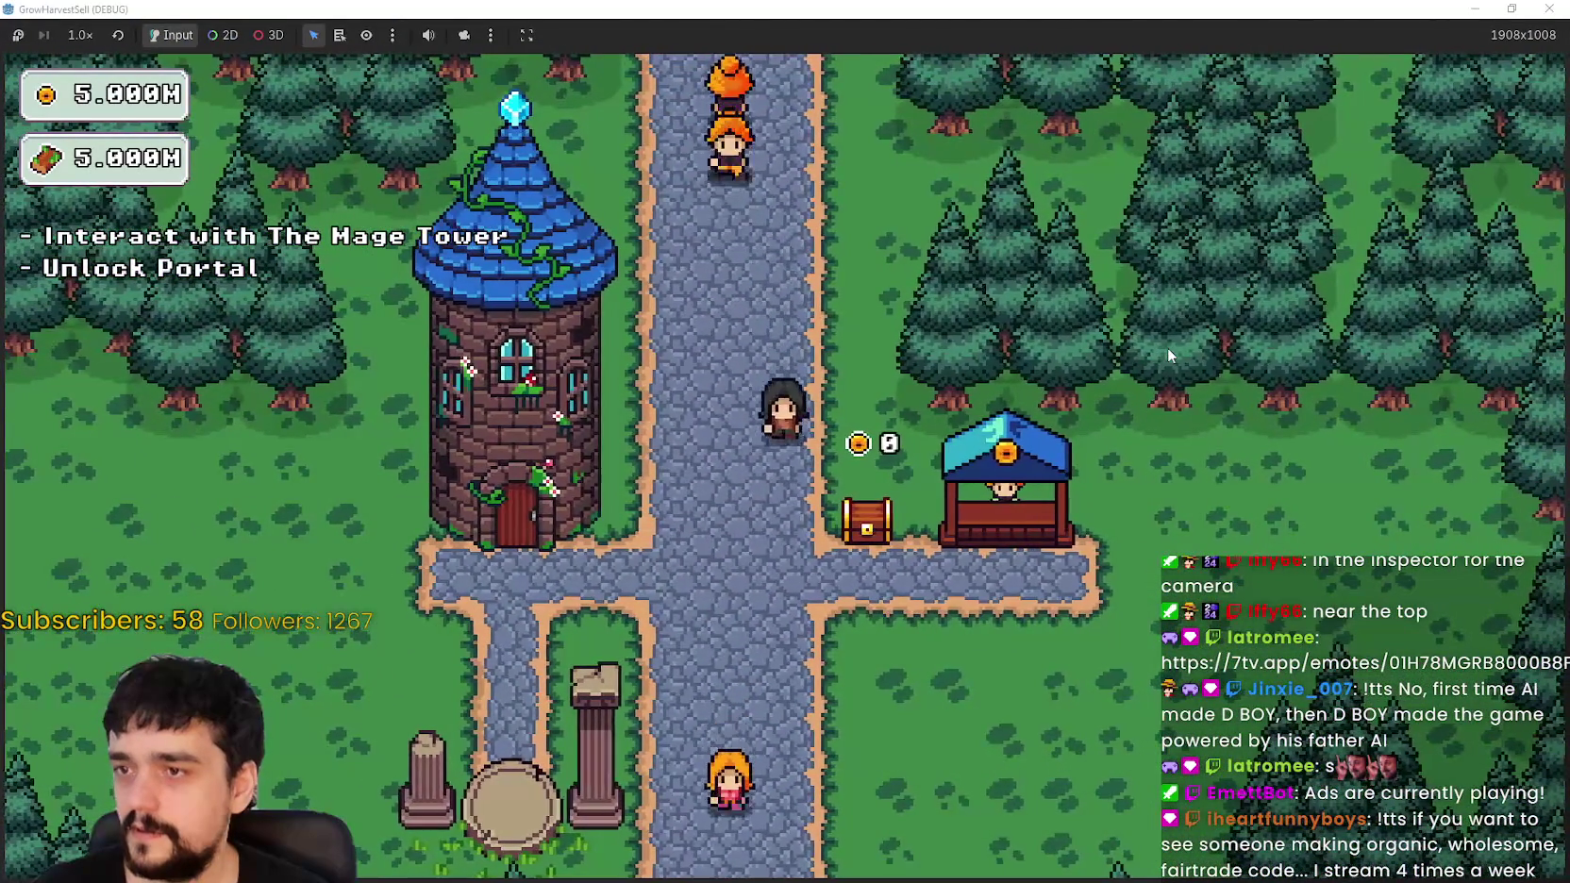
pyautogui.press('w')
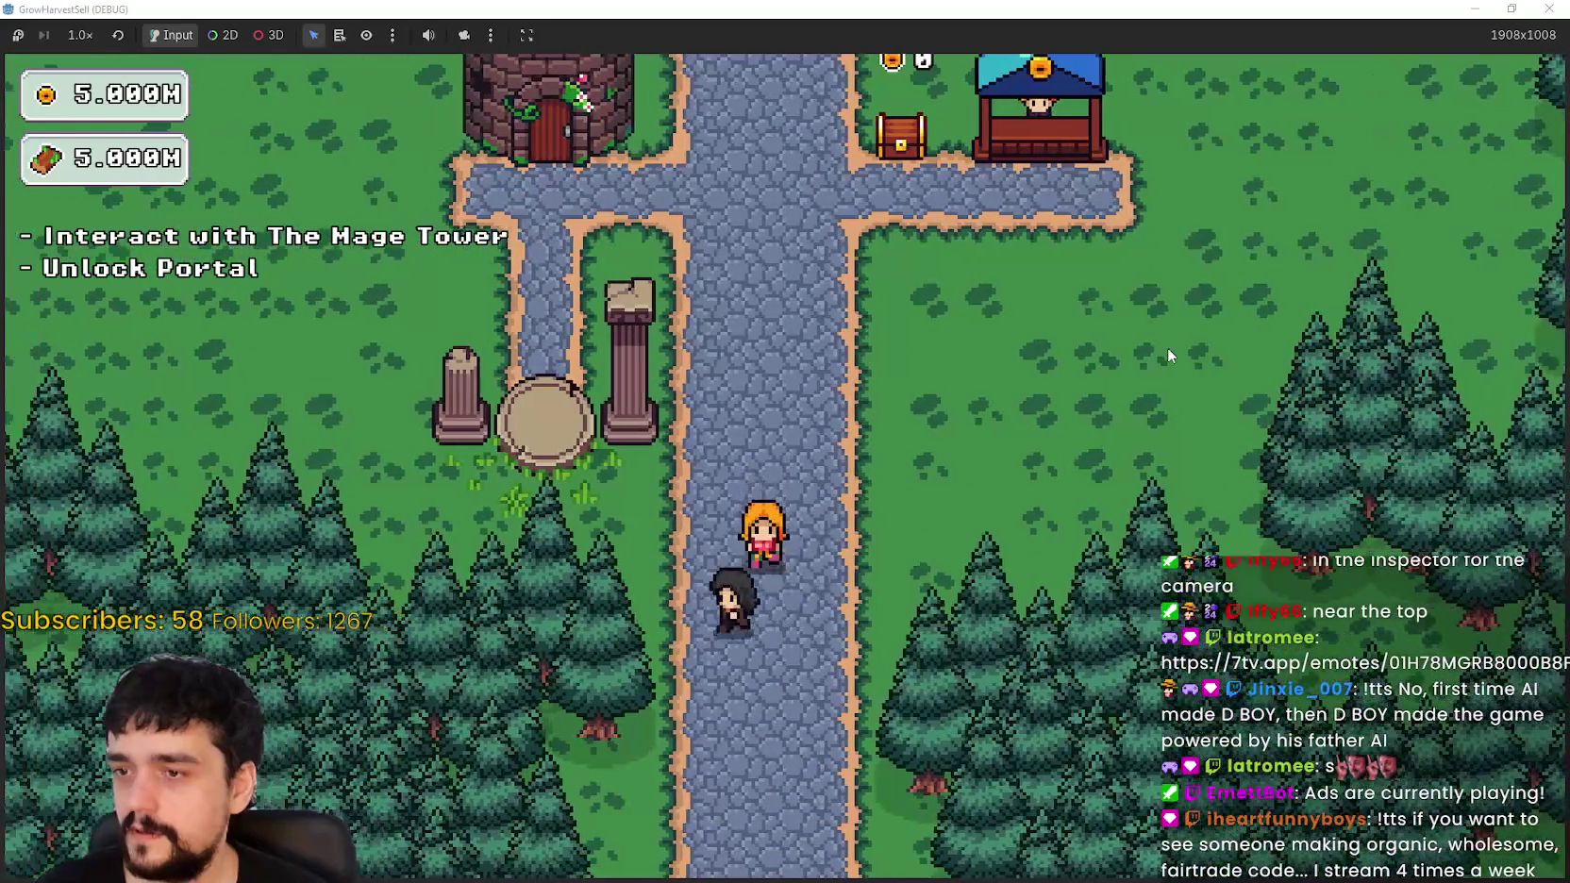
pyautogui.press('a')
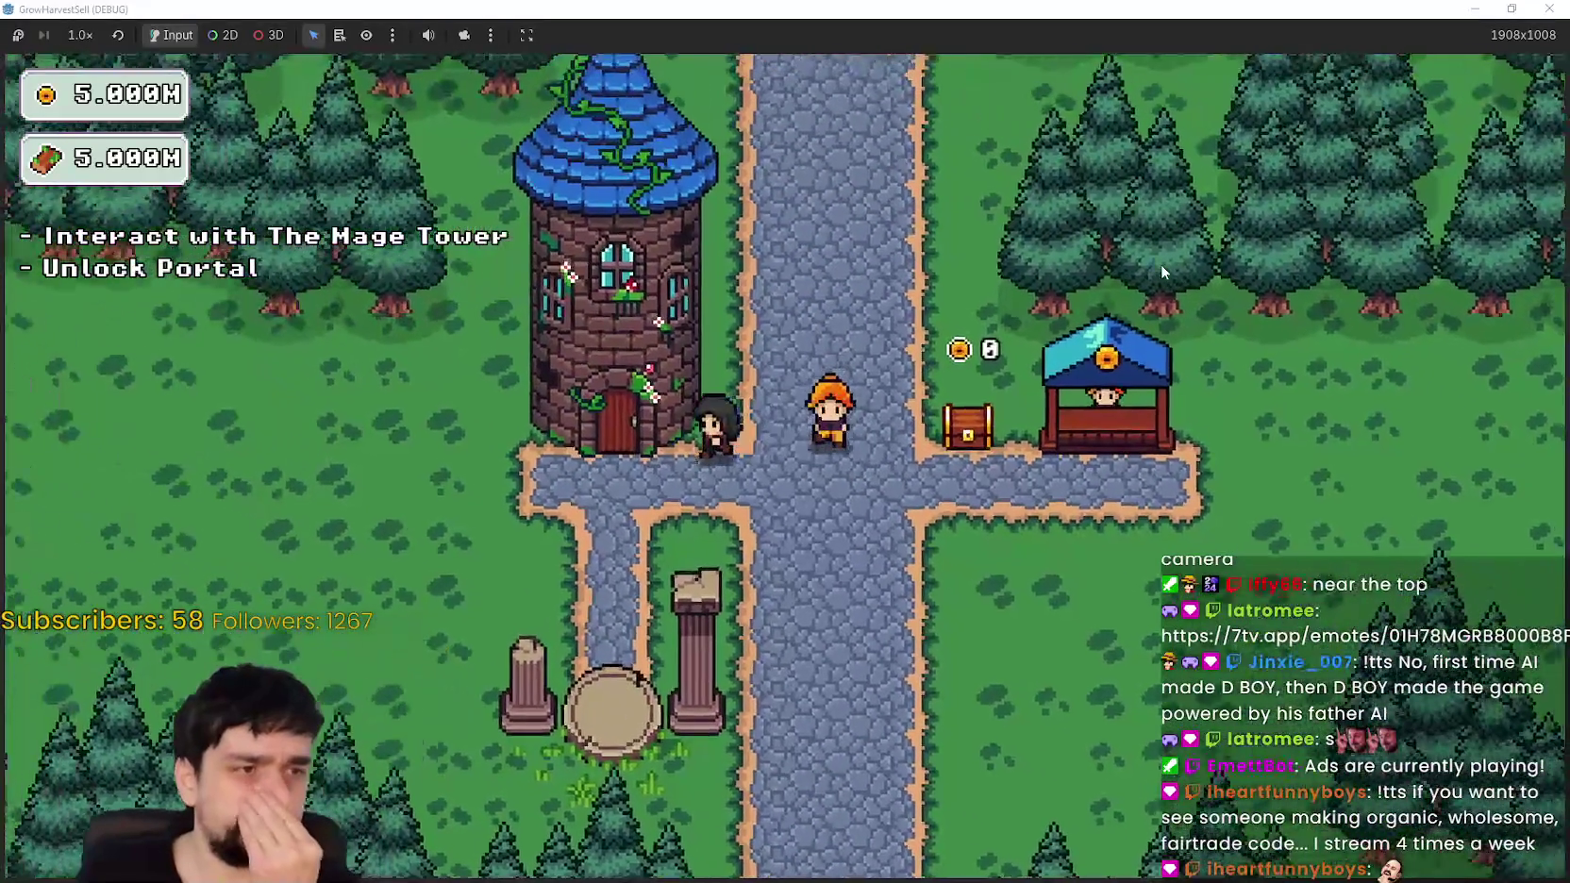
pyautogui.press('d')
pyautogui.press('s')
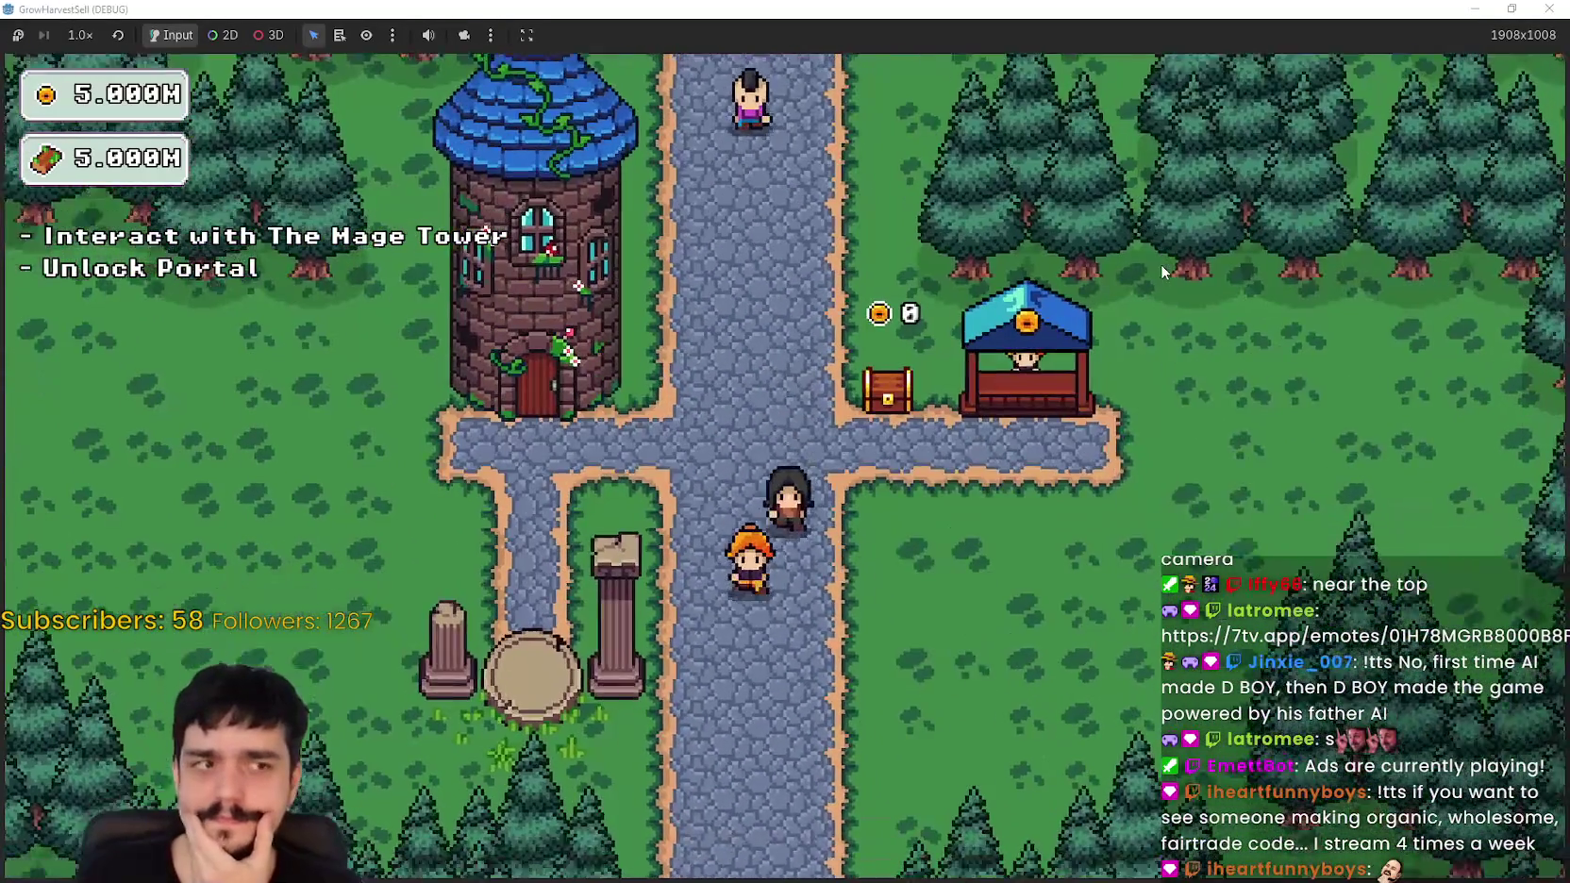
pyautogui.press('w')
pyautogui.press('a')
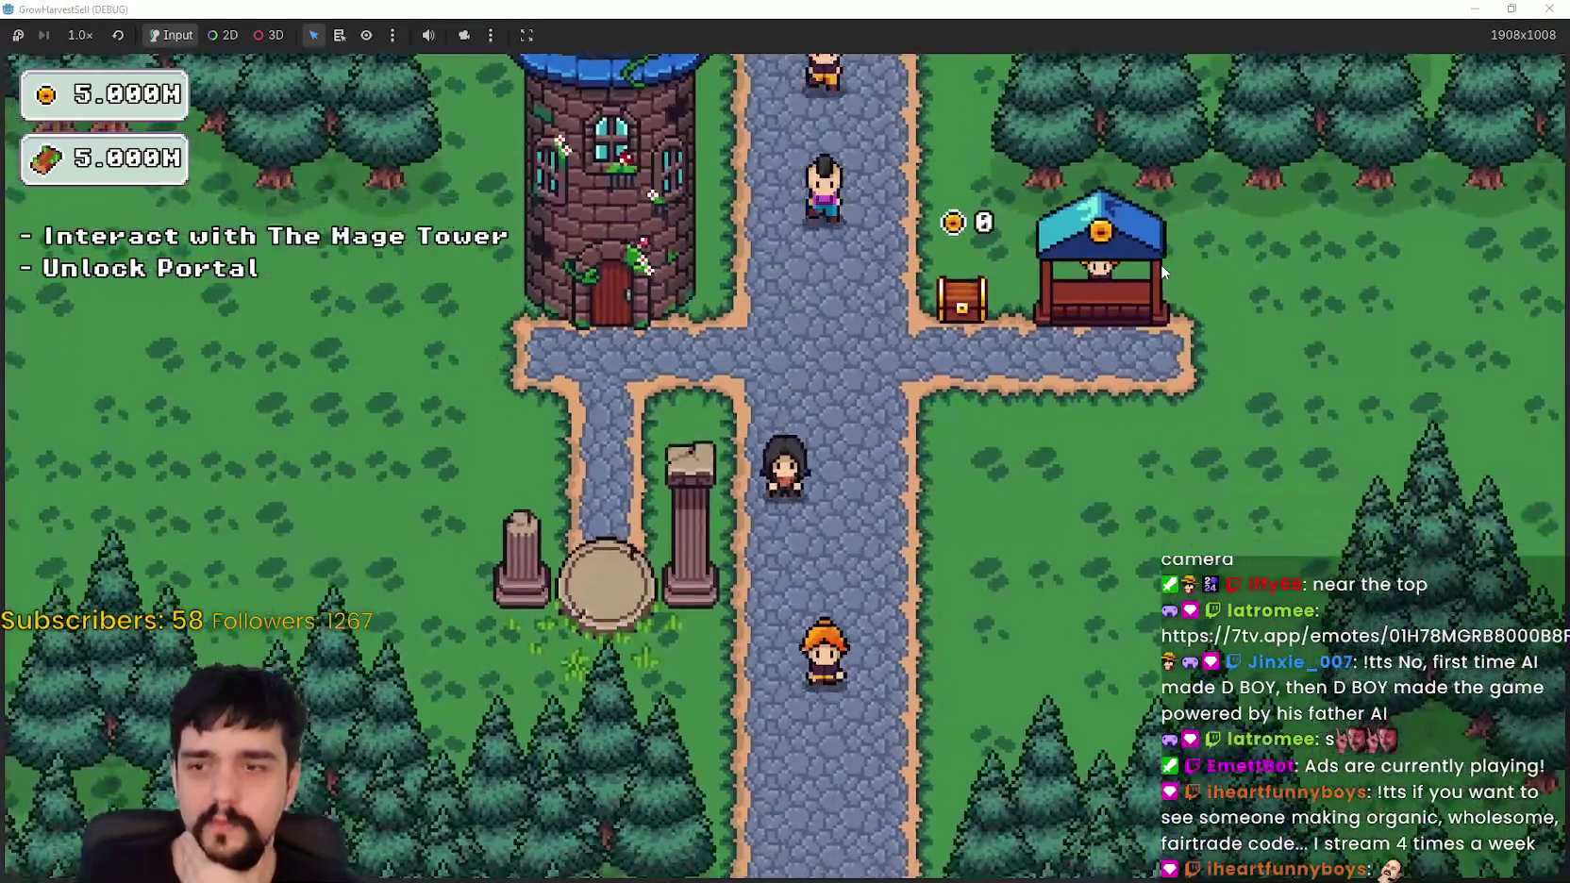
pyautogui.press('s')
pyautogui.press('d')
pyautogui.press('w')
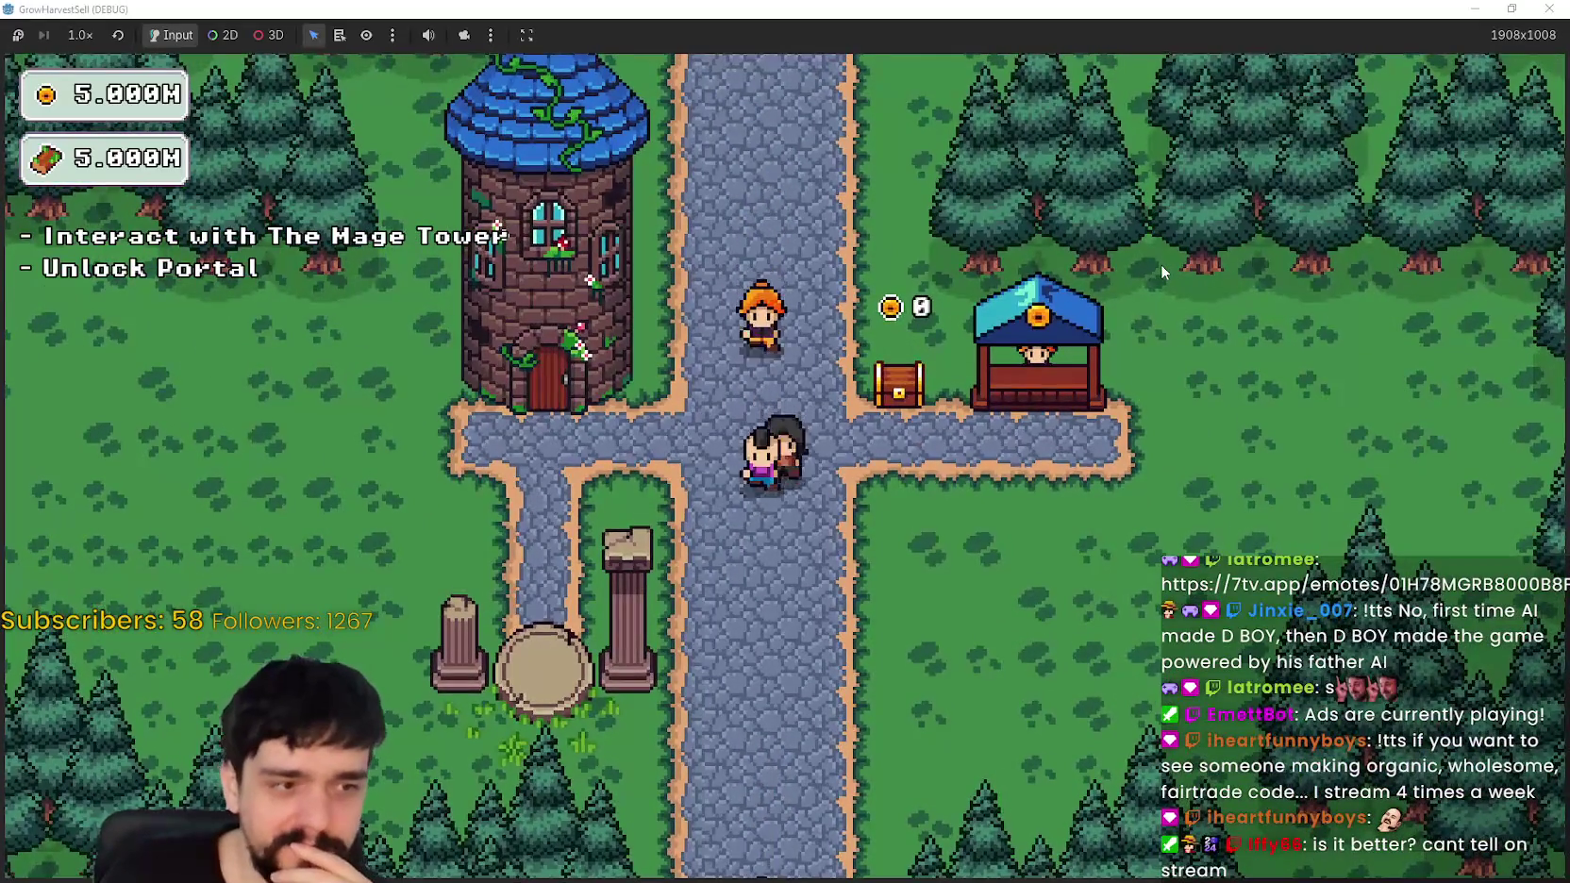
pyautogui.press('s')
pyautogui.press('a')
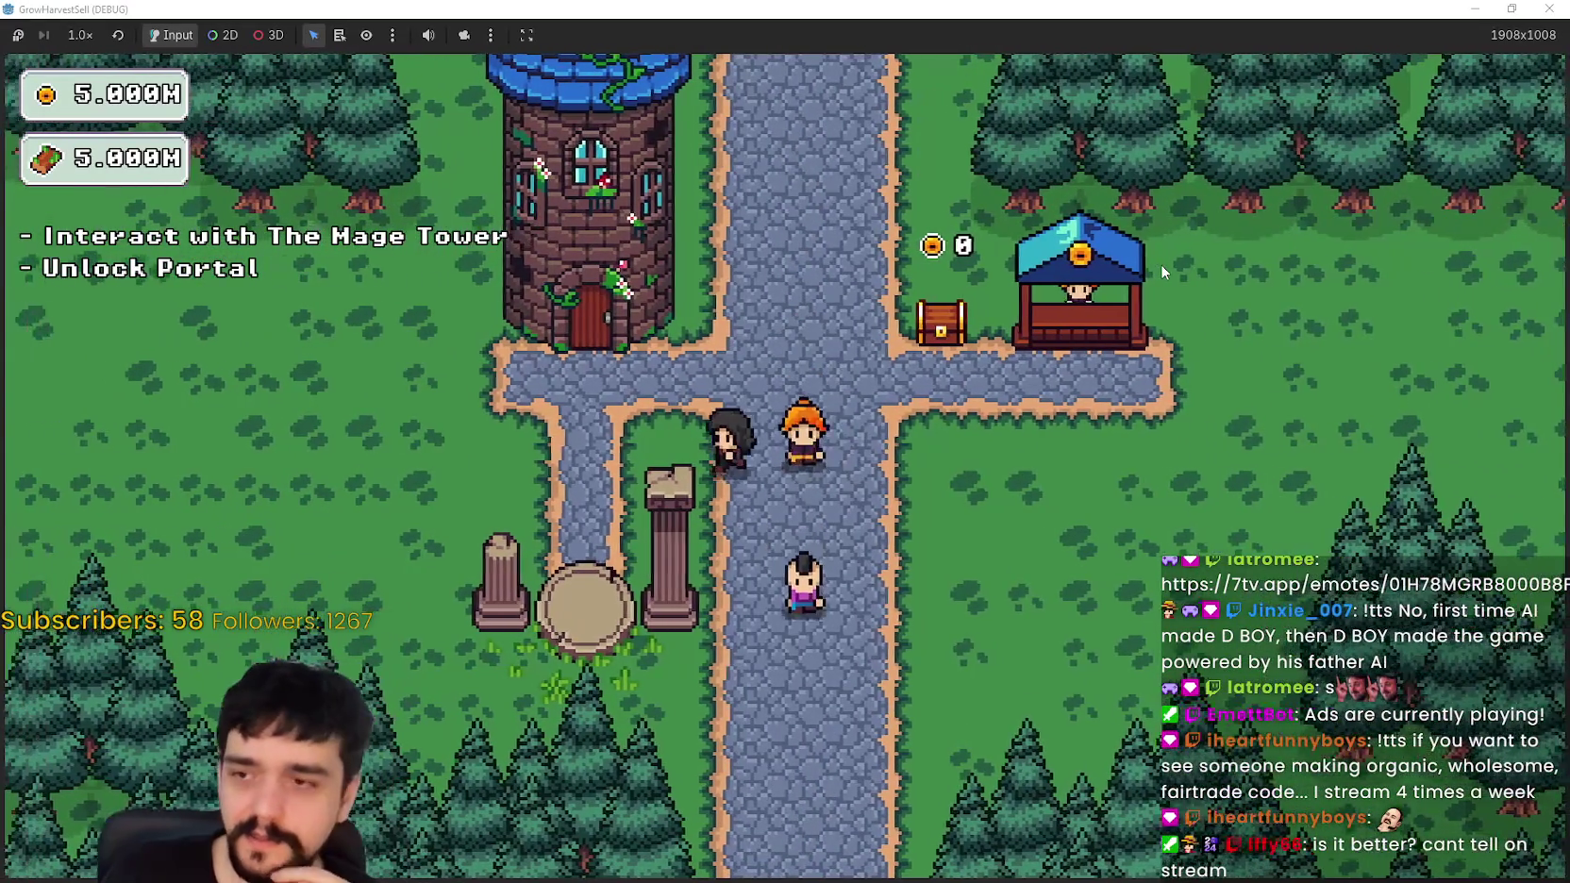
pyautogui.press('d')
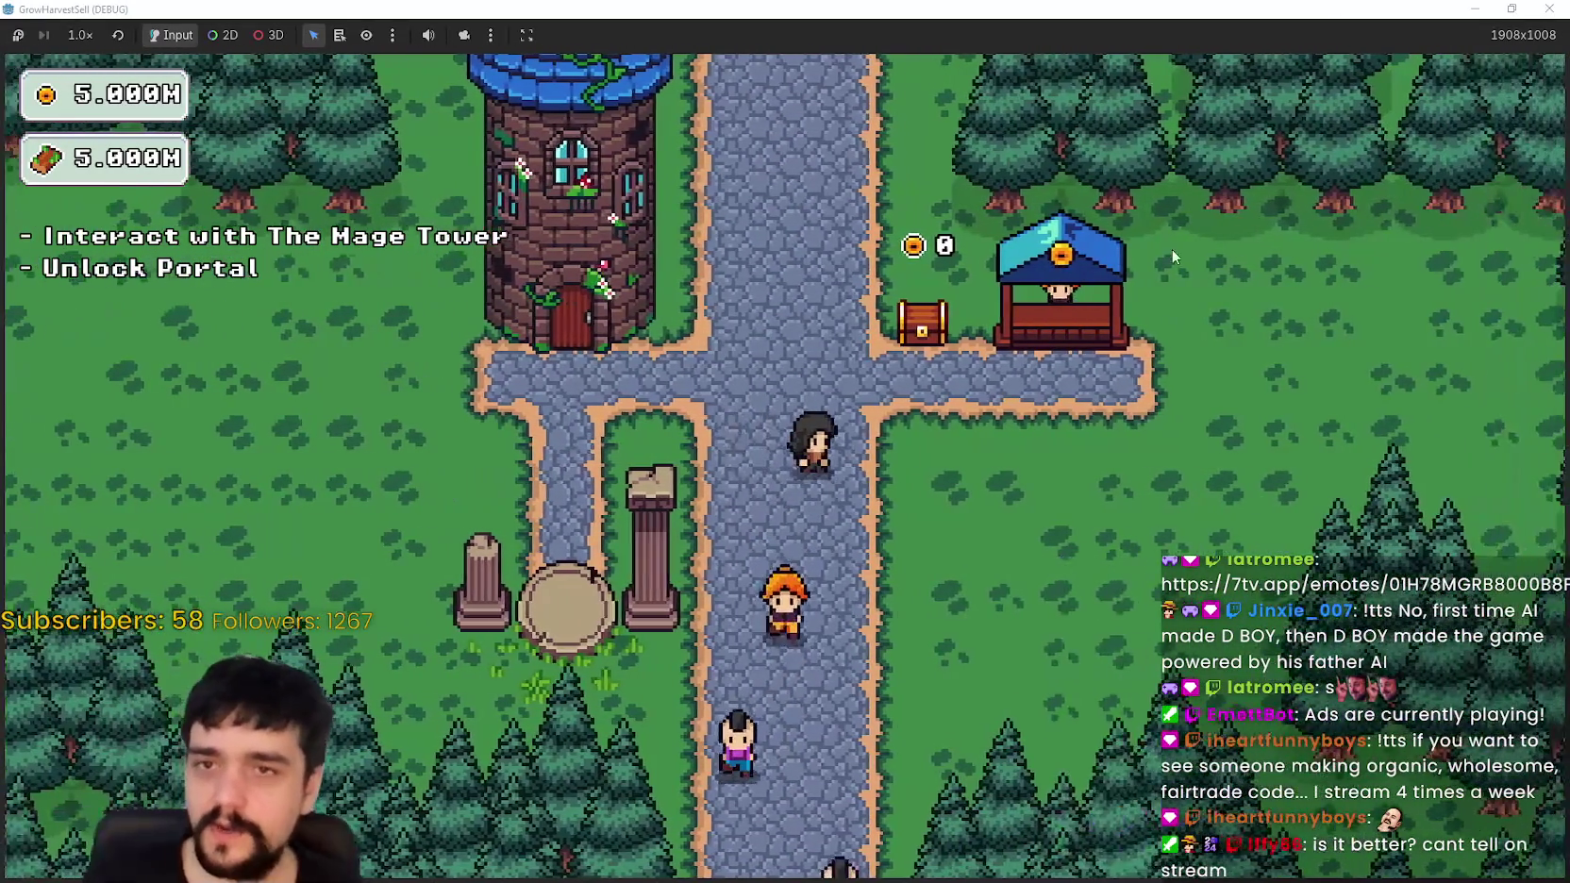
# Step: Restore the game window, set process_callback back to Idle in the editor, and rerun with F5
pyautogui.doubleClick(900, 9)
pyautogui.hotkey('alt', 'Tab')
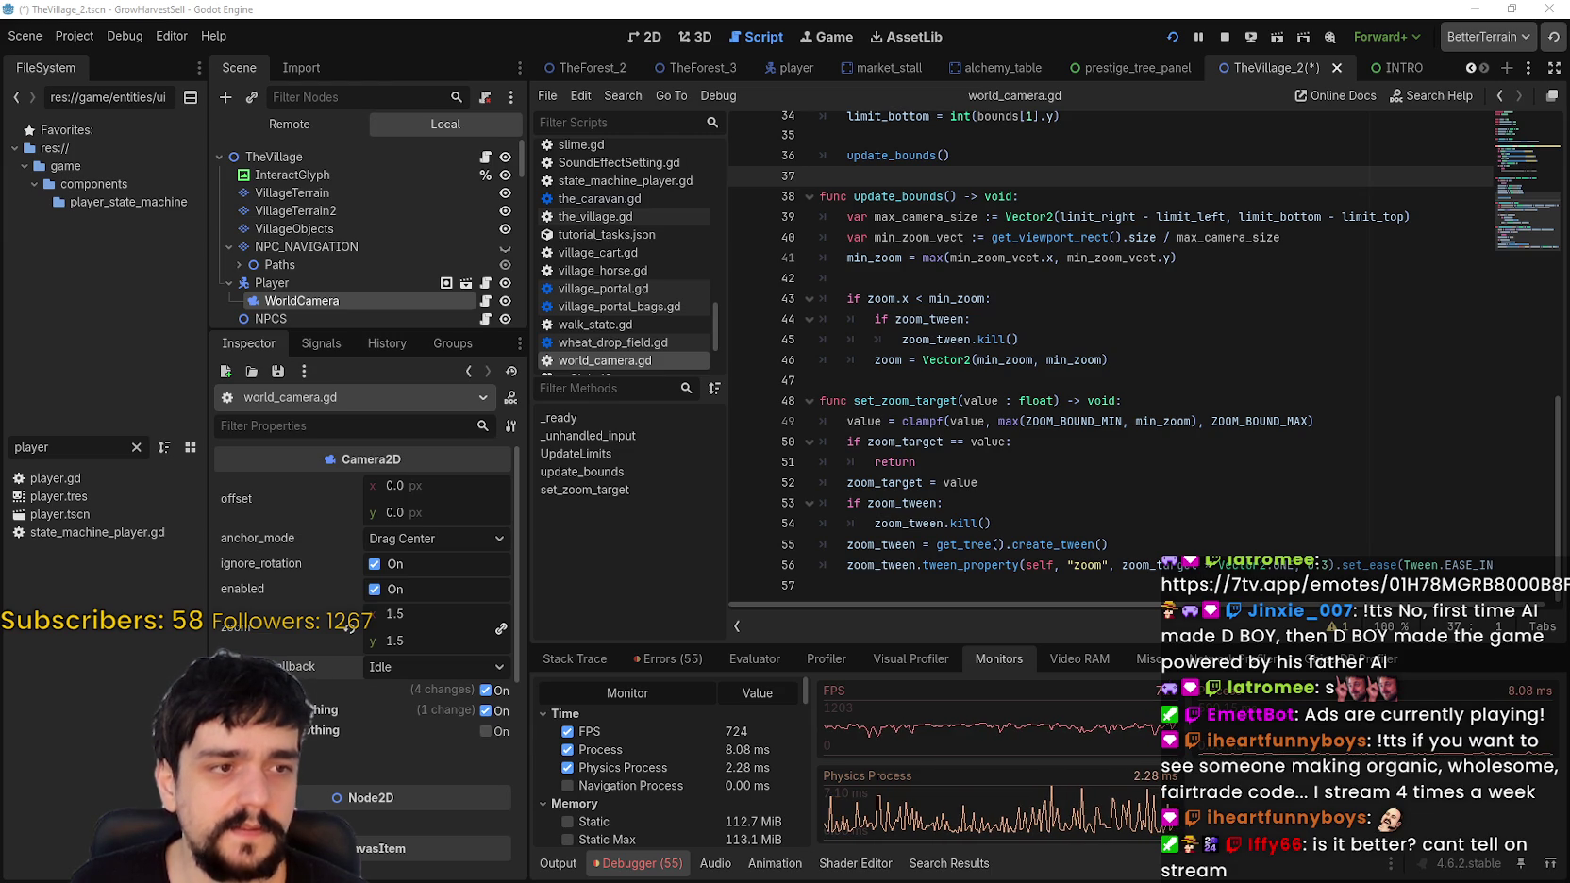
pyautogui.press('F5')
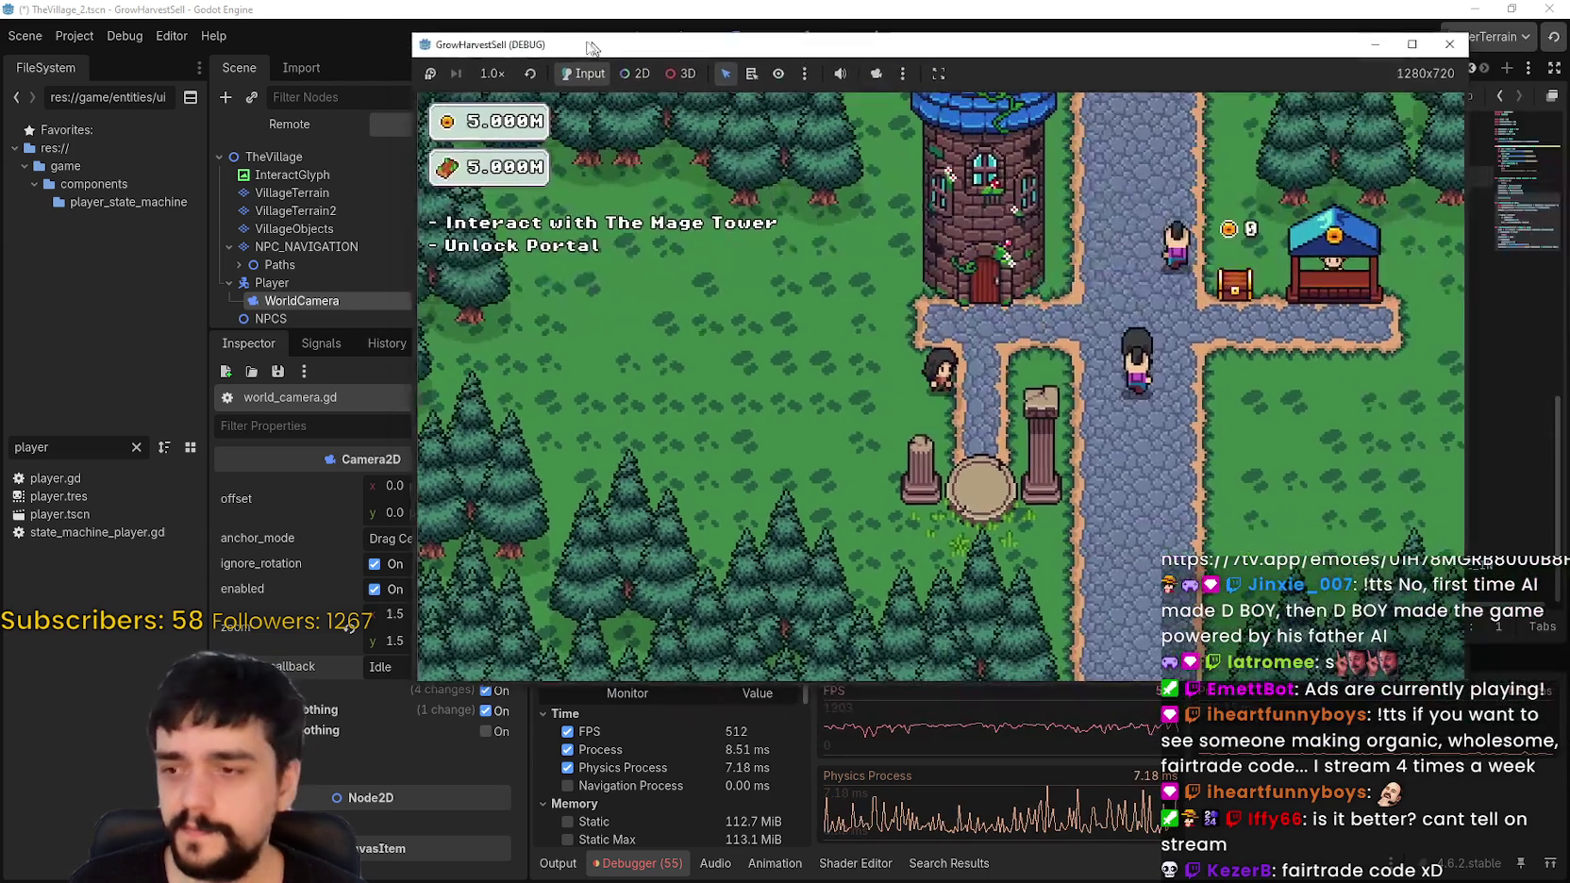
# Step: Nudge the game window left and walk the player right and left
pyautogui.moveTo(592, 47); pyautogui.dragTo(540, 44)
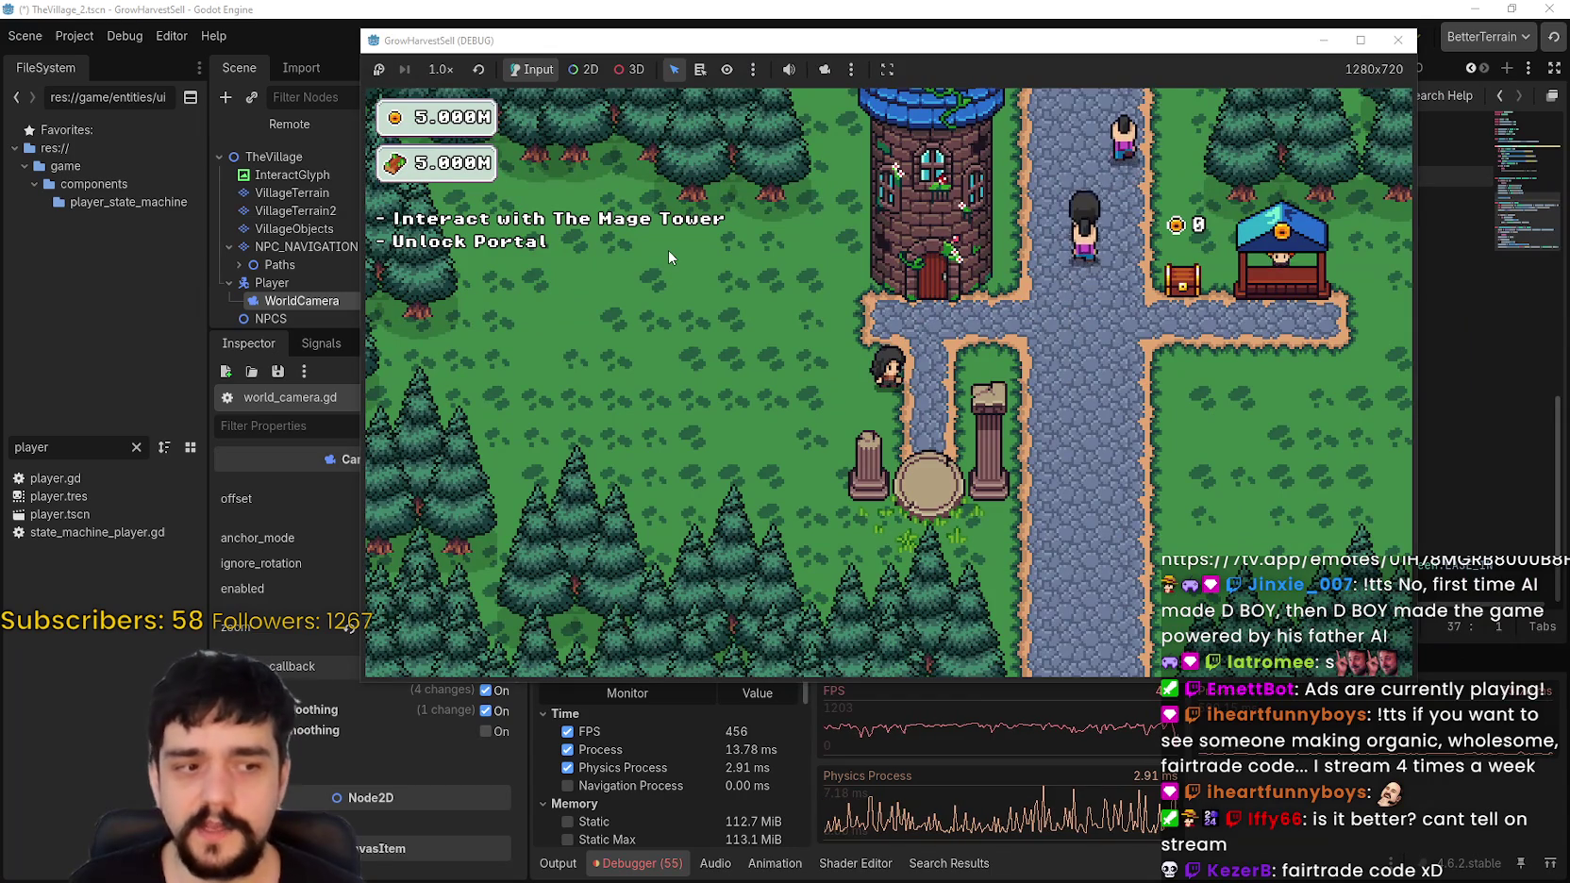
pyautogui.press('d')
pyautogui.press('a')
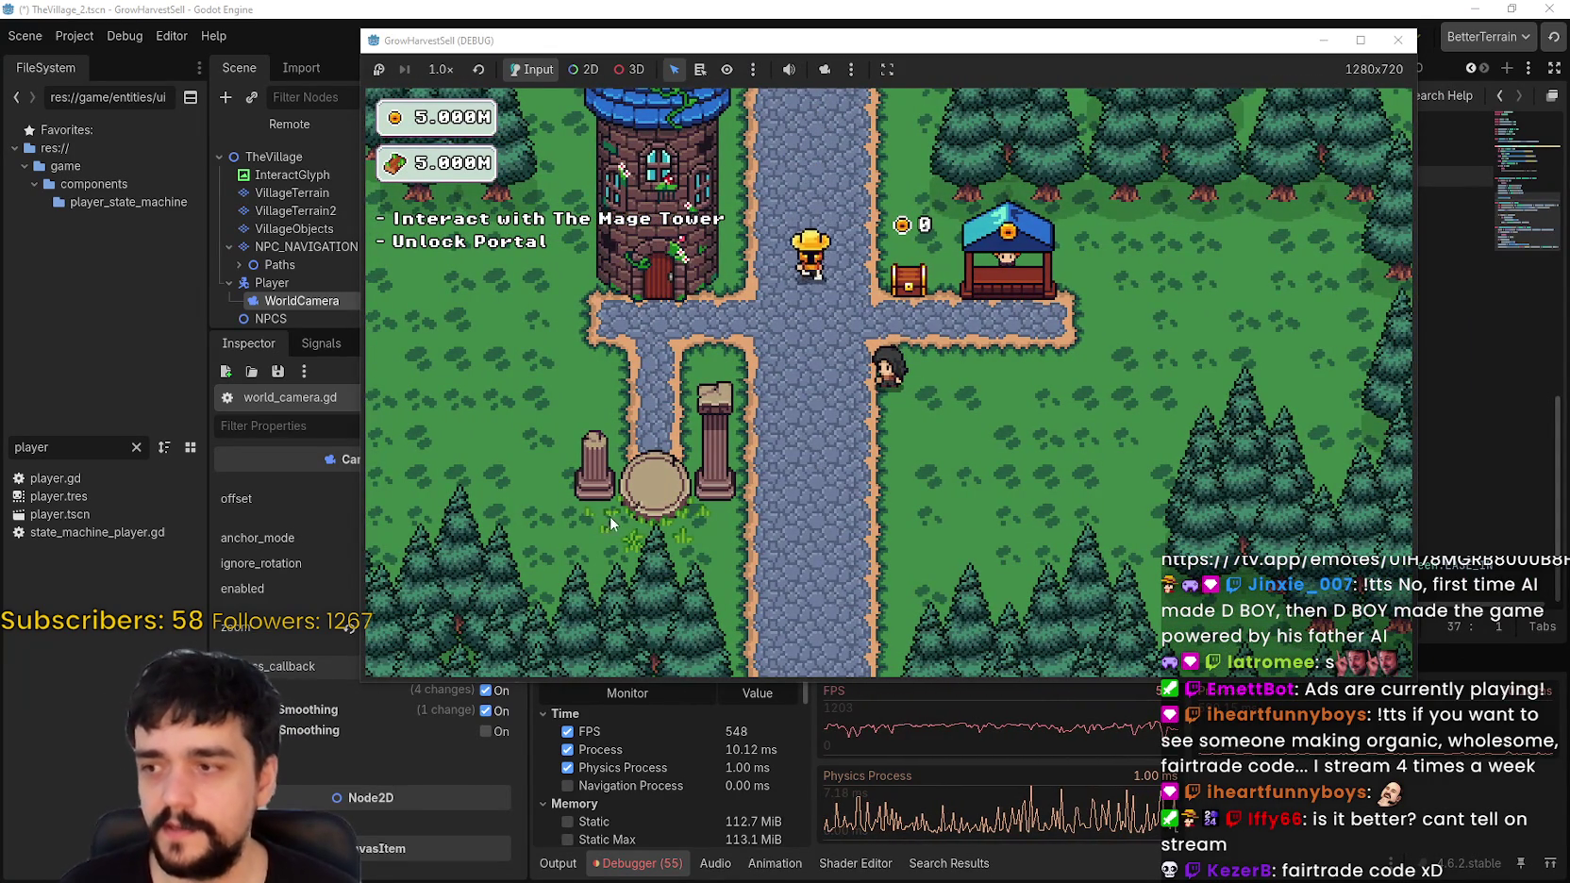
# Step: Move the game window aside to reveal the Camera2D settings, walk the player with the arrow keys, then return to the editor
pyautogui.moveTo(712, 38); pyautogui.dragTo(903, 30)
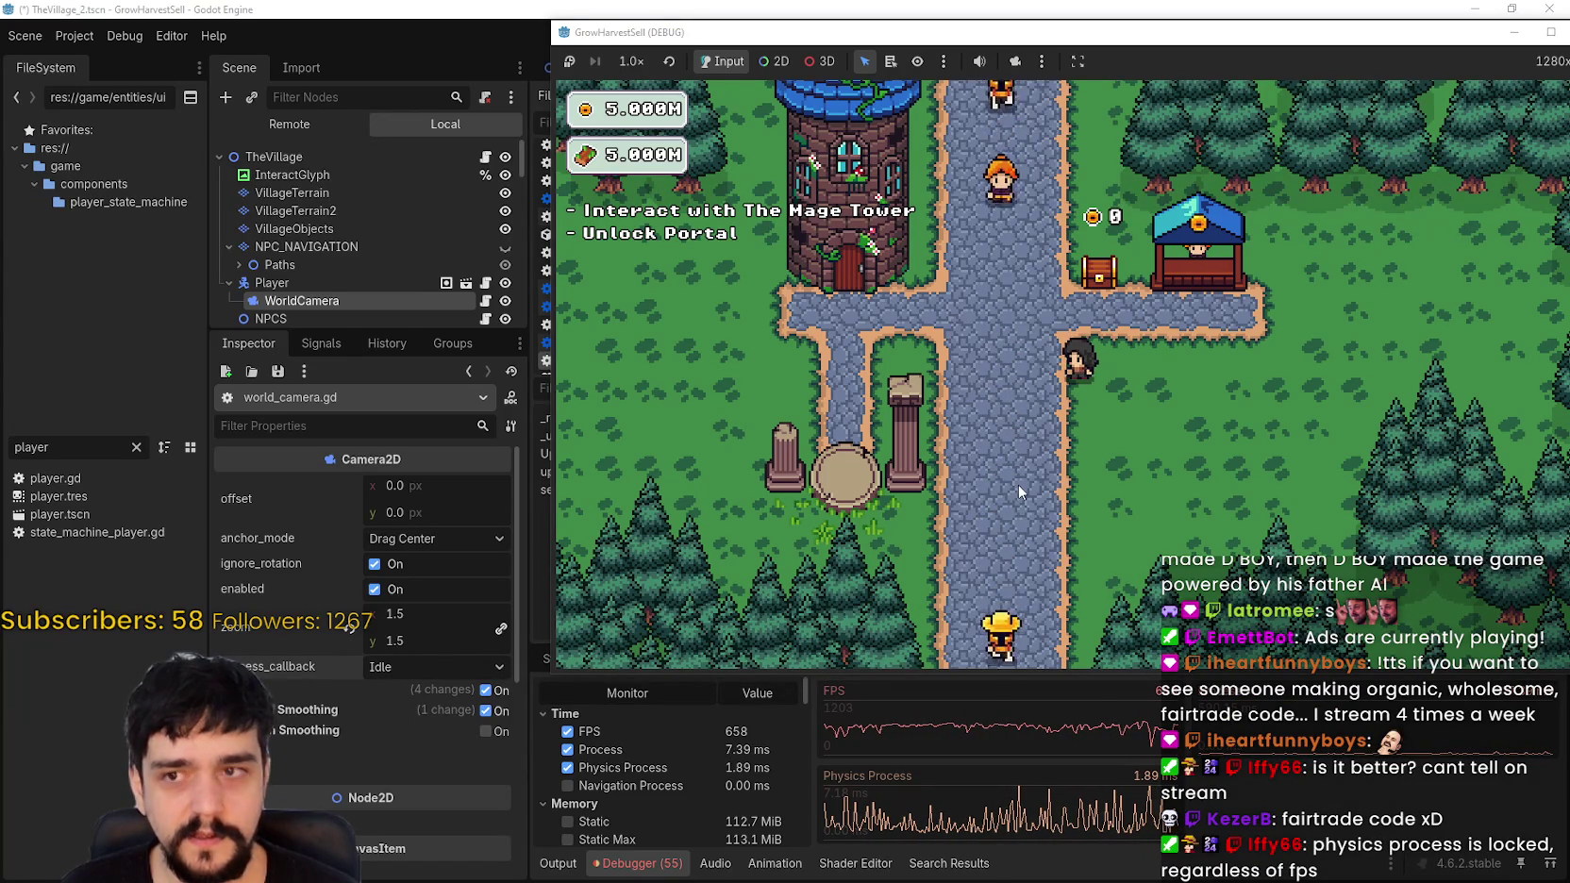
pyautogui.press('Left')
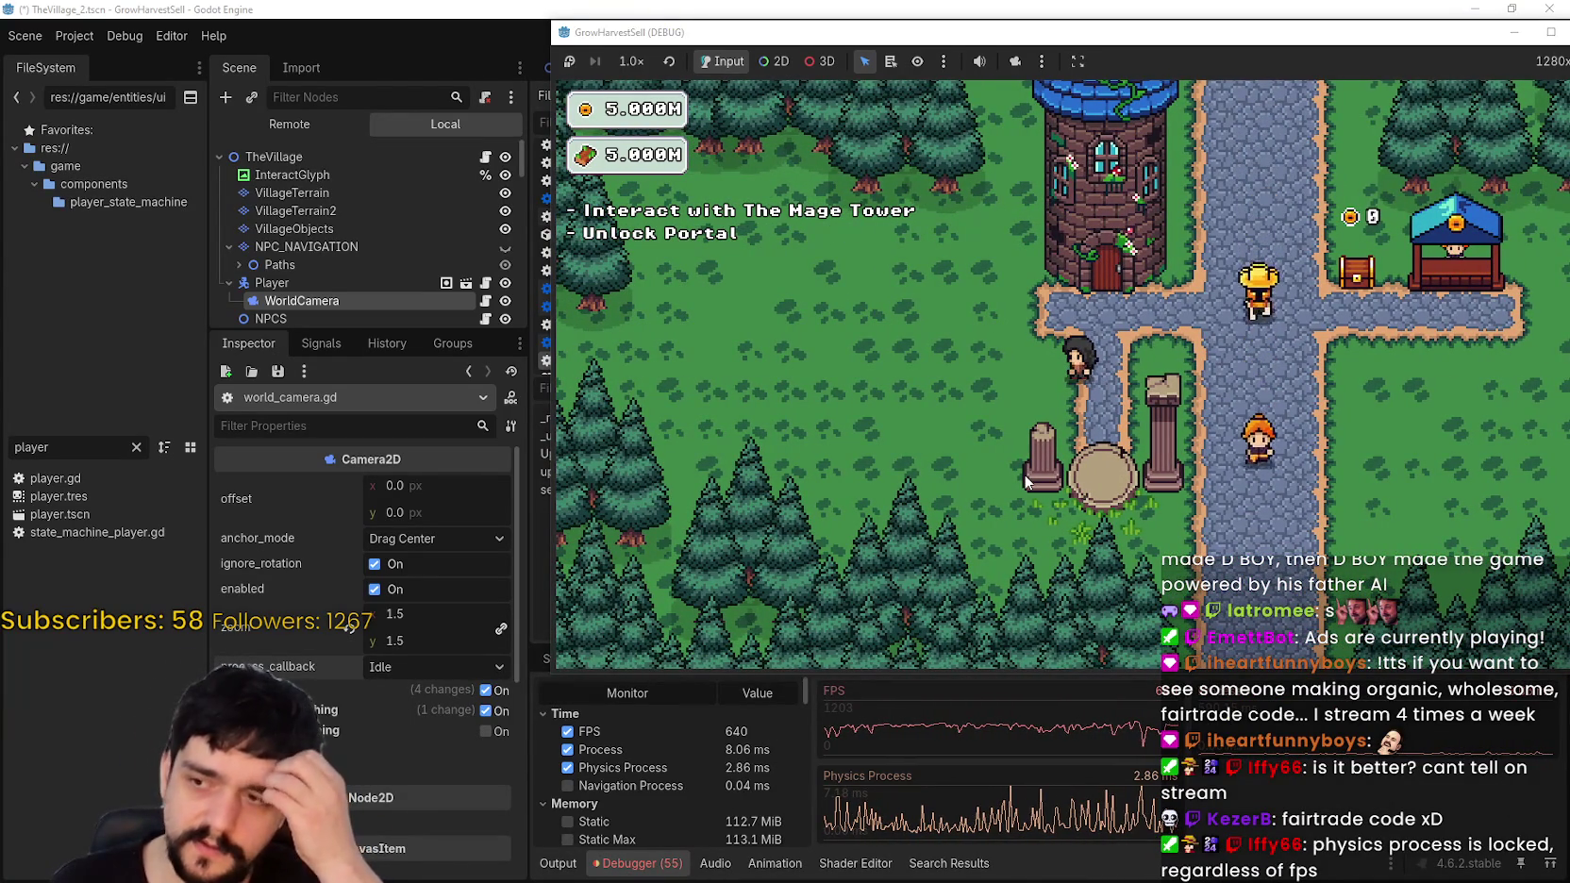
pyautogui.press('Left')
pyautogui.press('Left')
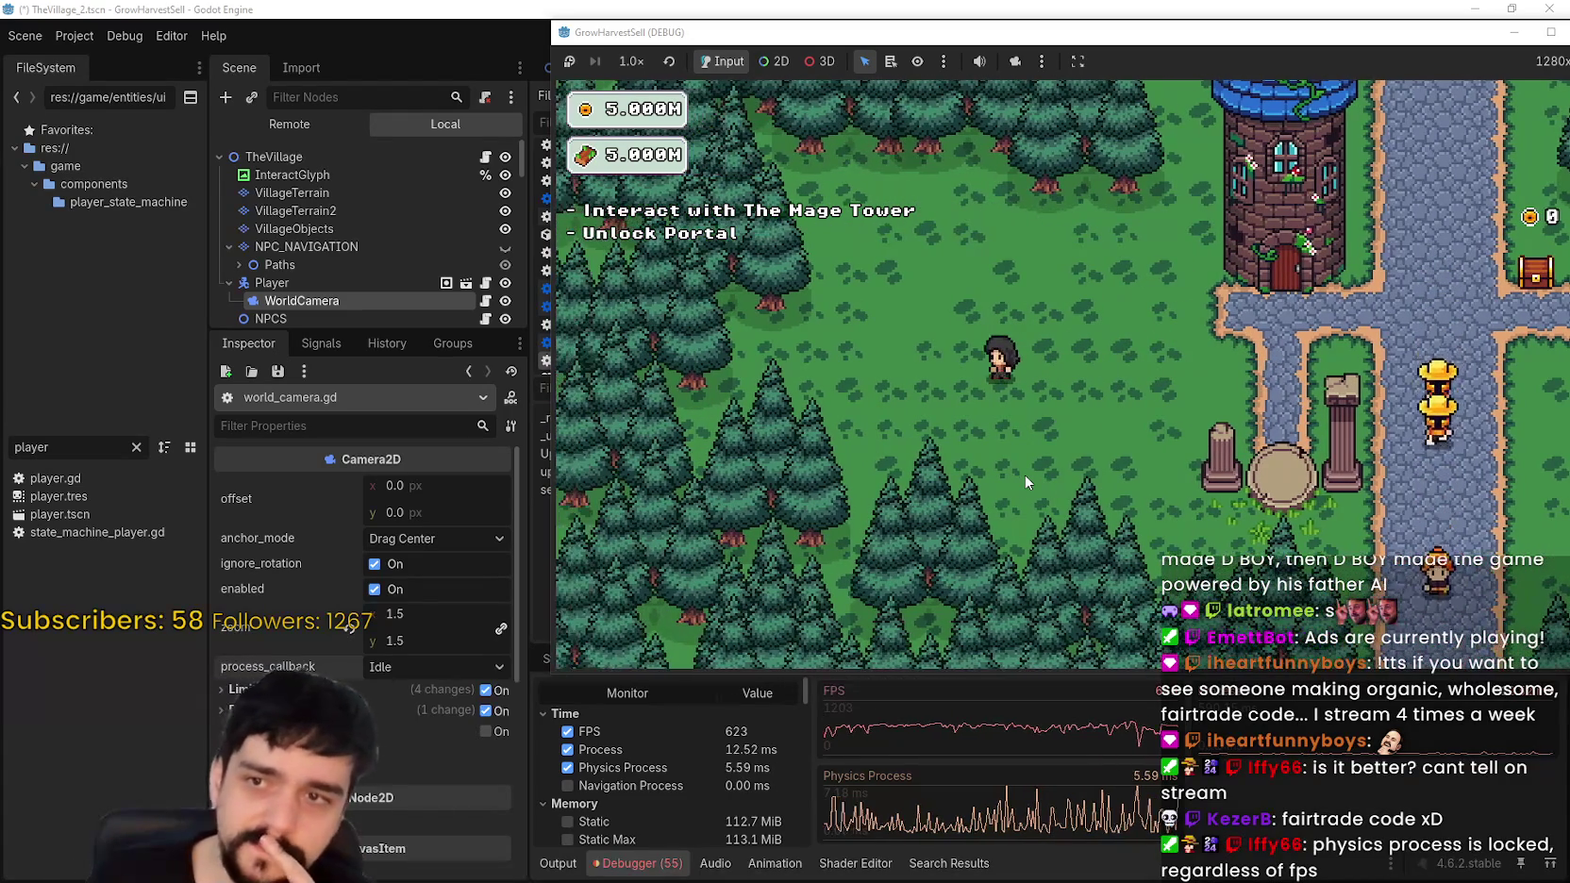
pyautogui.press('Right')
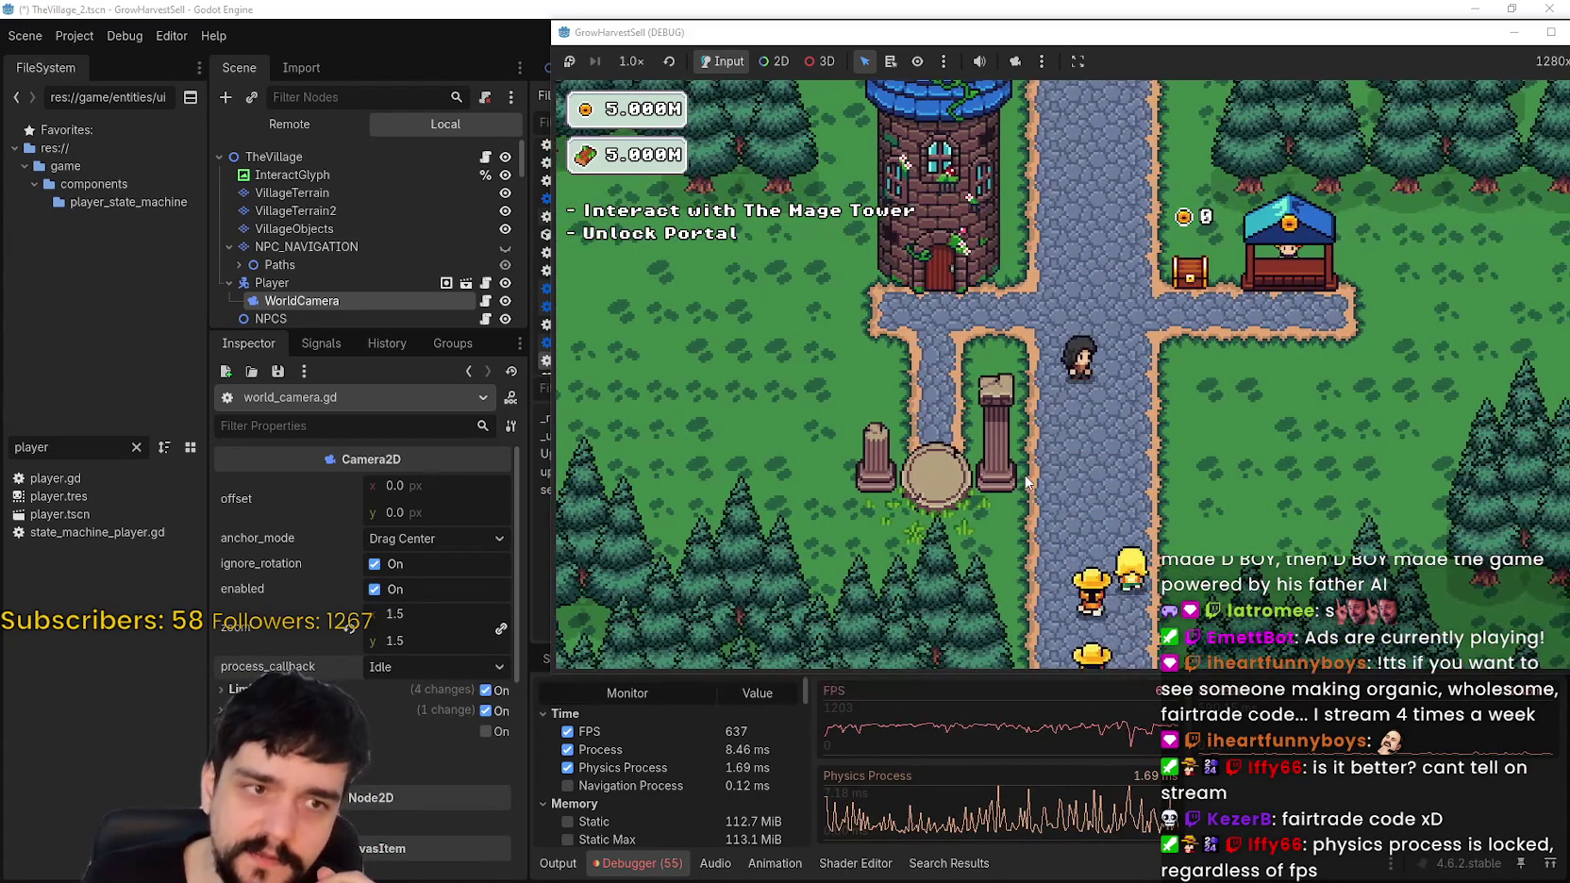
pyautogui.press('Right')
pyautogui.press('Up')
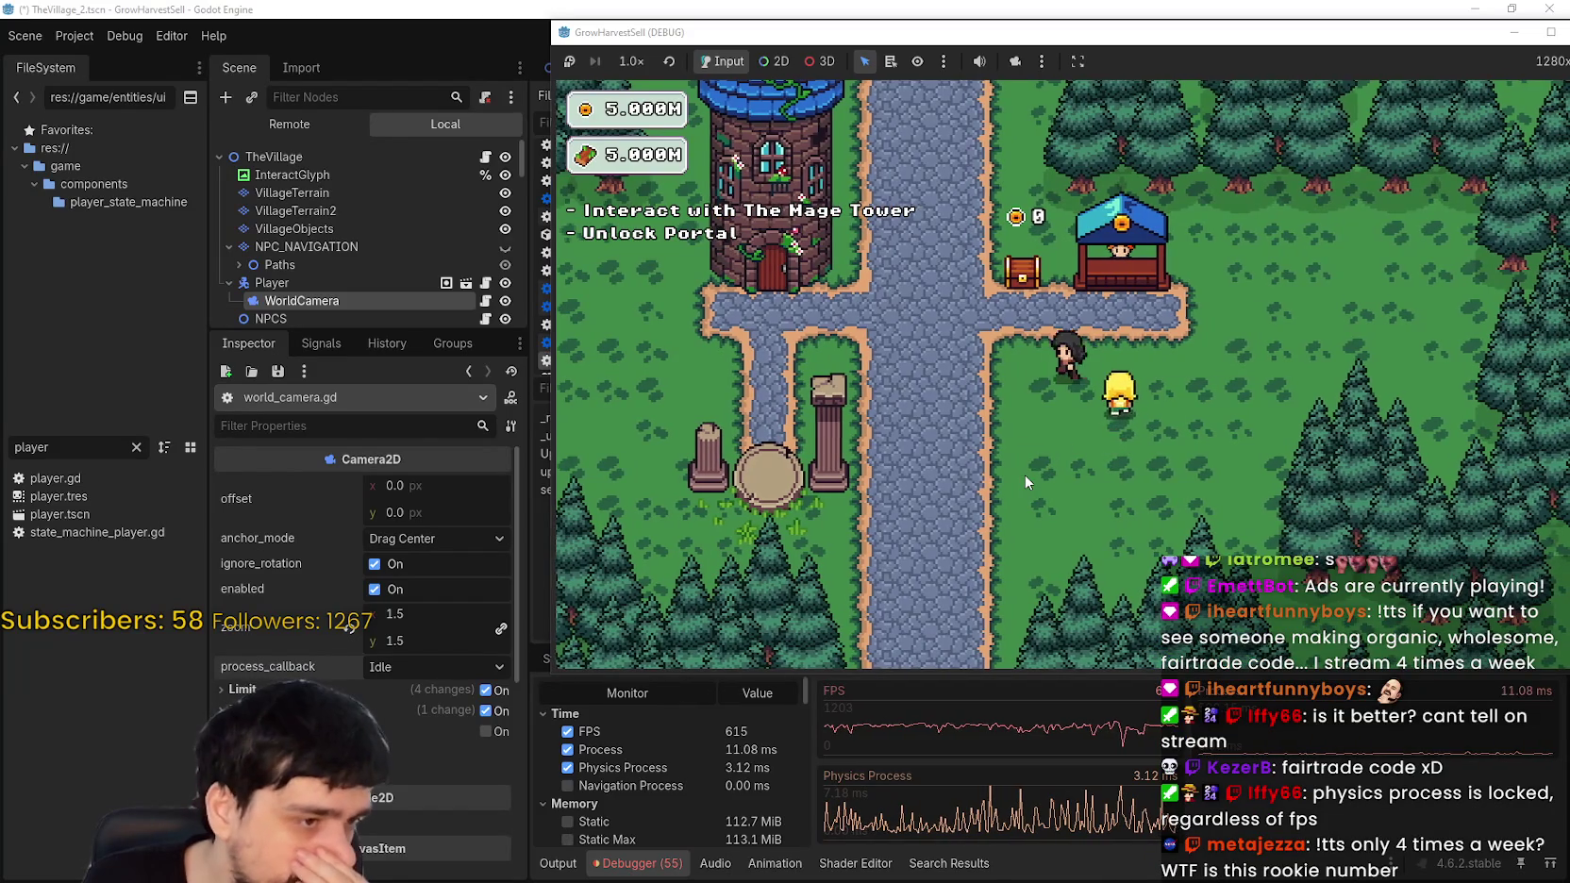
pyautogui.press('Left')
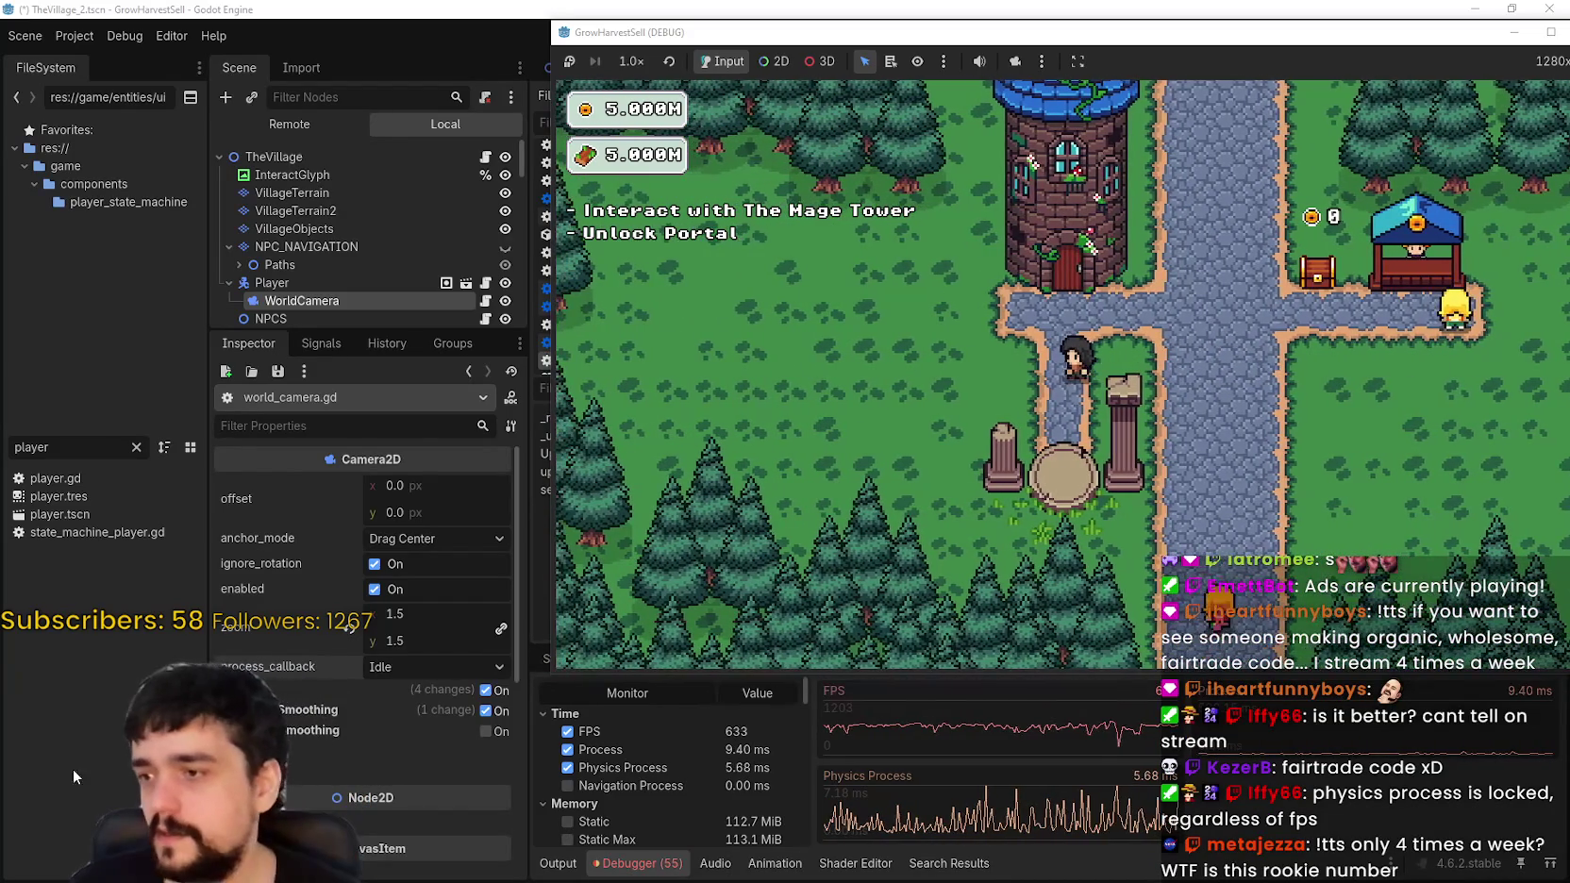
pyautogui.press('Right')
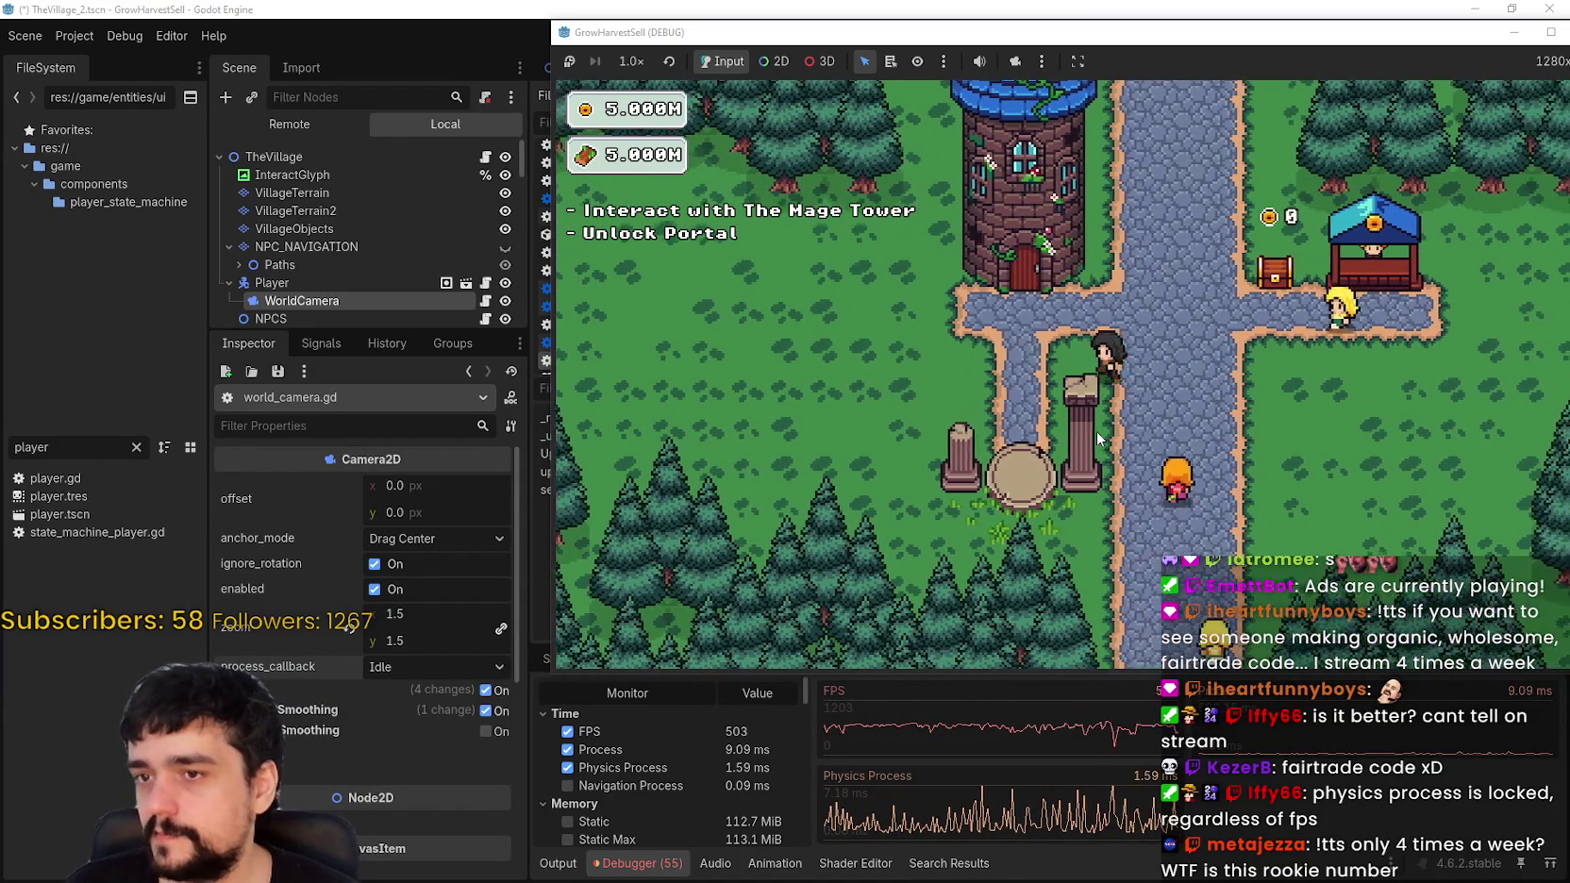
pyautogui.press('Left')
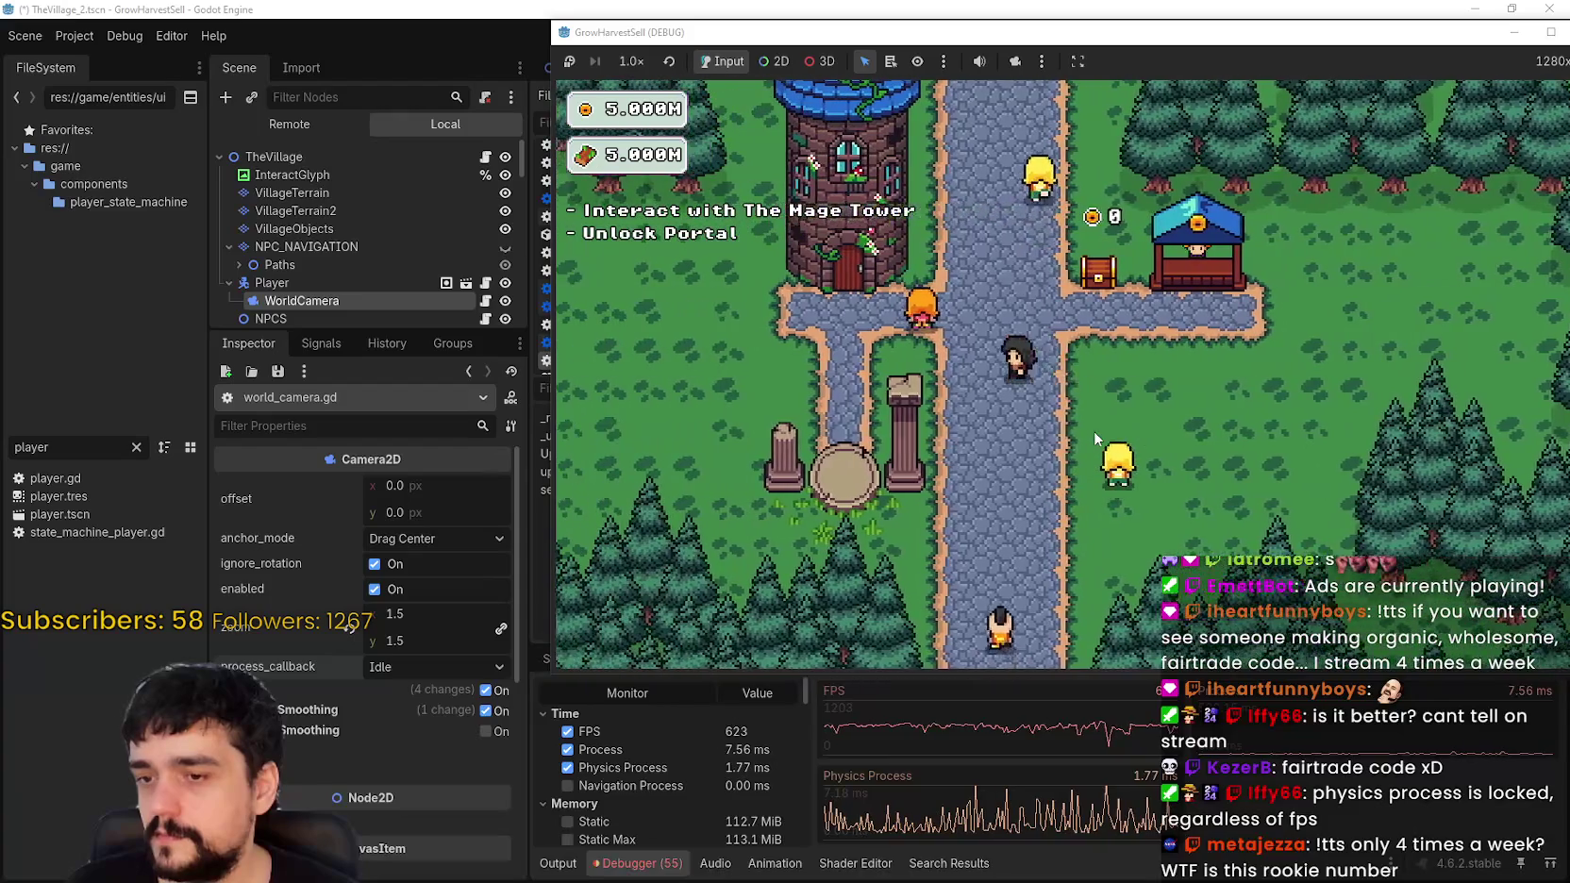
pyautogui.press('Left')
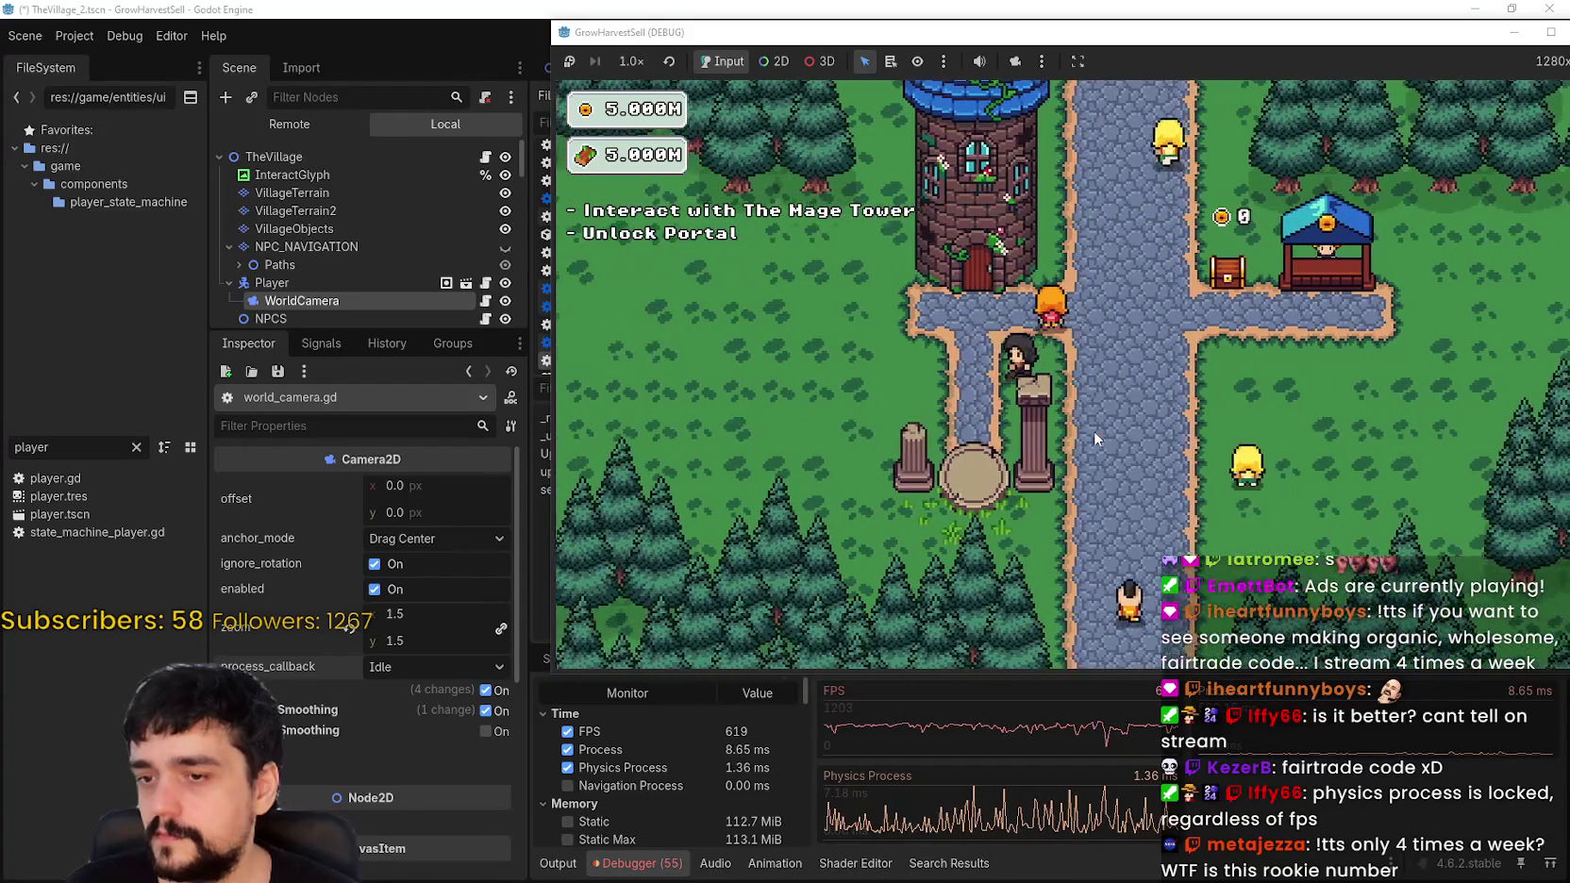
pyautogui.press('Right')
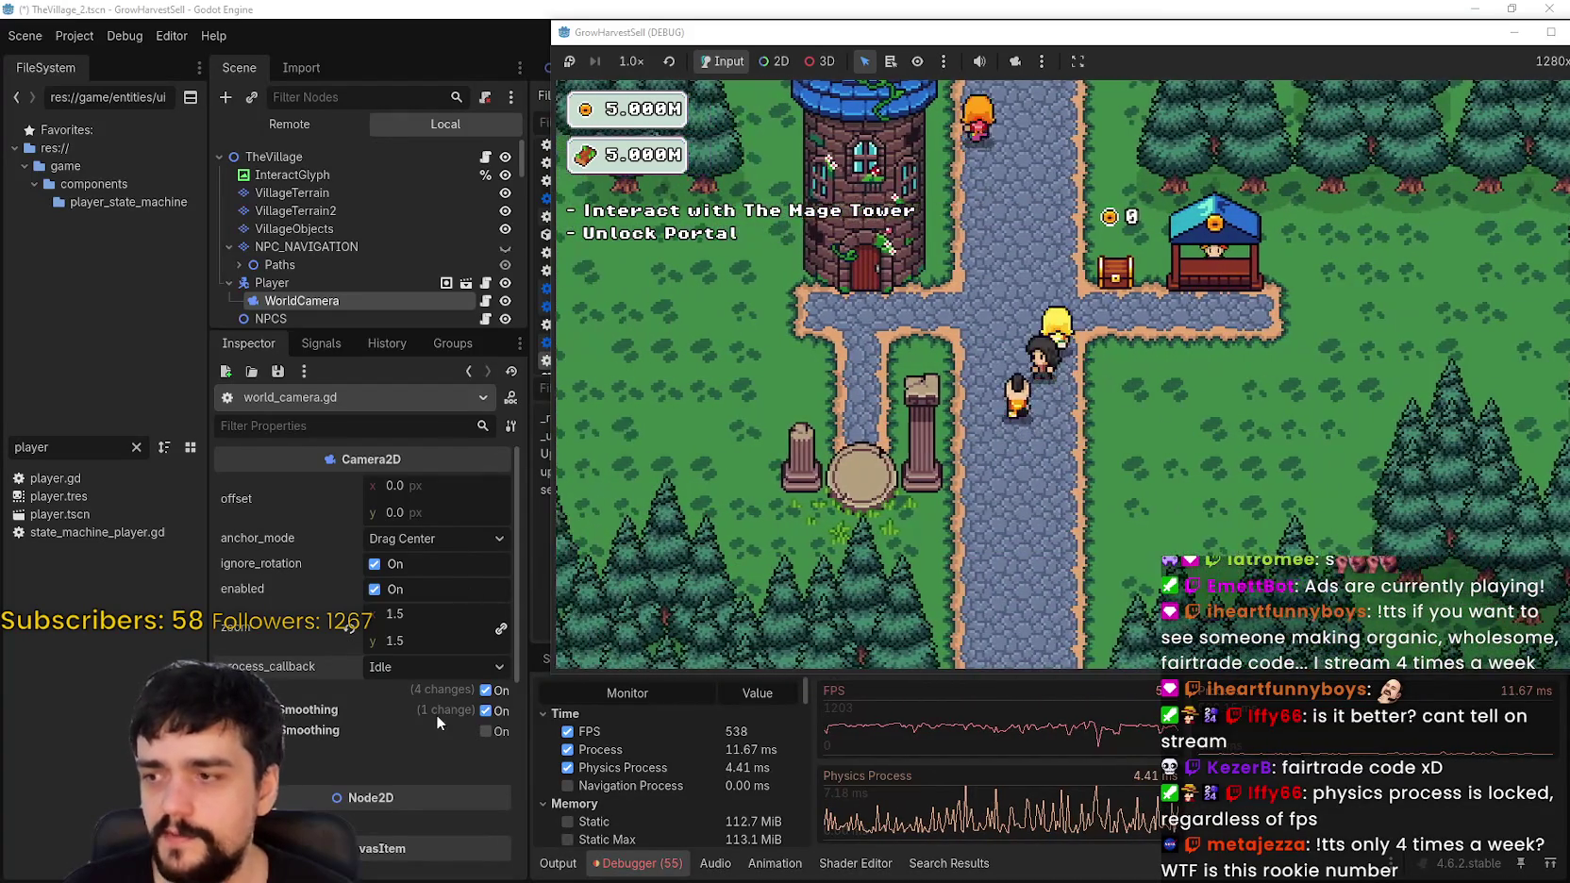
pyautogui.click(302, 731)
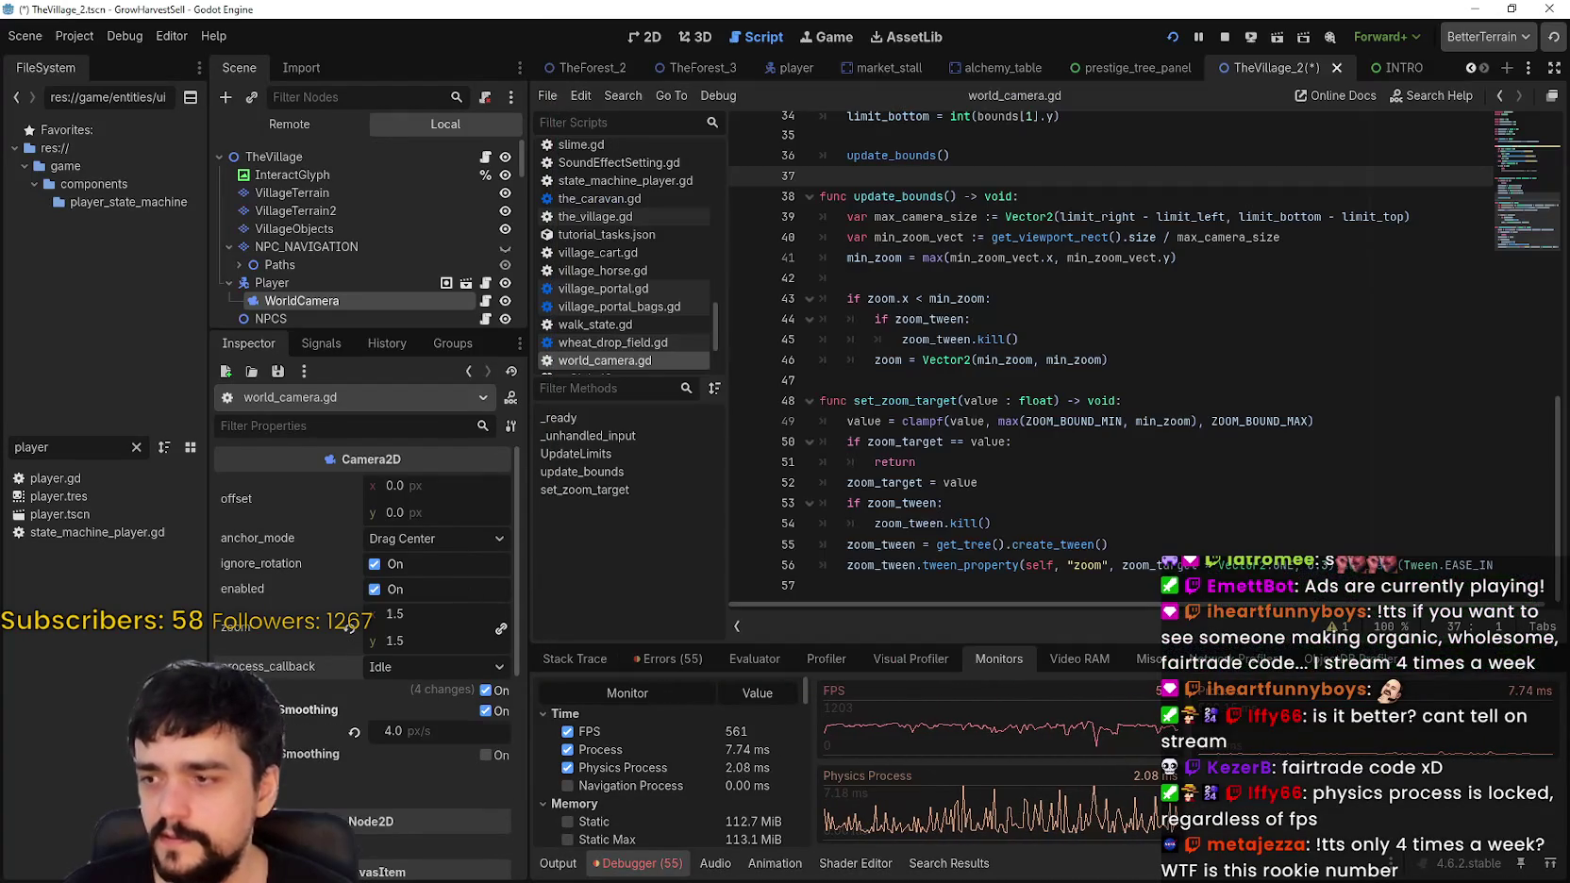
# Step: Turn off Camera2D position smoothing and test-walk the player in the maximized game
pyautogui.click(488, 709)
pyautogui.hotkey('alt', 'Tab')
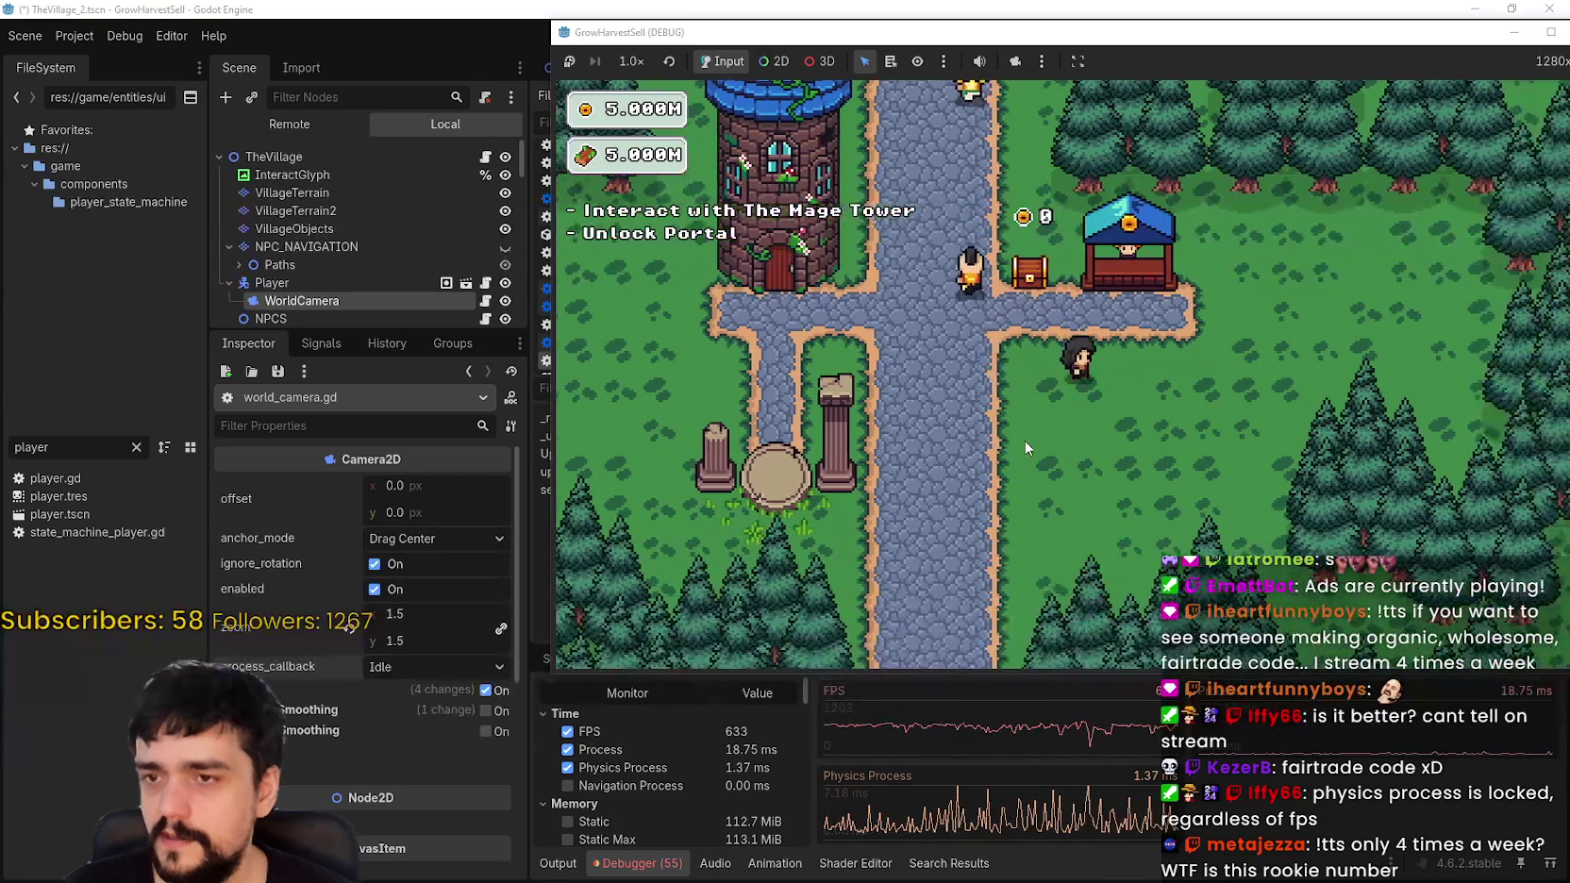
pyautogui.press('Left')
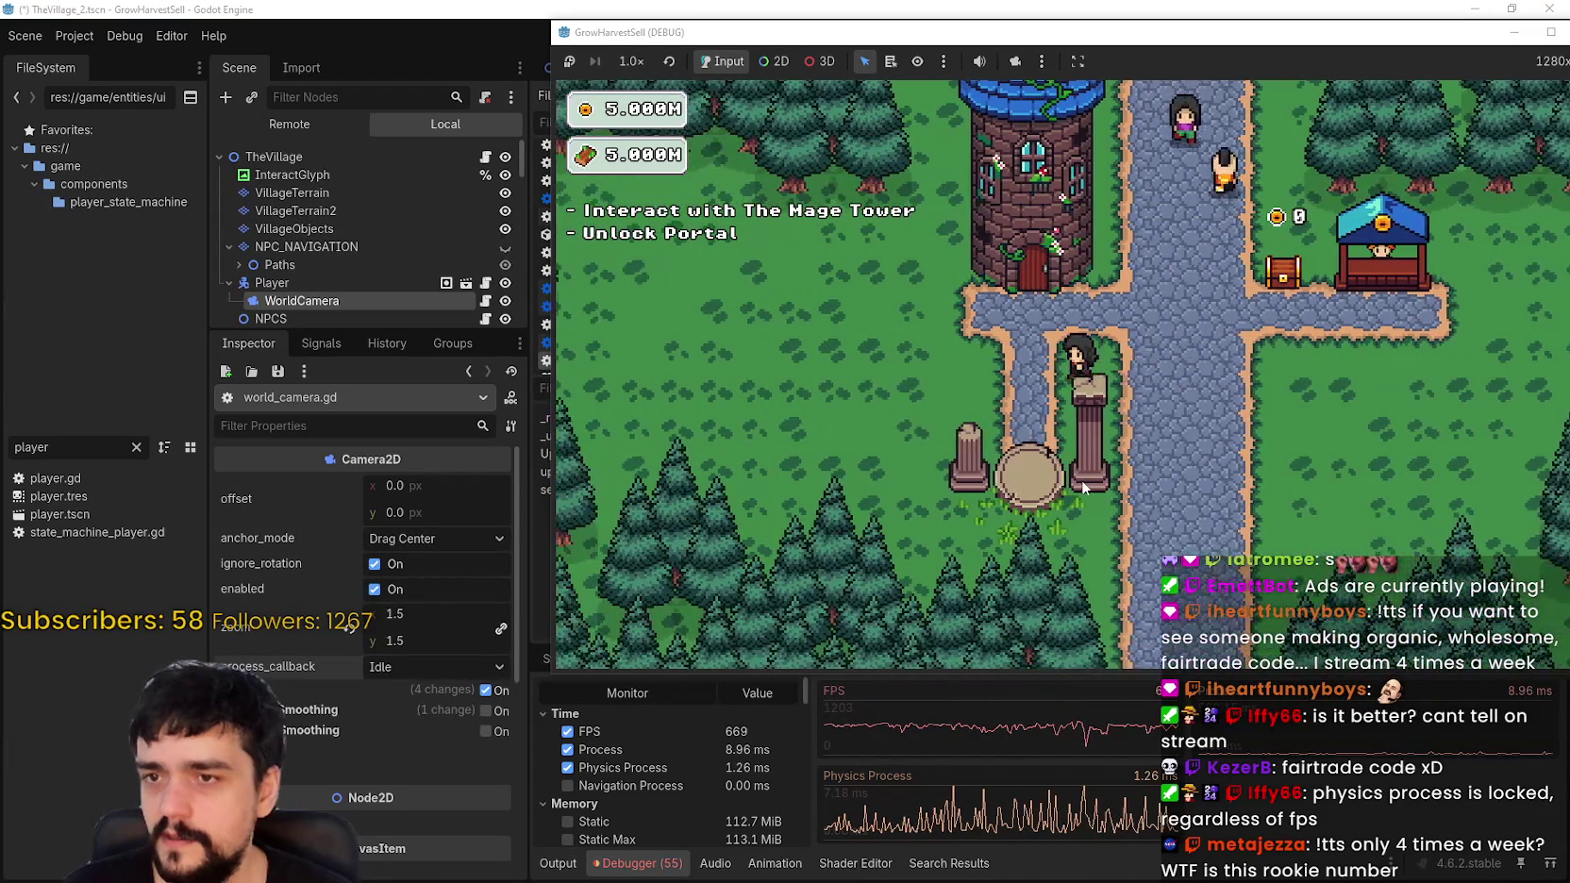
pyautogui.press('Left')
pyautogui.press('Up')
pyautogui.press('Right')
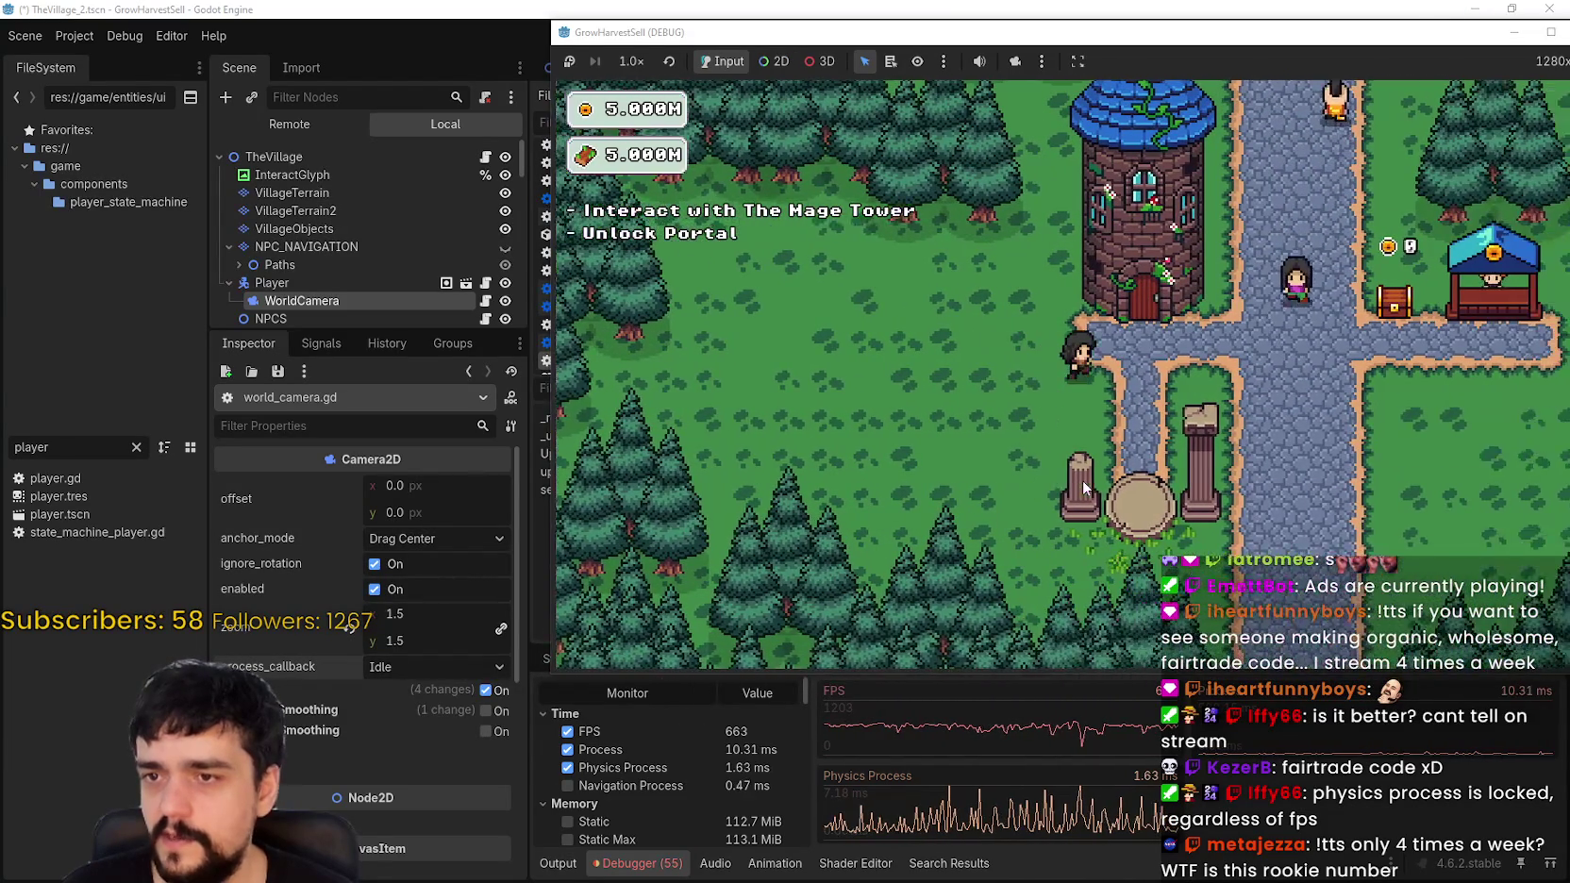
pyautogui.press('Right')
pyautogui.moveTo(1537, 43); pyautogui.dragTo(1487, 36)
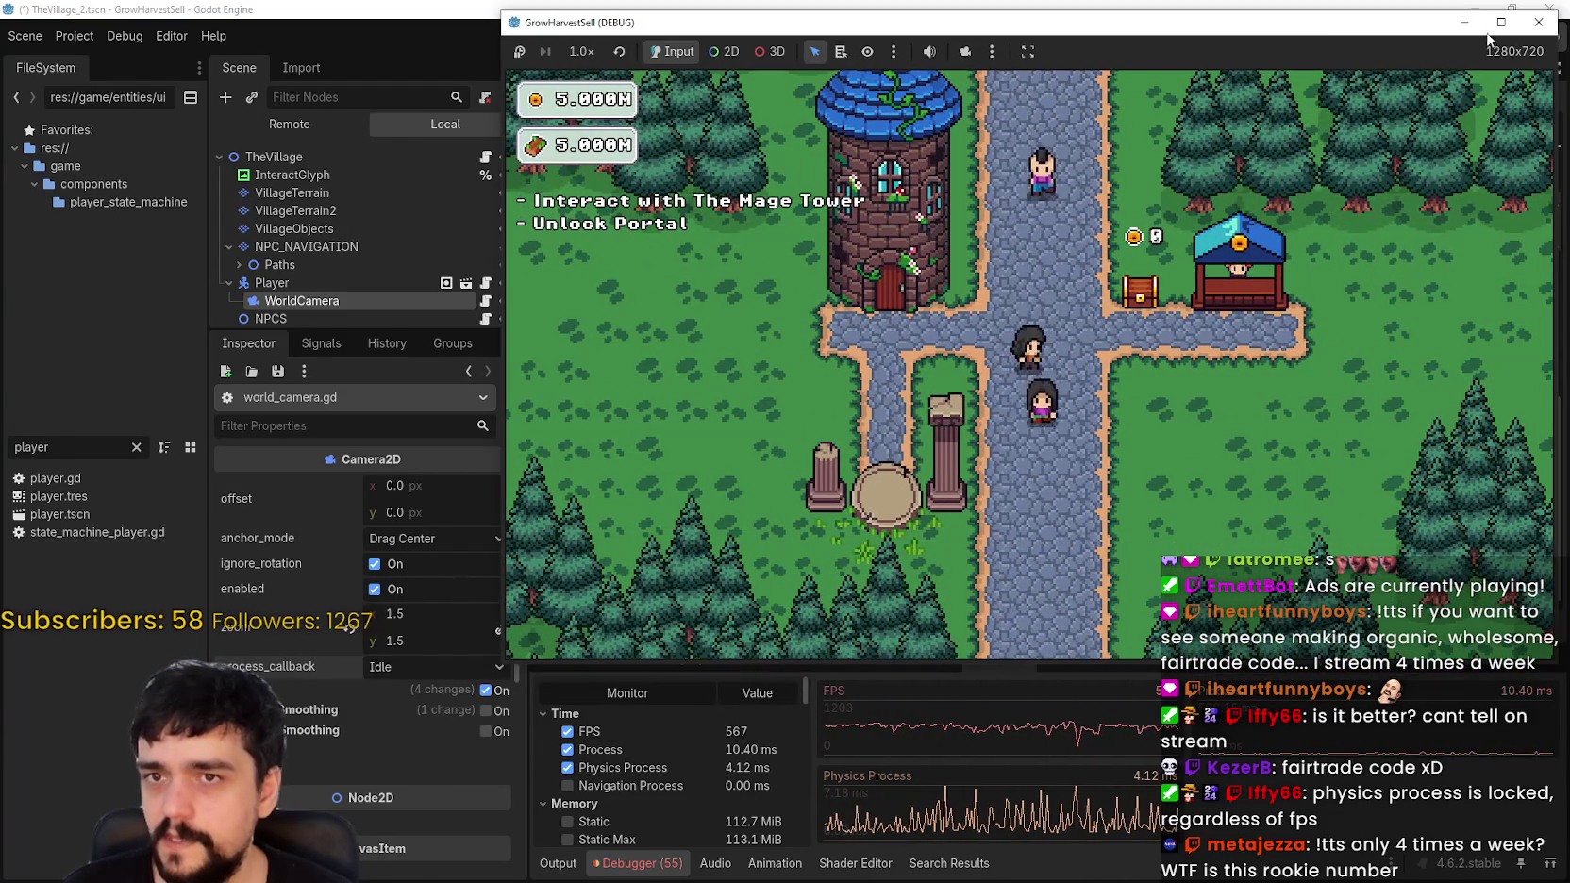
pyautogui.click(1501, 22)
# Step: Walk past the shop and tower, then restore the window and re-enable smoothing at 4.0 px/s
pyautogui.press('Right')
pyautogui.press('Left')
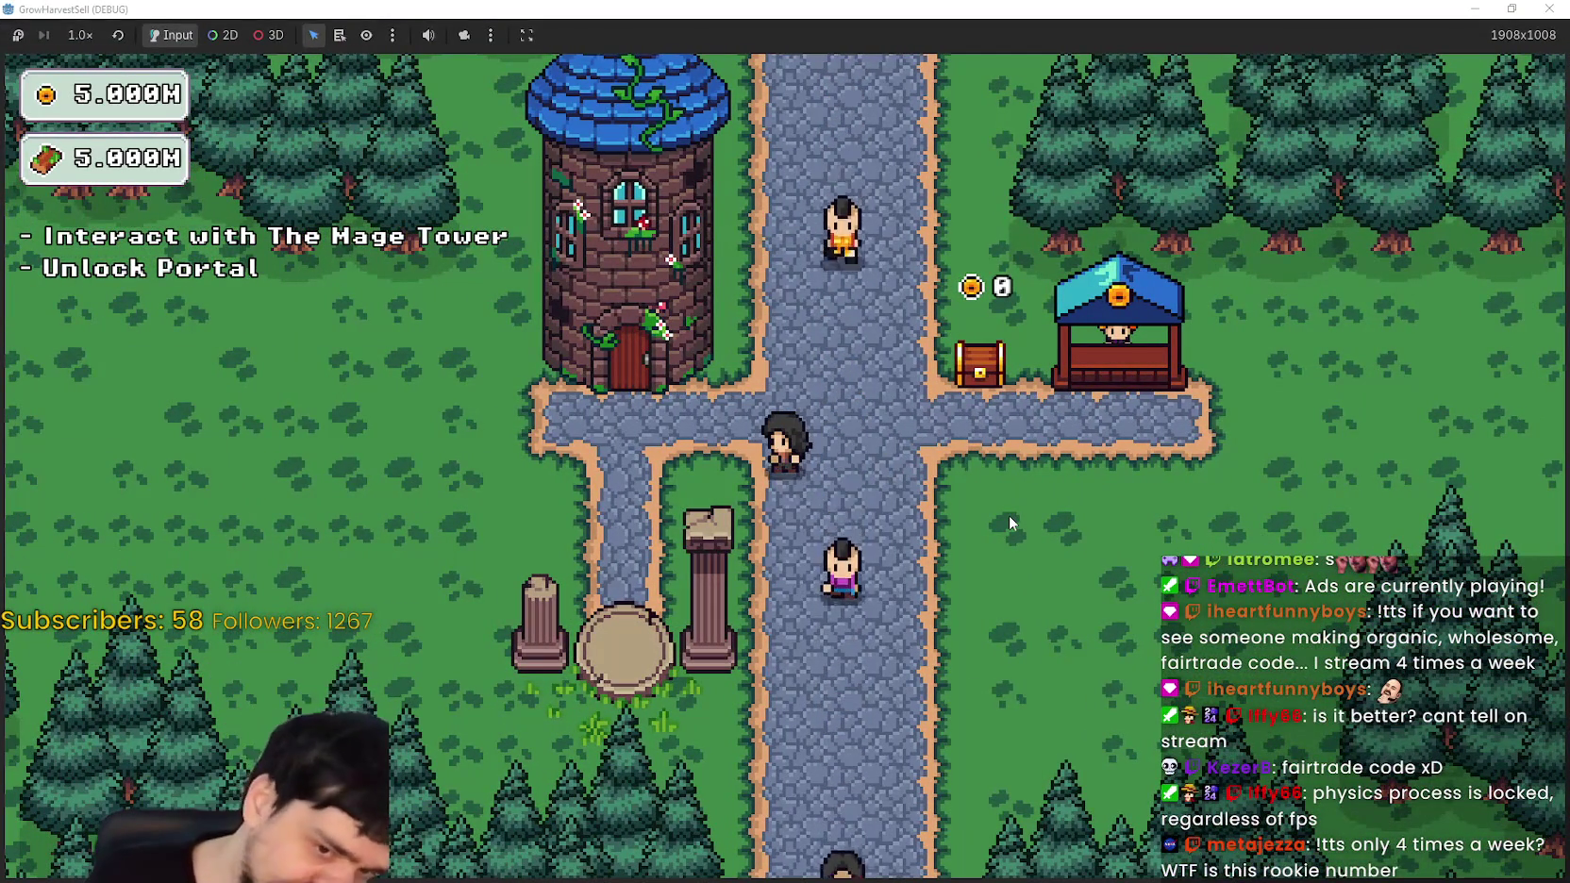
pyautogui.press('Up')
pyautogui.press('Right')
pyautogui.press('Down')
pyautogui.press('Right')
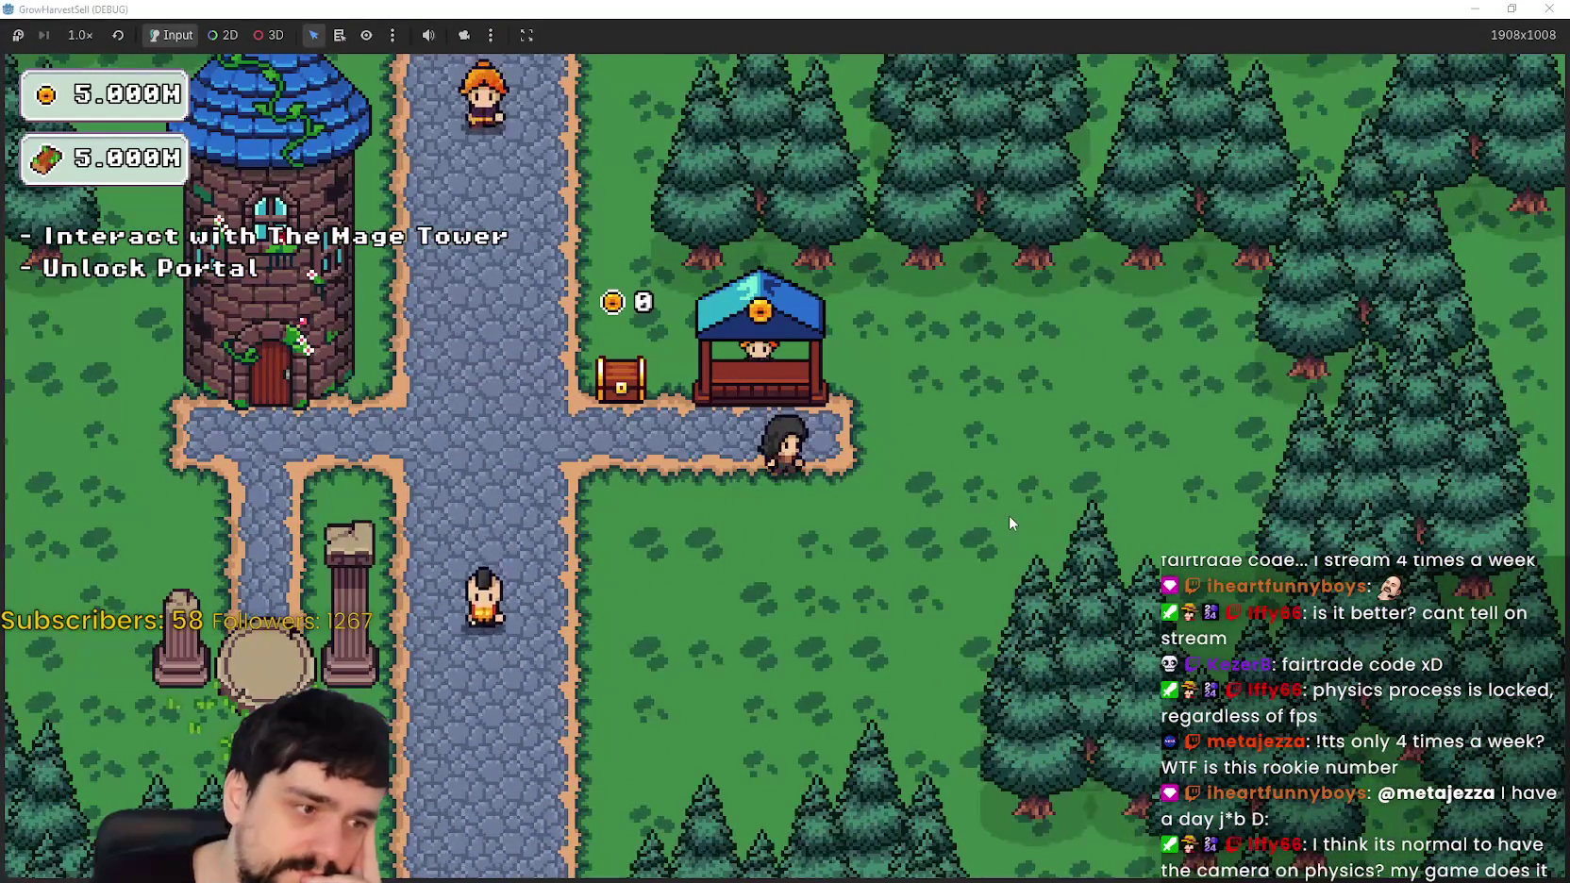
pyautogui.press('Left')
pyautogui.press('Right')
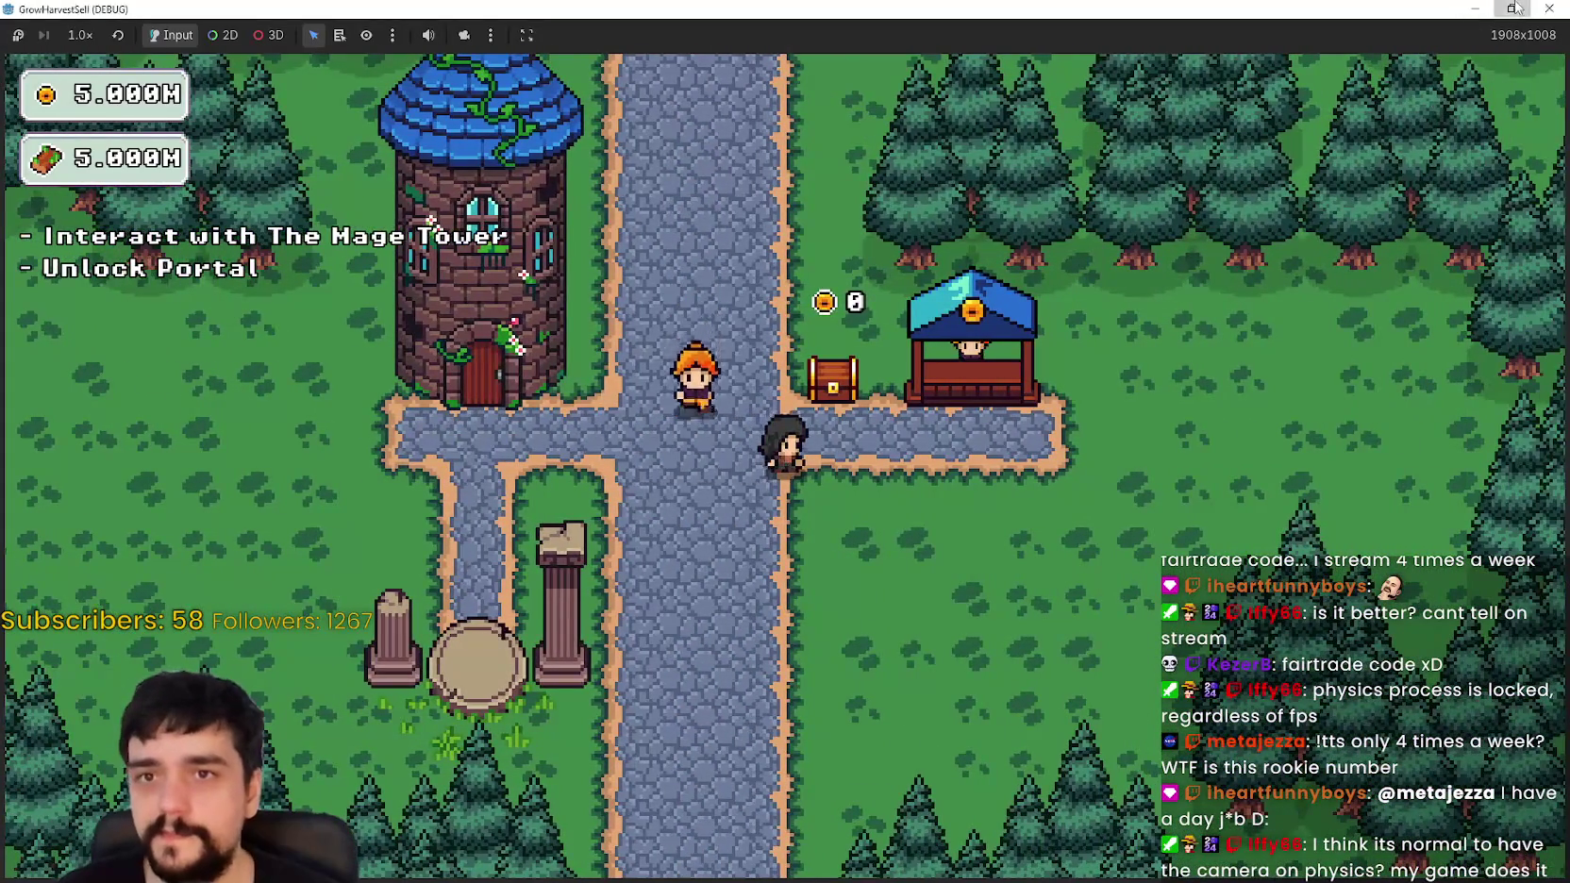
pyautogui.click(1513, 8)
pyautogui.click(485, 712)
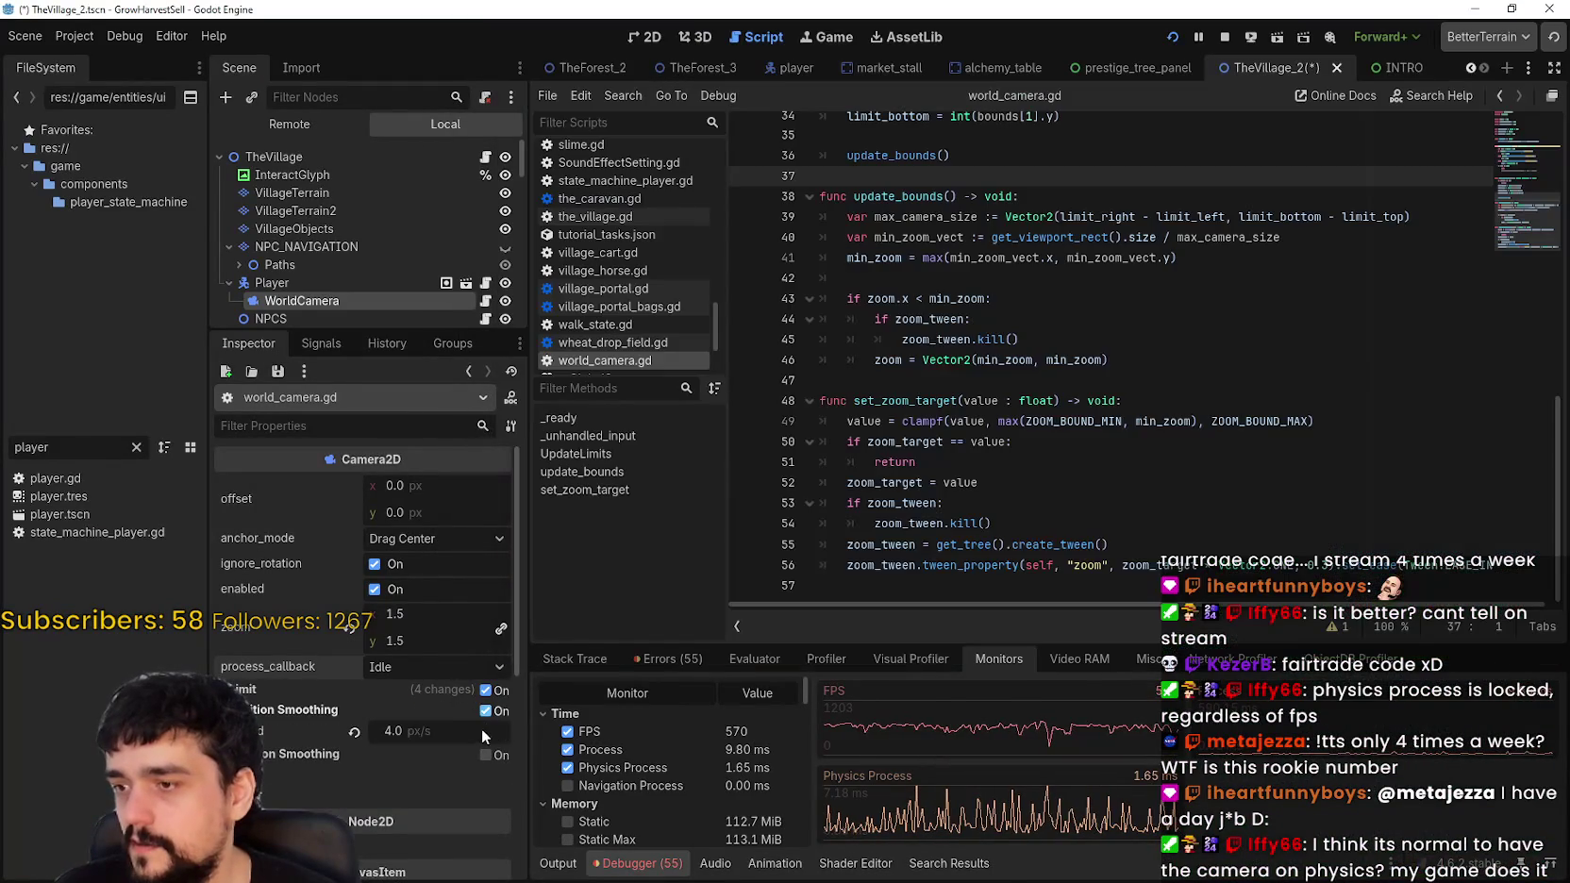
# Step: Set the Camera2D process callback to Physics, walk around the village, then stop the game with F8
pyautogui.click(418, 666)
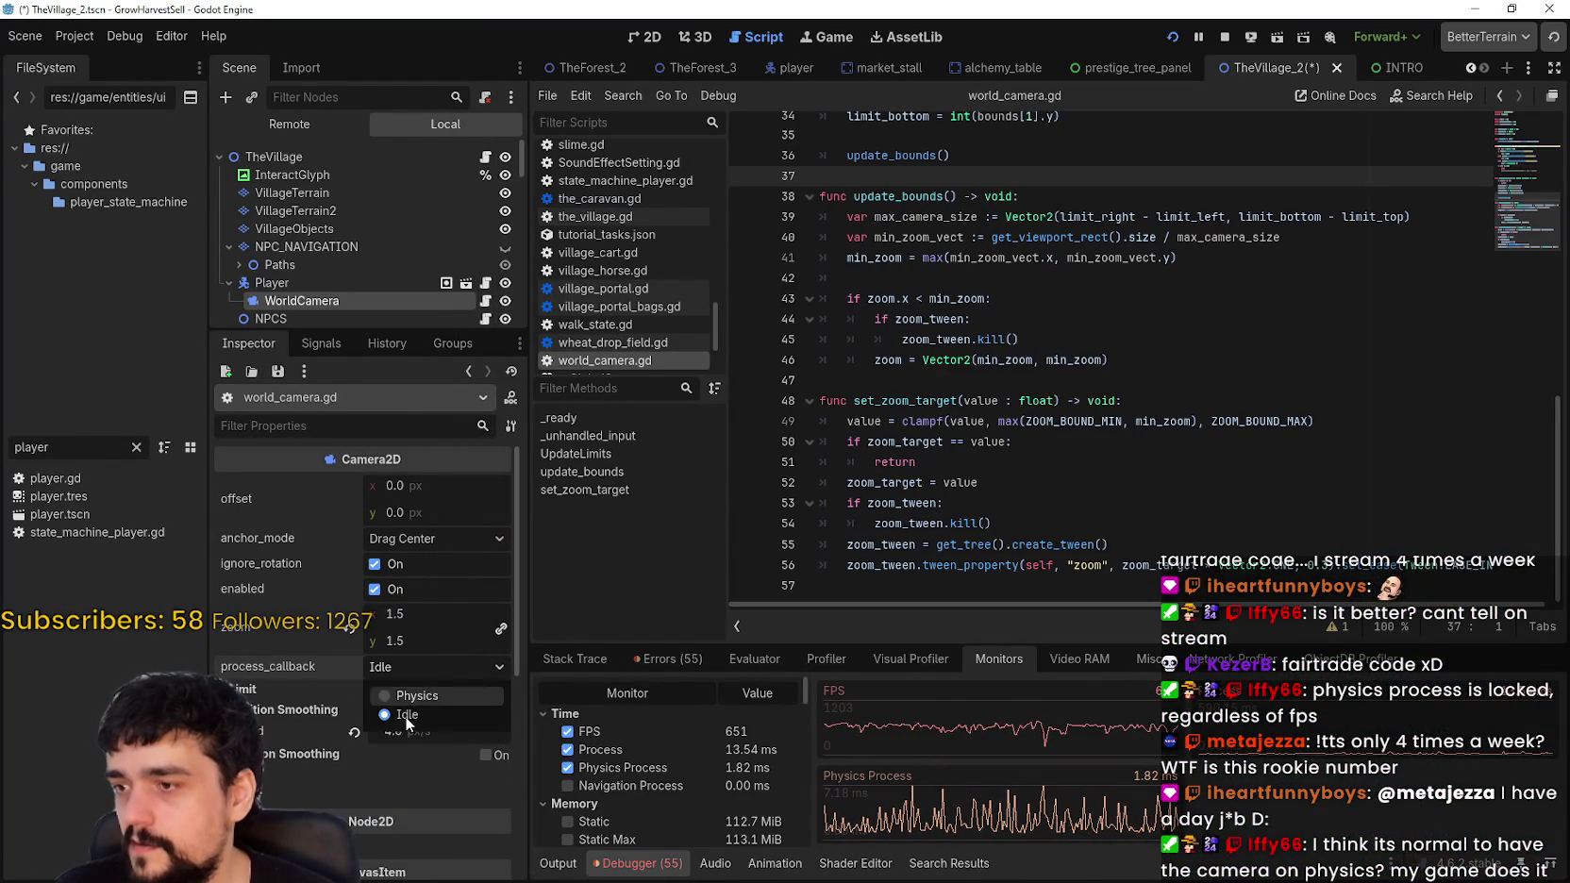
pyautogui.click(401, 689)
pyautogui.hotkey('alt', 'Tab')
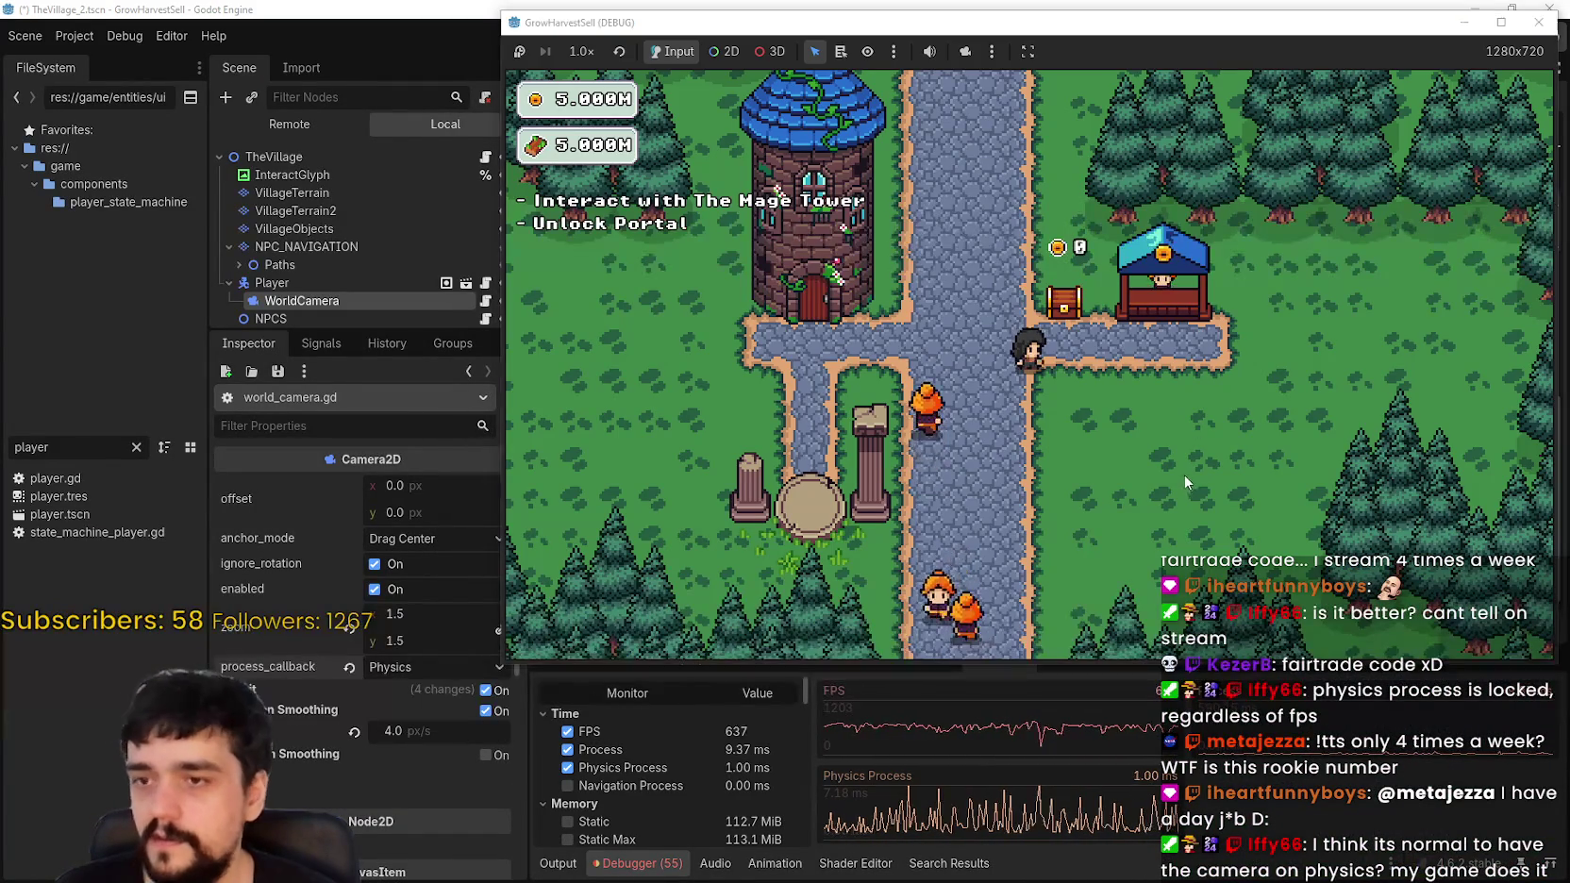
pyautogui.press('a')
pyautogui.press('d')
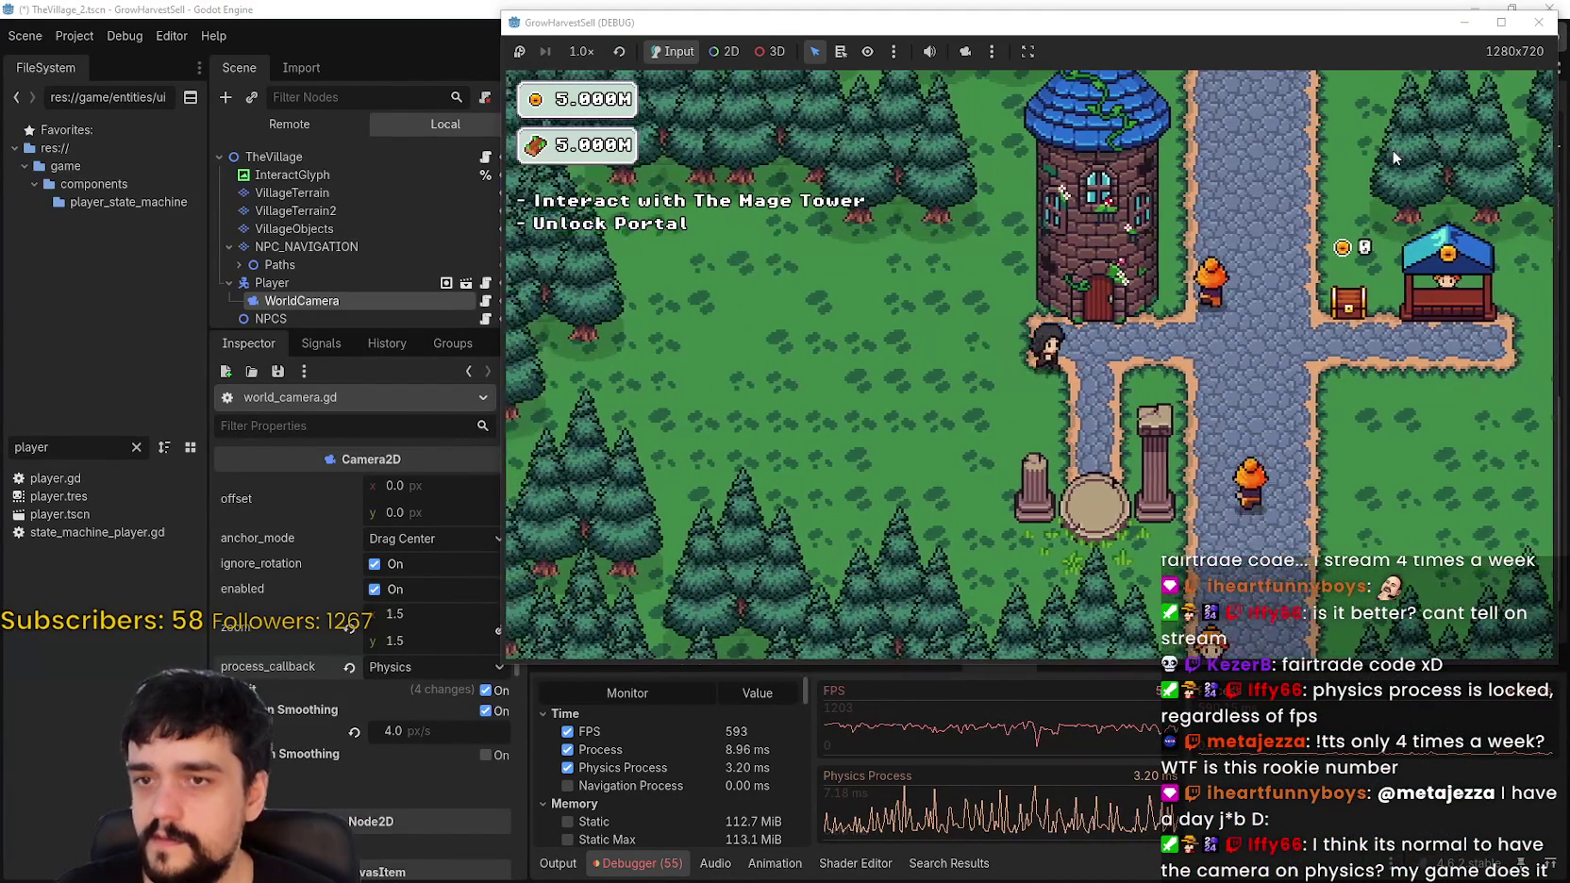
pyautogui.press('a')
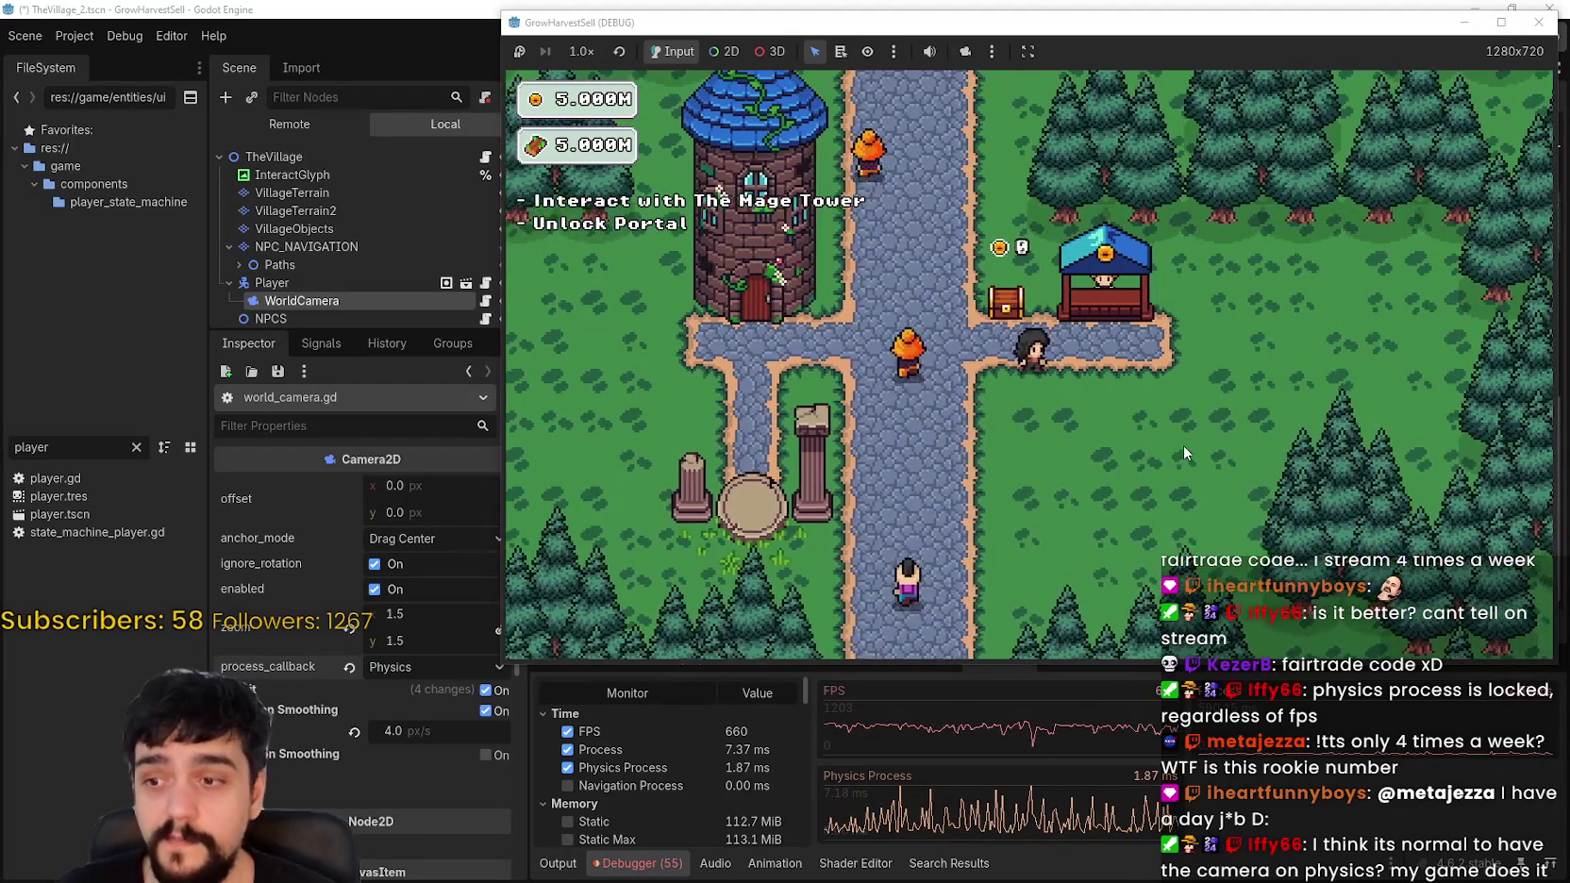
pyautogui.press('w')
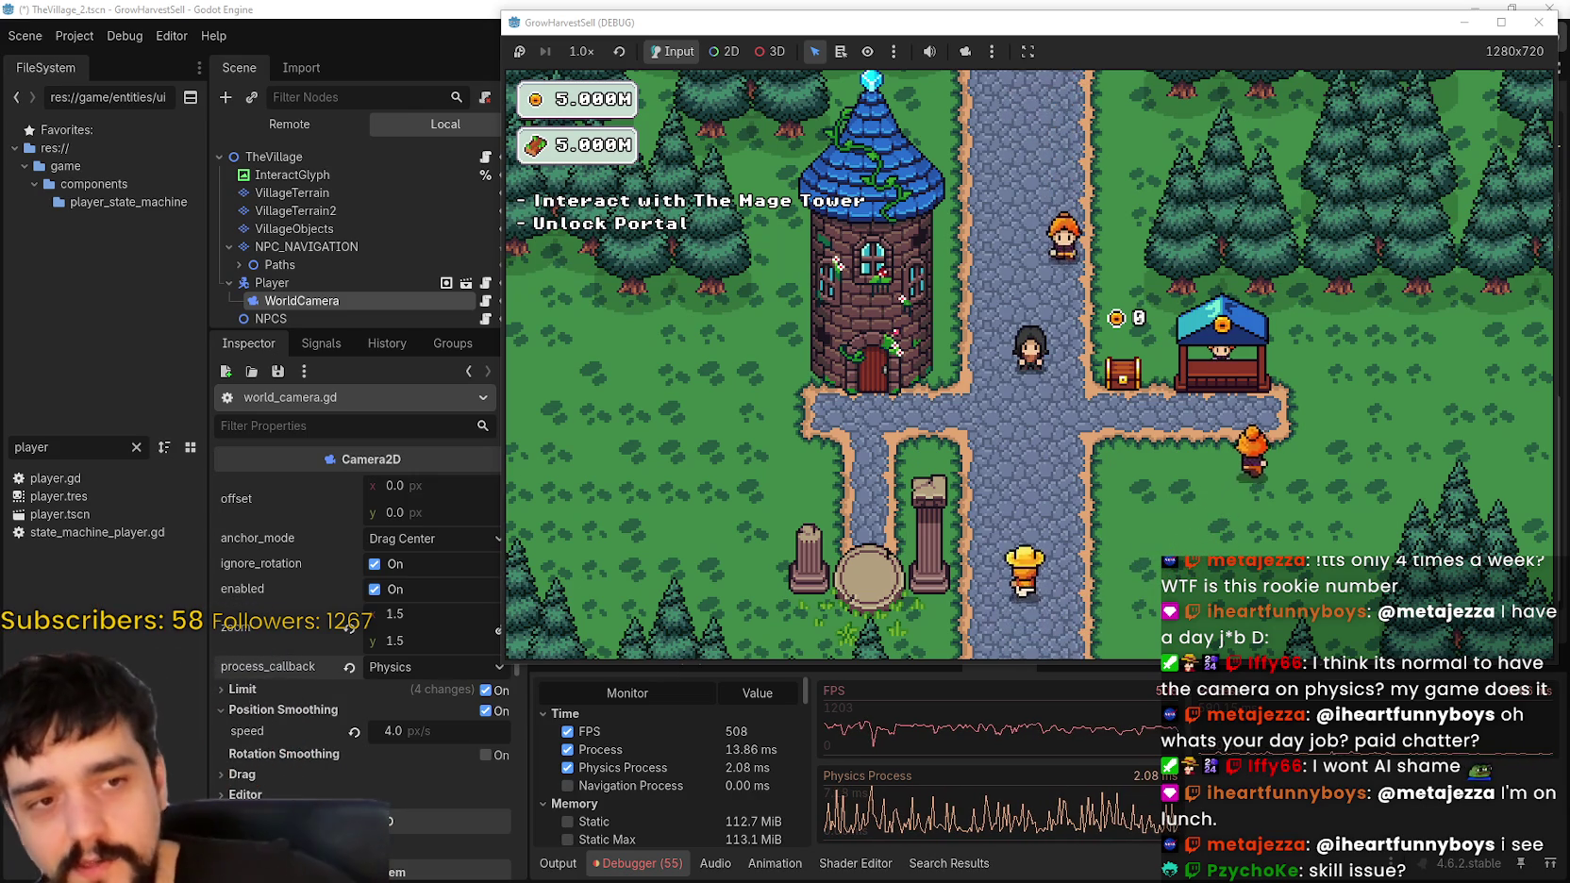
pyautogui.press('w')
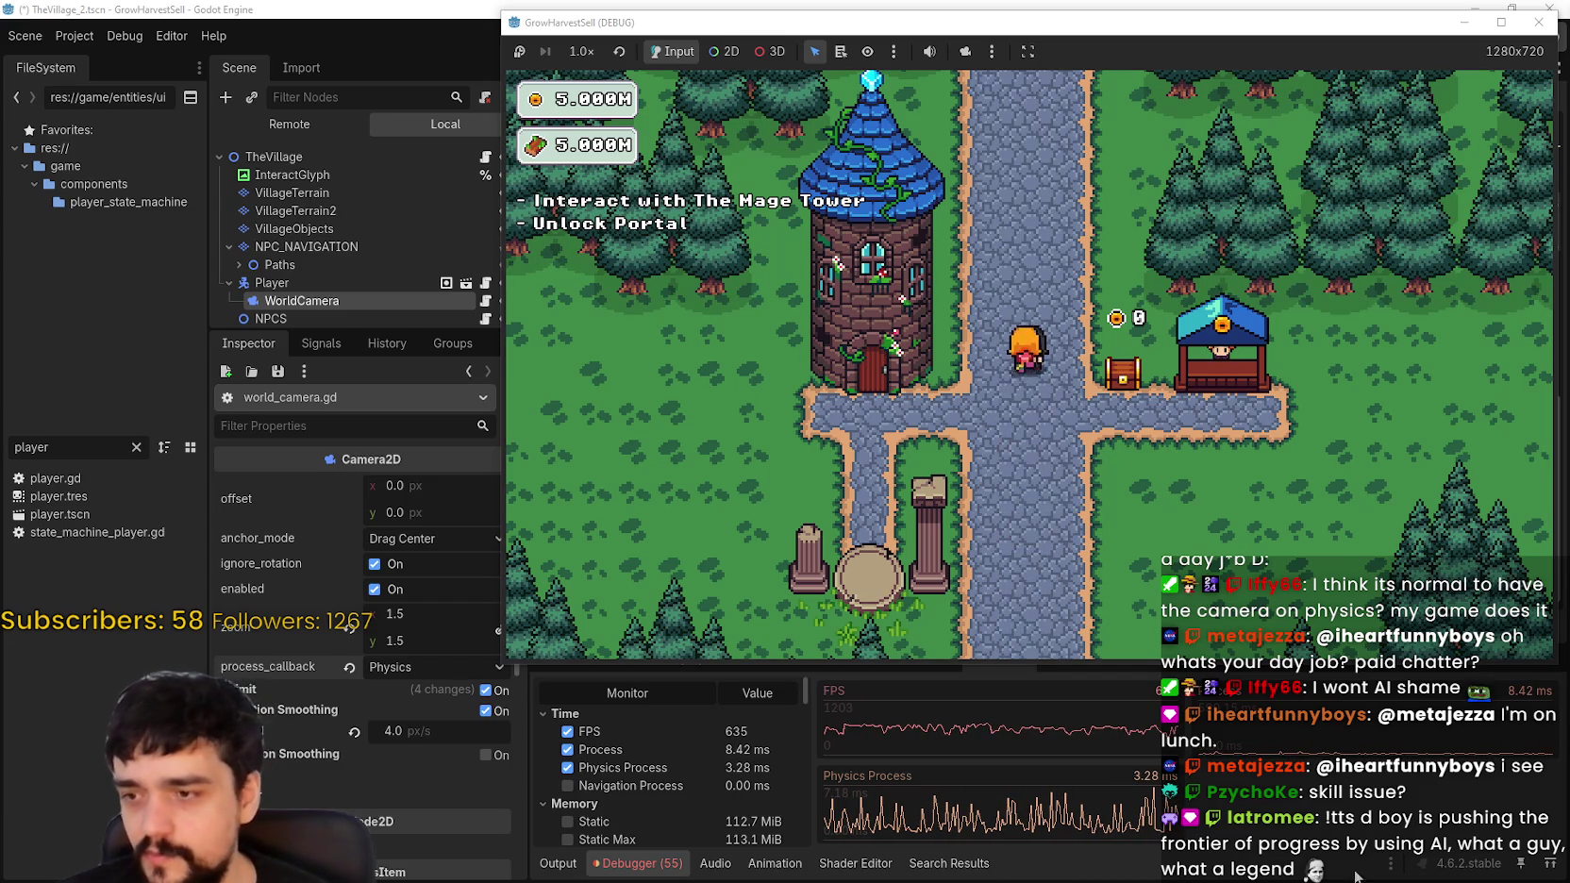
pyautogui.press('F8')
# Step: Start the Debugger's Profiler on the running game and widen its function list columns
pyautogui.click(821, 659)
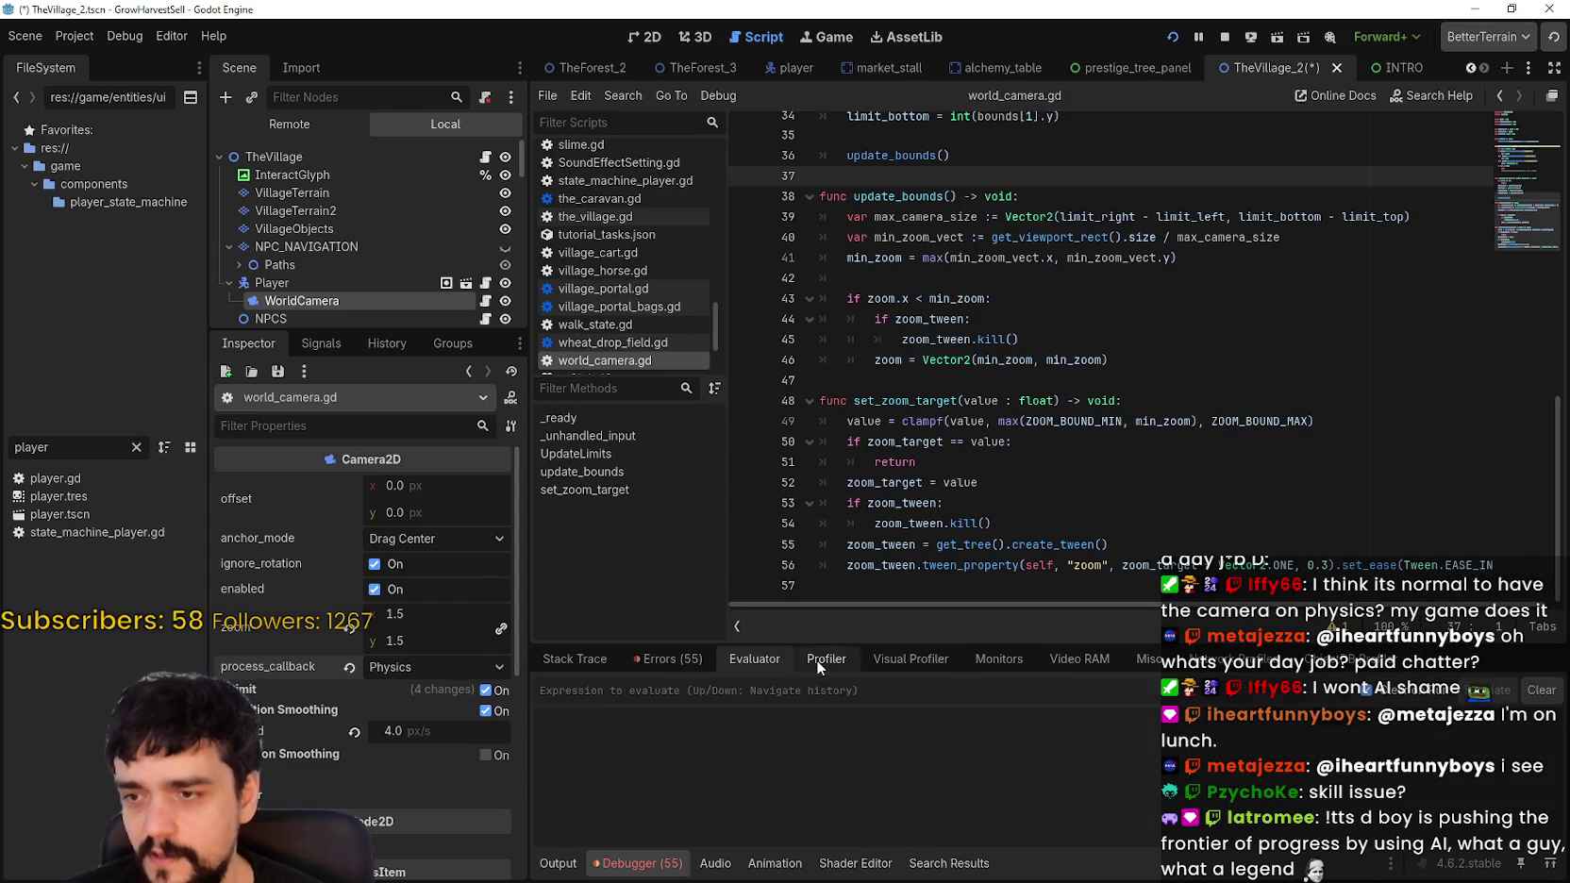
pyautogui.click(575, 696)
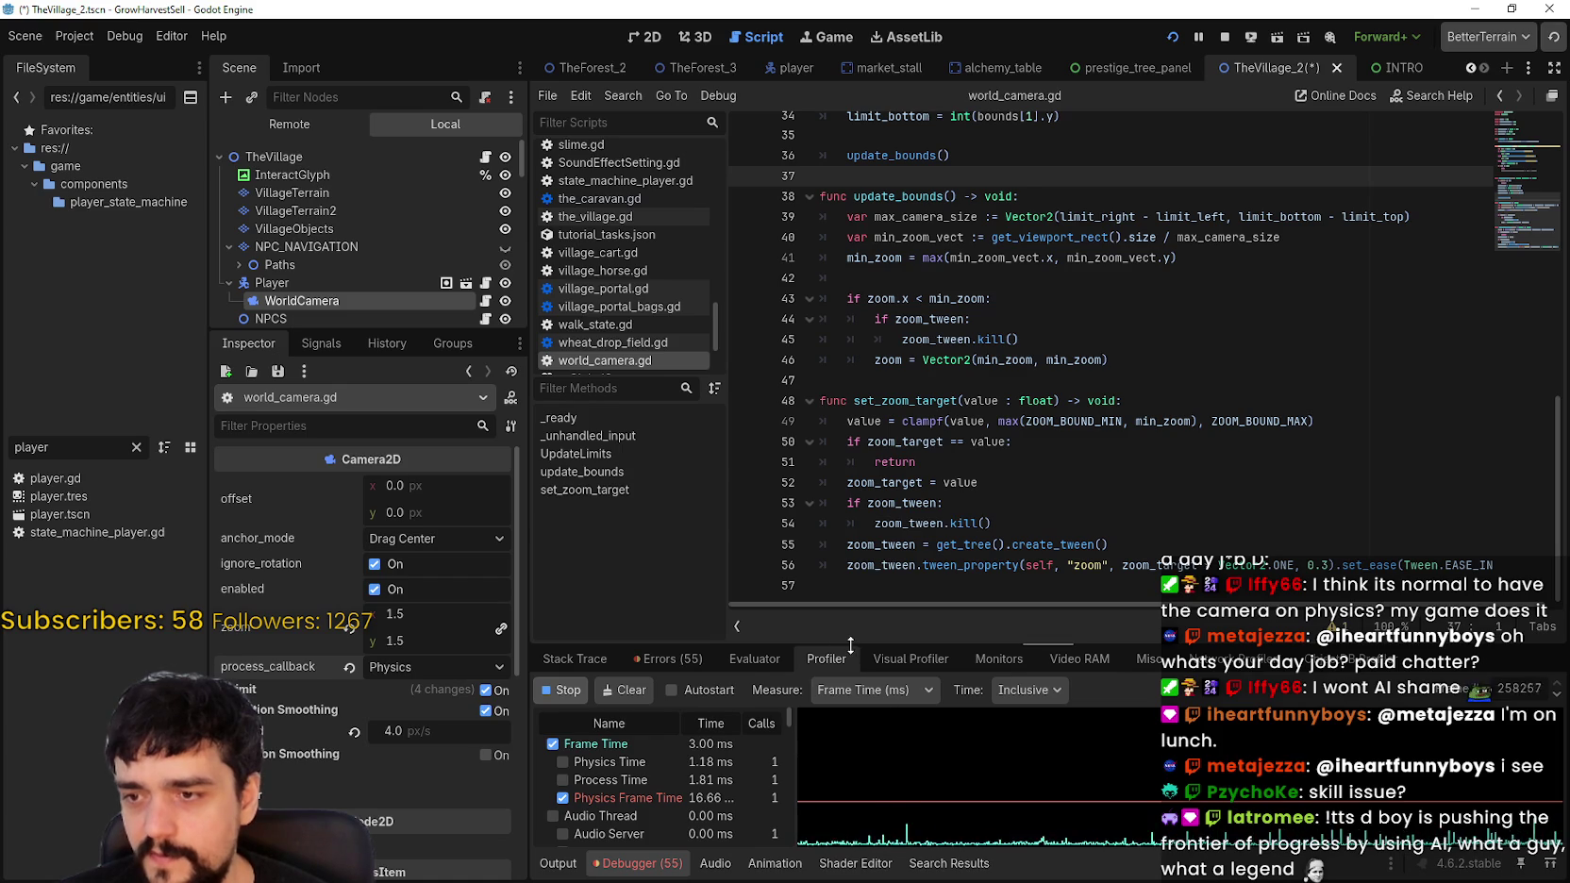
pyautogui.moveTo(850, 644); pyautogui.dragTo(850, 487)
pyautogui.scroll(-3, 749, 766)
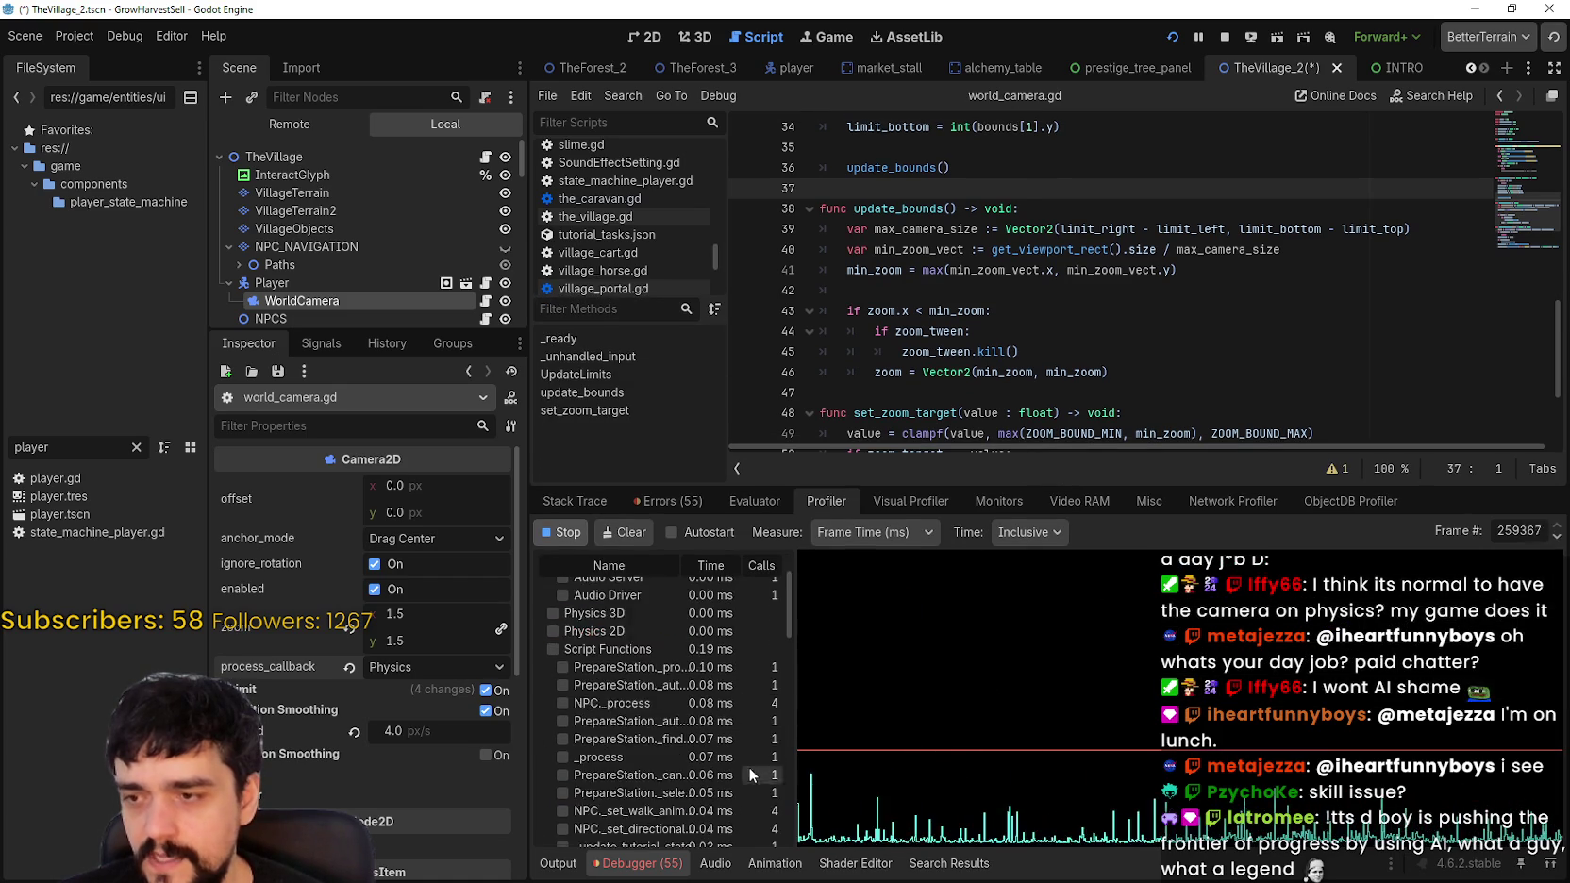
pyautogui.moveTo(800, 681)
pyautogui.mouseDown()
pyautogui.moveTo(889, 693)
pyautogui.moveTo(905, 678)
pyautogui.moveTo(926, 735)
pyautogui.mouseUp()
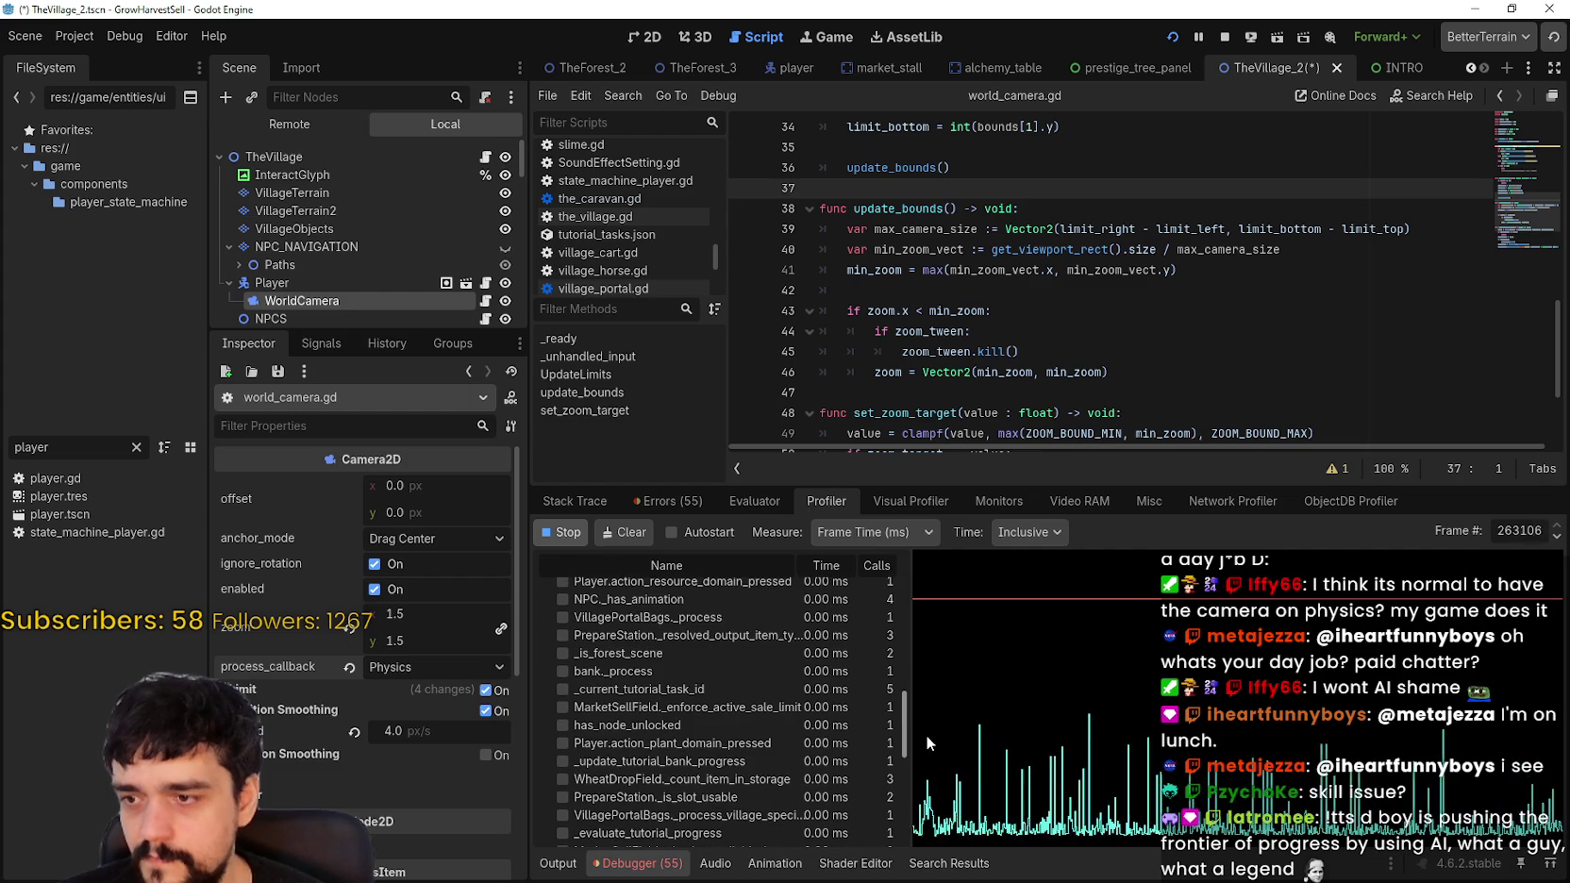
pyautogui.moveTo(927, 757)
pyautogui.mouseDown()
pyautogui.moveTo(960, 860)
pyautogui.moveTo(956, 622)
pyautogui.moveTo(944, 642)
pyautogui.mouseUp()
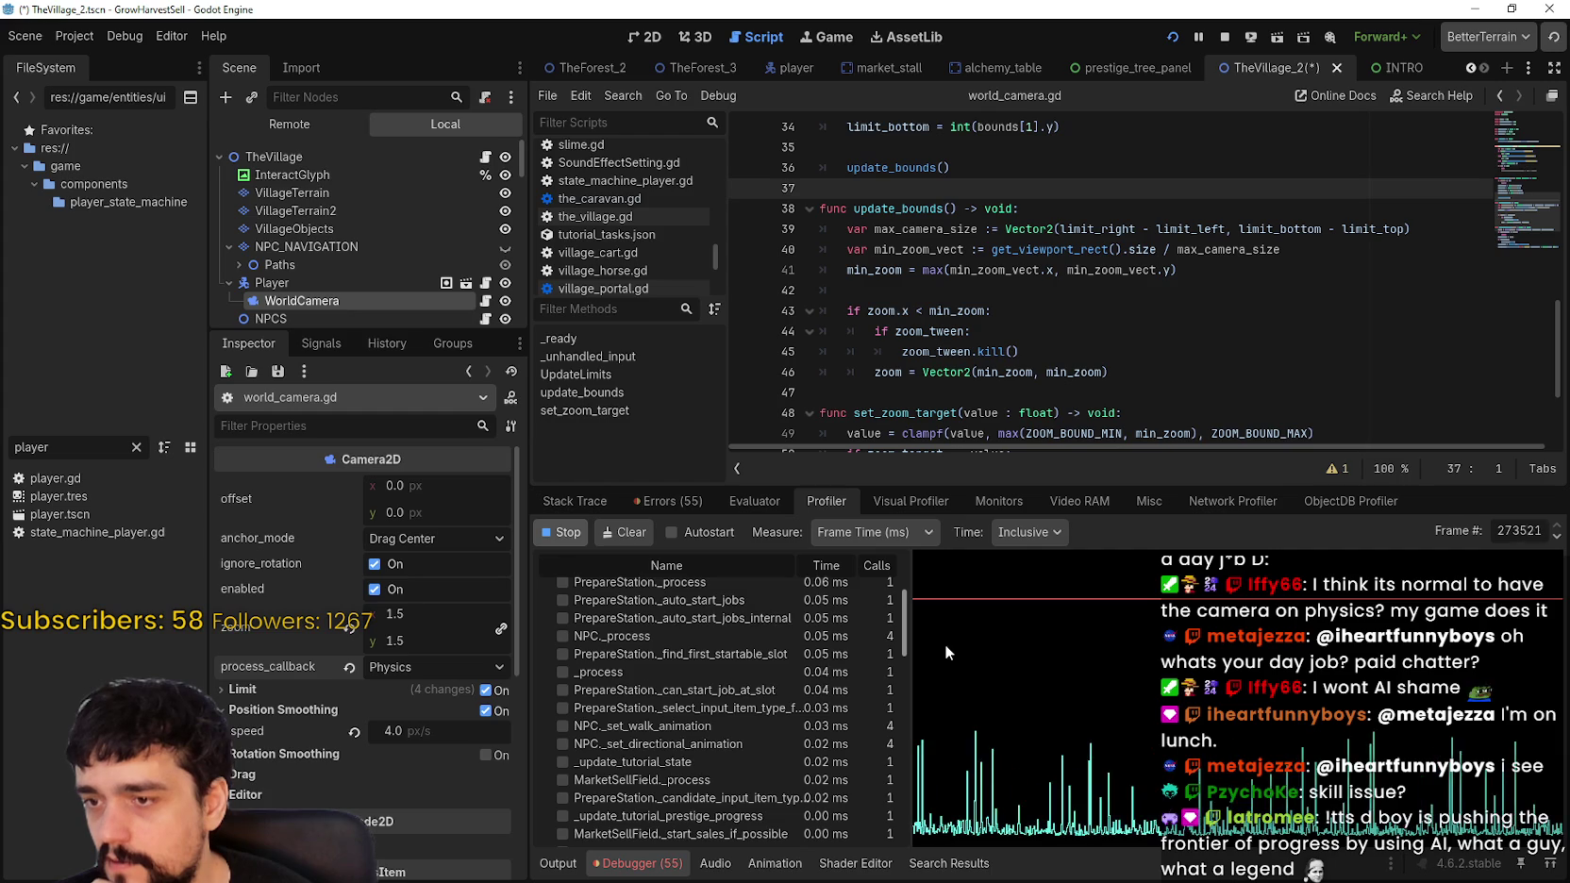
pyautogui.moveTo(944, 644); pyautogui.dragTo(945, 632)
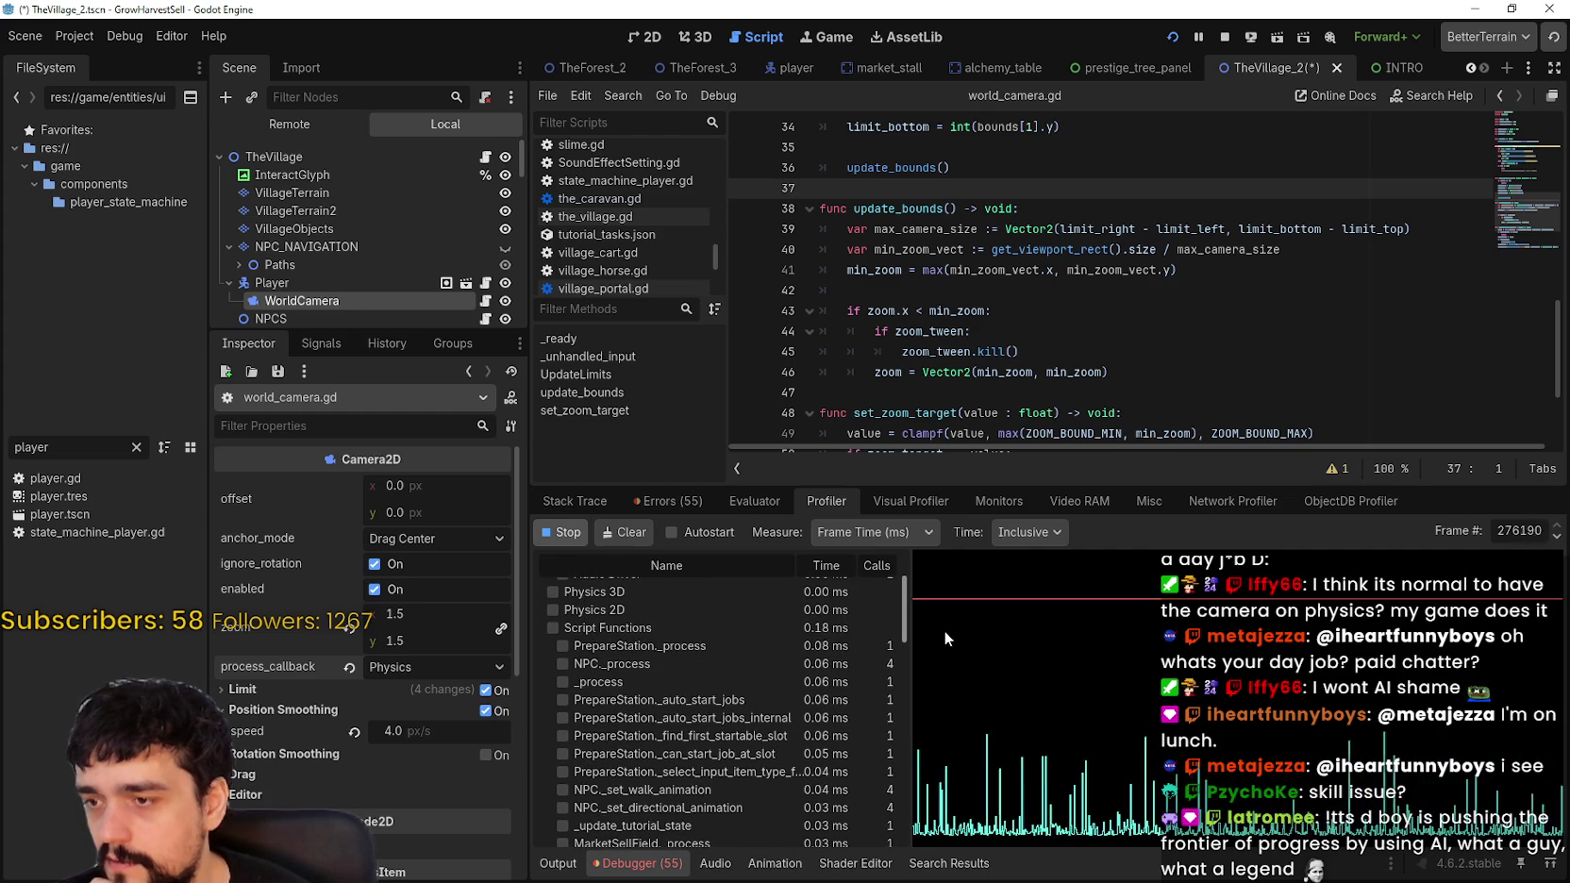
pyautogui.moveTo(944, 630); pyautogui.dragTo(945, 835)
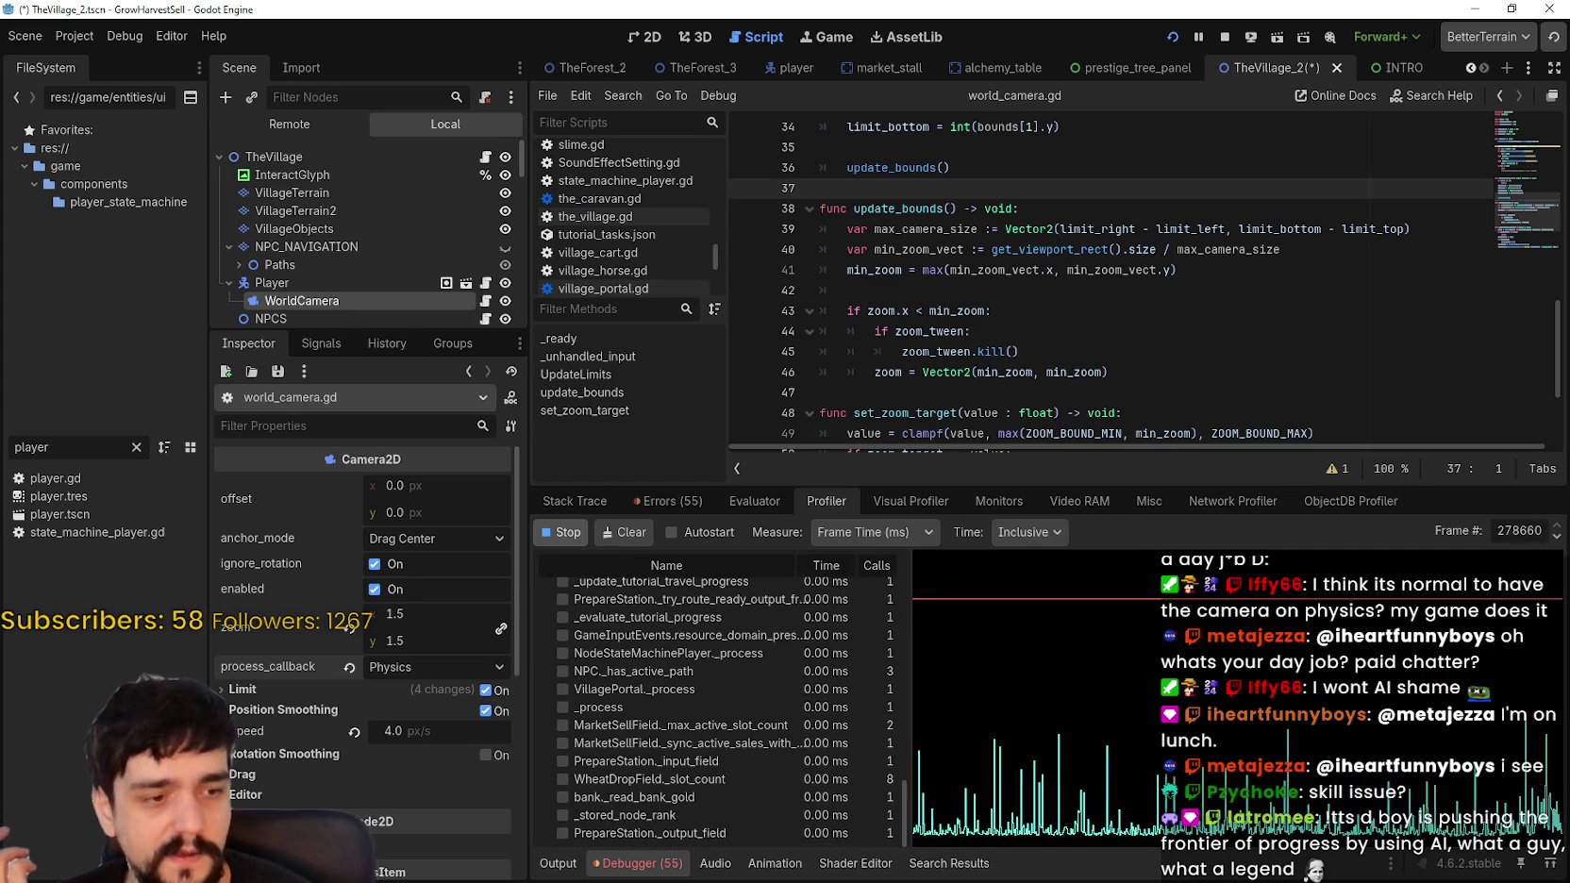
pyautogui.hotkey('alt', 'Tab')
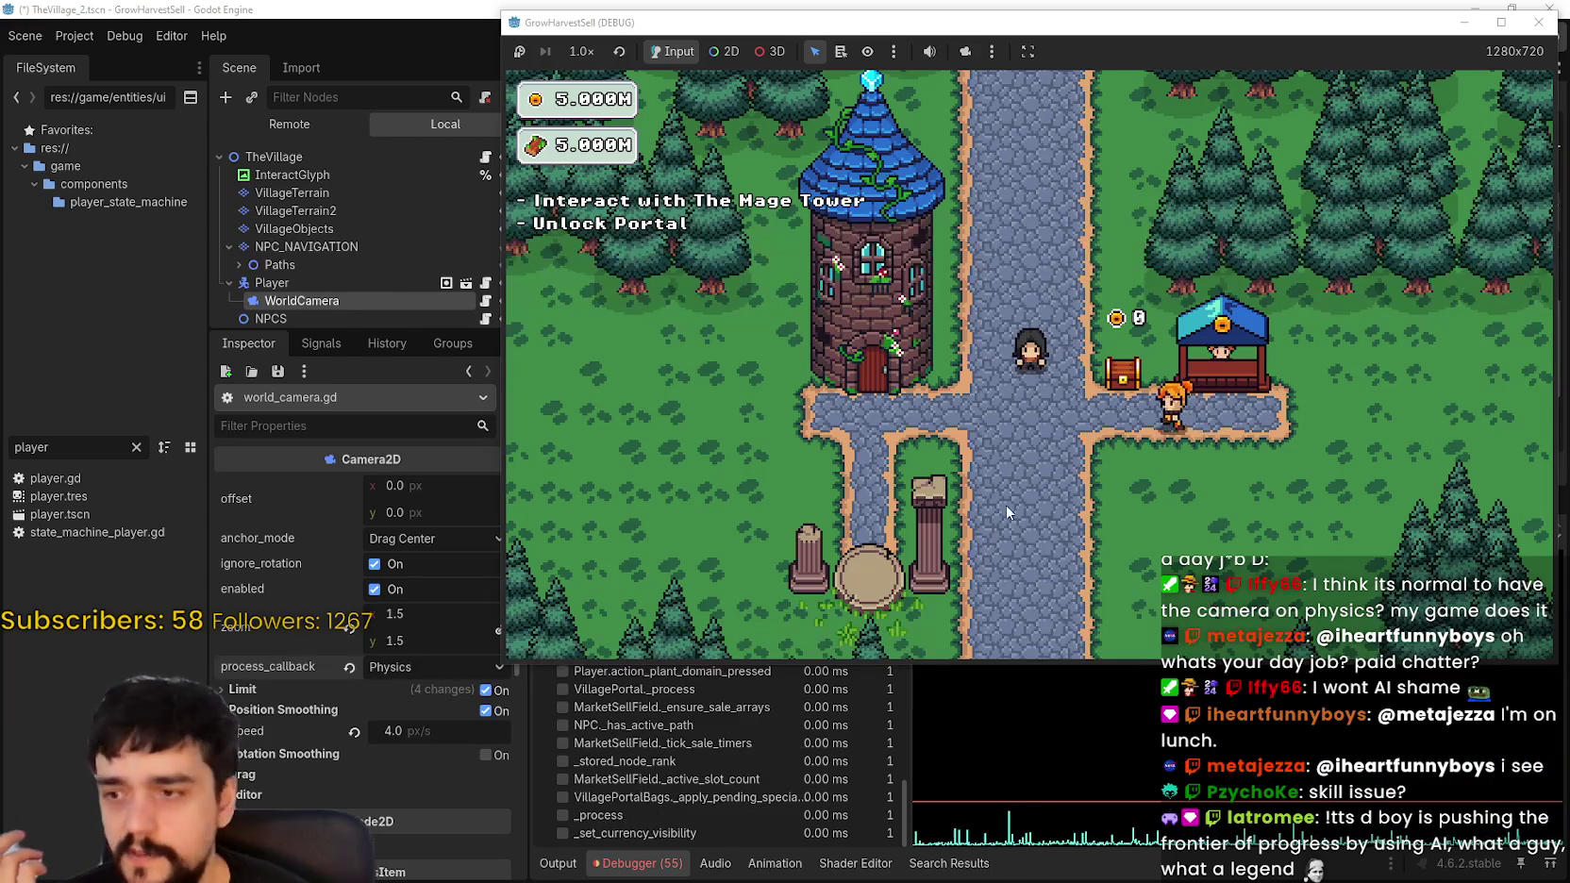
pyautogui.click(778, 847)
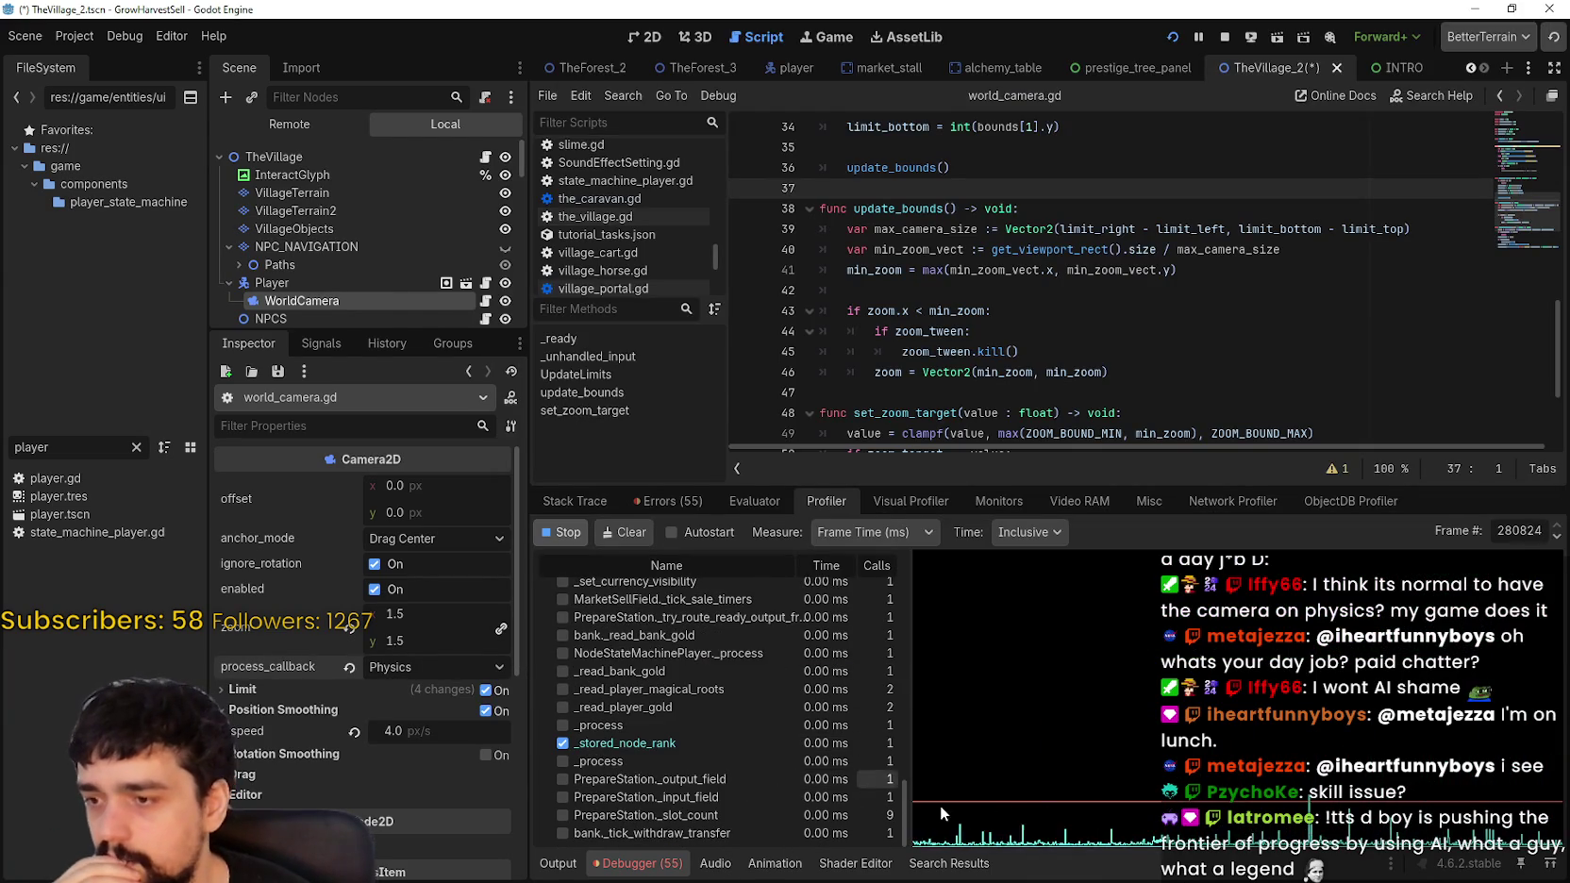
pyautogui.moveTo(902, 788)
pyautogui.mouseDown()
pyautogui.moveTo(905, 656)
pyautogui.moveTo(927, 728)
pyautogui.mouseUp()
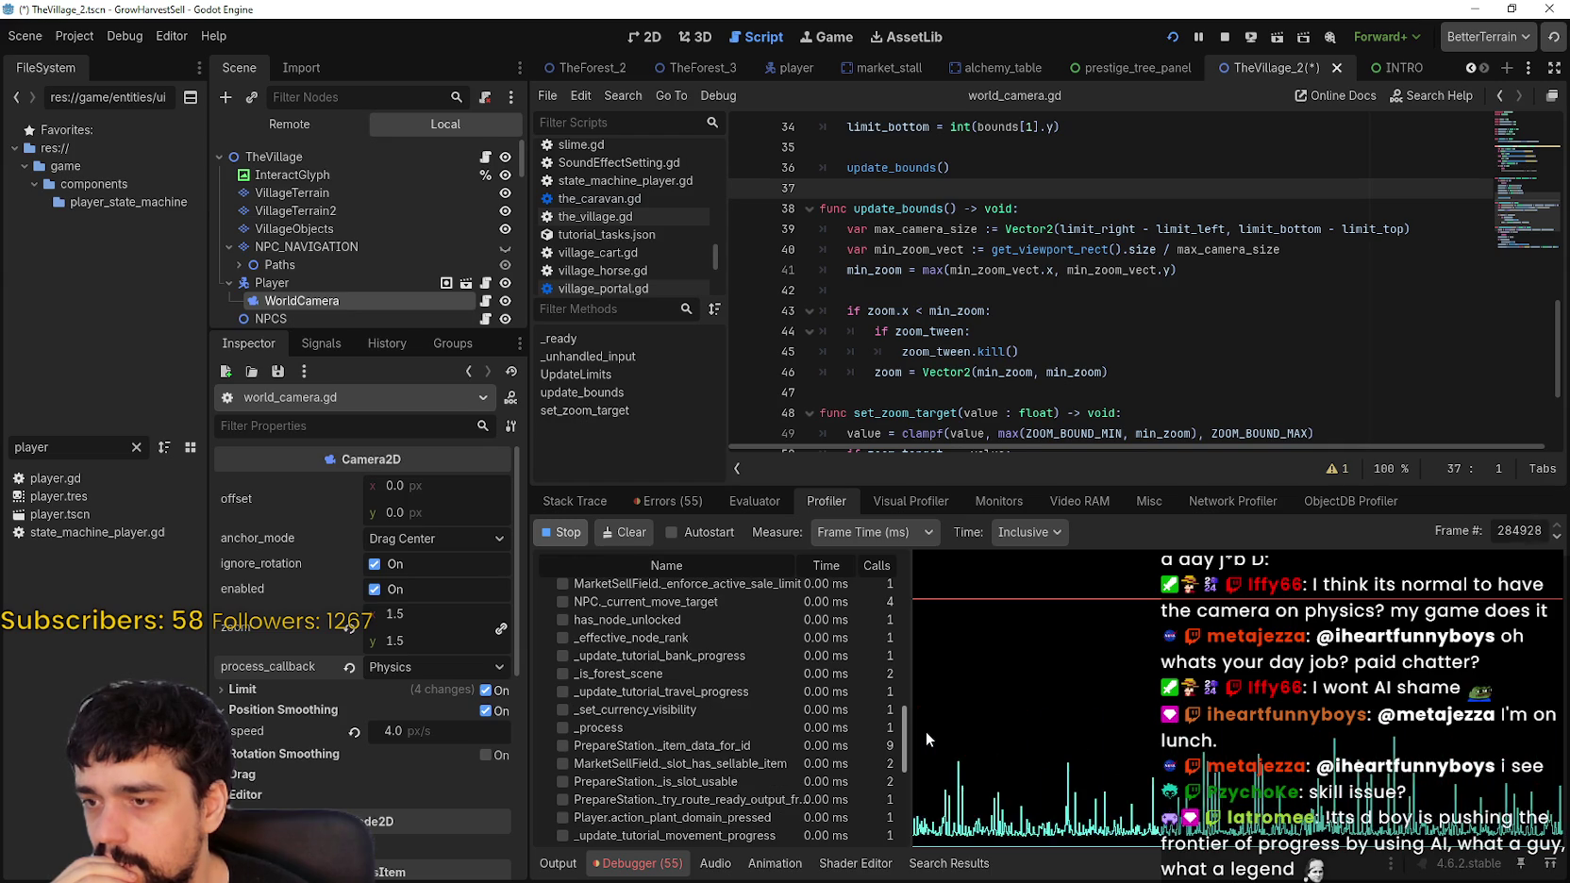
pyautogui.moveTo(924, 731); pyautogui.dragTo(928, 829)
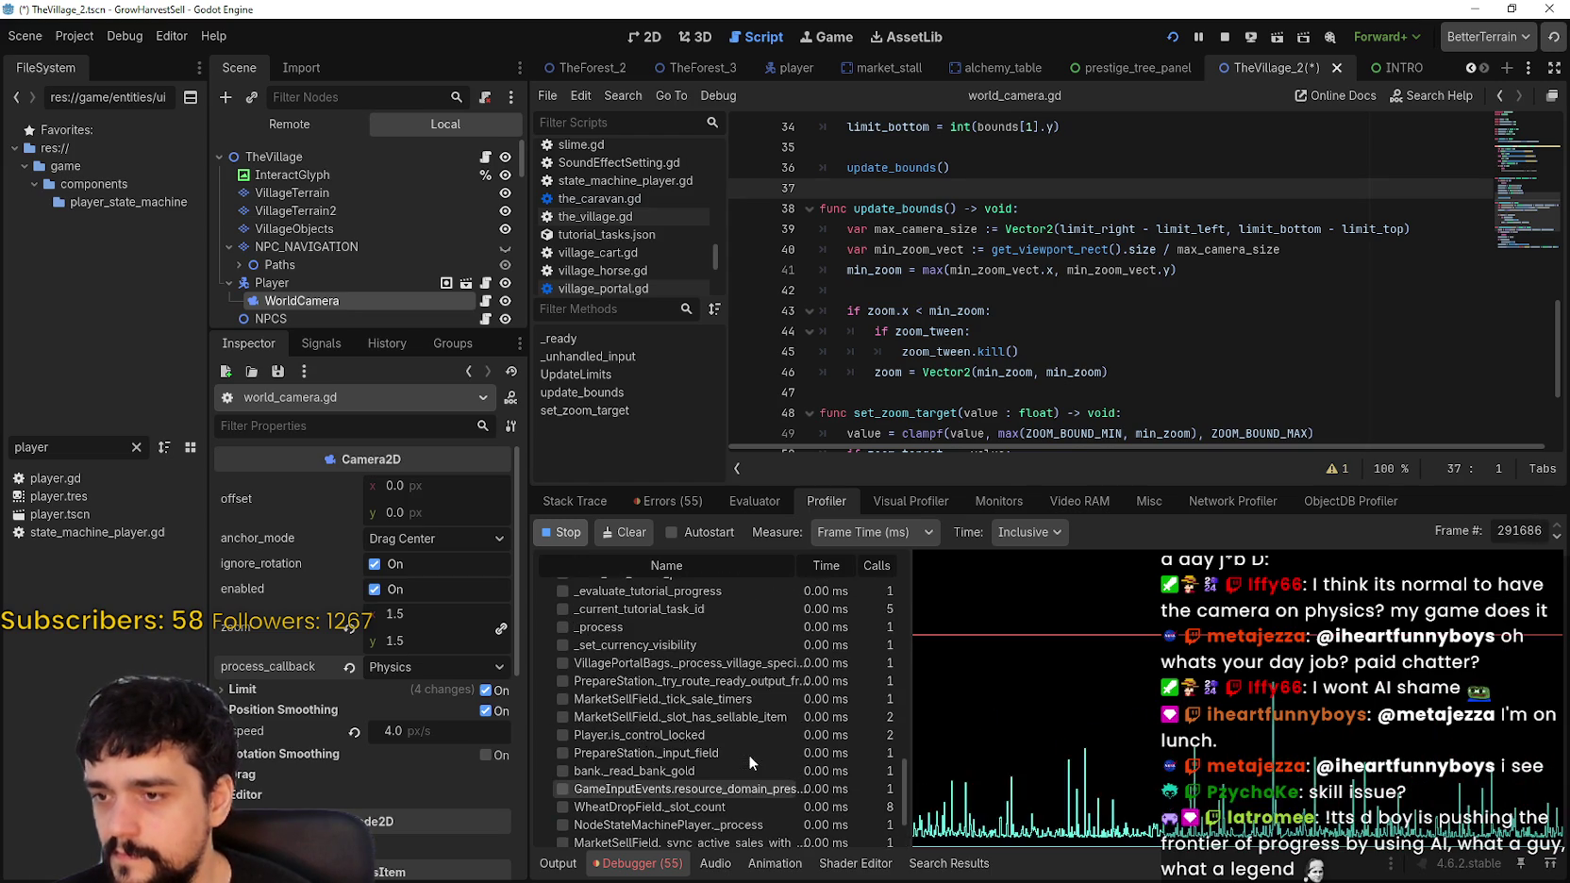
# Step: Stop profiling and select frame 291636 in the profiler graph
pyautogui.click(560, 532)
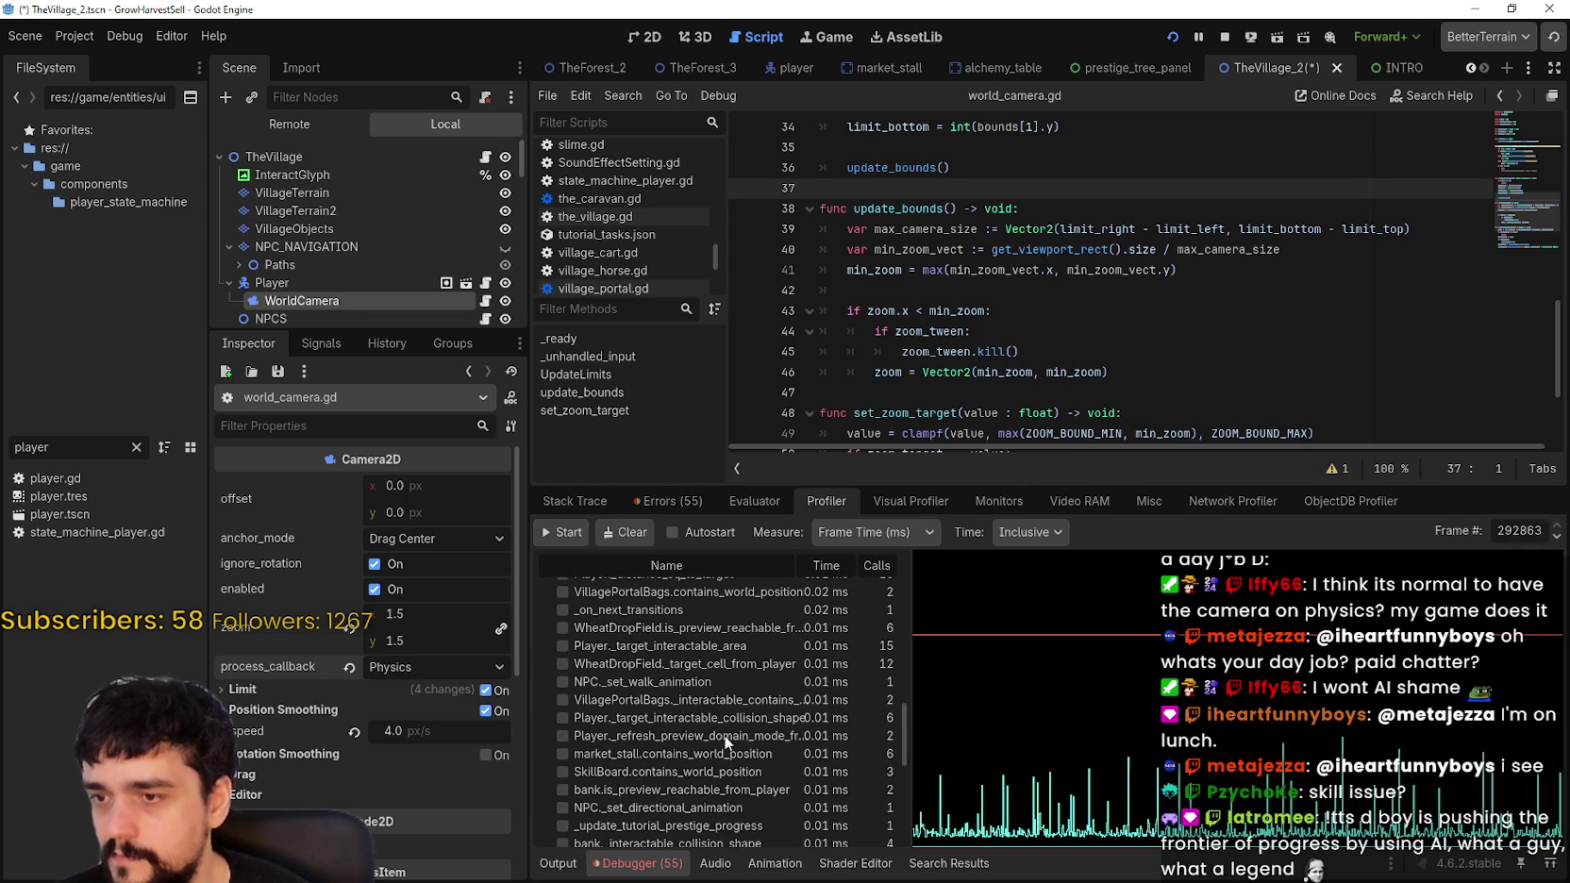
pyautogui.moveTo(1355, 729); pyautogui.dragTo(1344, 742)
pyautogui.scroll(5, 768, 793)
pyautogui.click(1556, 532)
pyautogui.click(1557, 529)
pyautogui.scroll(10, 736, 758)
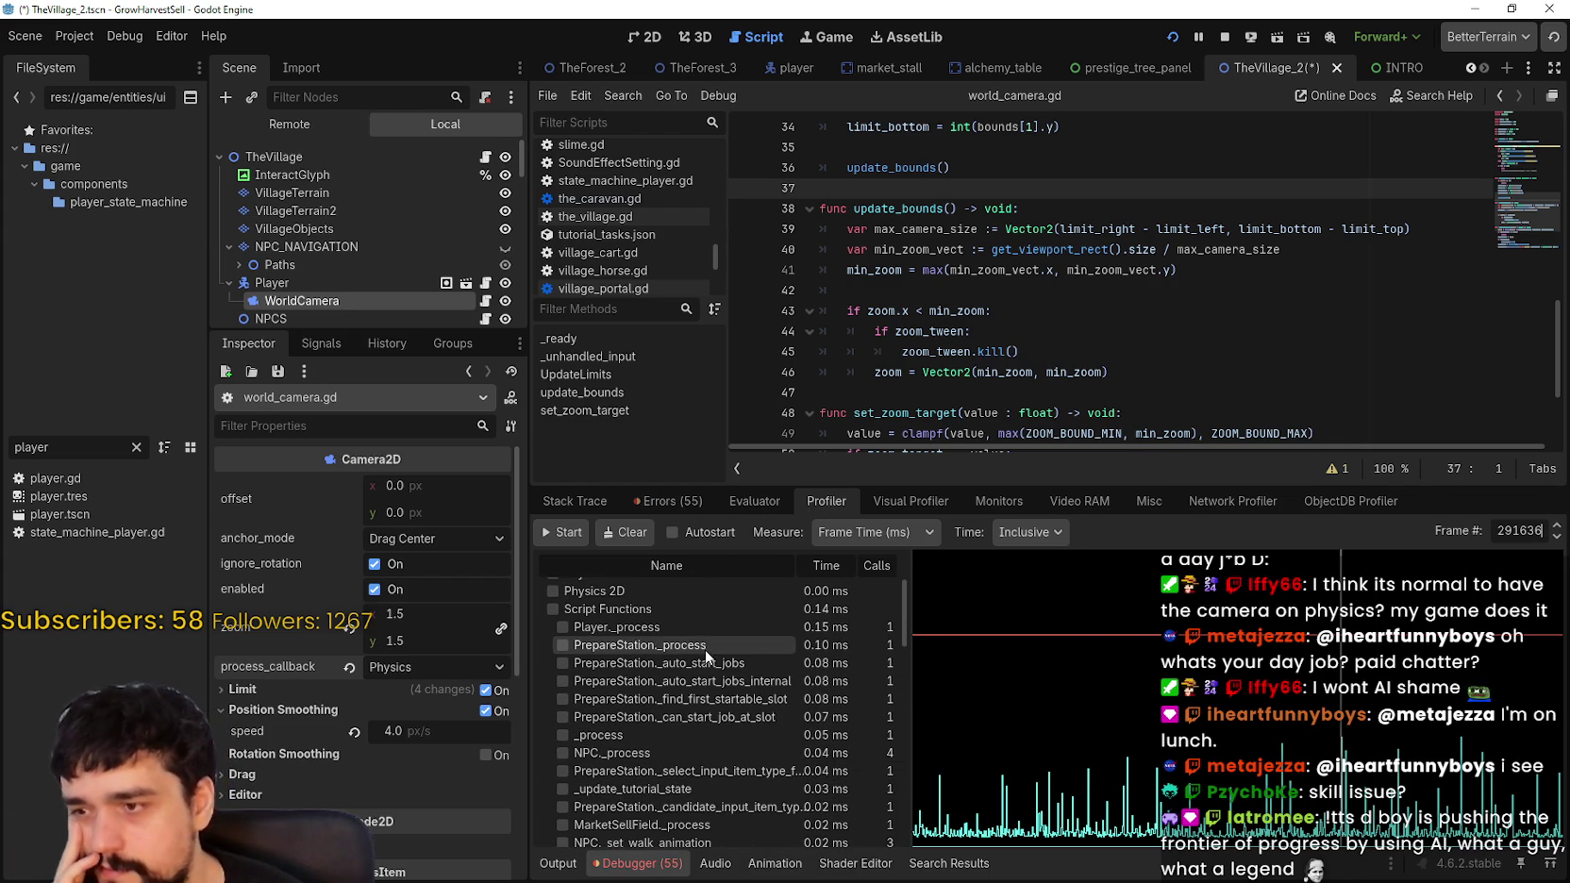
pyautogui.moveTo(911, 673)
pyautogui.mouseDown()
pyautogui.moveTo(1006, 642)
pyautogui.moveTo(1016, 699)
pyautogui.mouseUp()
pyautogui.scroll(-5, 999, 617)
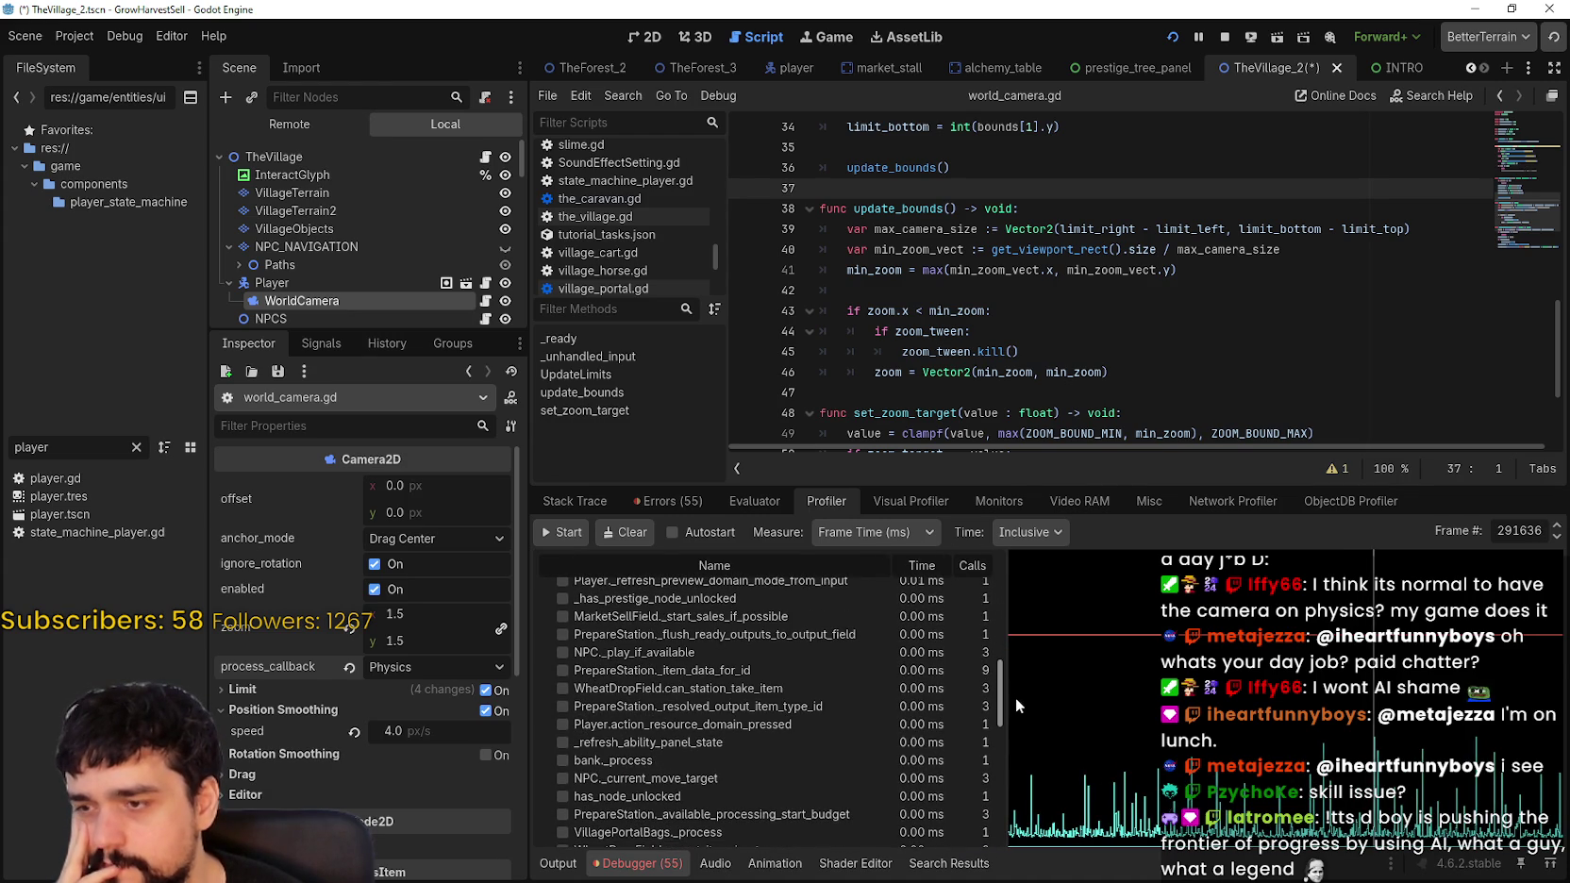
pyautogui.moveTo(1016, 697)
pyautogui.mouseDown()
pyautogui.moveTo(1012, 784)
pyautogui.moveTo(1009, 748)
pyautogui.mouseUp()
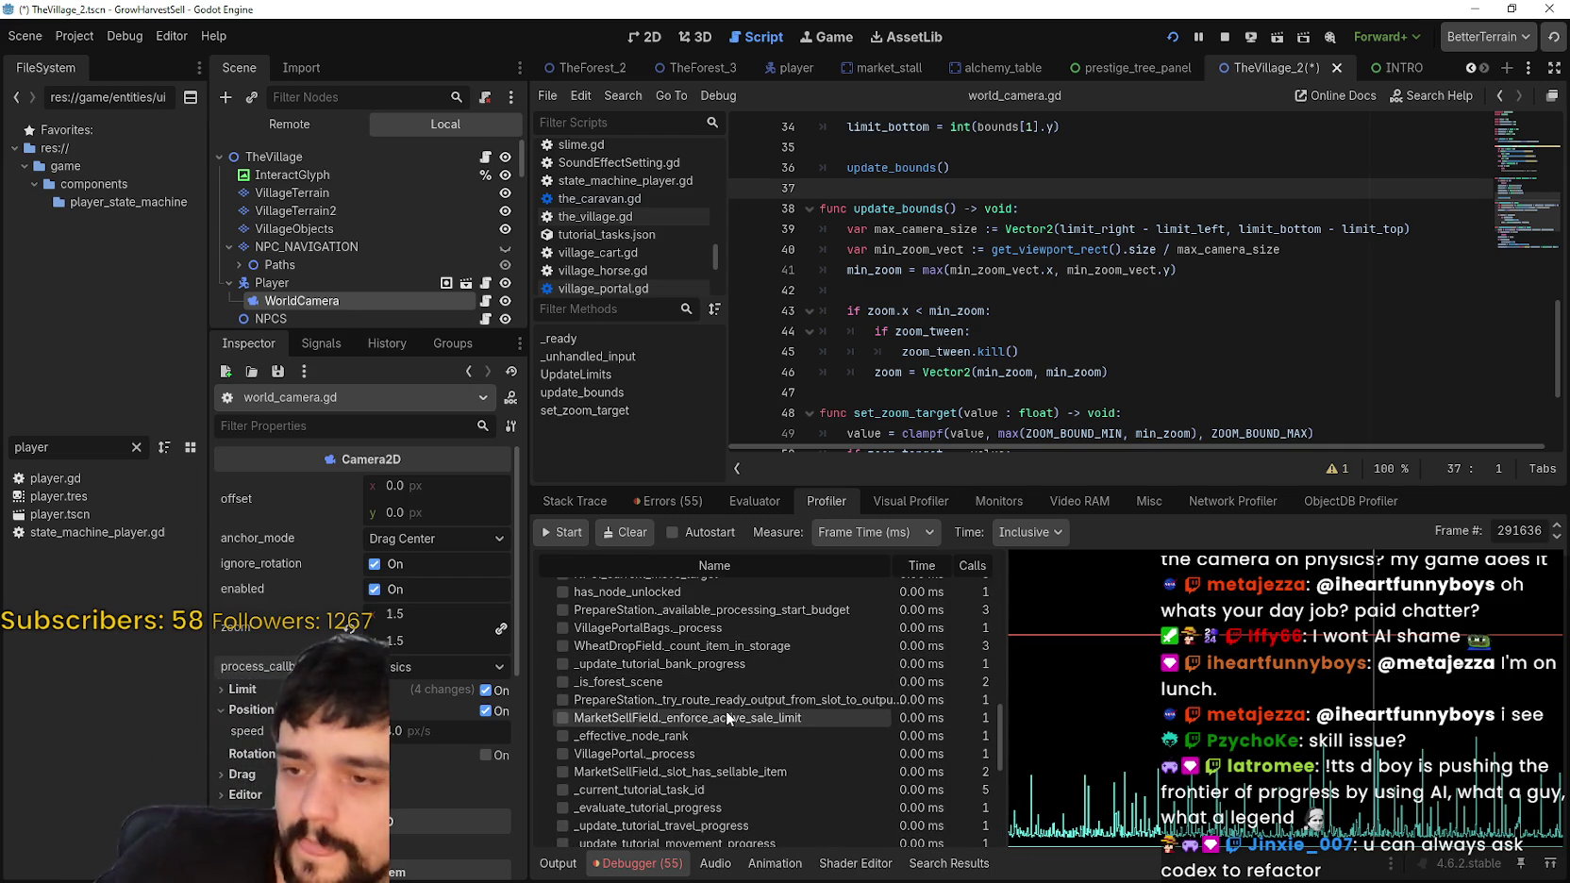
# Step: Scroll through frame 291636's per-function timings, then start a project-wide file search
pyautogui.scroll(-3, 726, 714)
pyautogui.scroll(-6, 723, 711)
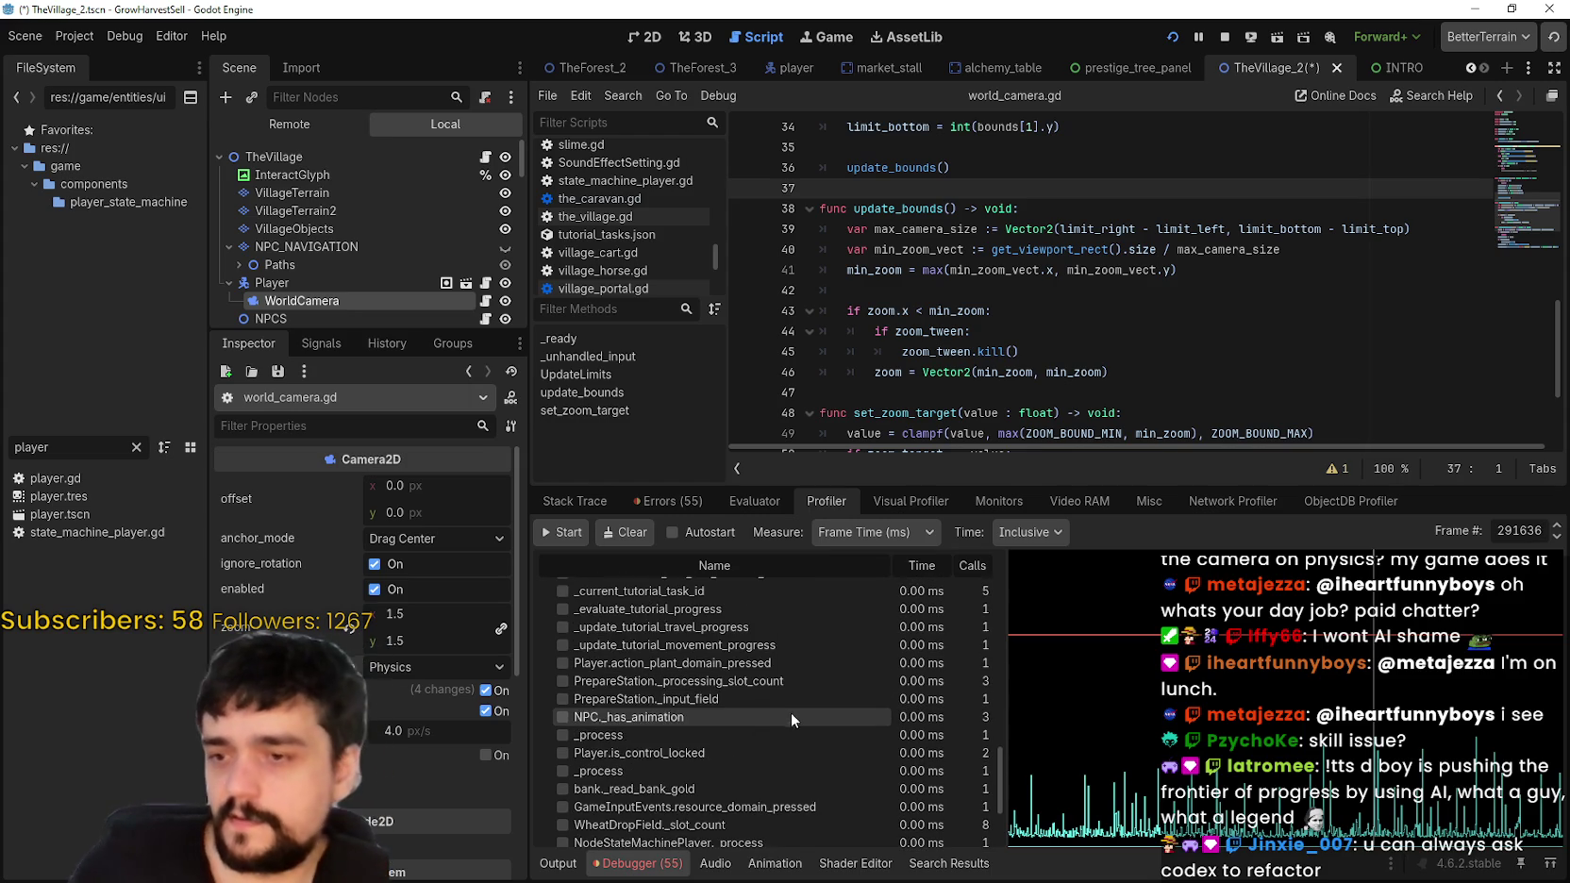
pyautogui.scroll(5, 969, 758)
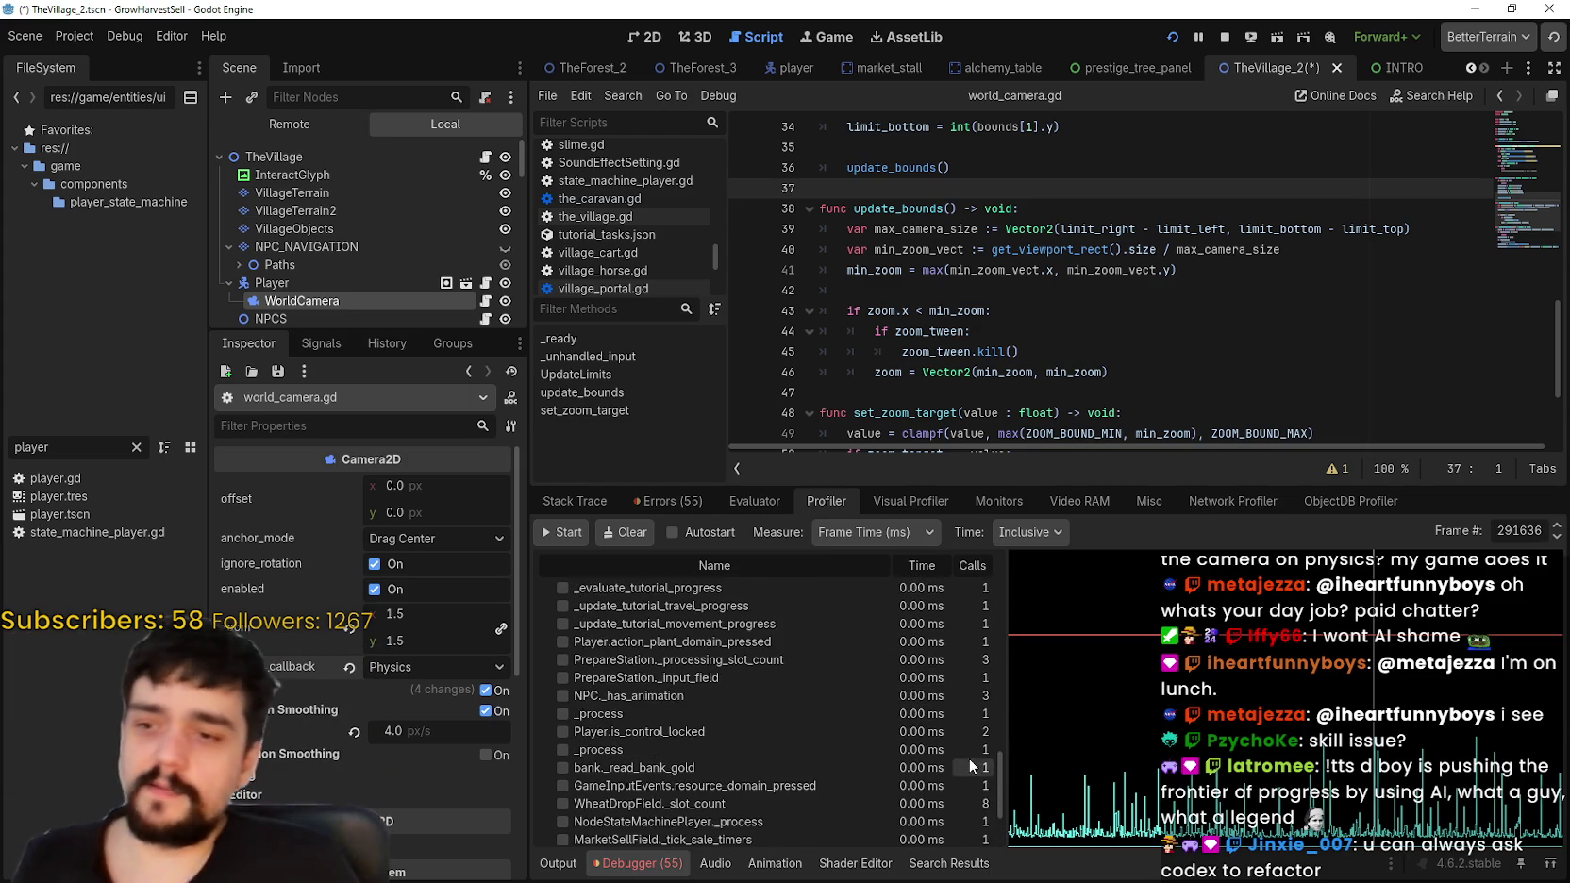
pyautogui.scroll(2, 949, 799)
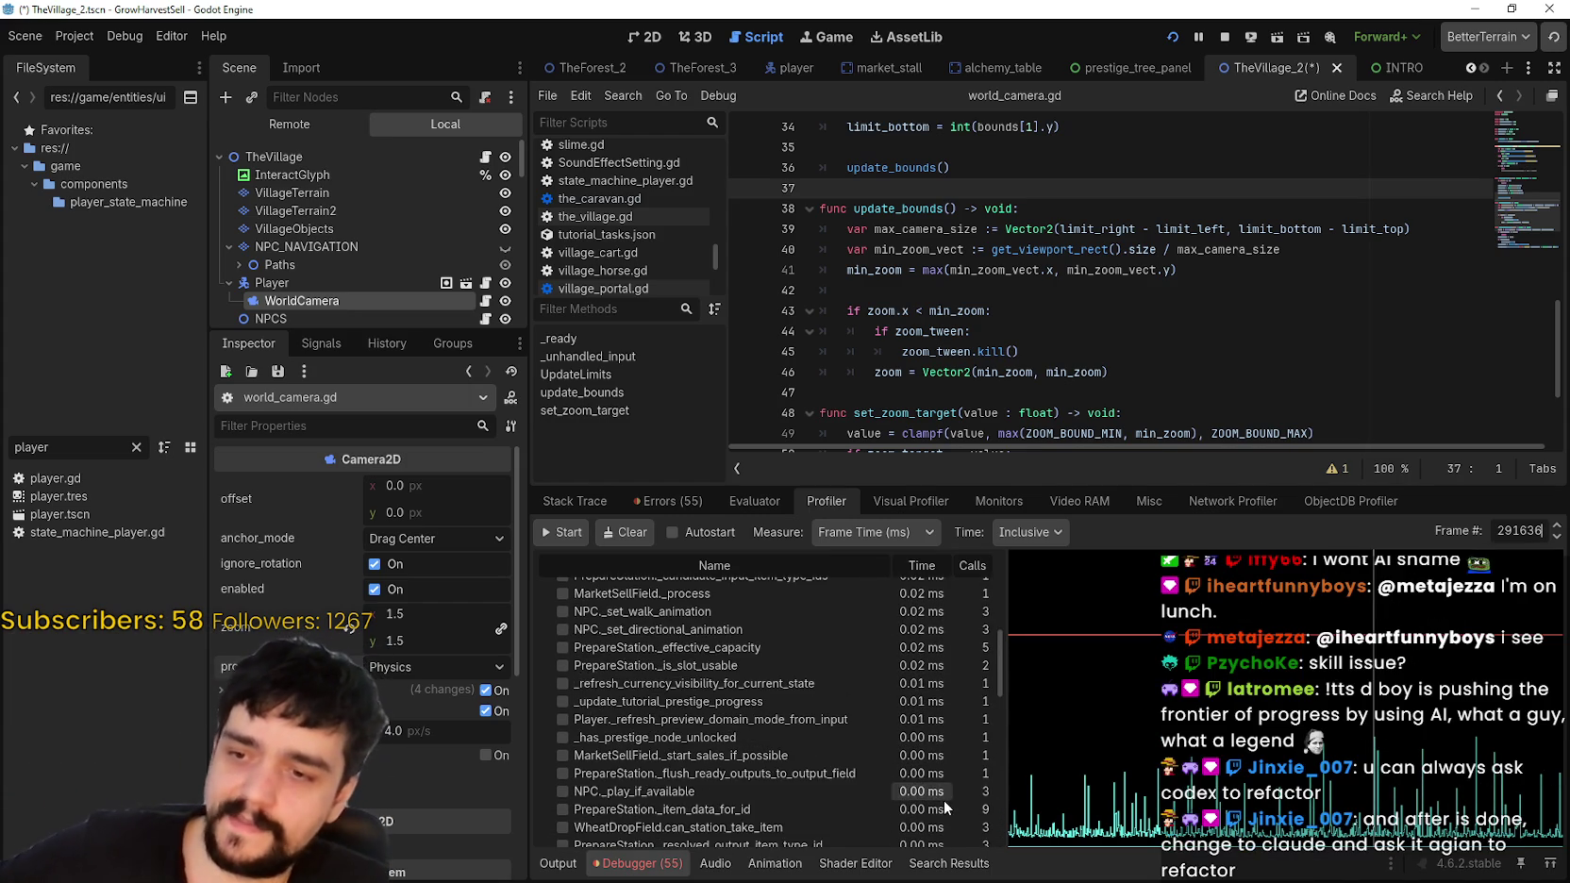
pyautogui.scroll(-3, 917, 691)
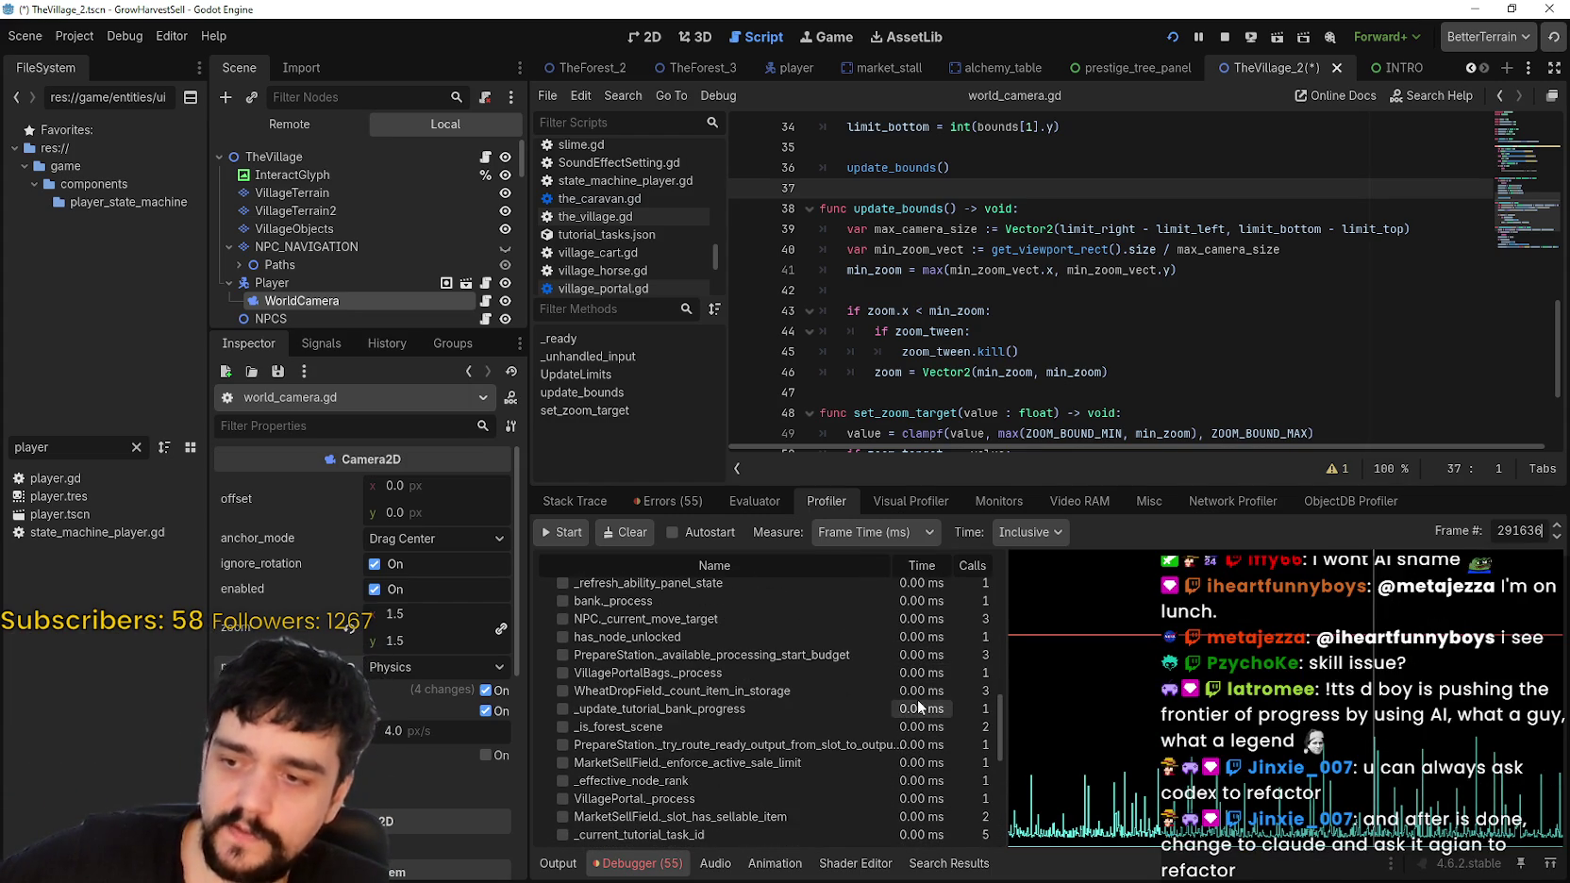
pyautogui.scroll(-5, 916, 702)
pyautogui.scroll(-3, 874, 740)
pyautogui.scroll(8, 930, 779)
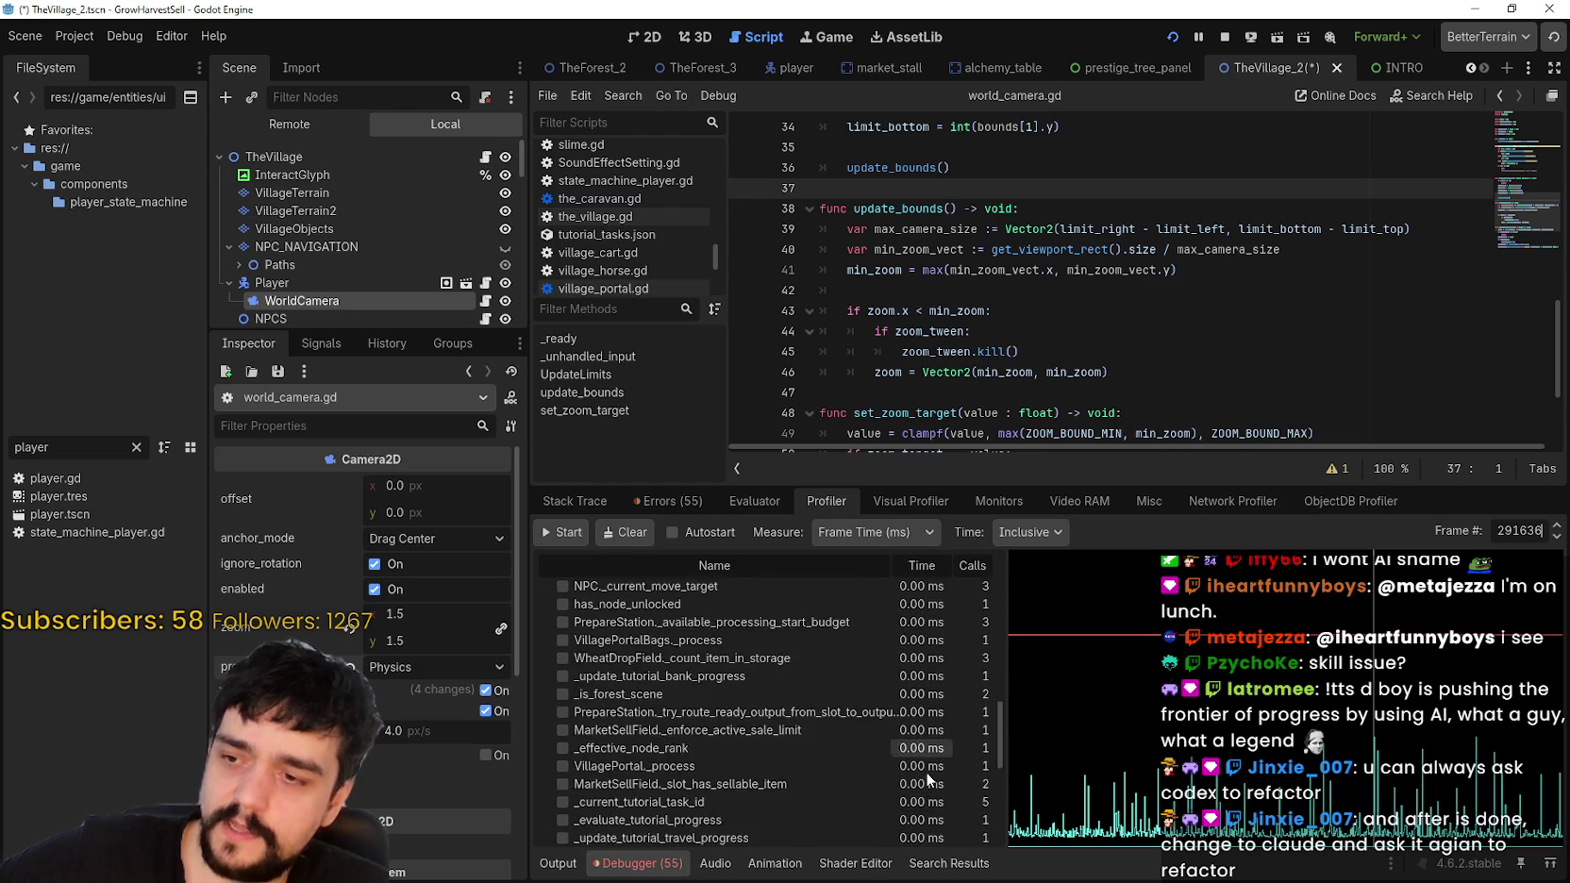
pyautogui.scroll(2, 927, 772)
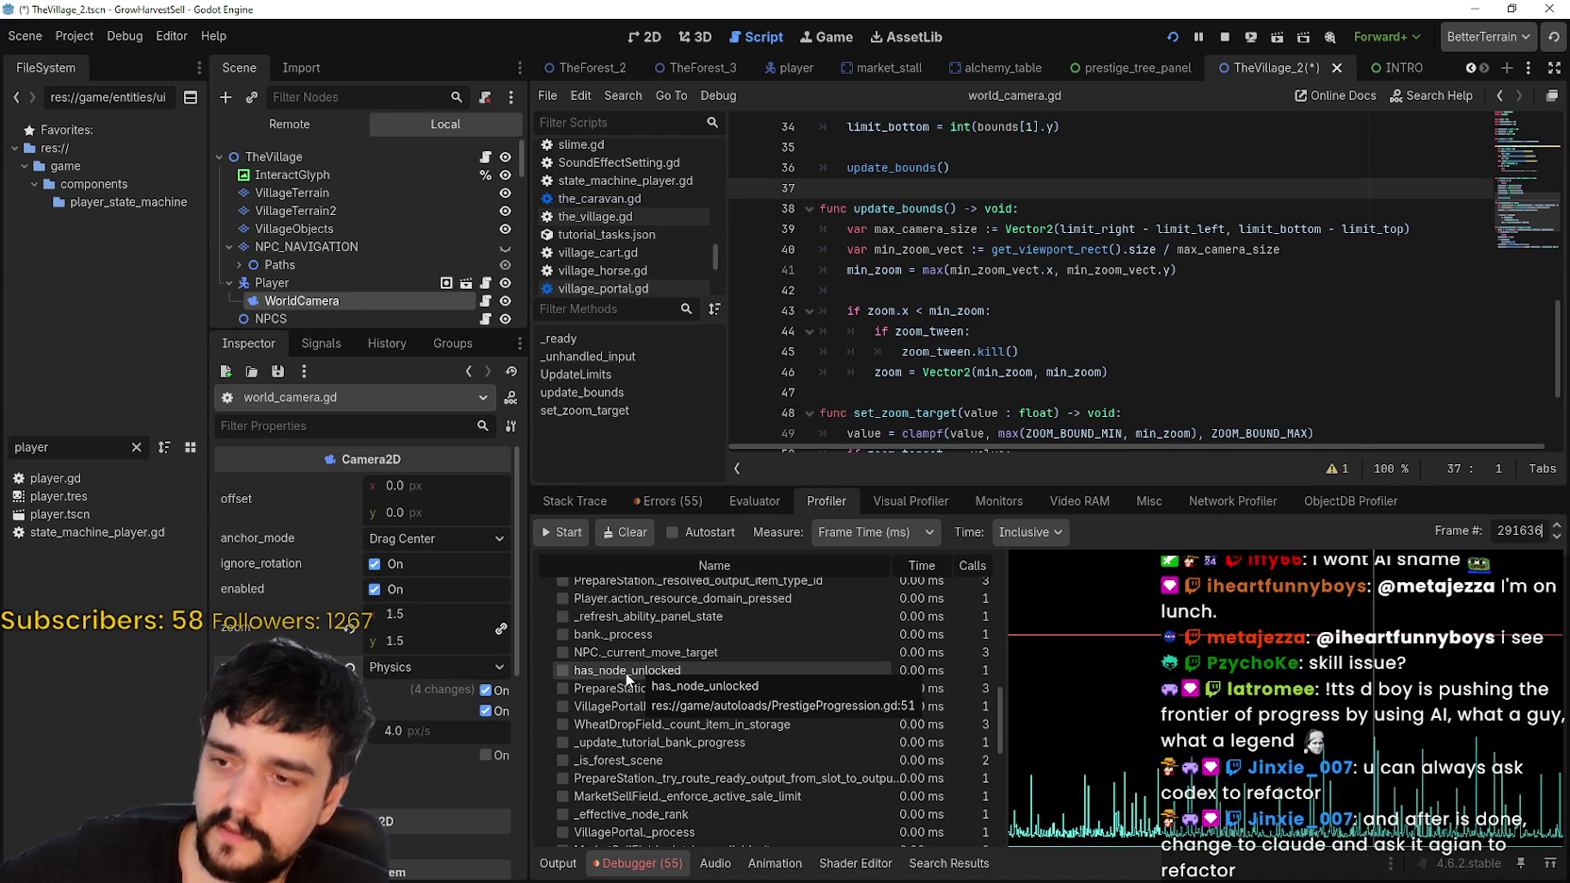
pyautogui.click(1057, 351)
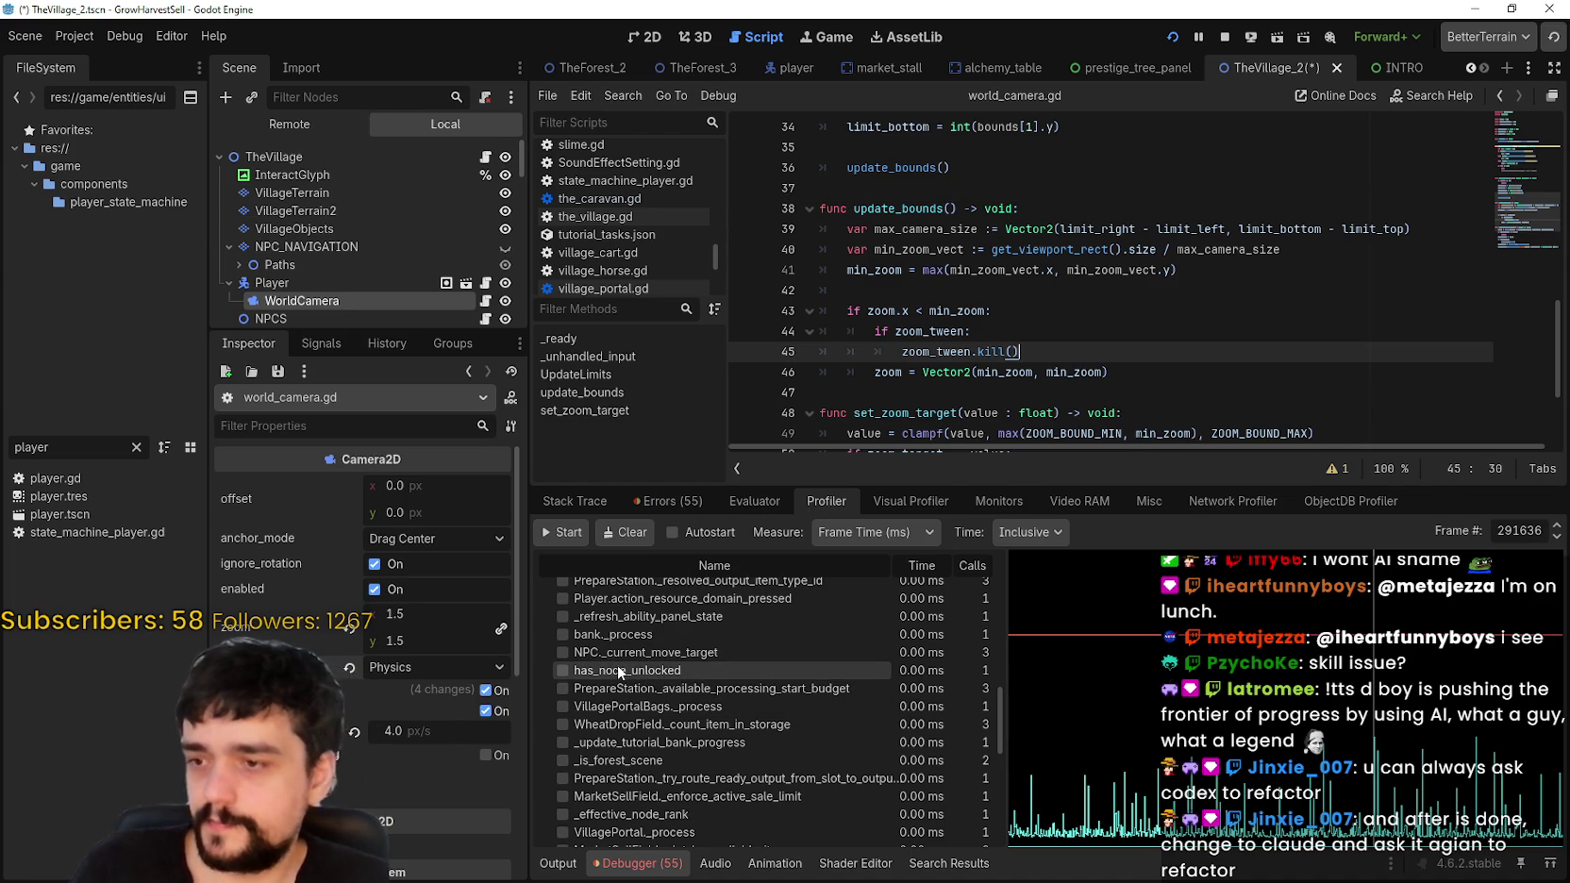
pyautogui.hotkey('ctrl', 'shift', 'f')
pyautogui.write('has_node_un')
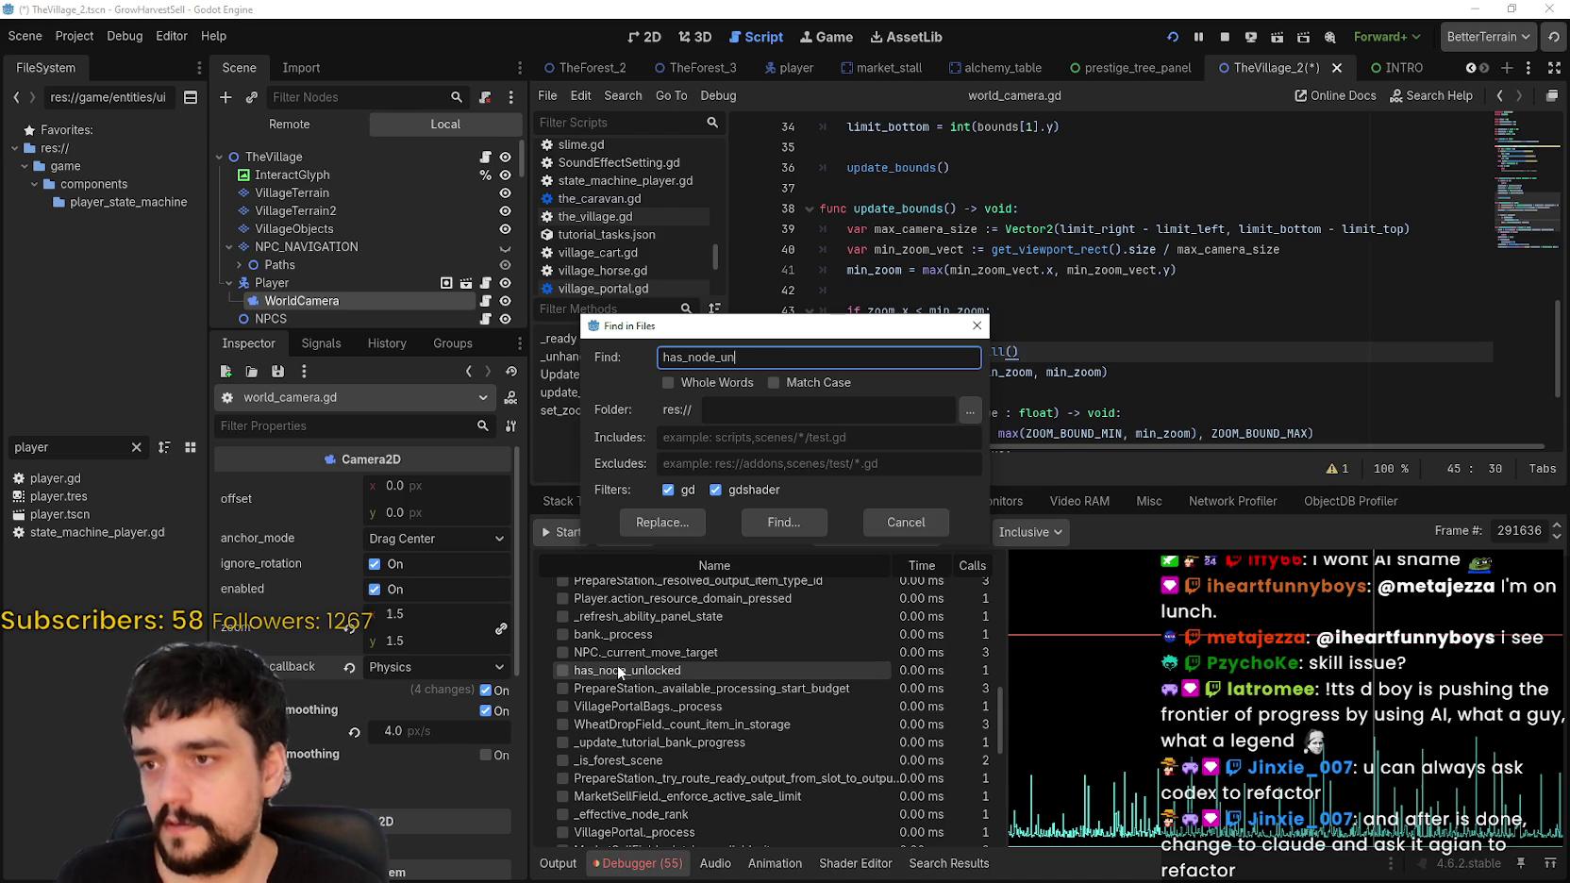
# Step: Search the project for has_node_unlocked and open its definition at line 50 of PrestigeProgression.gd
pyautogui.write('locked')
pyautogui.press('Return')
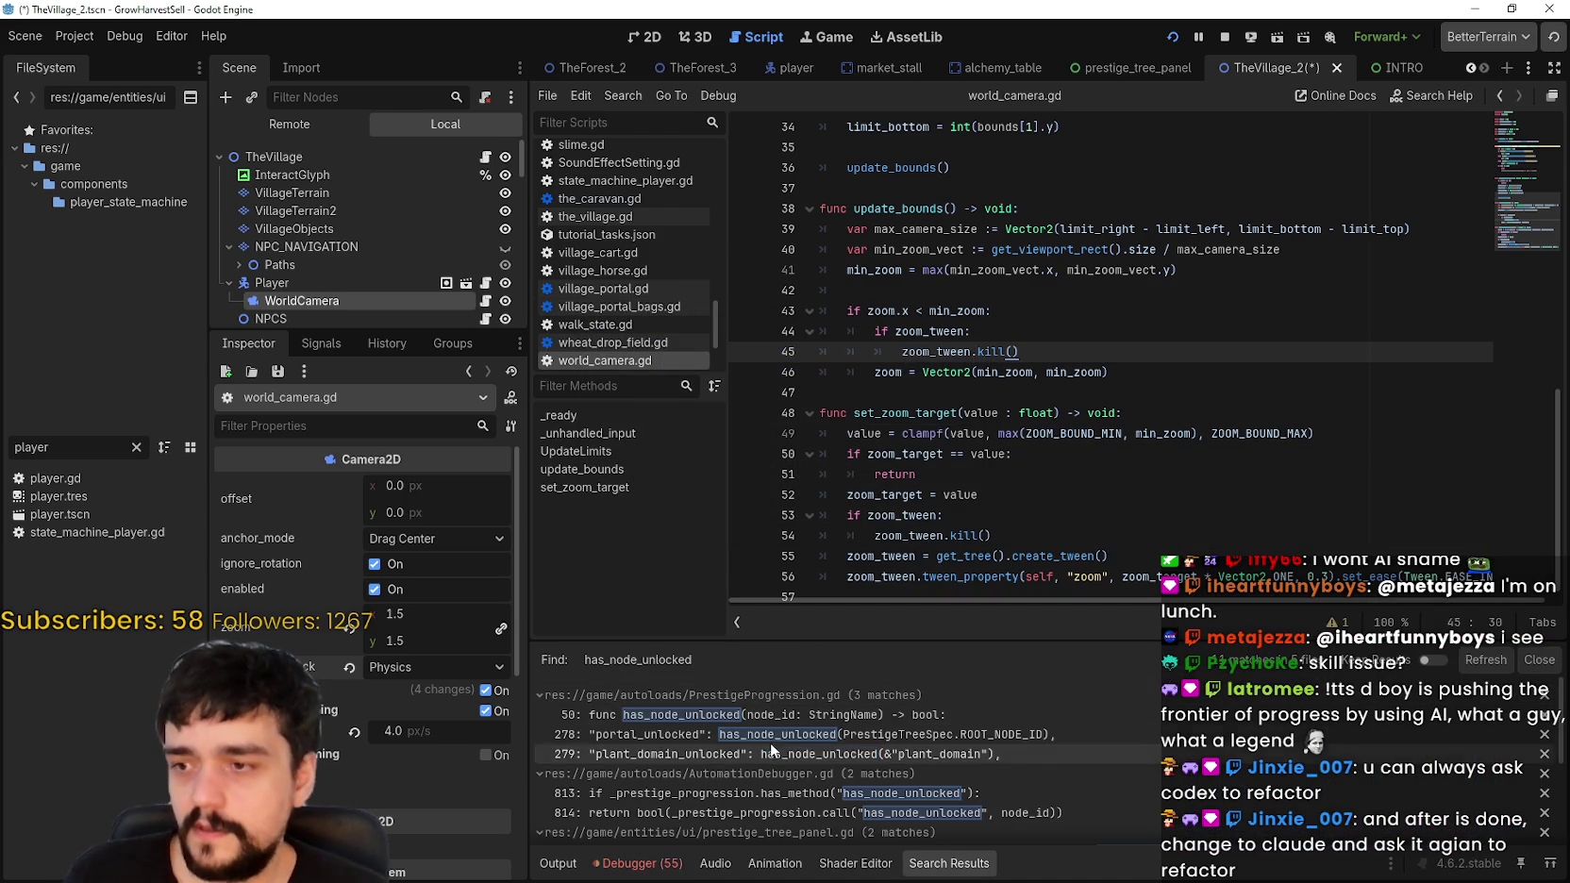
pyautogui.click(788, 715)
pyautogui.scroll(2, 1090, 370)
pyautogui.scroll(1, 1089, 369)
pyautogui.click(1084, 332)
pyautogui.doubleClick(1084, 332)
pyautogui.doubleClick(948, 332)
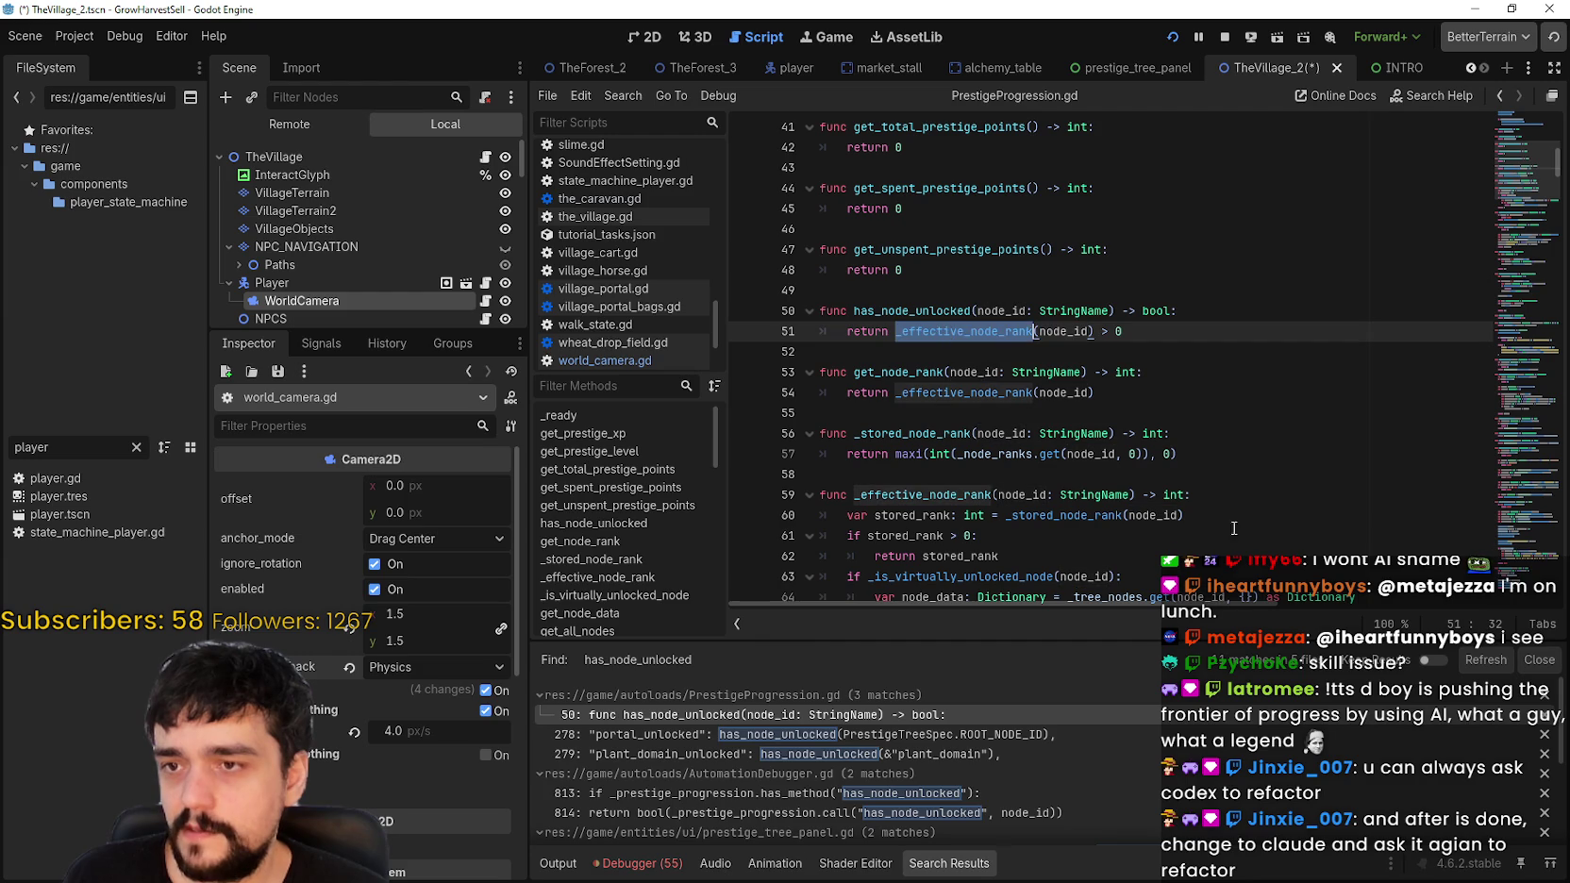
# Step: Select the has_node_unlocked function lines, check the Profiler, then clear the selection
pyautogui.click(1141, 333)
pyautogui.hotkey('shift', 'Up')
pyautogui.hotkey('shift', 'Up')
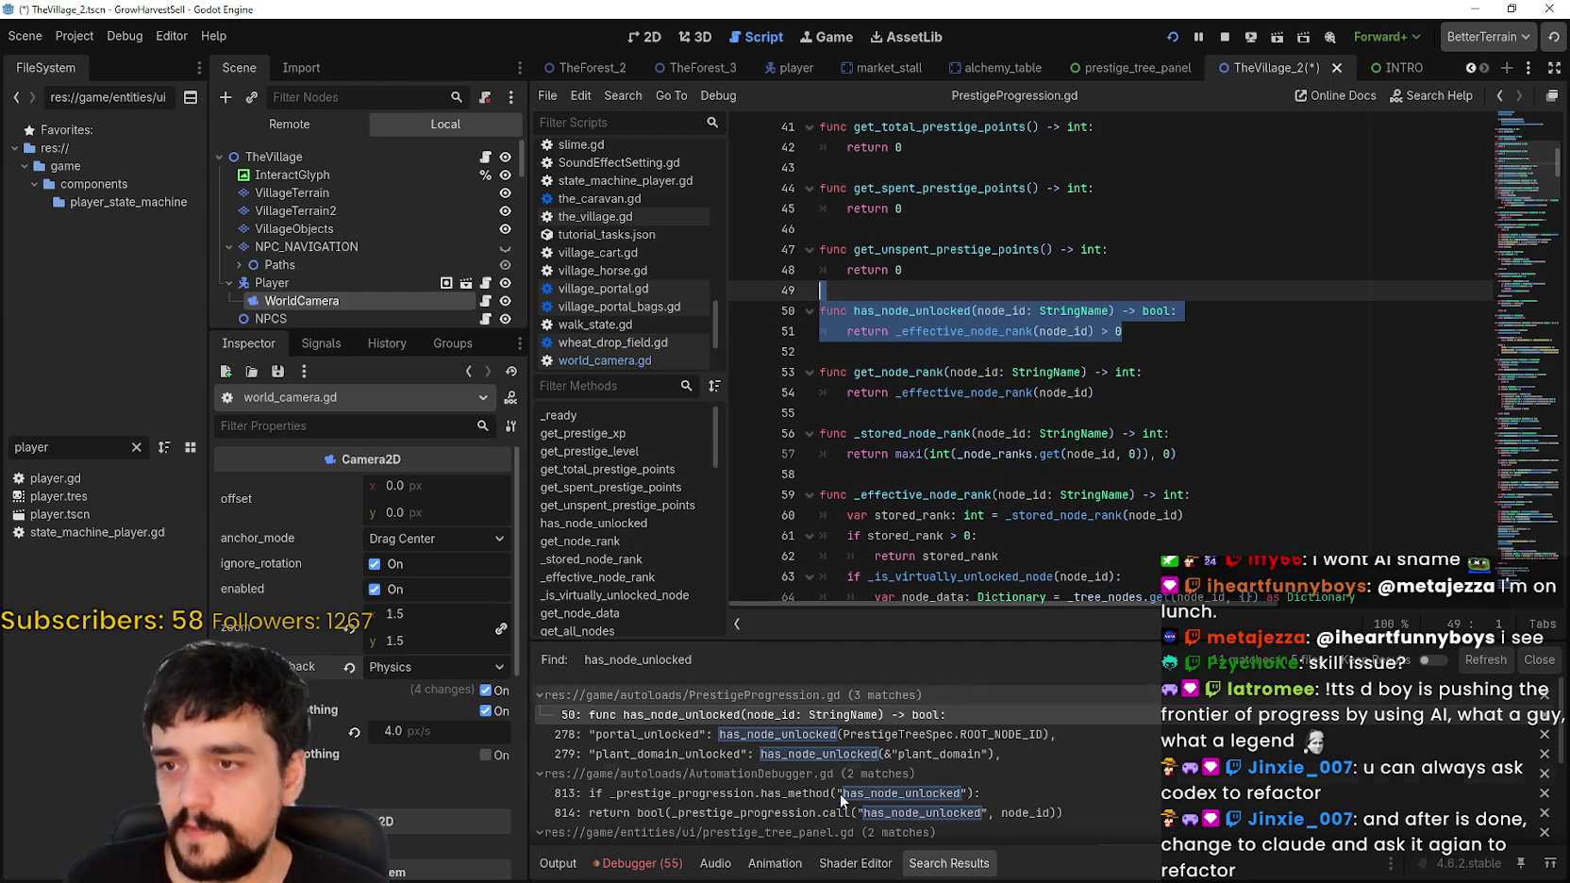
pyautogui.click(644, 865)
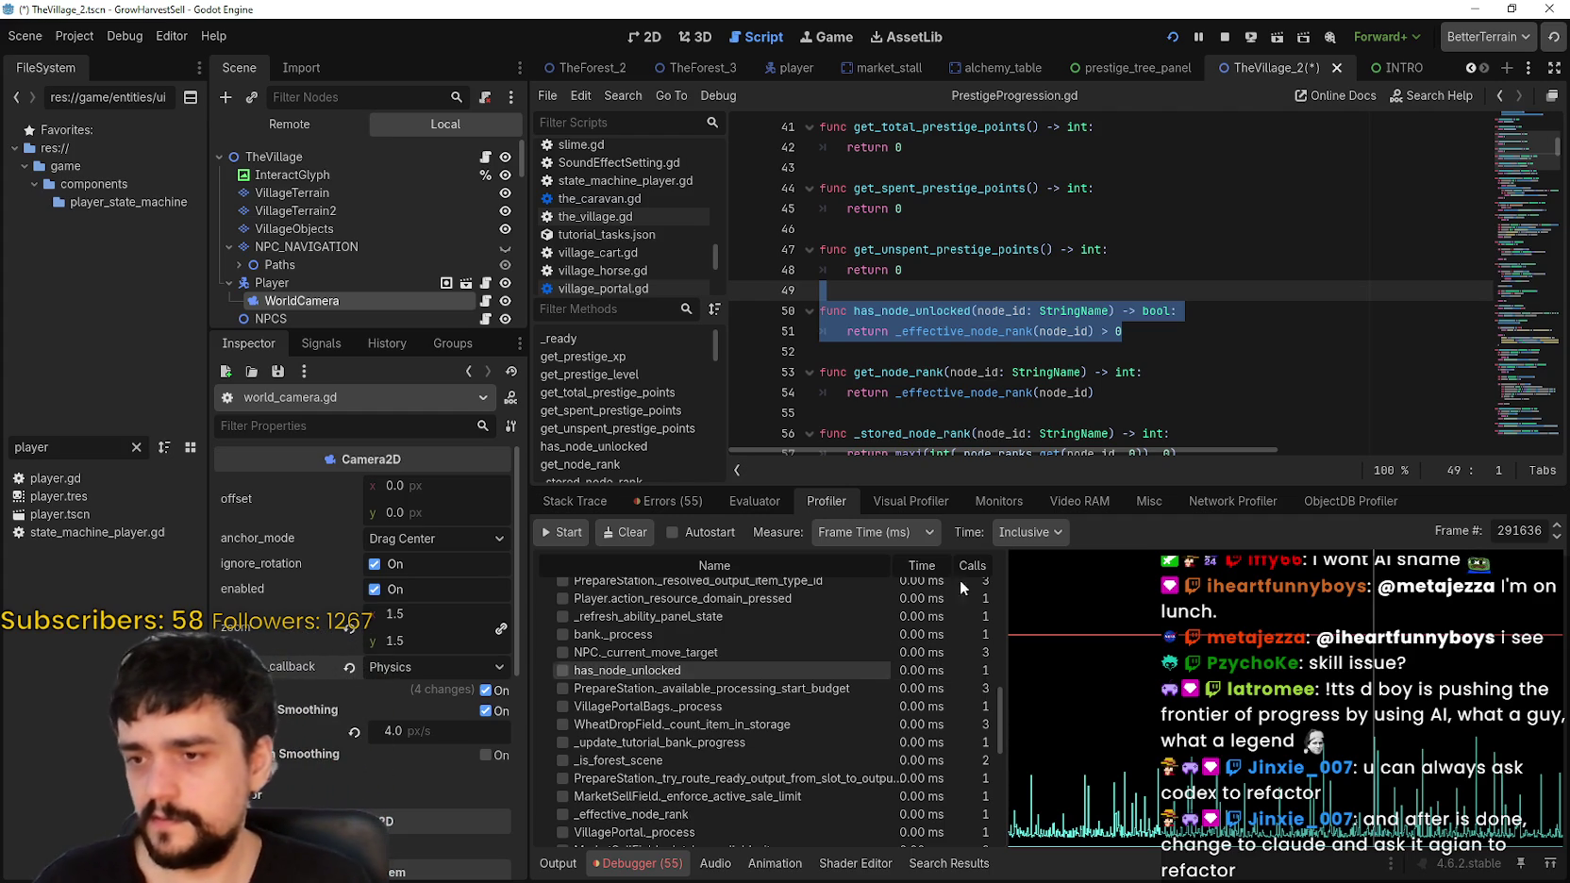
pyautogui.click(1027, 331)
pyautogui.scroll(3, 908, 346)
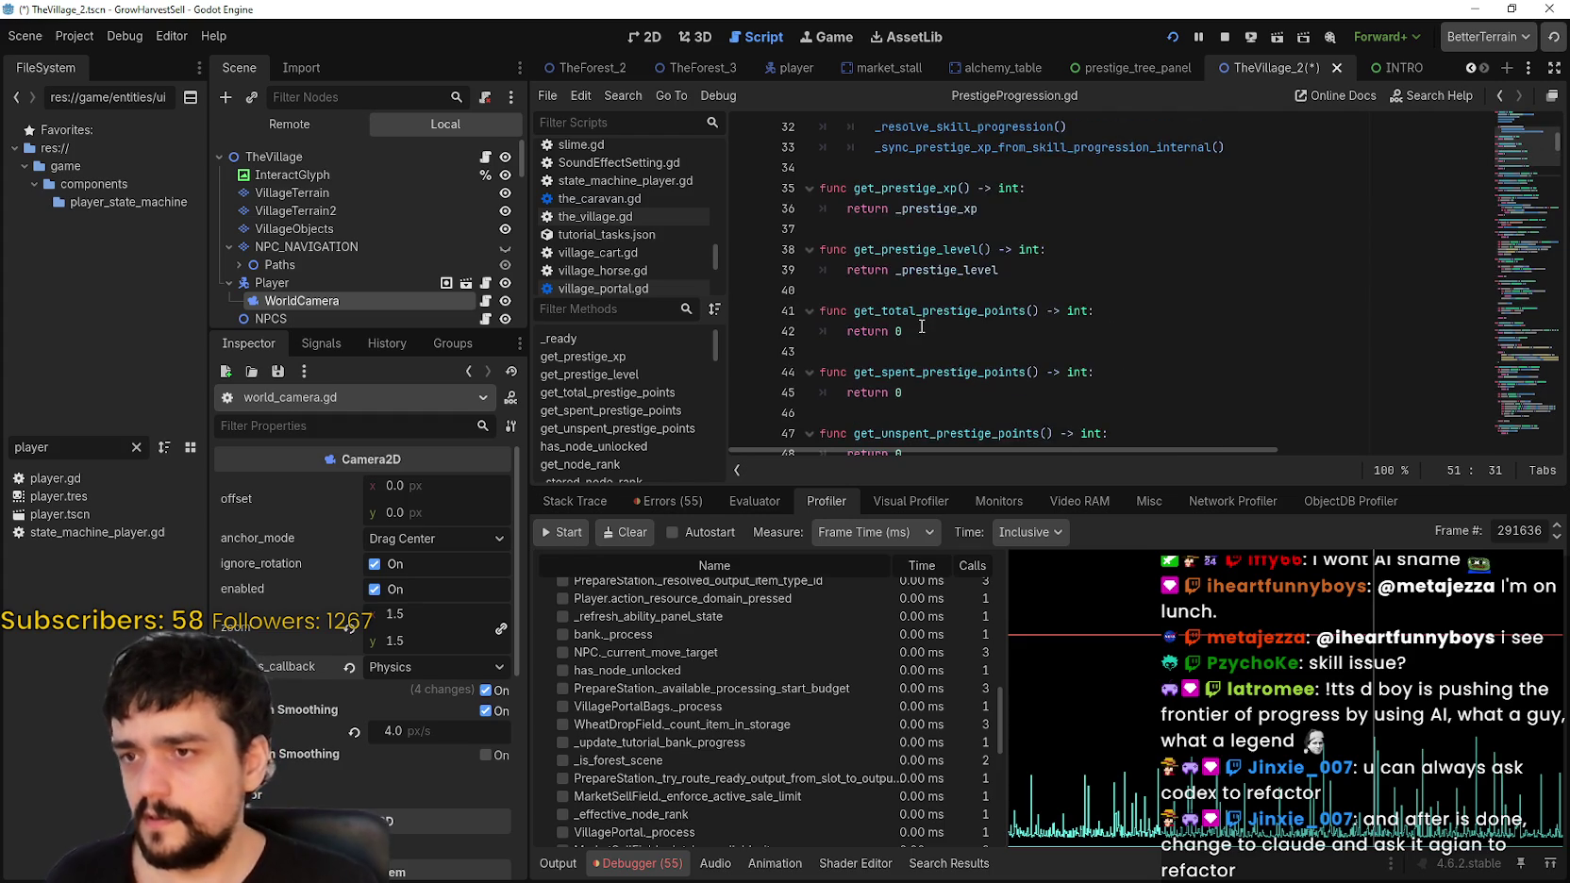
pyautogui.scroll(4, 921, 329)
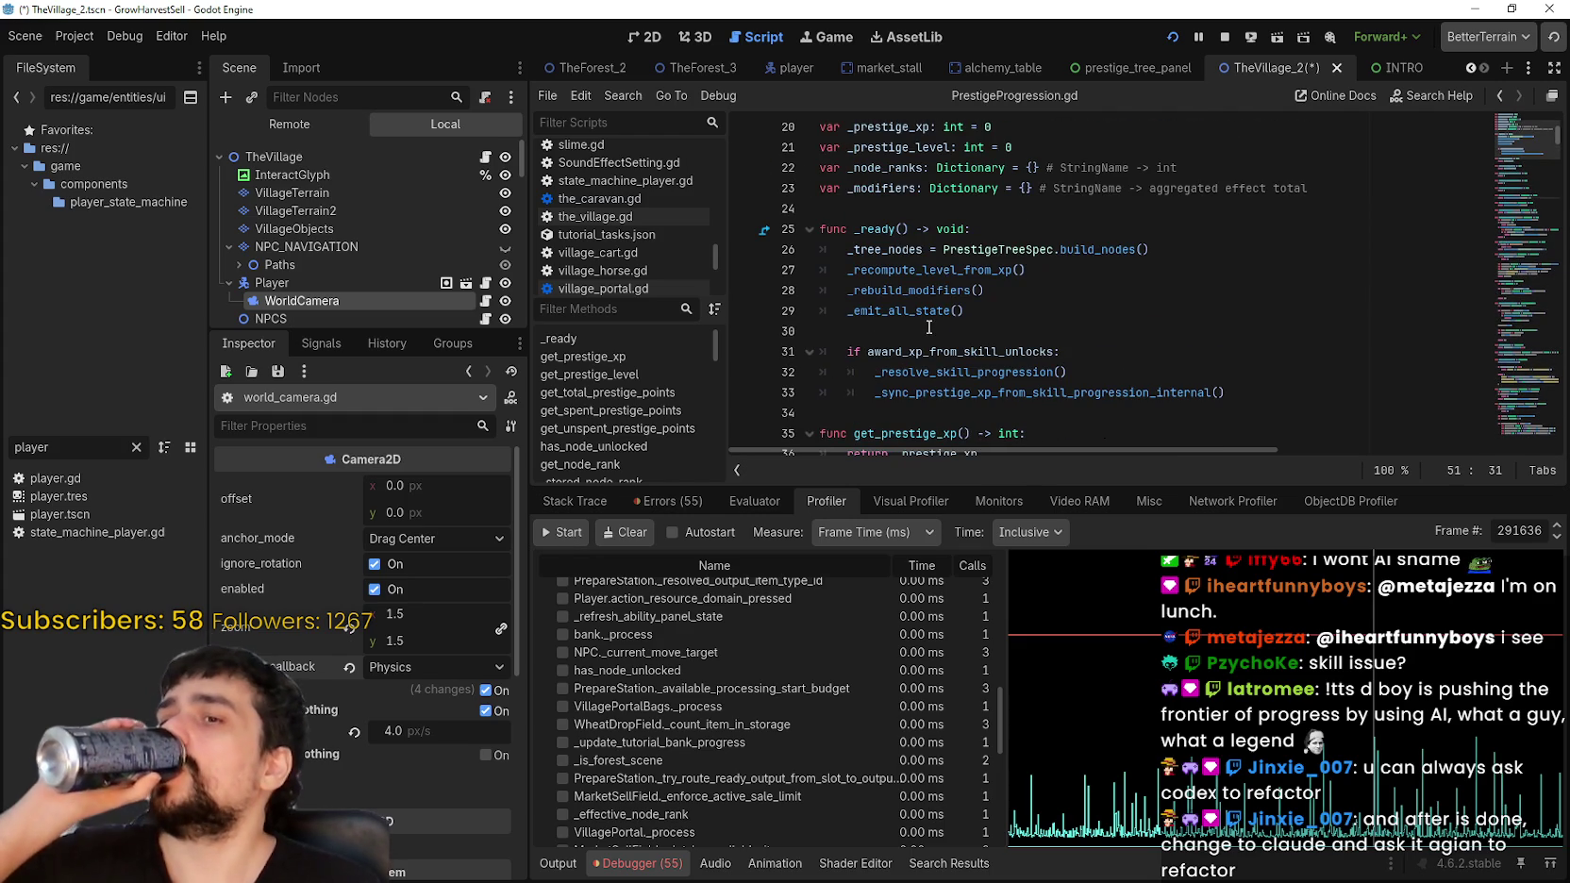
pyautogui.scroll(1, 922, 326)
pyautogui.scroll(5, 930, 327)
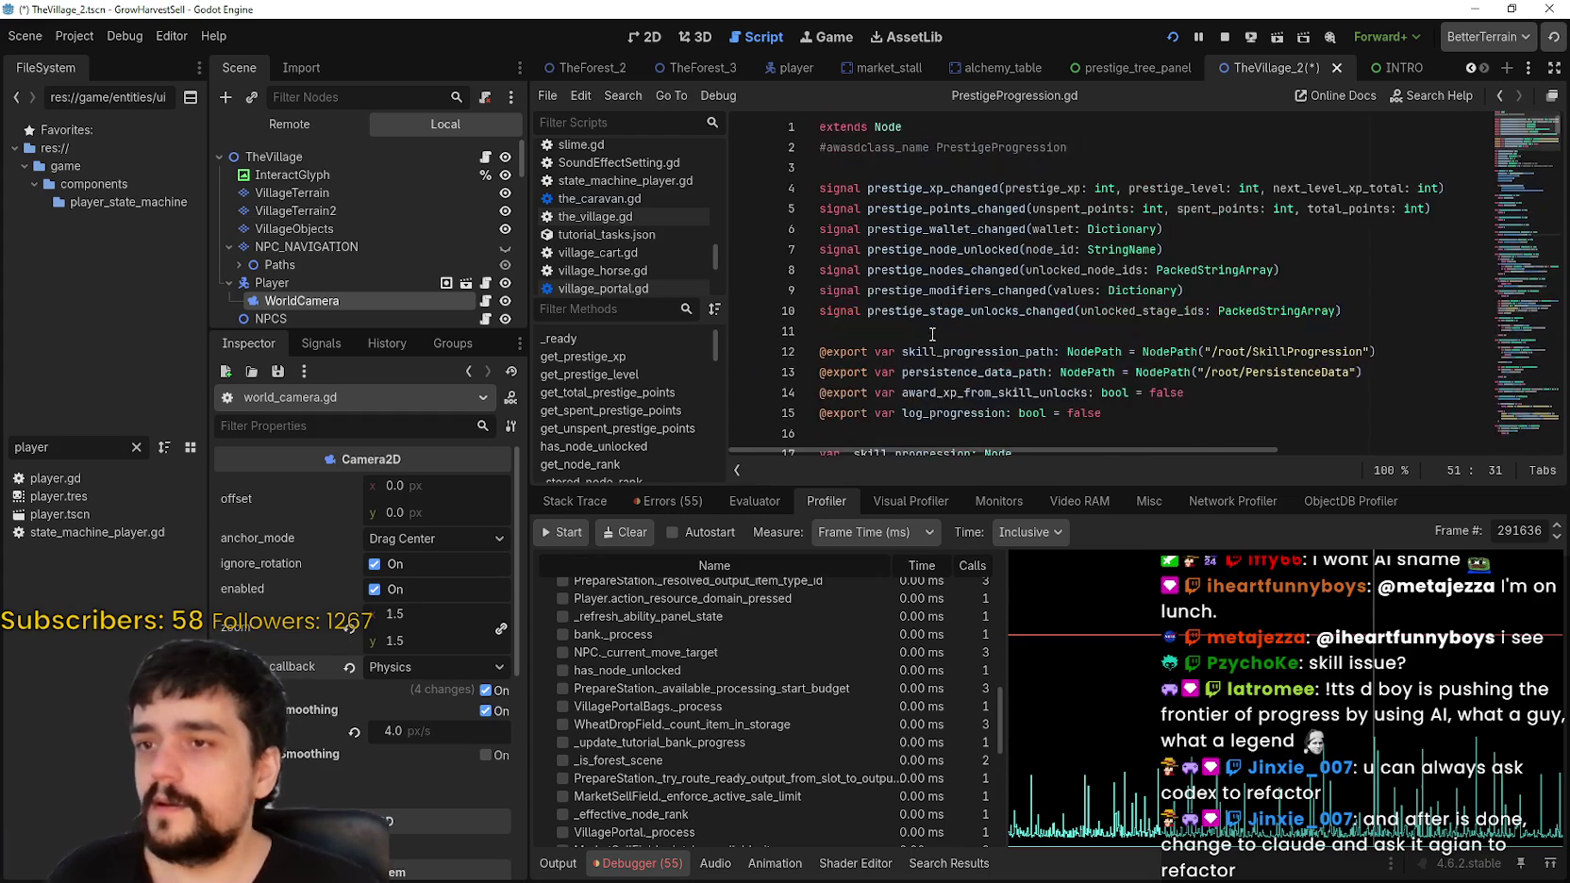
pyautogui.scroll(-12, 1526, 139)
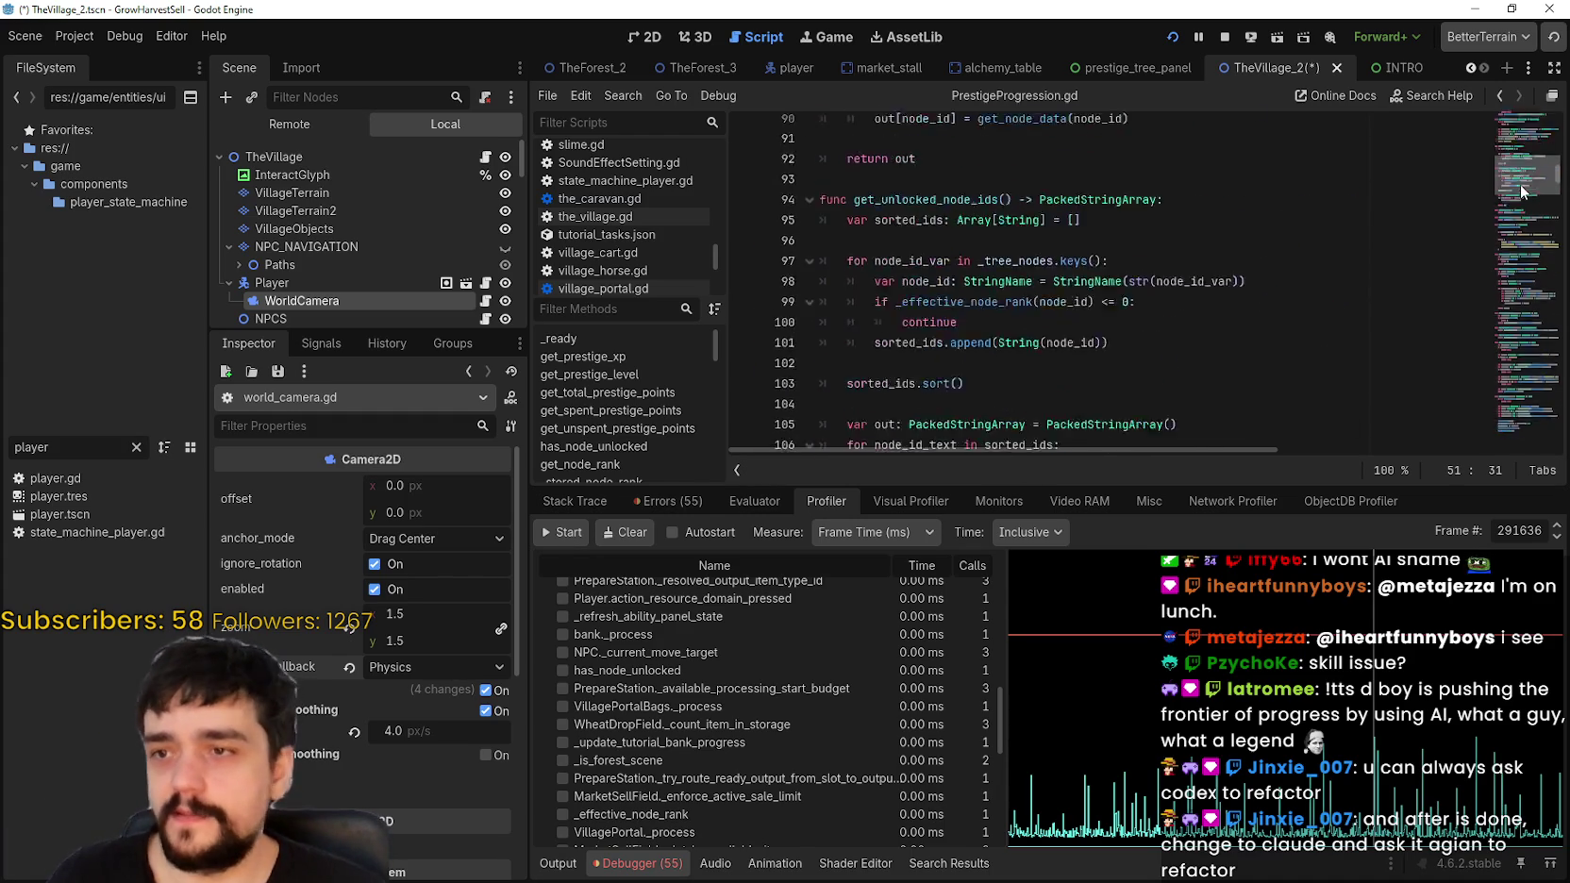
pyautogui.scroll(5, 1512, 153)
pyautogui.scroll(-15, 1515, 165)
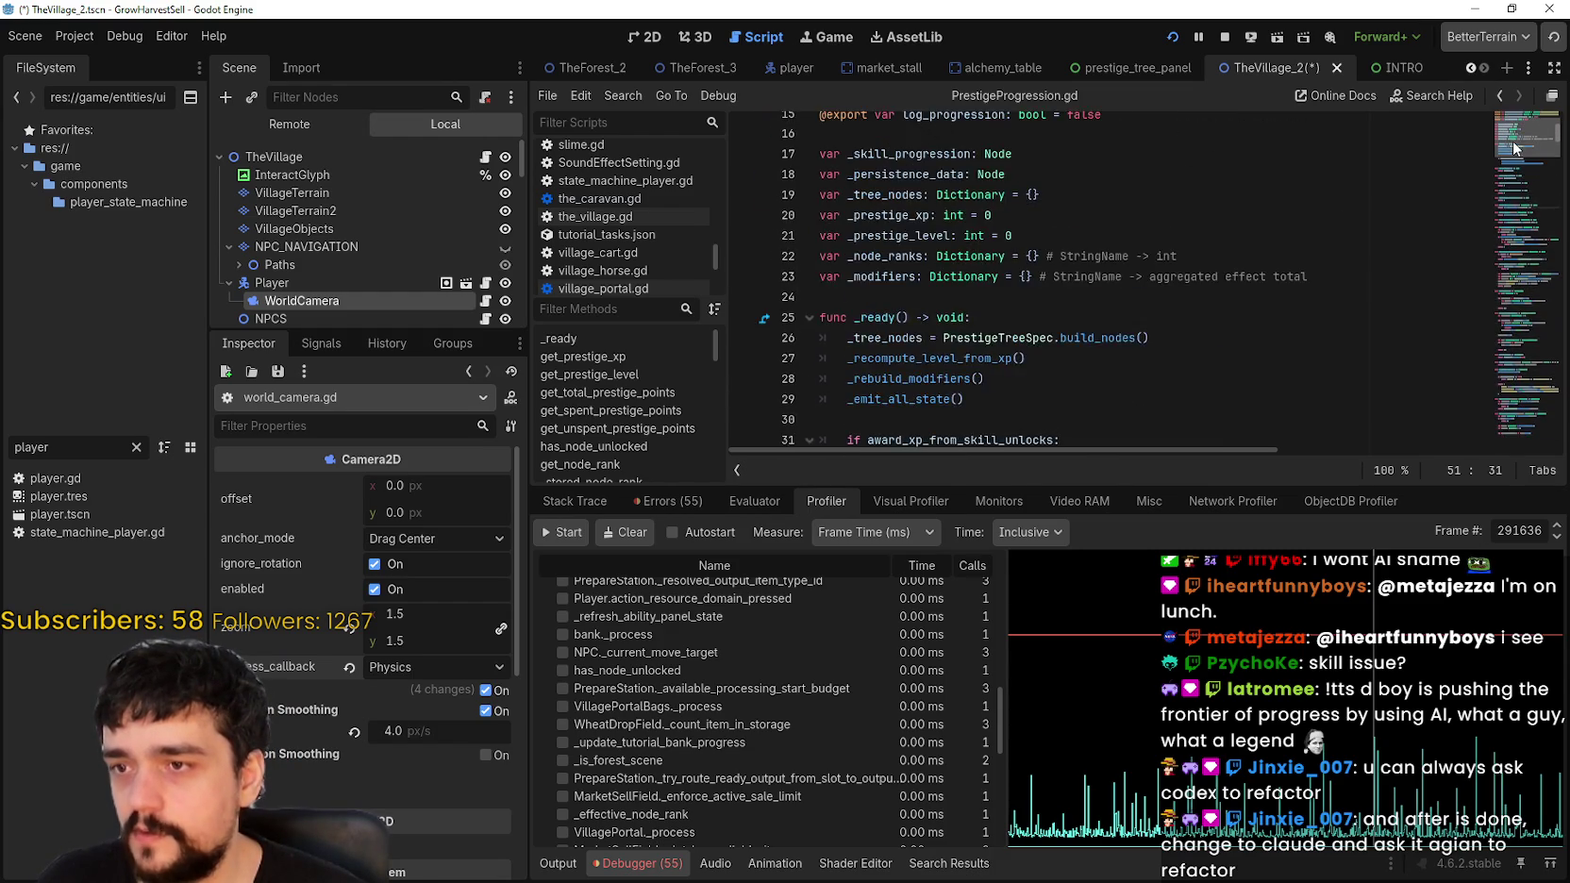
pyautogui.scroll(-17, 1518, 182)
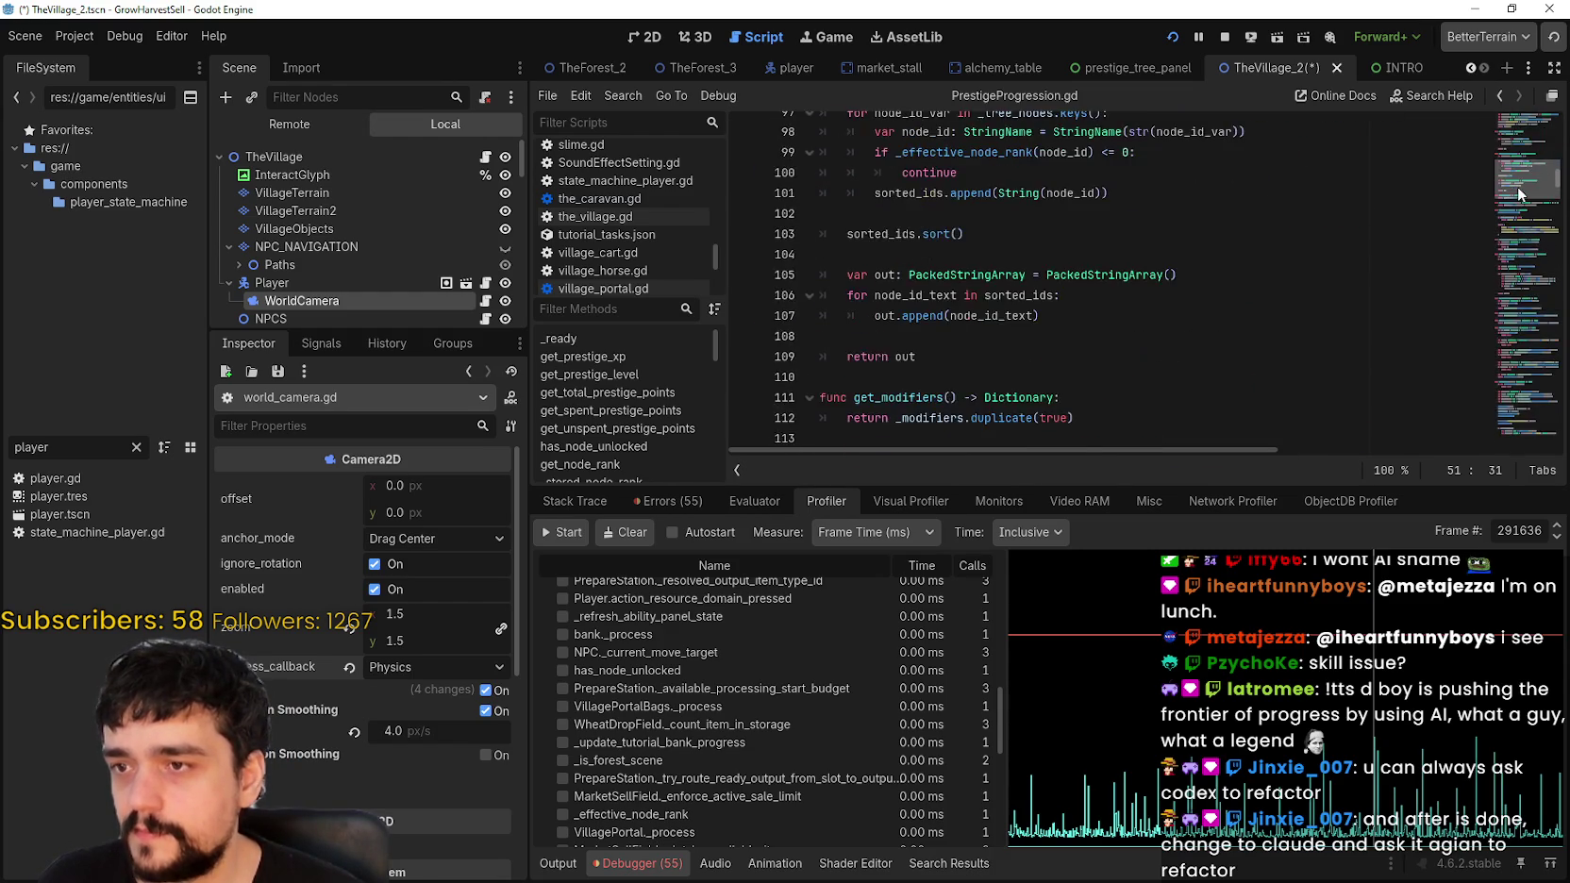
pyautogui.scroll(-20, 1519, 205)
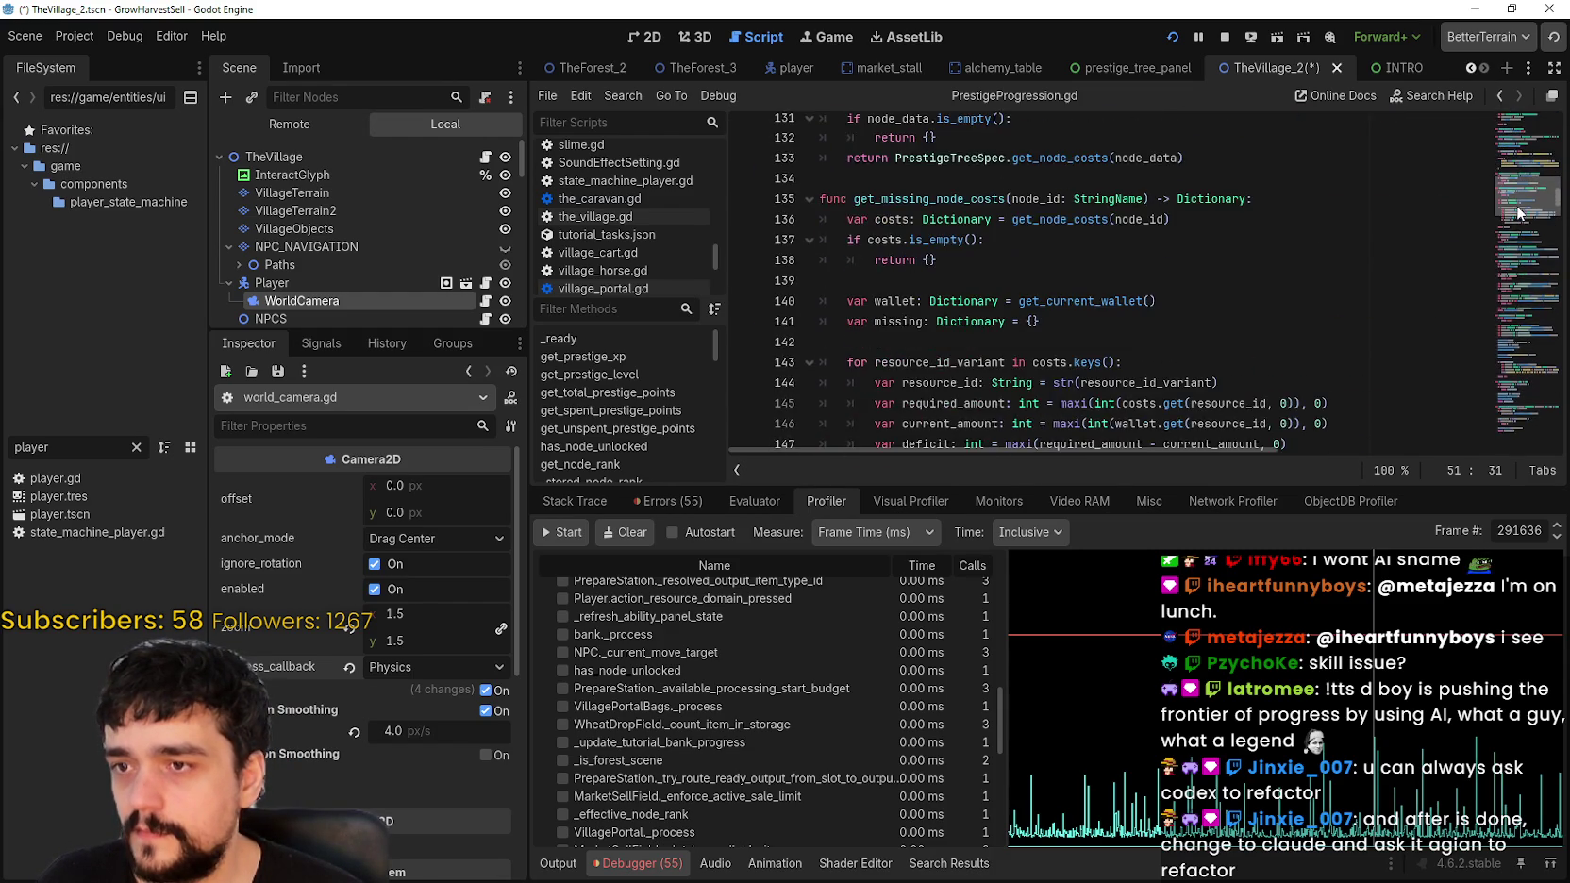
pyautogui.scroll(-3, 1520, 244)
pyautogui.scroll(4, 1521, 241)
pyautogui.scroll(-11, 1520, 244)
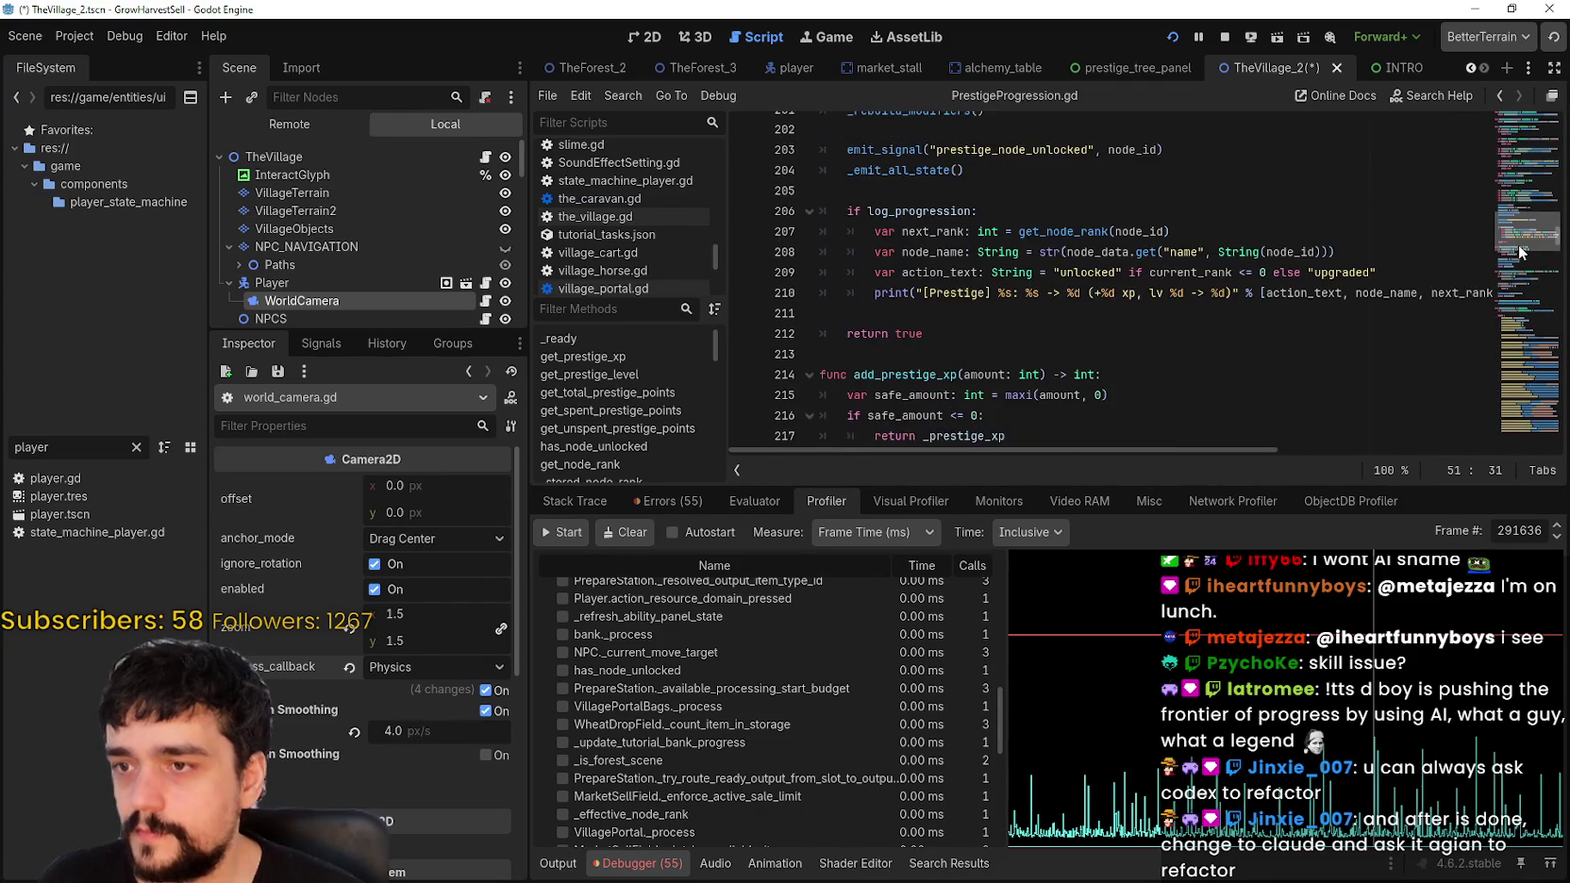
pyautogui.scroll(-8, 1513, 262)
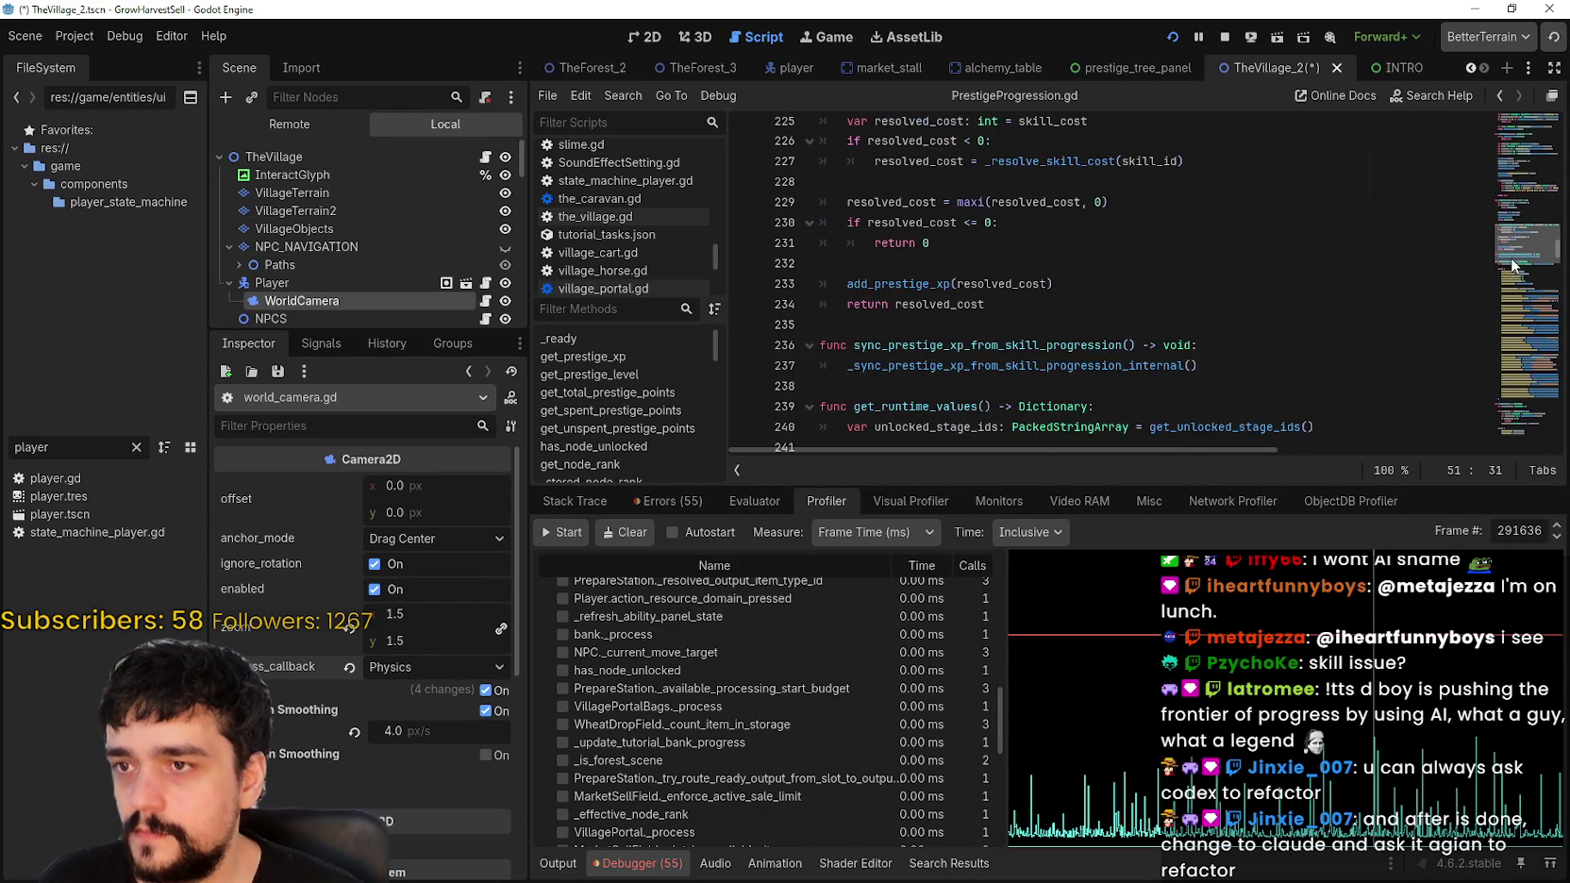
pyautogui.scroll(-20, 1511, 274)
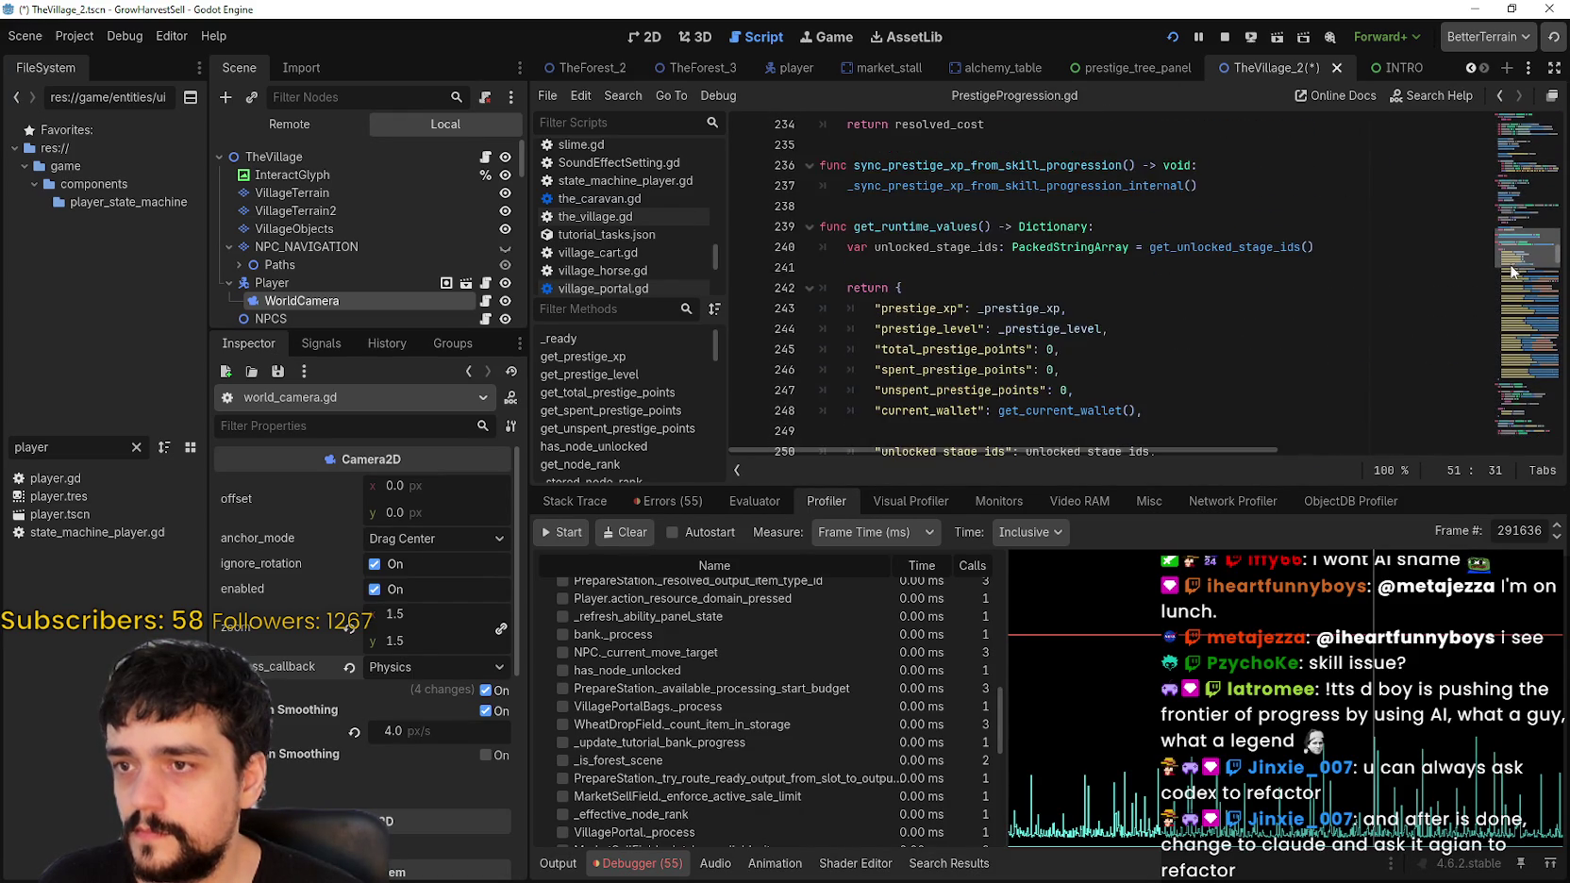
pyautogui.scroll(-13, 1512, 300)
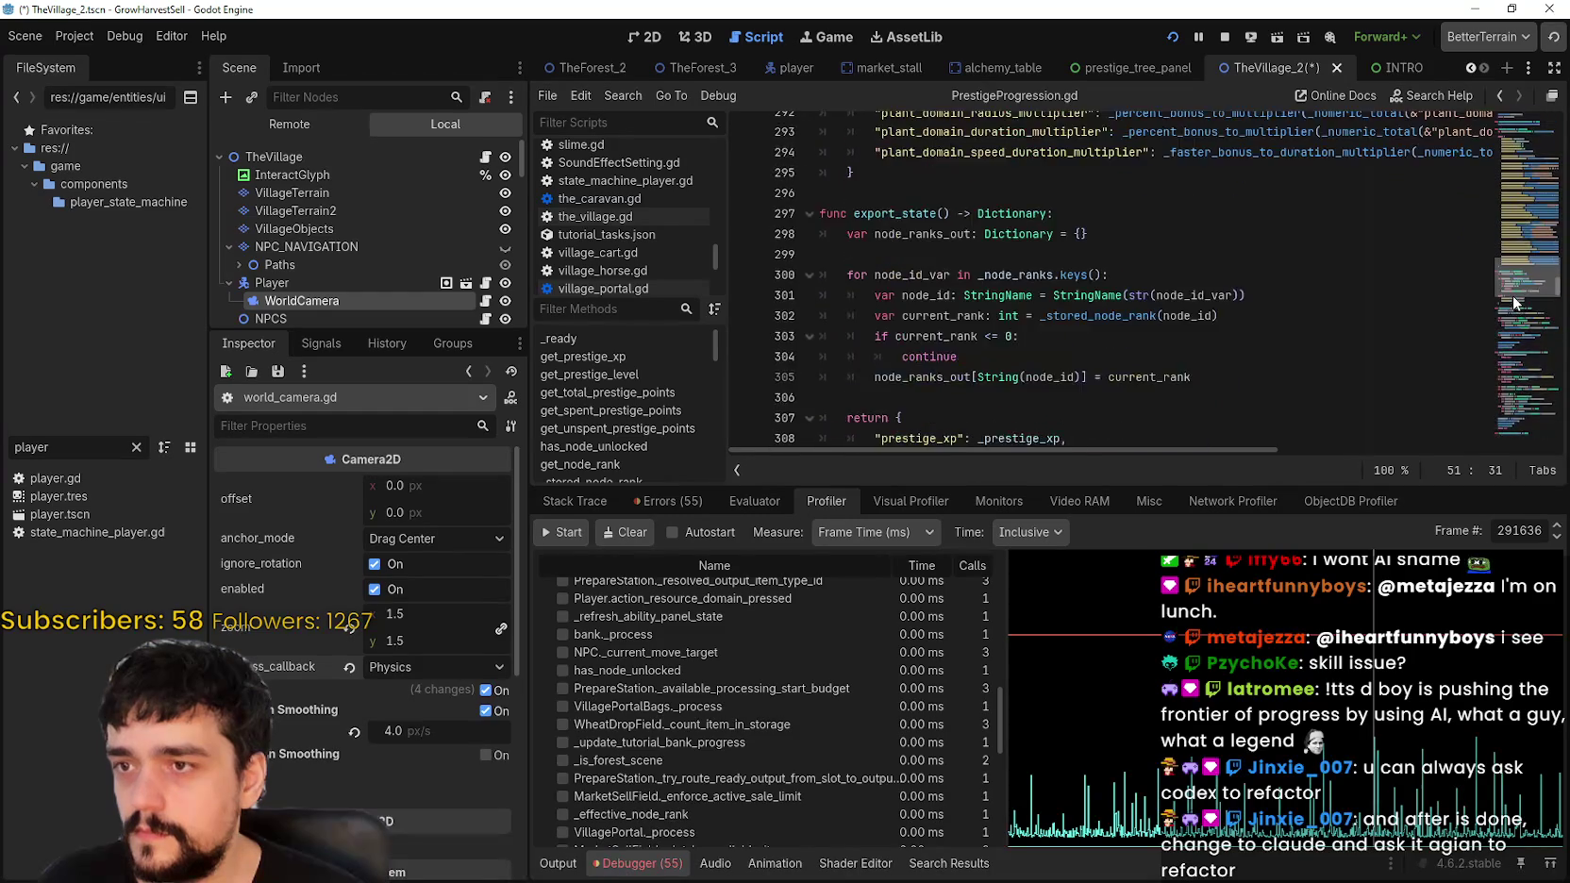
pyautogui.scroll(-17, 1517, 327)
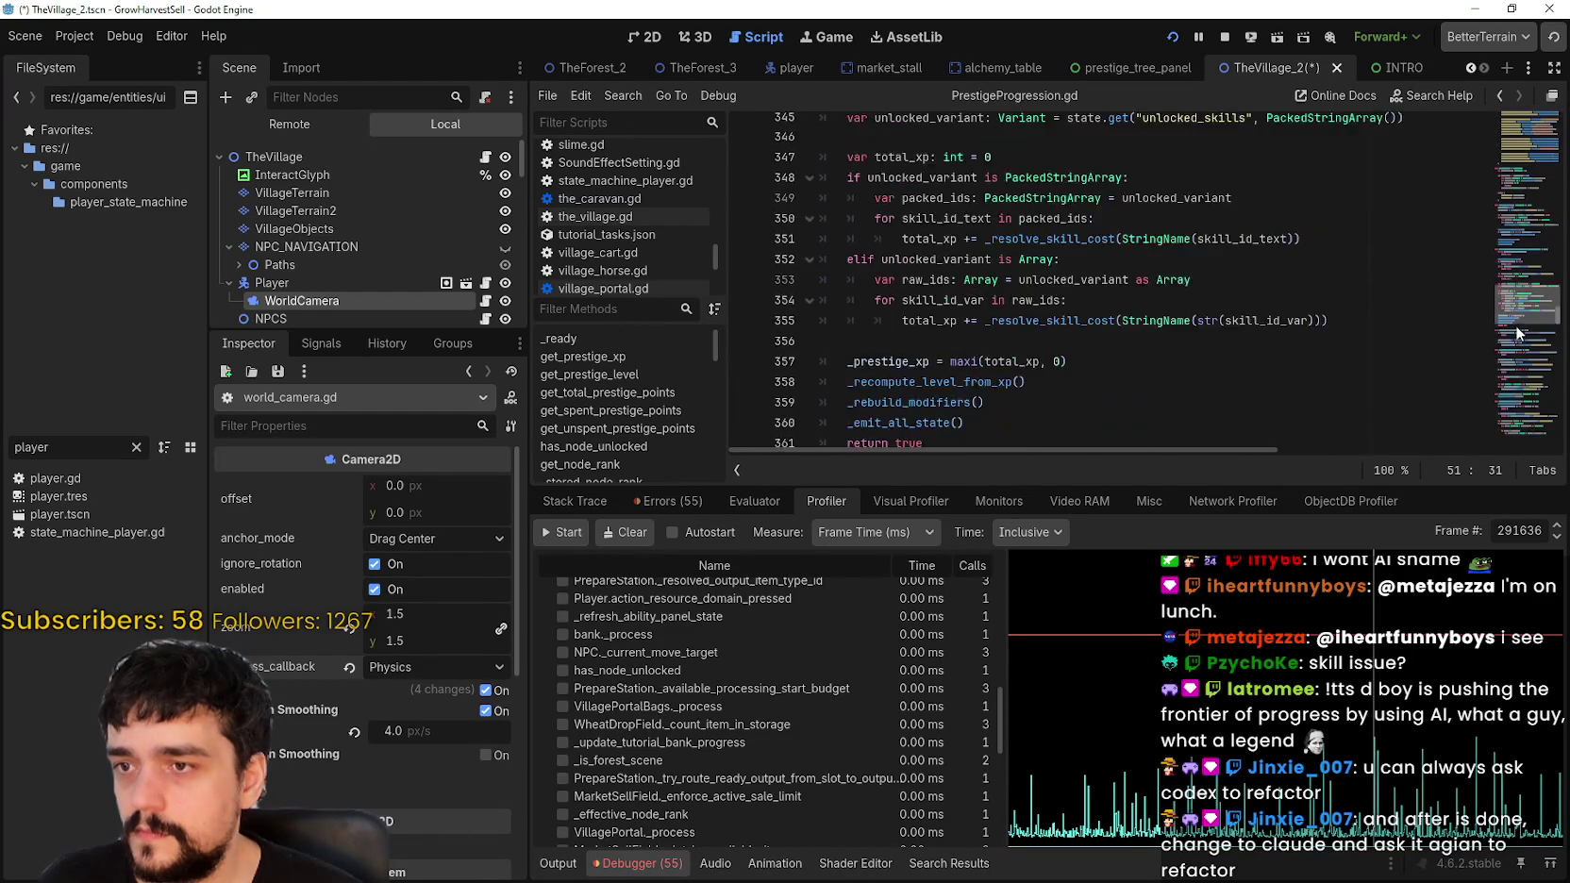
pyautogui.scroll(-20, 1518, 378)
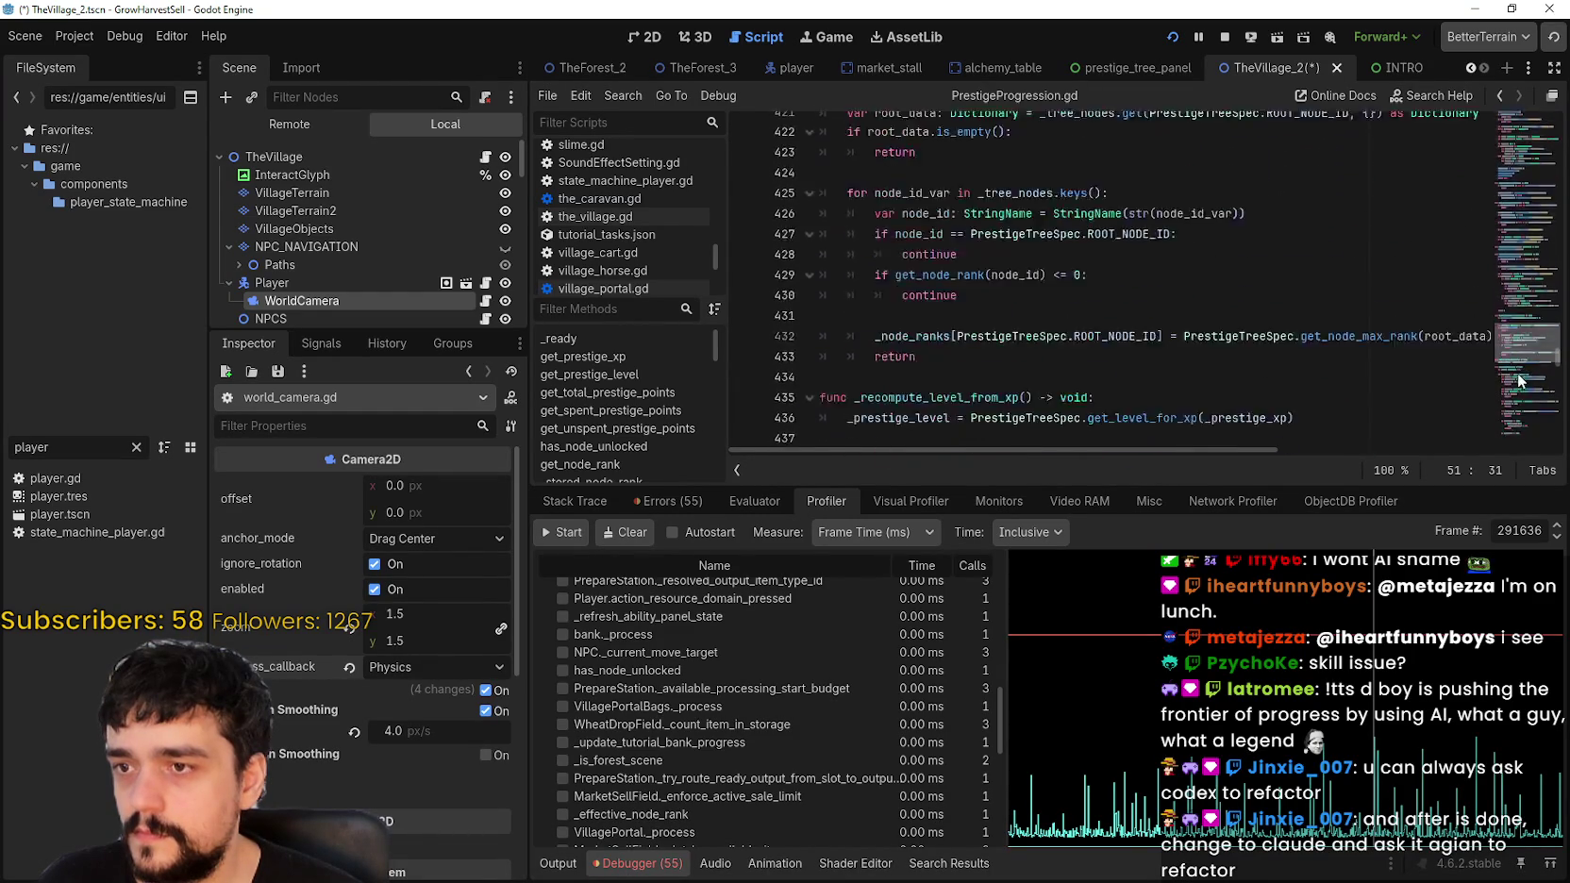
pyautogui.scroll(3, 1522, 407)
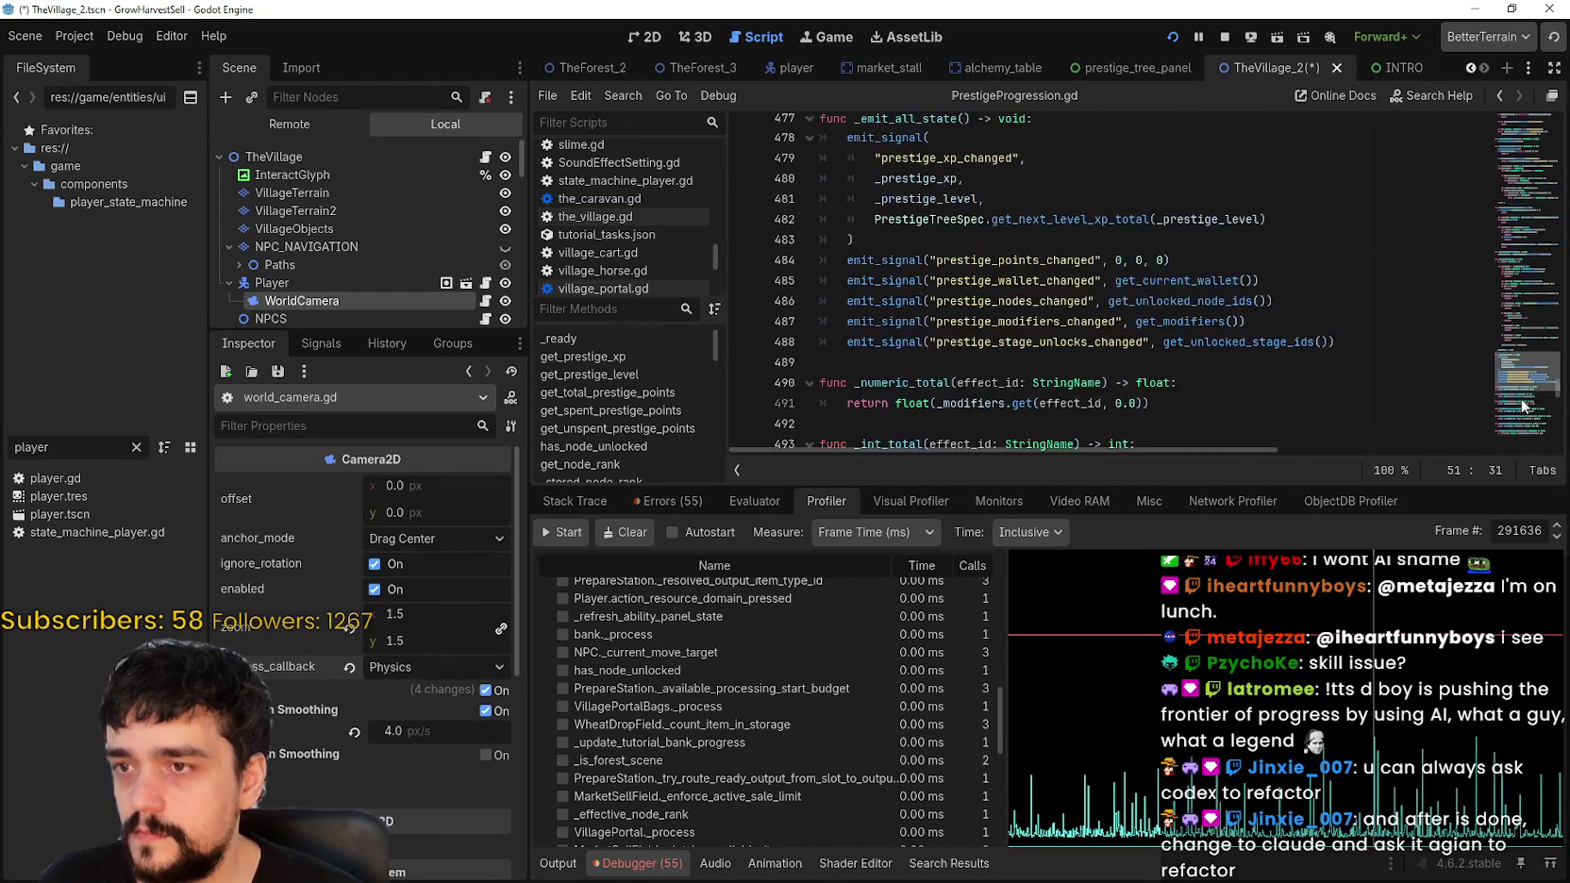
pyautogui.scroll(-5, 1522, 403)
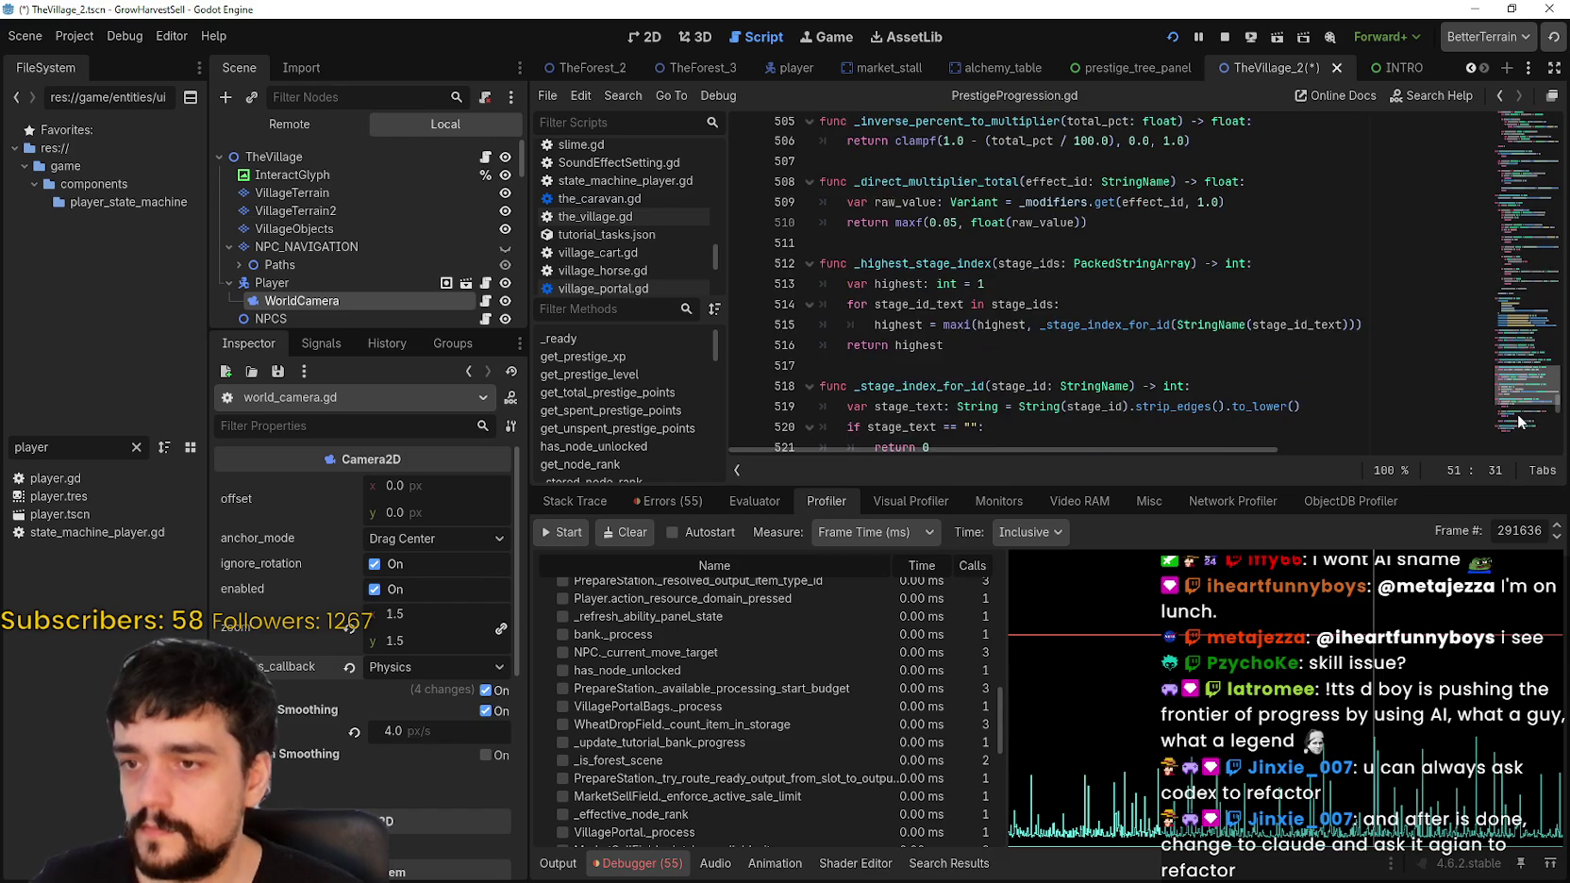
pyautogui.scroll(-14, 1518, 412)
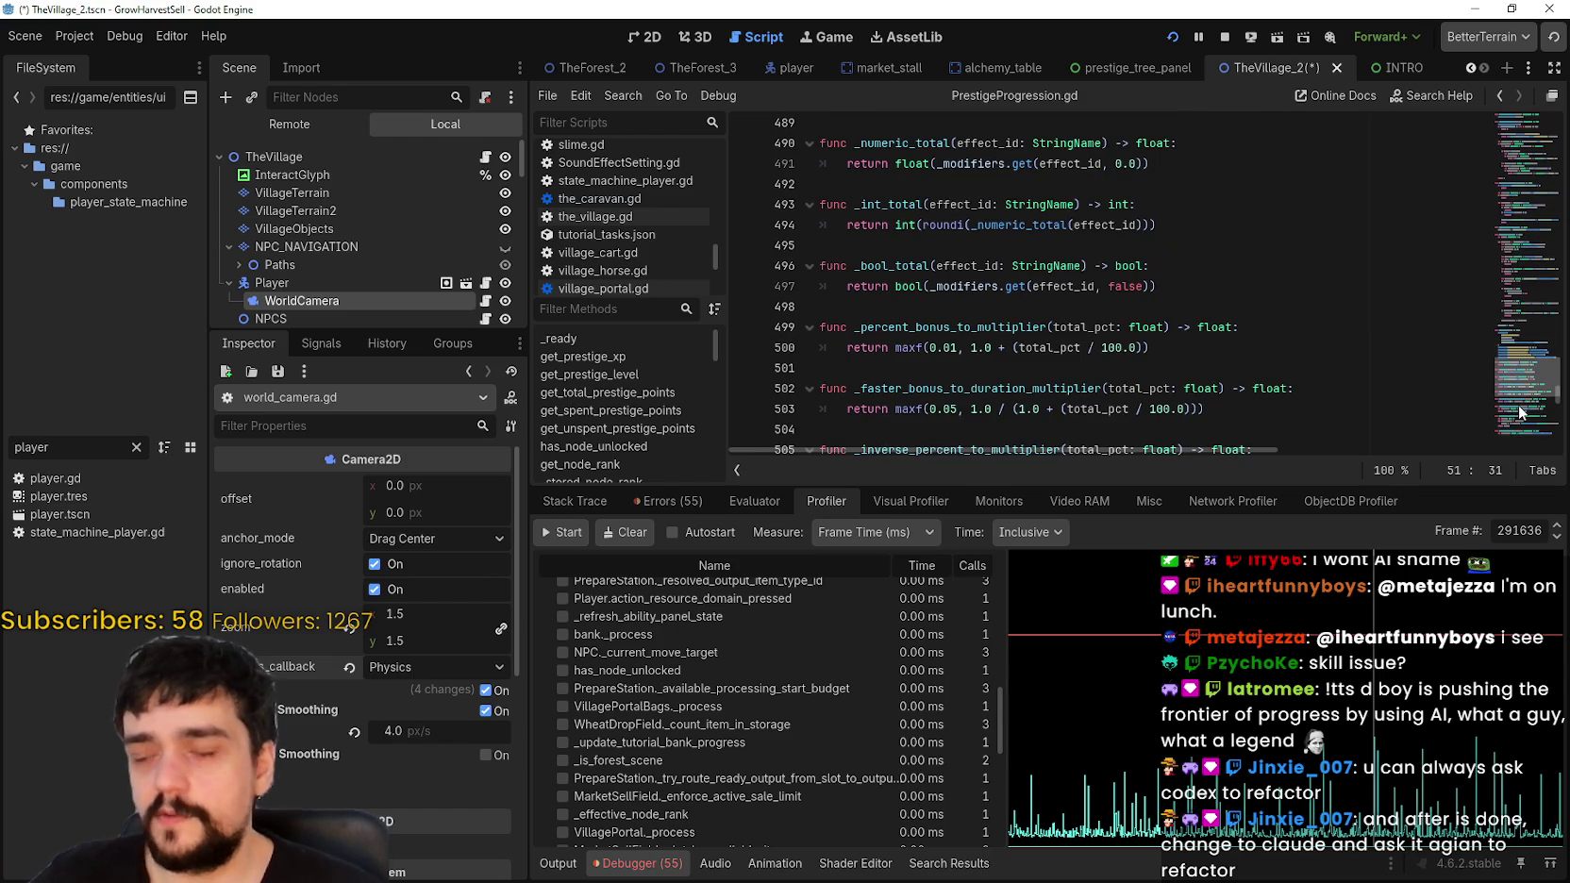
pyautogui.scroll(-13, 1522, 435)
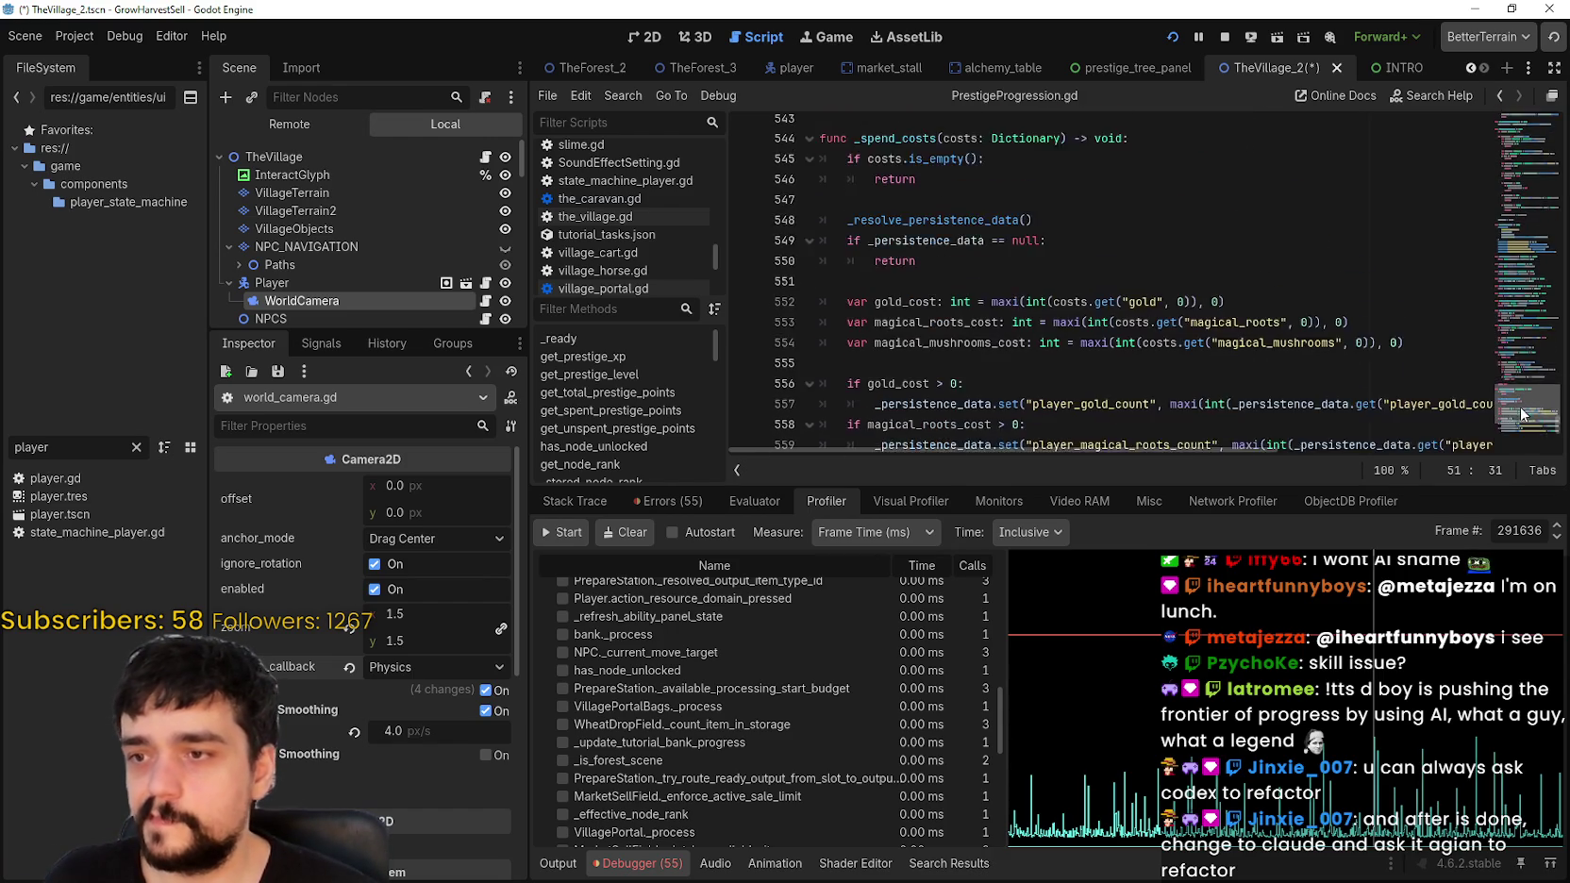
pyautogui.moveTo(1522, 441); pyautogui.dragTo(1559, 58)
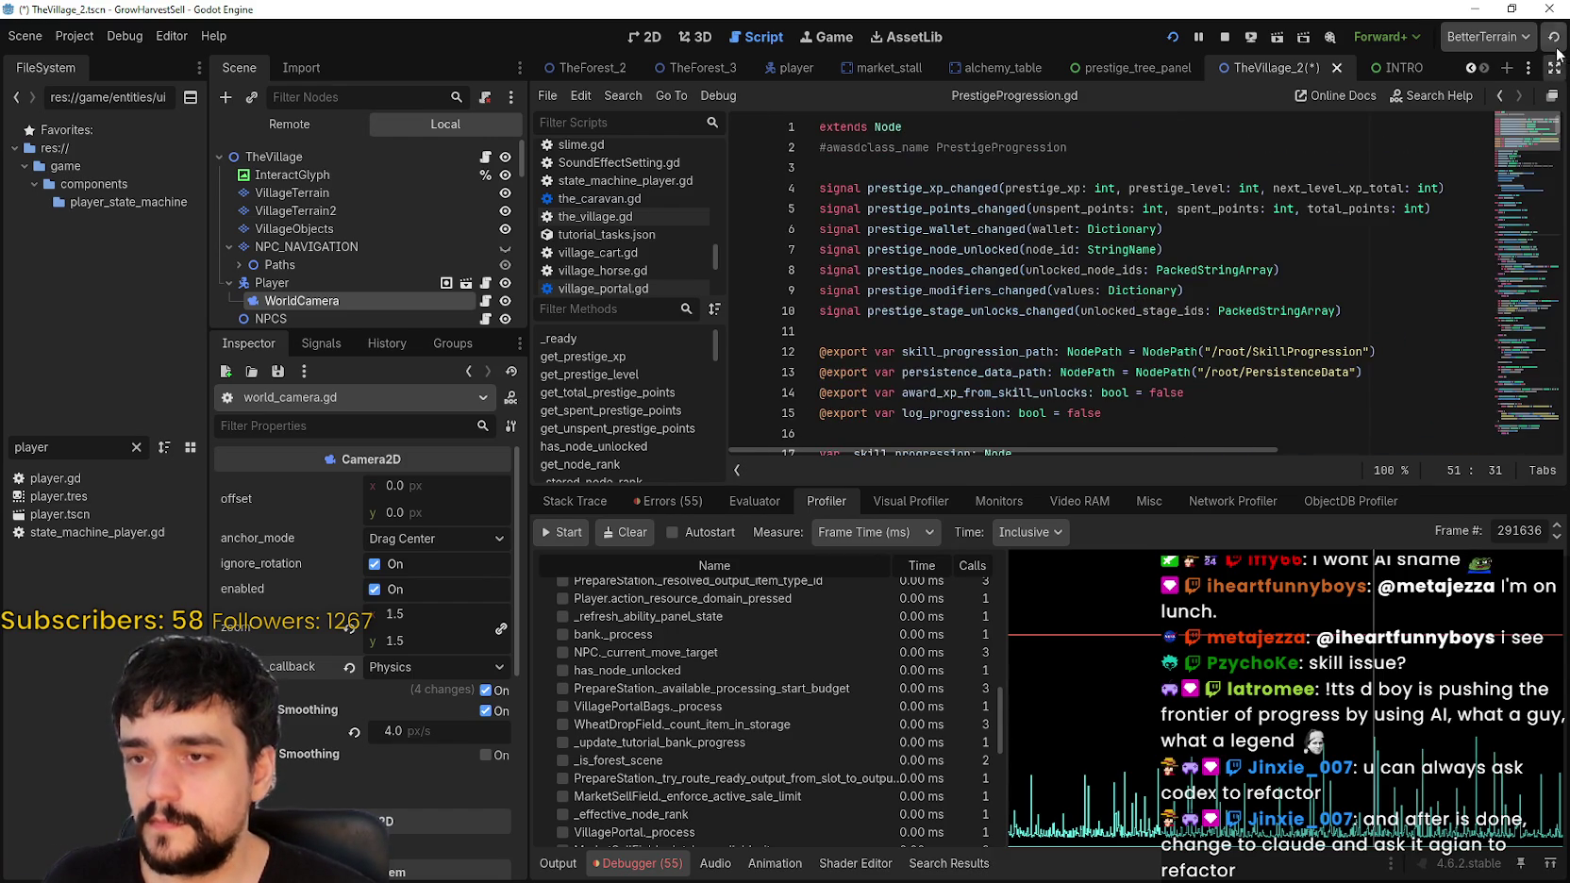
pyautogui.doubleClick(942, 188)
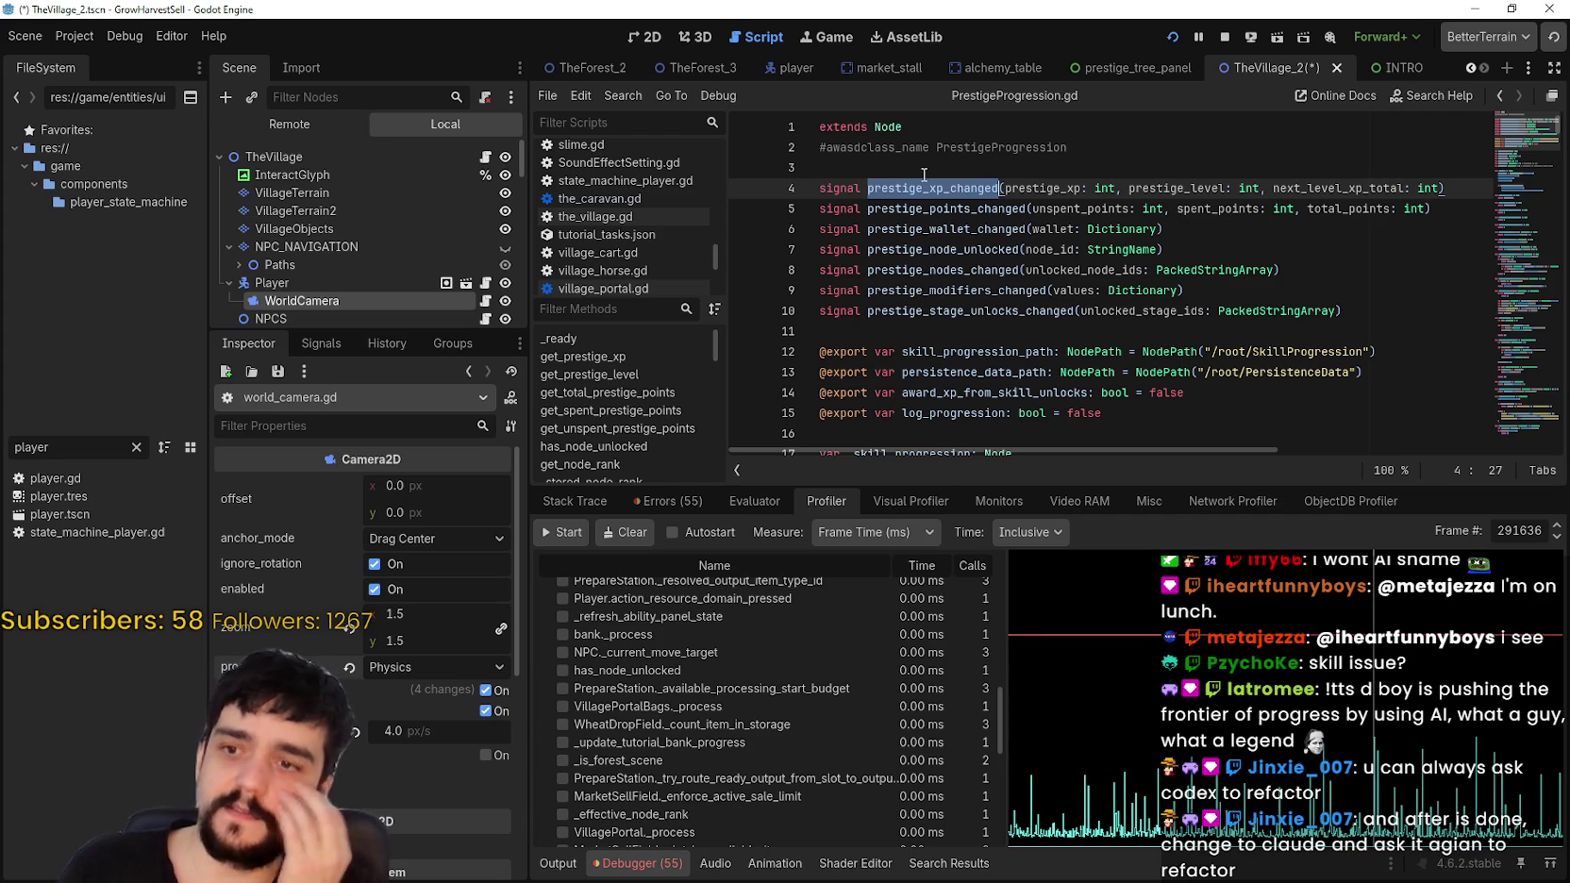
pyautogui.click(1020, 311)
# Step: Search all project files for has_node_unlocked and scroll the results
pyautogui.hotkey('ctrl', 'shift', 'f')
pyautogui.write('has_node')
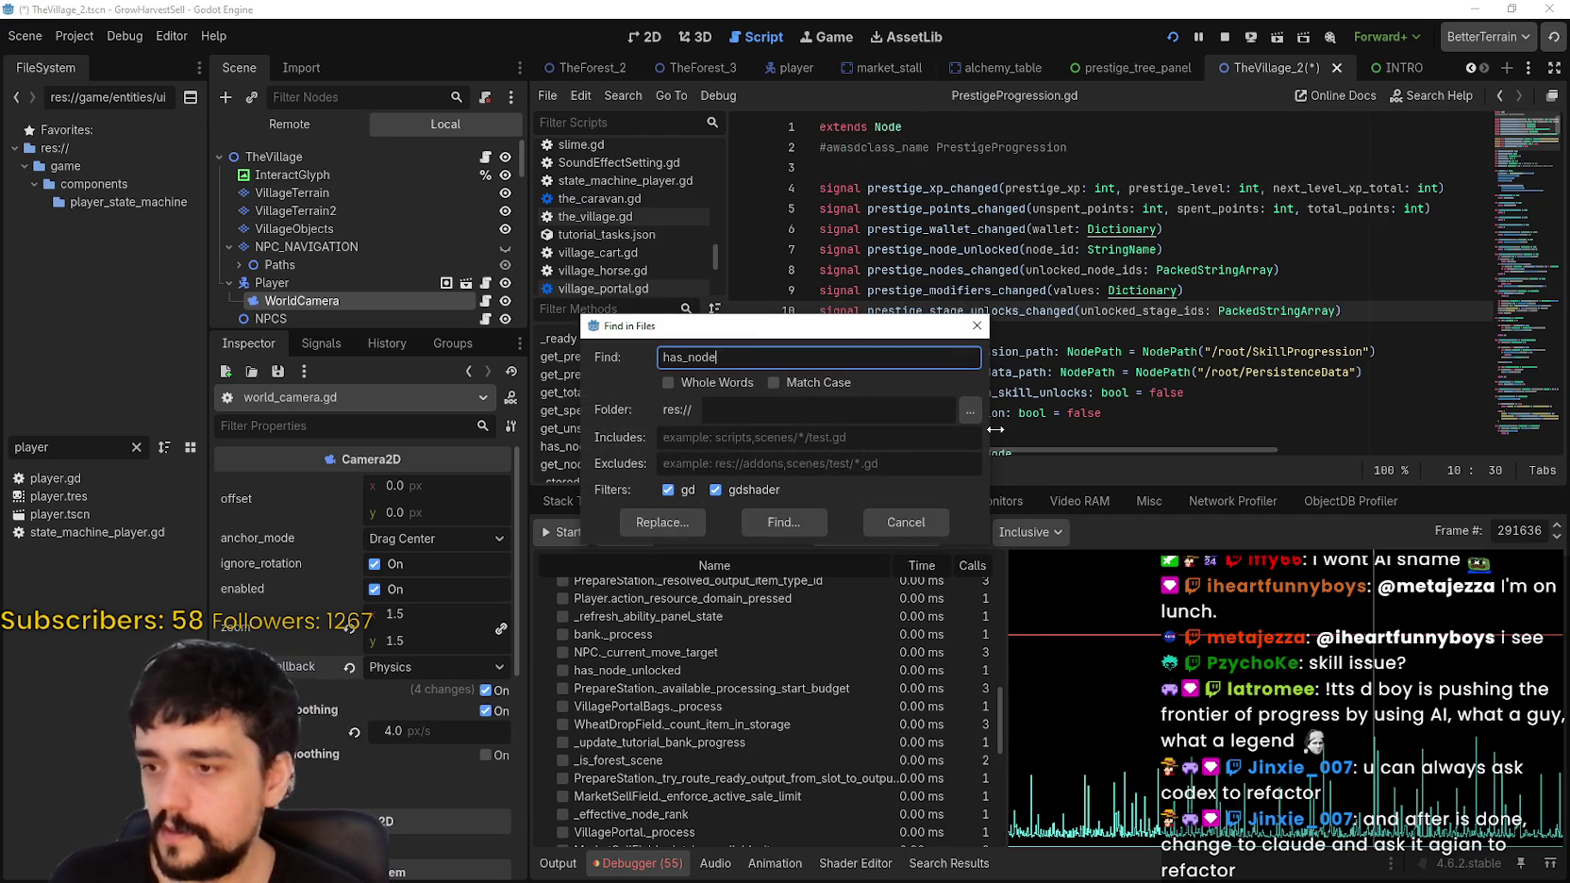
pyautogui.write('_unlocked')
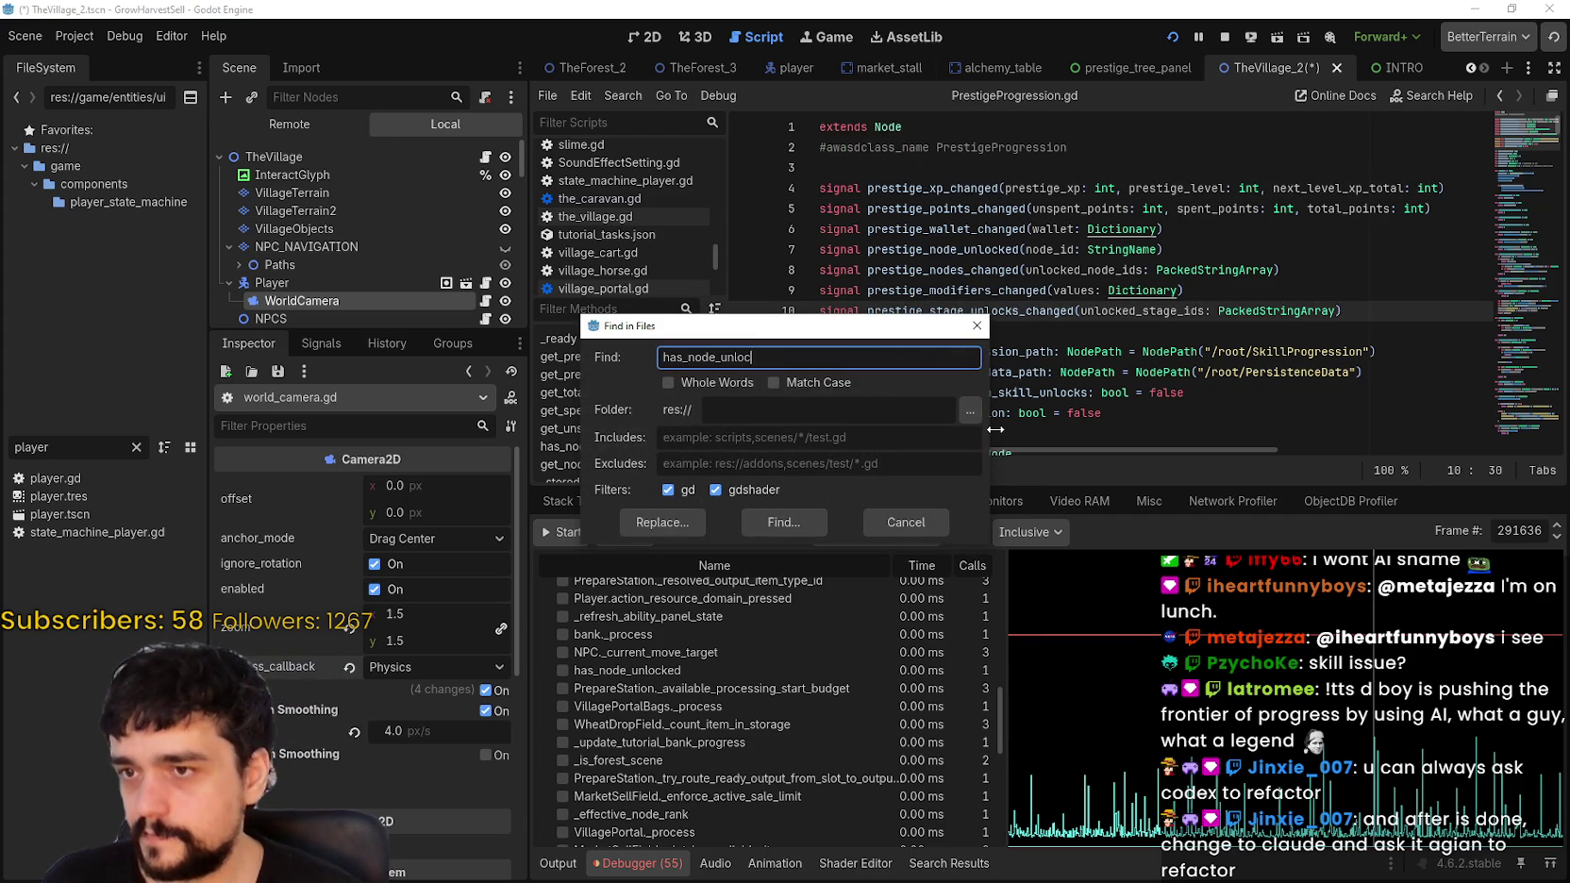
pyautogui.press('Return')
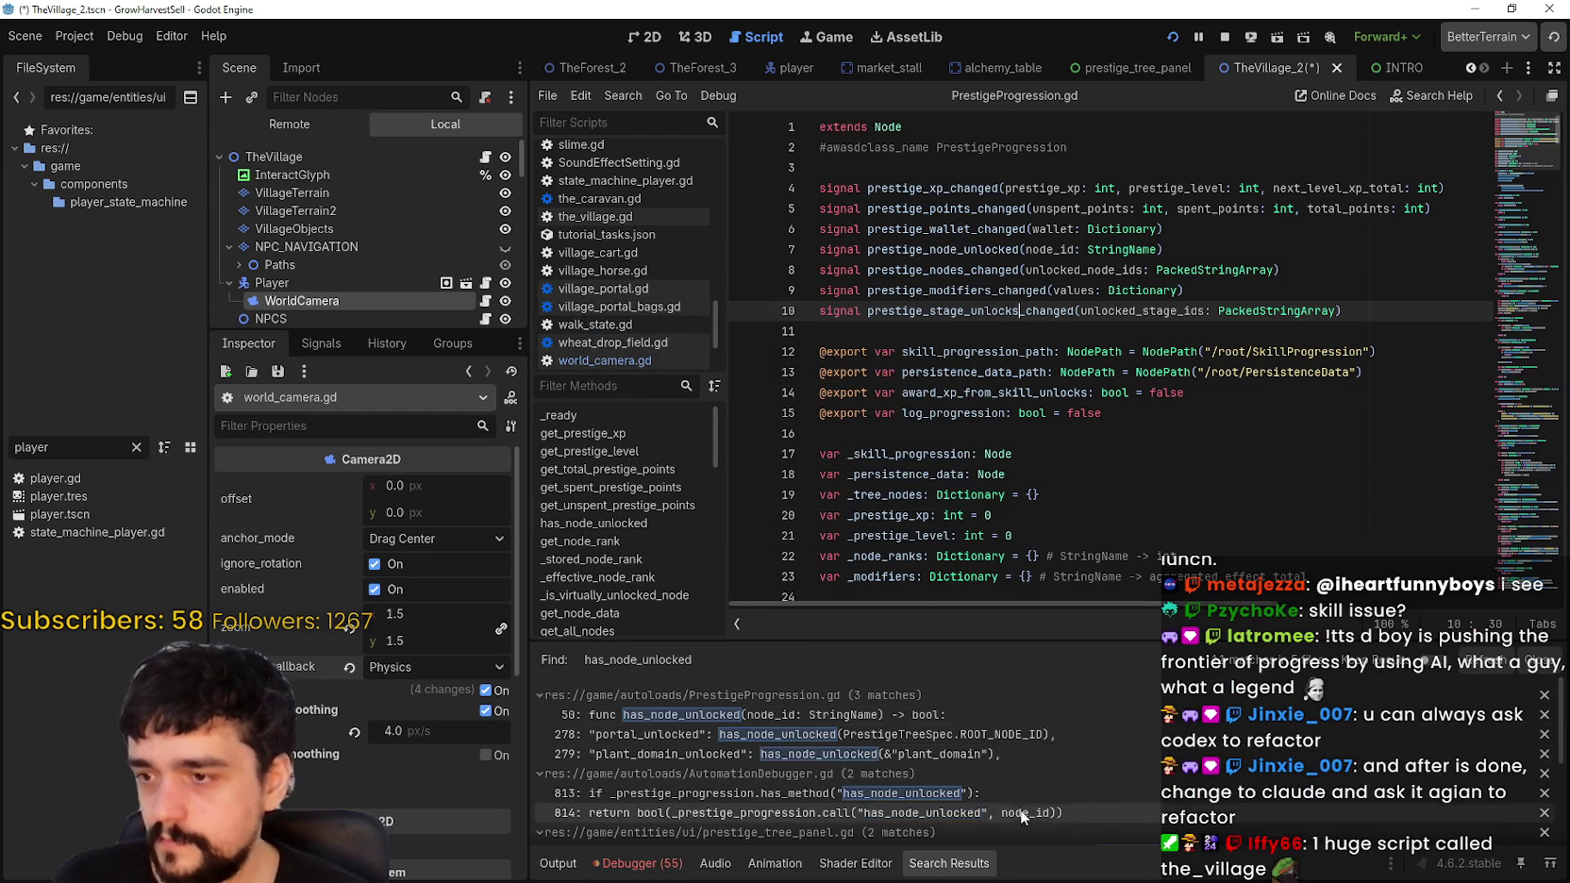
pyautogui.scroll(-3, 702, 791)
pyautogui.scroll(-4, 692, 739)
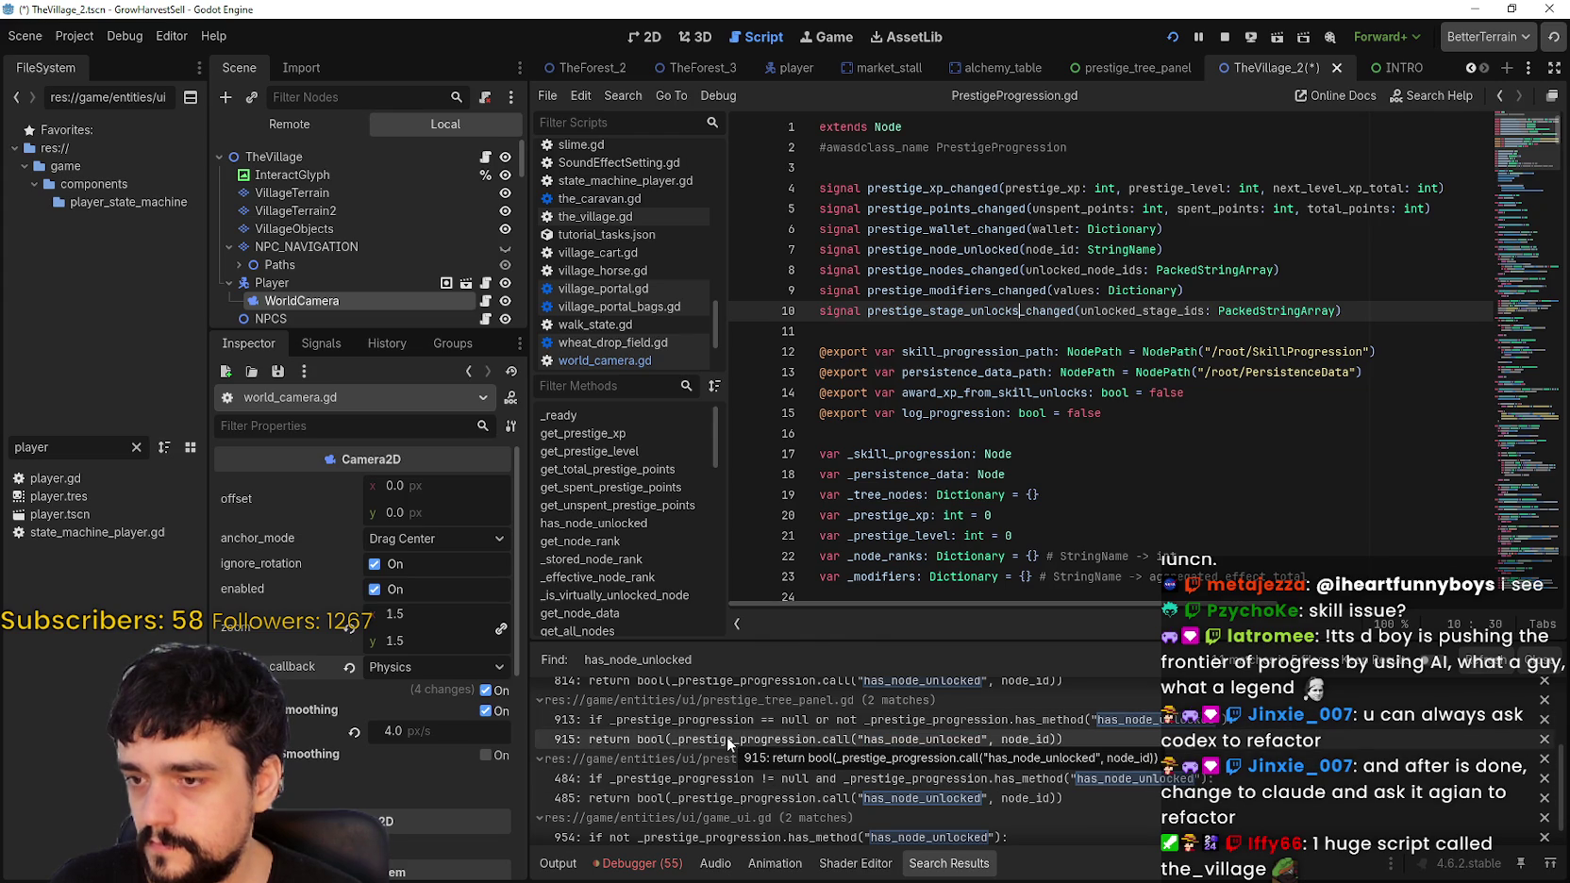
pyautogui.scroll(-1, 681, 783)
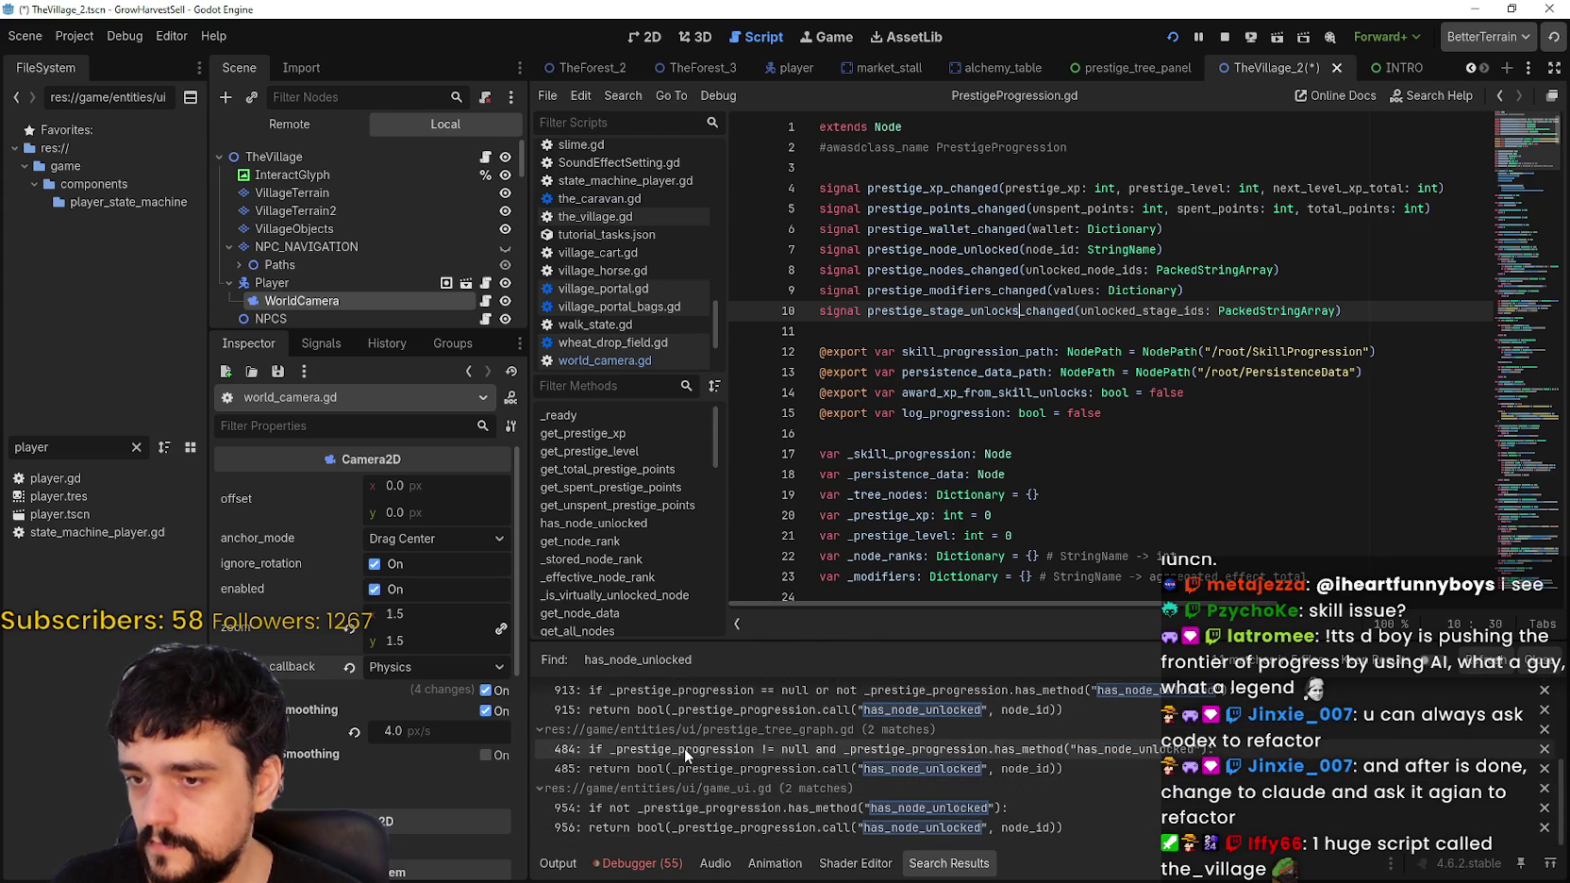
# Step: Open the game_ui.gd matches at lines 954 and 956
pyautogui.click(814, 807)
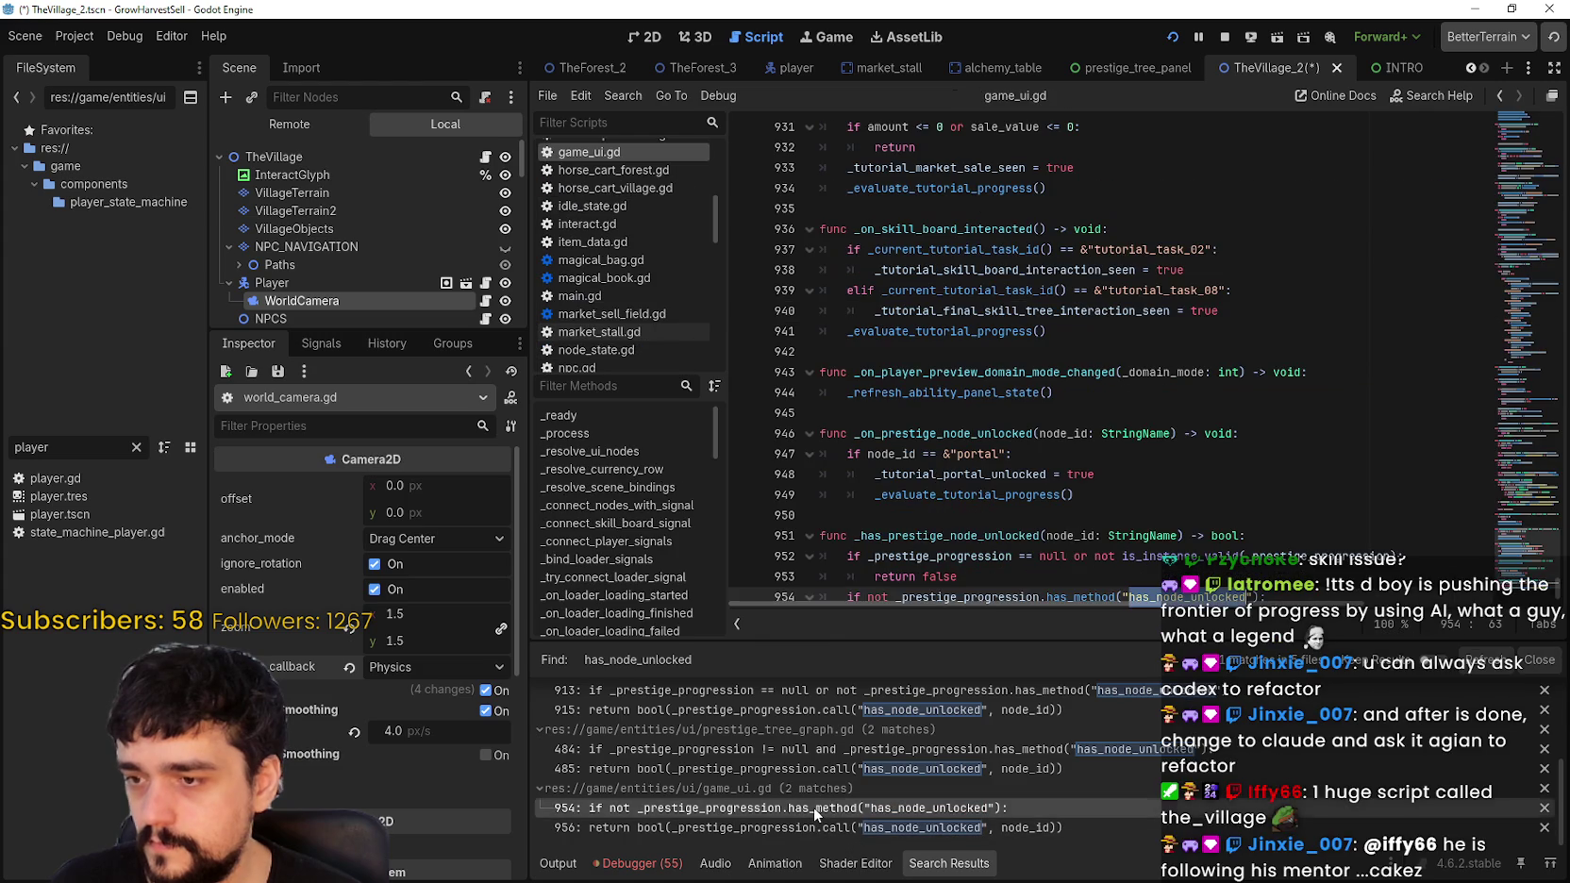
pyautogui.scroll(-1, 955, 495)
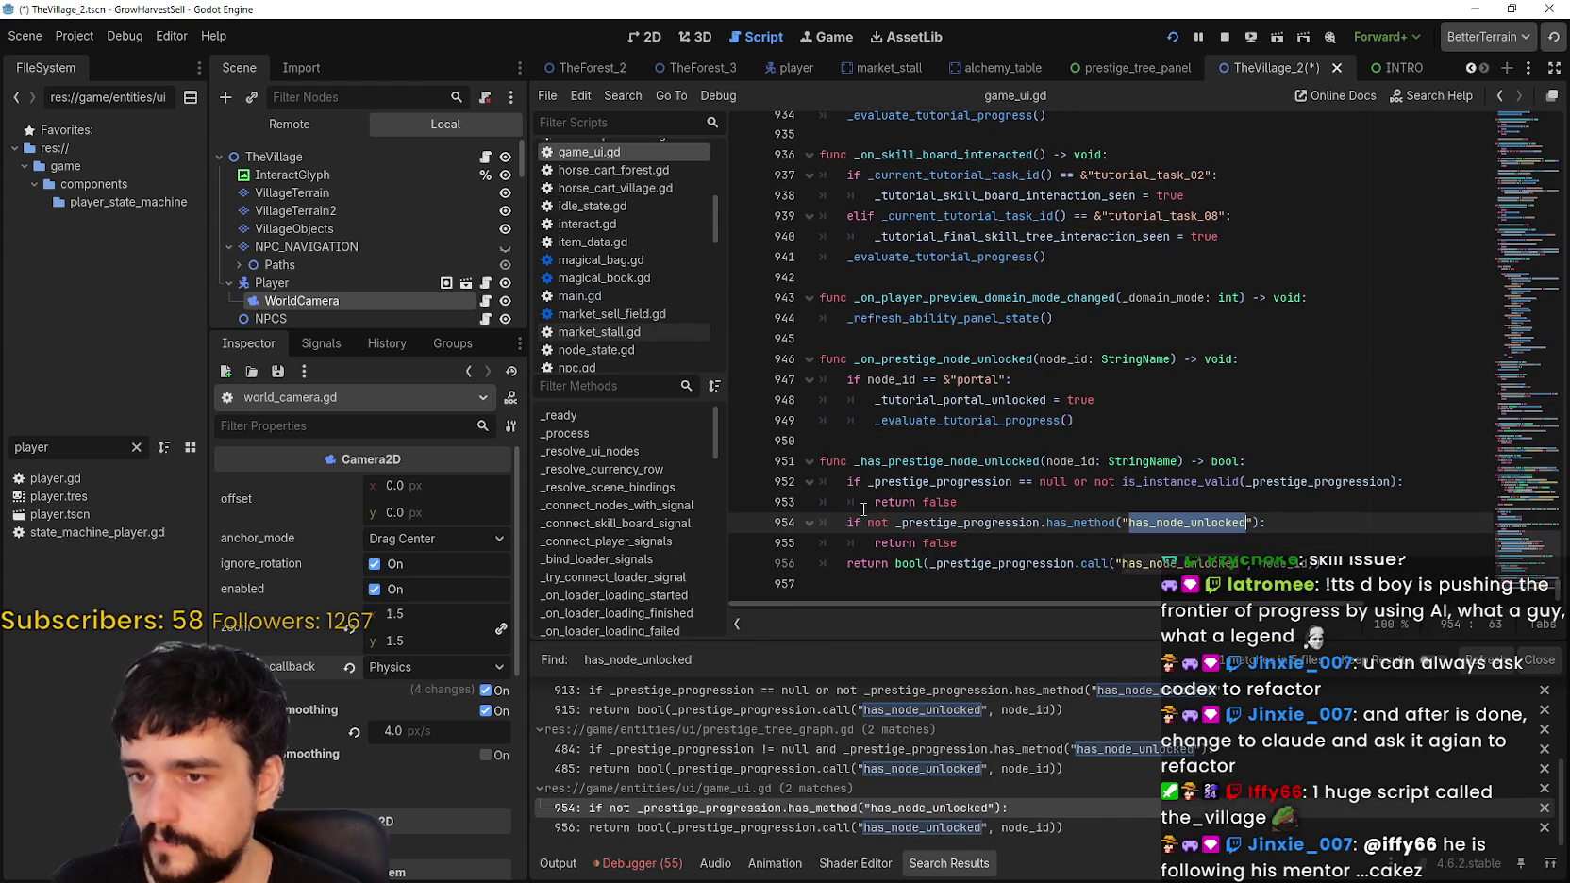
pyautogui.scroll(5, 850, 524)
pyautogui.scroll(-5, 849, 524)
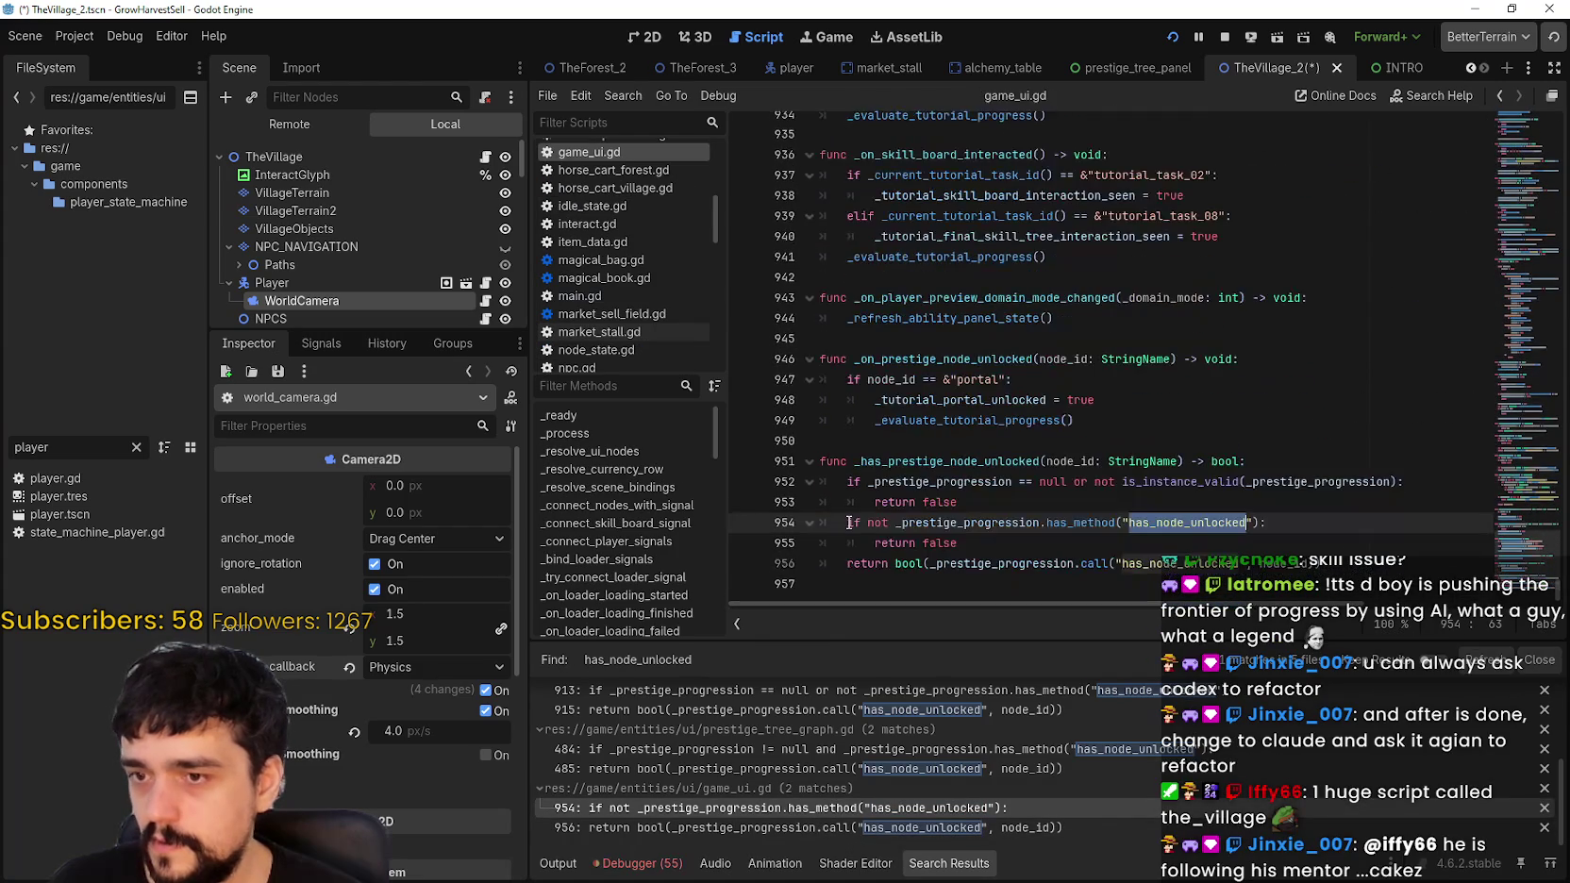
pyautogui.scroll(10, 849, 521)
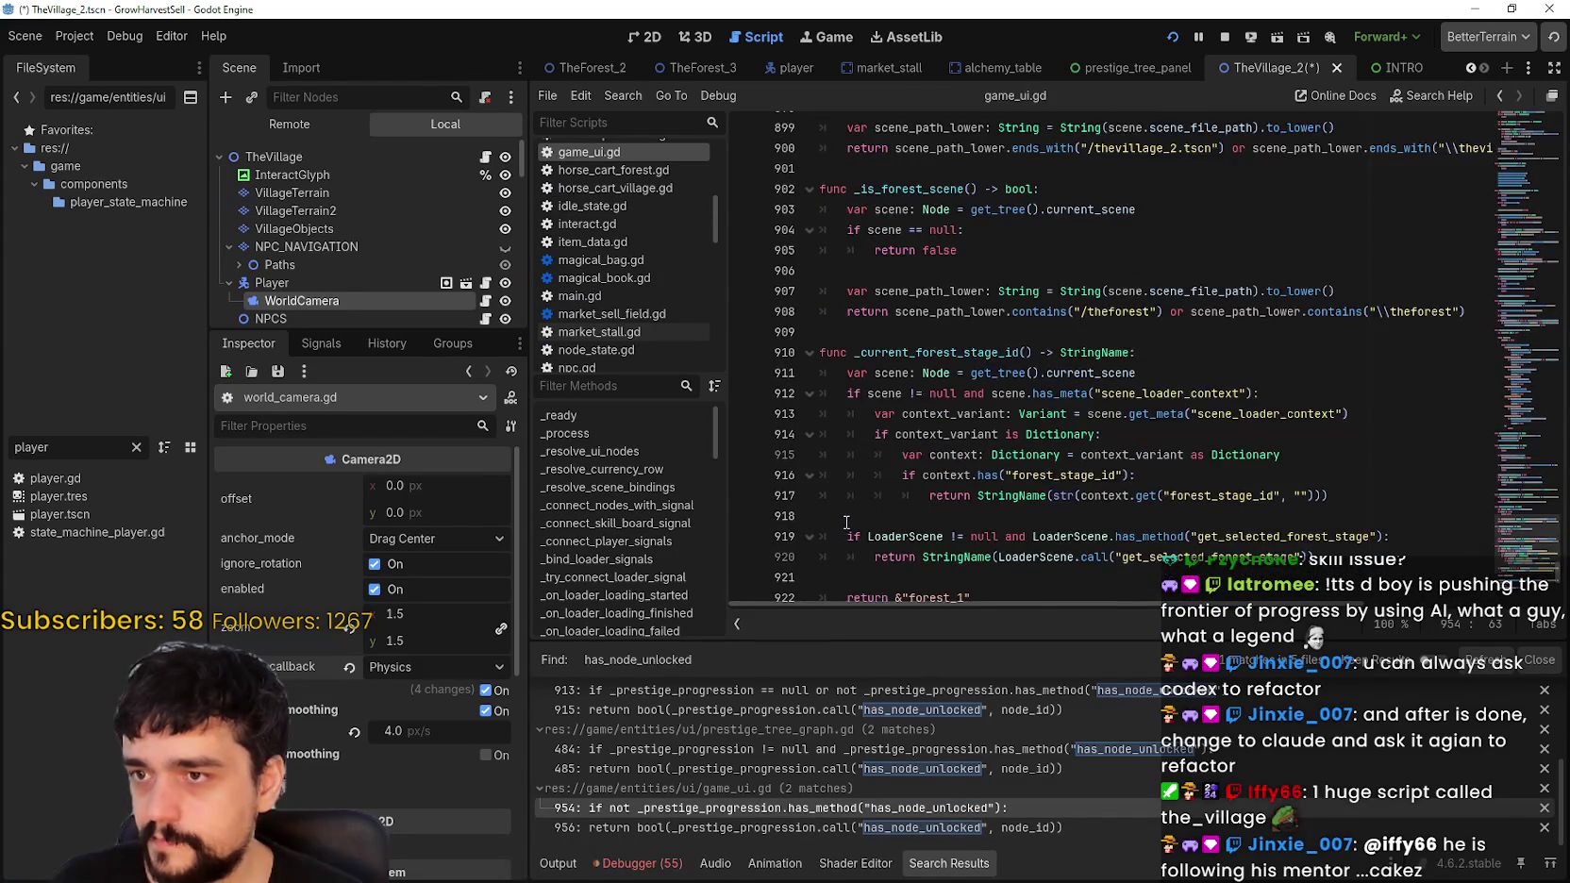
pyautogui.click(712, 828)
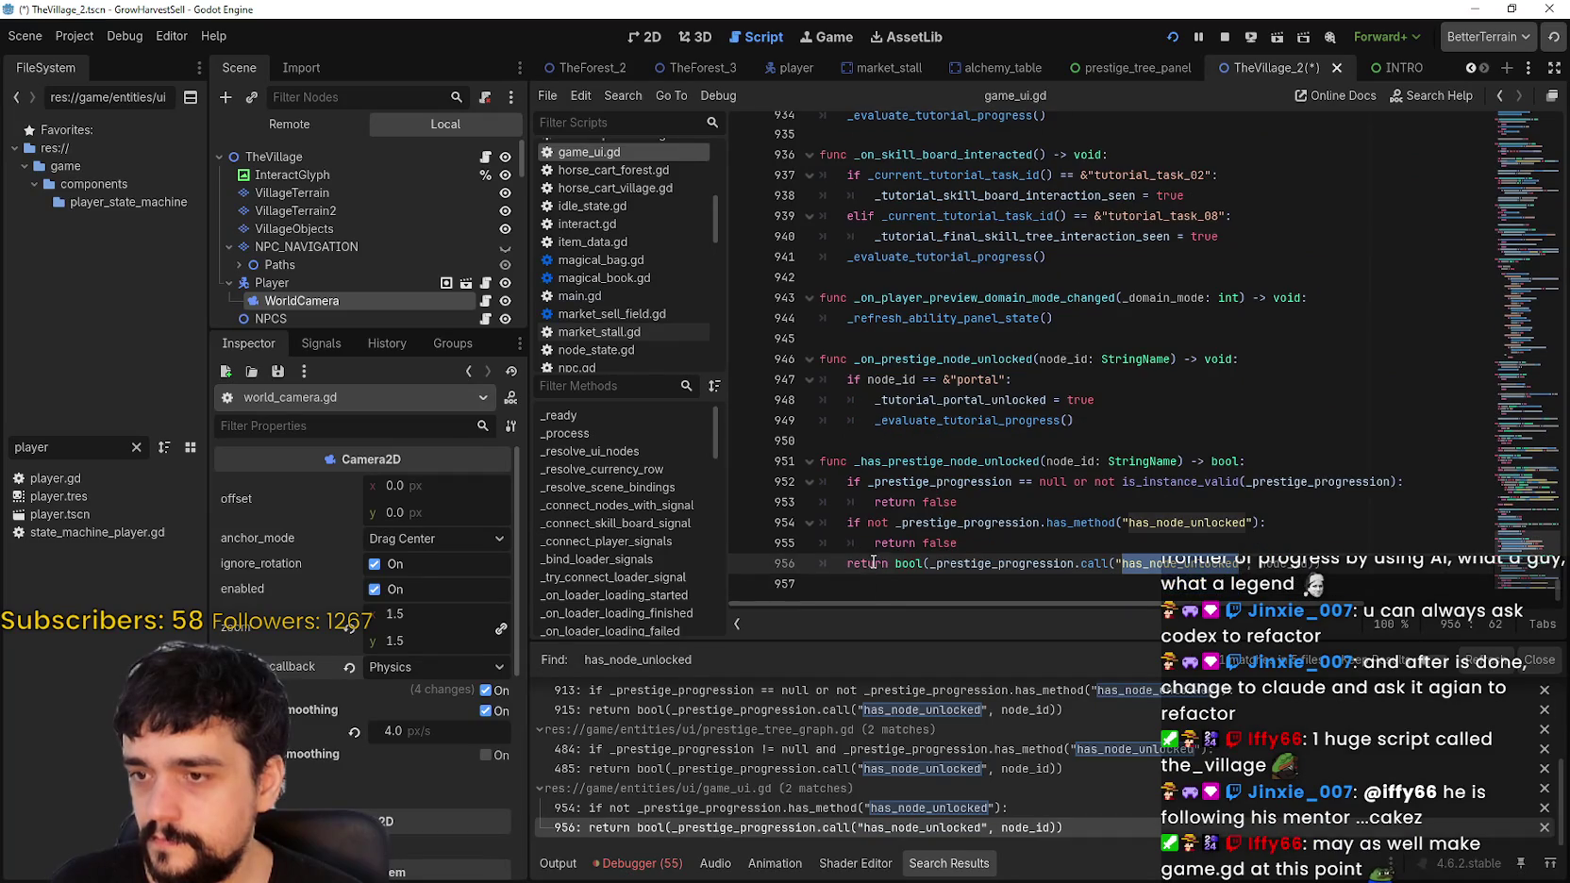
pyautogui.scroll(3, 801, 781)
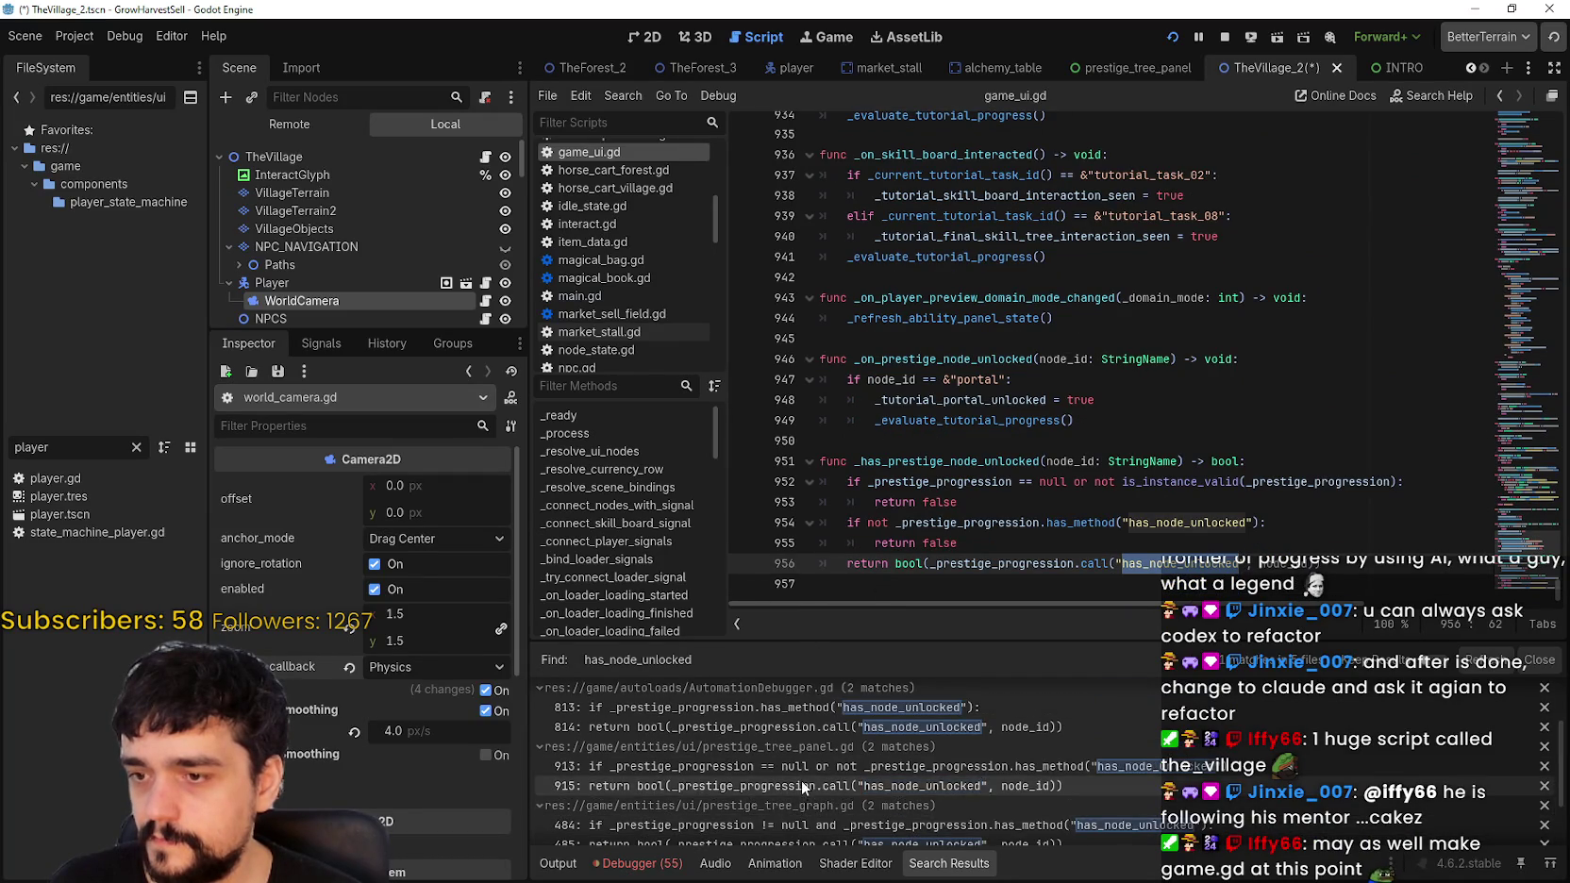
pyautogui.scroll(1, 799, 773)
# Step: Open the AutomationDebugger.gd matches at lines 813–814 and the prestige_tree_graph.gd match at line 484
pyautogui.click(806, 748)
pyautogui.scroll(5, 953, 406)
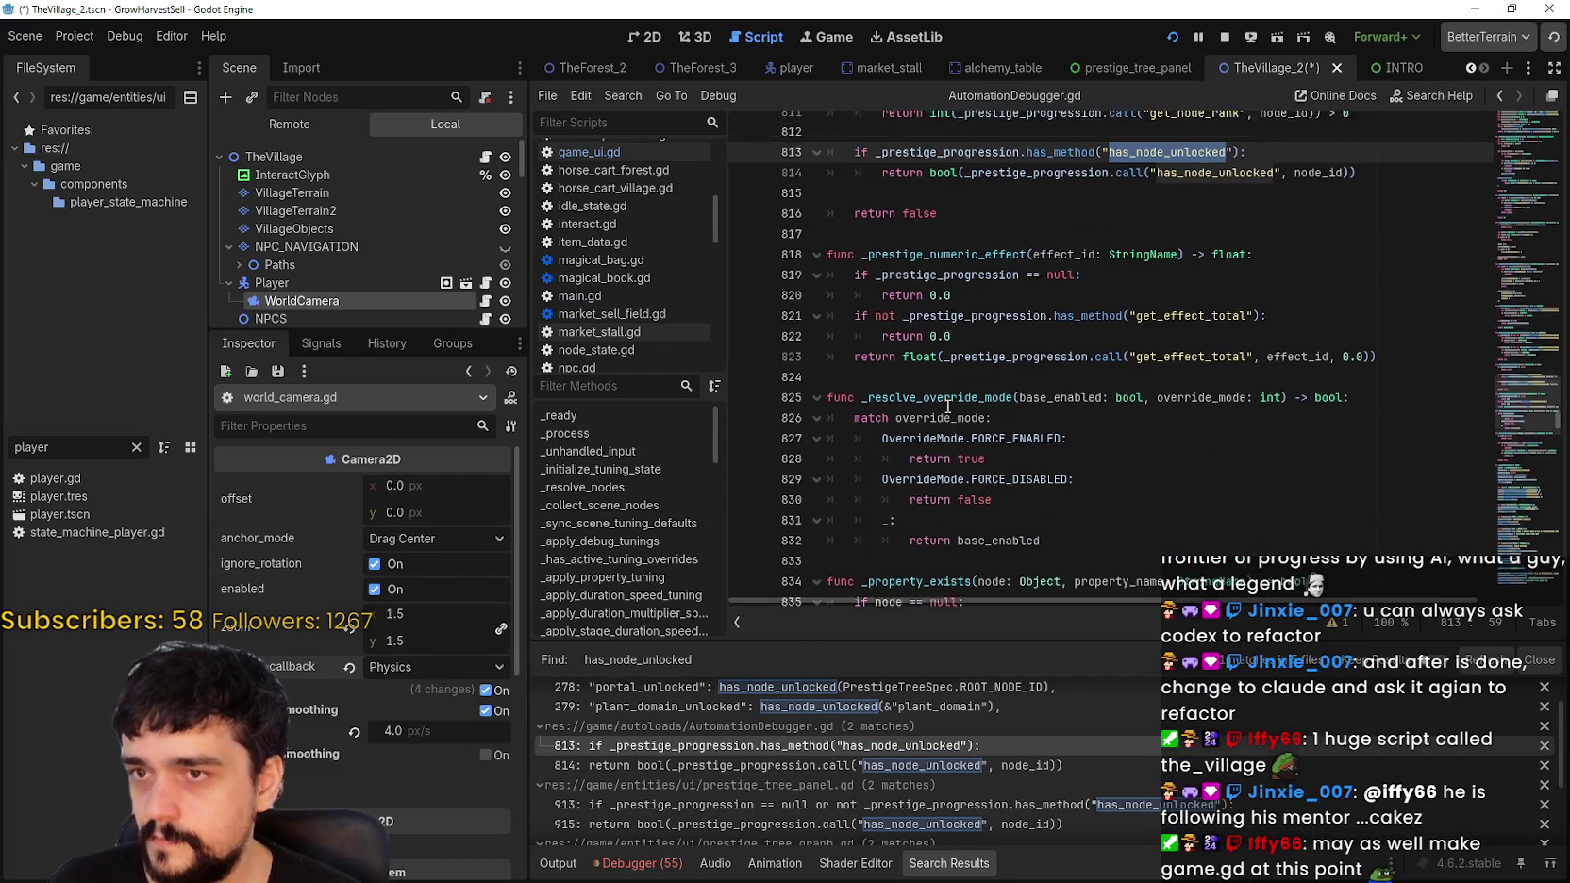
pyautogui.click(739, 765)
pyautogui.scroll(1, 789, 790)
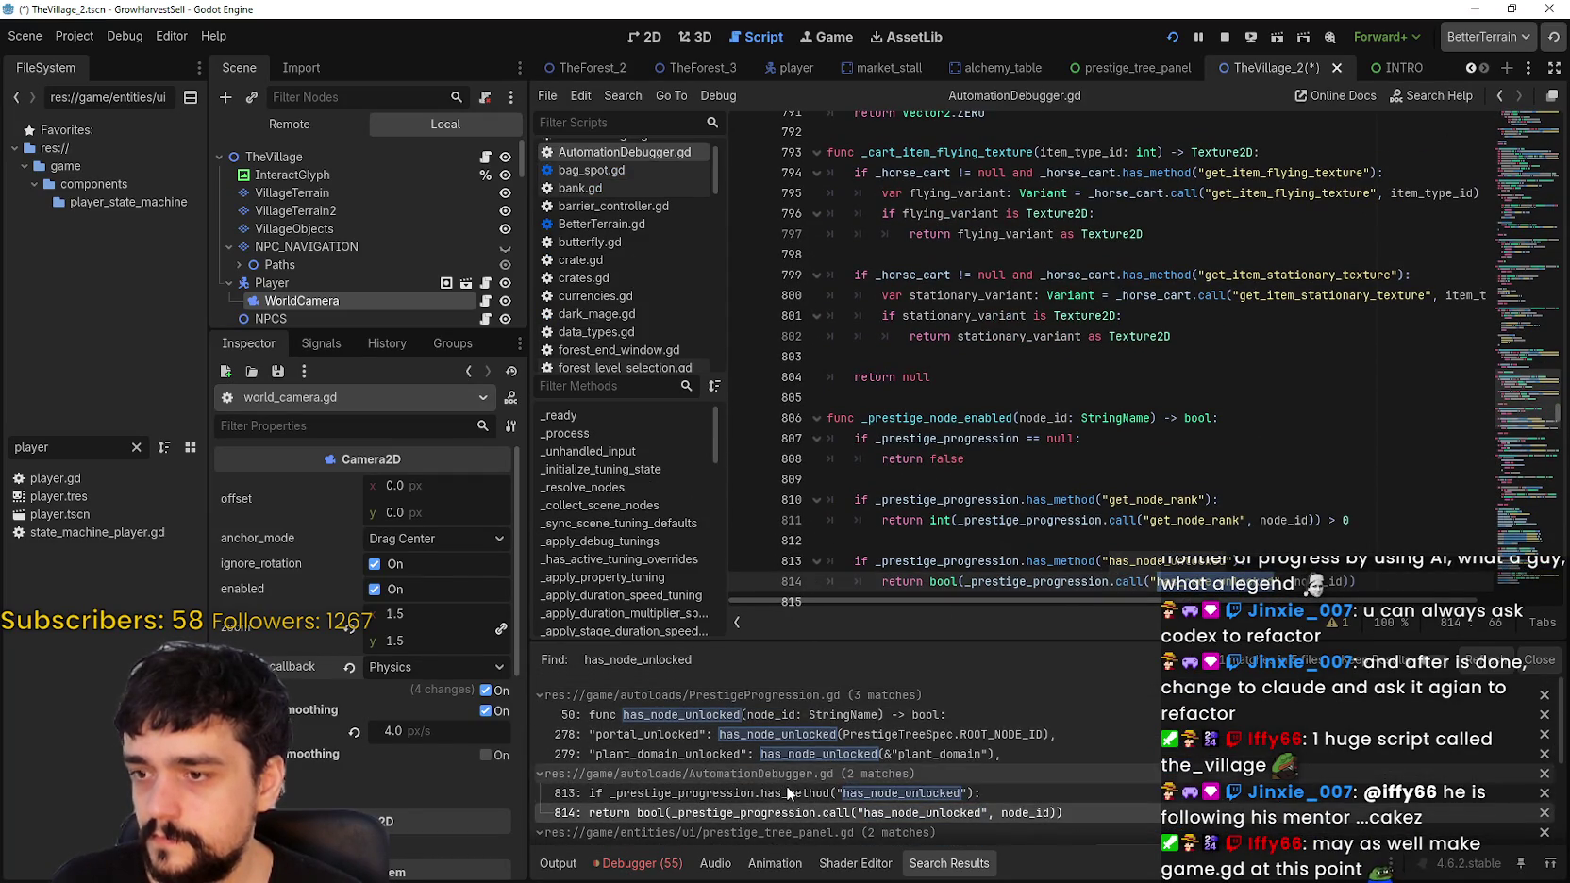
pyautogui.scroll(-5, 788, 790)
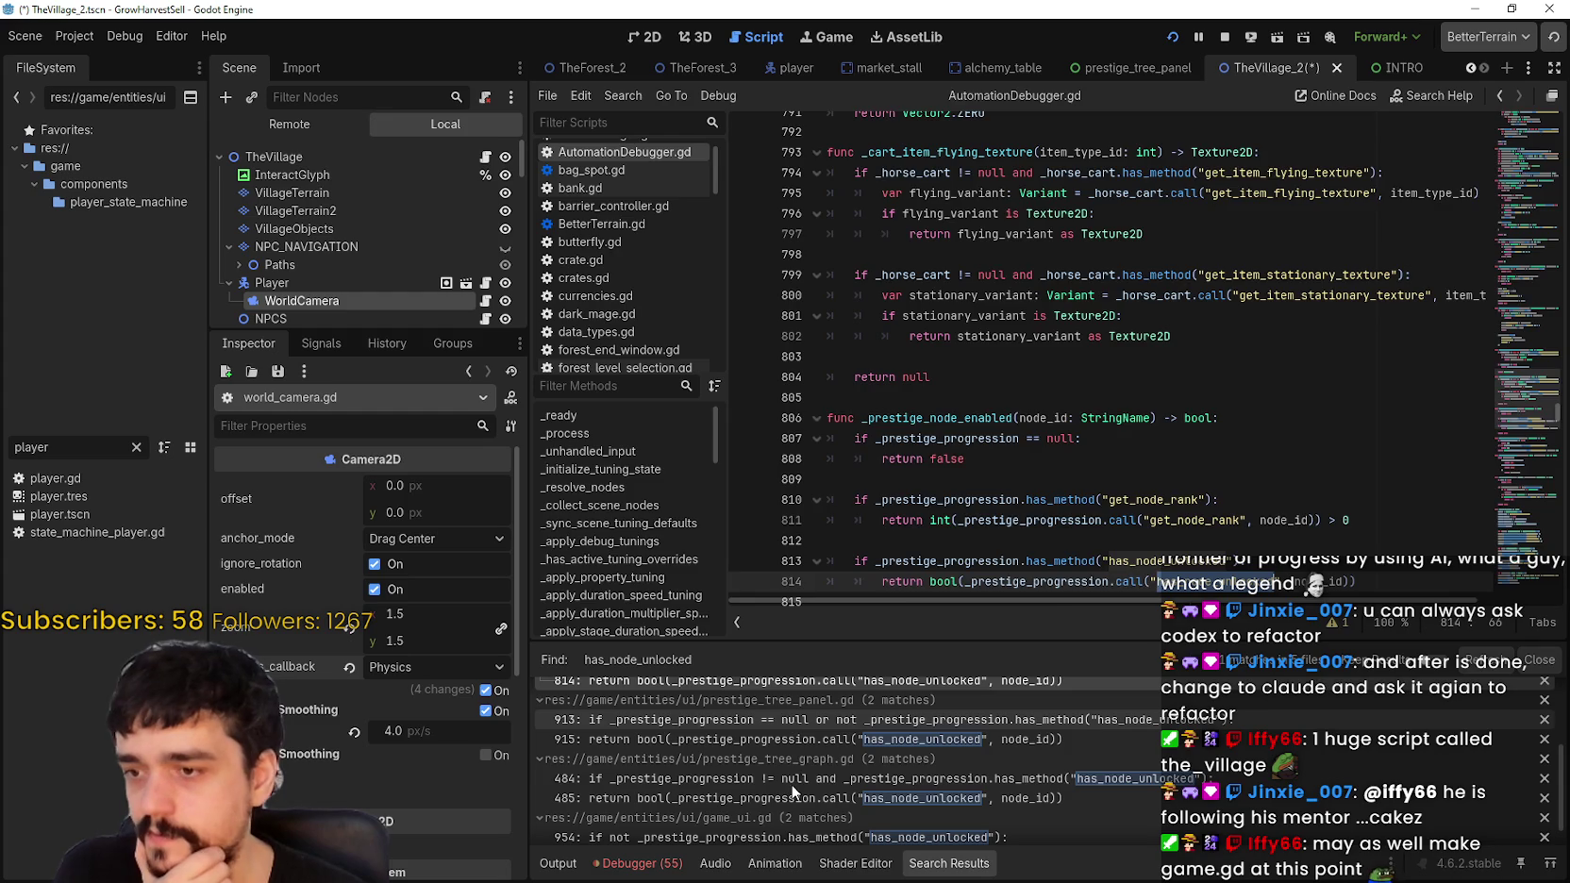
pyautogui.click(792, 781)
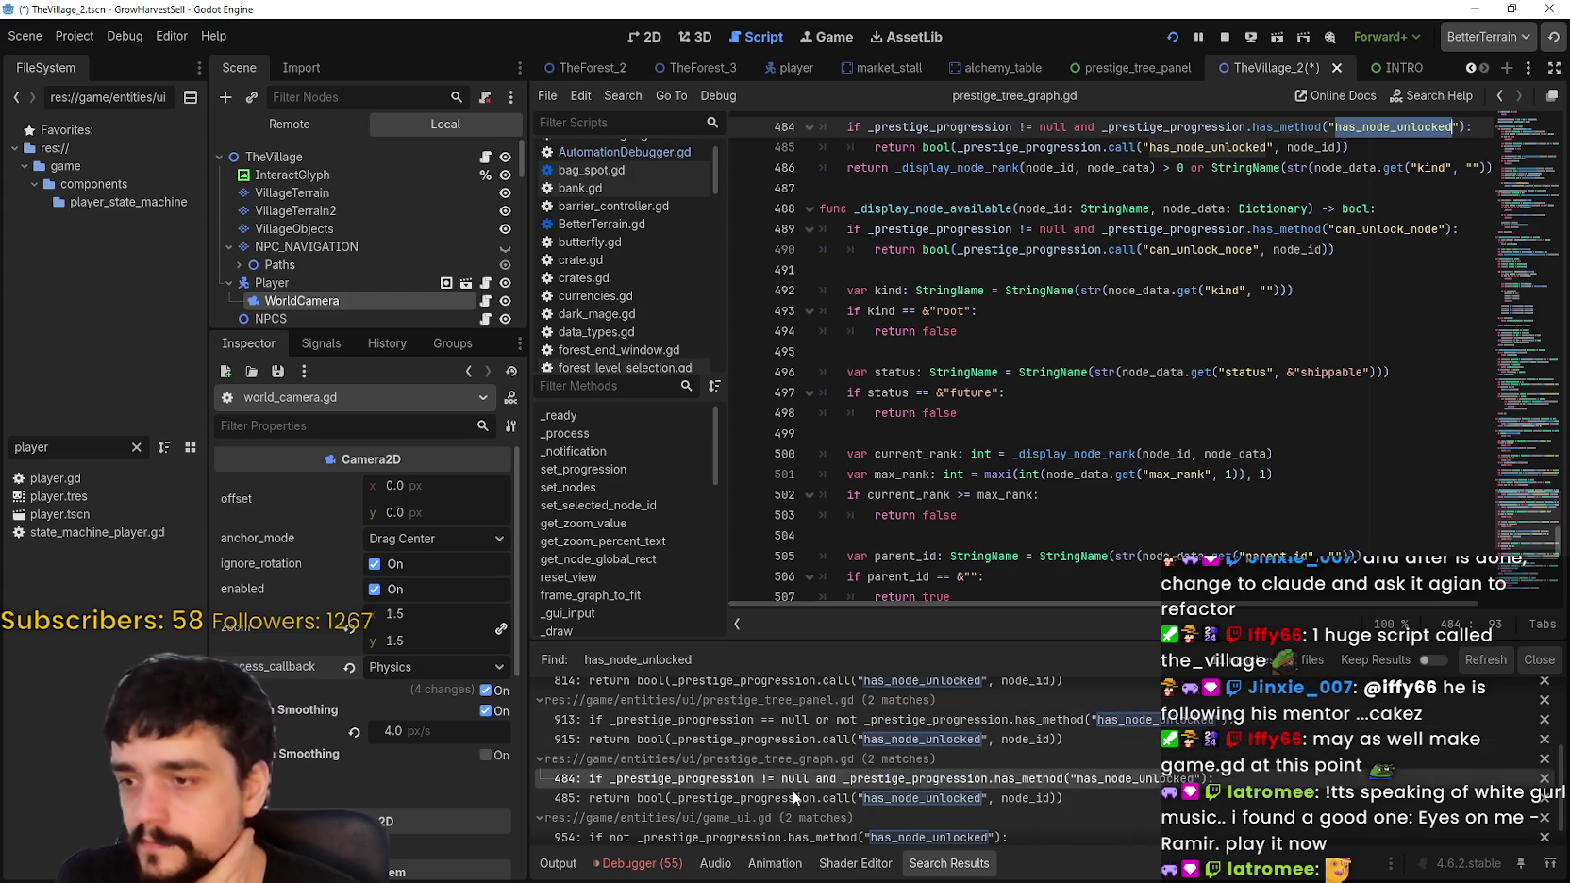
# Step: Return to game_ui.gd and review the has_node_unlocked call around lines 950–956
pyautogui.scroll(-1, 790, 789)
pyautogui.click(829, 807)
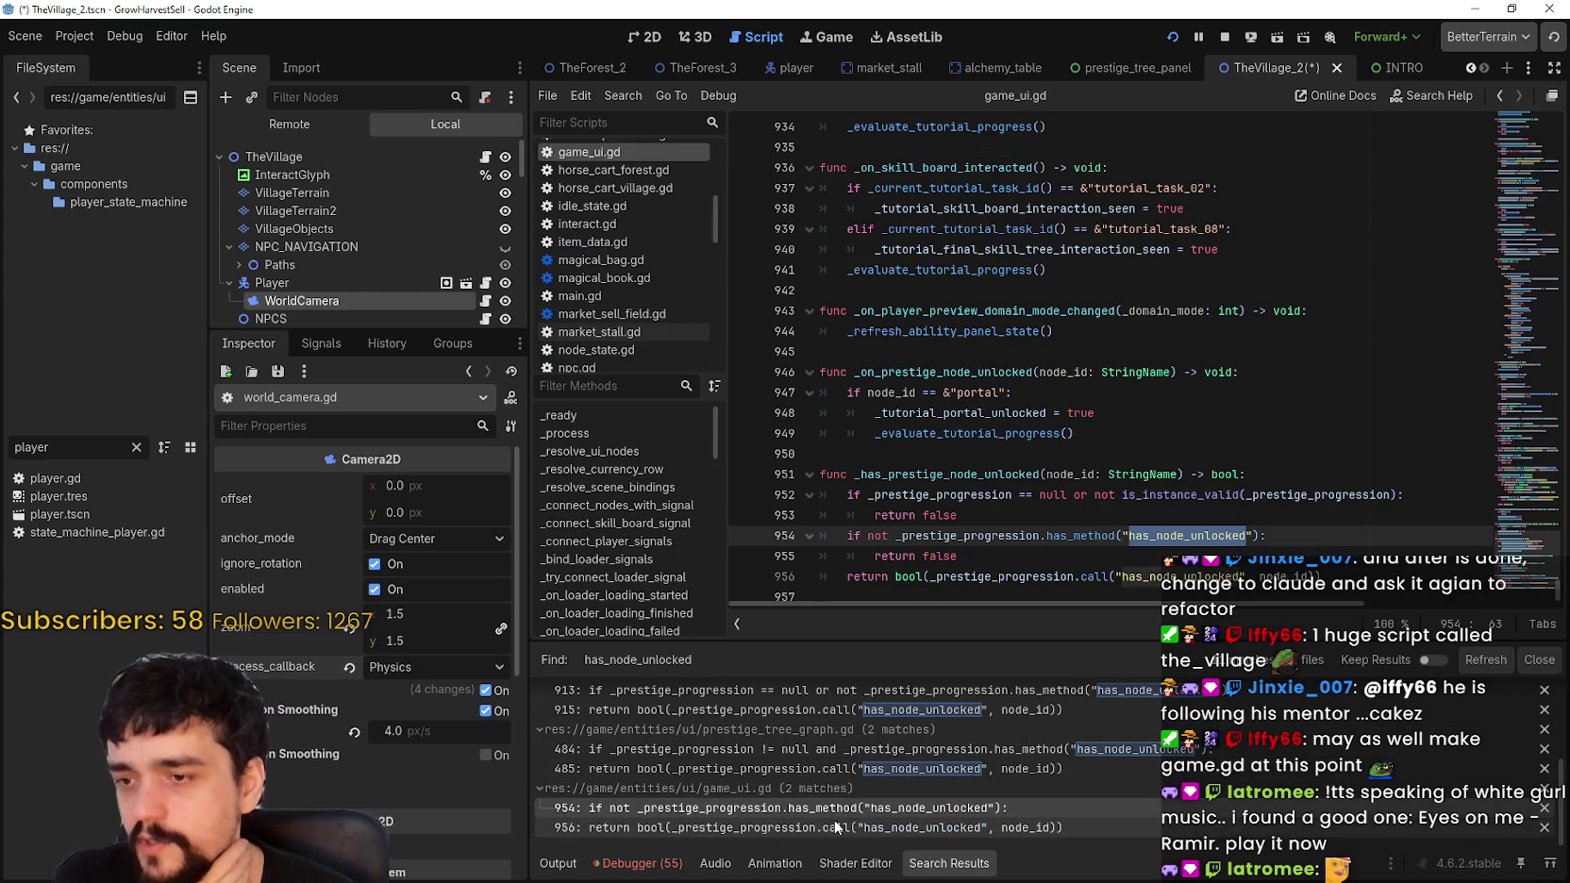
pyautogui.click(977, 576)
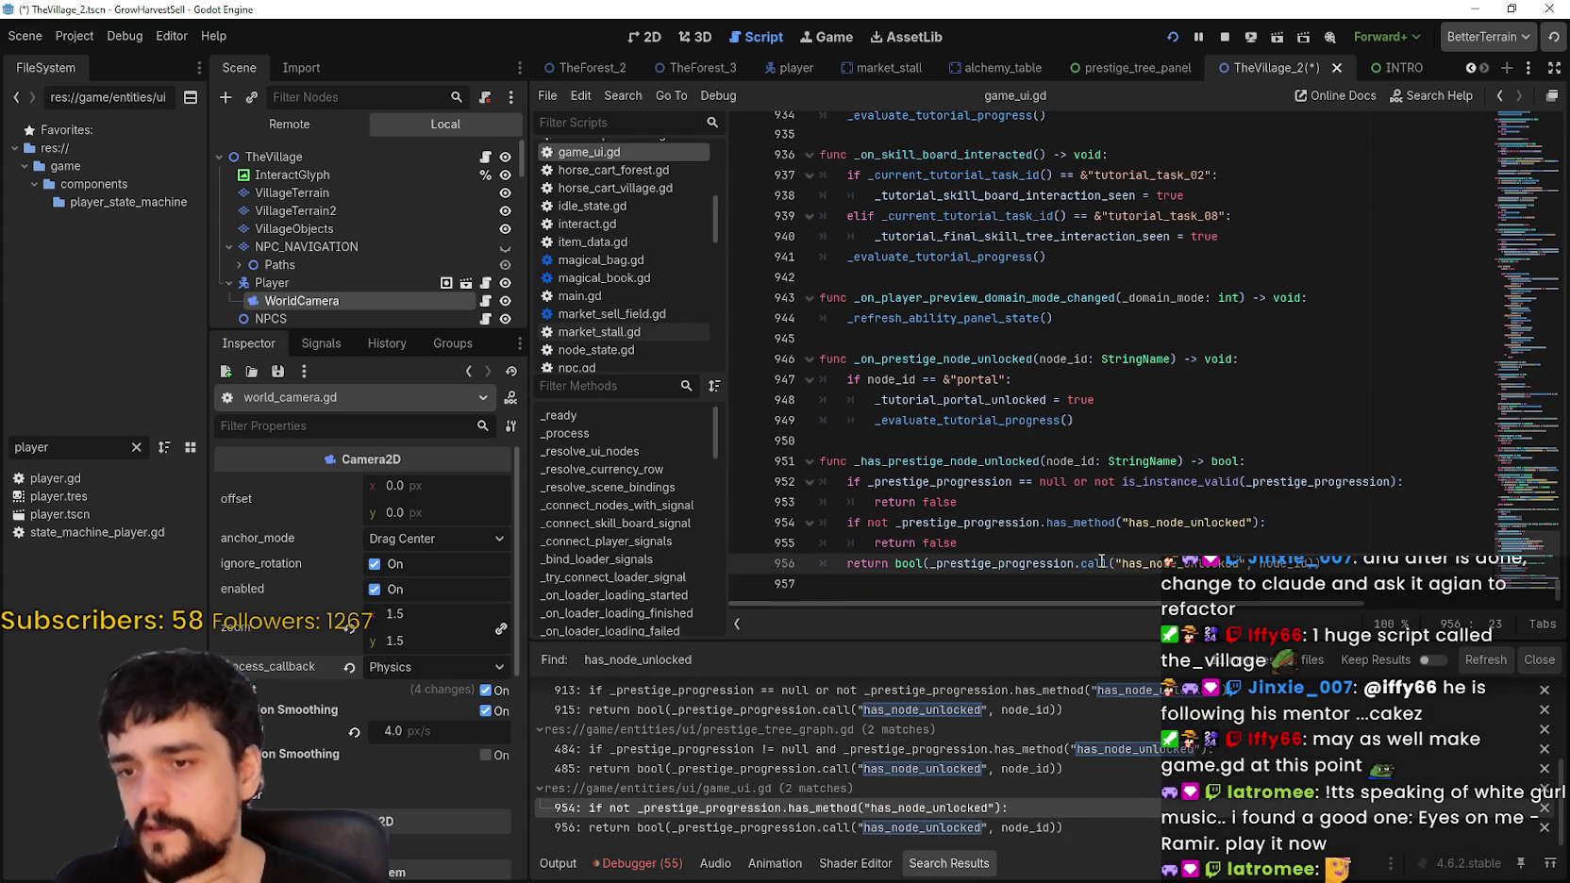
pyautogui.click(986, 440)
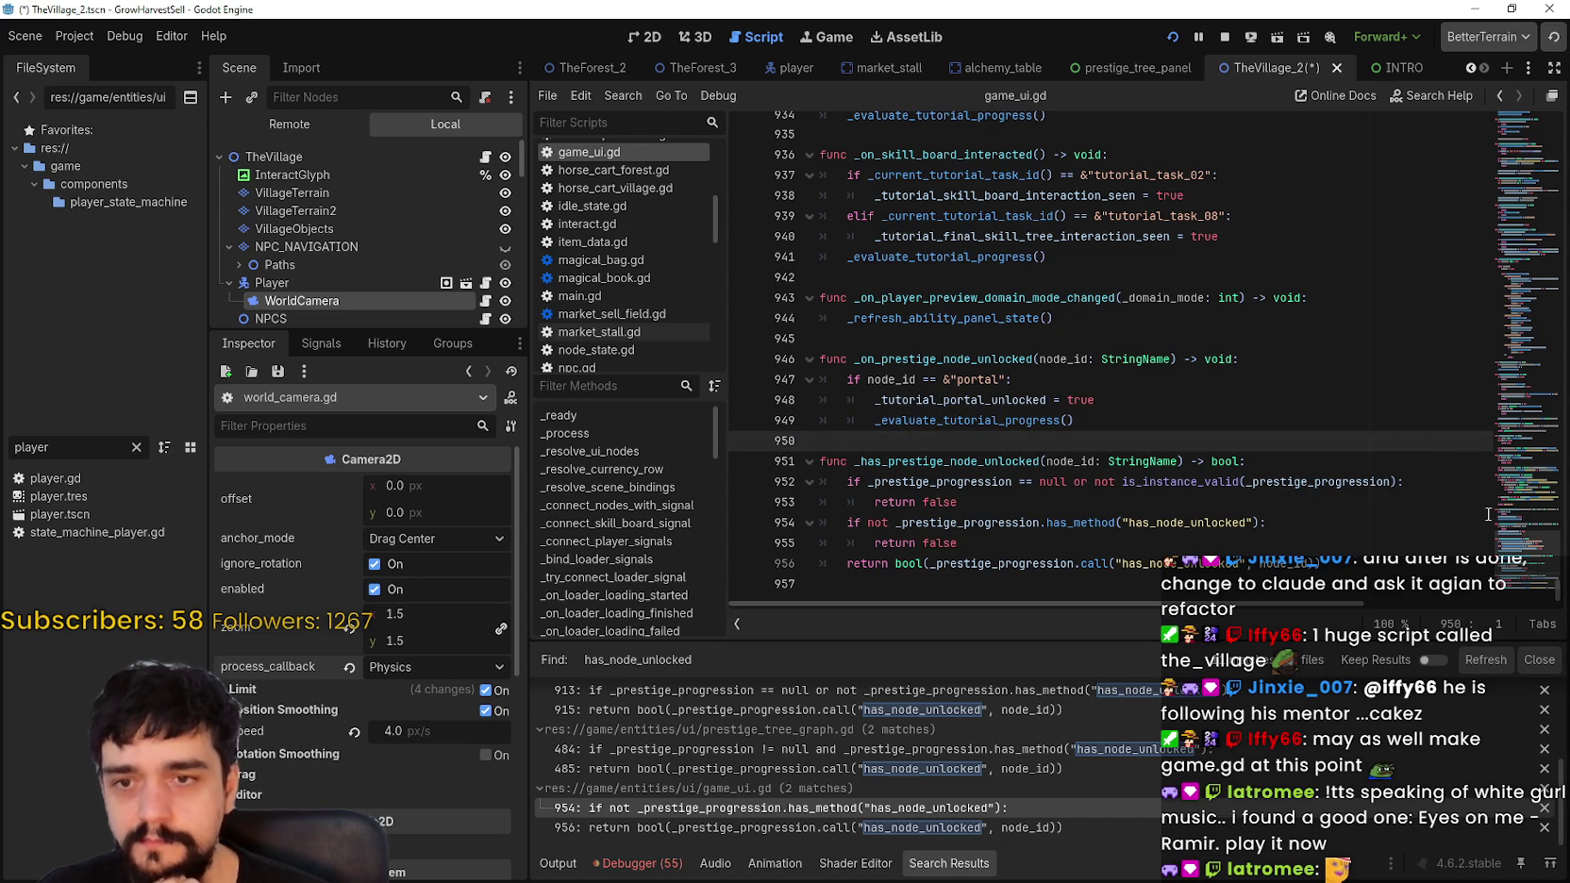
pyautogui.scroll(20, 1477, 494)
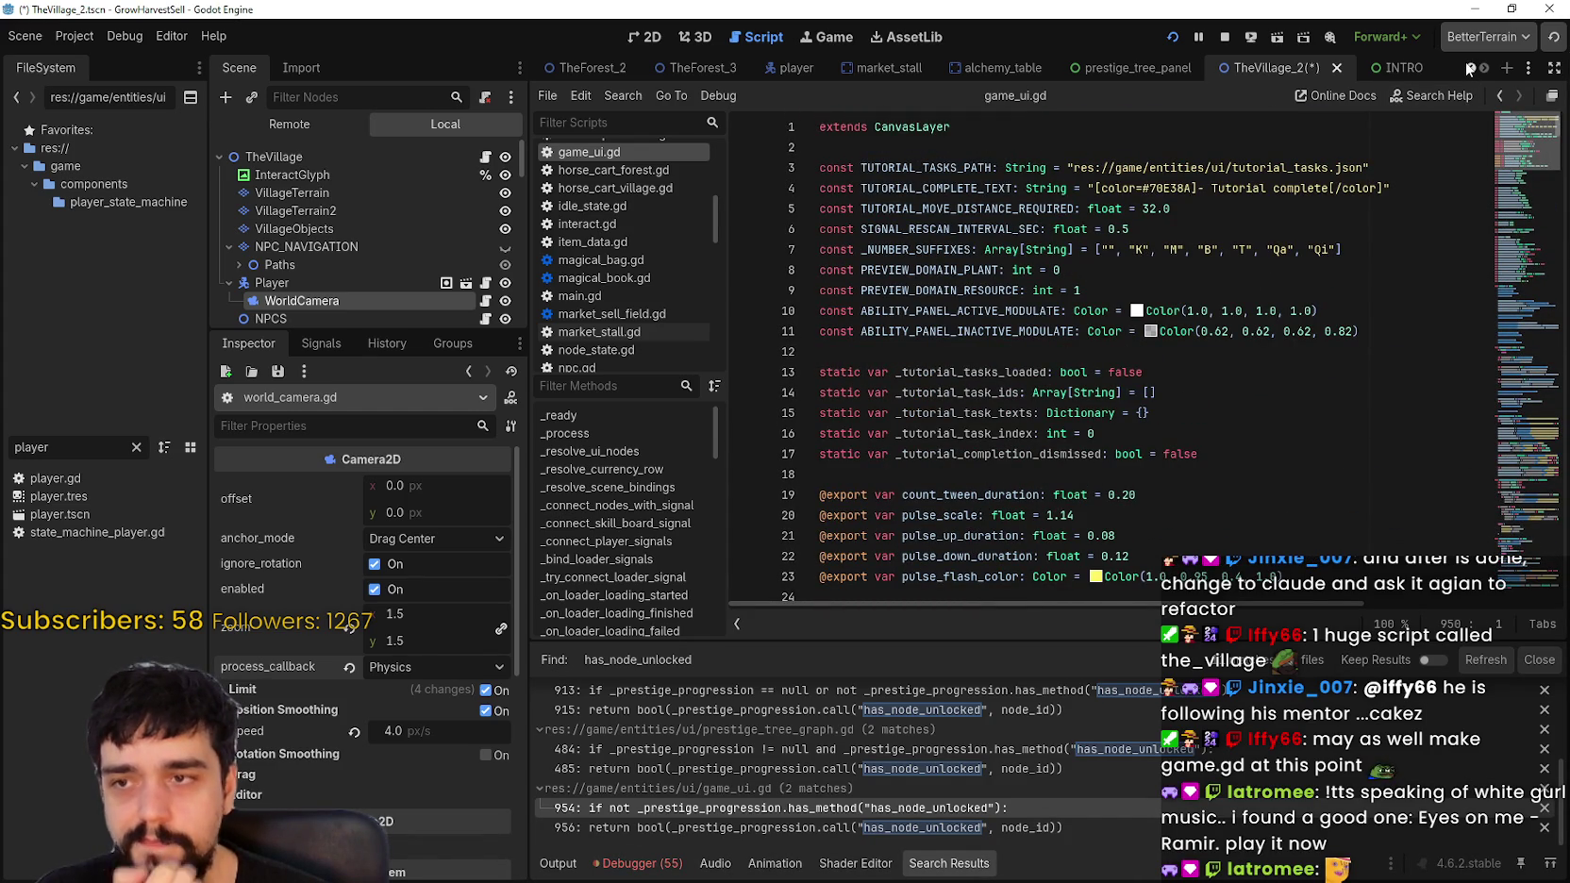
pyautogui.scroll(-3, 1476, 116)
pyautogui.scroll(3, 1486, 104)
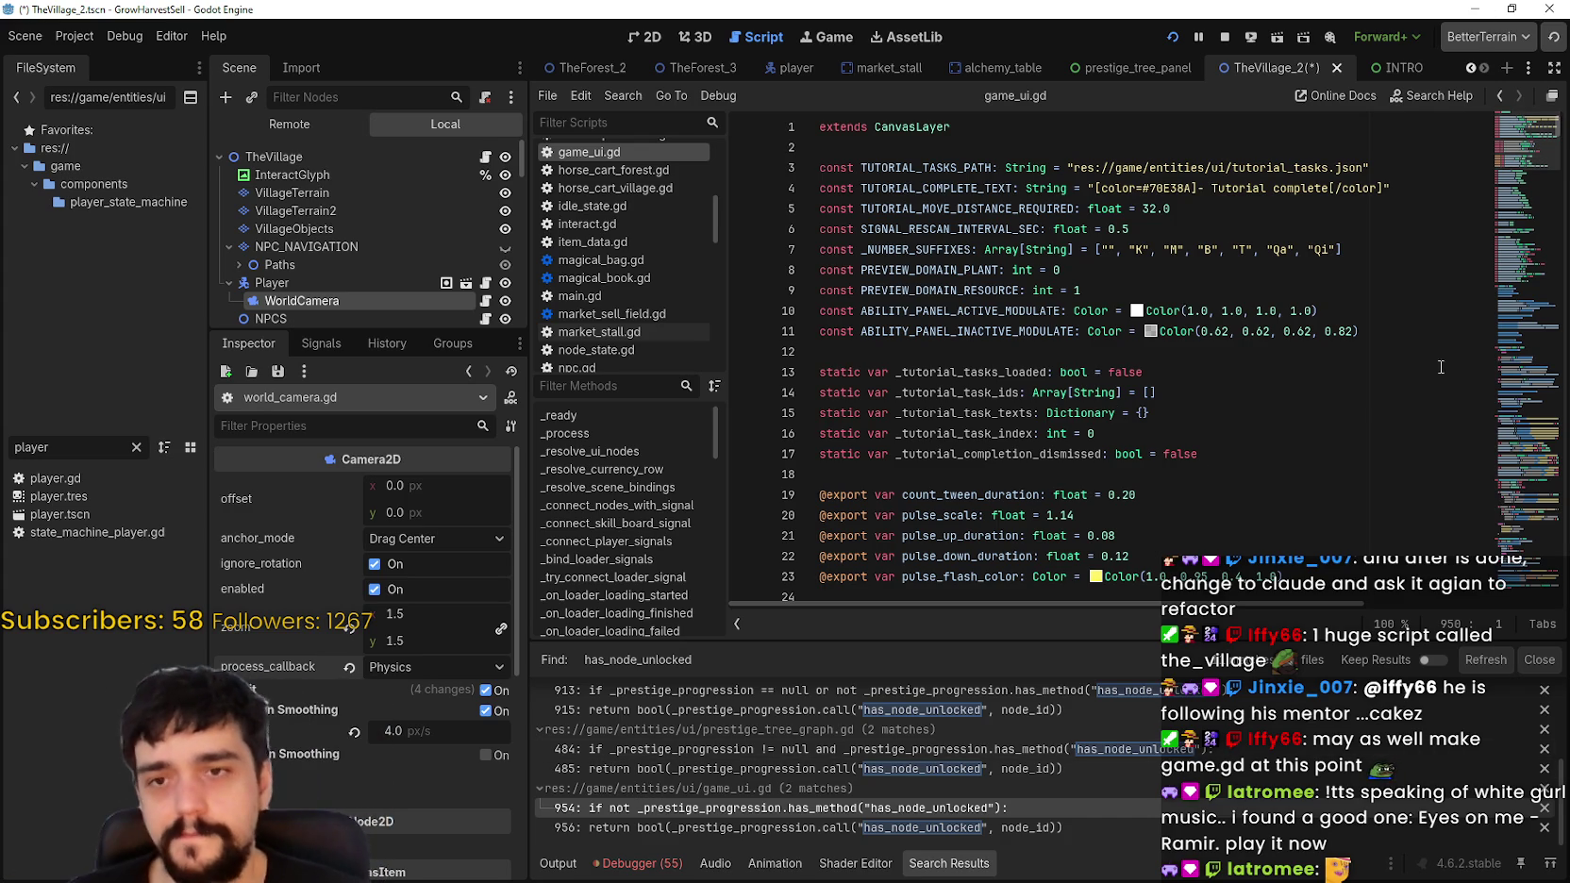
pyautogui.scroll(-3, 1513, 151)
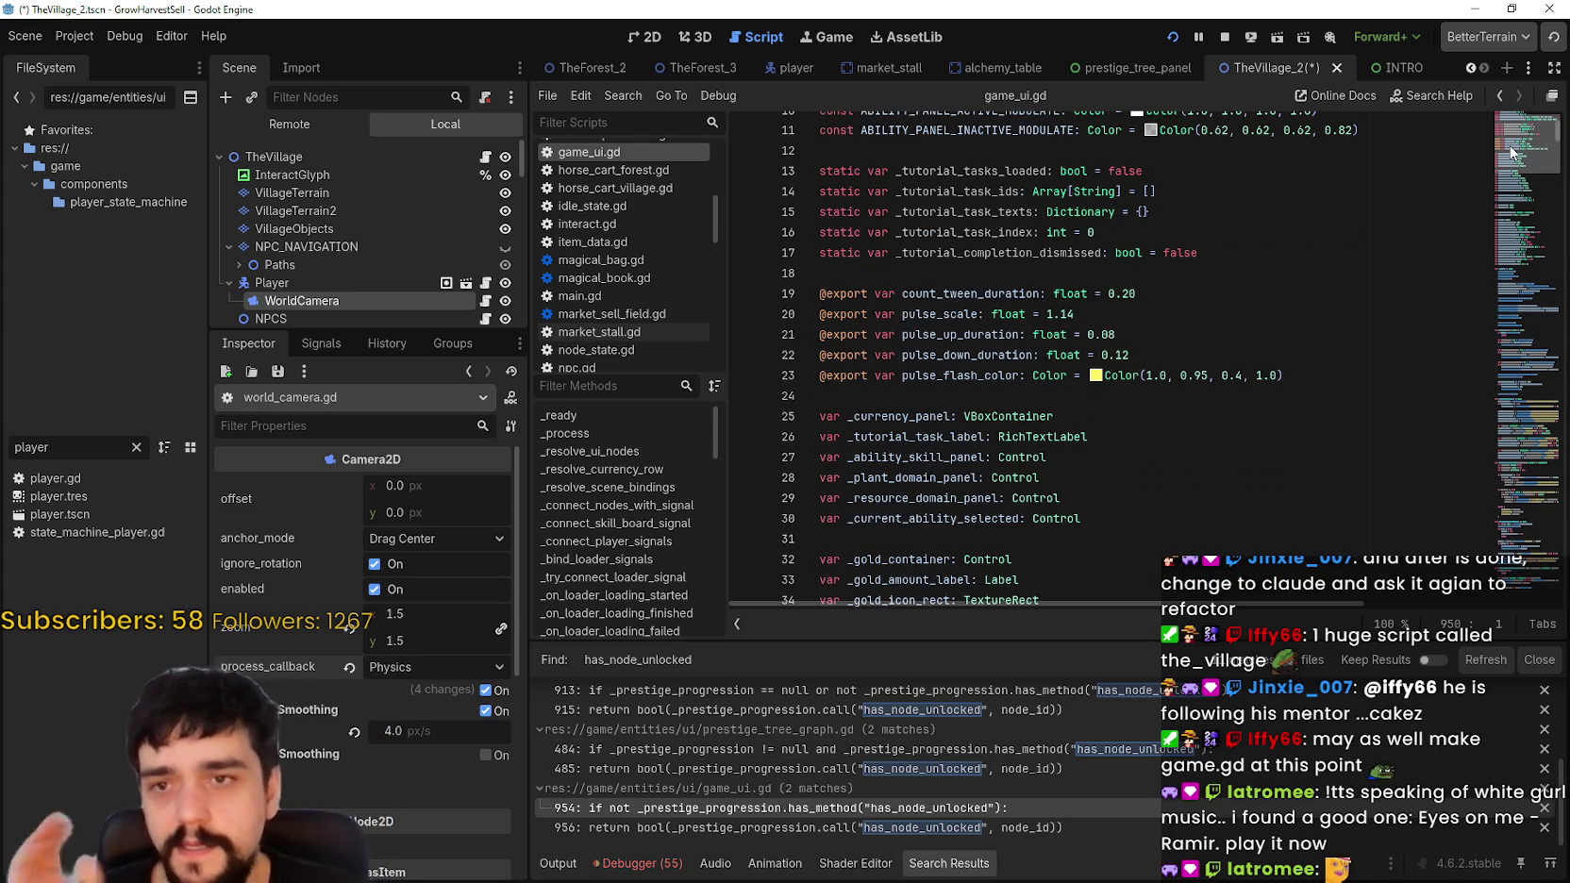
pyautogui.scroll(-15, 1513, 151)
pyautogui.scroll(10, 1506, 166)
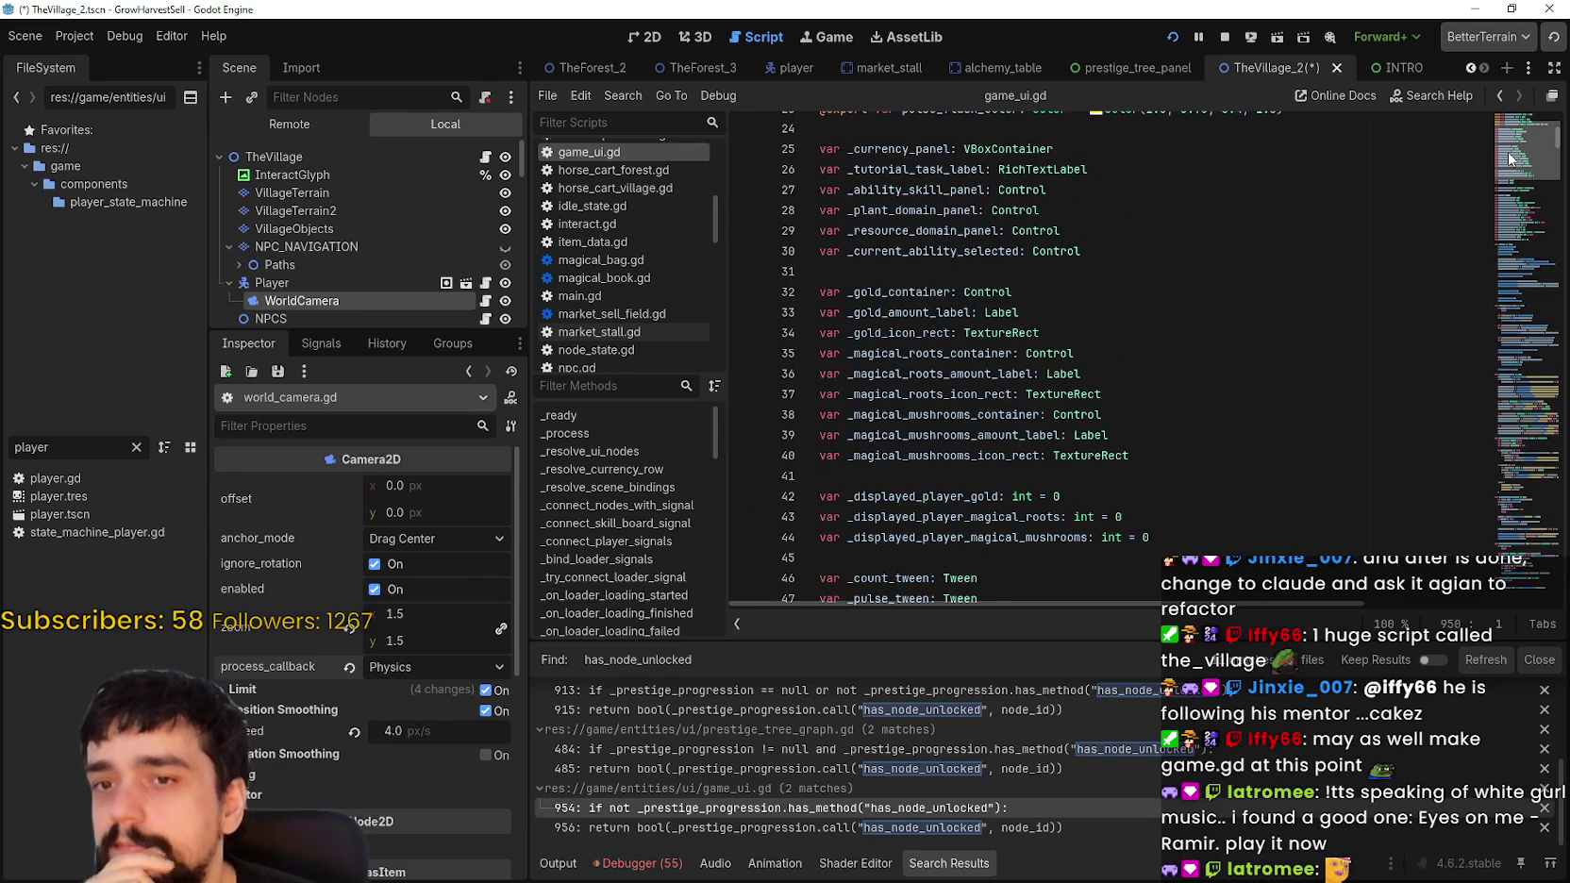
pyautogui.scroll(-10, 1508, 161)
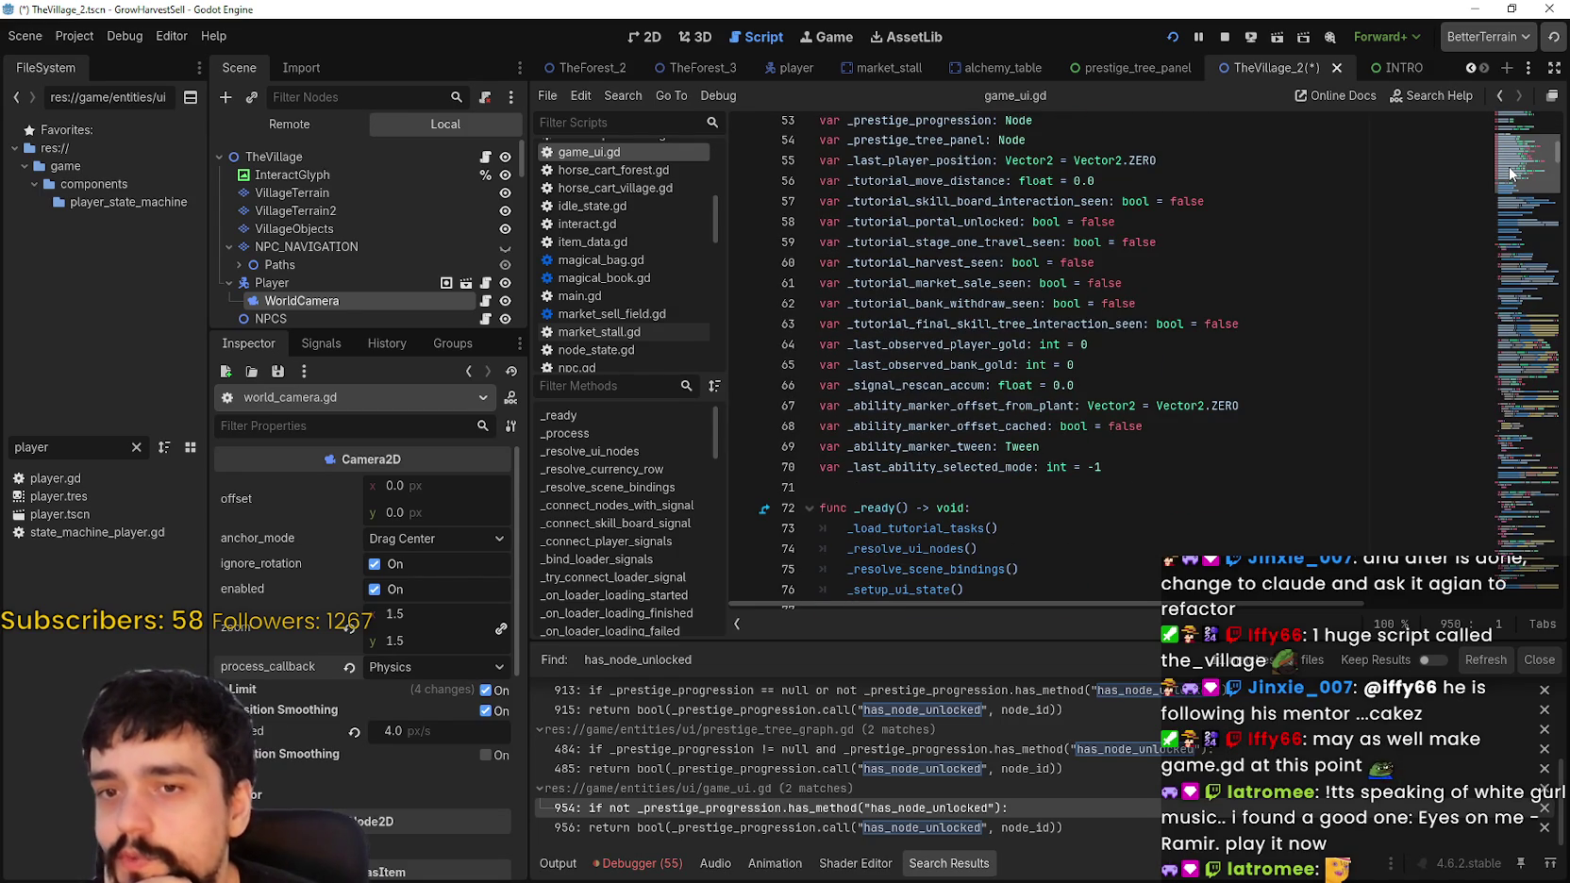
pyautogui.scroll(15, 1510, 172)
pyautogui.scroll(-2, 1519, 139)
pyautogui.scroll(2, 1516, 147)
pyautogui.scroll(-5, 1513, 154)
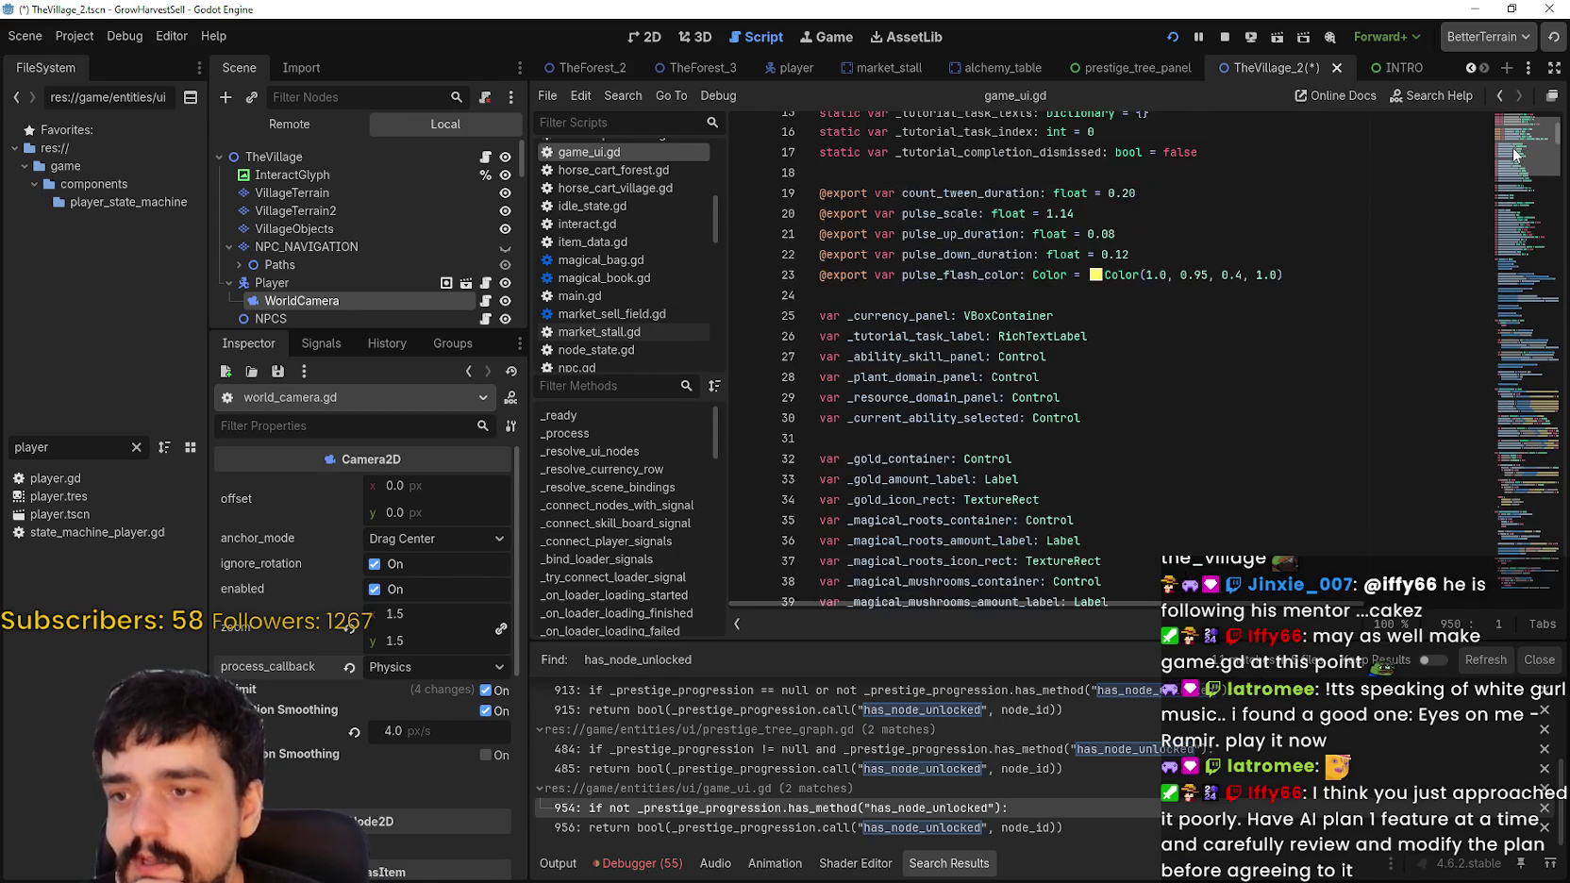
pyautogui.scroll(-2, 1513, 155)
pyautogui.scroll(-9, 1513, 168)
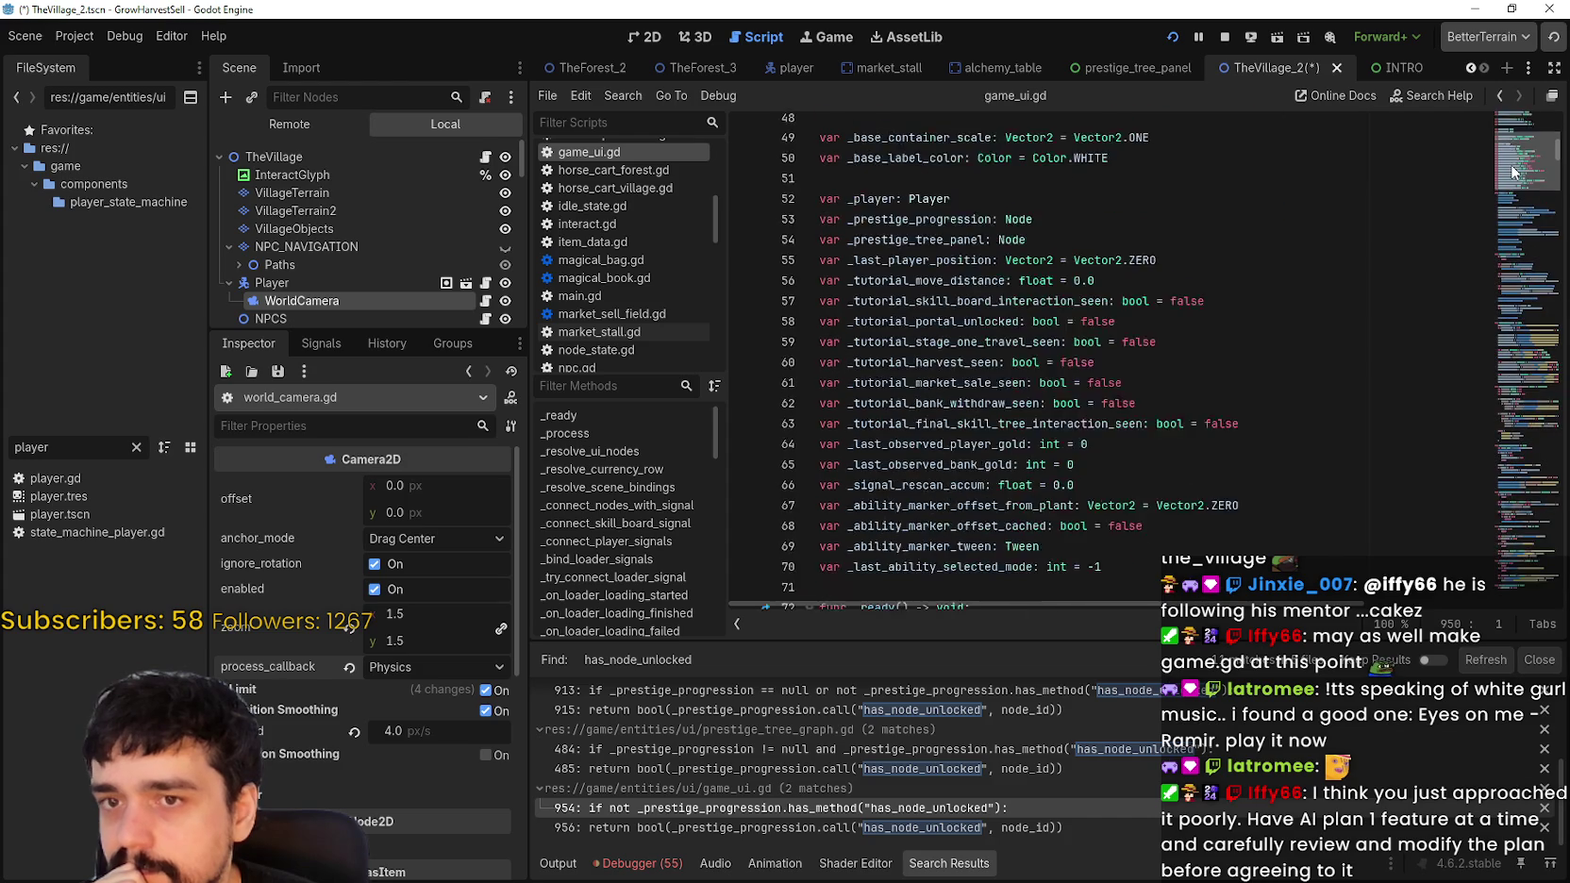
pyautogui.scroll(-1, 1513, 171)
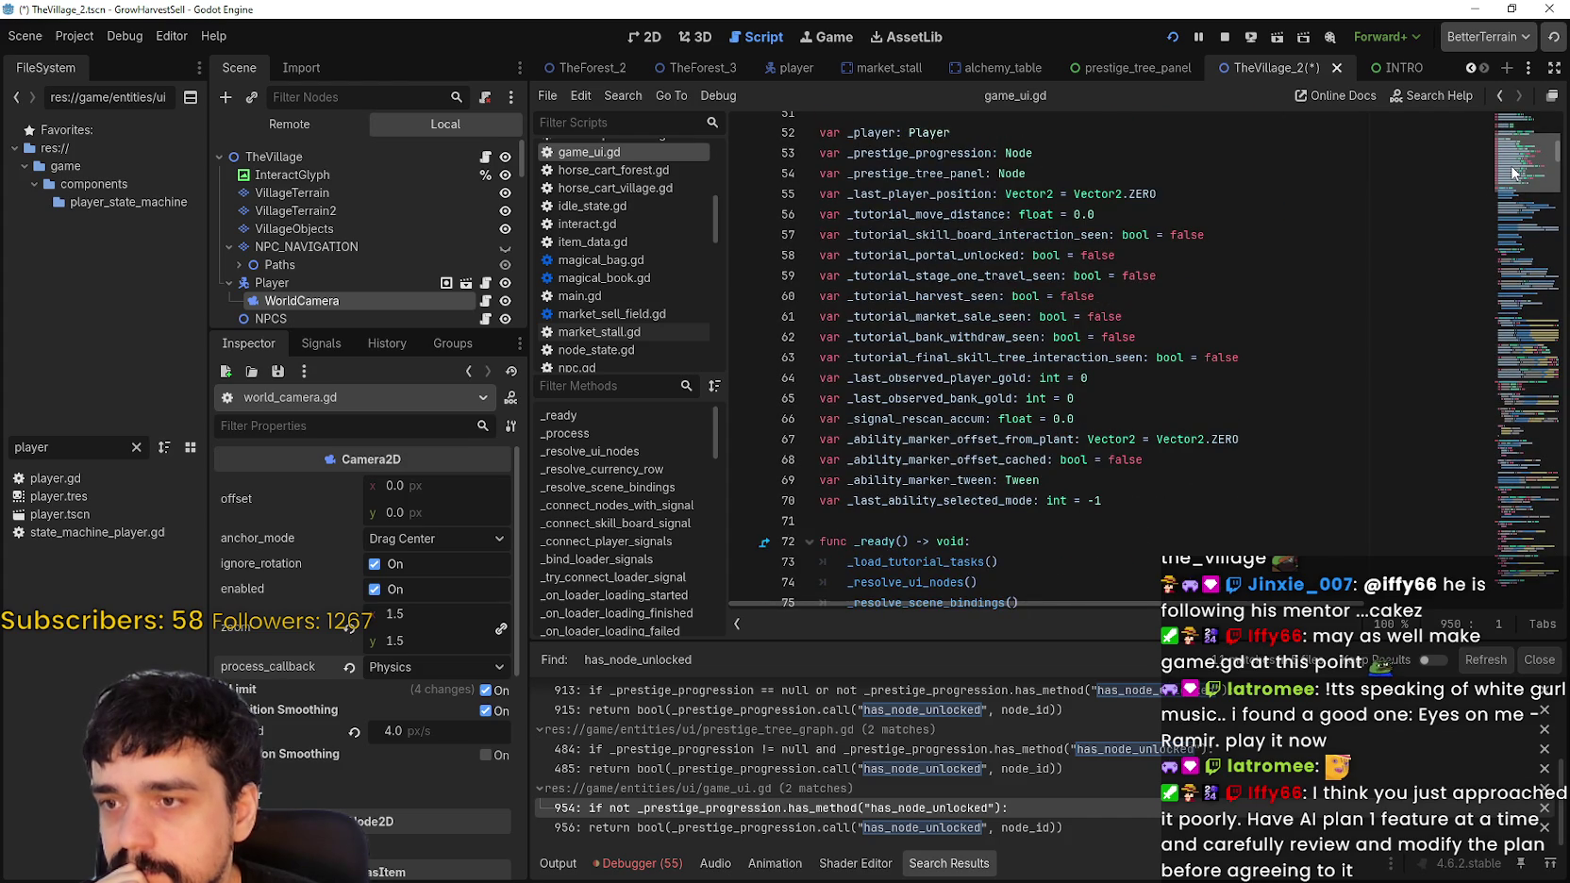
pyautogui.click(1523, 135)
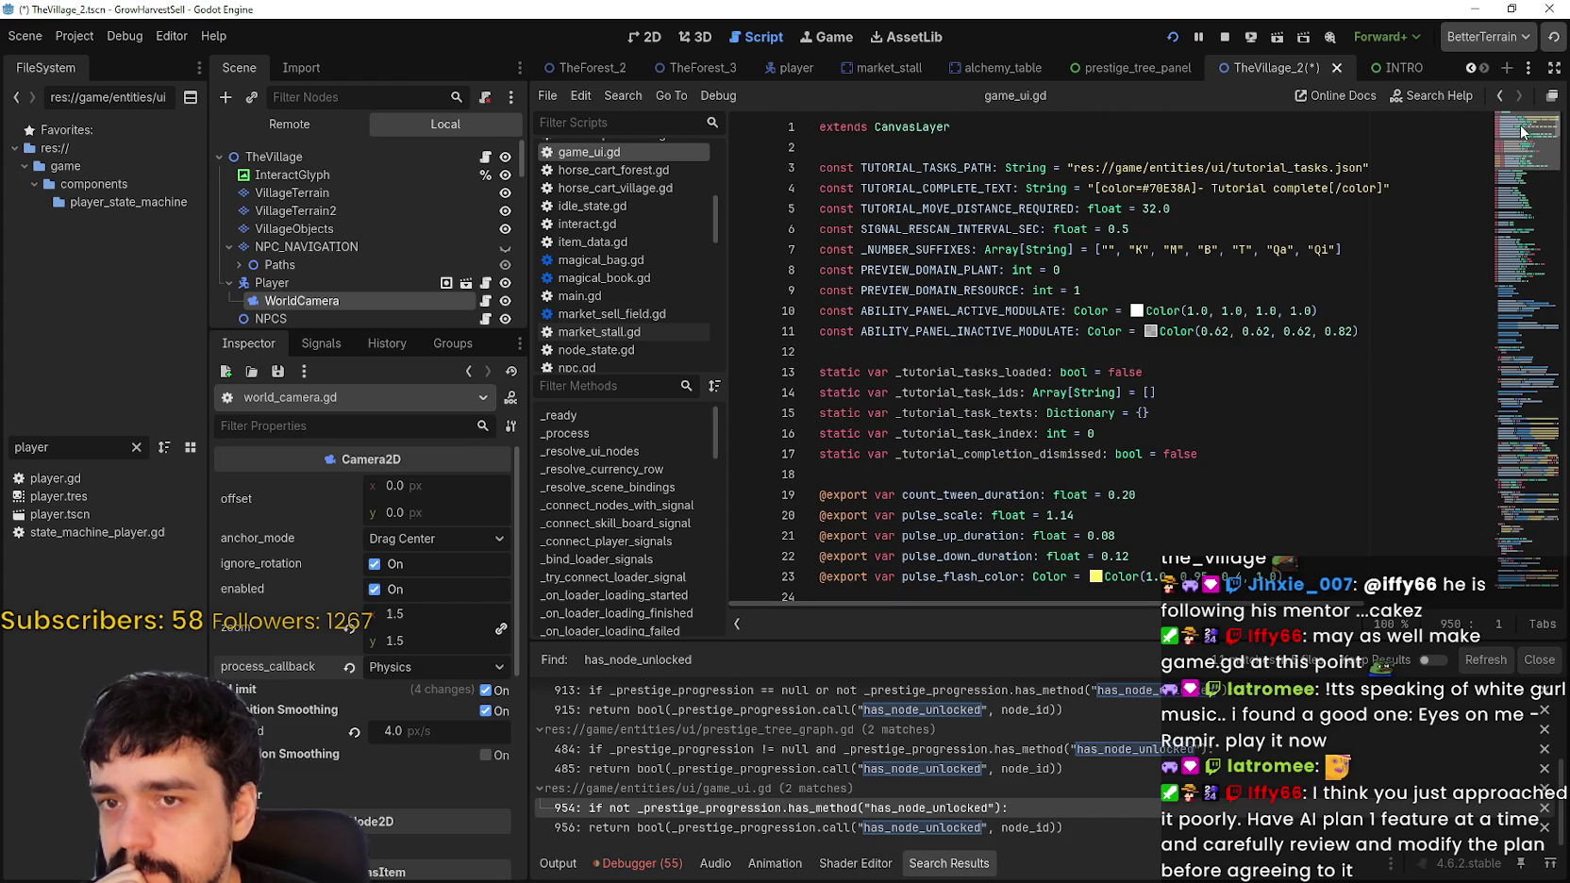
pyautogui.scroll(-14, 1510, 155)
pyautogui.scroll(-5, 1511, 170)
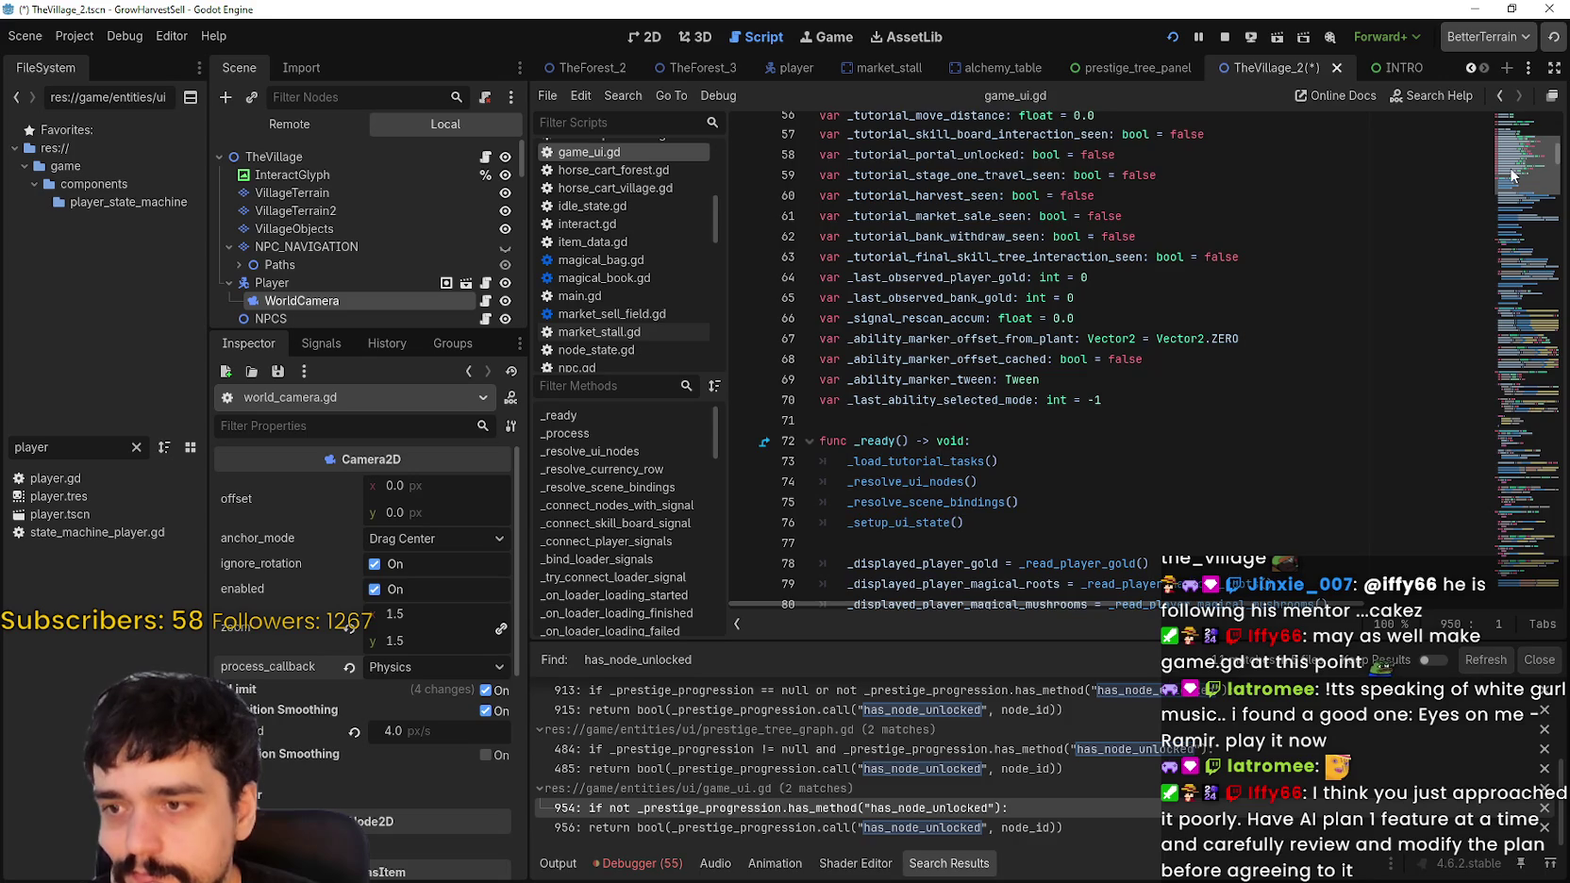
pyautogui.scroll(3, 1510, 167)
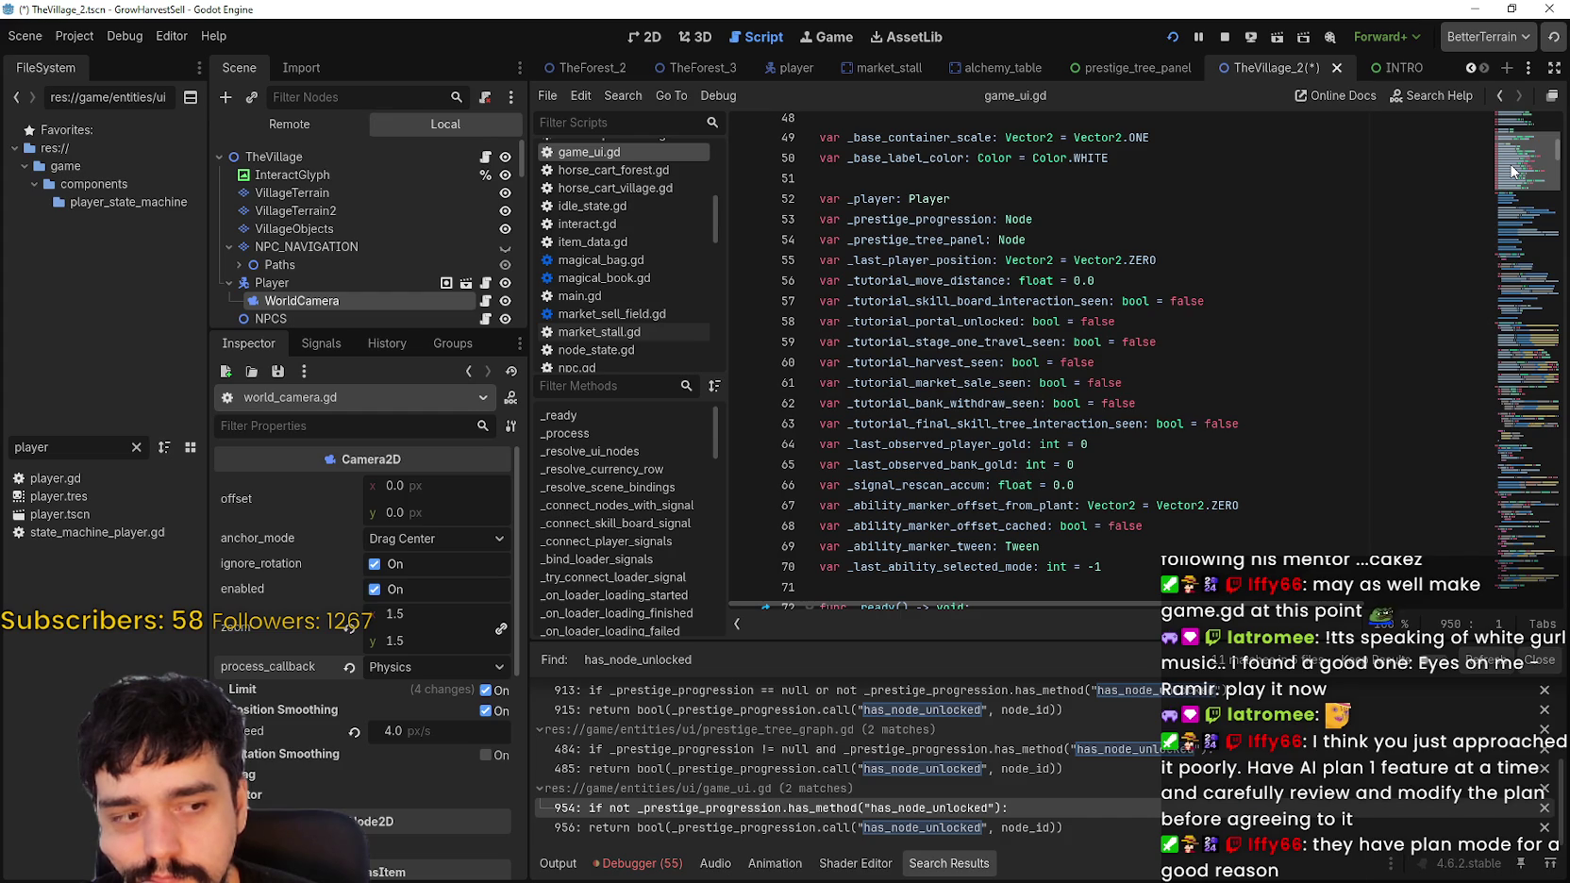
pyautogui.moveTo(1513, 171); pyautogui.dragTo(1512, 141)
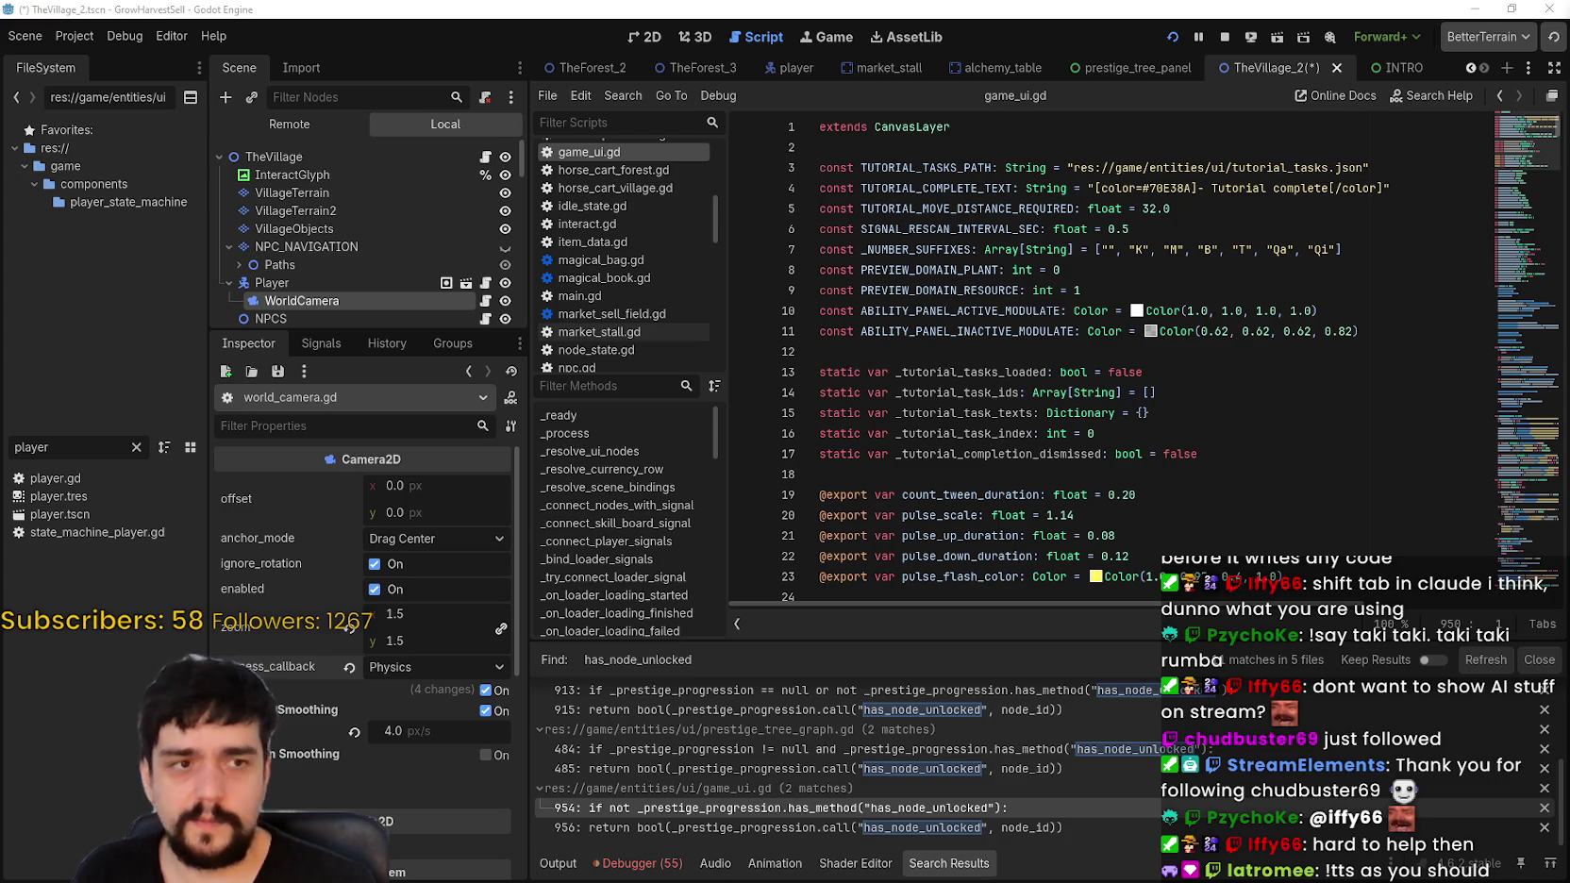
pyautogui.click(1260, 455)
pyautogui.scroll(-3, 1162, 417)
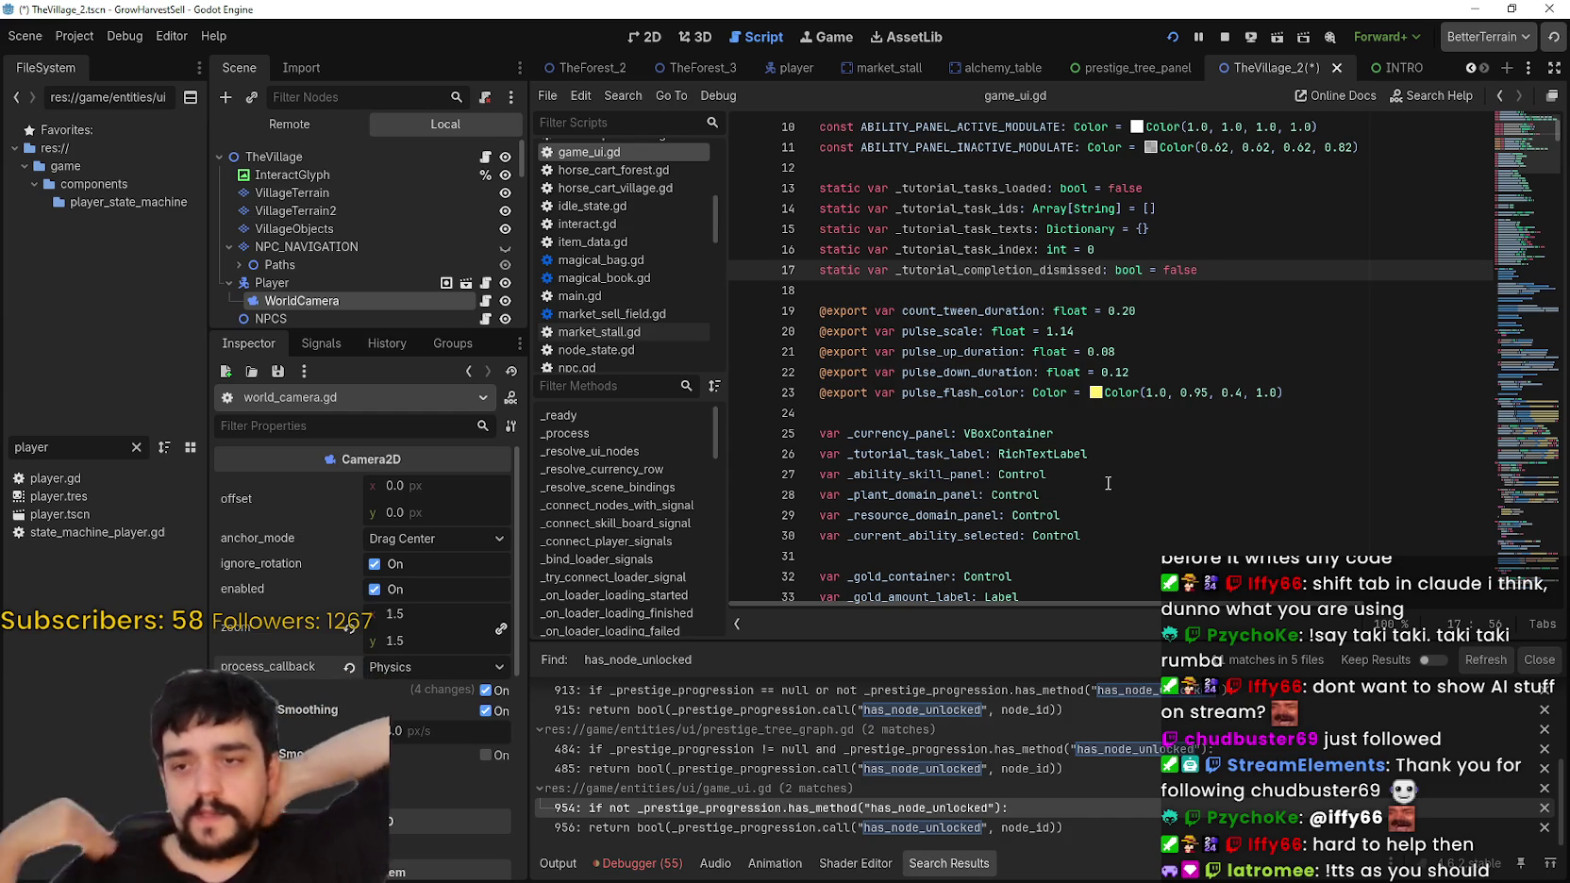
pyautogui.scroll(-11, 1167, 276)
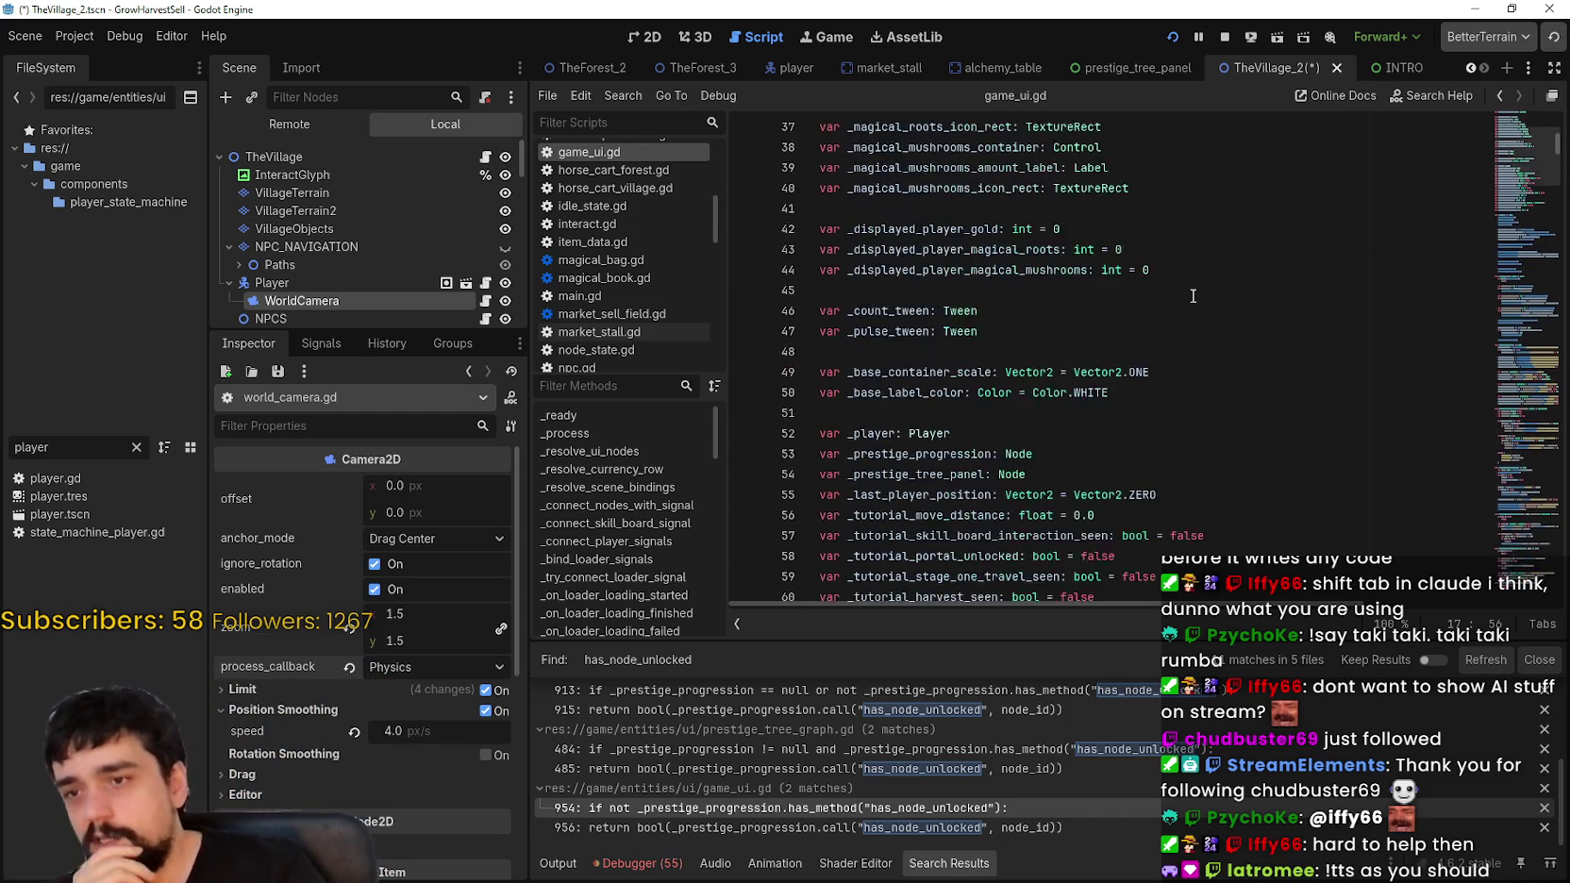
pyautogui.click(1527, 161)
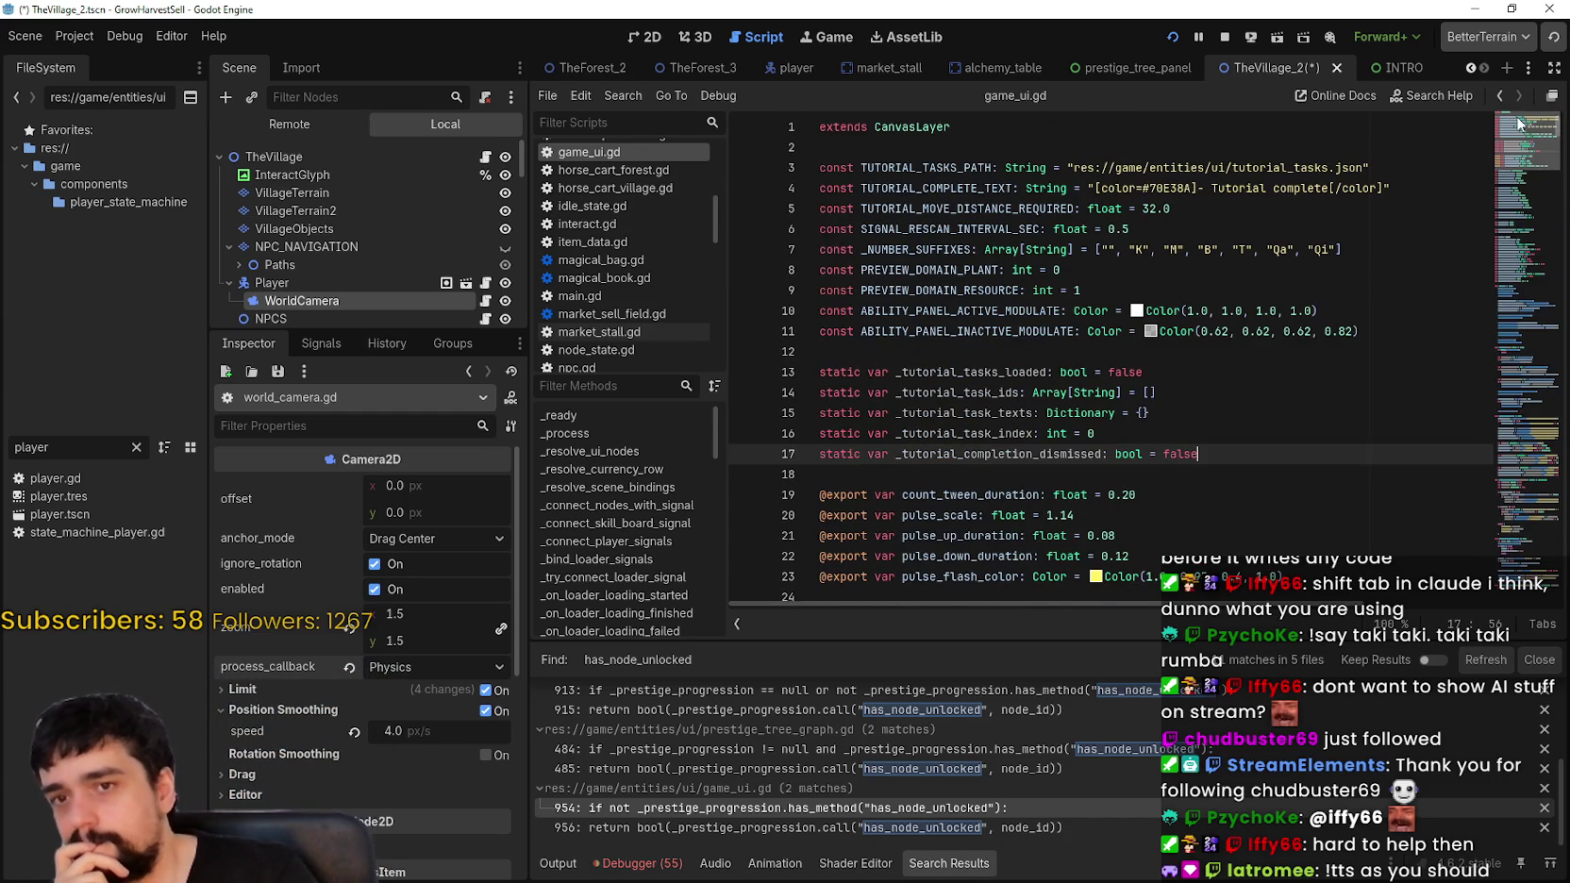
pyautogui.moveTo(1519, 159)
pyautogui.mouseDown()
pyautogui.moveTo(1494, 560)
pyautogui.moveTo(1494, 545)
pyautogui.mouseUp()
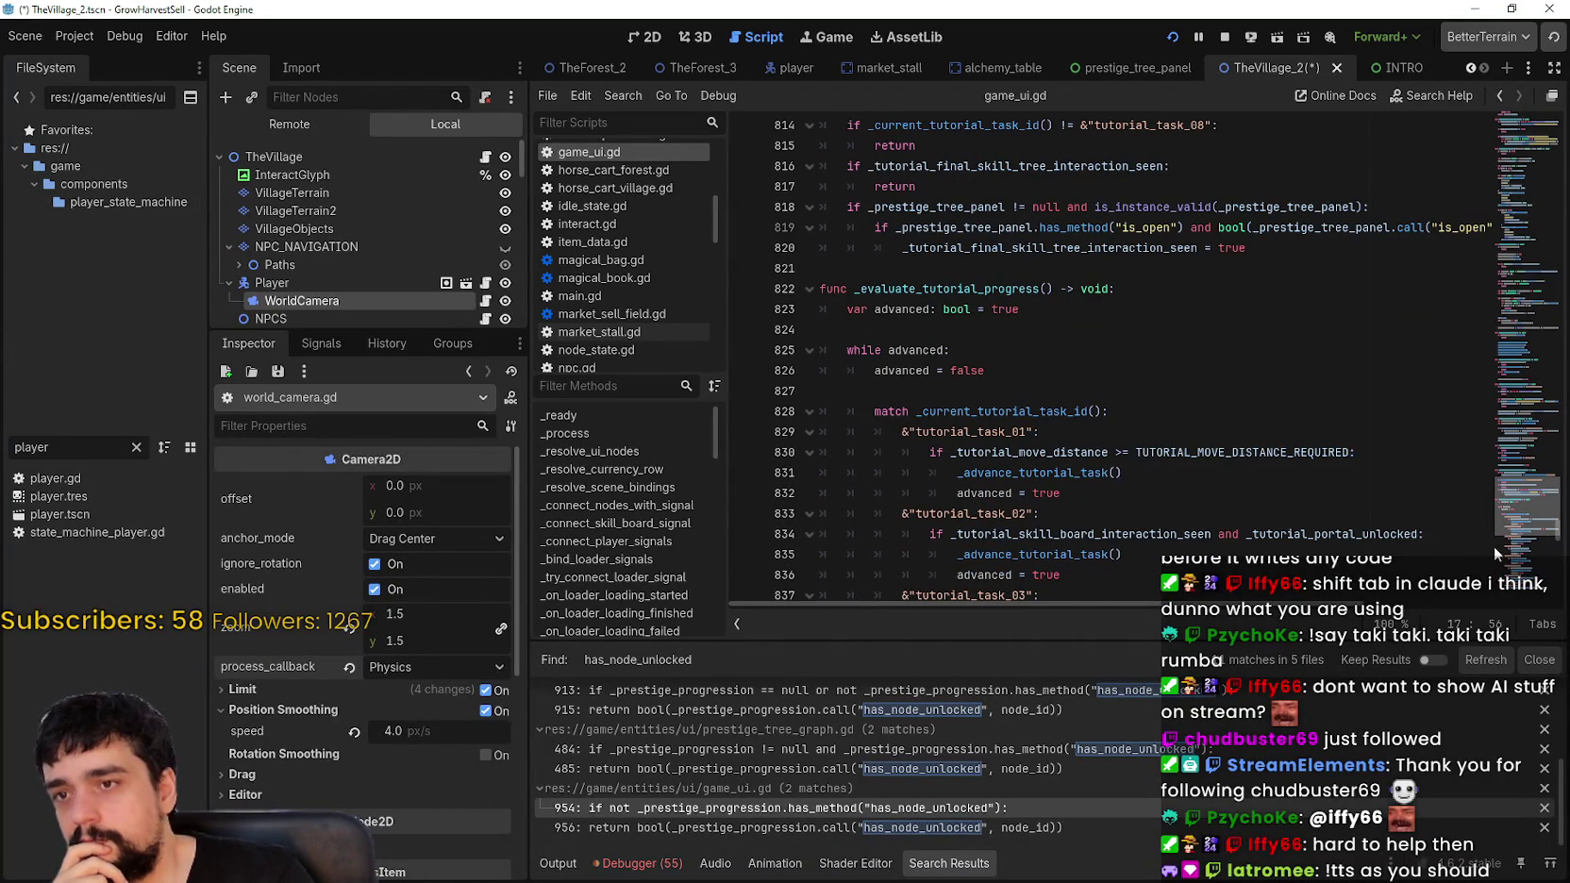
pyautogui.click(1198, 339)
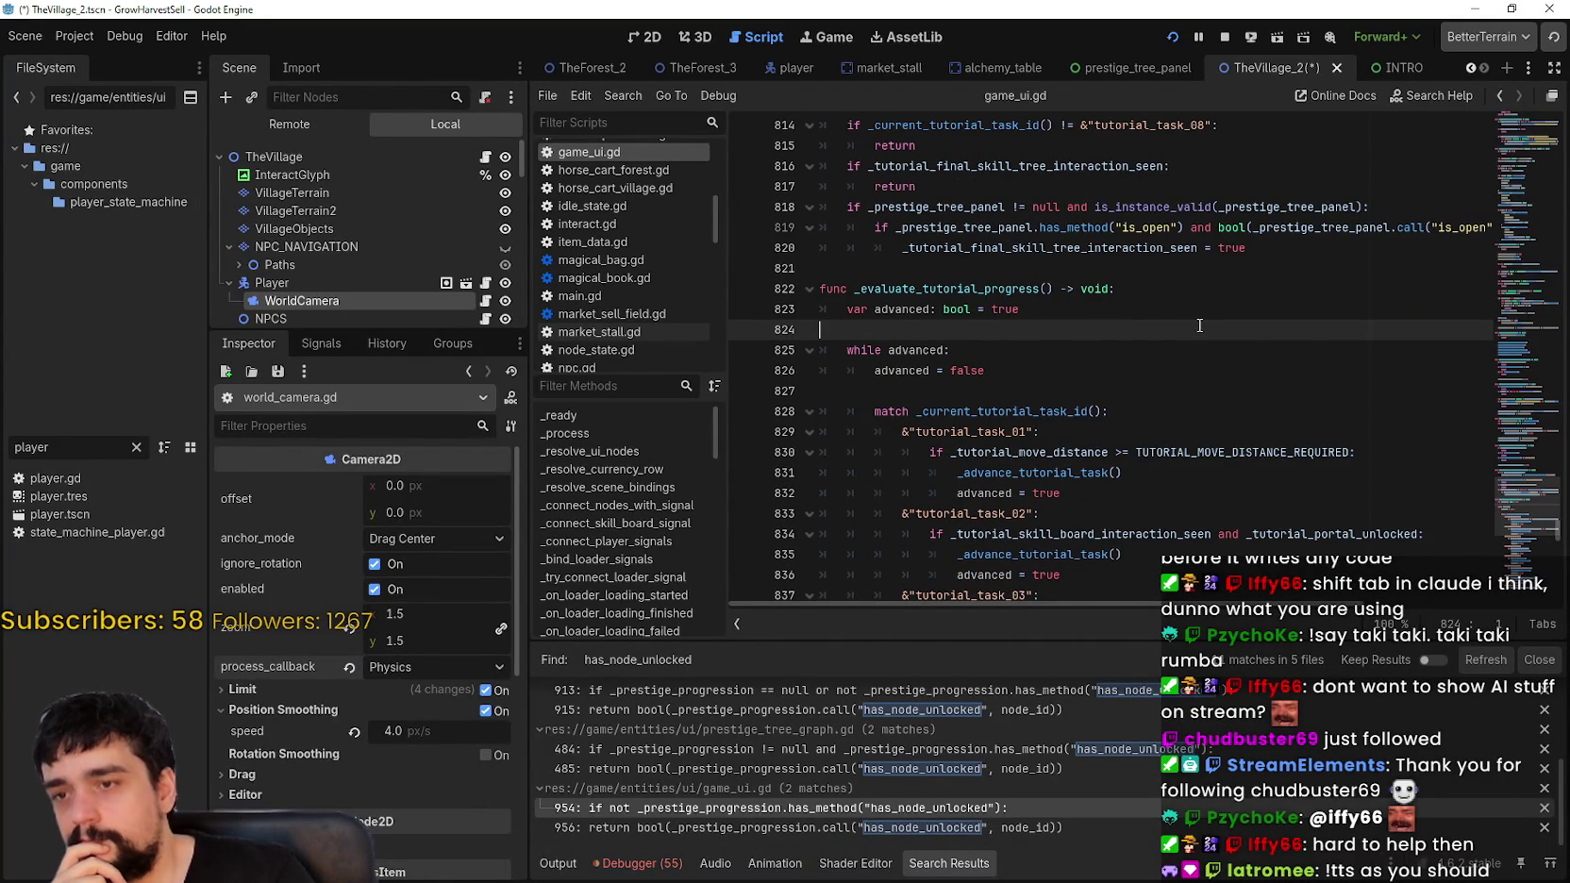
pyautogui.scroll(-2, 1200, 326)
pyautogui.click(1230, 272)
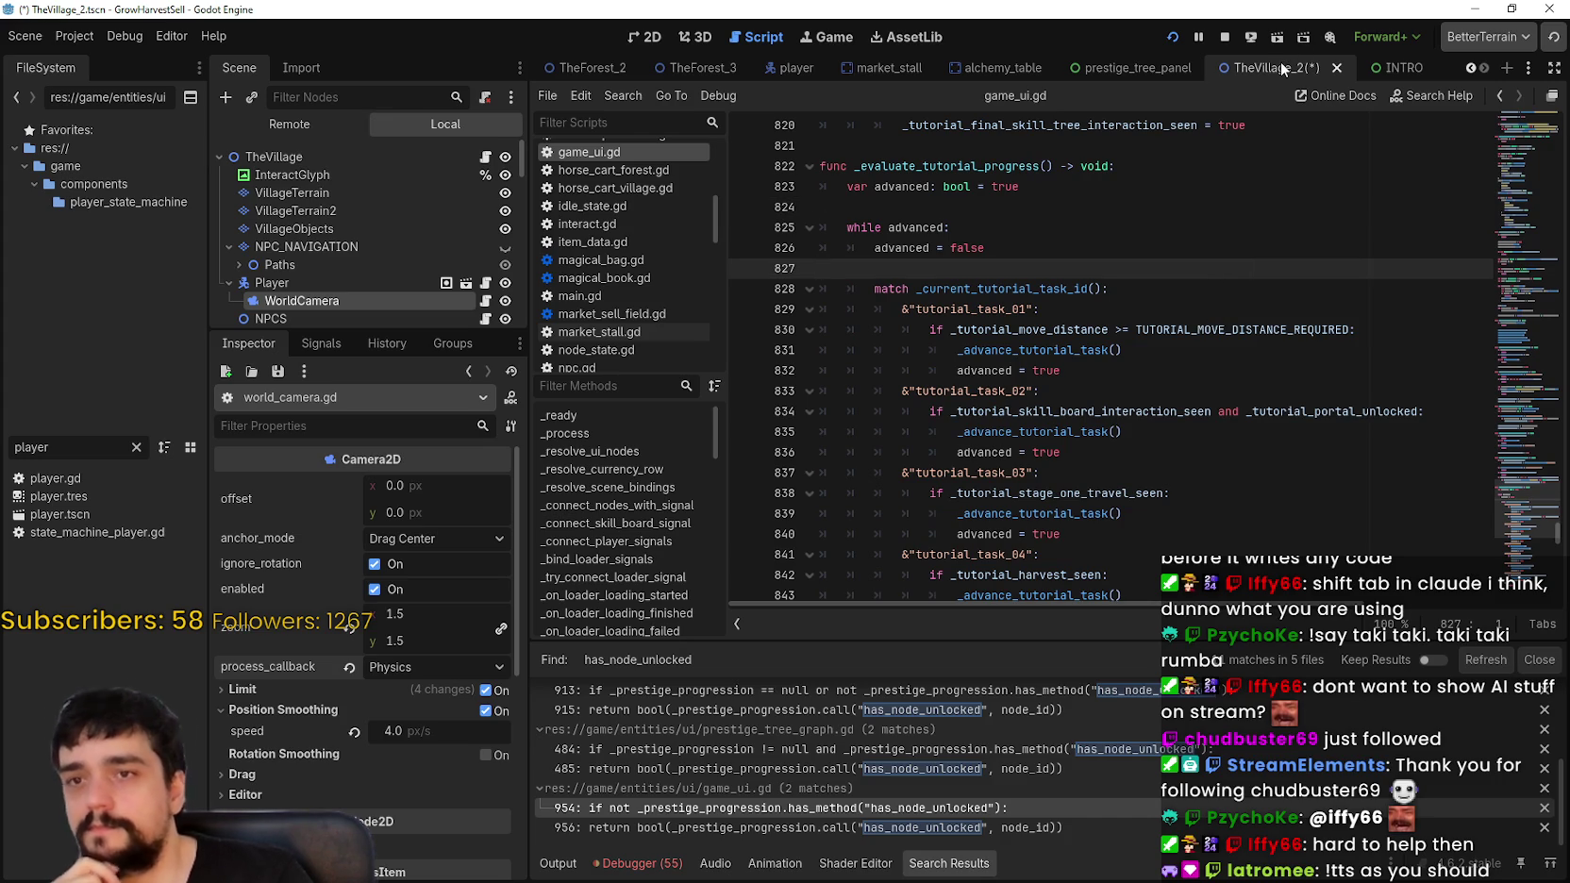
pyautogui.hotkey('ctrl', 's')
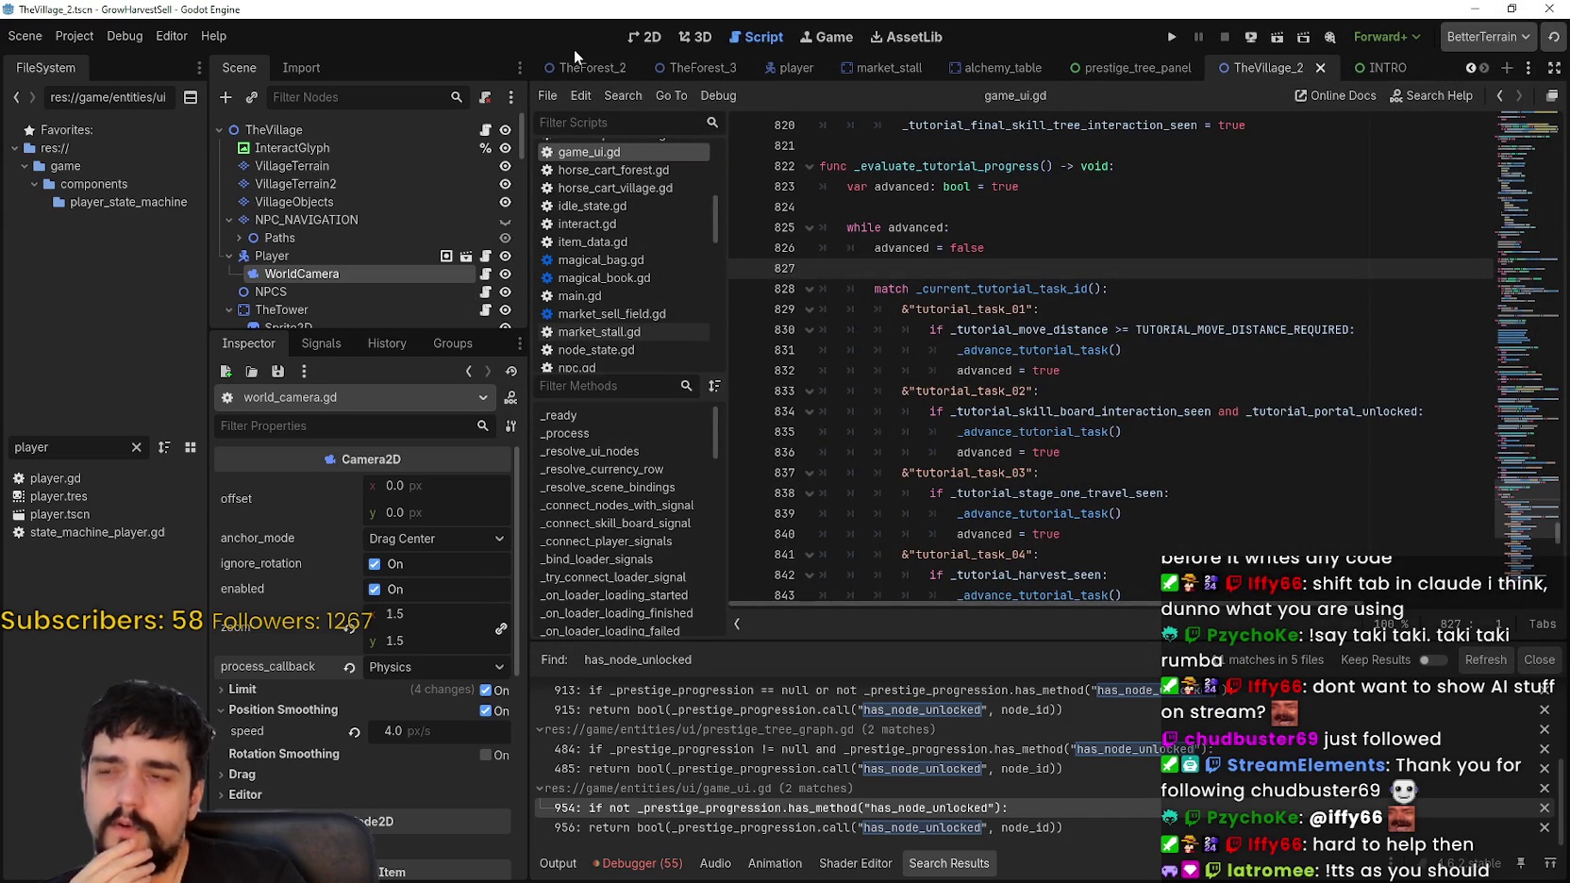
# Step: Scroll the scene tabs to the main scene and show it in the 2D view
pyautogui.click(1469, 68)
pyautogui.click(1469, 68)
pyautogui.click(1469, 68)
pyautogui.click(1469, 68)
pyautogui.click(1469, 68)
pyautogui.click(1469, 68)
pyautogui.click(1469, 68)
pyautogui.click(1469, 68)
pyautogui.click(1469, 68)
pyautogui.click(1469, 68)
pyautogui.click(1469, 68)
pyautogui.click(1469, 68)
pyautogui.click(1470, 68)
pyautogui.click(1469, 68)
pyautogui.click(1469, 68)
pyautogui.click(1470, 68)
pyautogui.click(1469, 68)
pyautogui.click(1470, 68)
pyautogui.click(1469, 68)
pyautogui.click(1470, 68)
pyautogui.click(1469, 68)
pyautogui.click(1470, 68)
pyautogui.click(1469, 68)
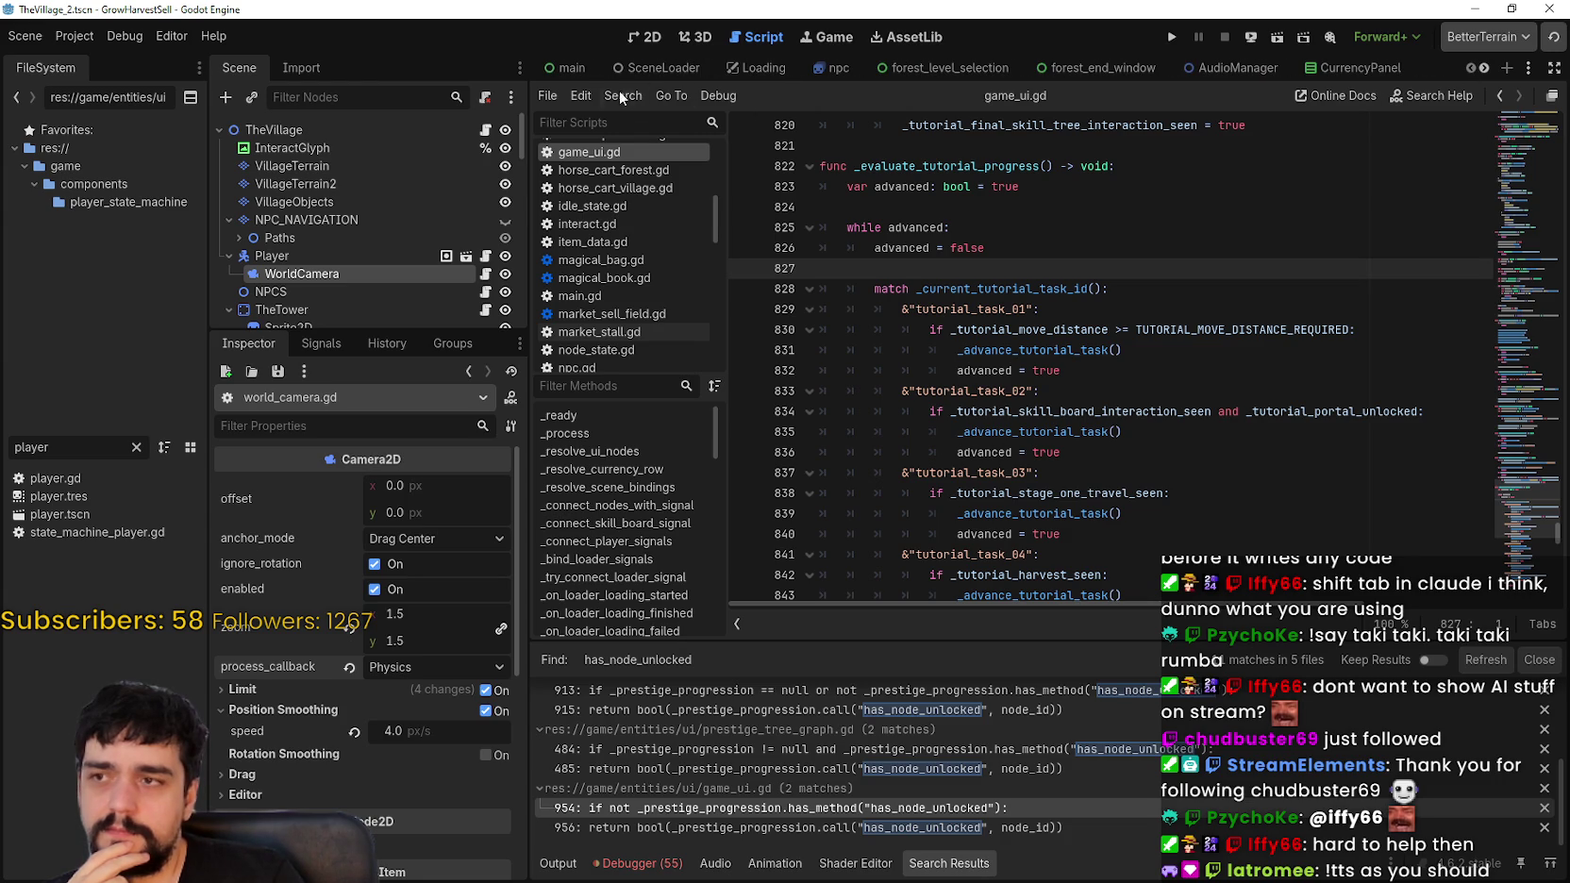
pyautogui.click(572, 69)
pyautogui.click(660, 40)
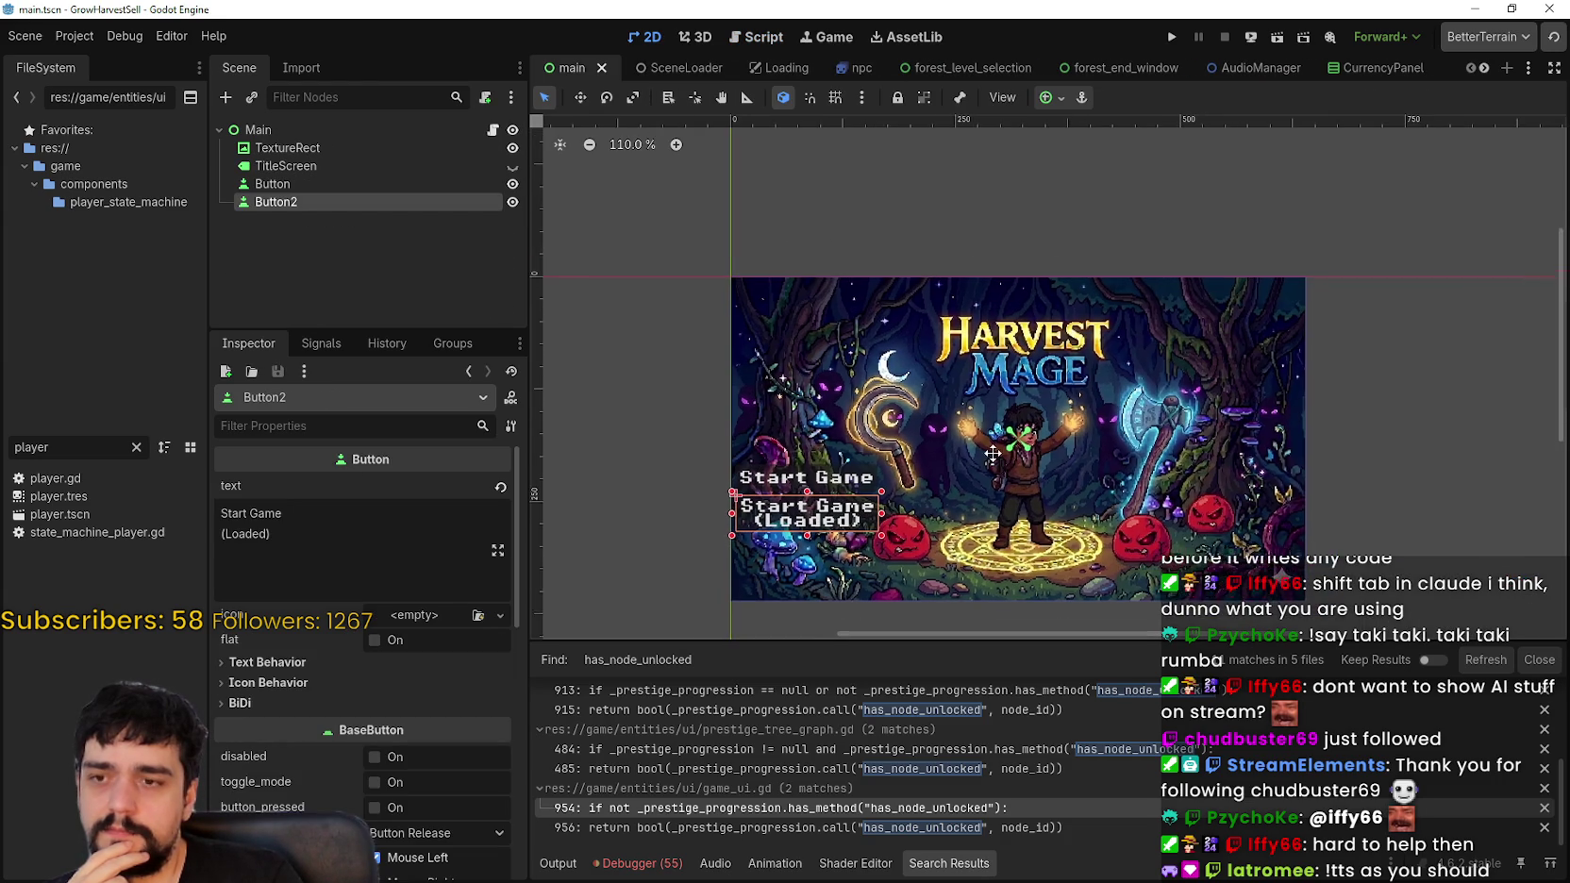
# Step: Open main.gd and review the start-button setup around lines 149–154
pyautogui.click(492, 129)
pyautogui.scroll(-8, 1187, 464)
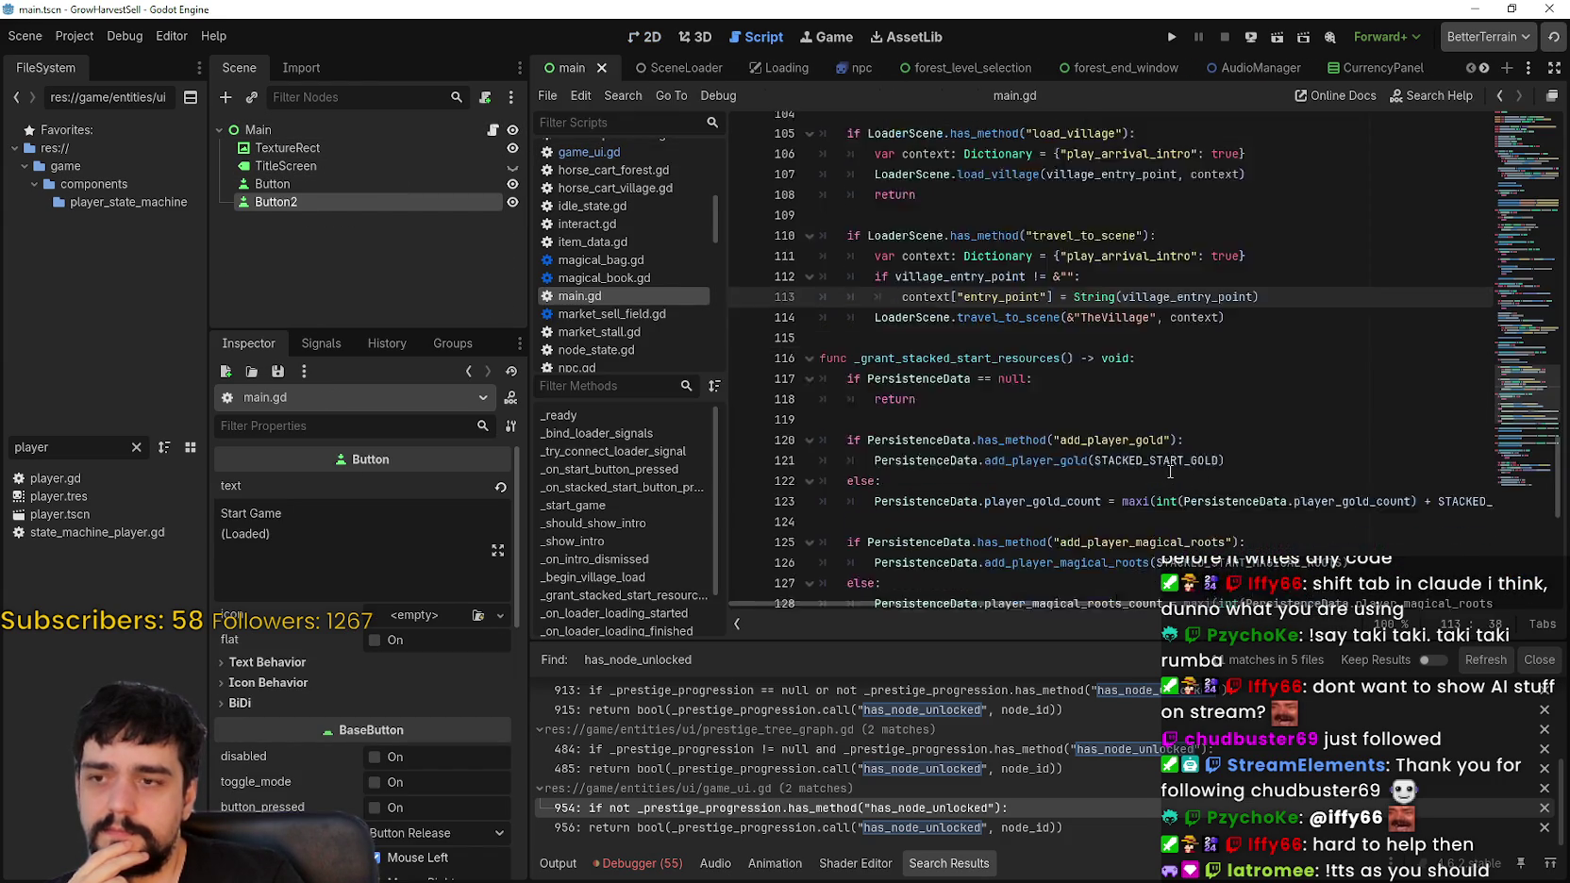
pyautogui.scroll(-2, 1153, 453)
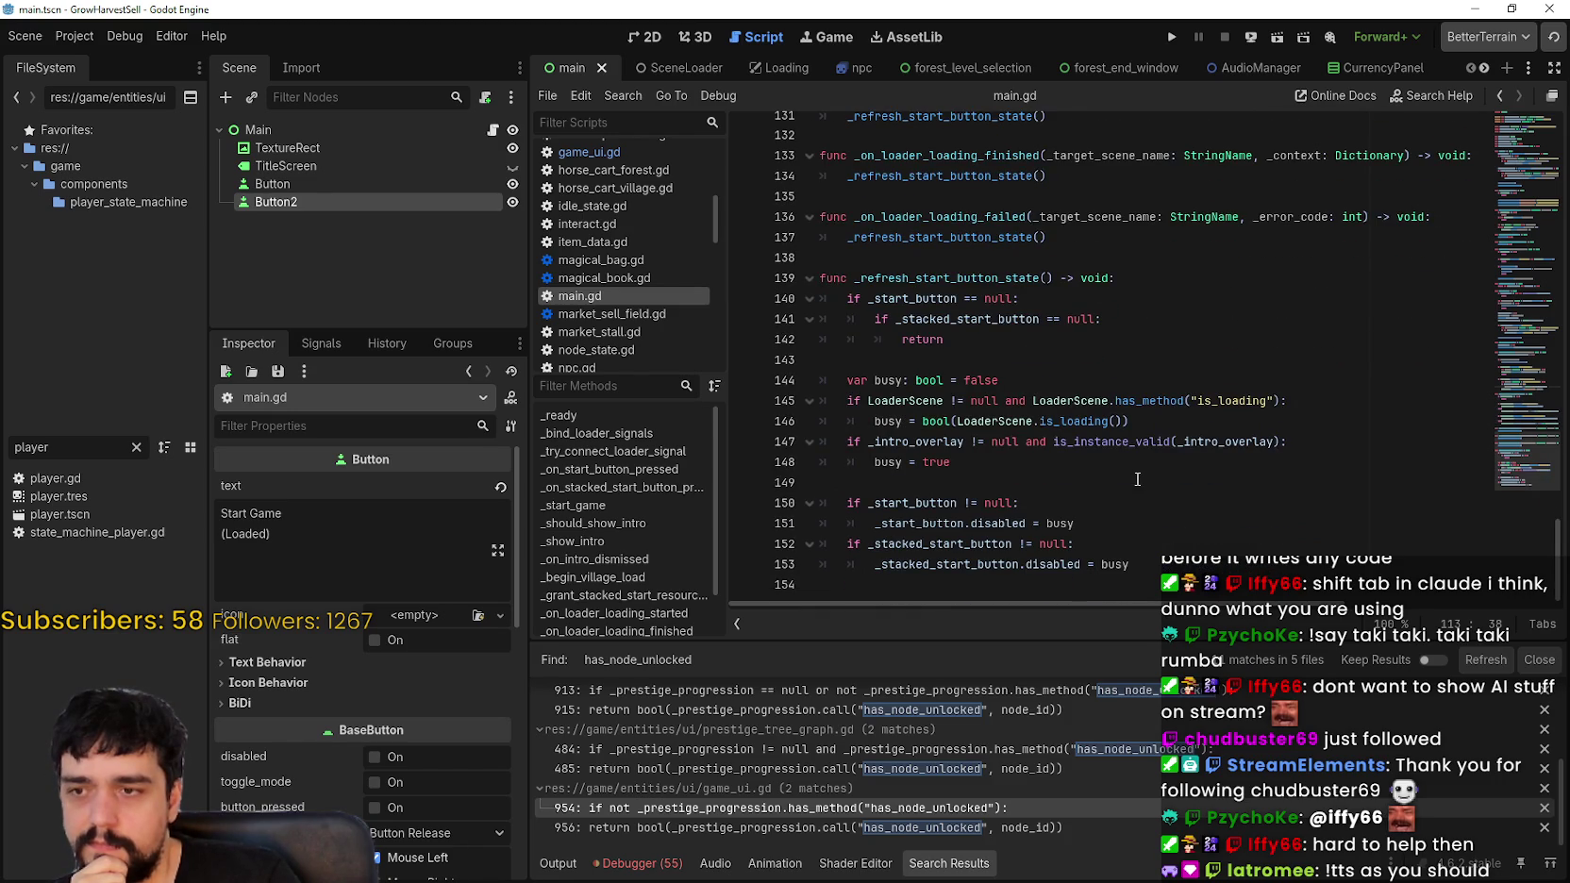
pyautogui.click(1137, 479)
pyautogui.click(989, 587)
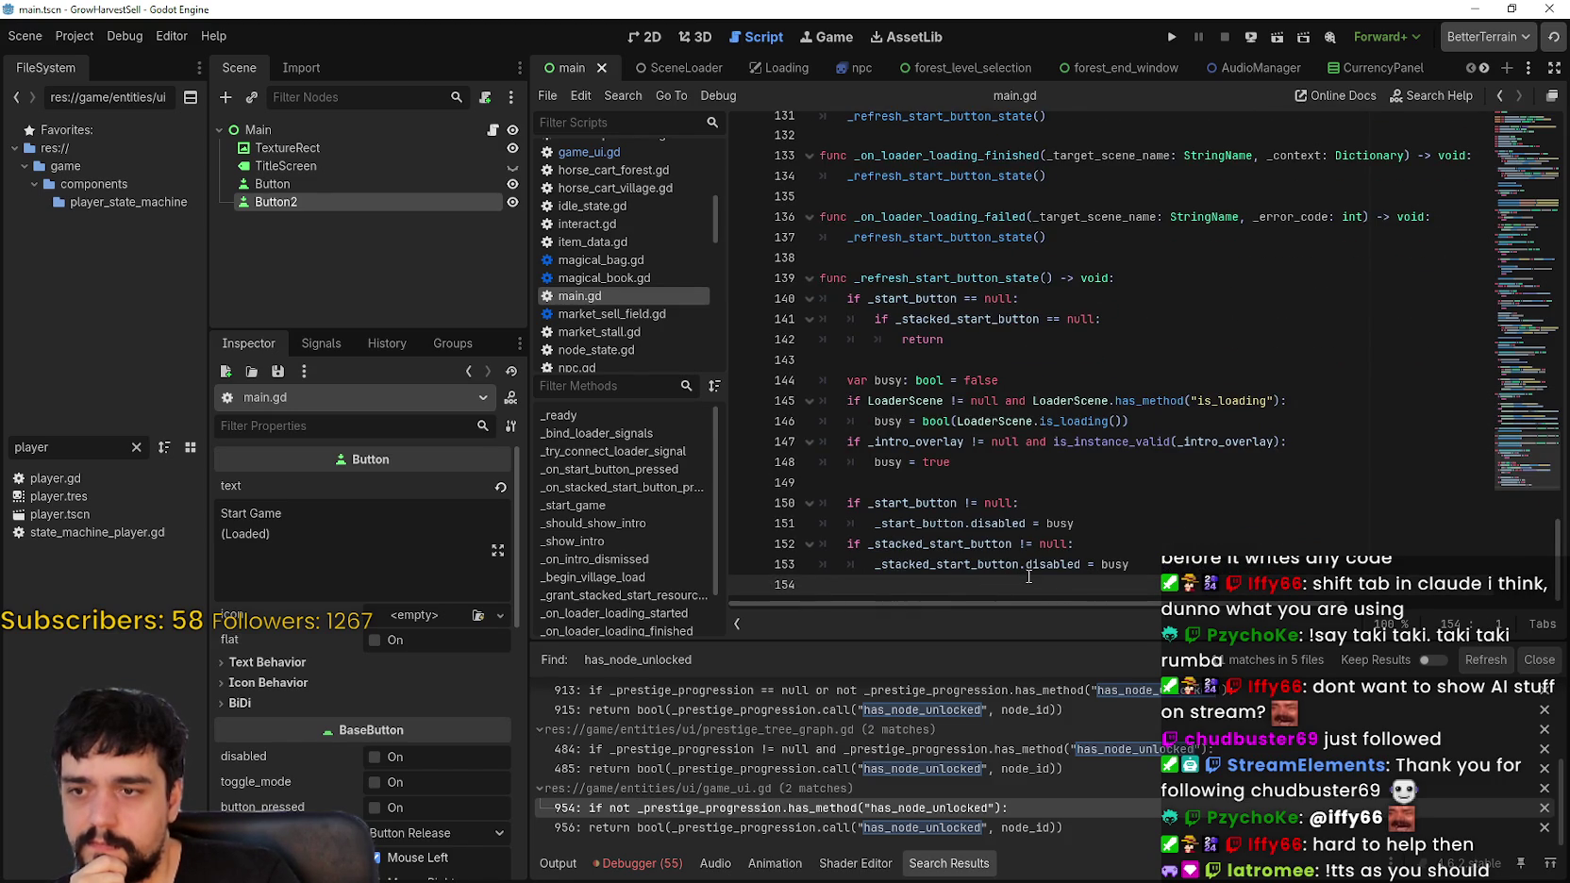
pyautogui.scroll(7, 1028, 573)
pyautogui.scroll(5, 1029, 573)
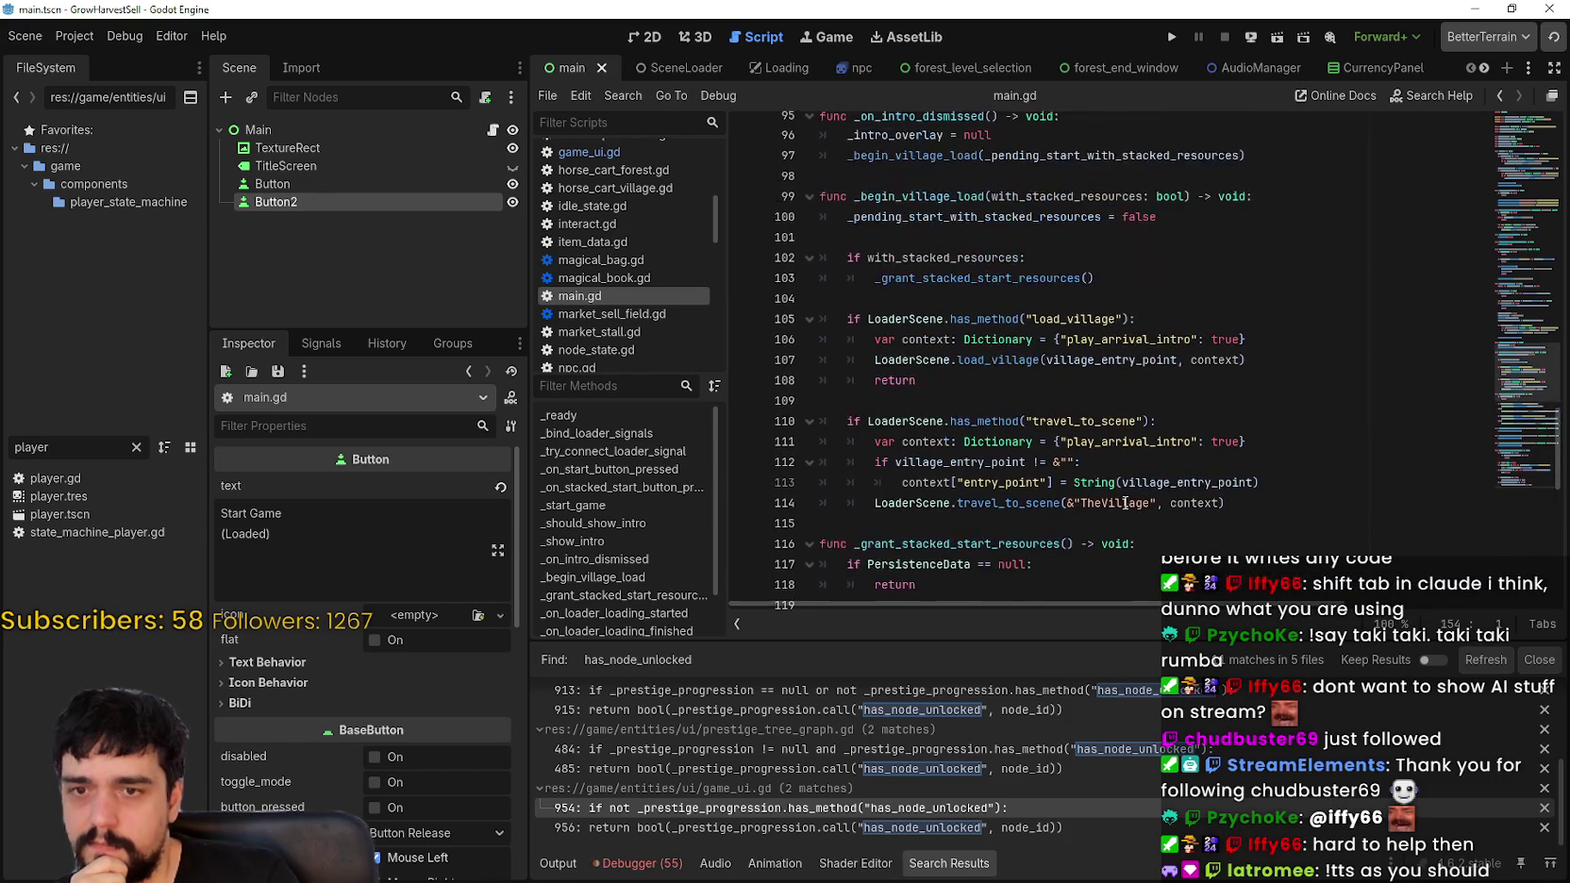
pyautogui.moveTo(1518, 359)
pyautogui.mouseDown()
pyautogui.moveTo(1519, 344)
pyautogui.moveTo(1481, 402)
pyautogui.moveTo(1511, 306)
pyautogui.moveTo(1507, 168)
pyautogui.mouseUp()
pyautogui.moveTo(1507, 167)
pyautogui.mouseDown()
pyautogui.moveTo(1530, 123)
pyautogui.moveTo(1522, 170)
pyautogui.mouseUp()
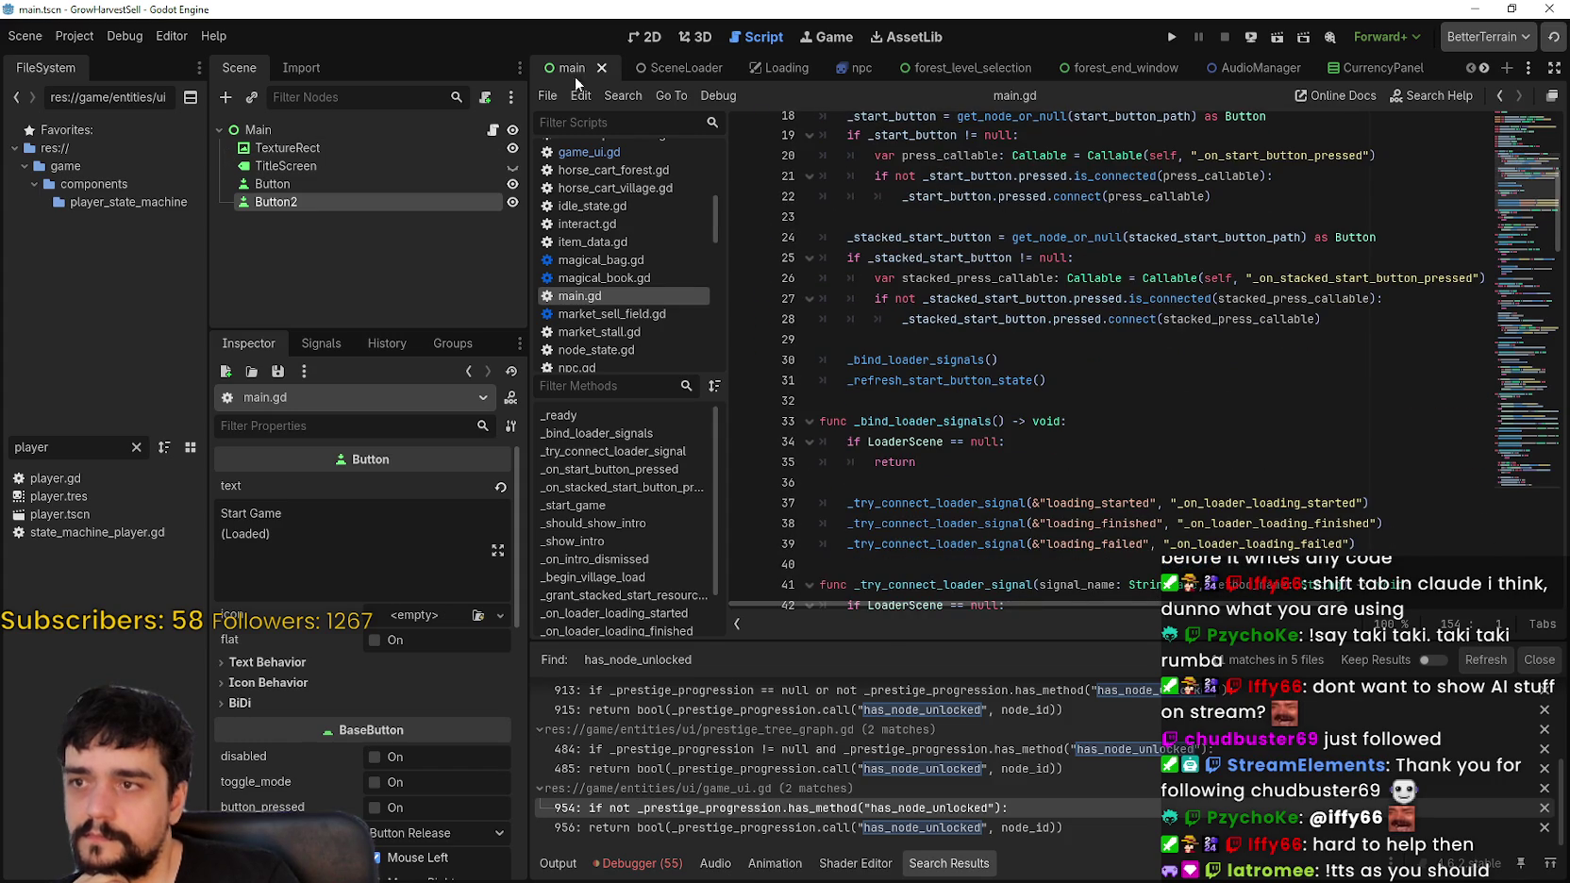
pyautogui.click(662, 67)
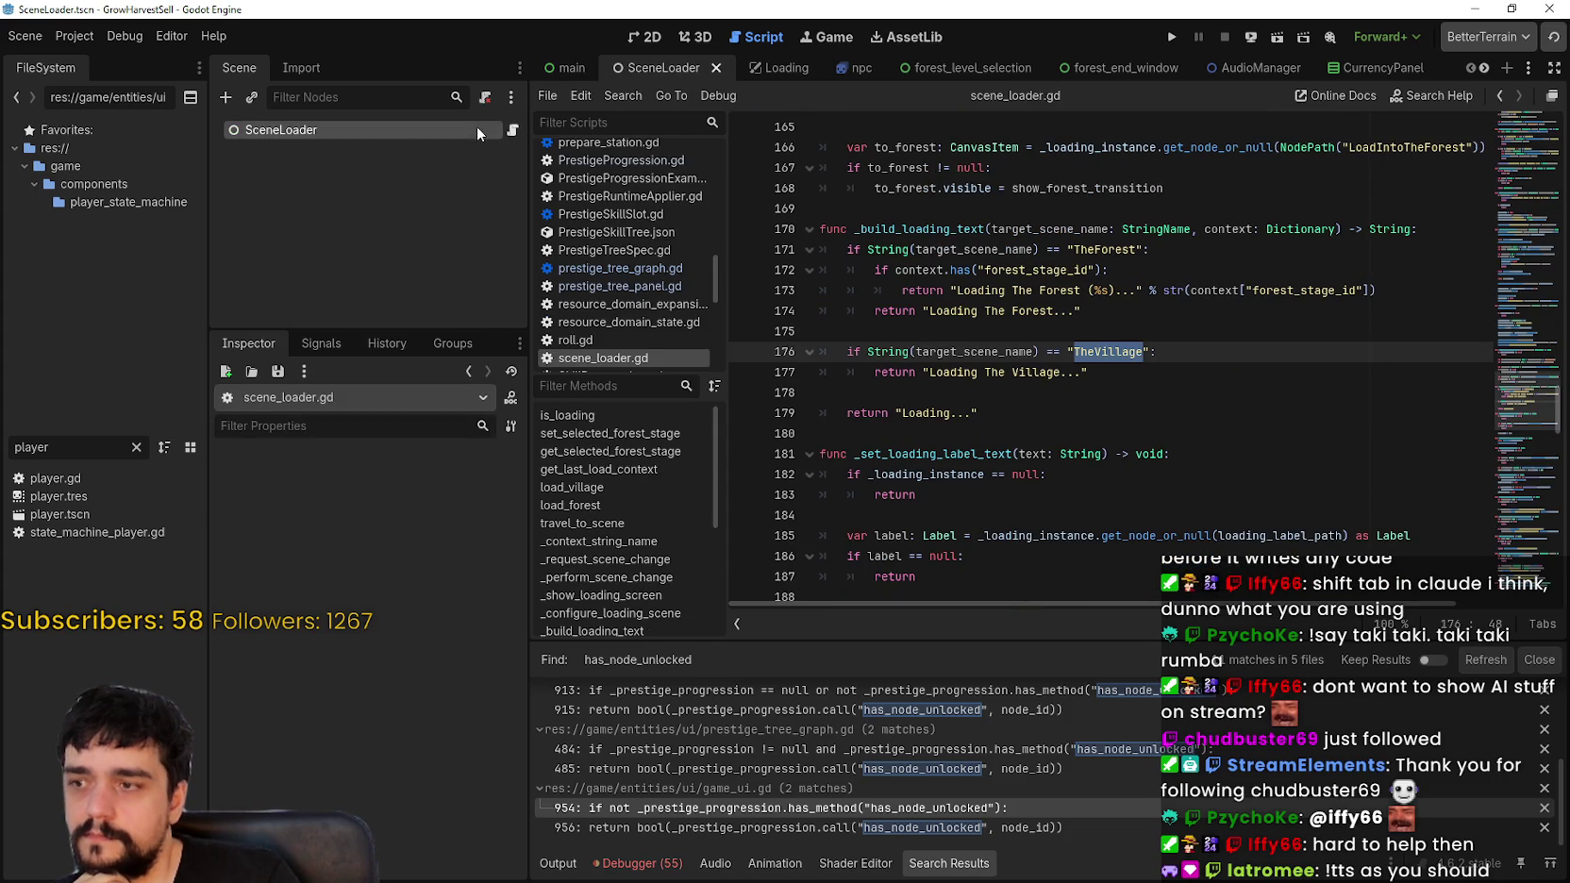
pyautogui.click(477, 131)
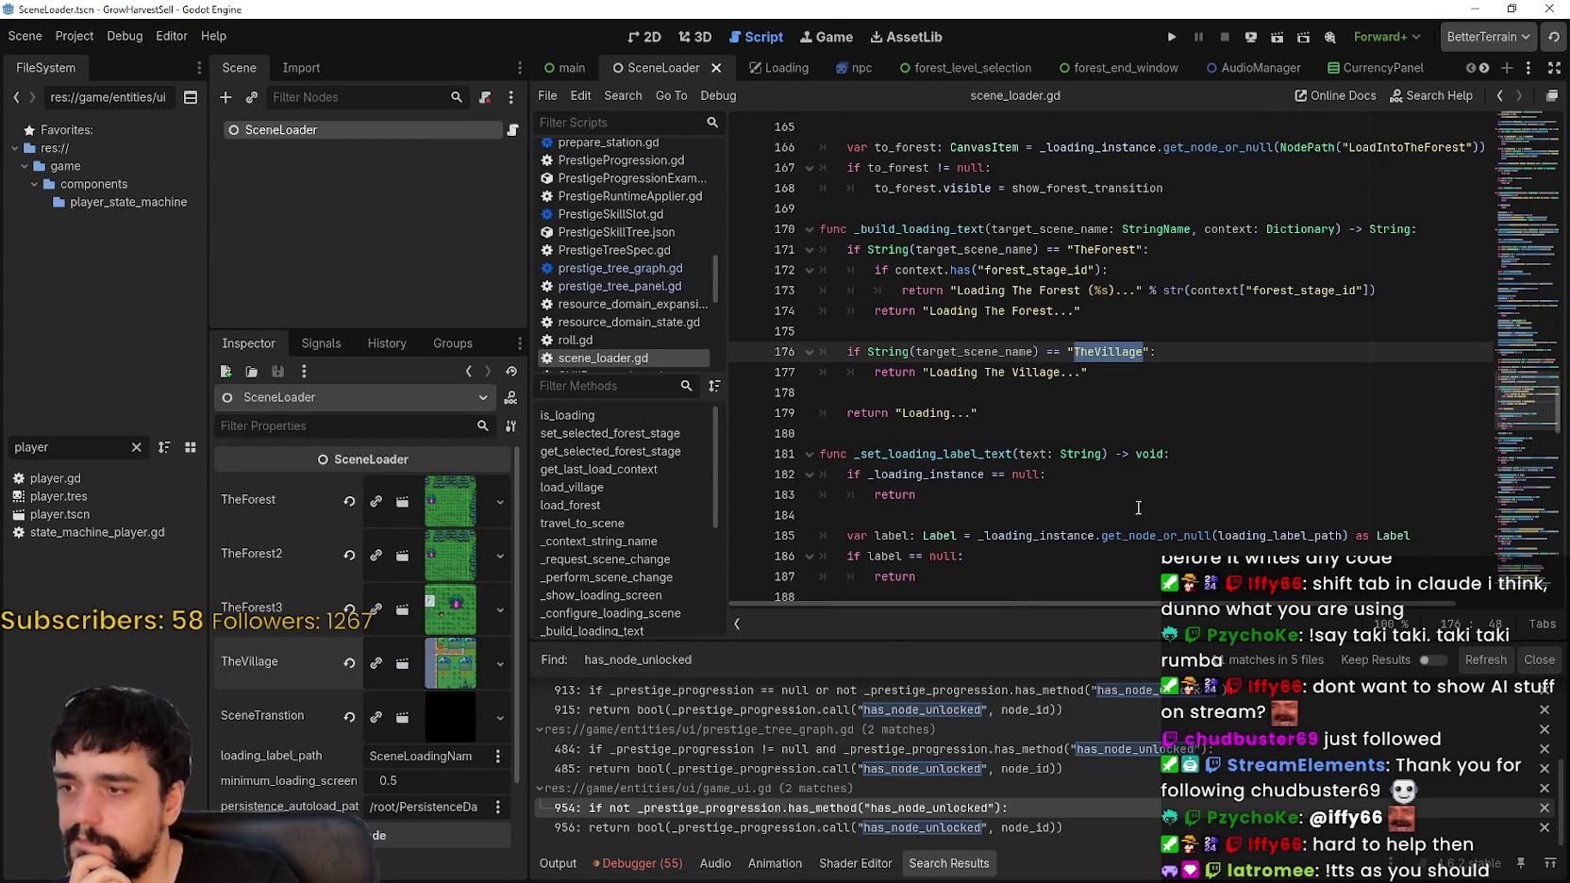
pyautogui.scroll(4, 1519, 345)
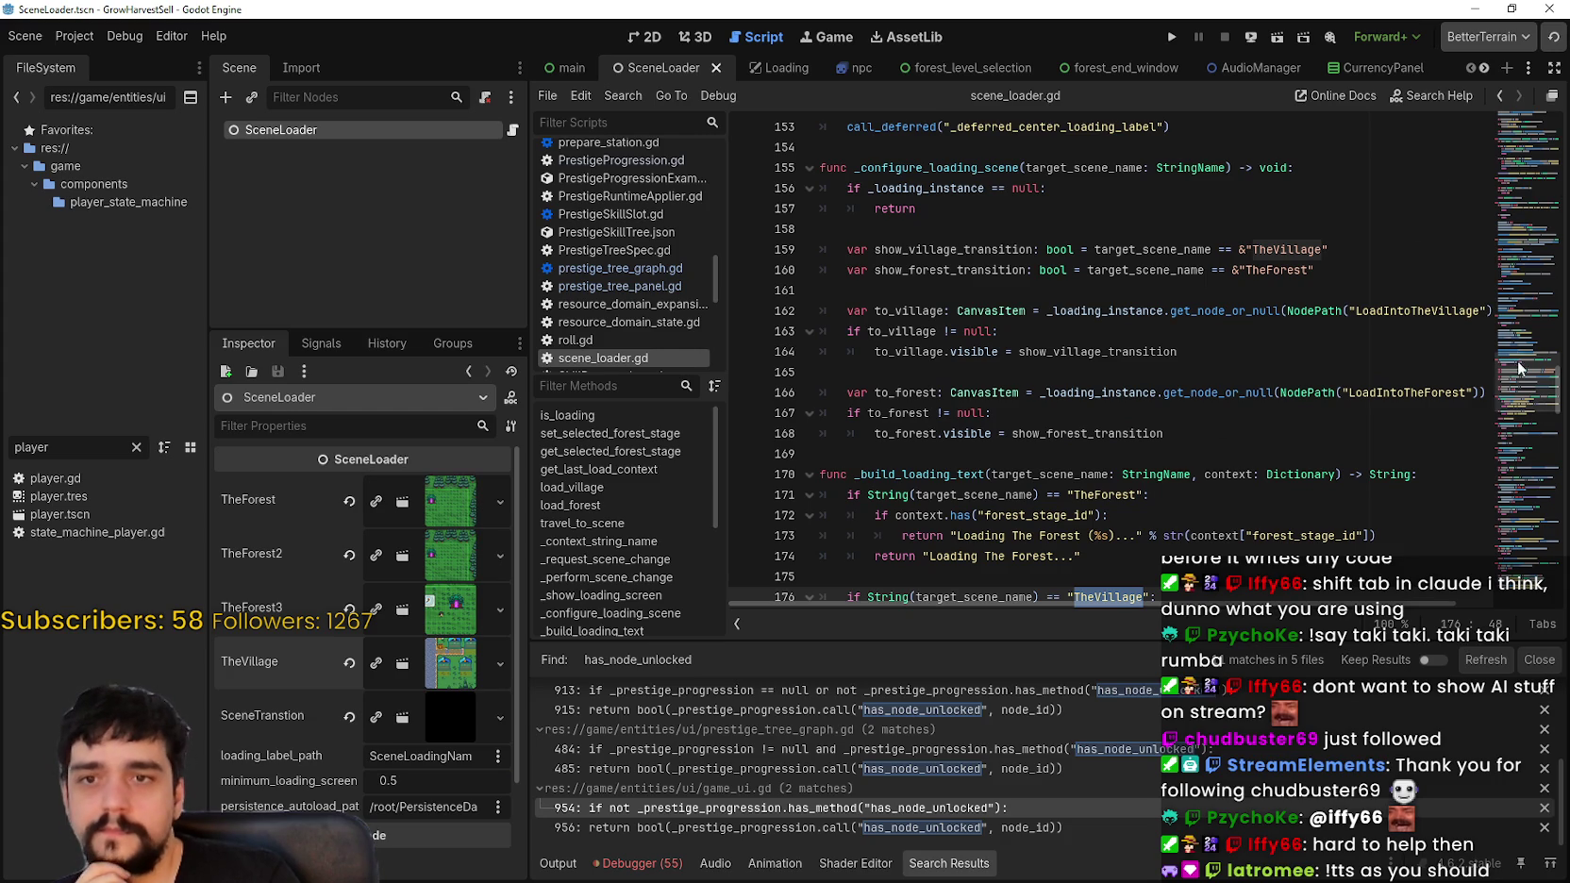
pyautogui.scroll(13, 1521, 335)
pyautogui.scroll(20, 1523, 314)
pyautogui.scroll(9, 1536, 180)
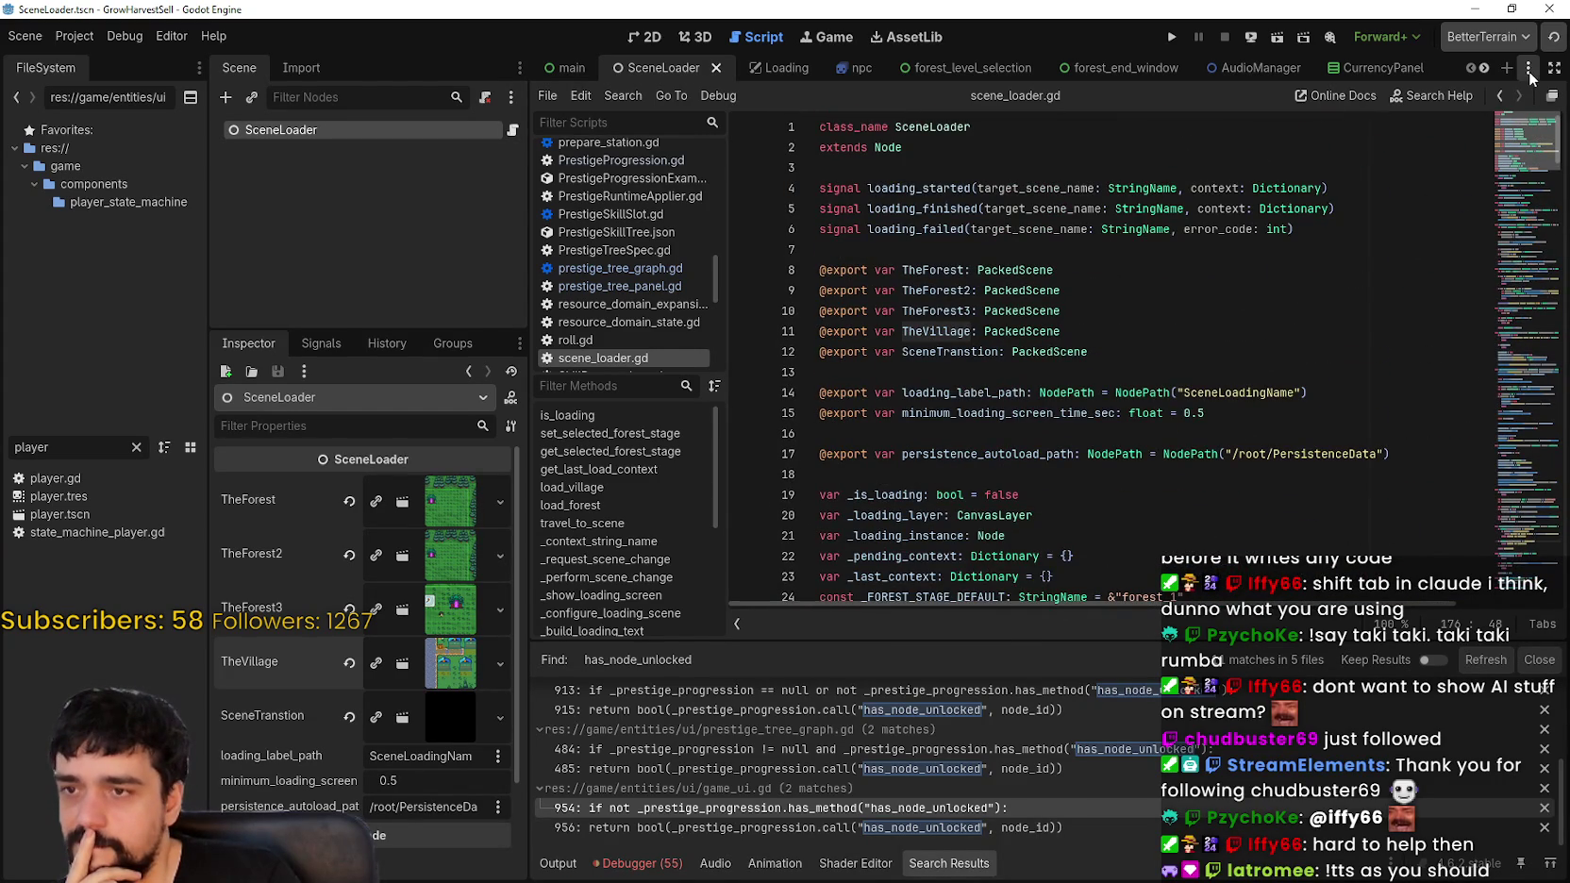